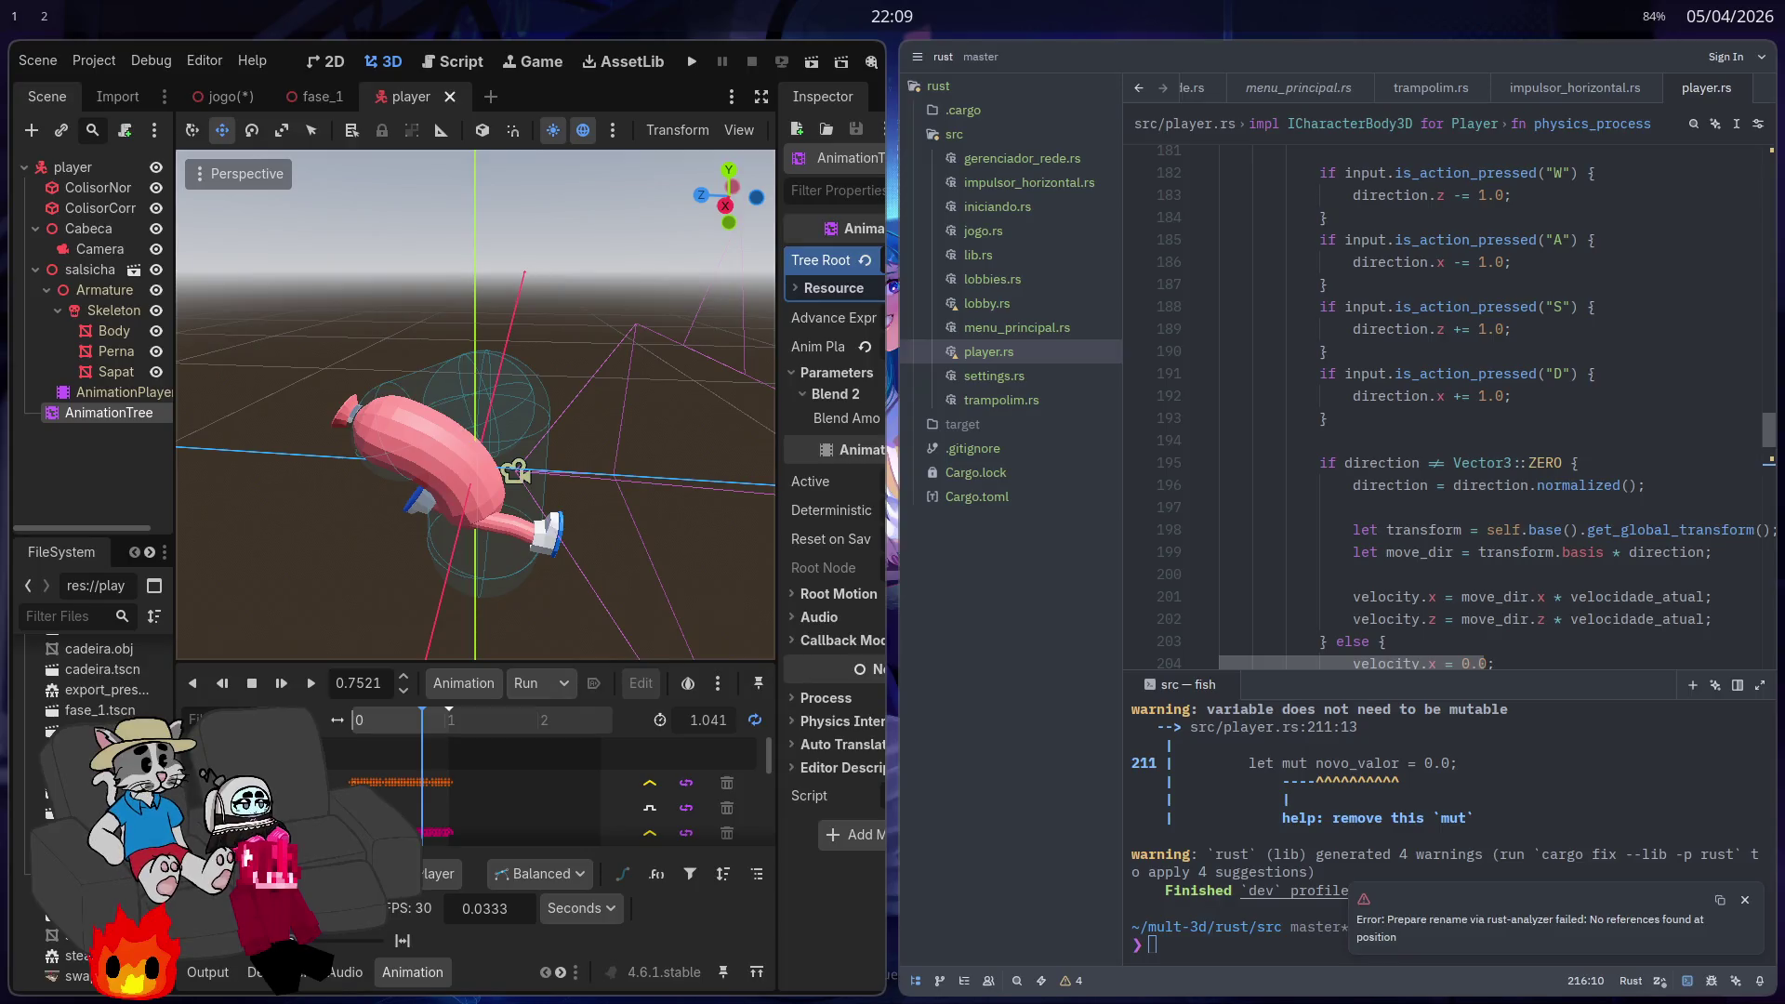
# Step: Scroll through the code and select the novo_valor variable name
pyautogui.scroll(-6, 1460, 474)
pyautogui.scroll(-5, 1394, 539)
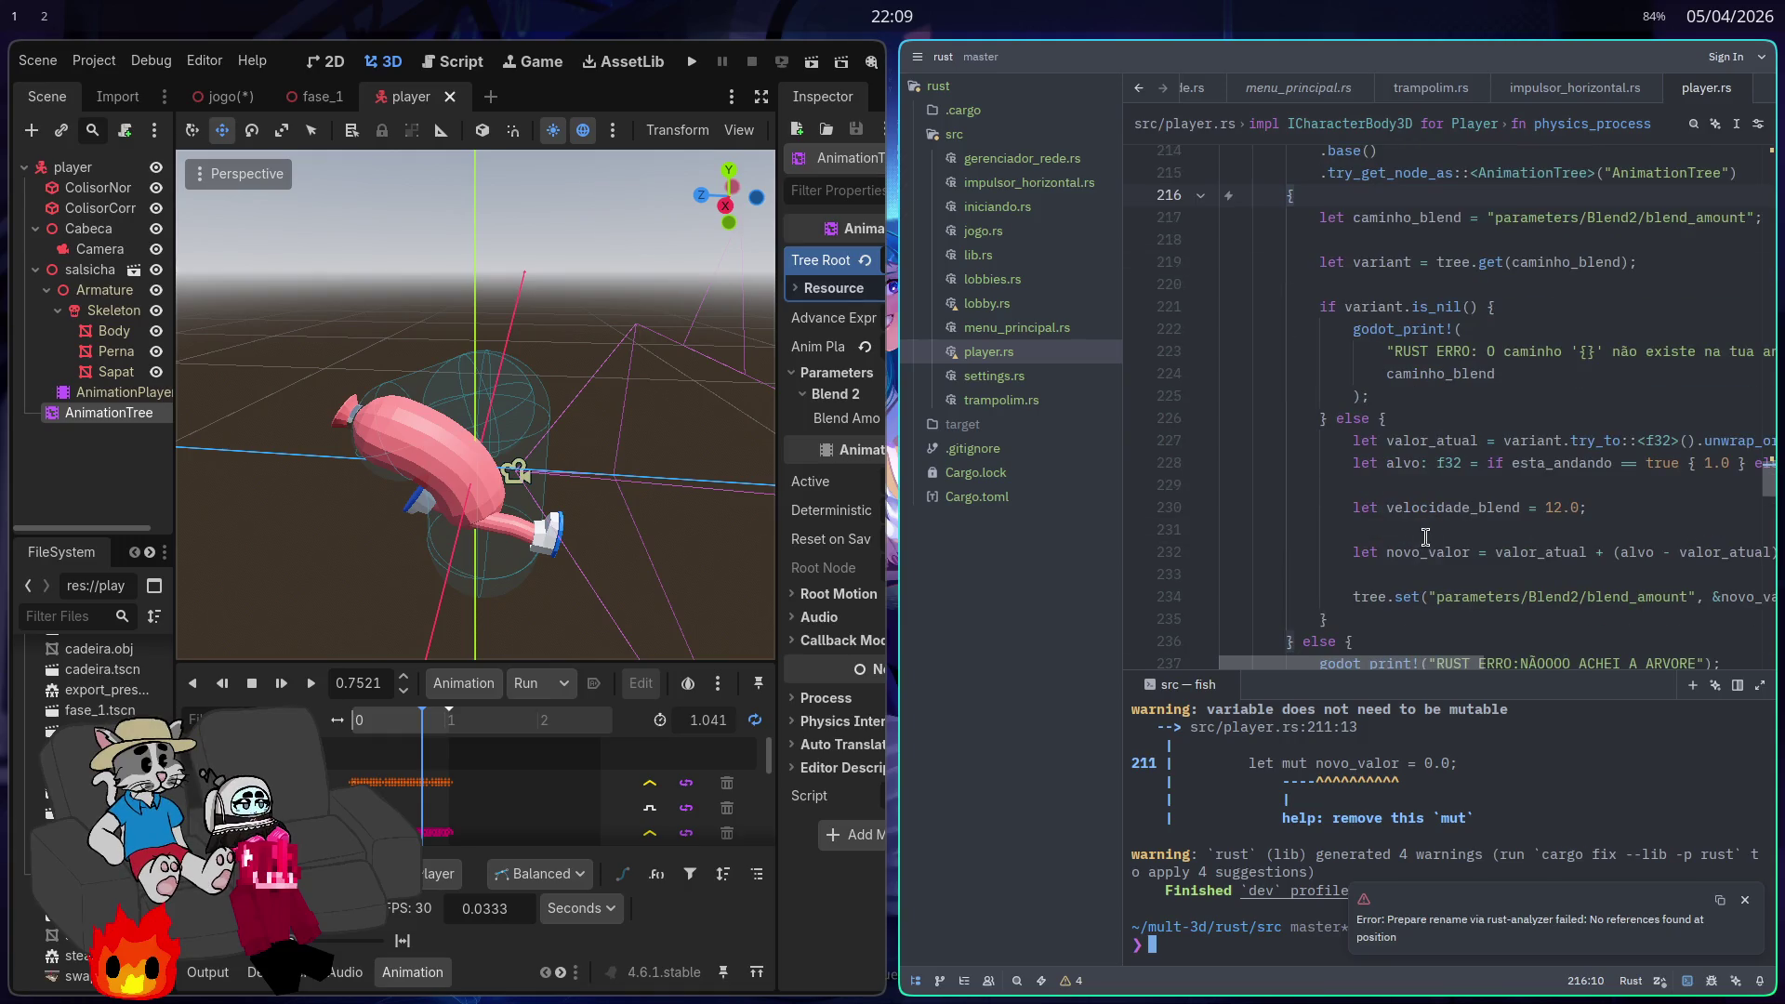
pyautogui.scroll(2, 1414, 537)
pyautogui.doubleClick(1389, 220)
pyautogui.scroll(-5, 1413, 399)
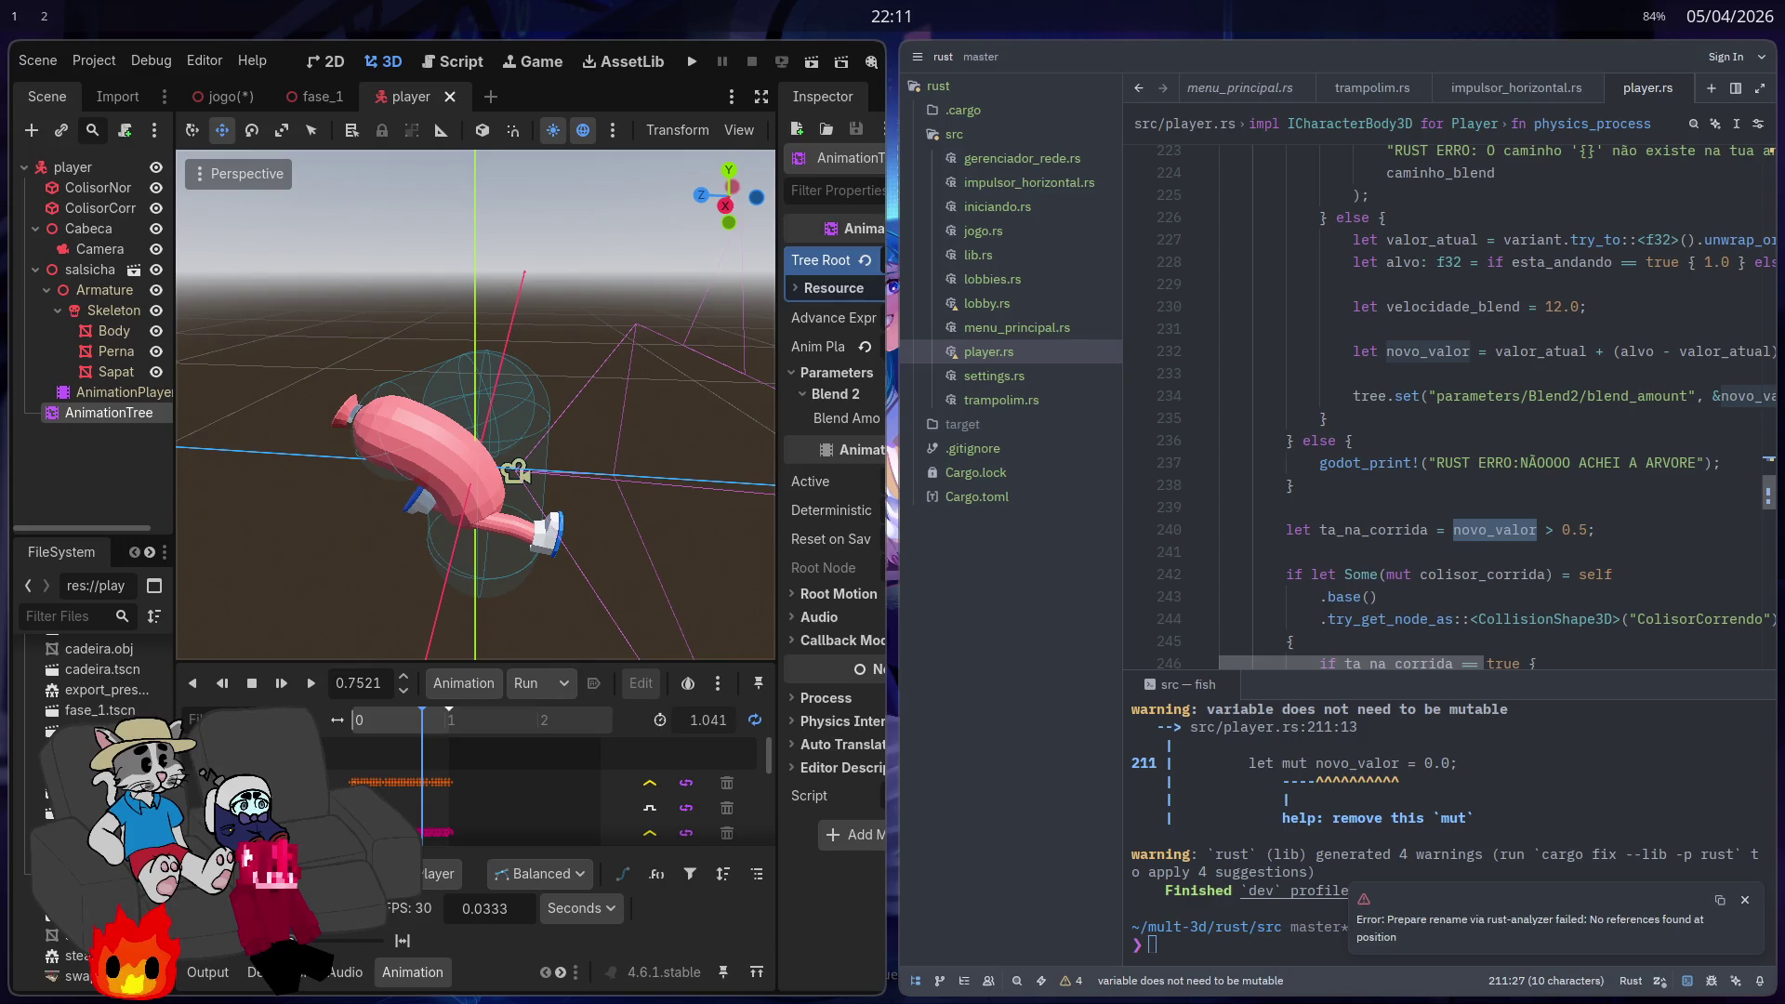
# Step: Open the jogo scene full screen and inspect the ImpulsorHorizontal cube's nodes
pyautogui.click(255, 104)
pyautogui.press('super+f')
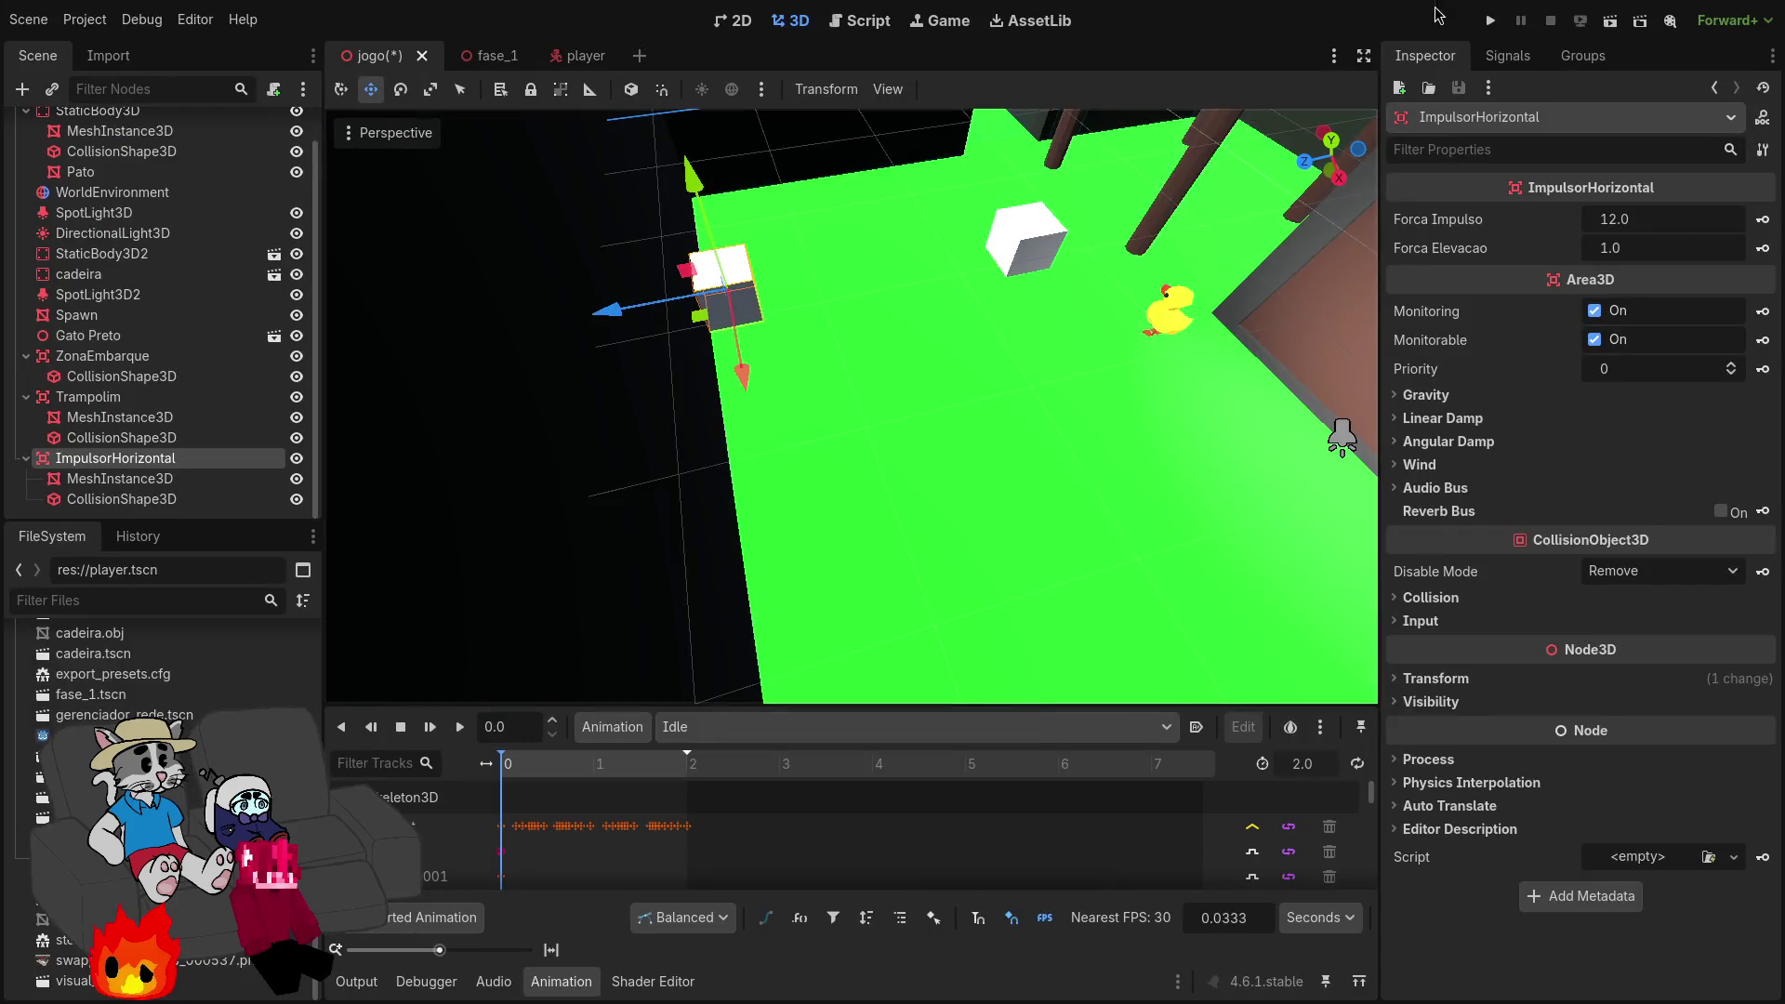
pyautogui.press('f')
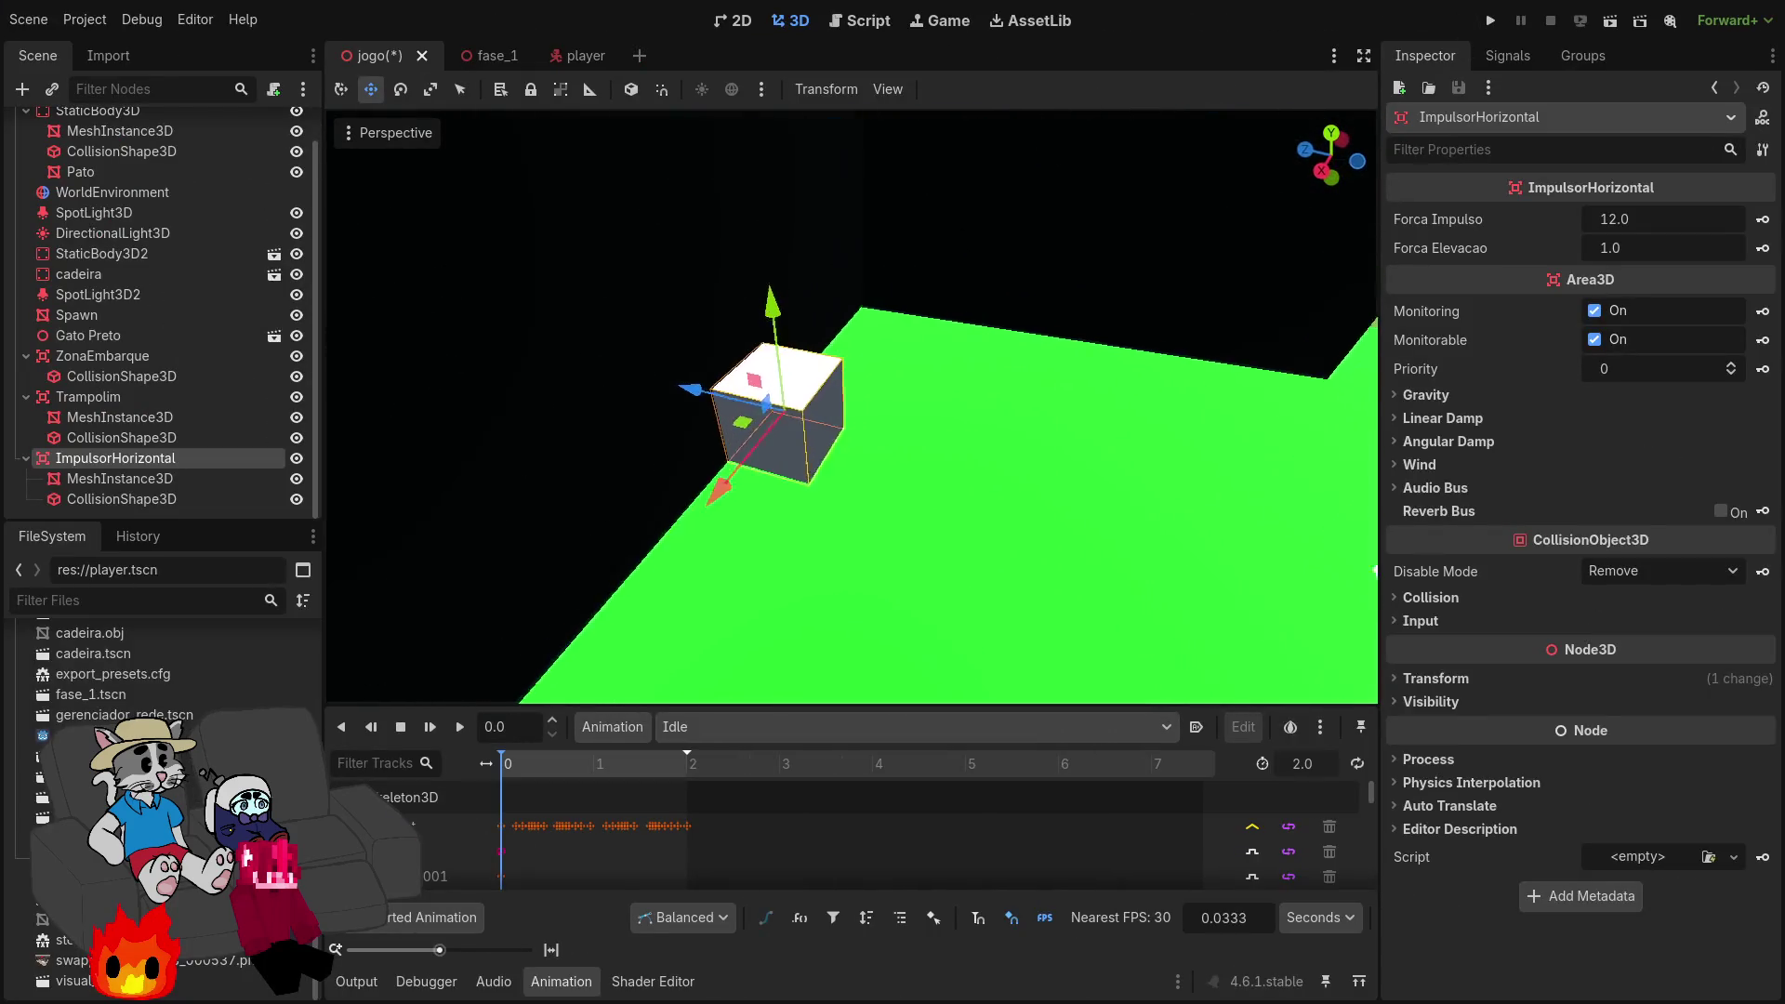
pyautogui.click(790, 430)
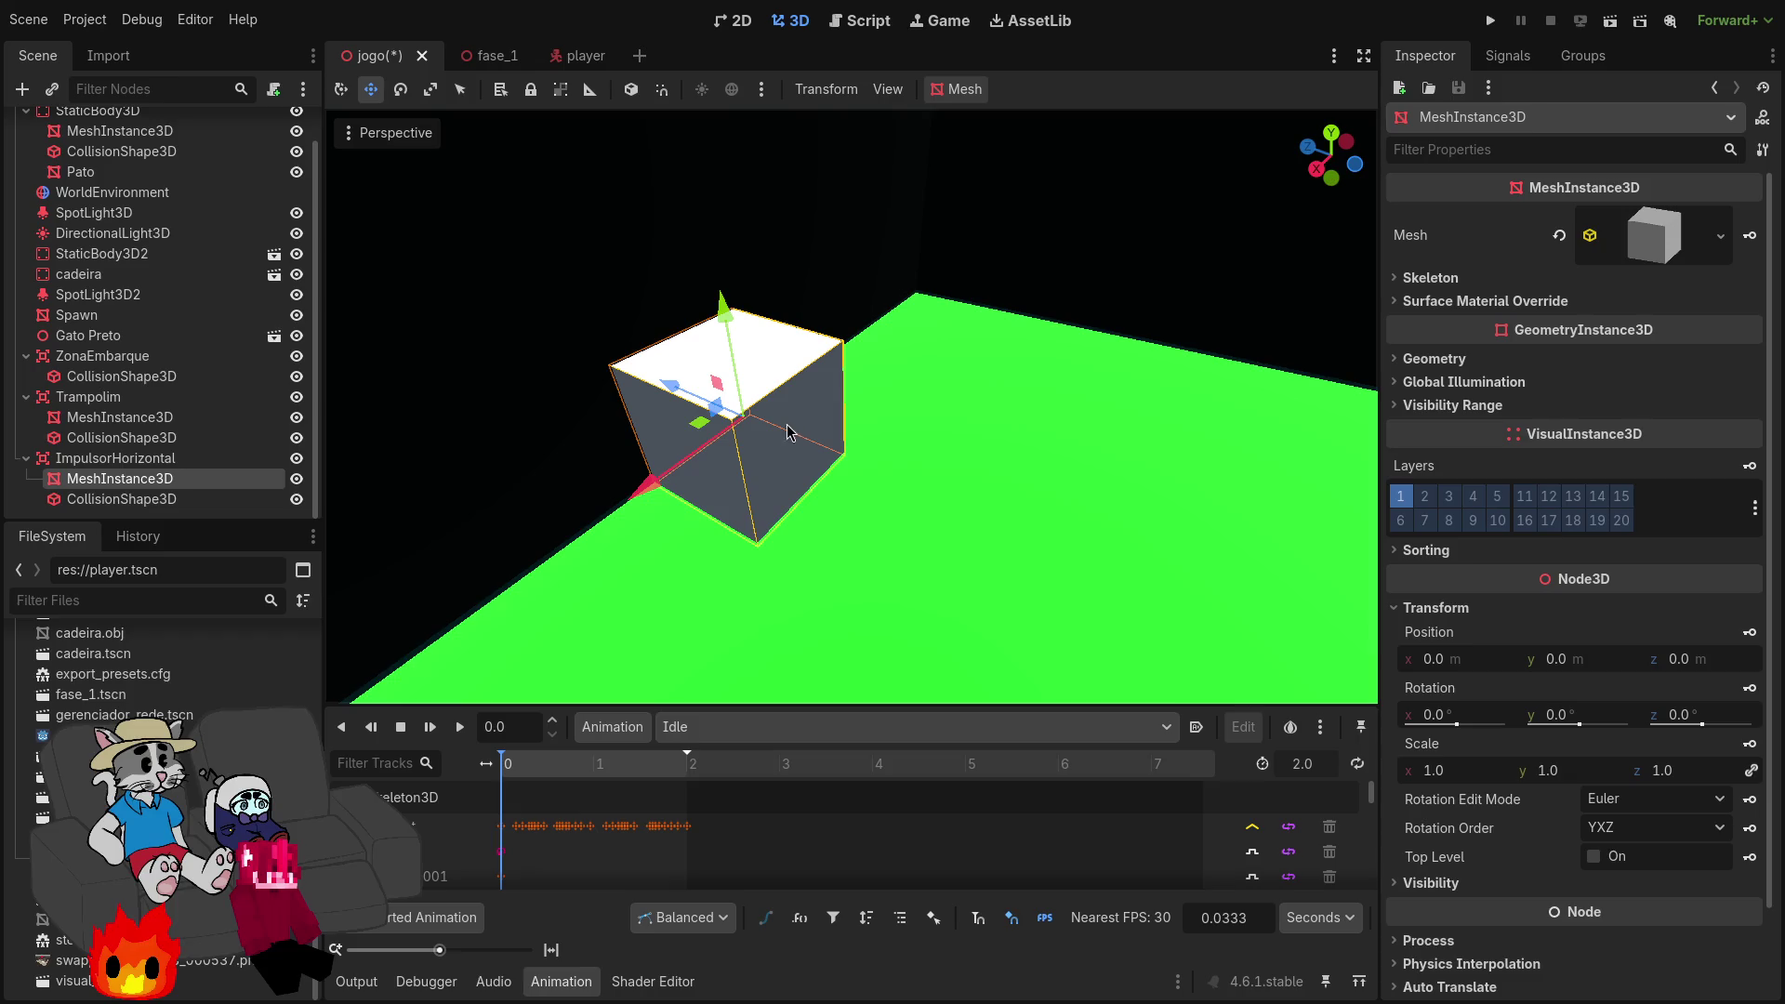
pyautogui.click(223, 499)
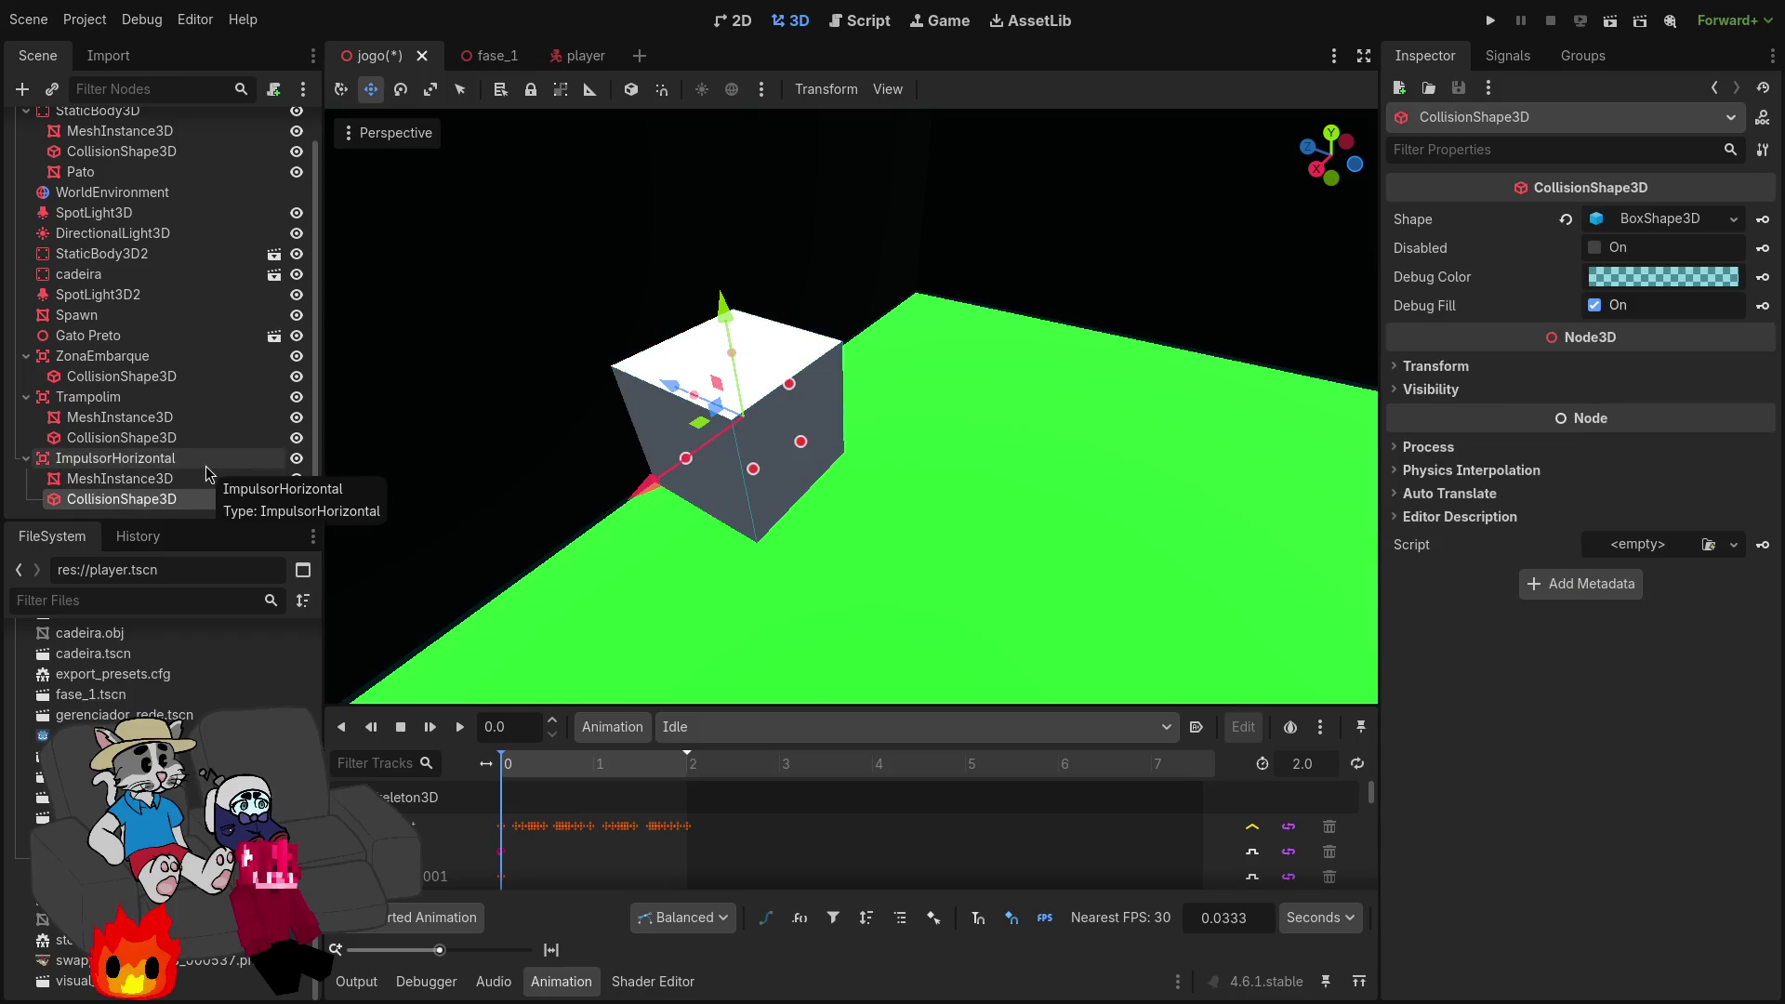
pyautogui.click(208, 461)
pyautogui.click(213, 479)
pyautogui.click(212, 458)
# Step: Add a MeshInstance3D child under ImpulsorHorizontal and list its mesh types
pyautogui.rightClick(212, 458)
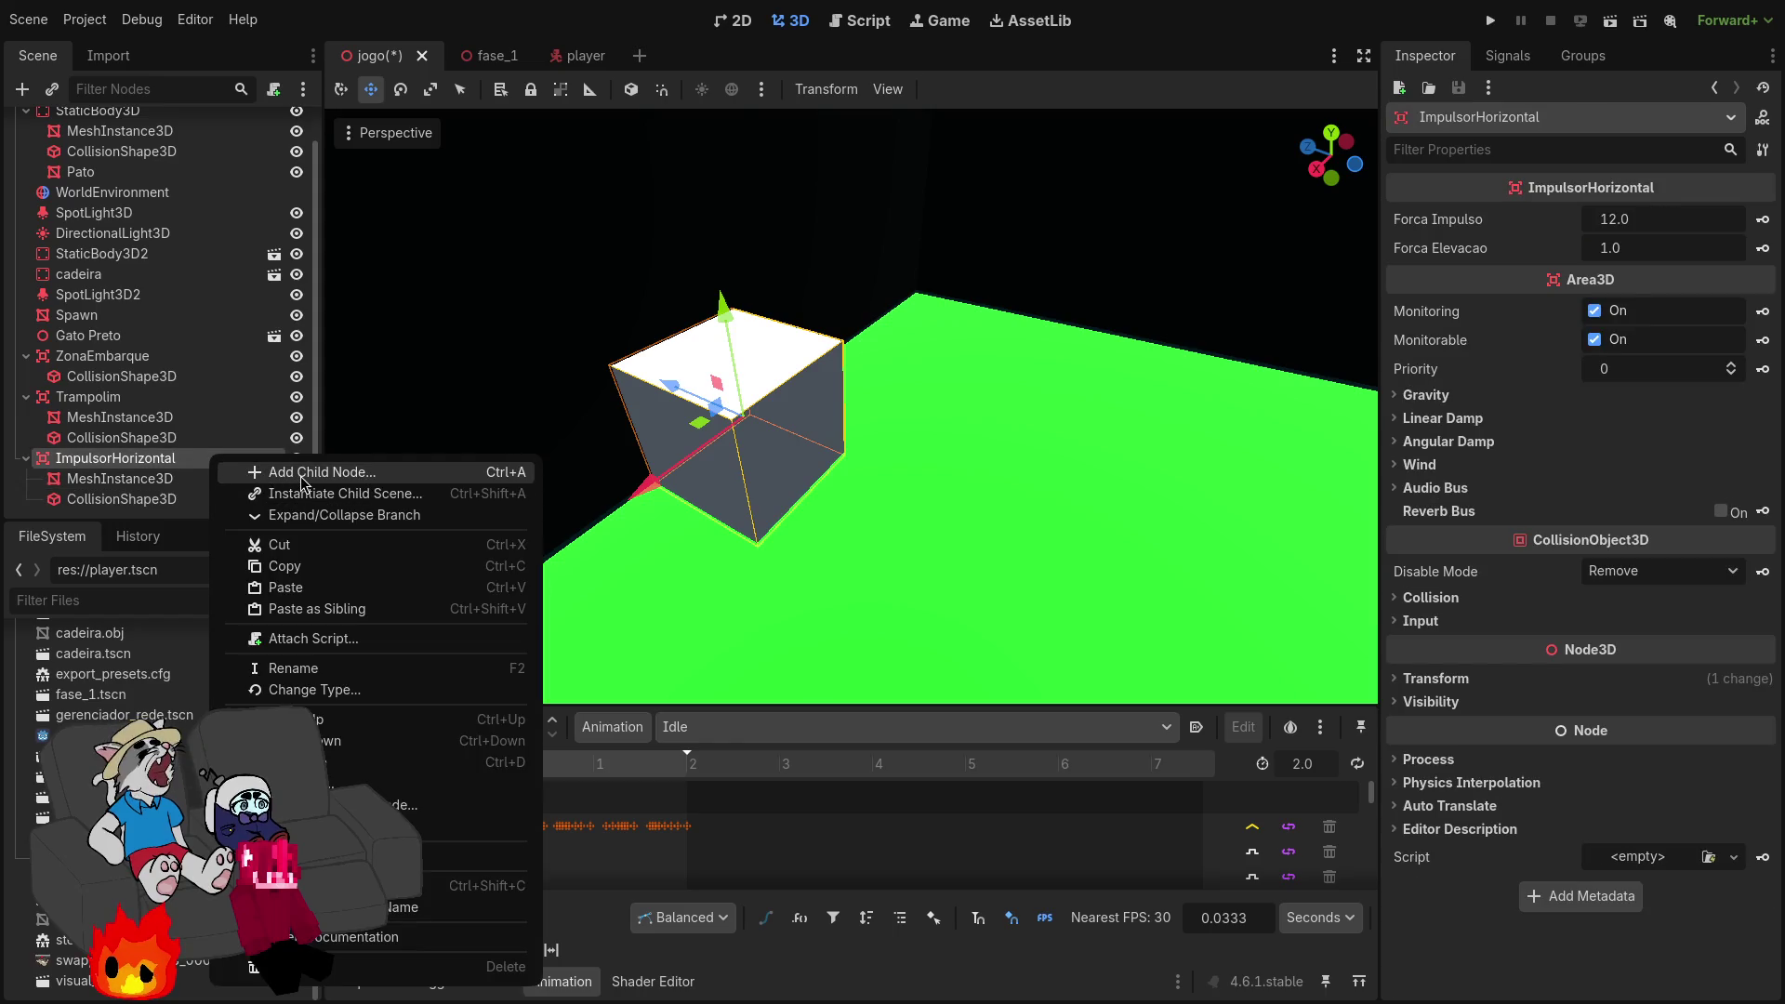
pyautogui.click(302, 475)
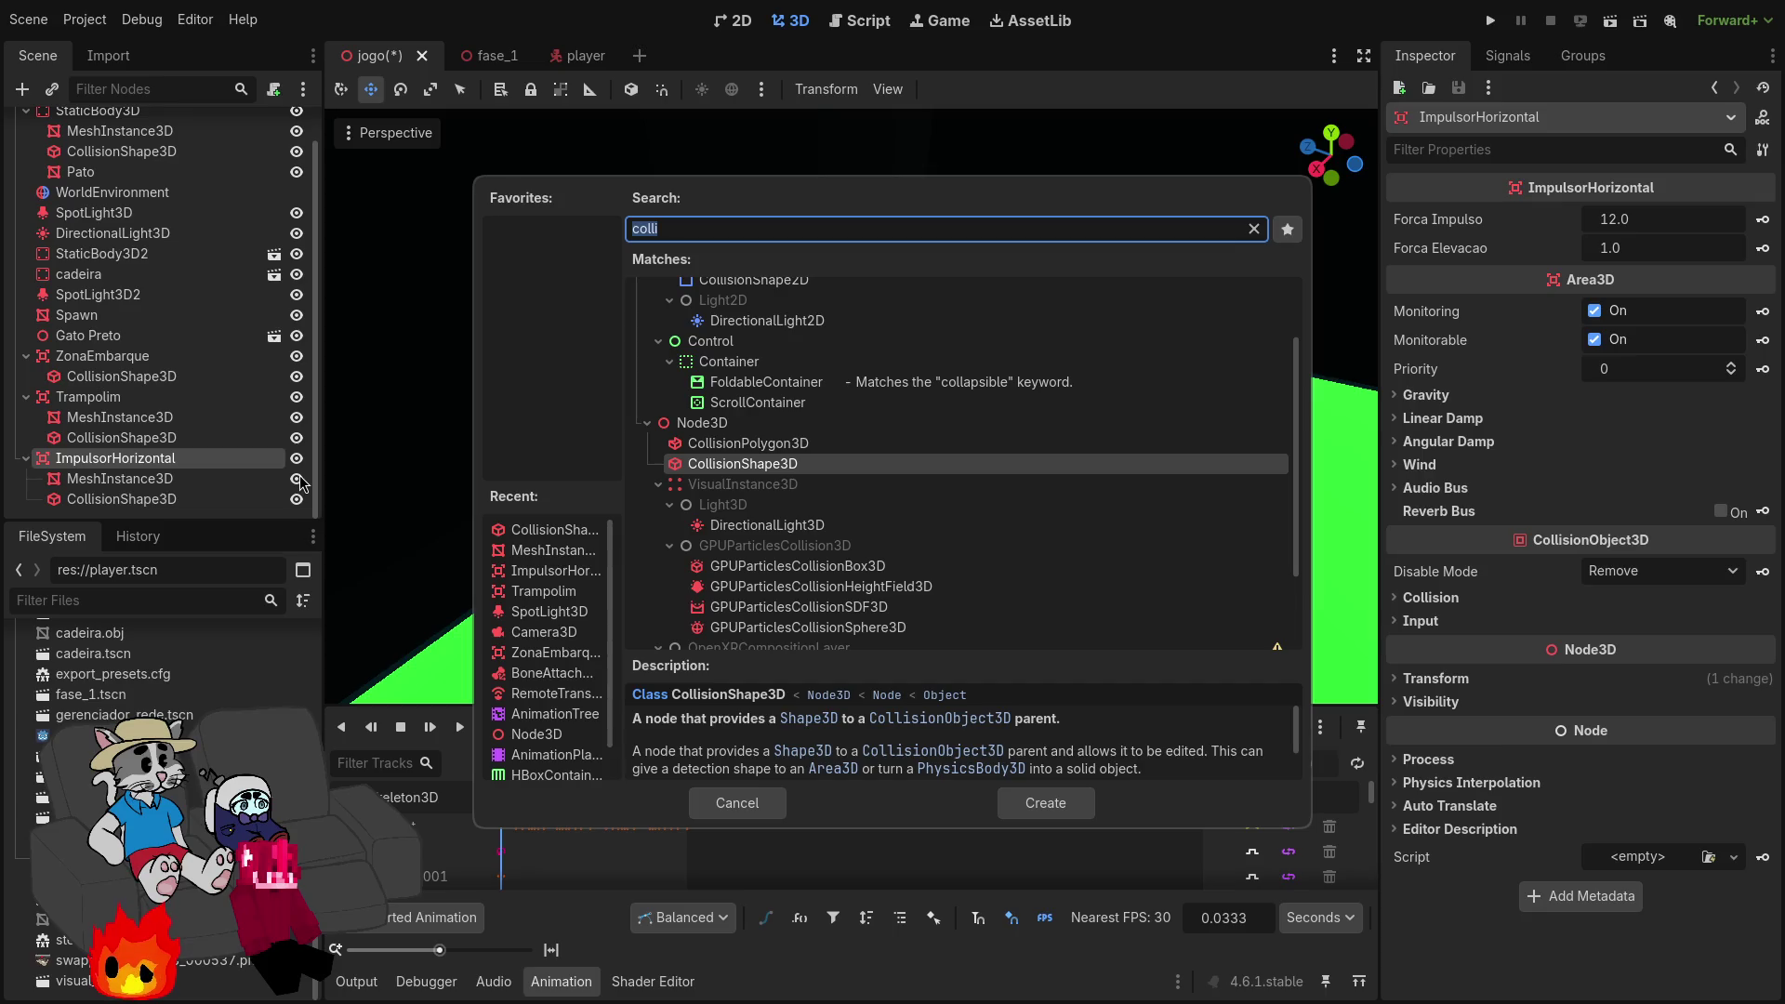
pyautogui.write('mes')
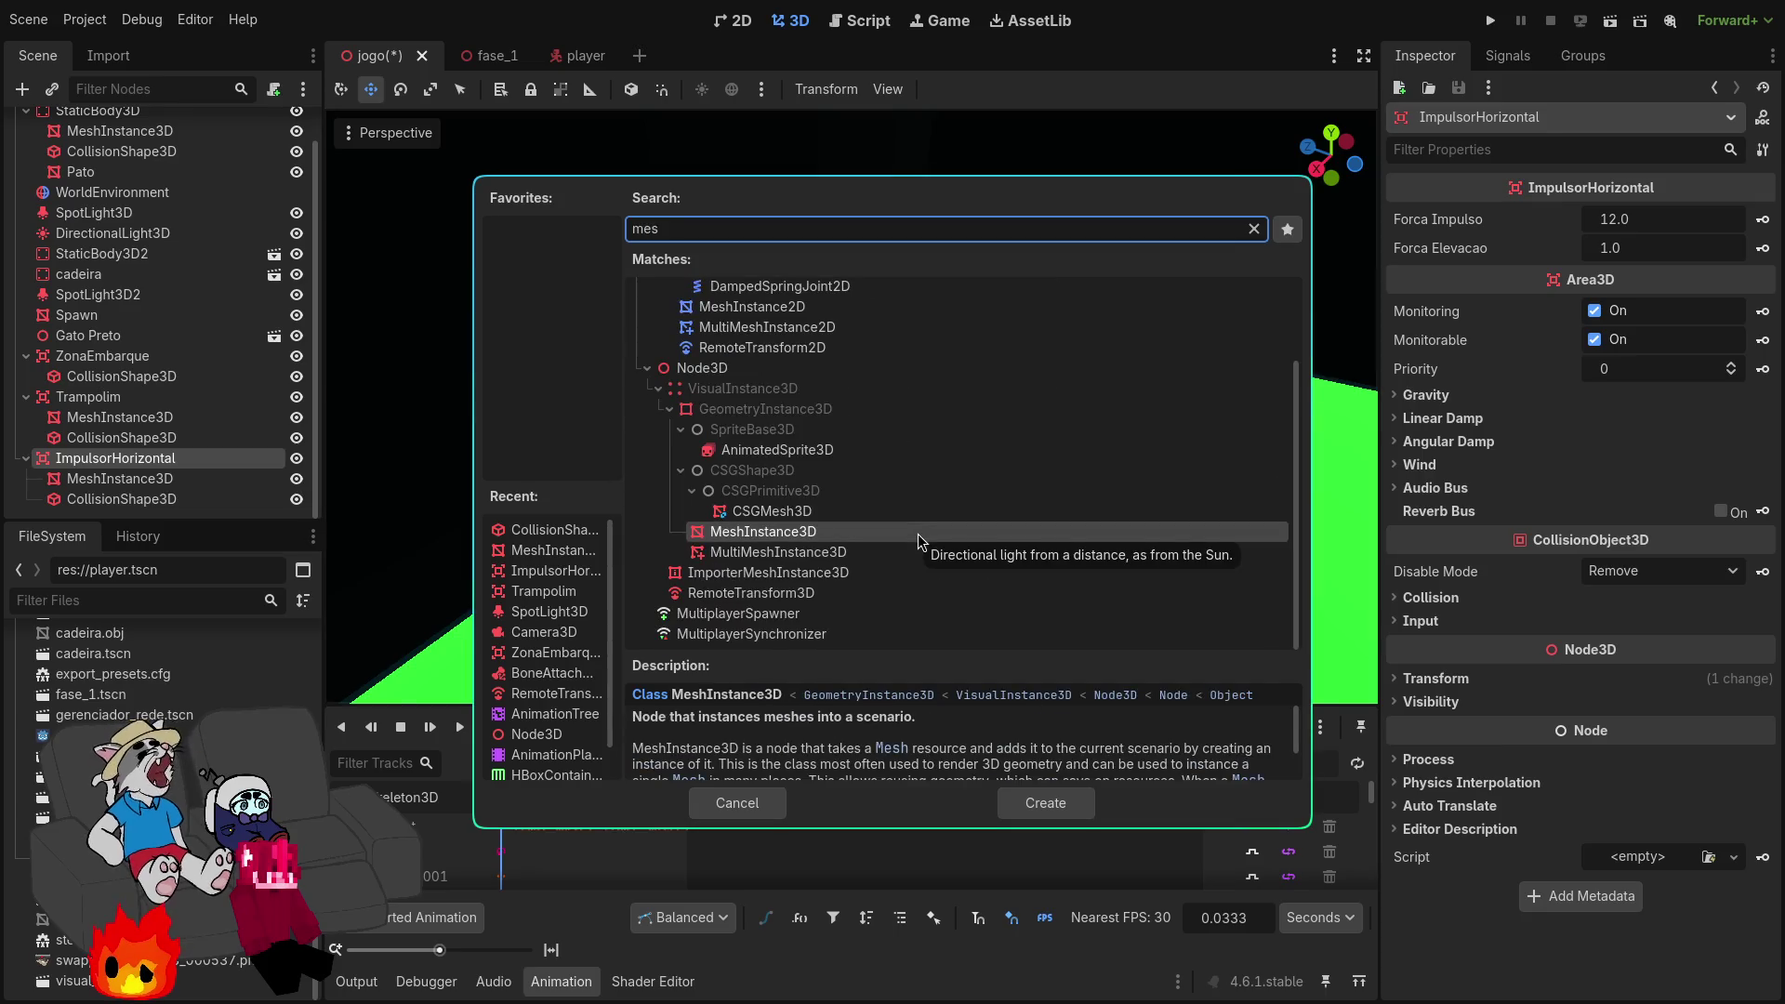
pyautogui.press('Return')
pyautogui.click(1734, 219)
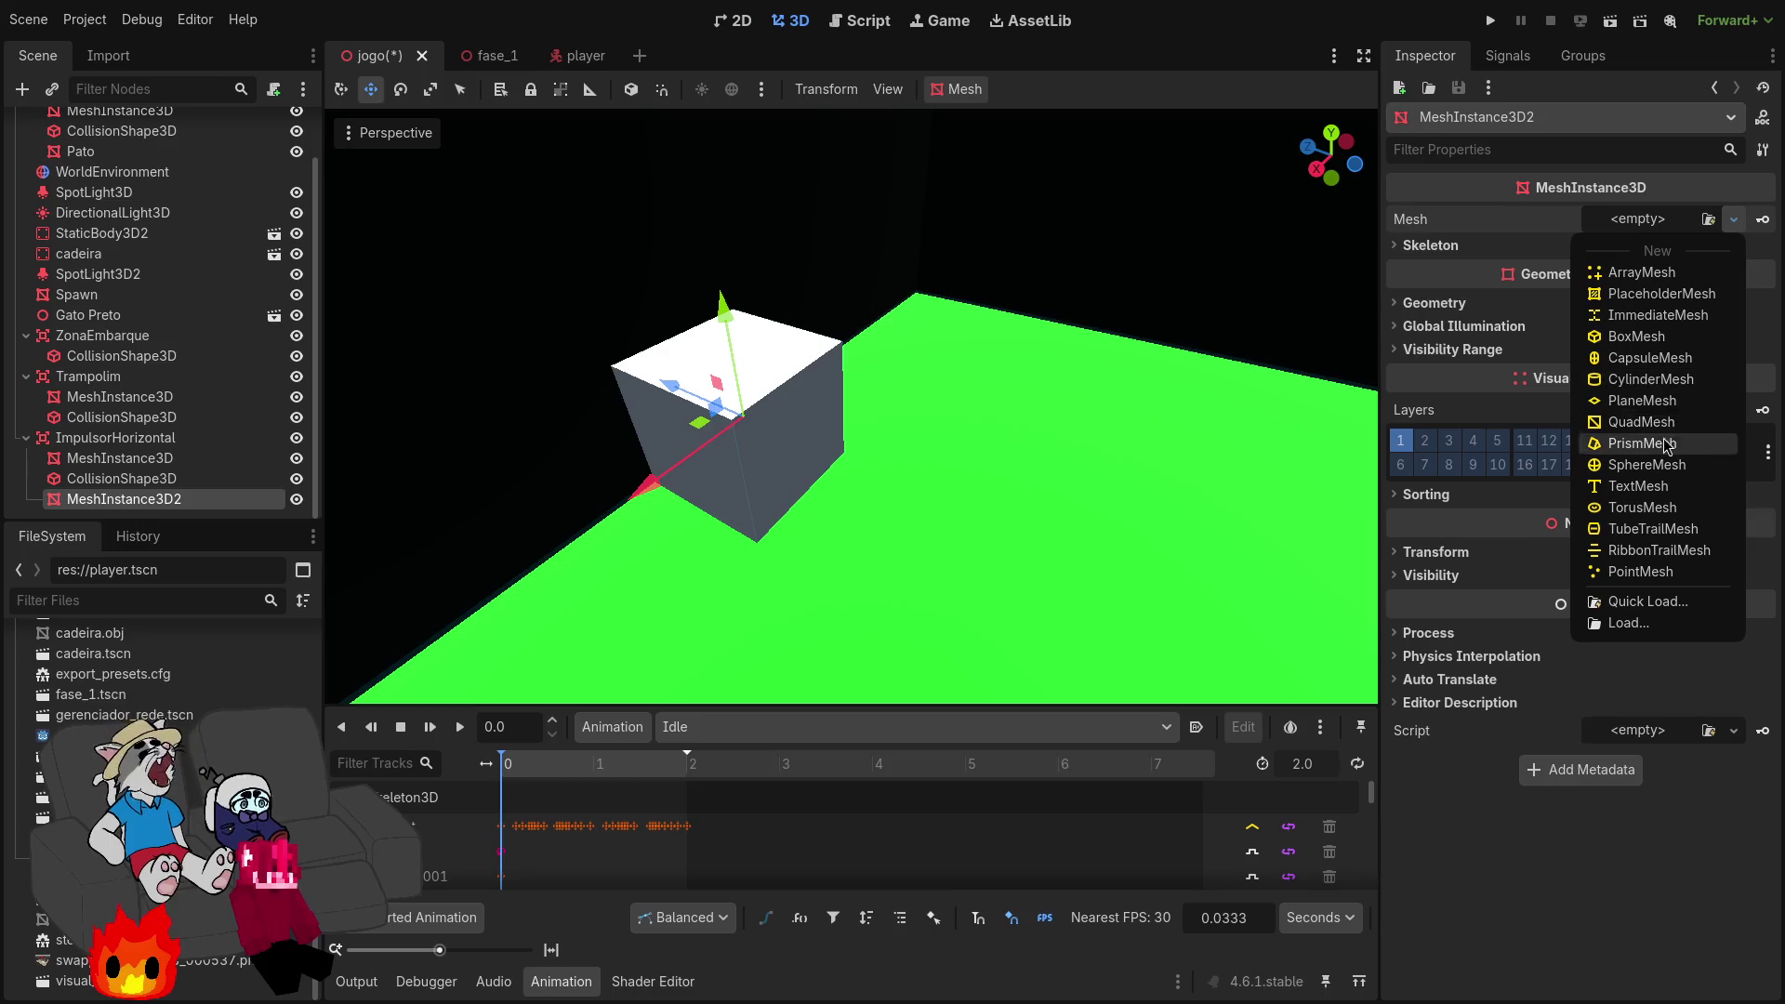
# Step: Assign a new BoxMesh to the node and slide it out beside the cube
pyautogui.click(1644, 336)
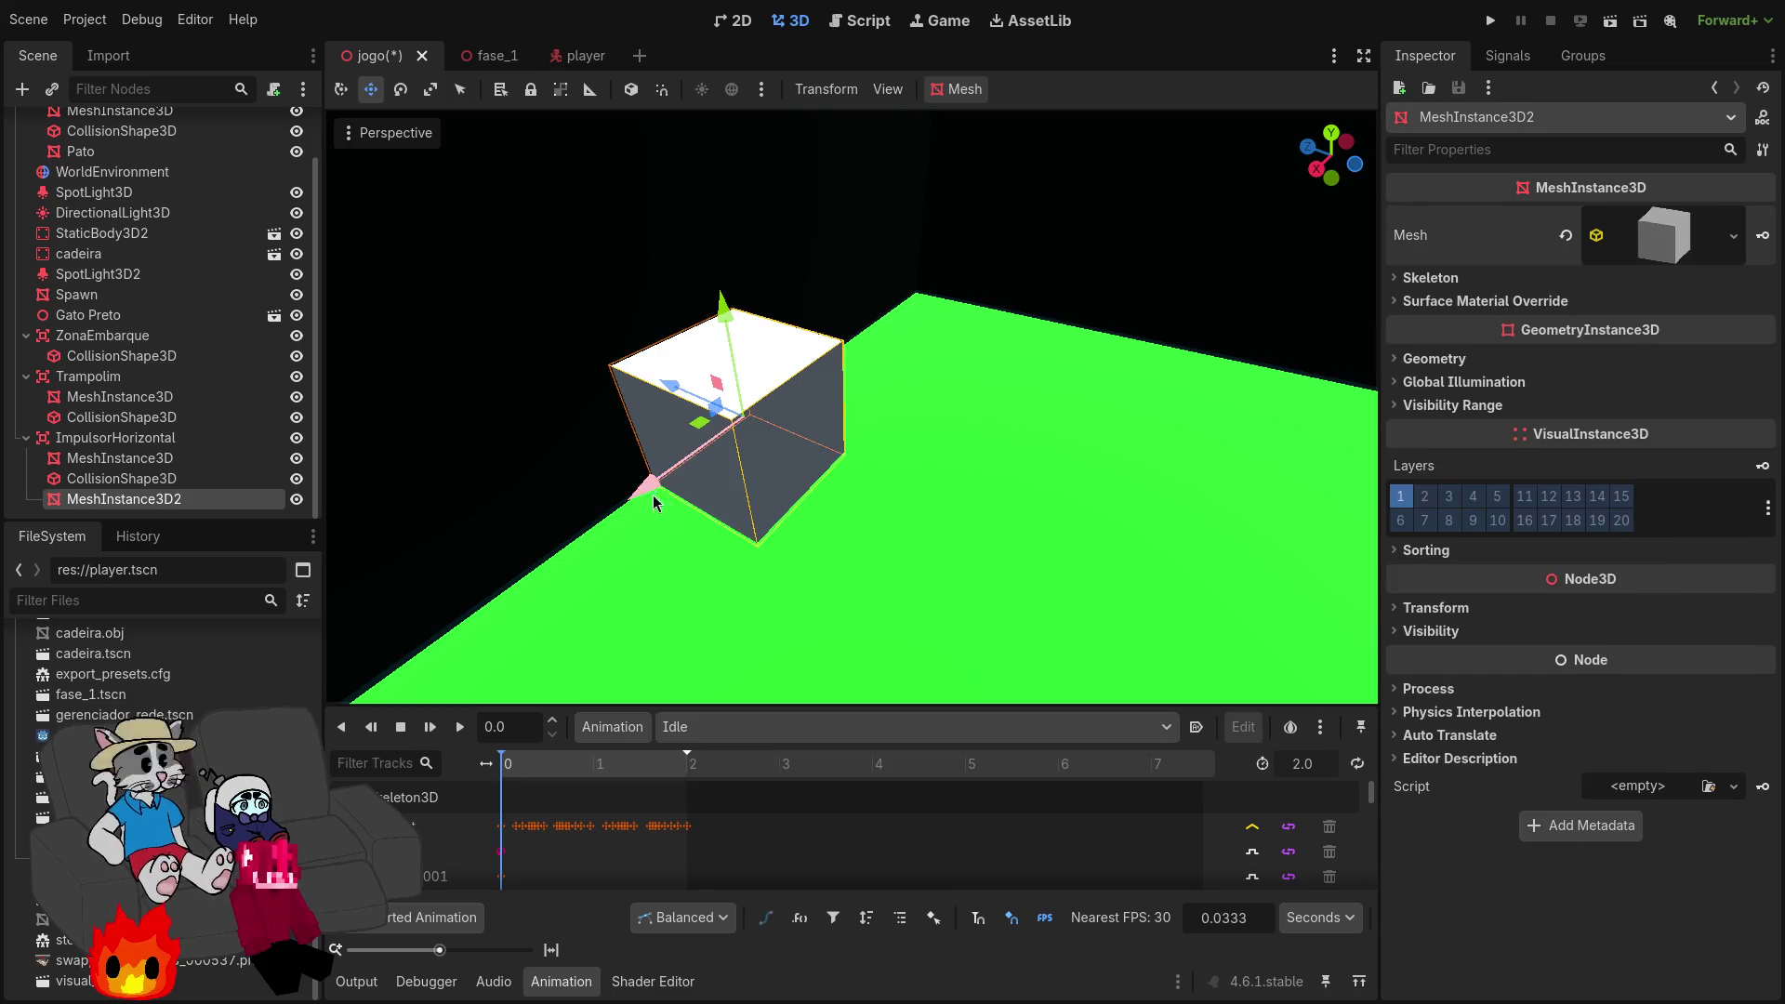
pyautogui.moveTo(670, 387); pyautogui.dragTo(814, 474)
pyautogui.press('e')
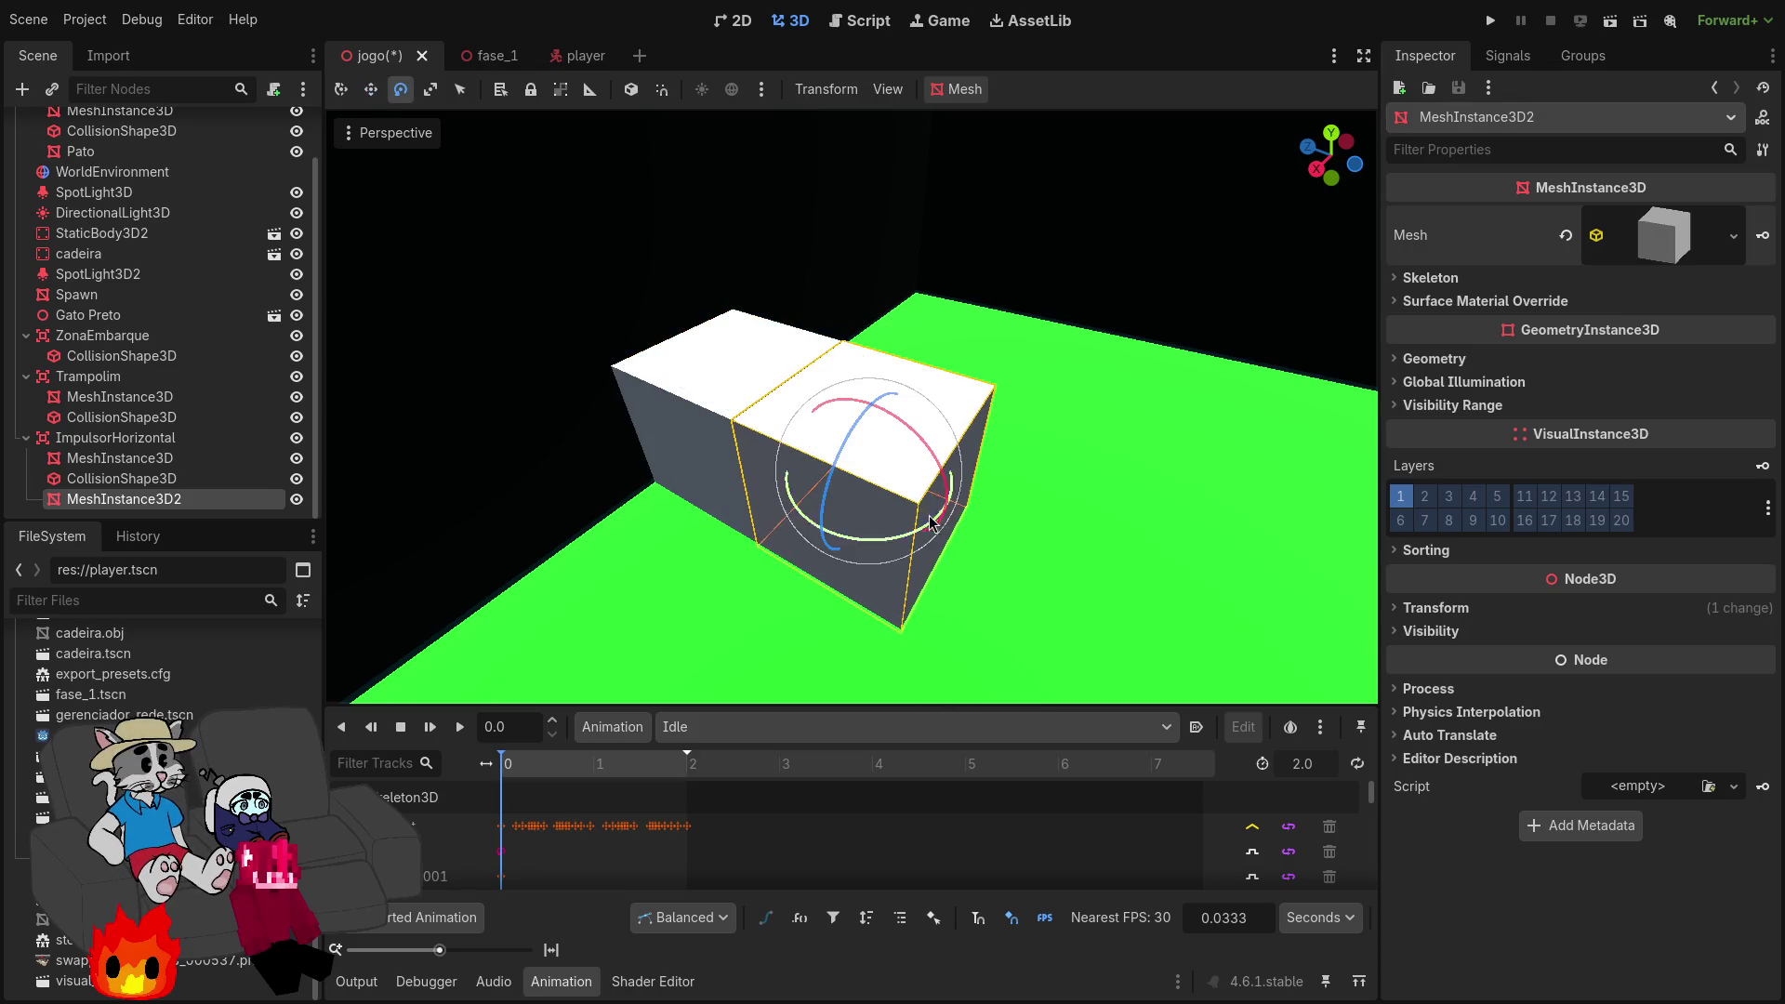
pyautogui.press('w')
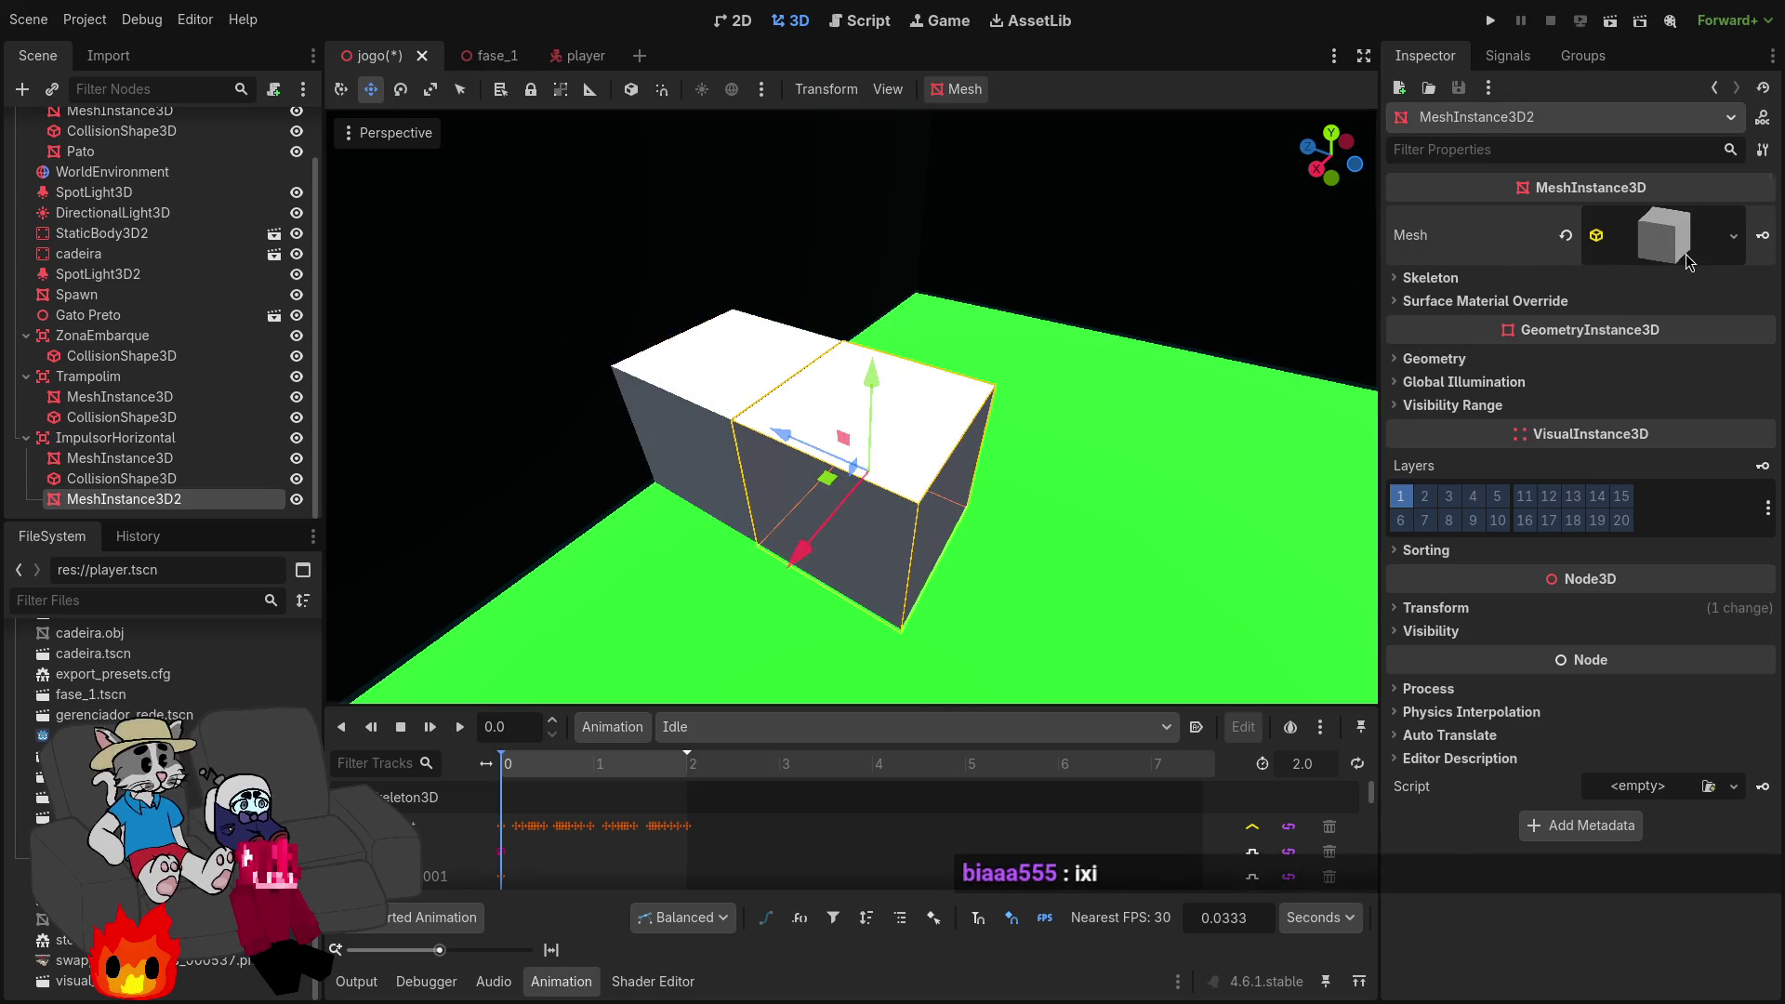
# Step: Resize the box into a thin 1.2 × 1.2 × 0.02 m slab
pyautogui.click(1685, 256)
pyautogui.moveTo(1669, 452); pyautogui.dragTo(1585, 453)
pyautogui.moveTo(1431, 453); pyautogui.dragTo(1585, 453)
pyautogui.moveTo(1465, 453); pyautogui.dragTo(1579, 457)
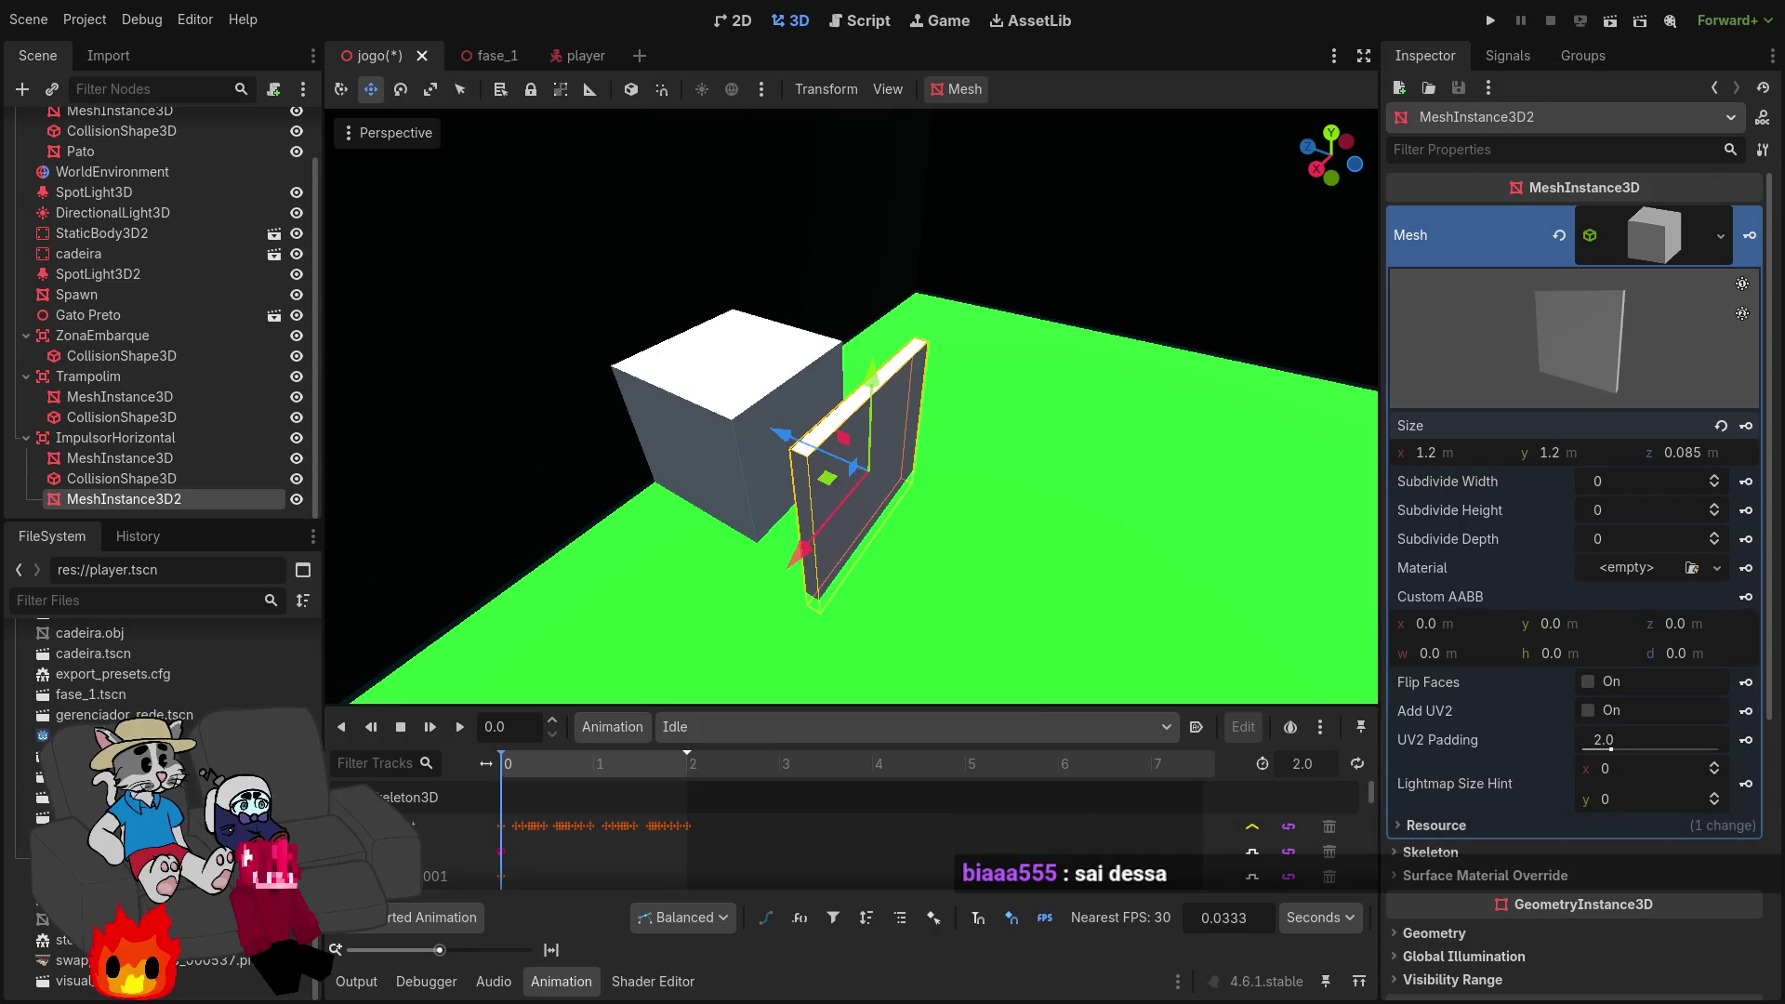
pyautogui.moveTo(1685, 464); pyautogui.dragTo(1664, 464)
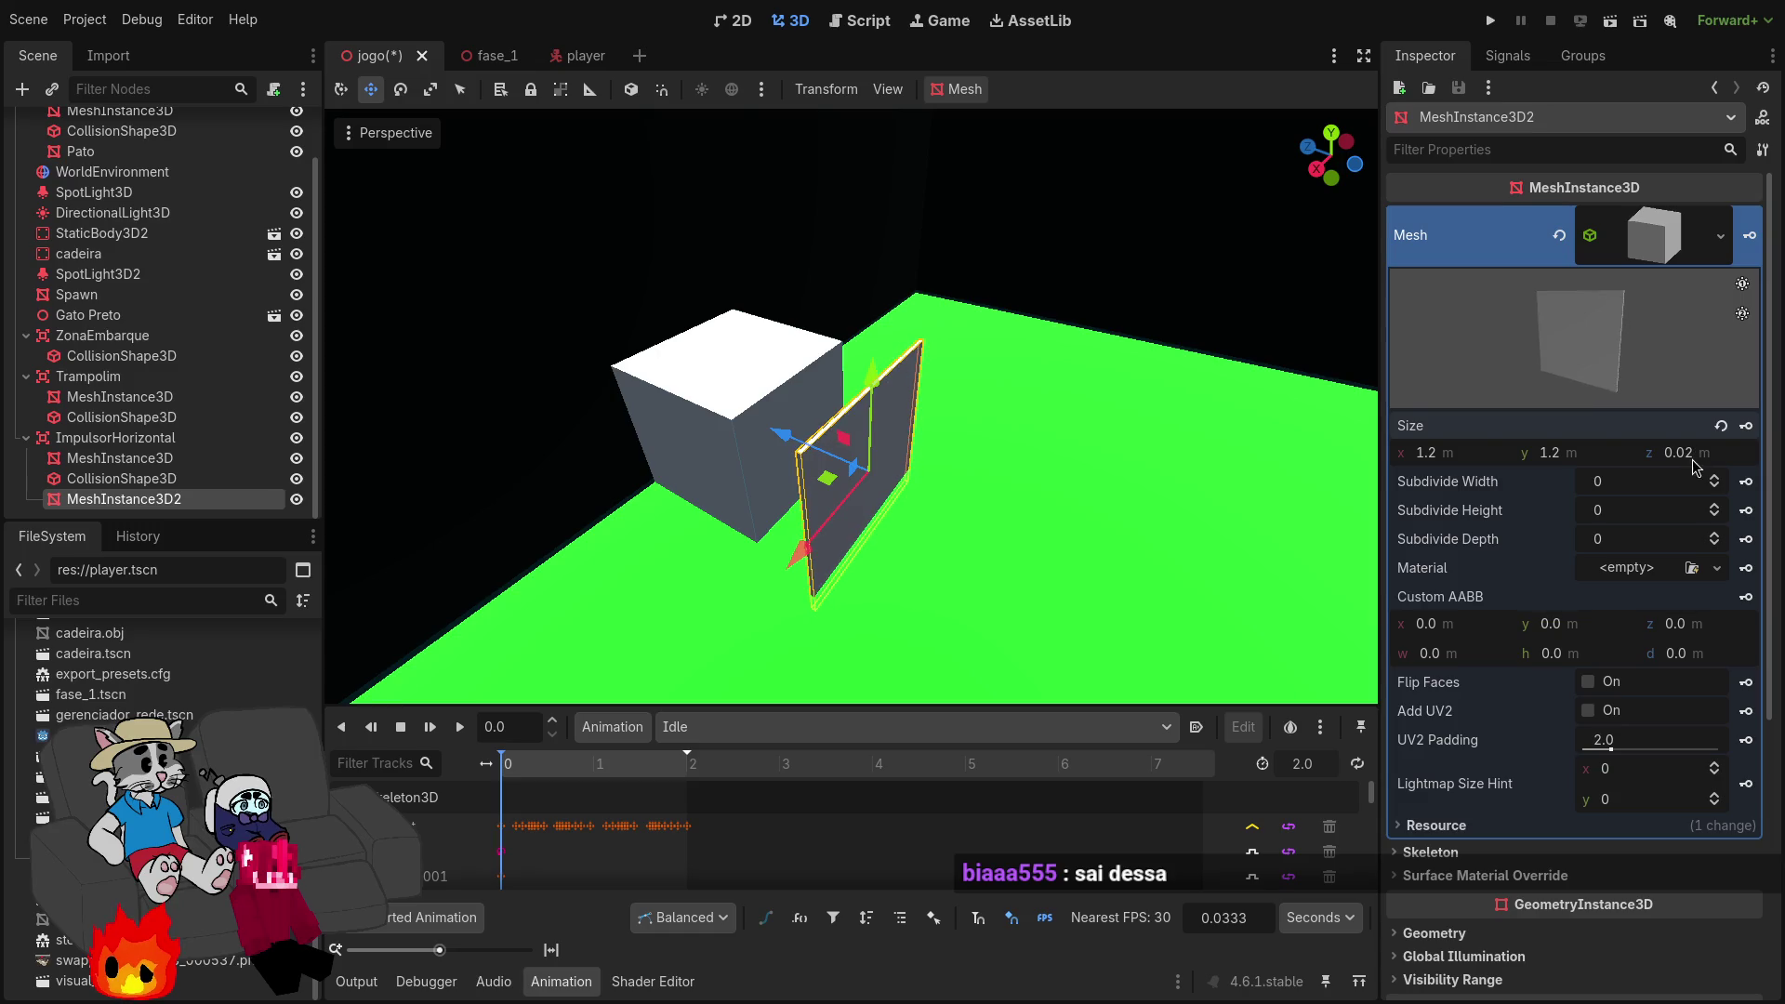
pyautogui.moveTo(930, 418)
pyautogui.mouseDown()
pyautogui.moveTo(851, 391)
pyautogui.moveTo(912, 372)
pyautogui.moveTo(790, 400)
pyautogui.moveTo(958, 445)
pyautogui.moveTo(837, 445)
pyautogui.mouseUp()
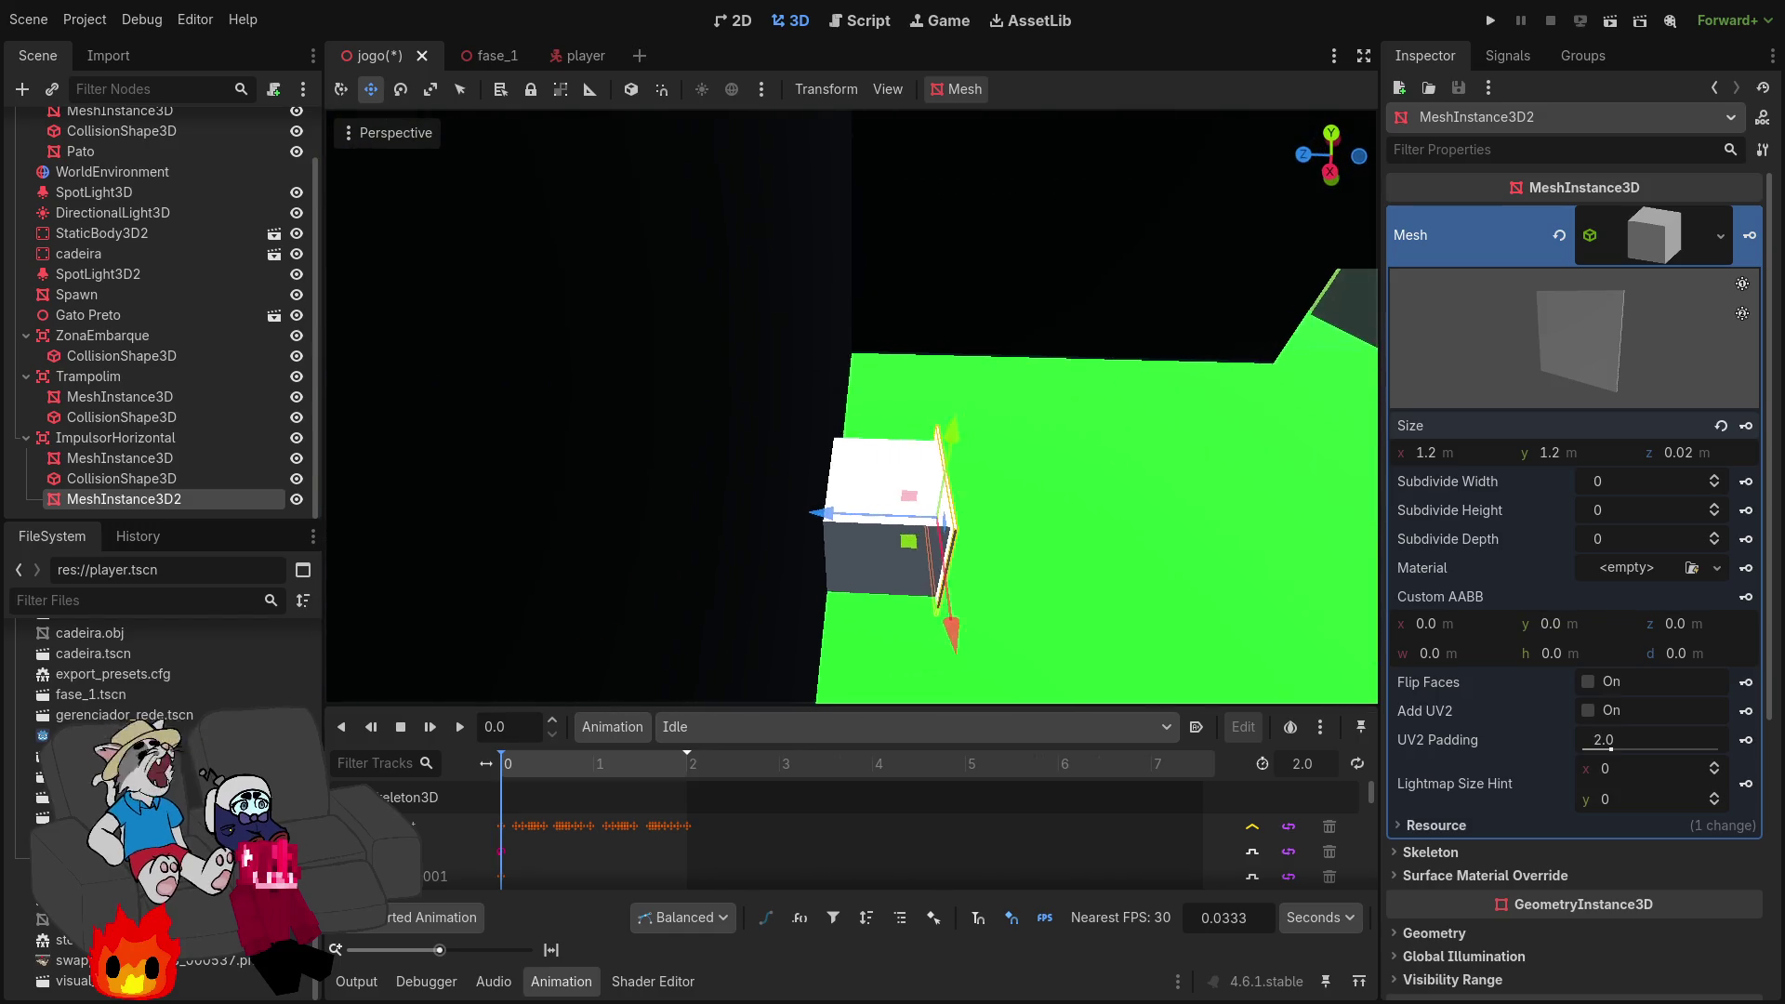
# Step: Save and run the game, host and start a match, and walk through the level
pyautogui.click(1488, 22)
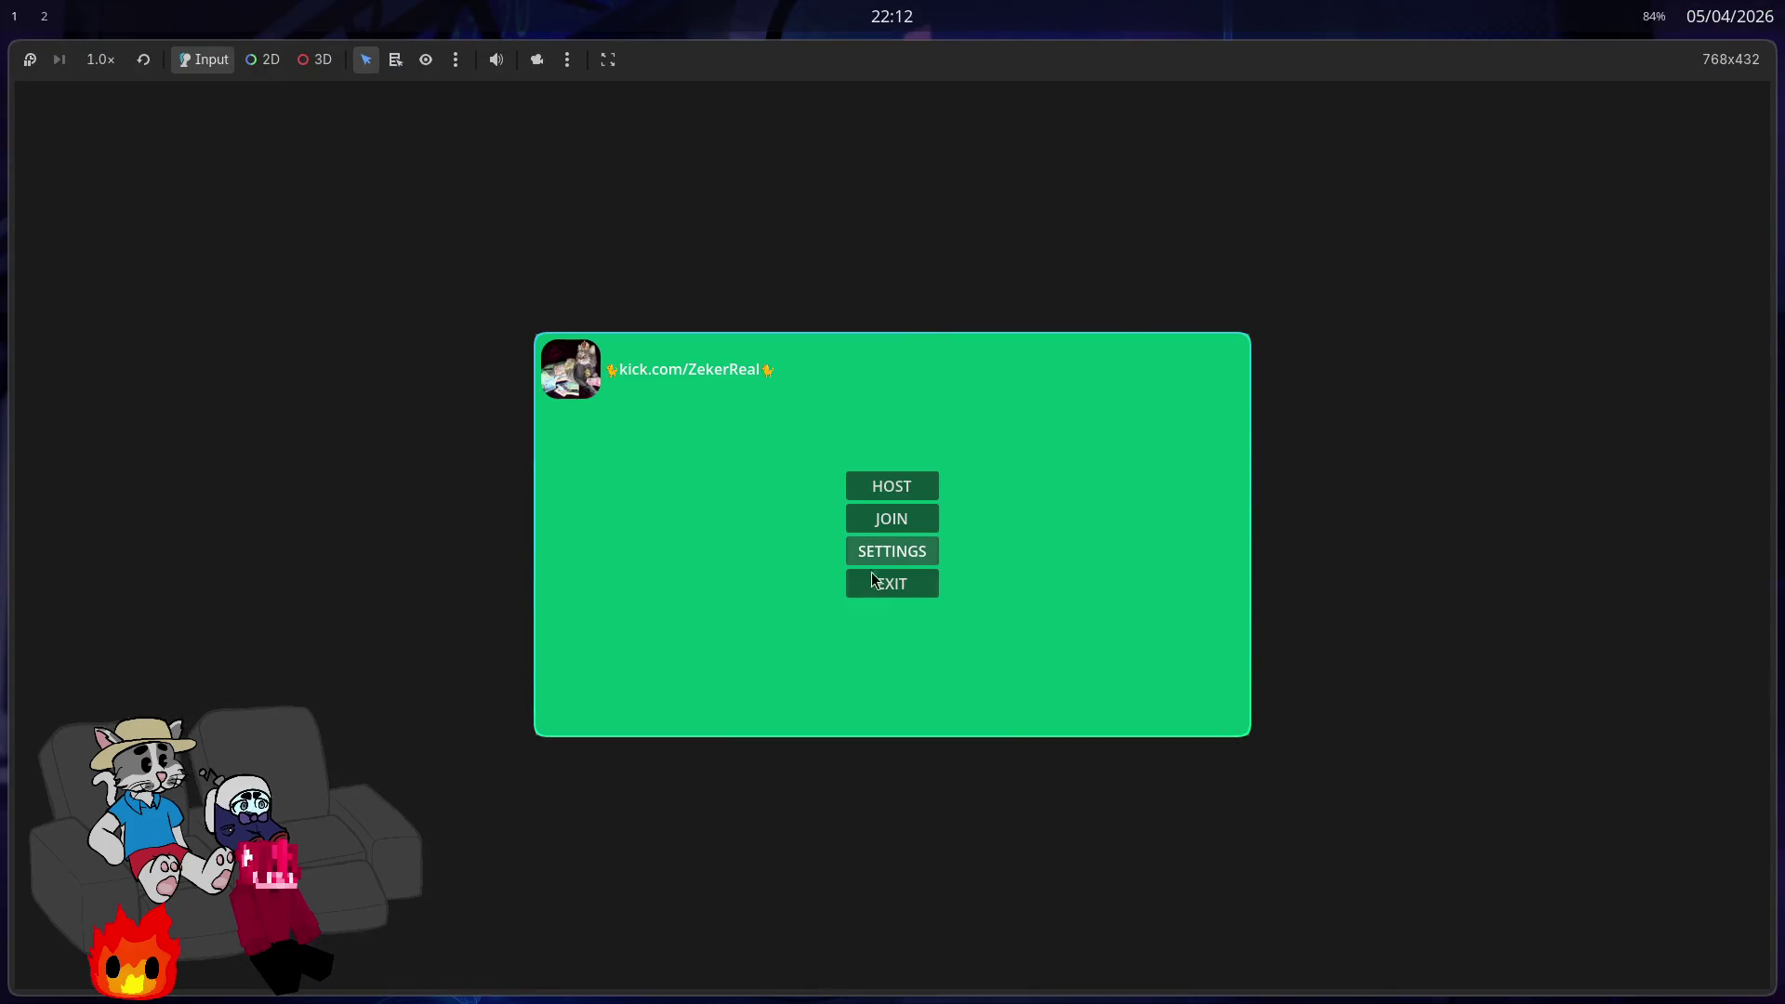
pyautogui.click(893, 489)
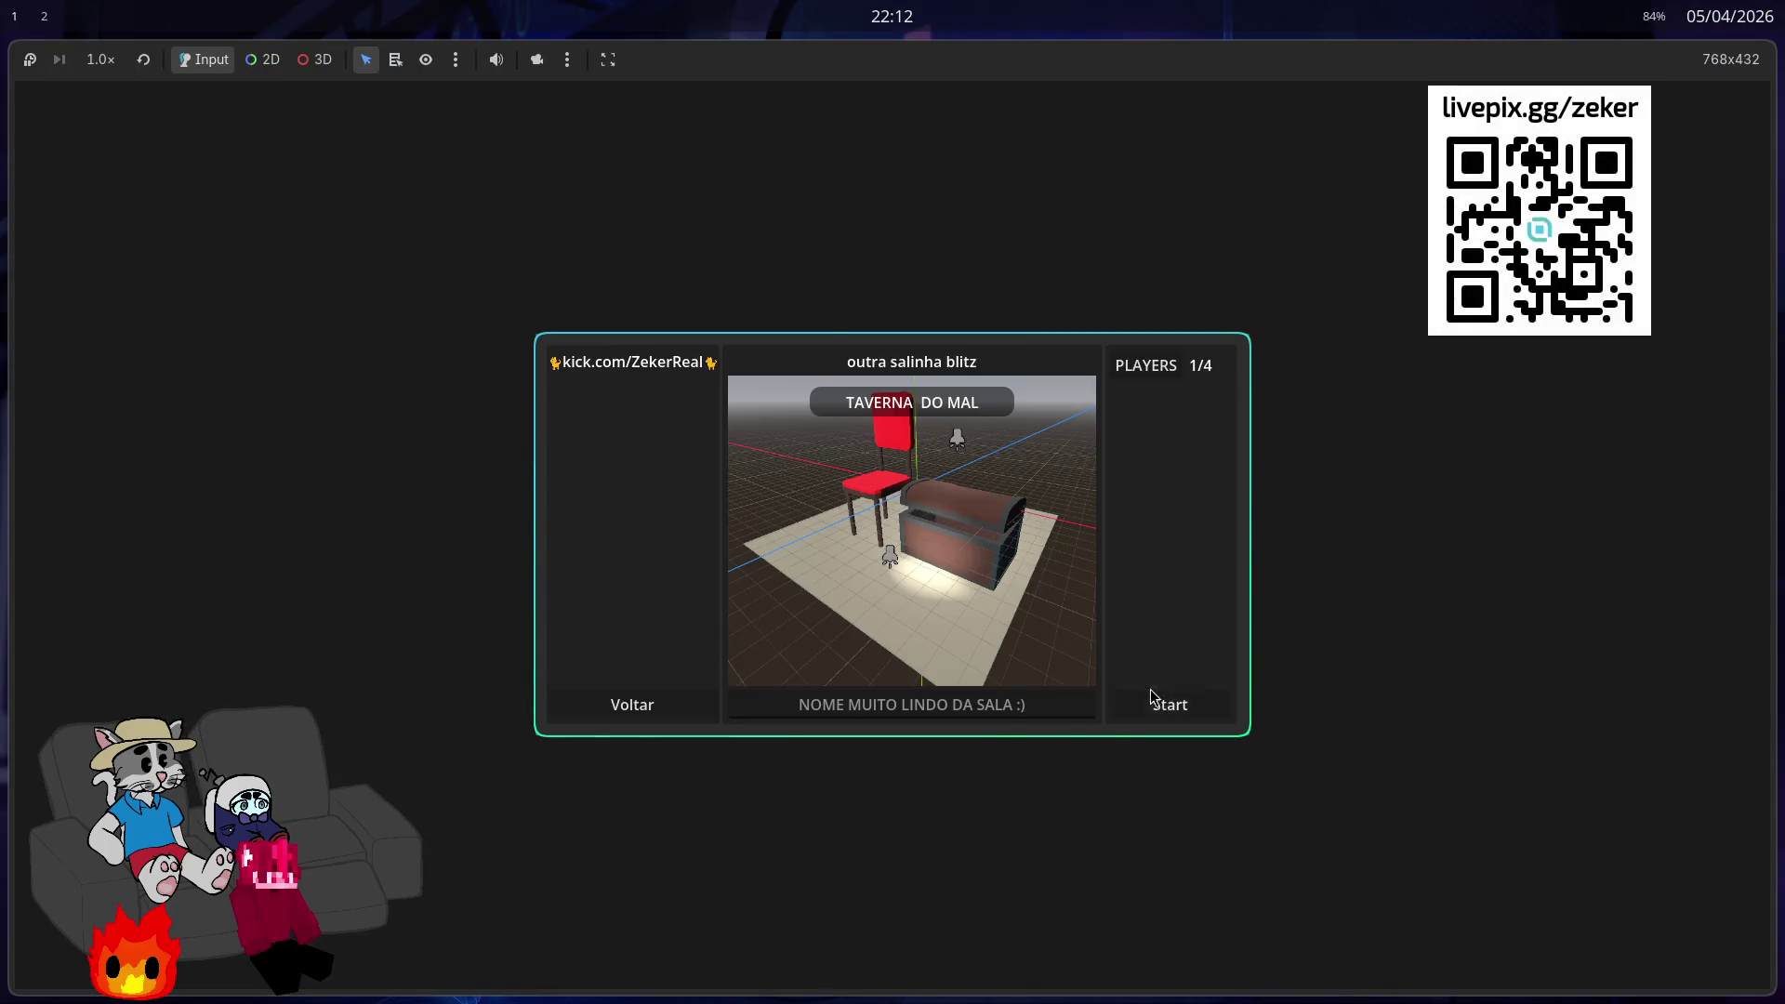
pyautogui.click(1162, 702)
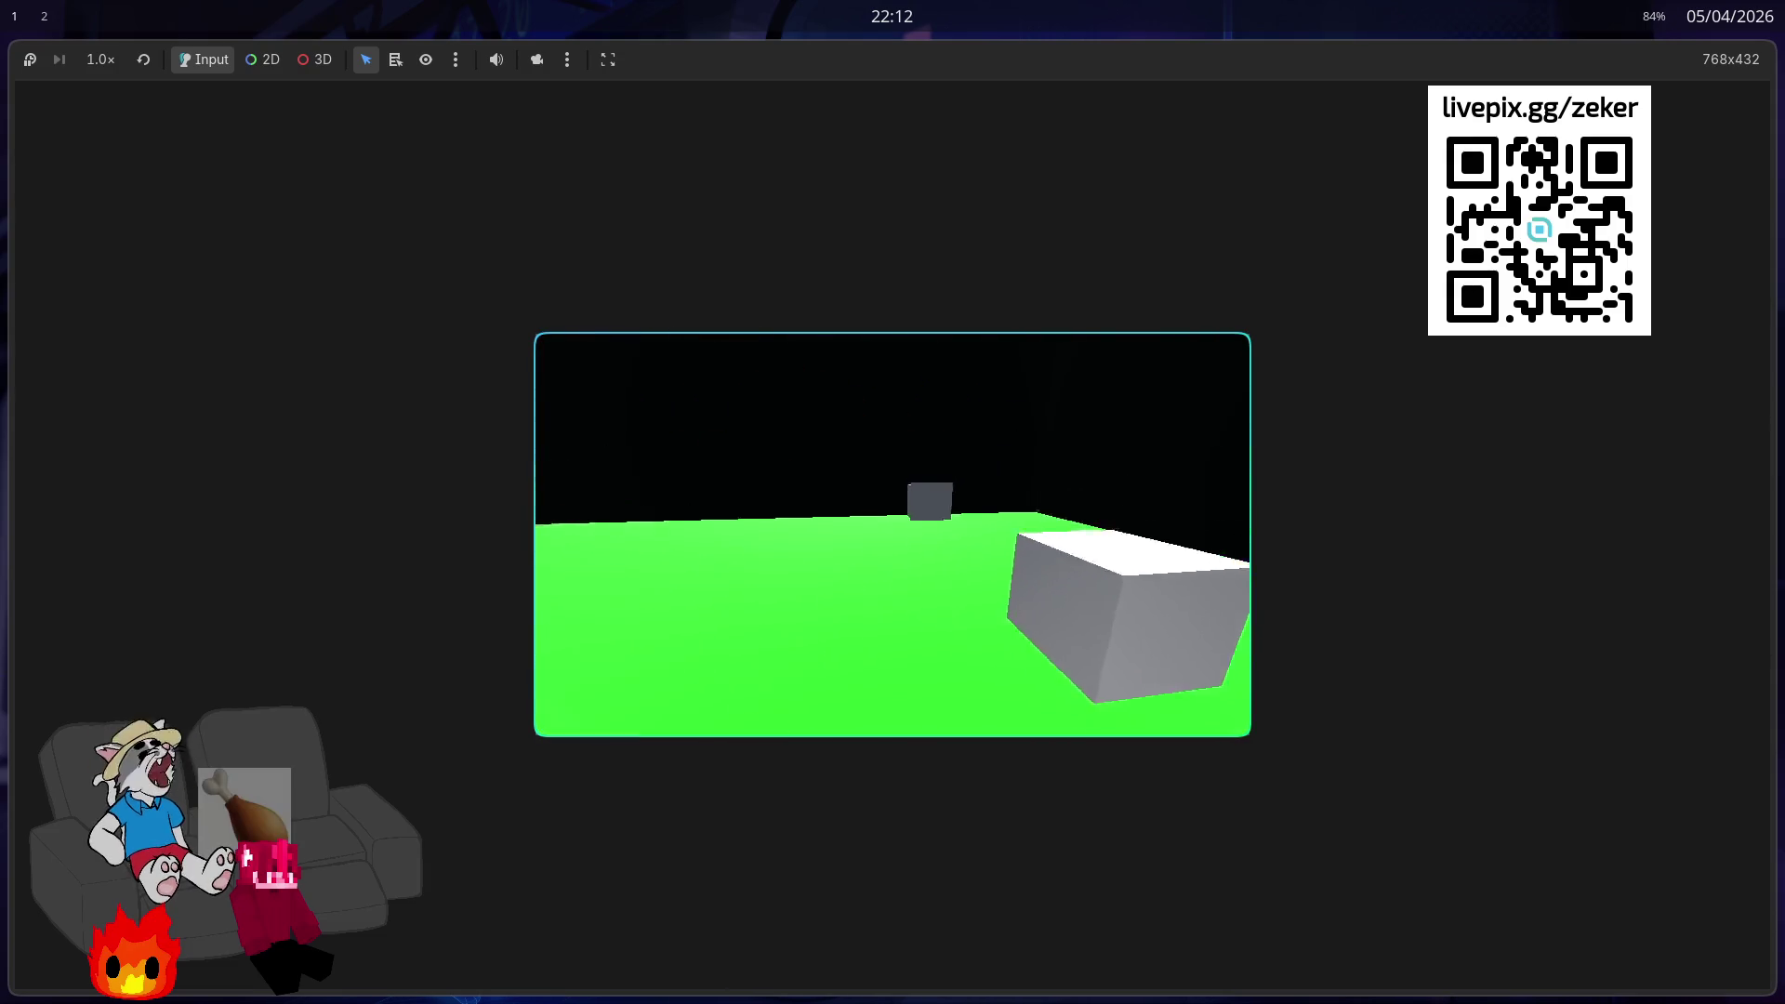
pyautogui.press('w')
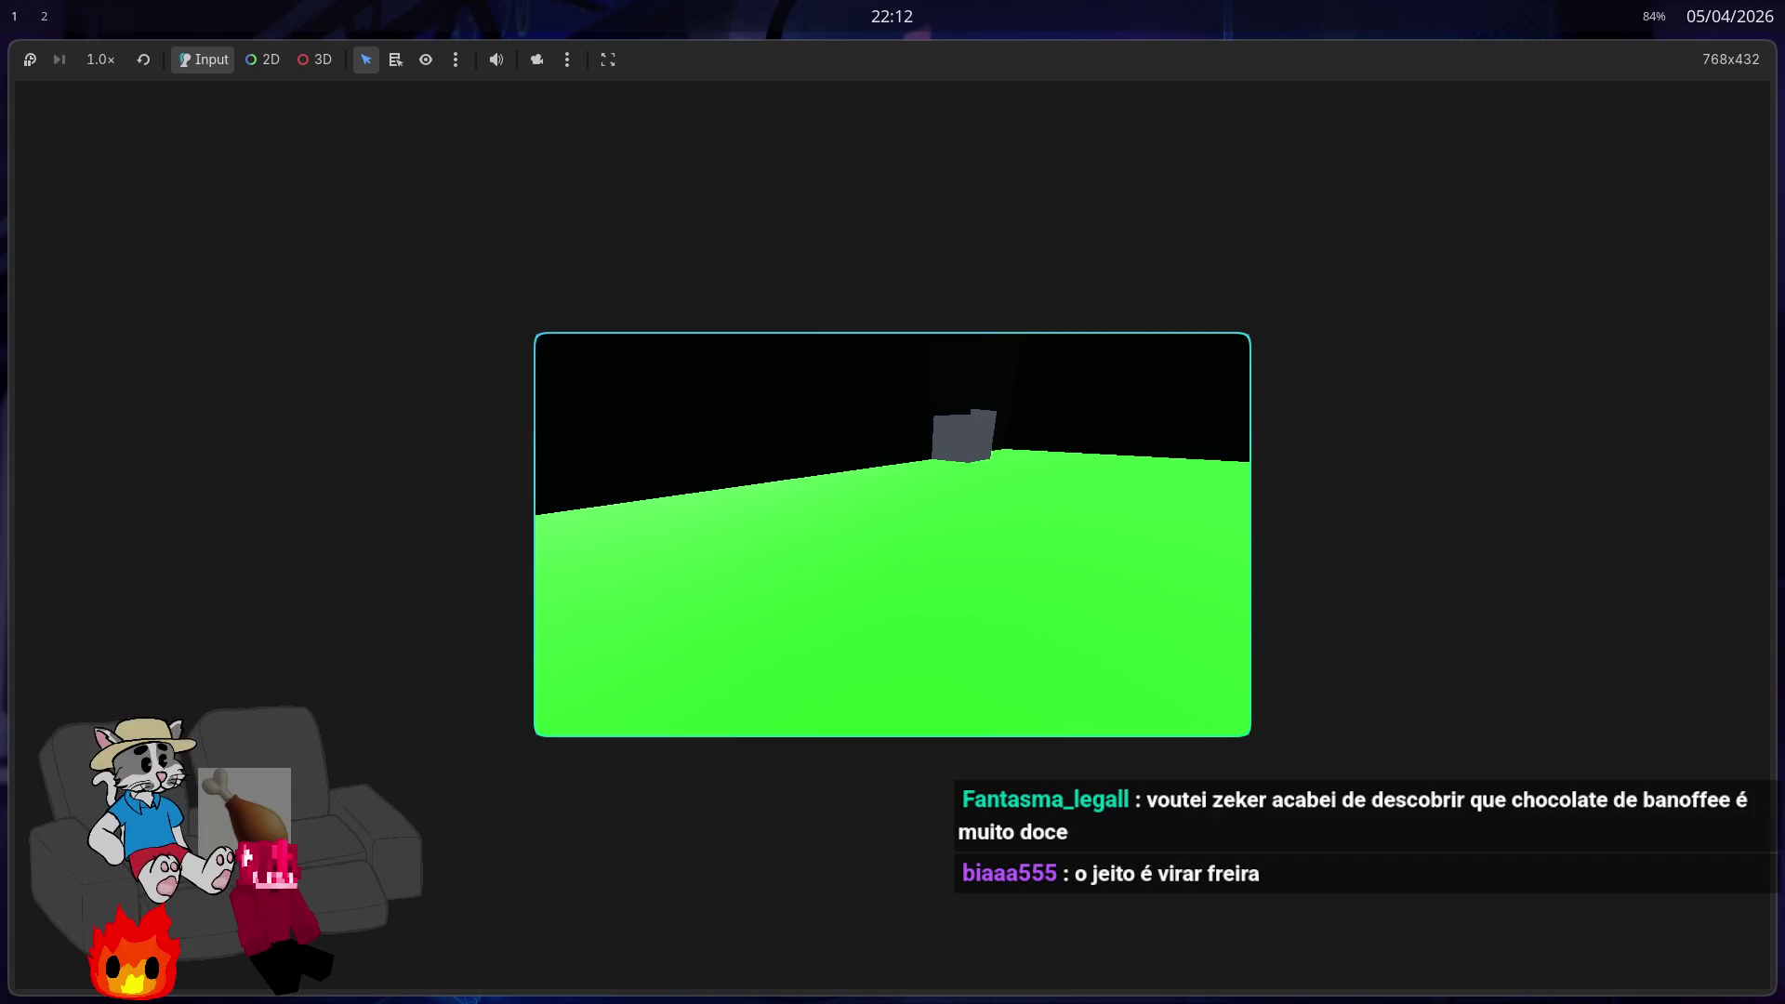
# Step: Close the game and return to the Godot workspace with the app launcher open
pyautogui.press('F8')
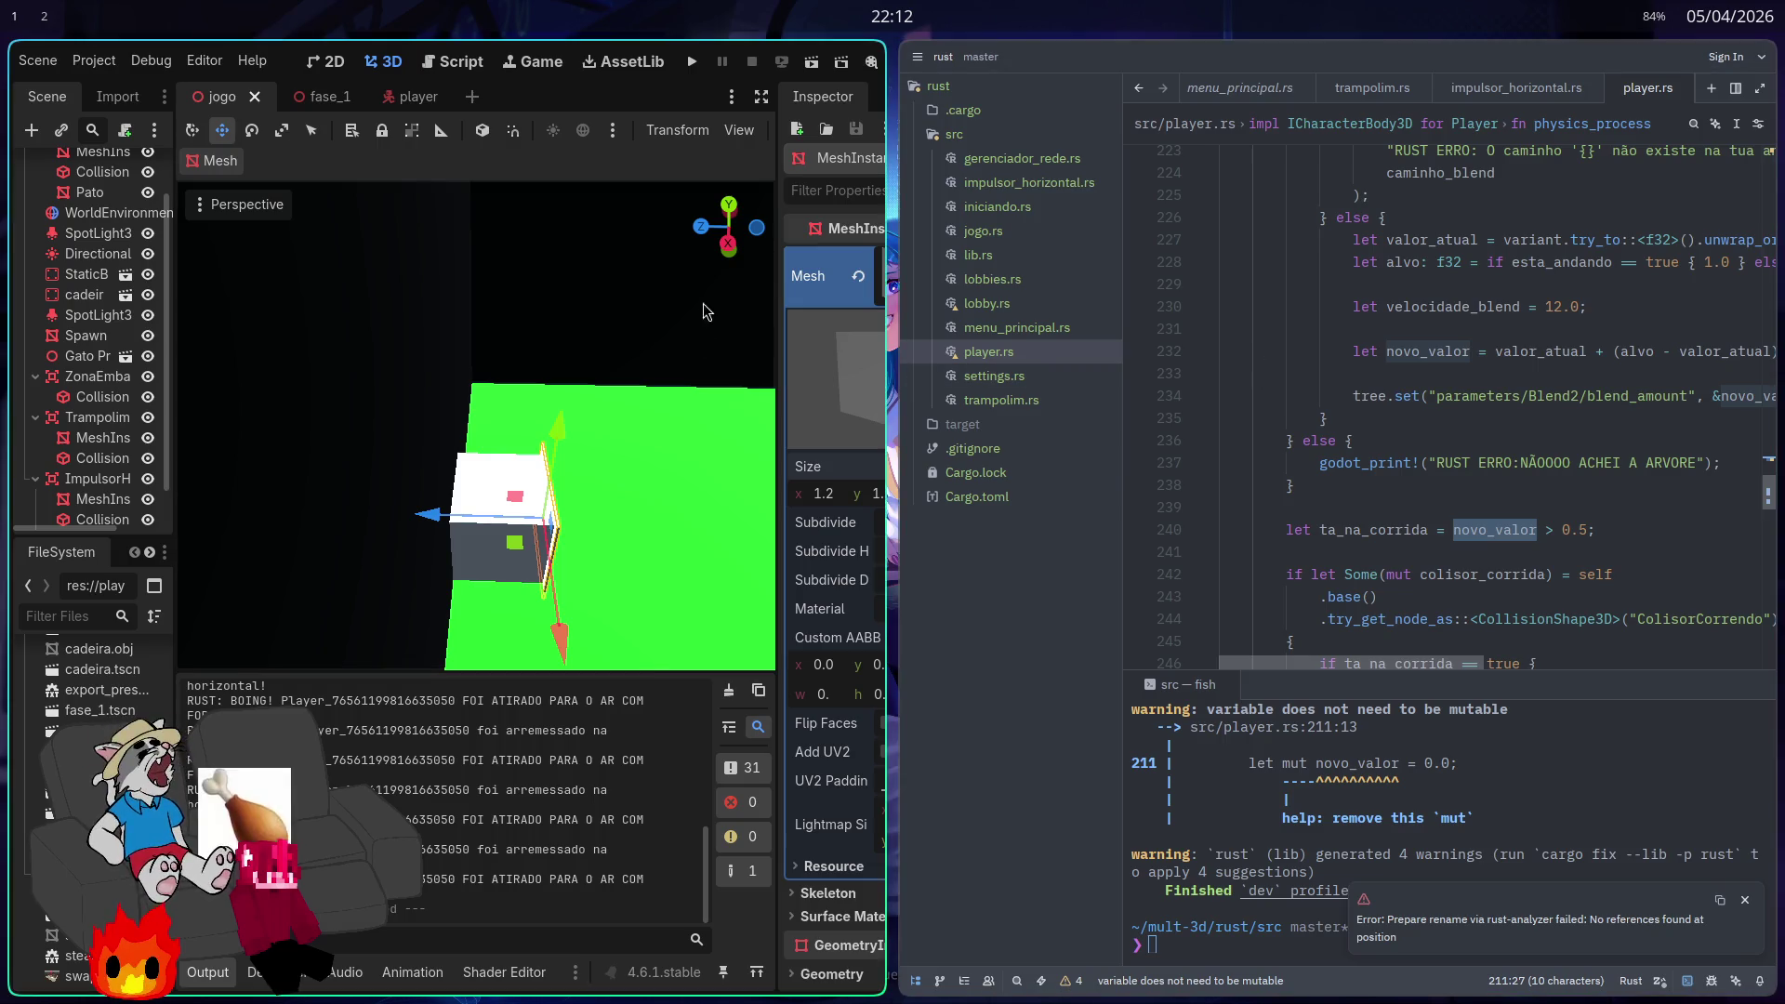
pyautogui.press('super+1')
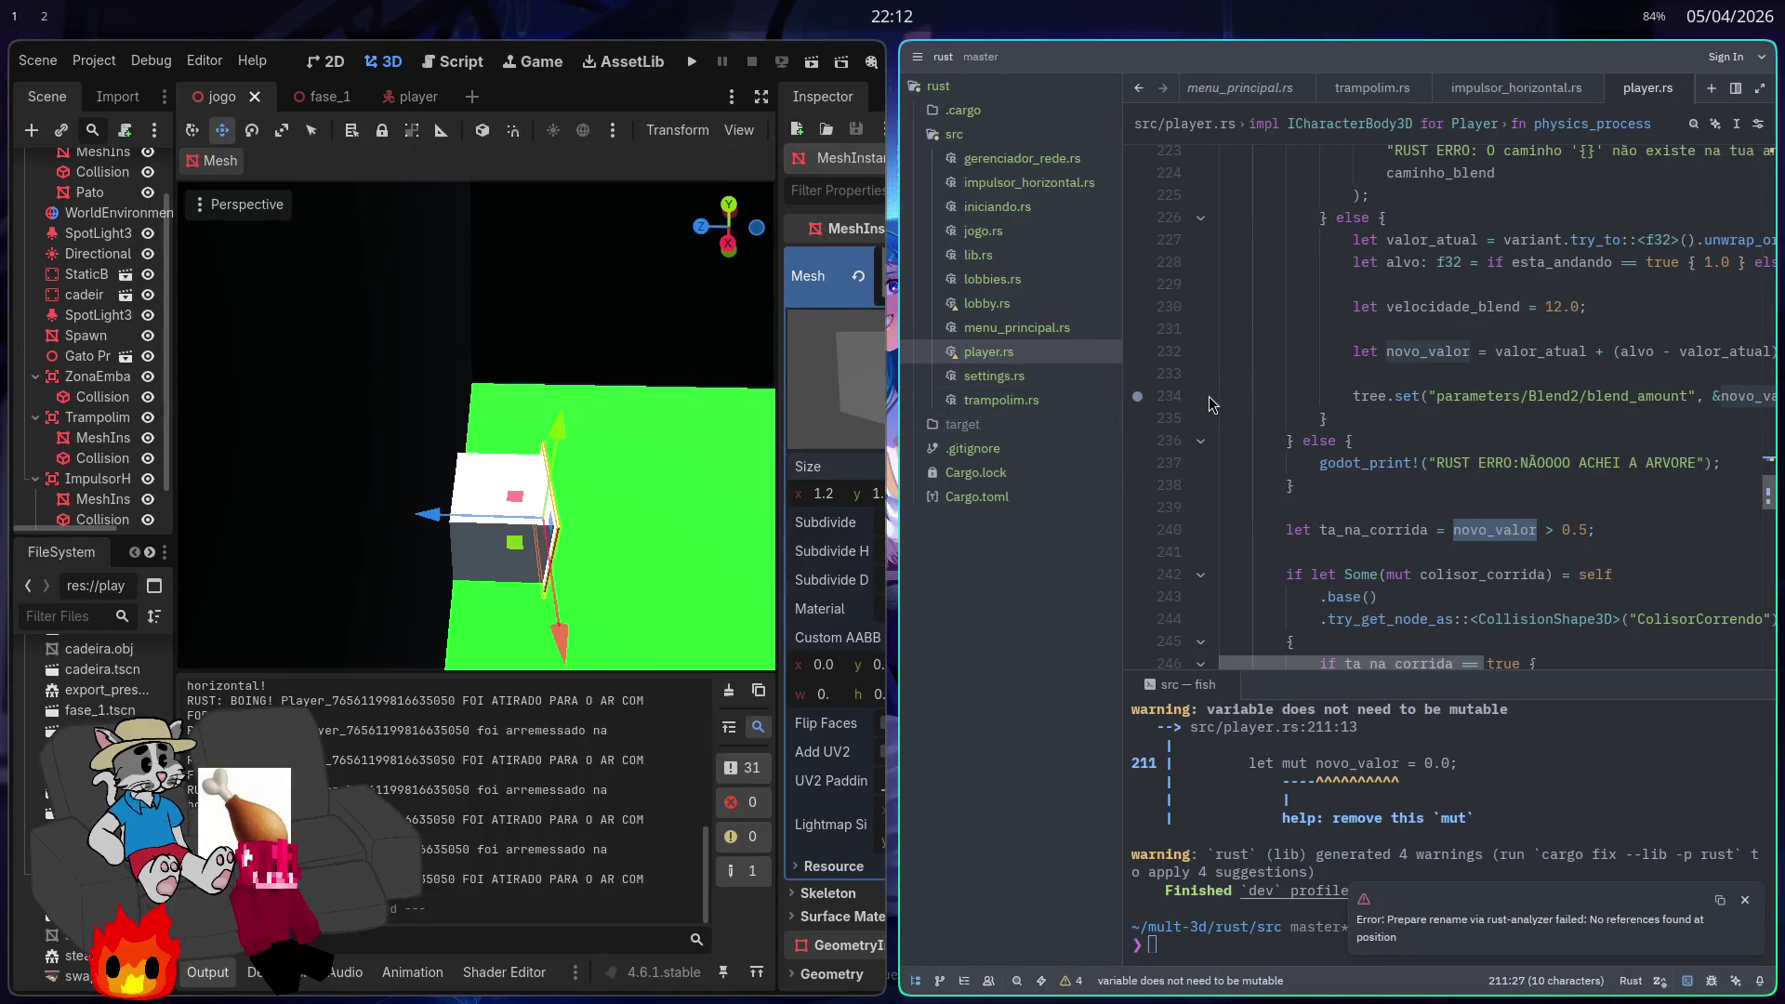
pyautogui.press('super')
# Step: Launch Firefox from the 'moz' launcher search and switch to a private window
pyautogui.write('moz')
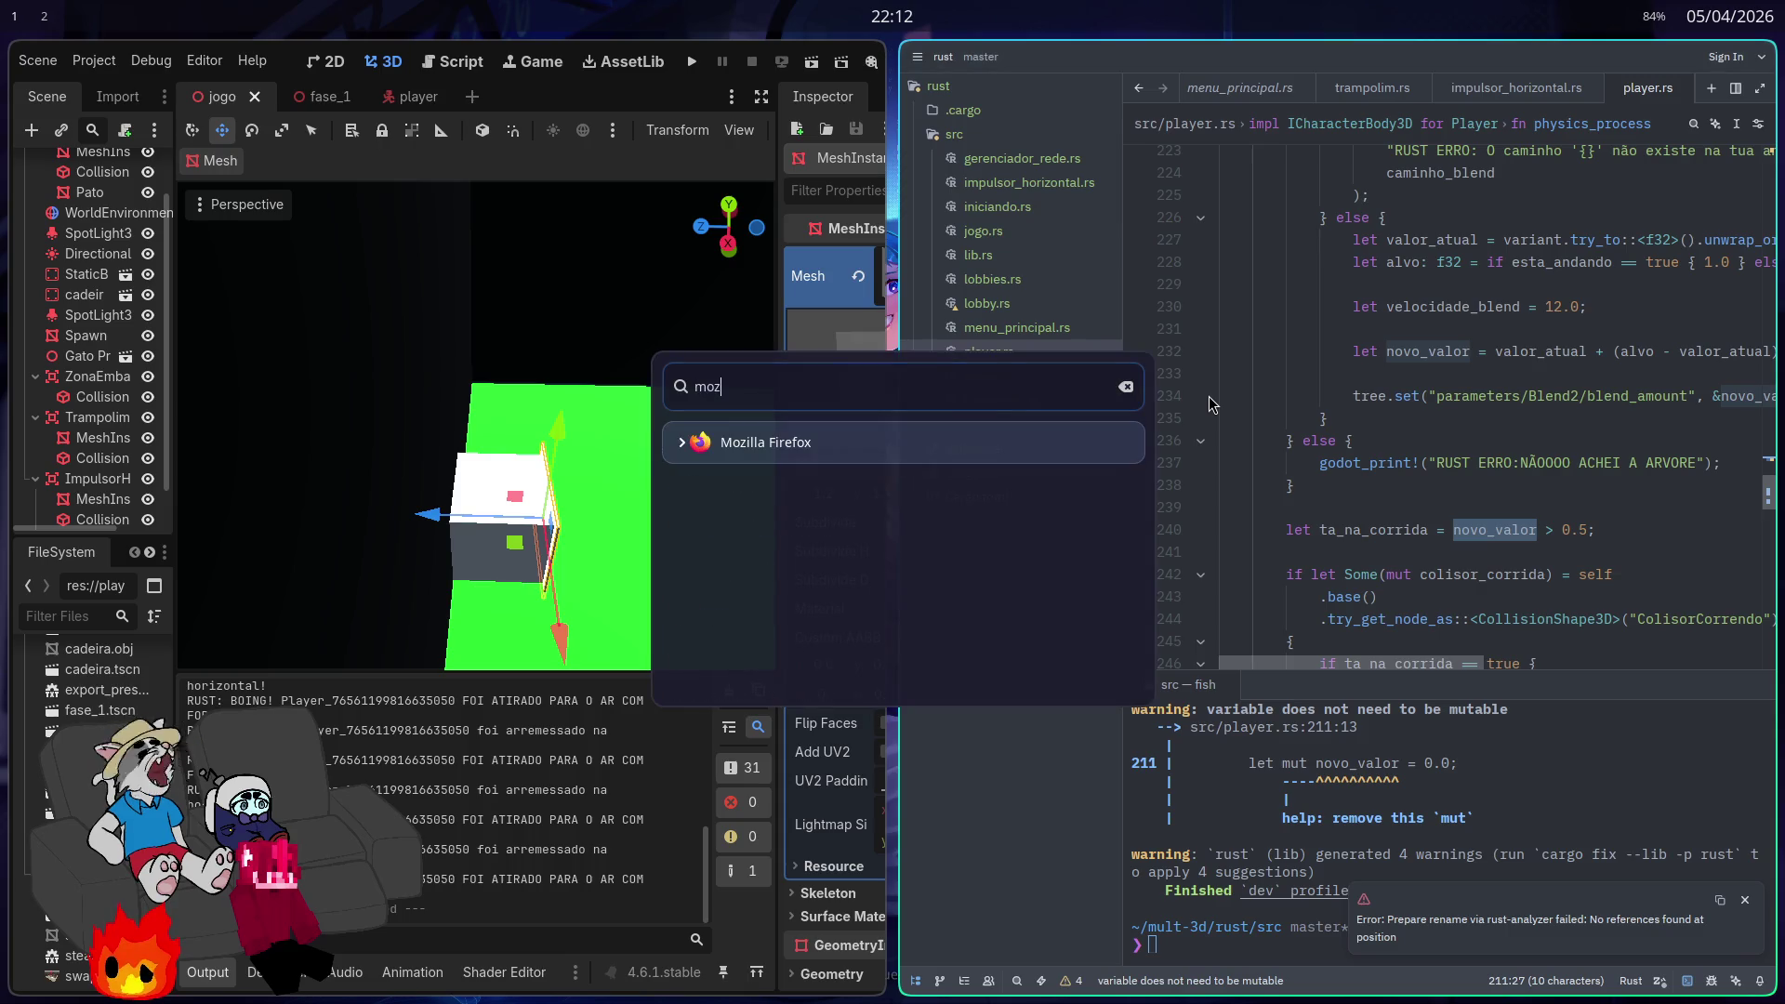
pyautogui.press('Return')
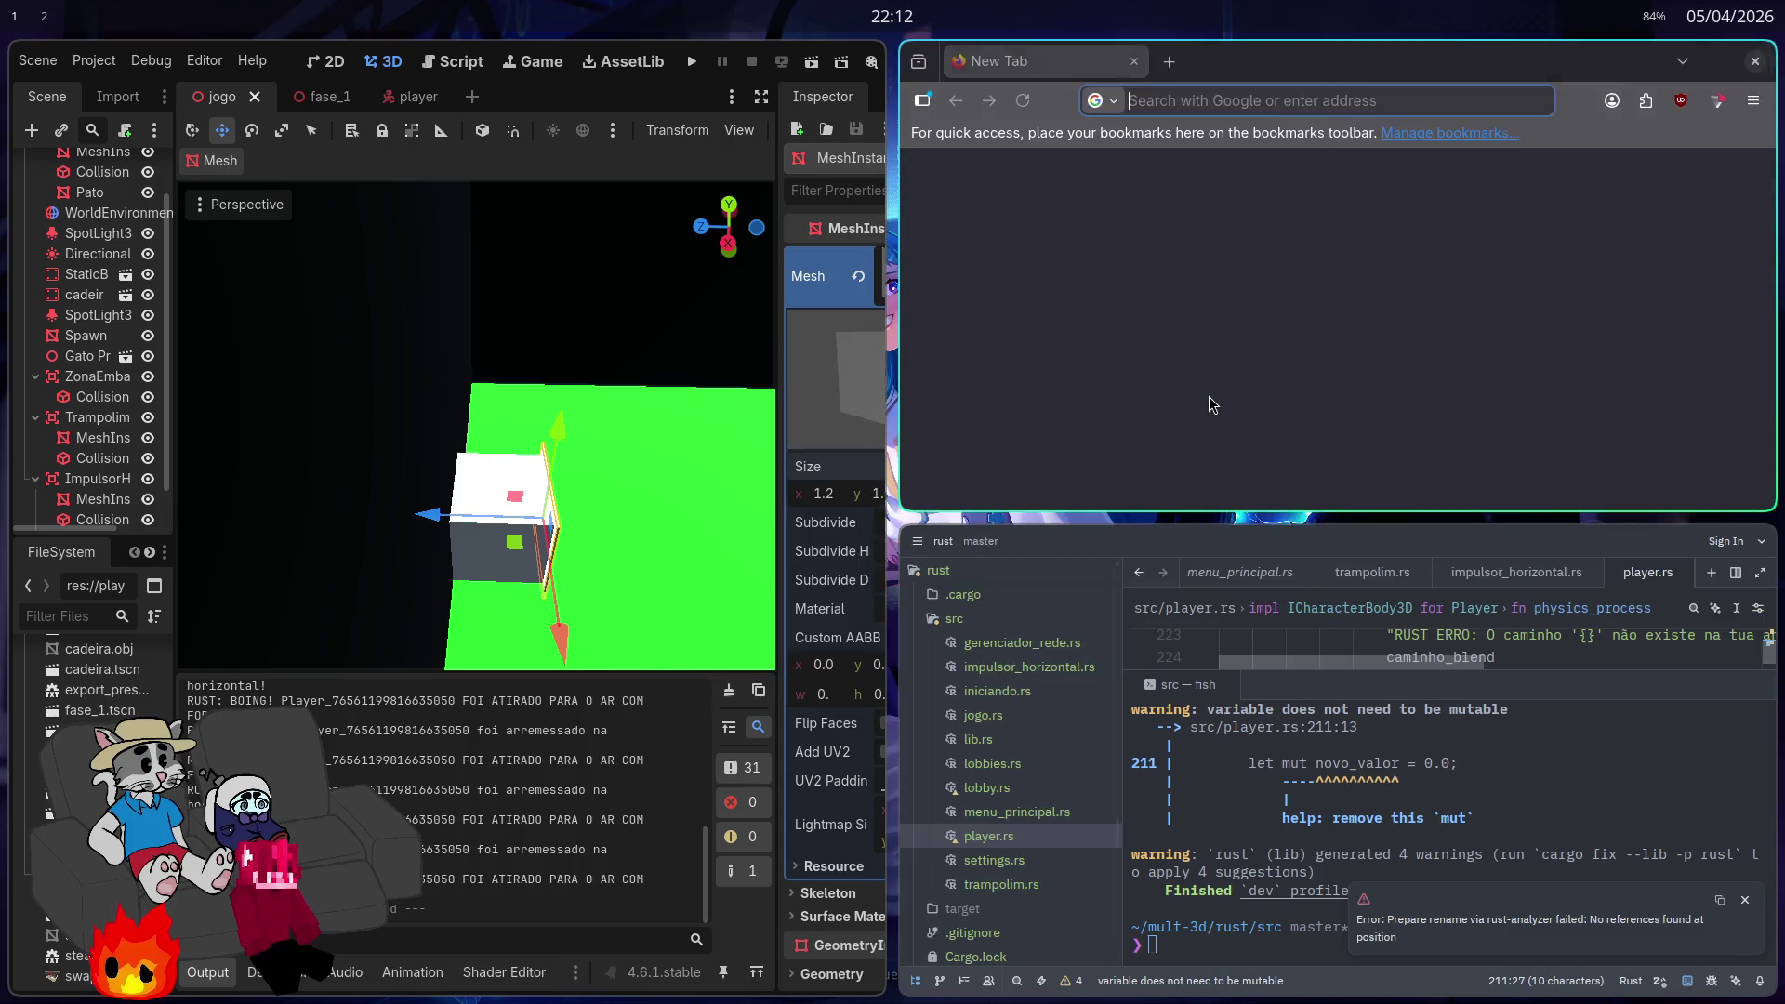
pyautogui.hotkey('ctrl', 'shift', 'p')
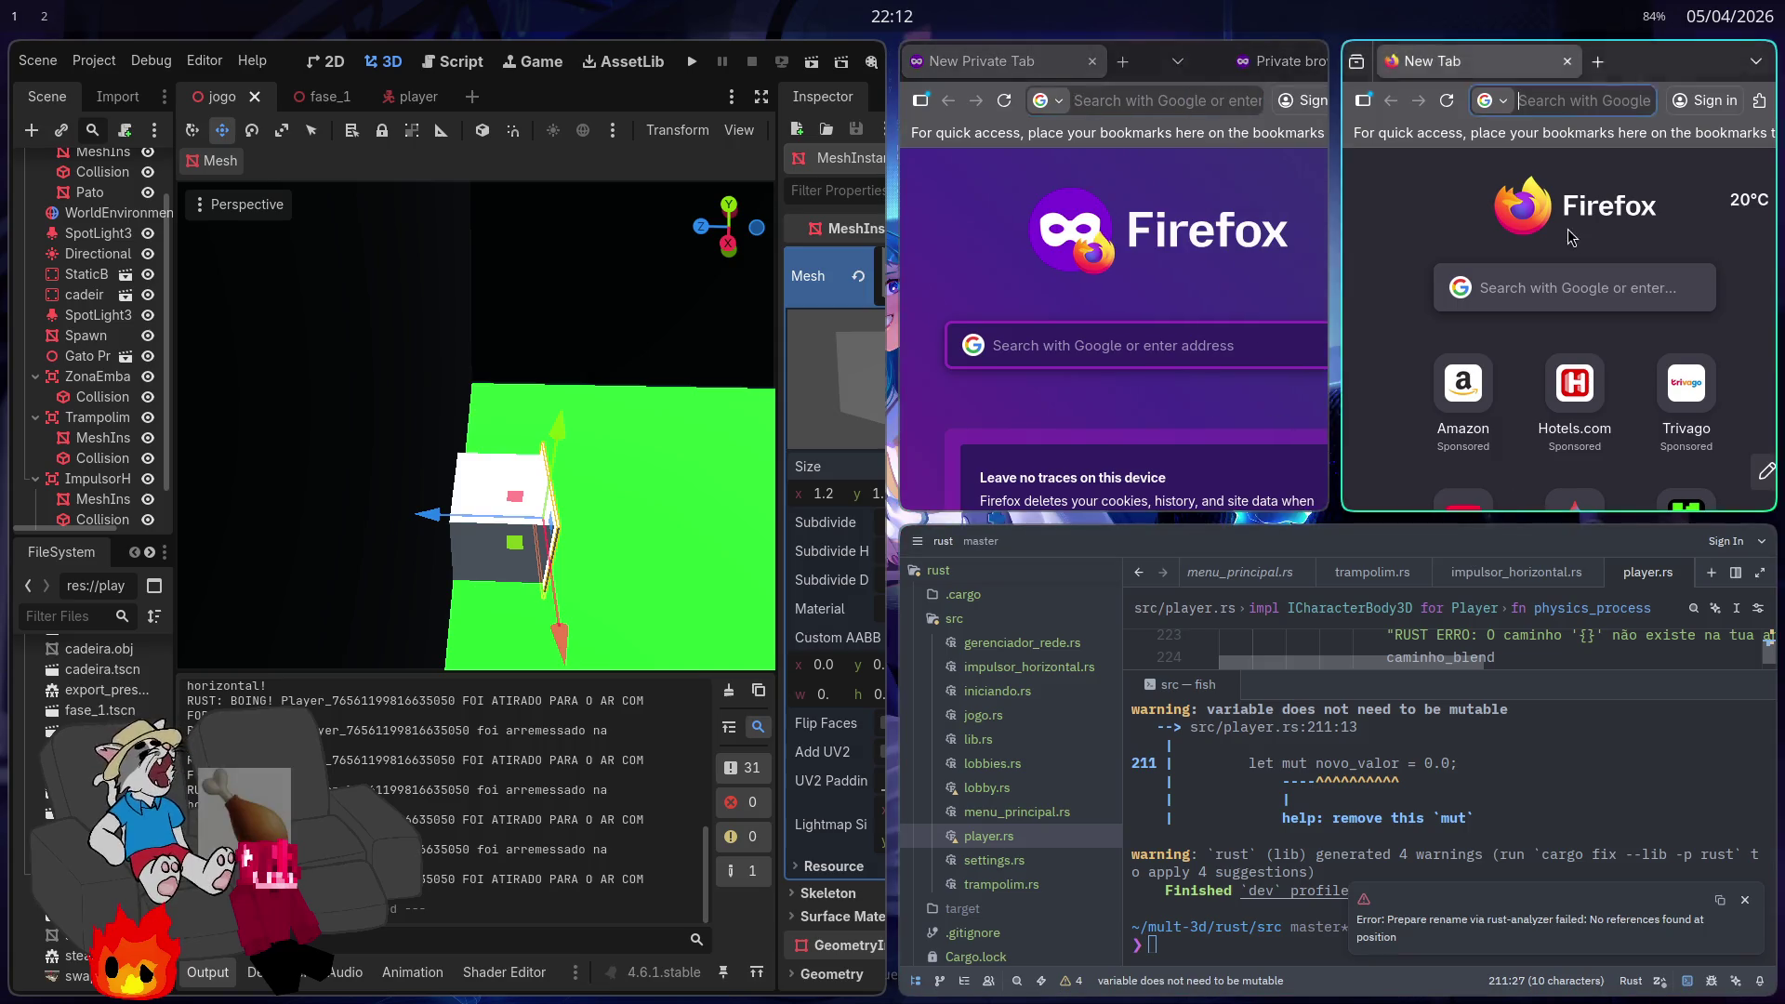
pyautogui.click(1567, 61)
pyautogui.click(1265, 103)
# Step: Google 'banoffe', then 'banoffe é de onde?', and return to the banoffe results
pyautogui.write('banoffe')
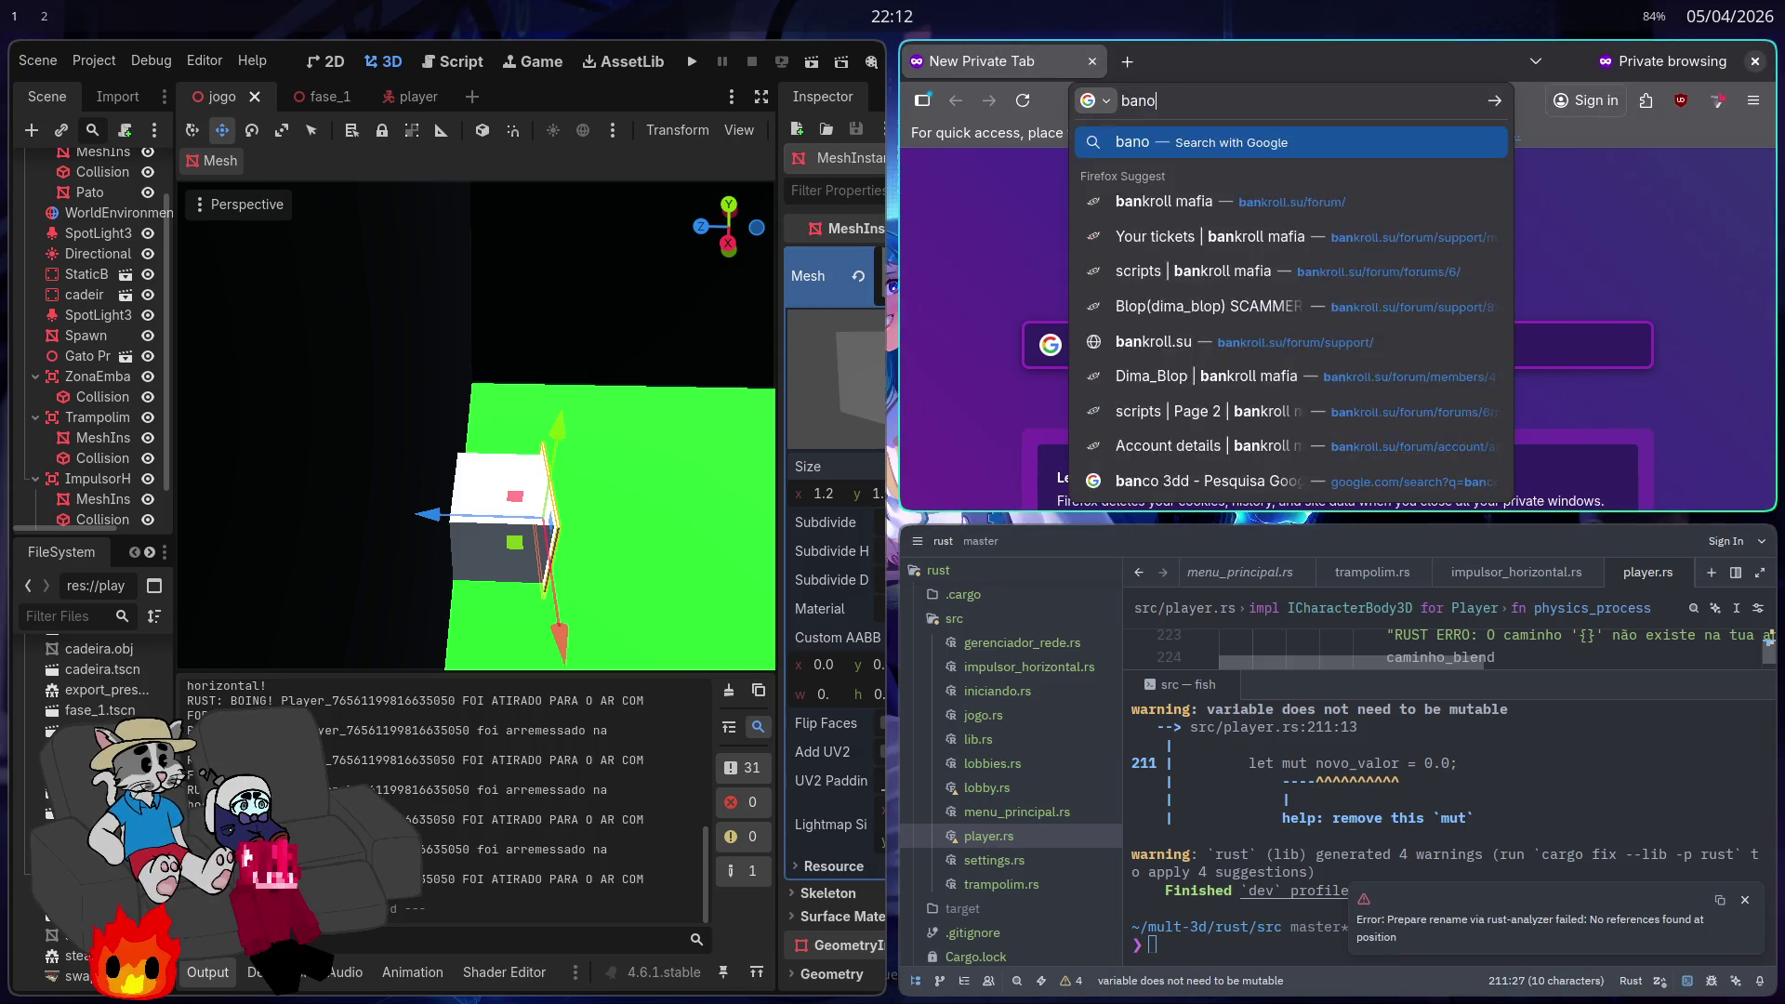
pyautogui.press('Return')
pyautogui.click(1202, 188)
pyautogui.write('é de onde?')
pyautogui.press('Return')
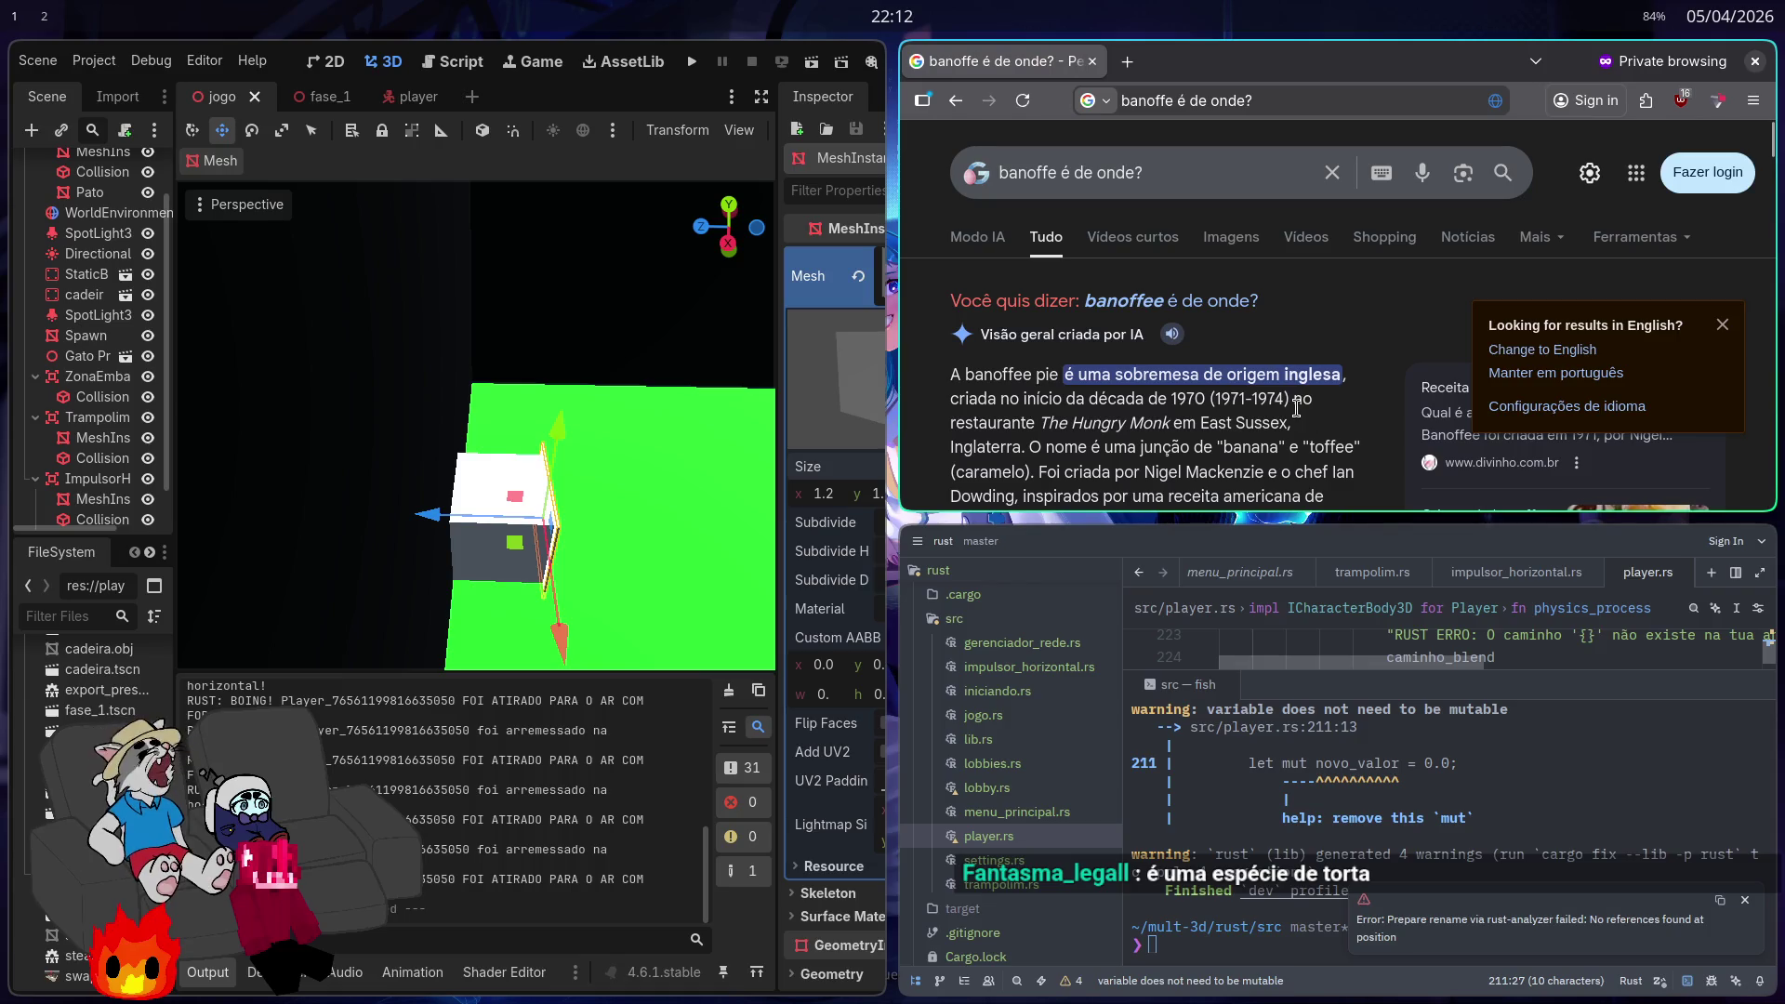
pyautogui.hotkey('alt', 'Left')
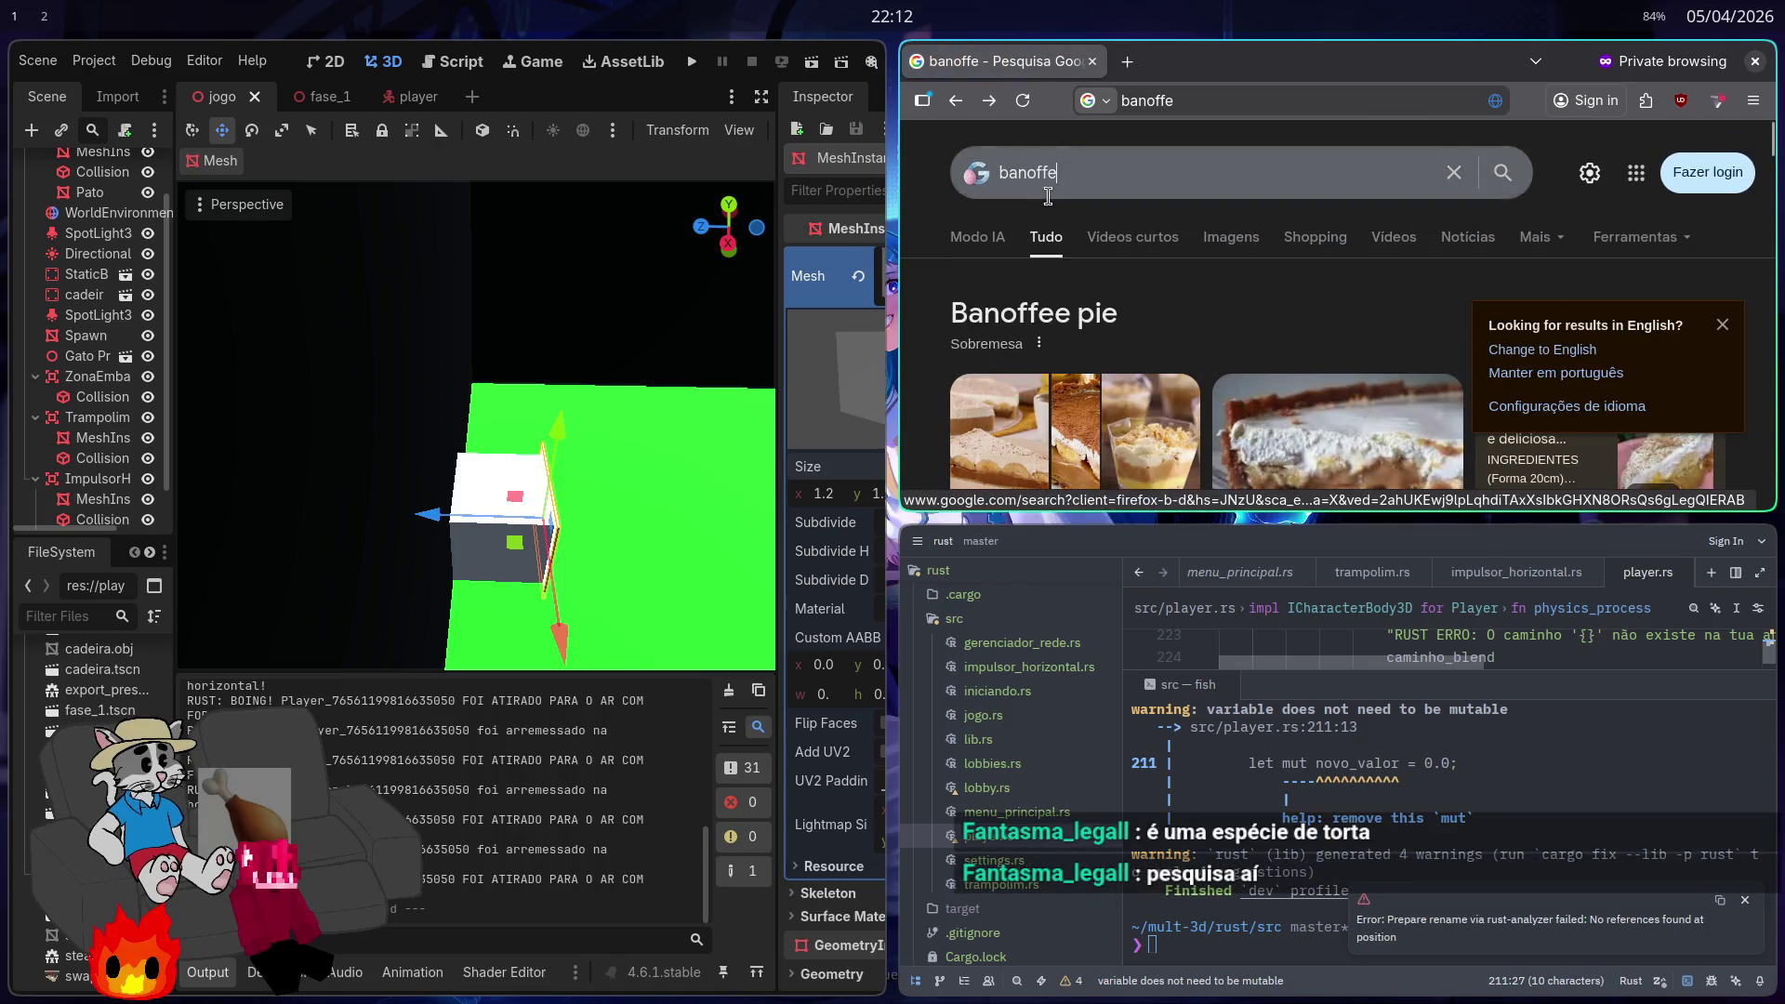
# Step: Browse the banoffe image results, then close Firefox
pyautogui.click(1236, 239)
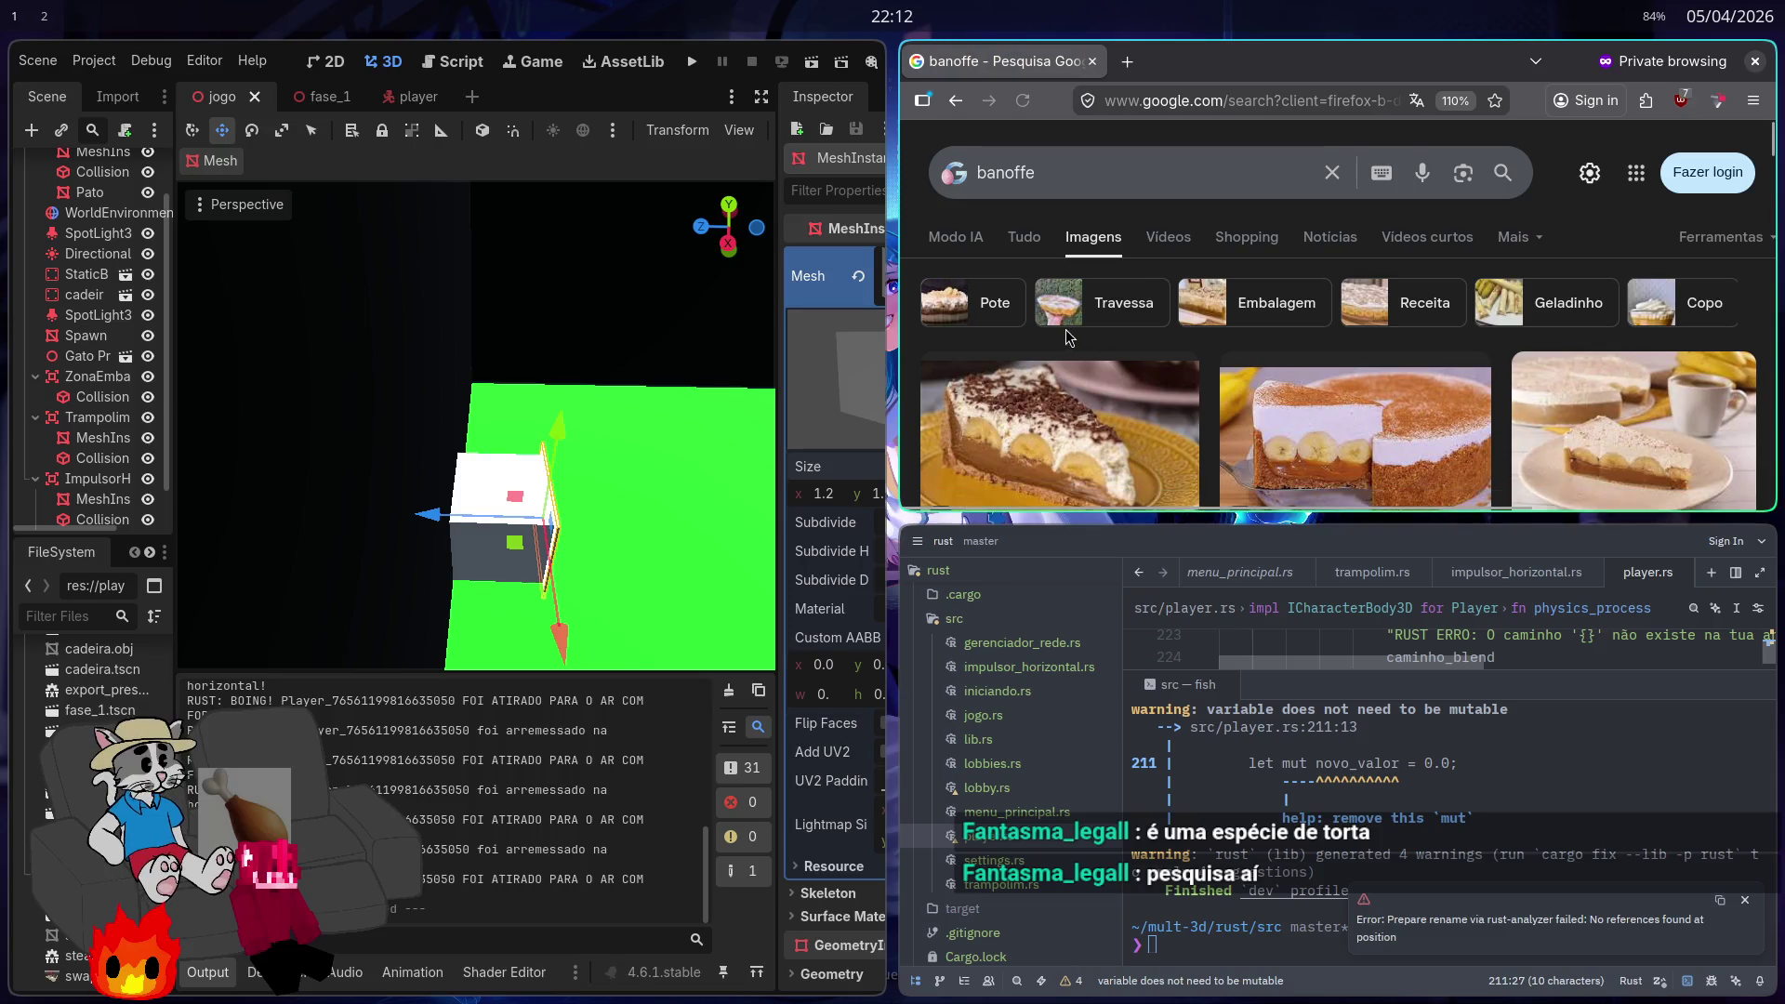
pyautogui.scroll(-3, 1107, 372)
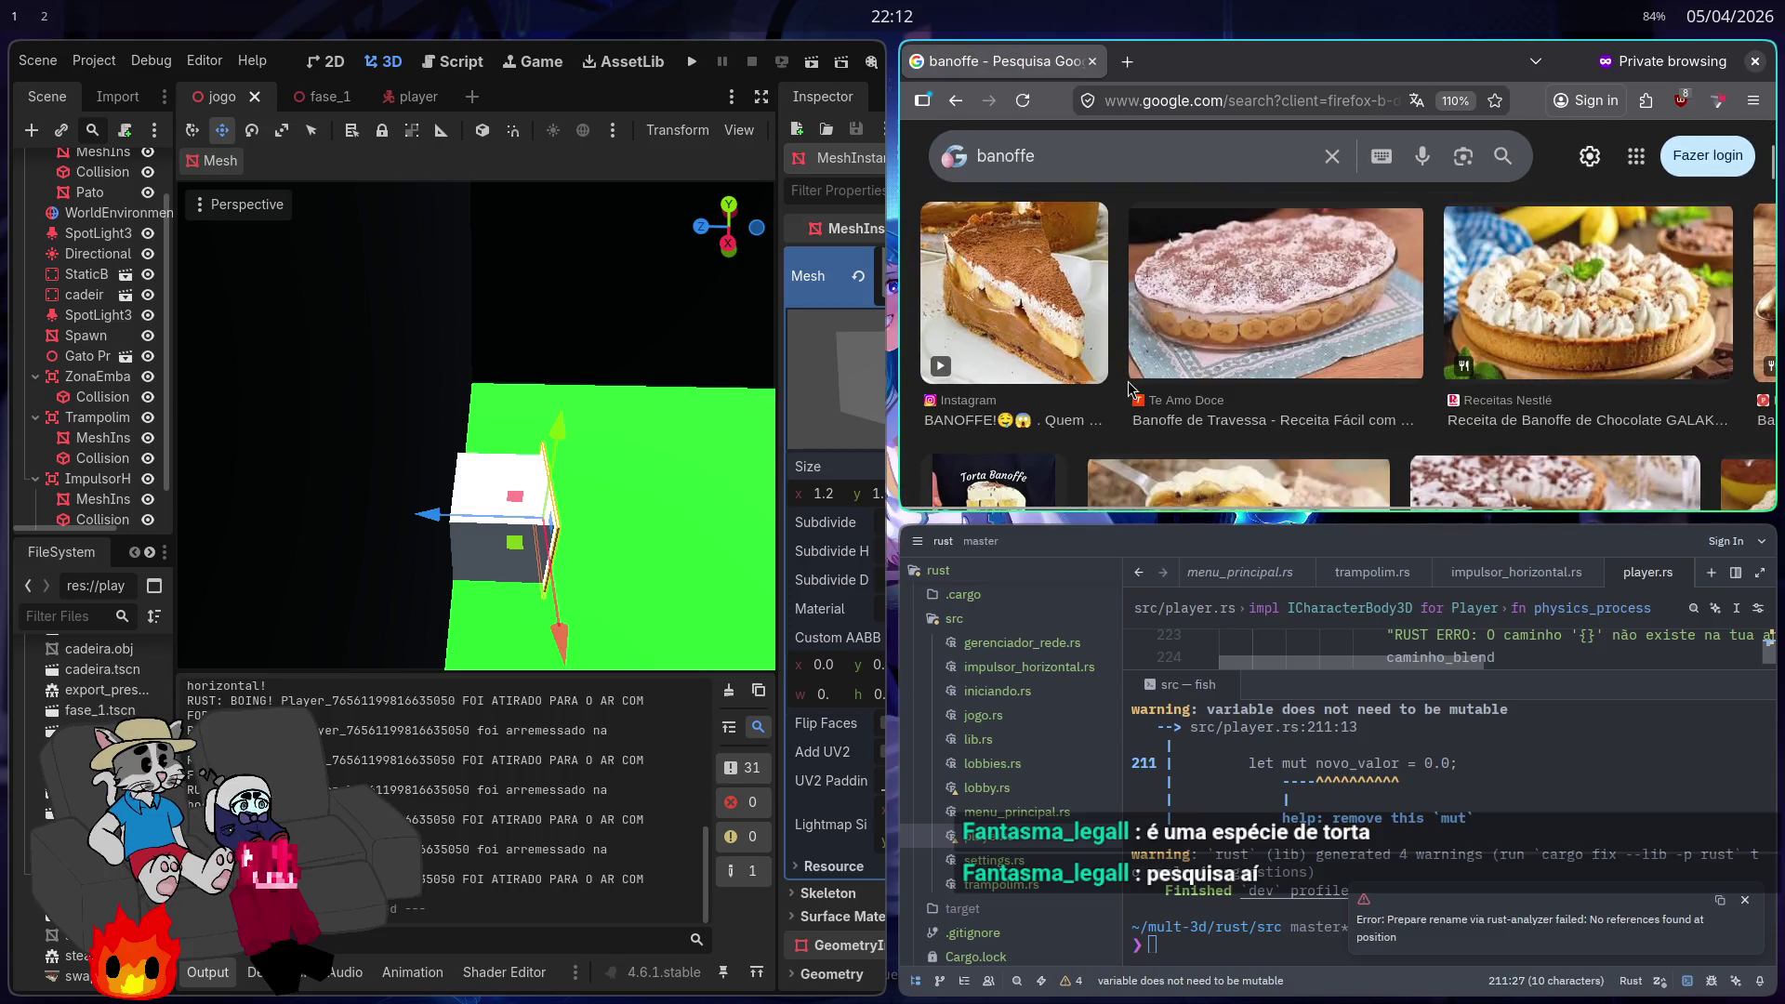
pyautogui.scroll(-4, 1130, 389)
pyautogui.scroll(-6, 1140, 391)
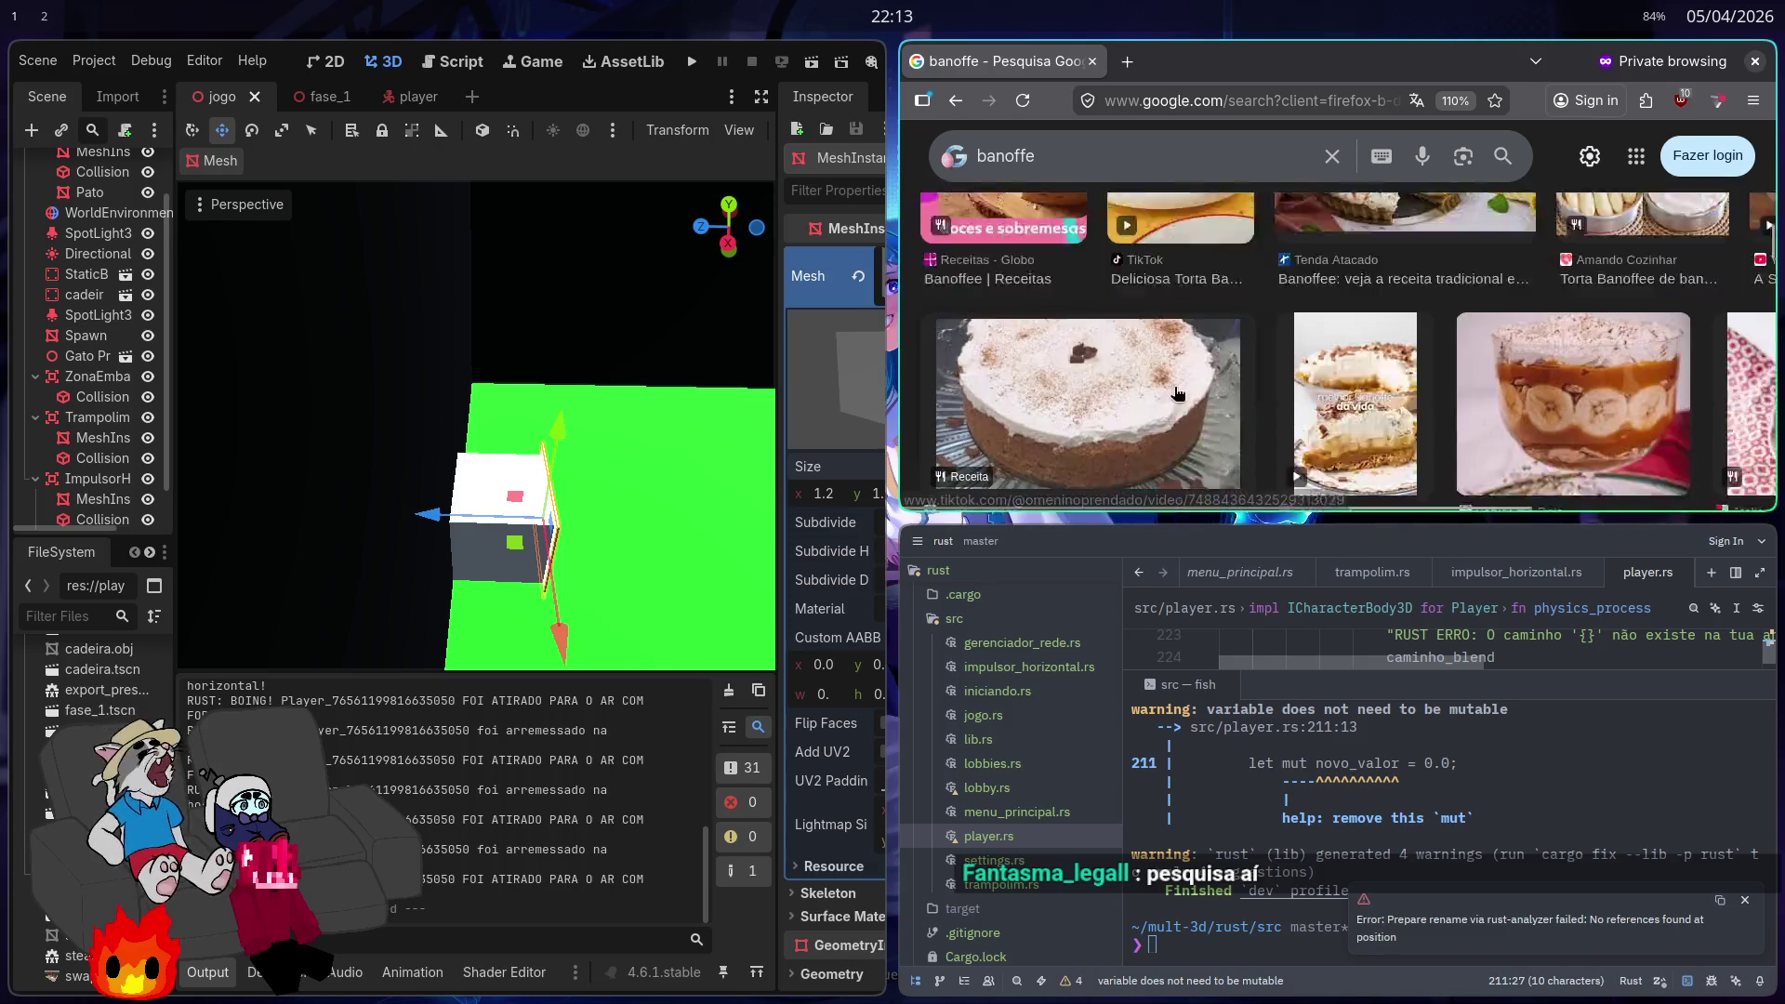
pyautogui.scroll(10, 1179, 393)
pyautogui.hotkey('ctrl', 'w')
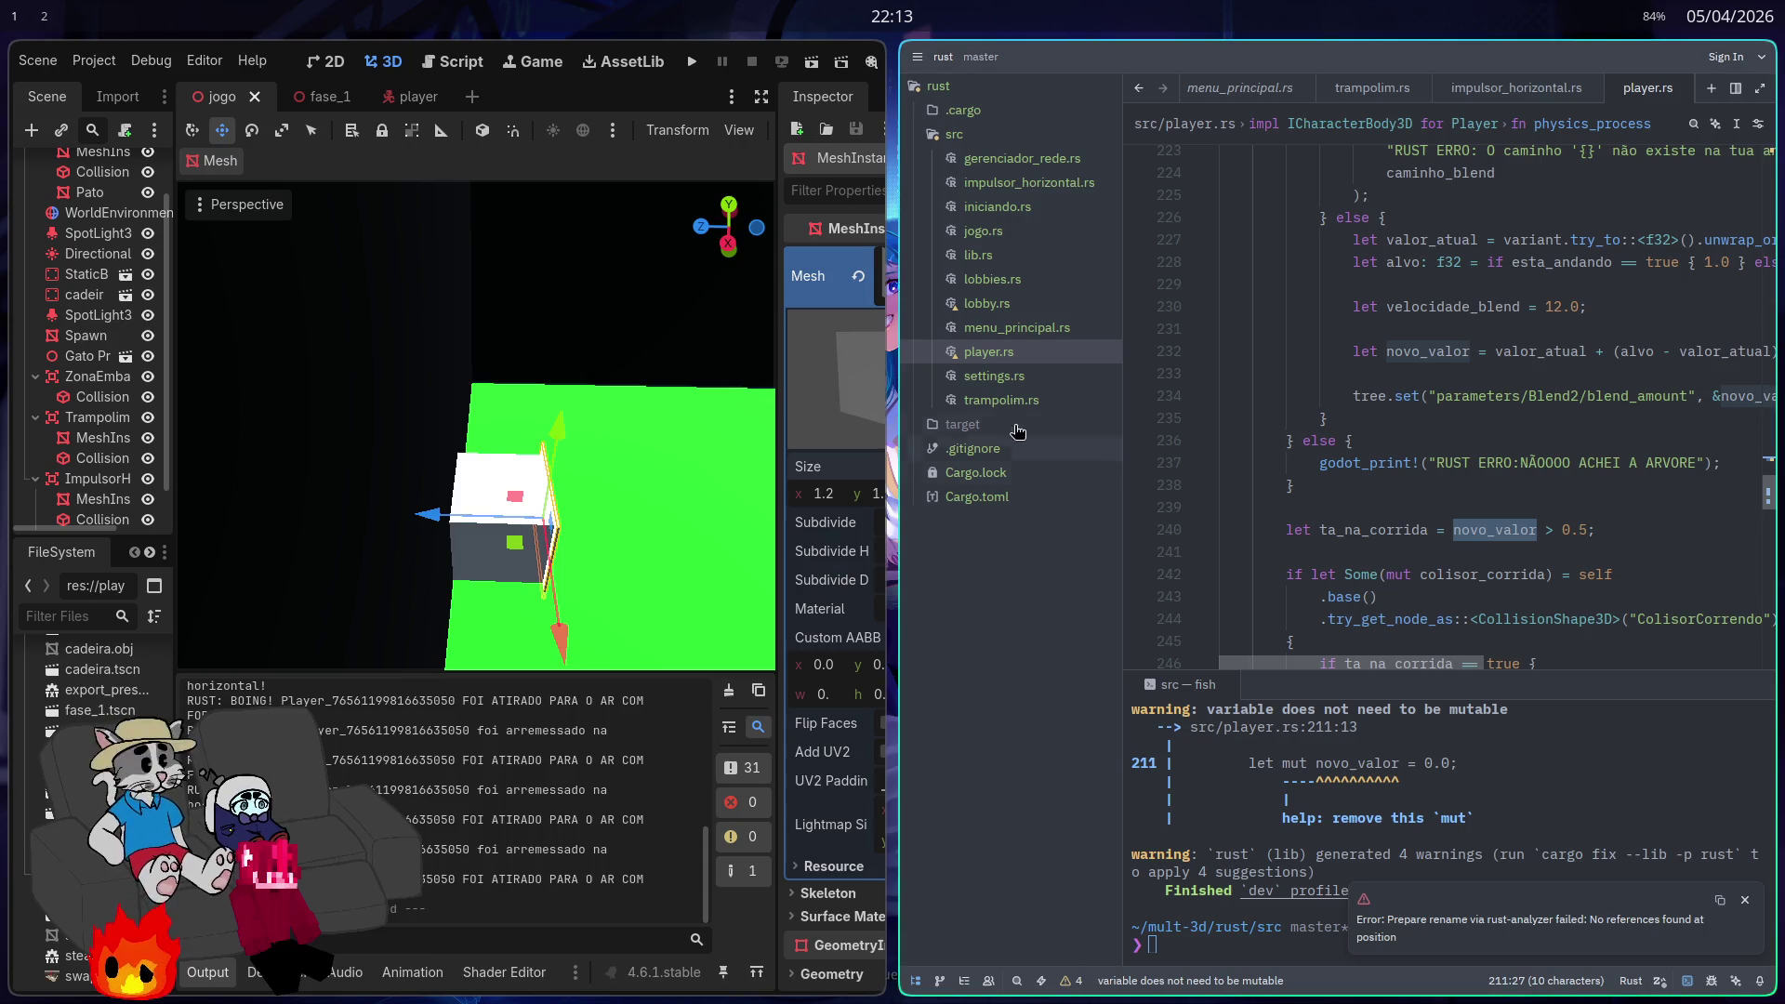
# Step: Cycle through the workspaces to the empty third one
pyautogui.press('super+1')
pyautogui.press('super+2')
pyautogui.press('super+3')
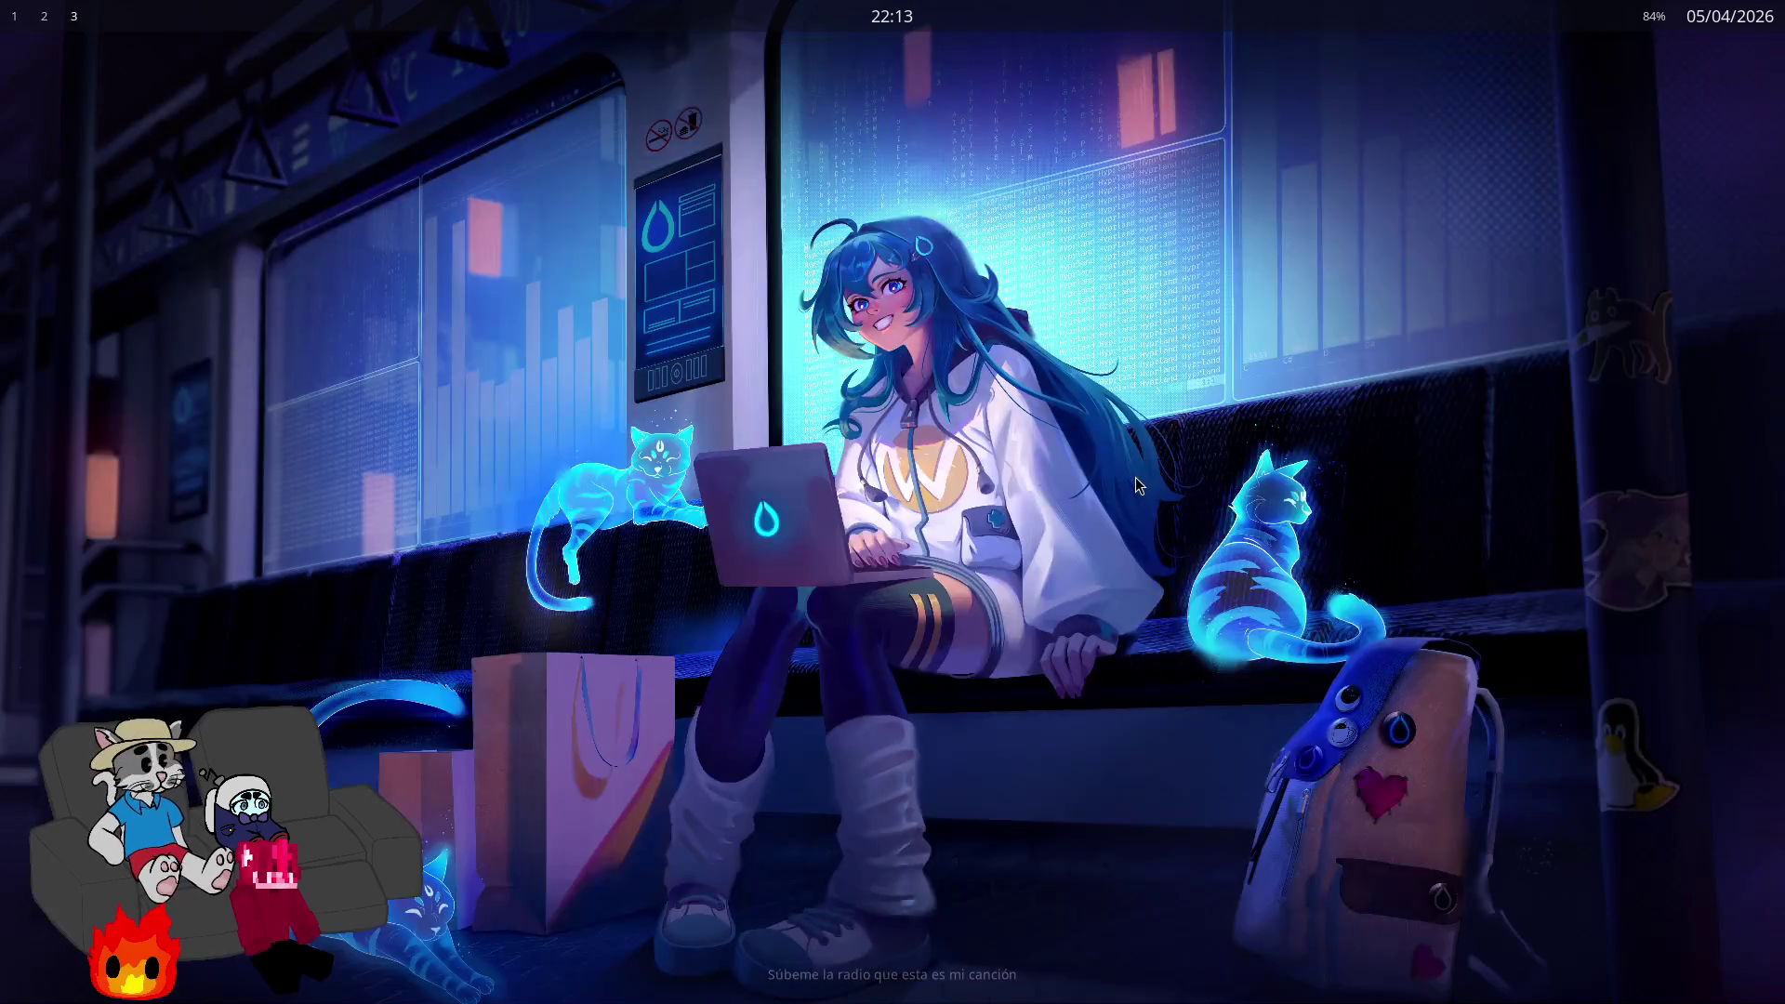
# Step: Launch Firefox in a private window and Google 'rafaello'
pyautogui.press('super+space')
pyautogui.press('Return')
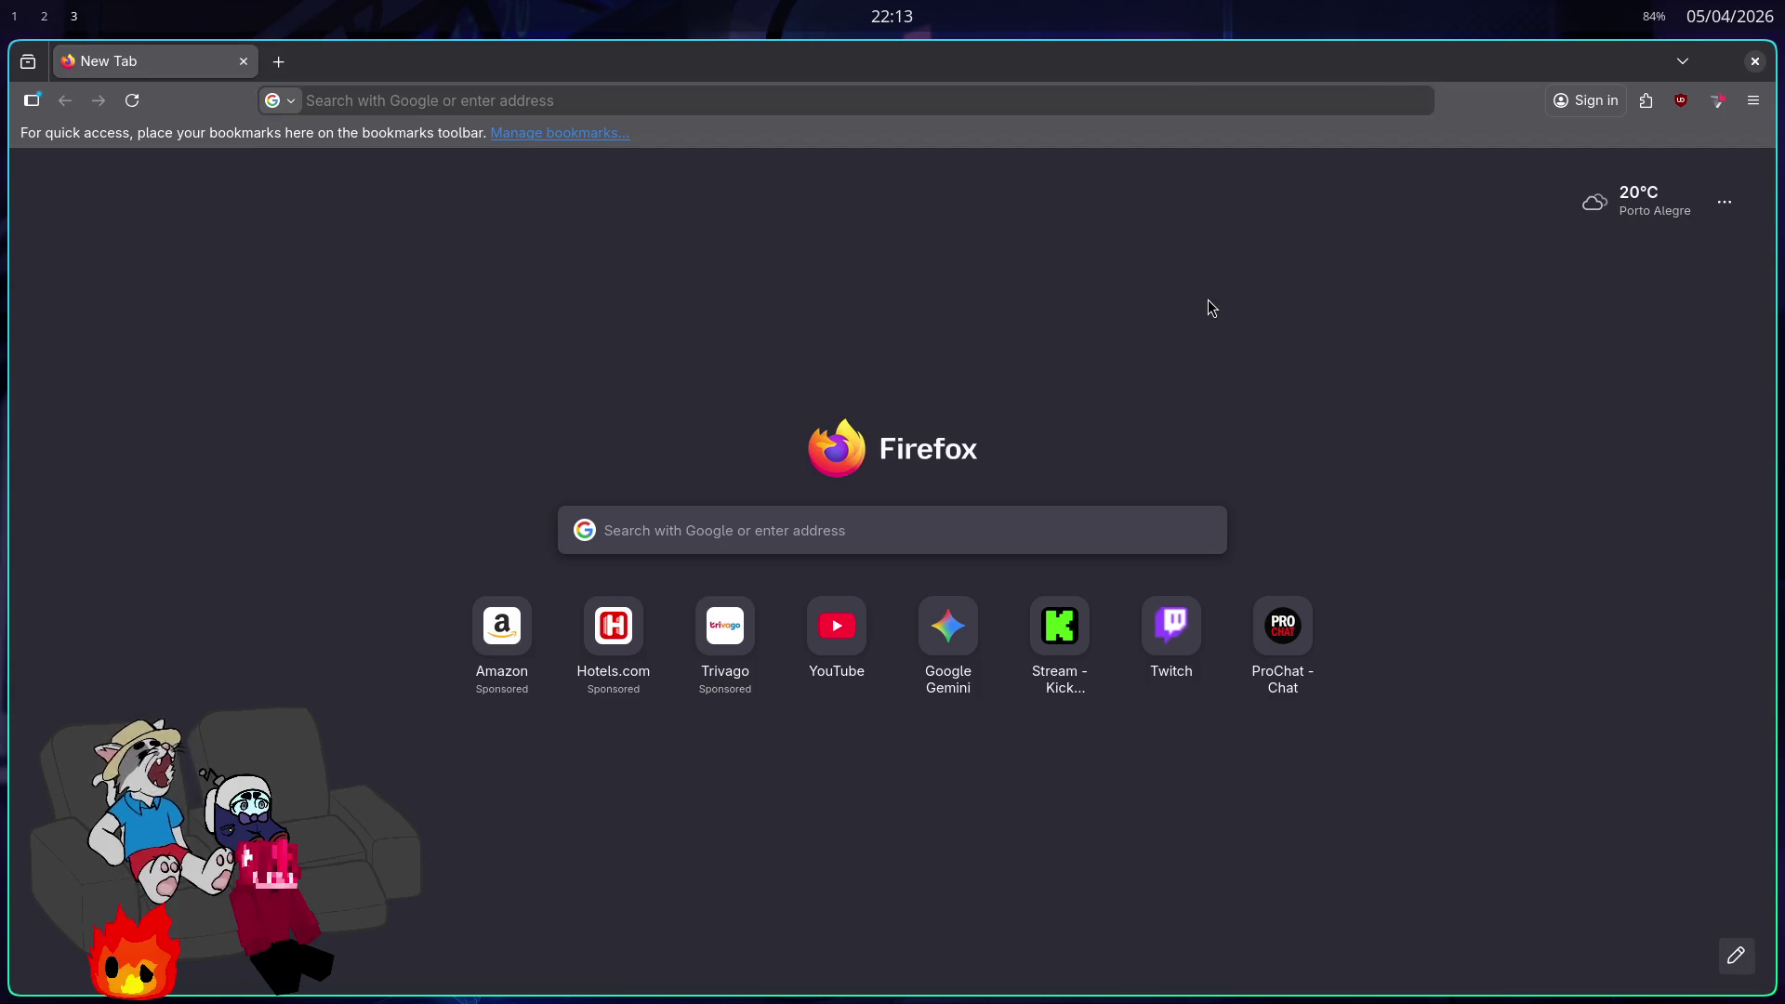
pyautogui.hotkey('ctrl', 'shift', 'p')
pyautogui.write('rafaello')
pyautogui.press('Return')
pyautogui.hotkey('ctrl', 'w')
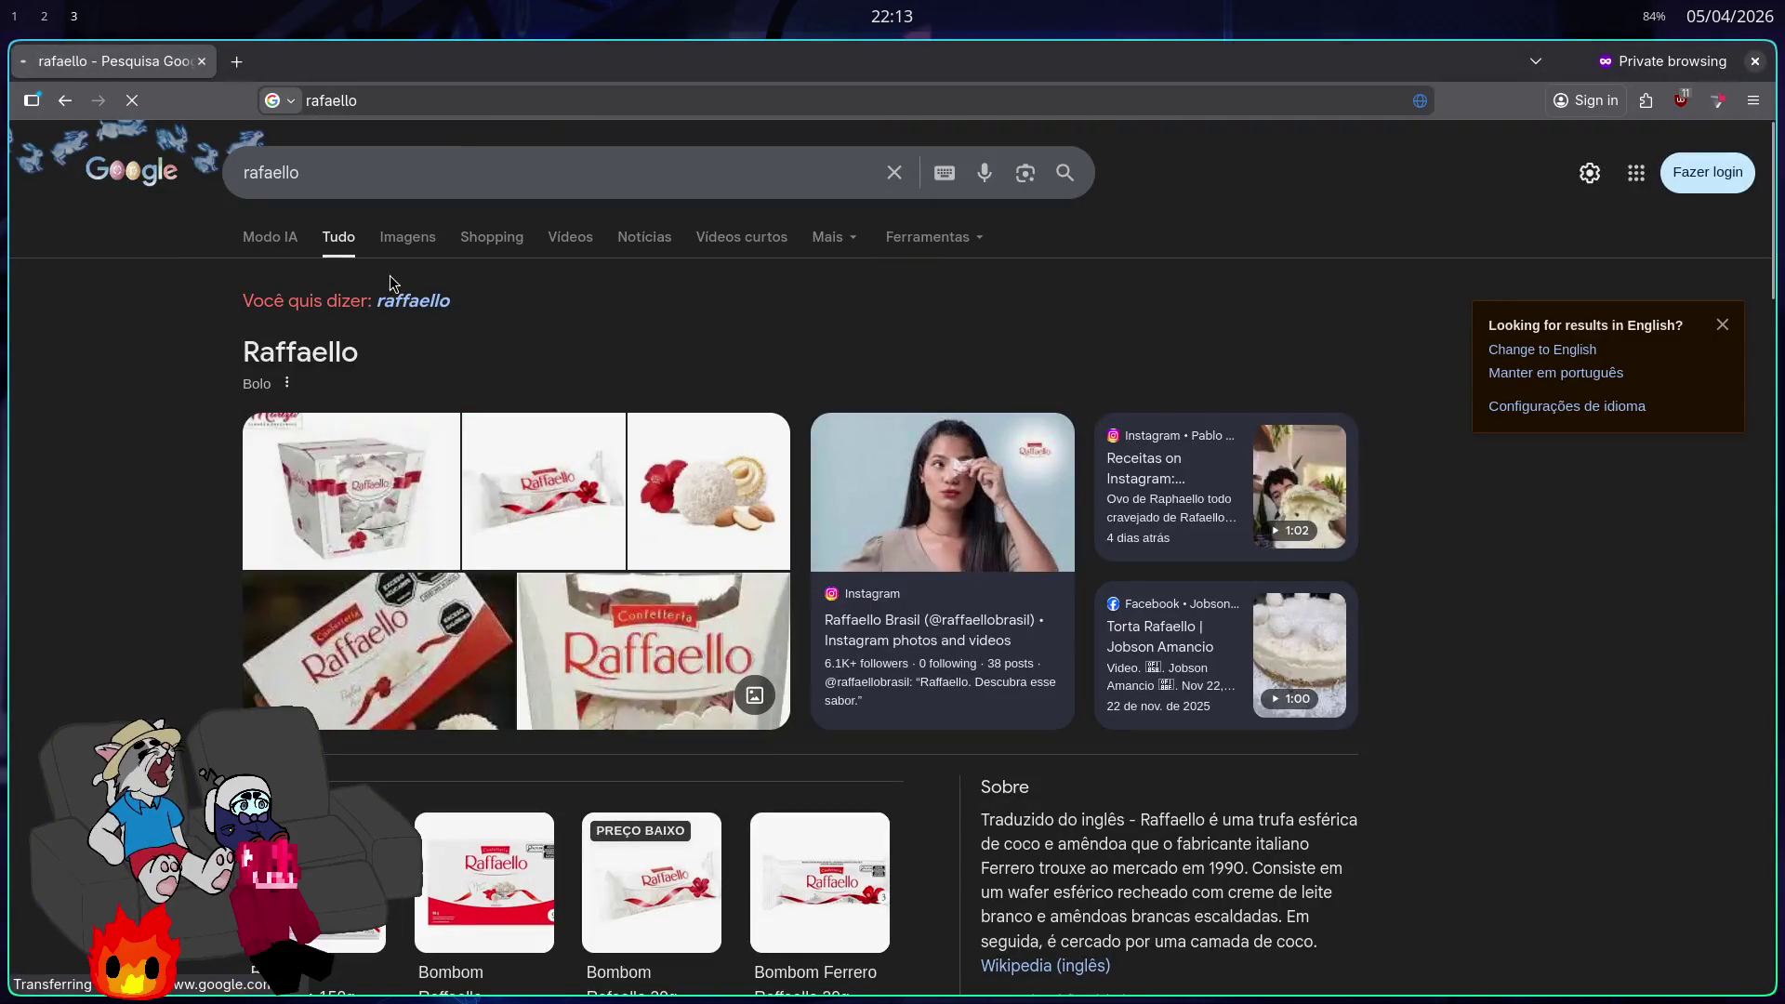
# Step: Search the corrected 'raffaello' and preview several Raffaello box images
pyautogui.click(400, 300)
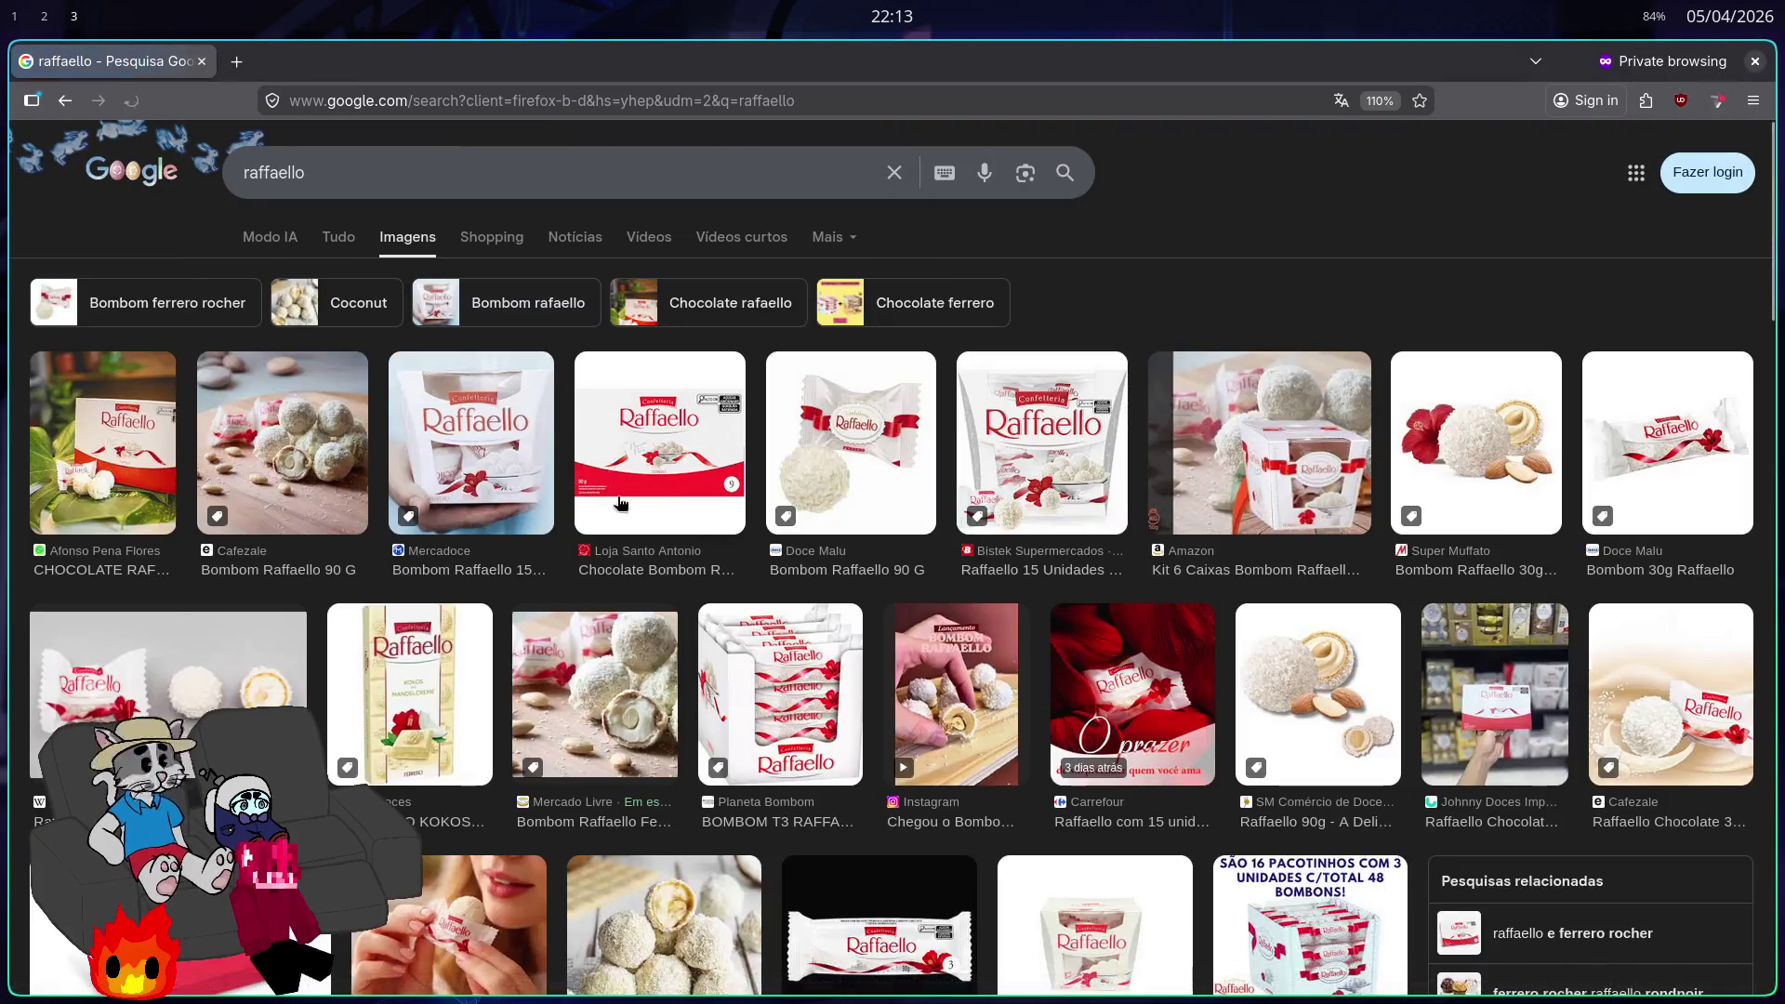
pyautogui.click(288, 437)
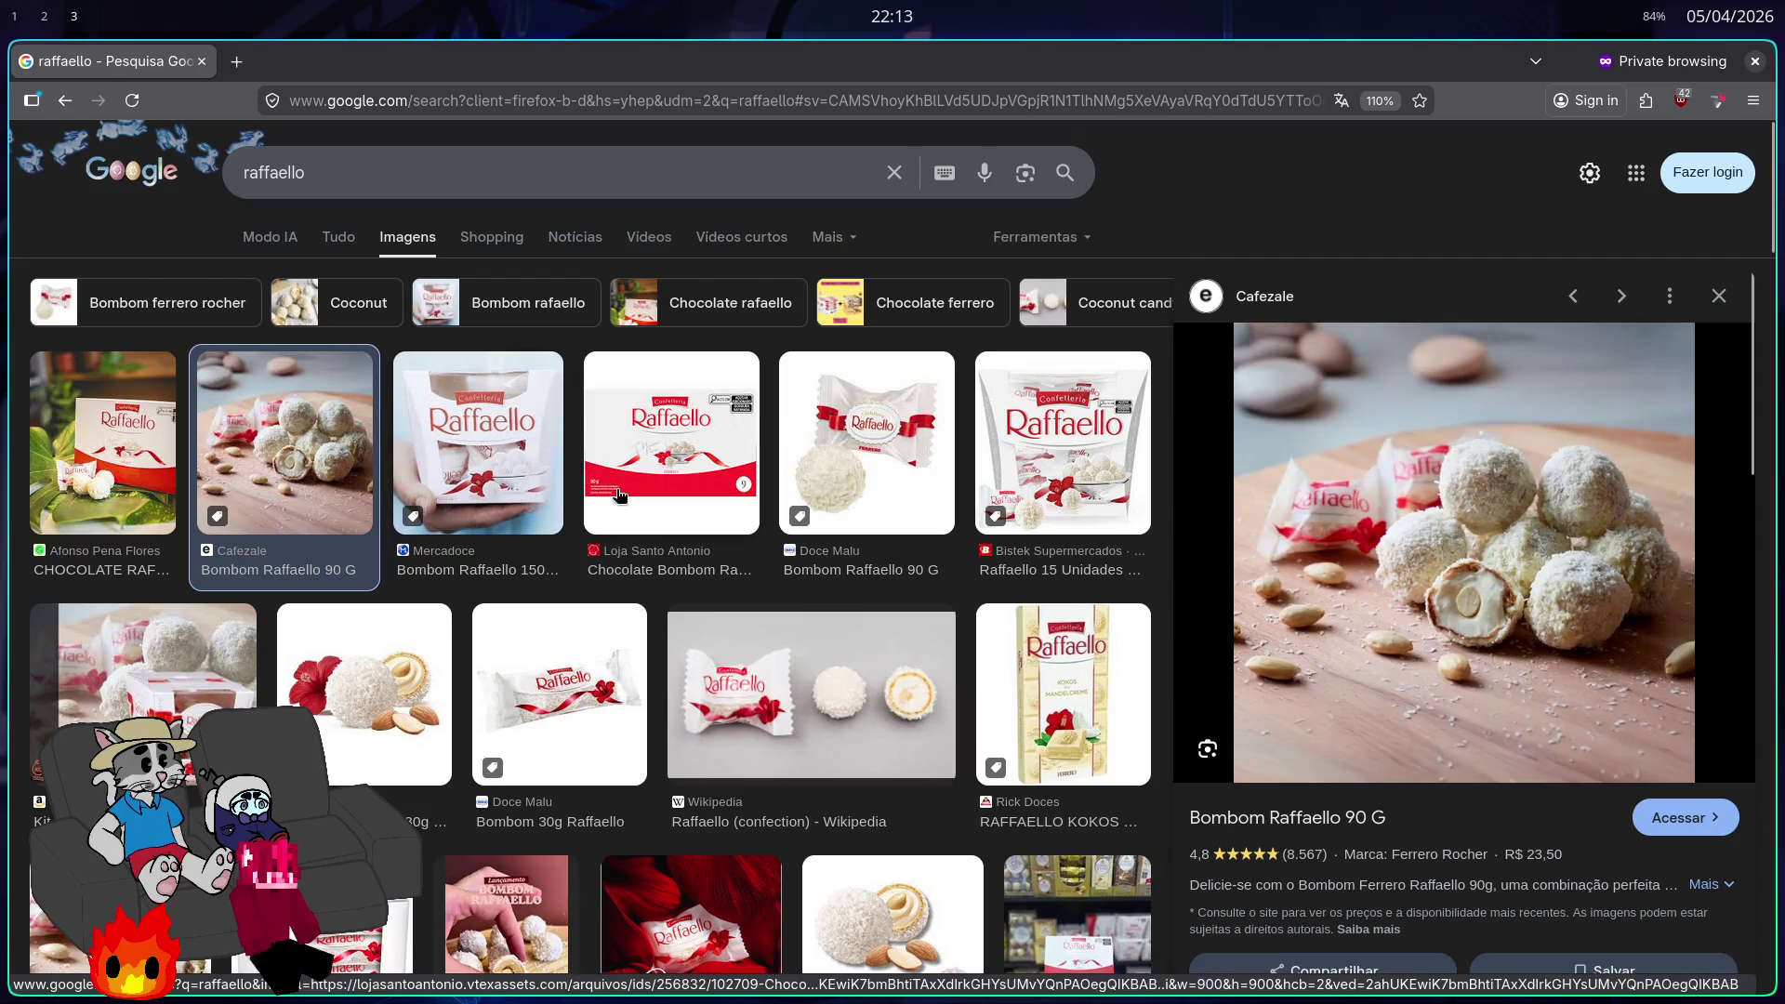
pyautogui.click(521, 446)
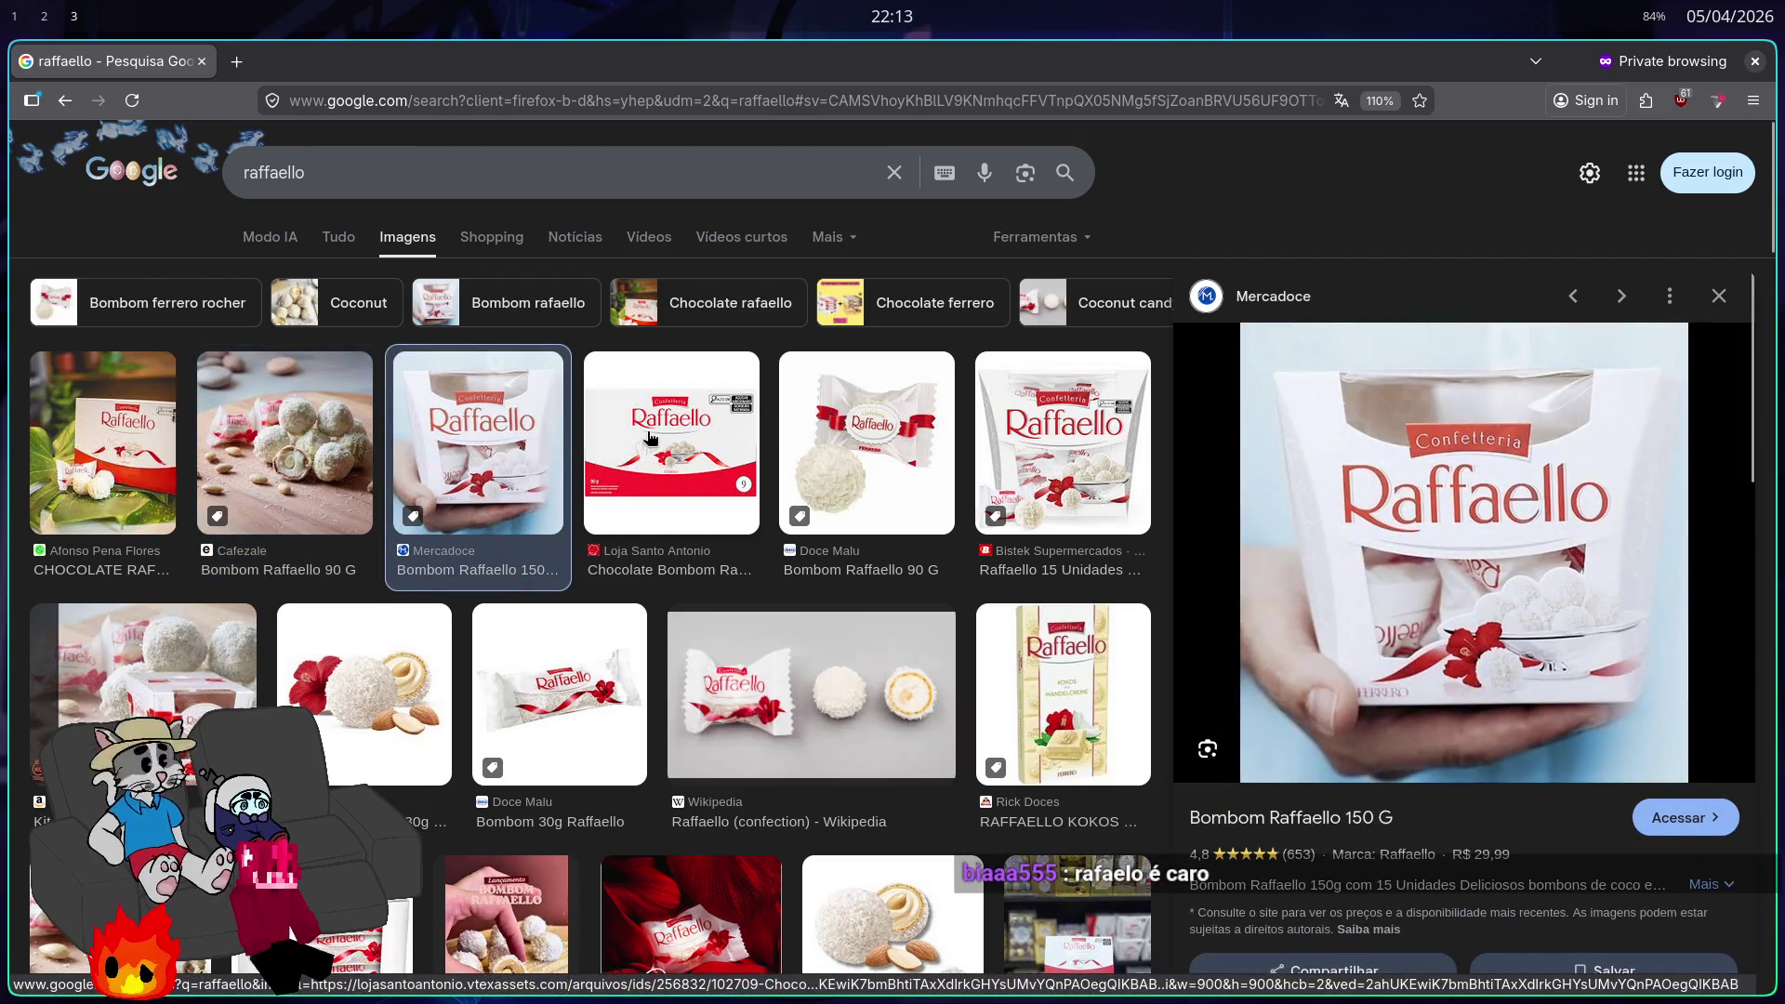
pyautogui.click(651, 439)
pyautogui.click(814, 451)
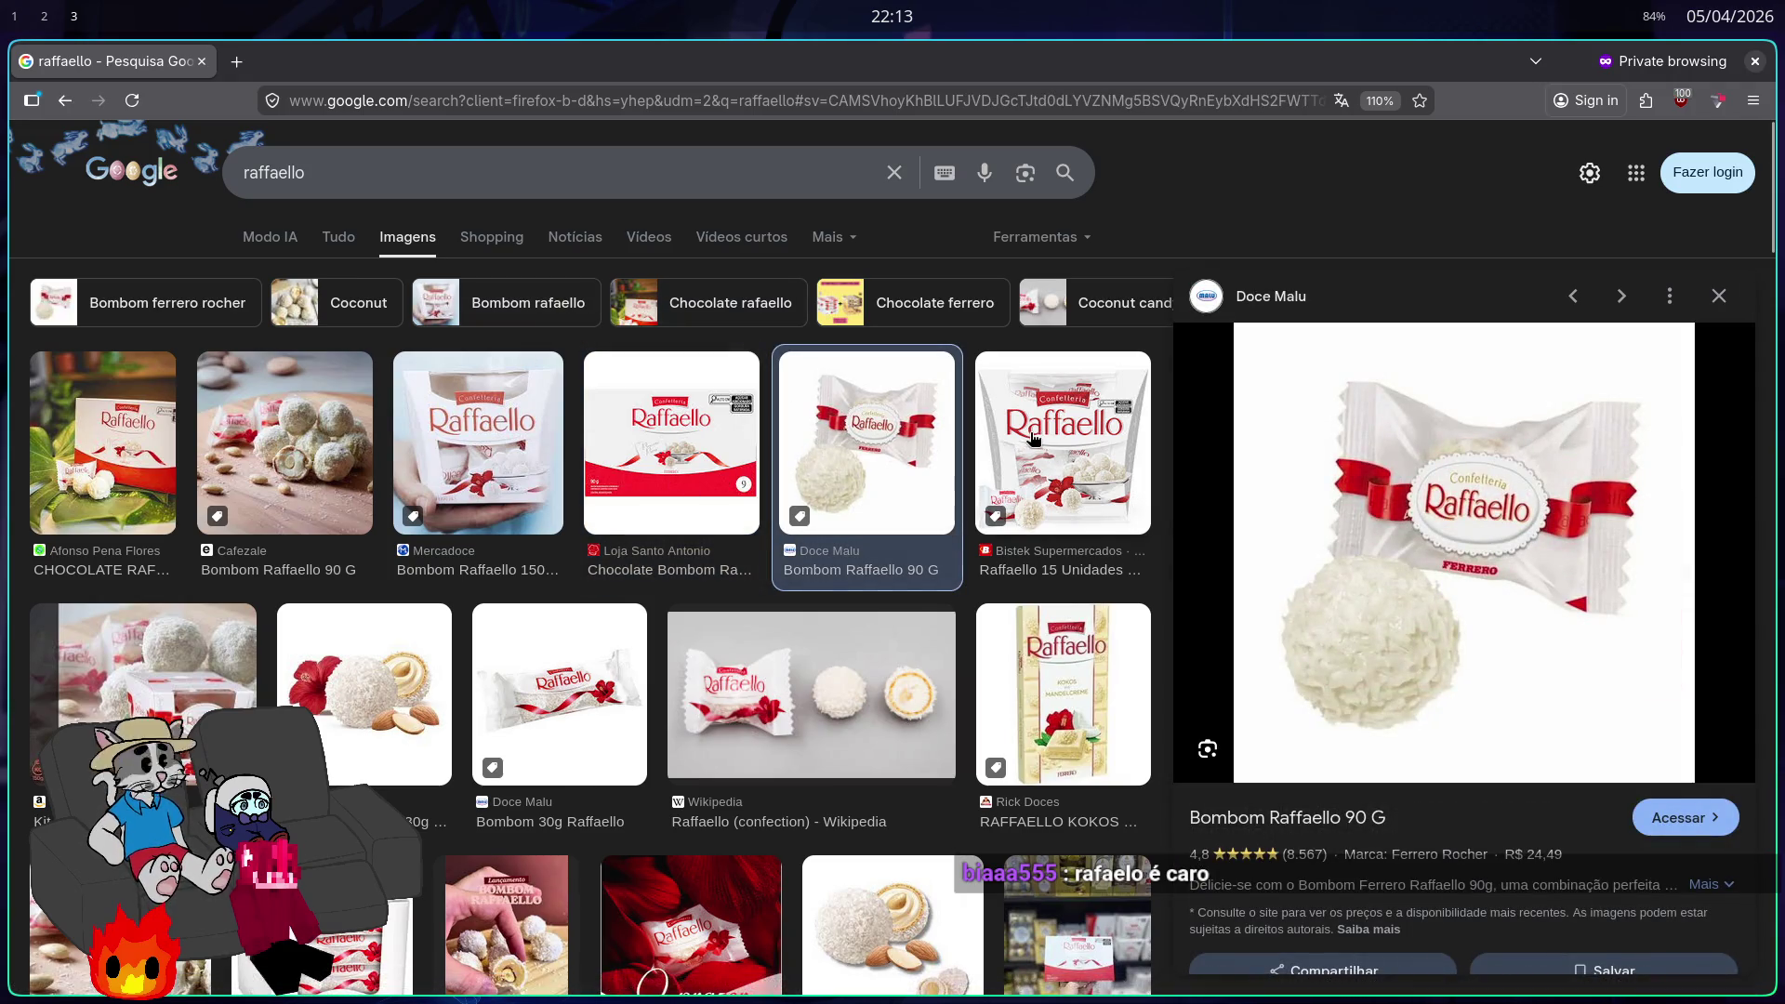
pyautogui.click(1068, 457)
pyautogui.click(895, 451)
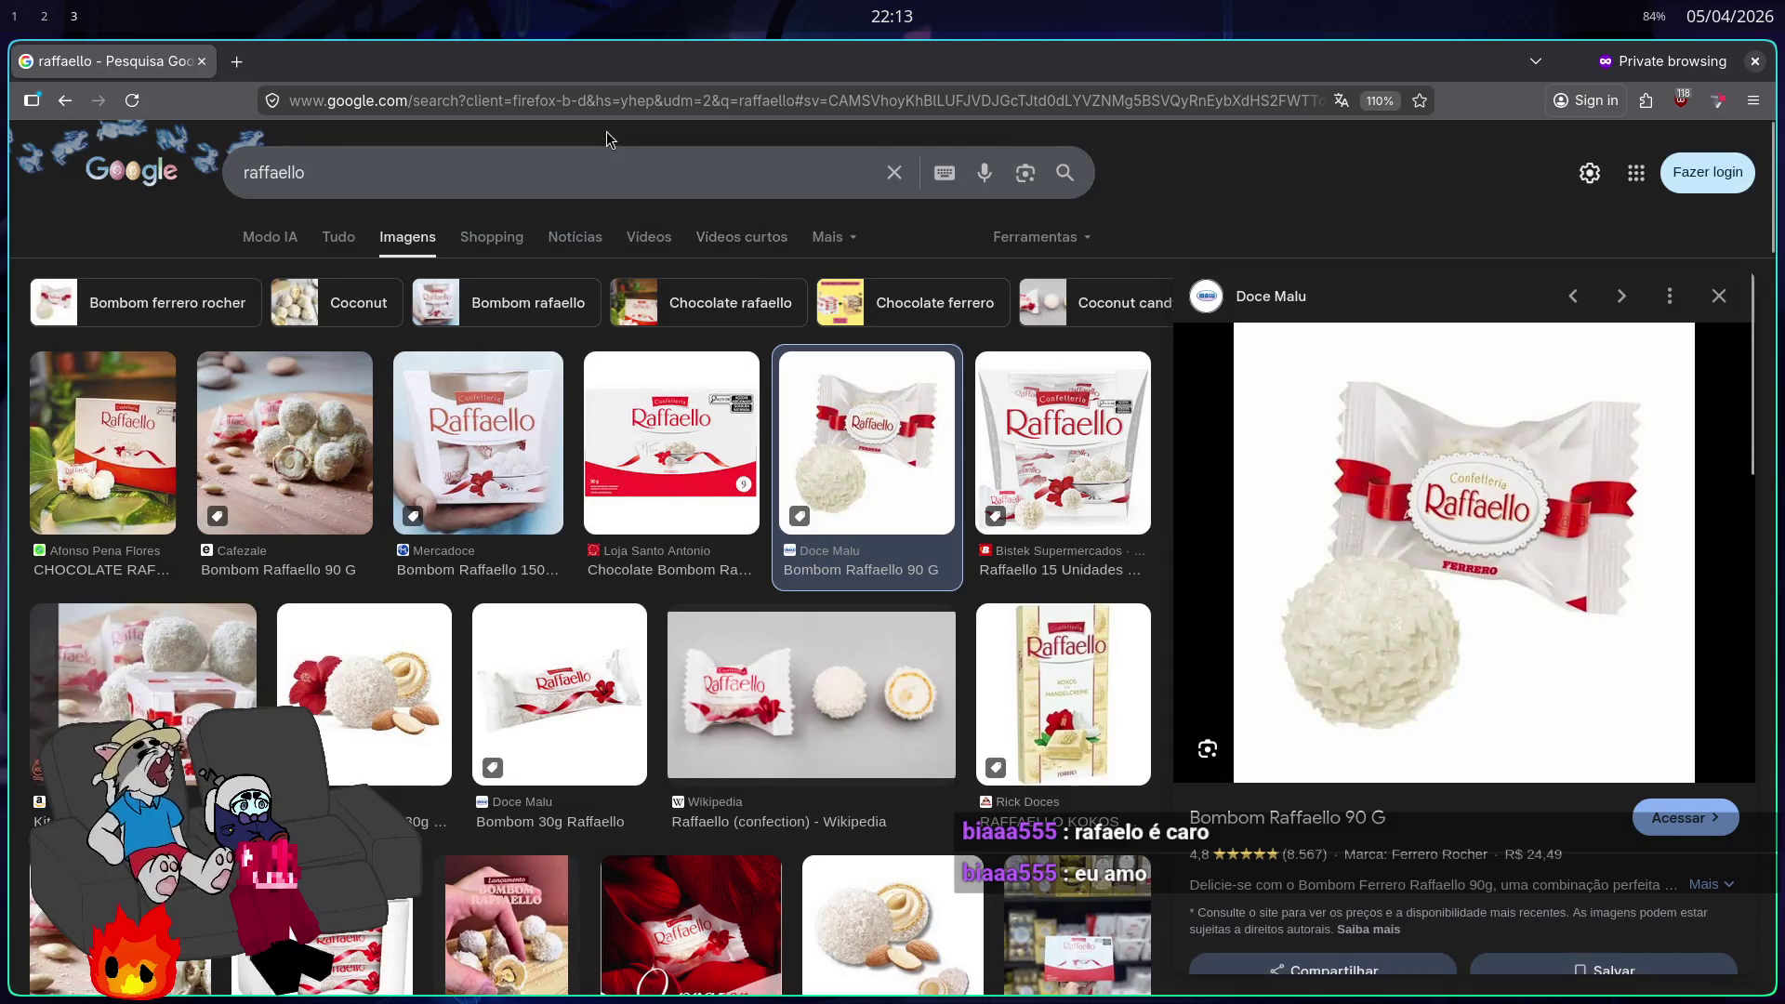
# Step: Search 'lindt lindor' images and preview the LINDOR Caixa de Trufas box
pyautogui.click(597, 170)
pyautogui.write('lindt lindor')
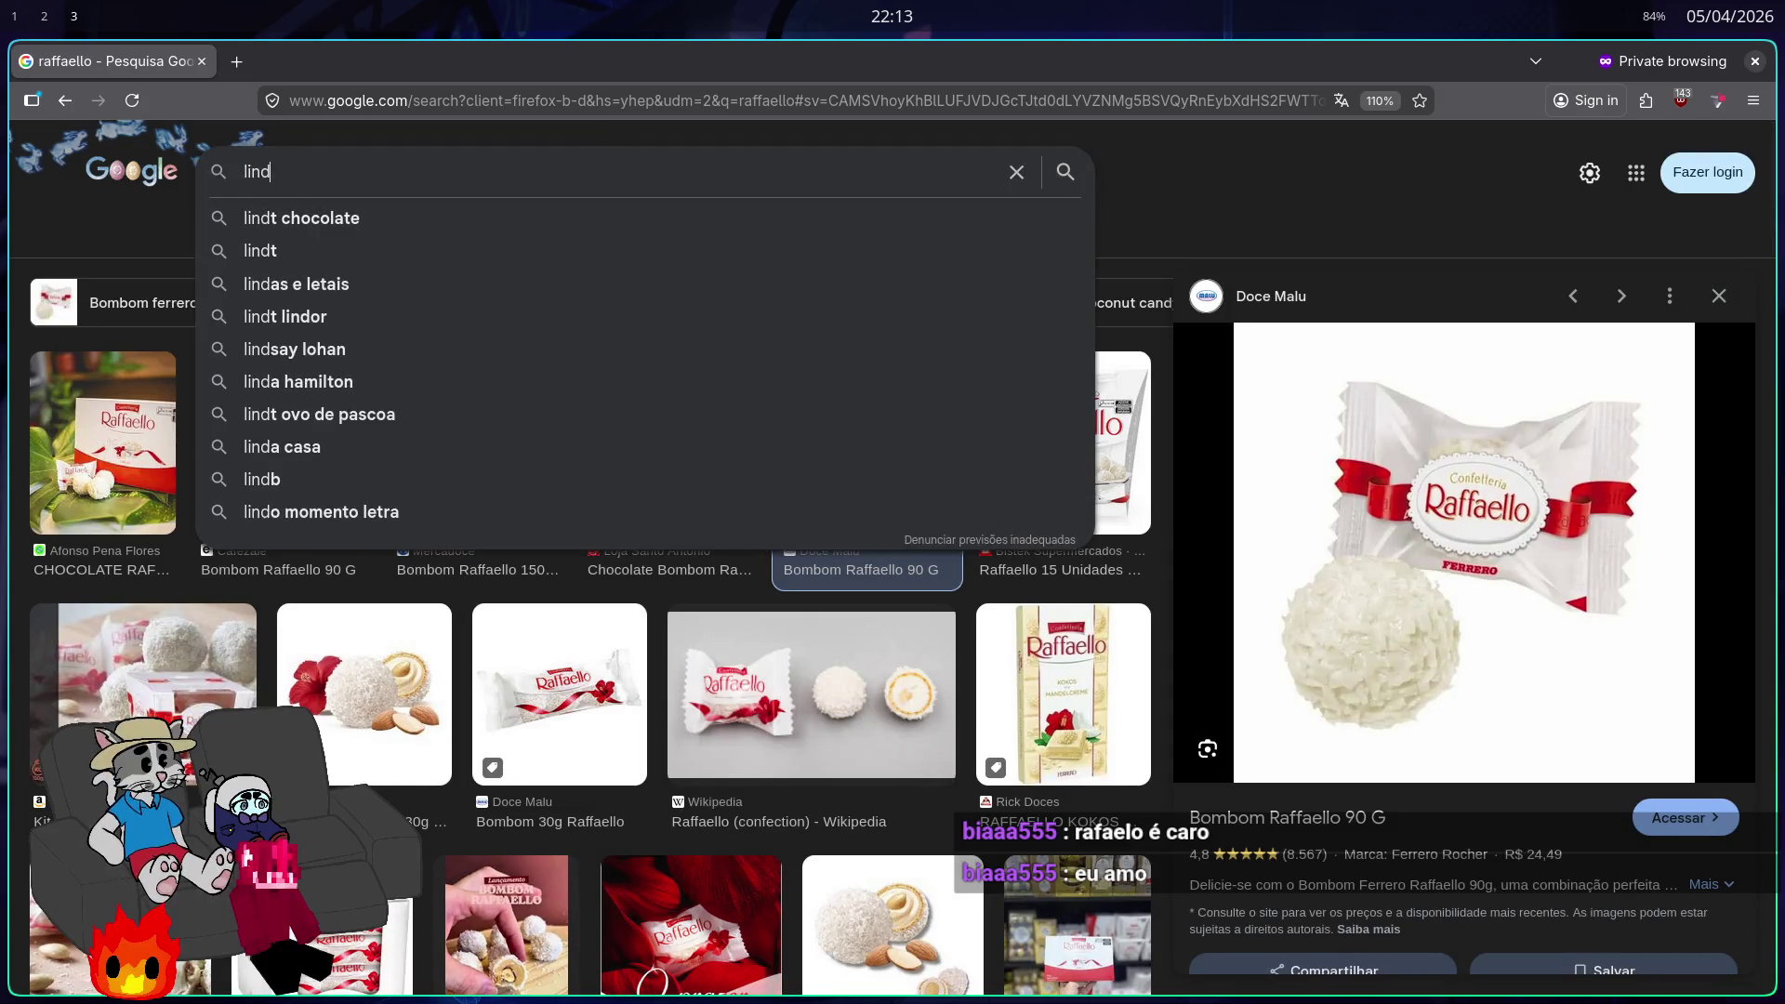
pyautogui.press('Return')
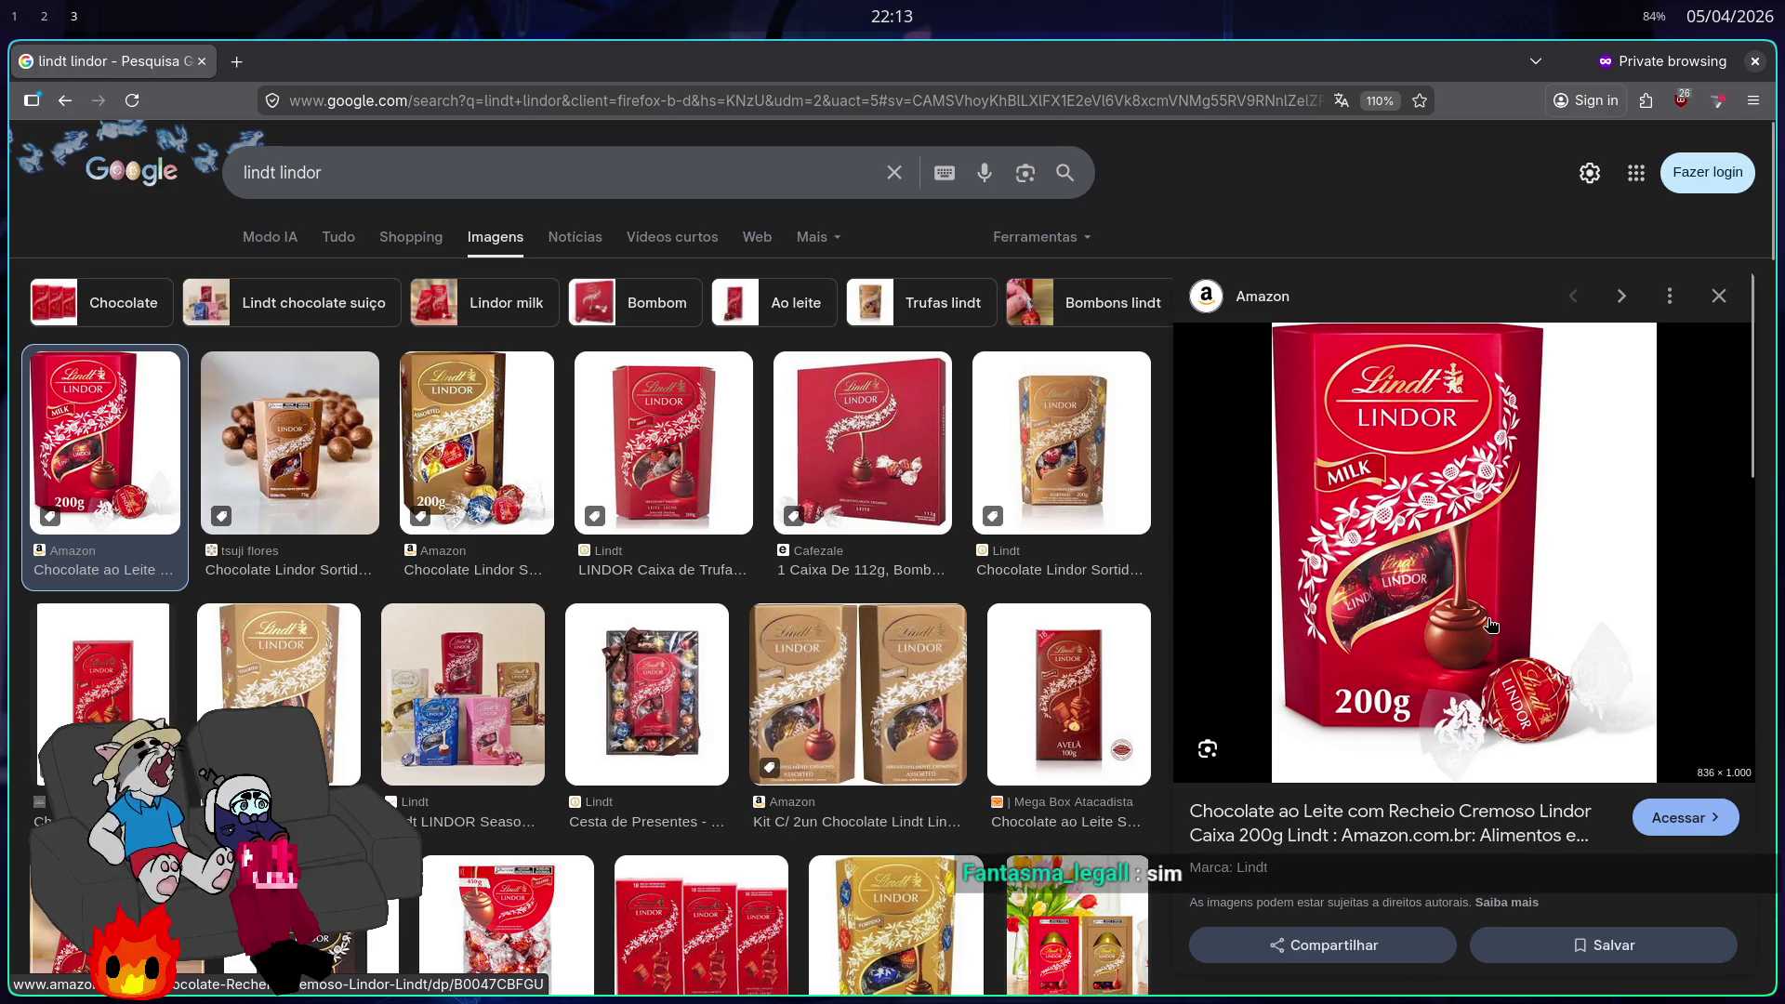
pyautogui.hotkey('alt', 'Left')
pyautogui.hotkey('alt', 'Left')
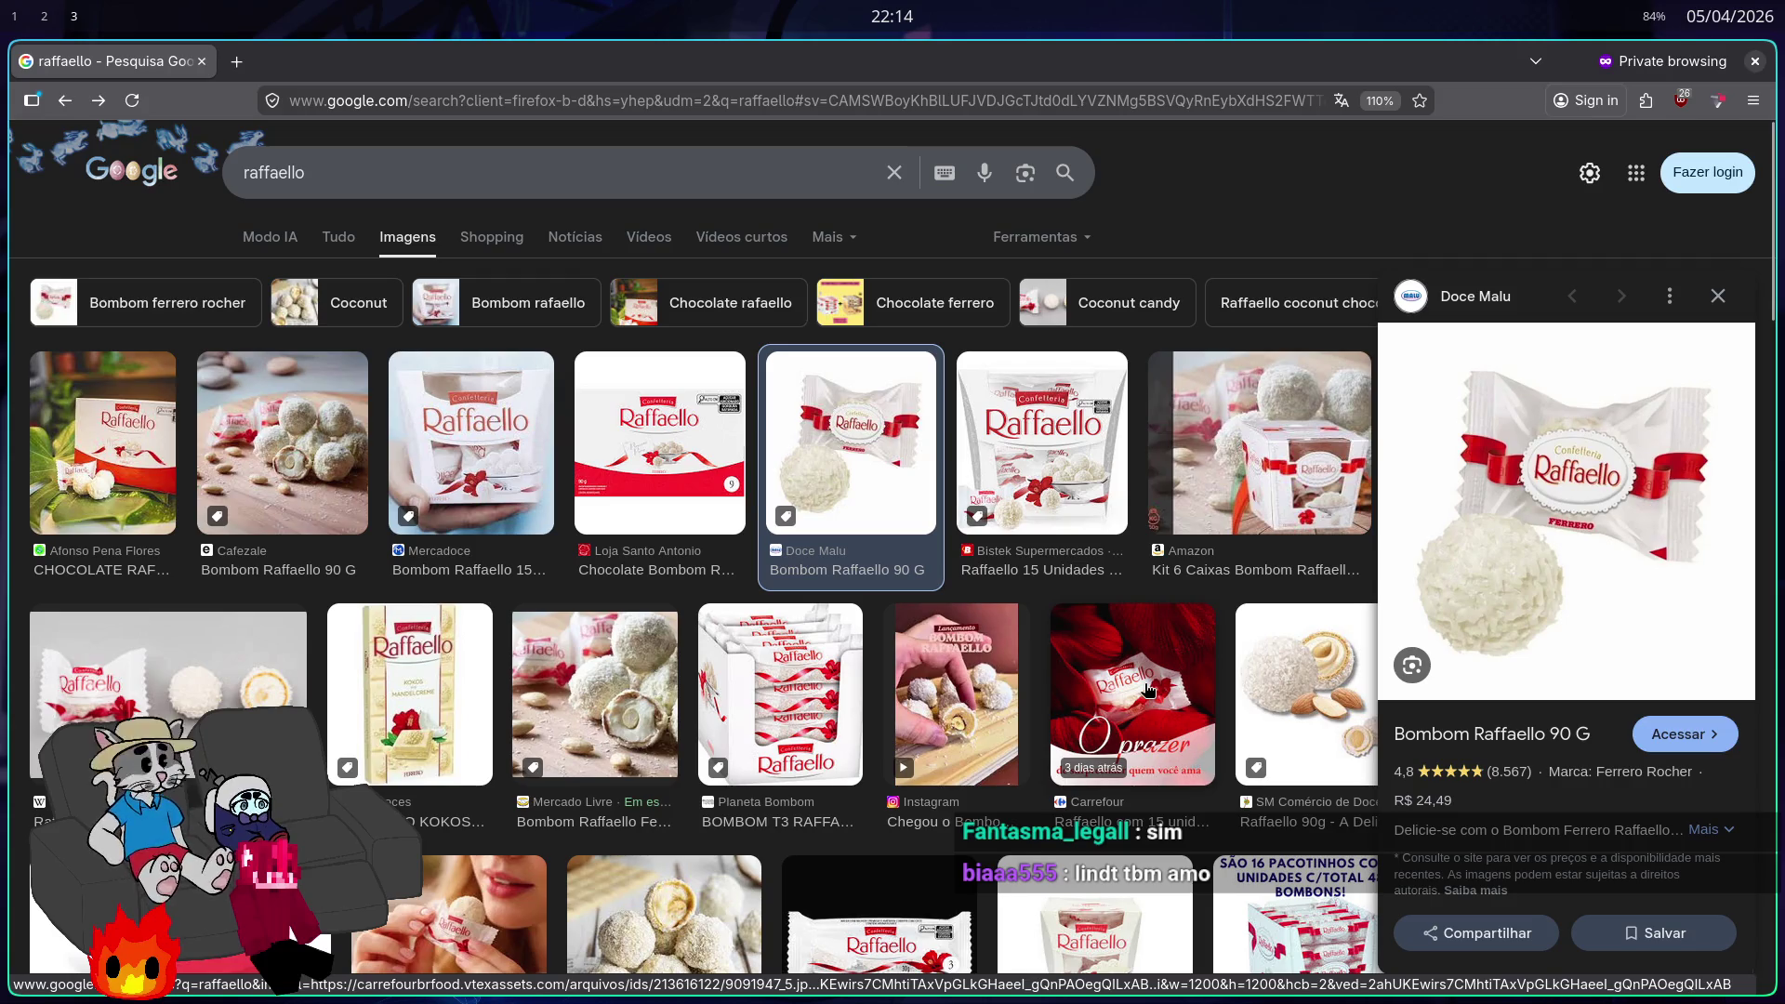
pyautogui.hotkey('alt', 'Right')
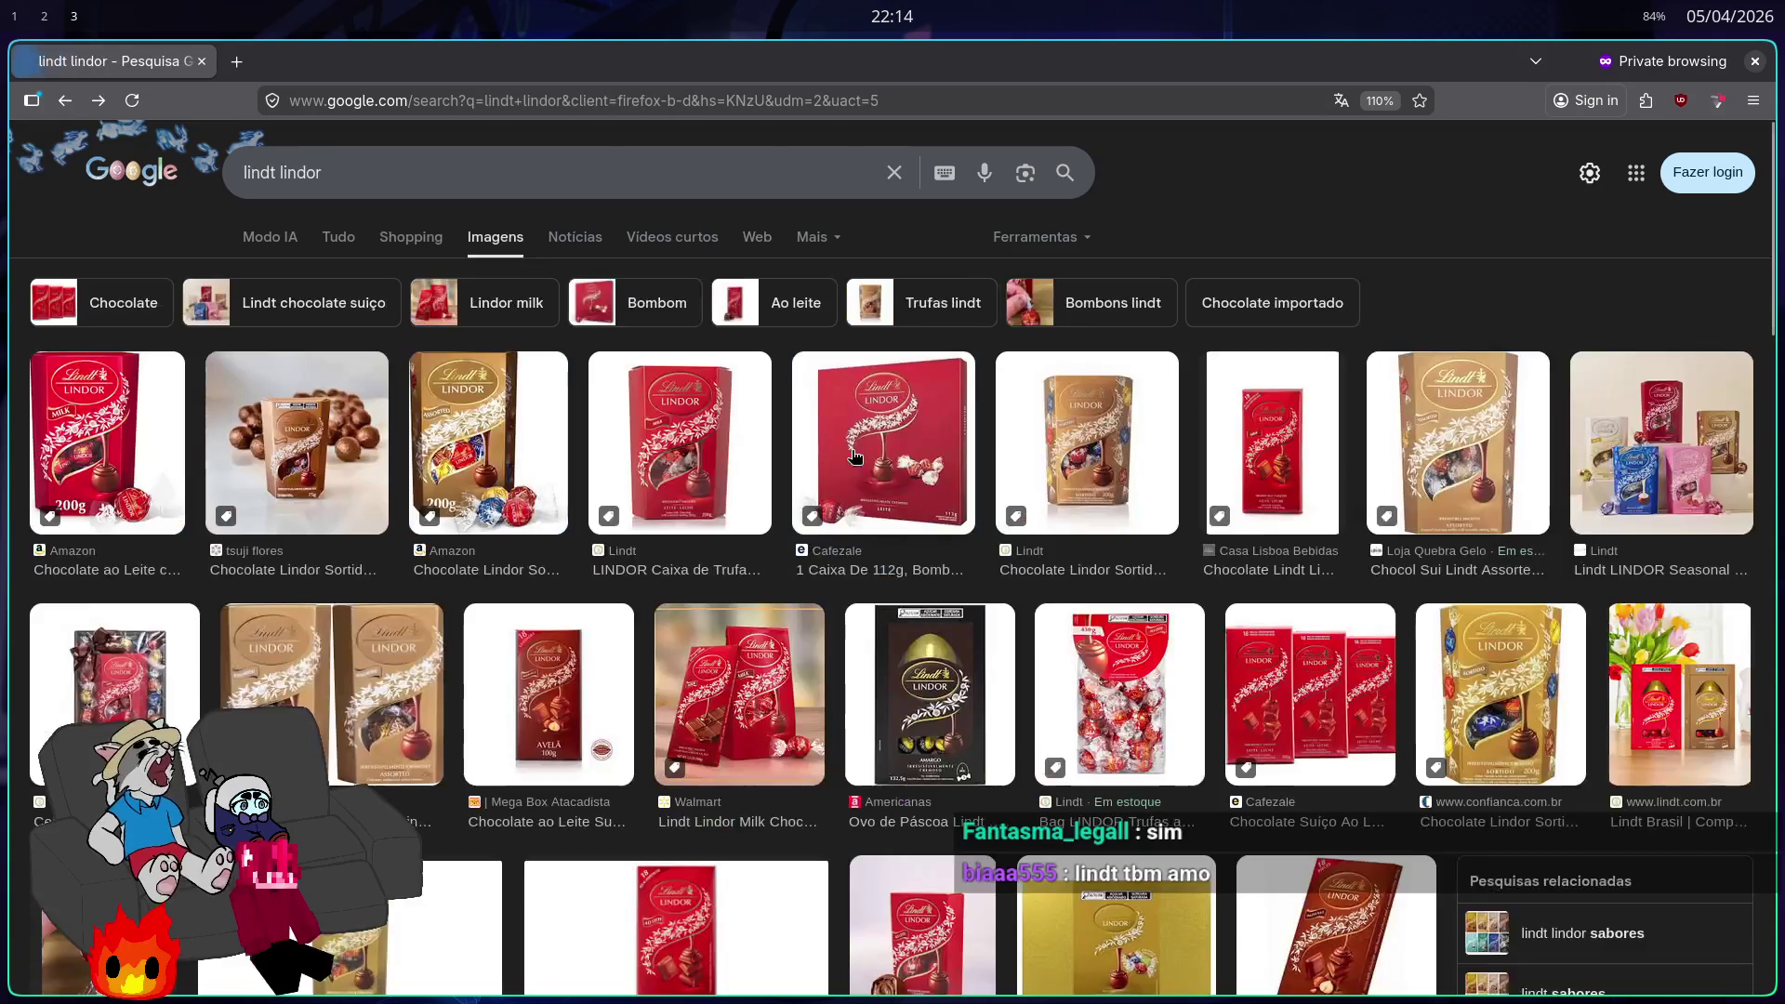
pyautogui.click(692, 468)
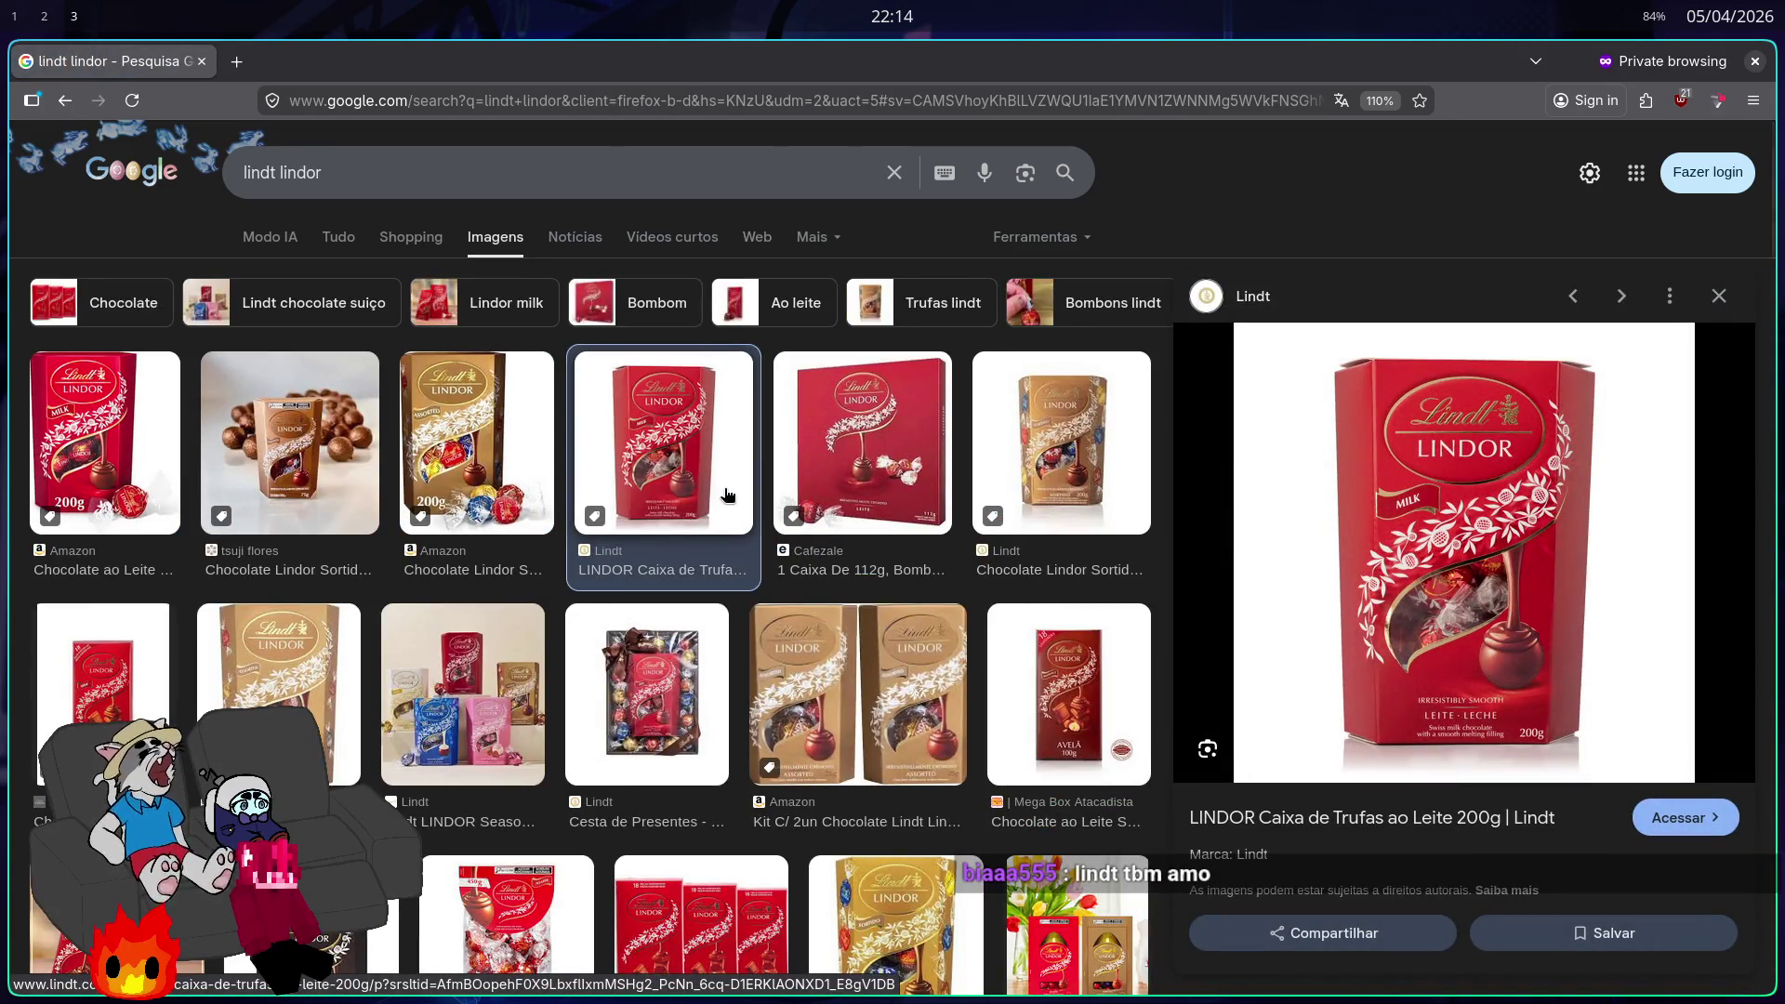
pyautogui.click(1718, 295)
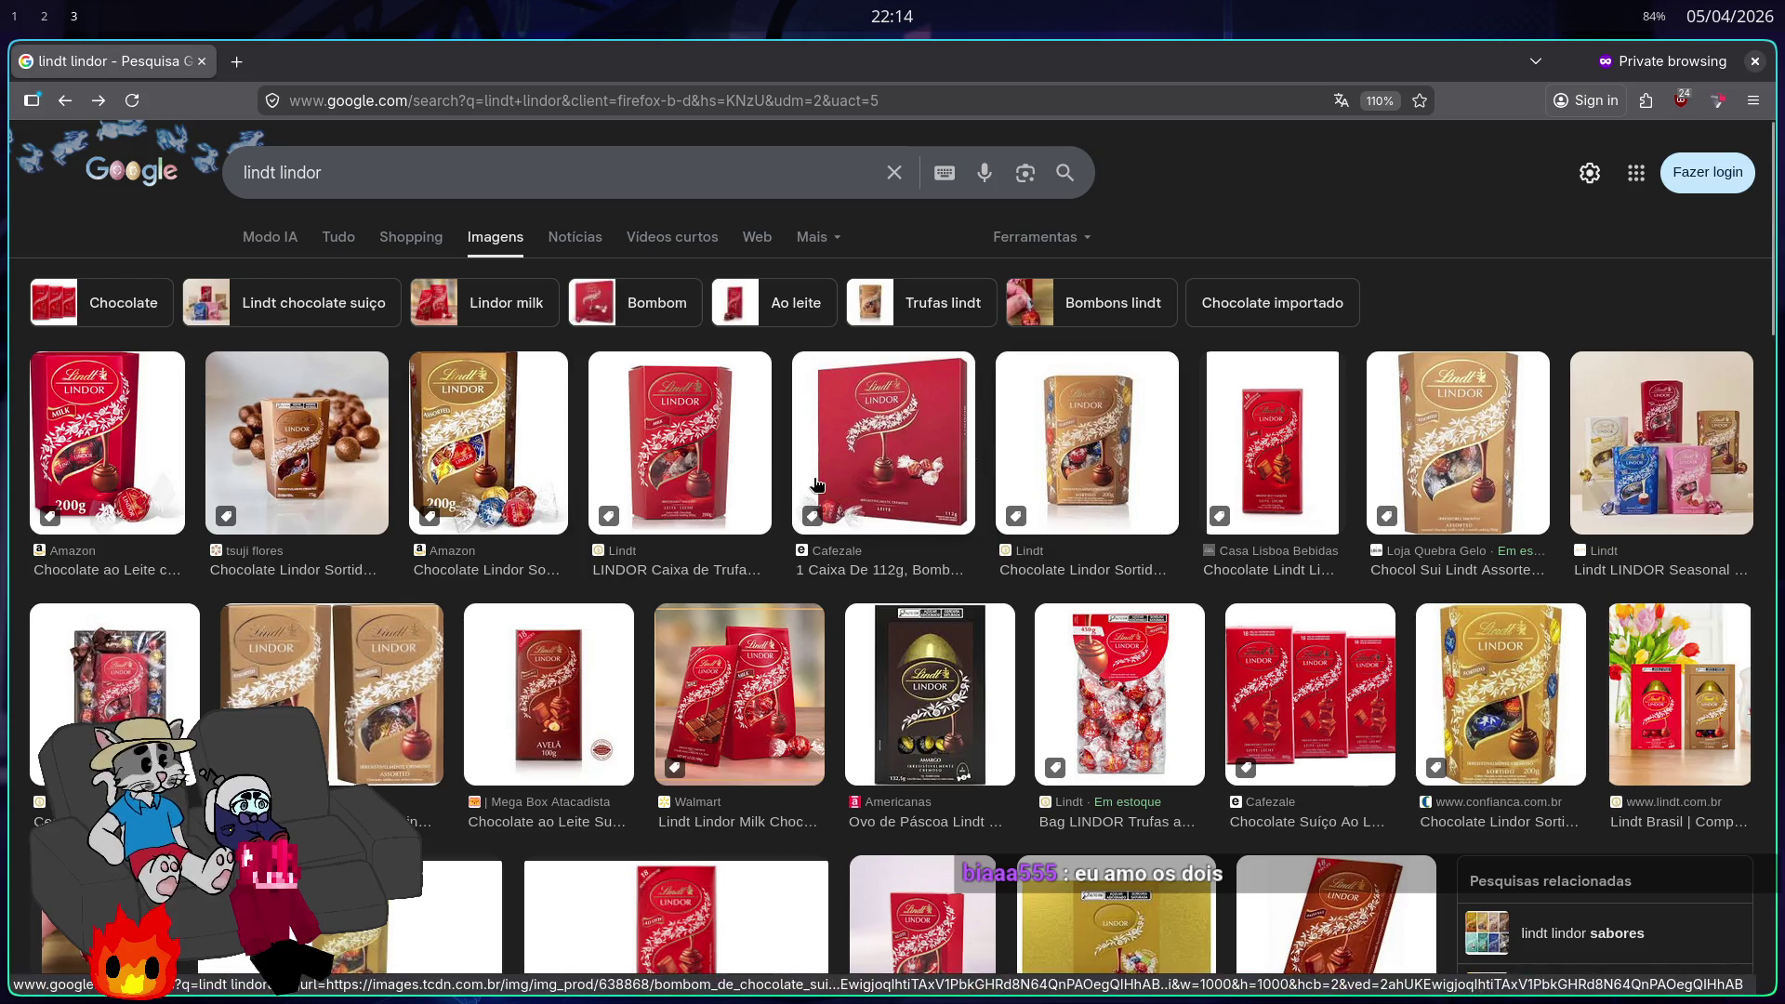
# Step: Go back to the raffaello image results and close the product preview
pyautogui.hotkey('alt', 'Left')
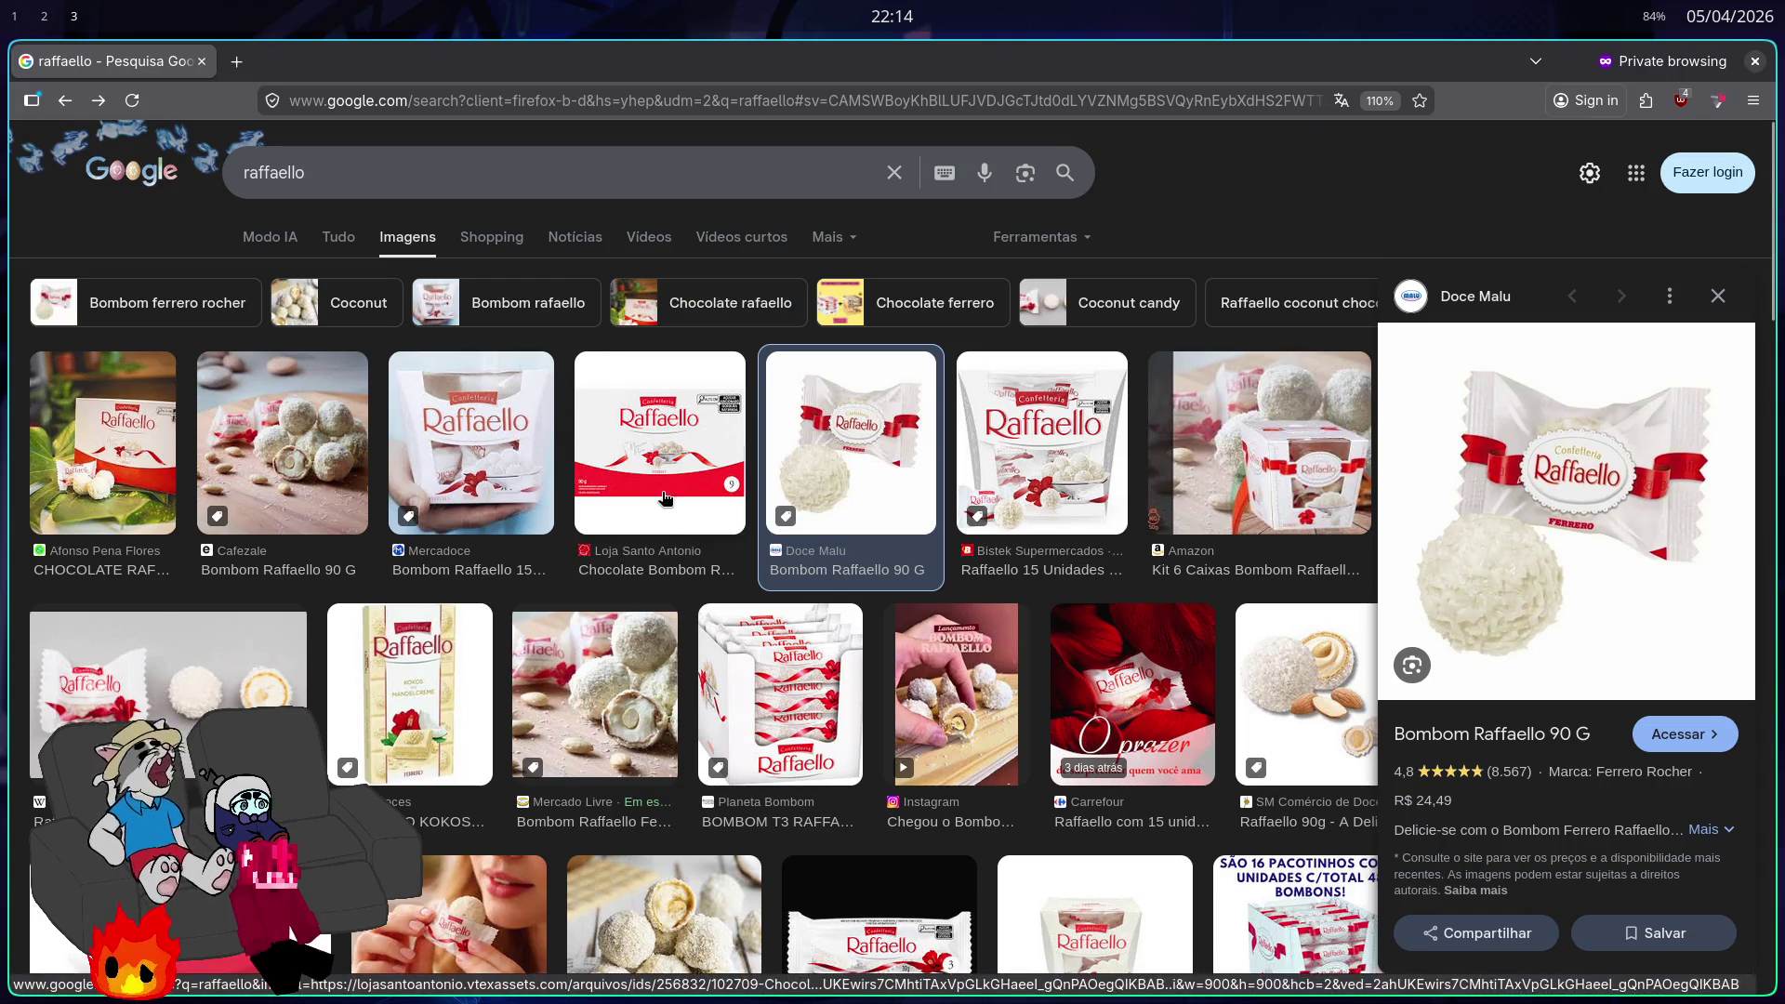
pyautogui.scroll(-15, 702, 483)
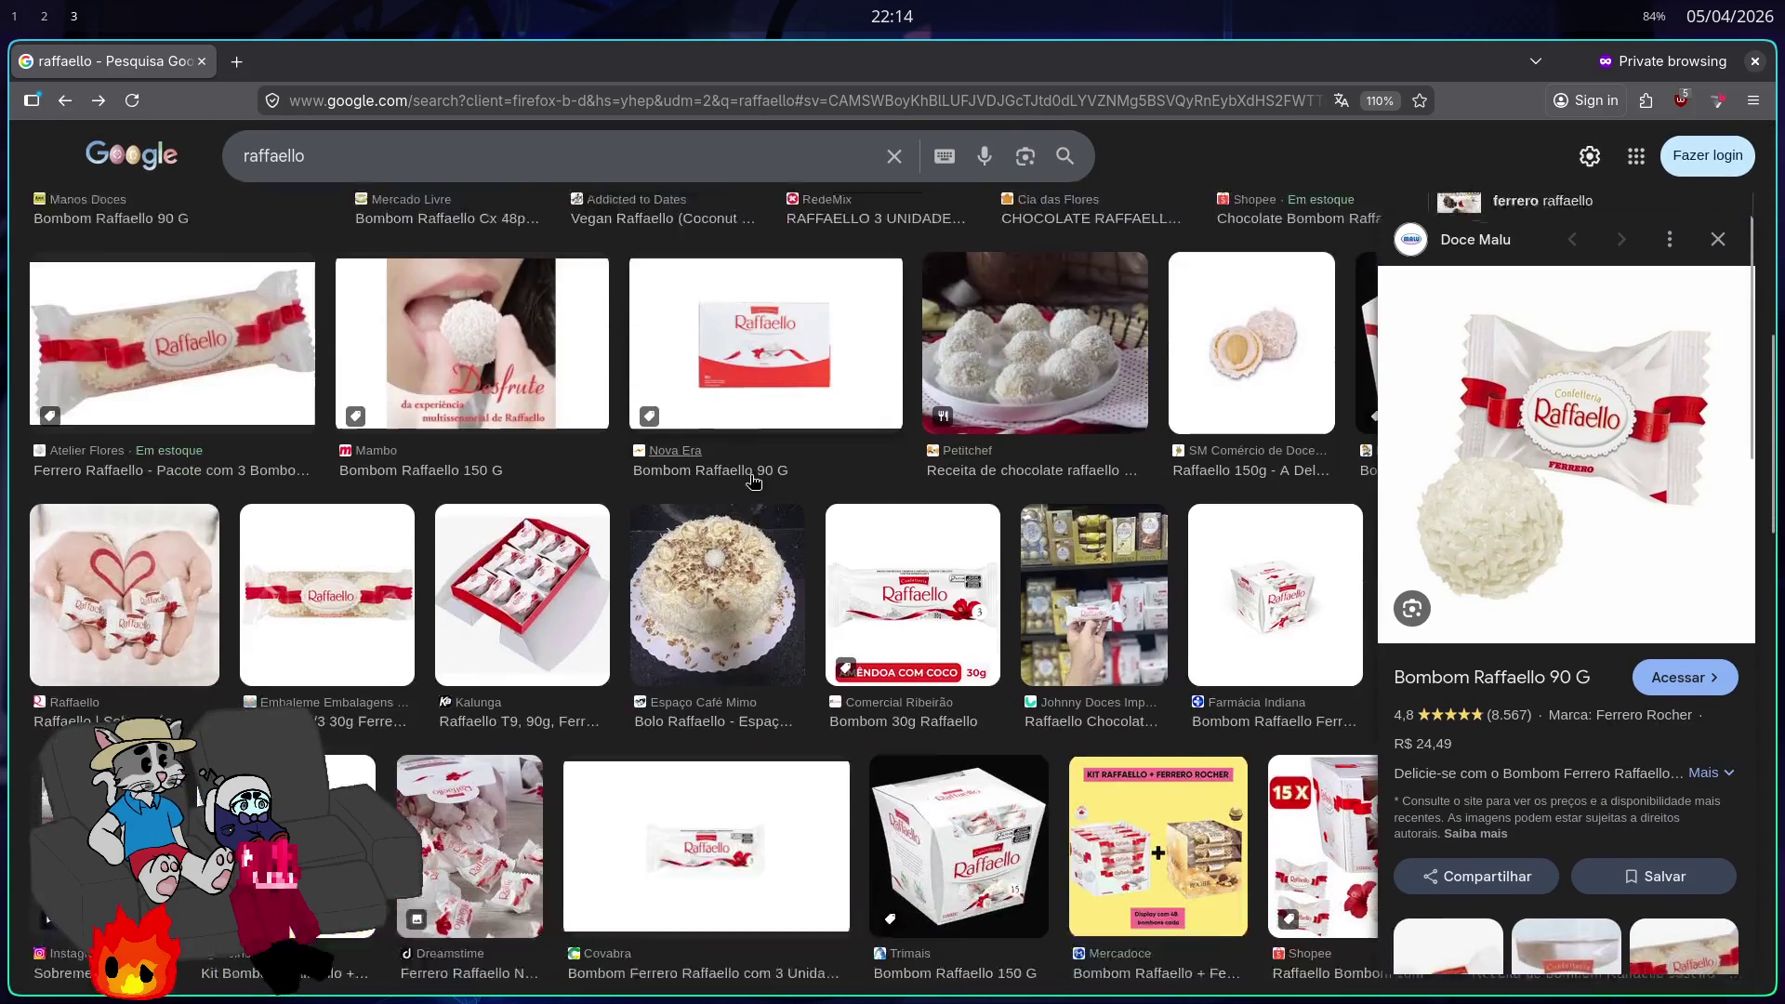
pyautogui.scroll(-4, 1553, 538)
pyautogui.scroll(4, 1568, 586)
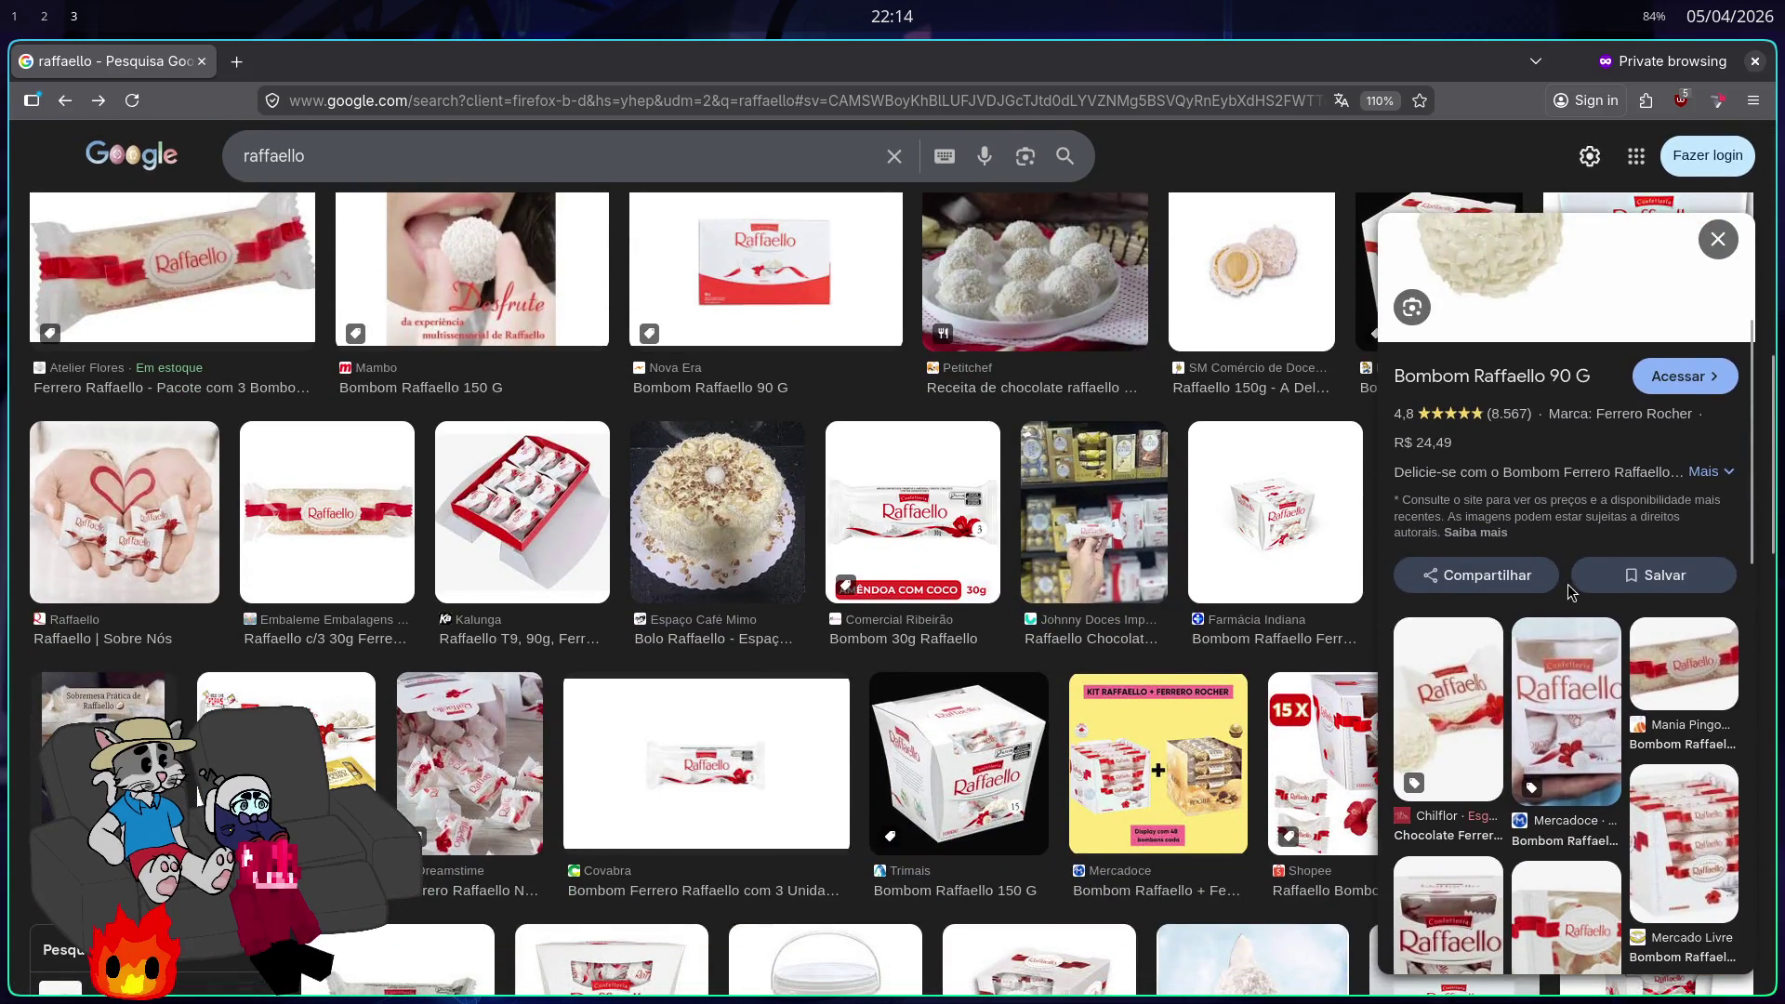
pyautogui.click(1718, 235)
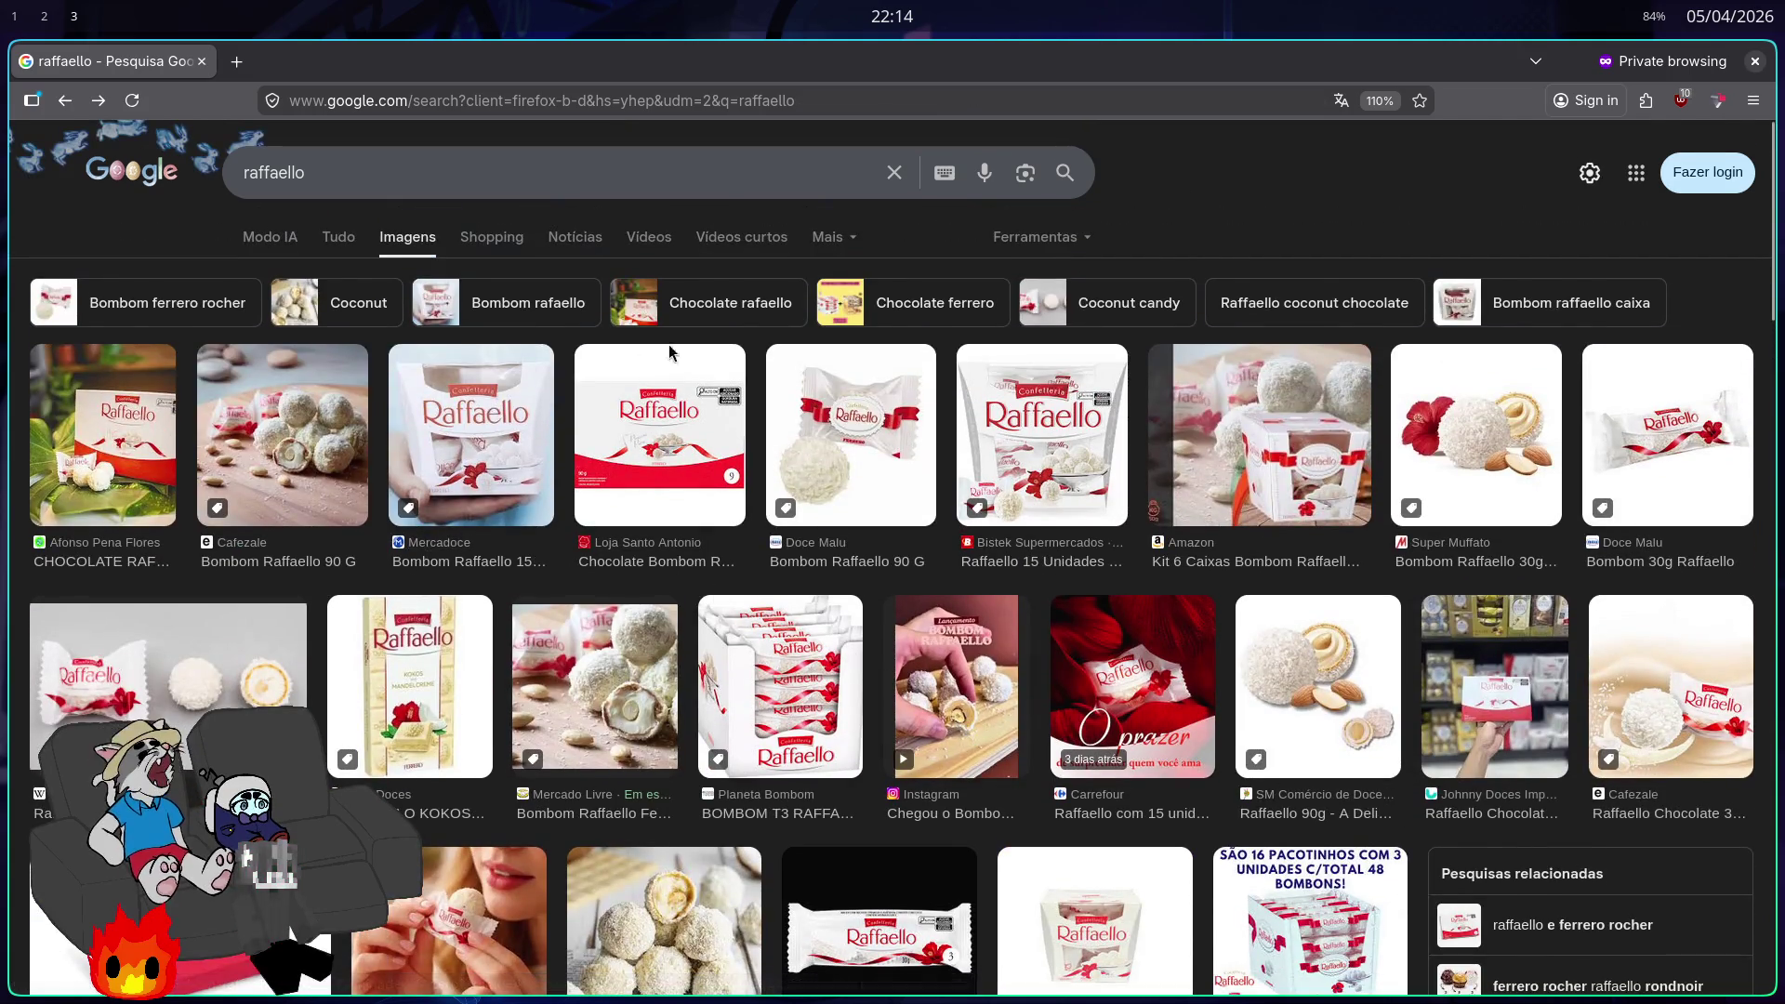
# Step: Close the browser and return to the Godot and Zed workspace
pyautogui.hotkey('ctrl', 'w')
pyautogui.press('super+2')
pyautogui.press('super+1')
pyautogui.press('super+2')
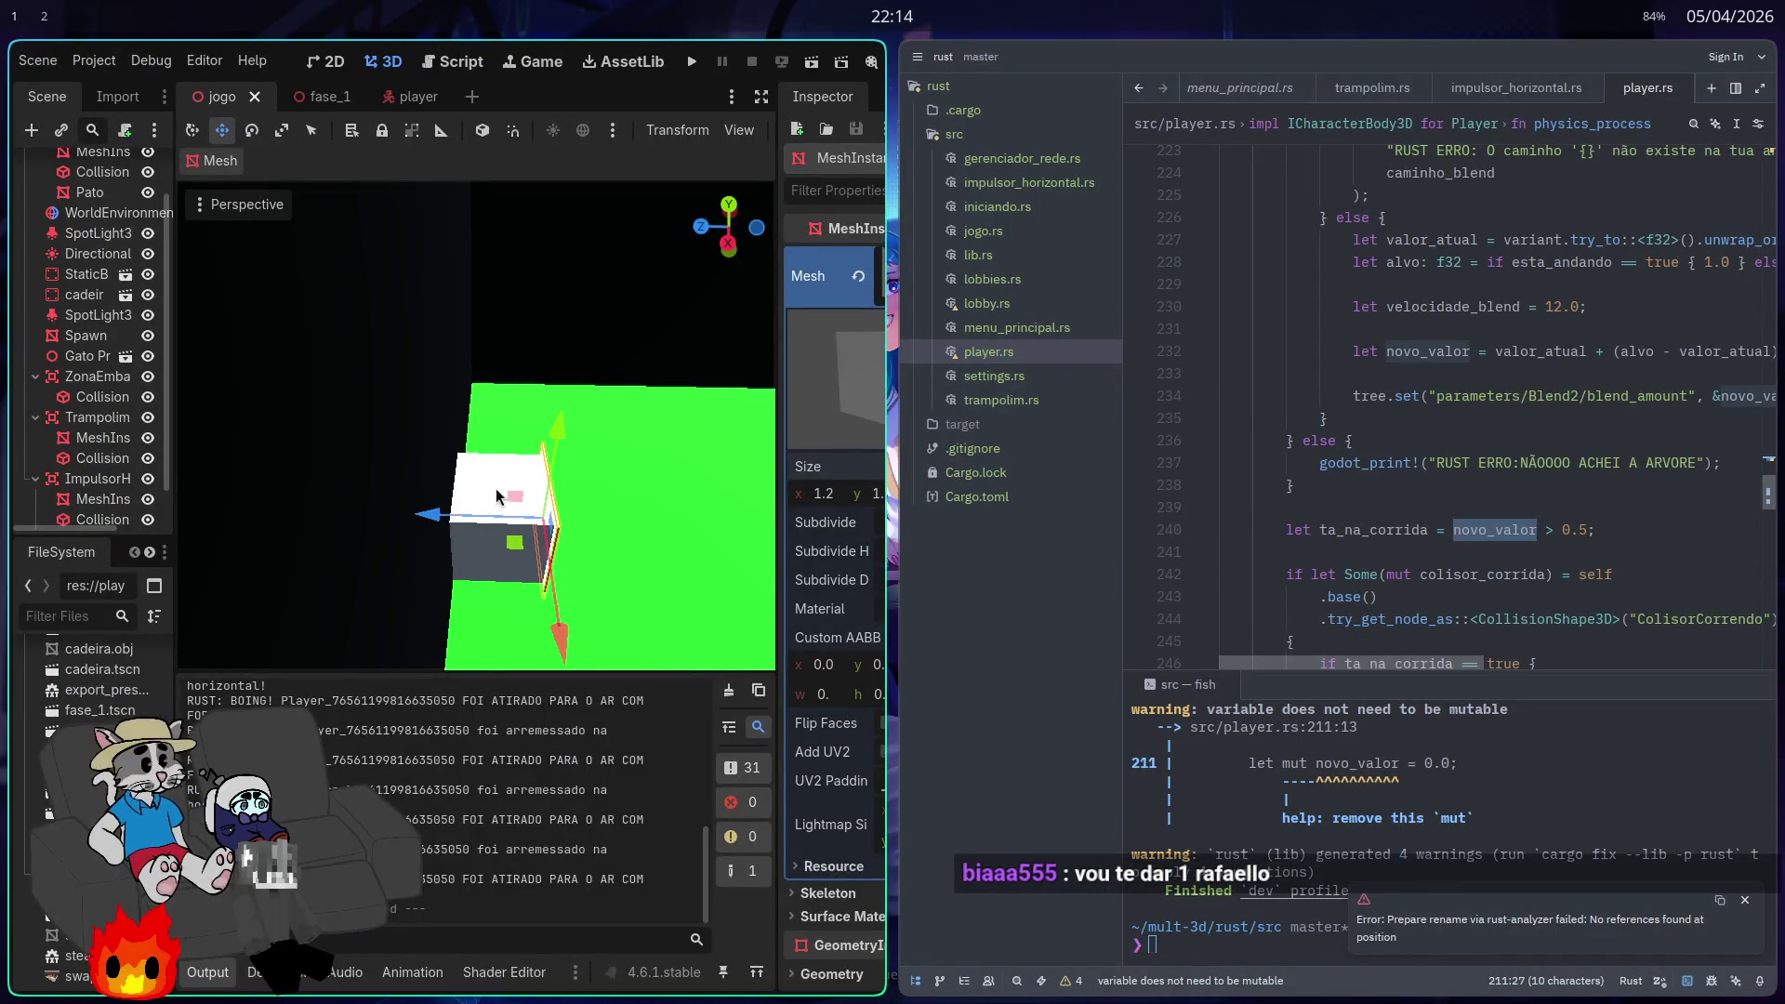
# Step: Make Godot full screen and add a MeshInstance3D child under Trampolim
pyautogui.press('super+f')
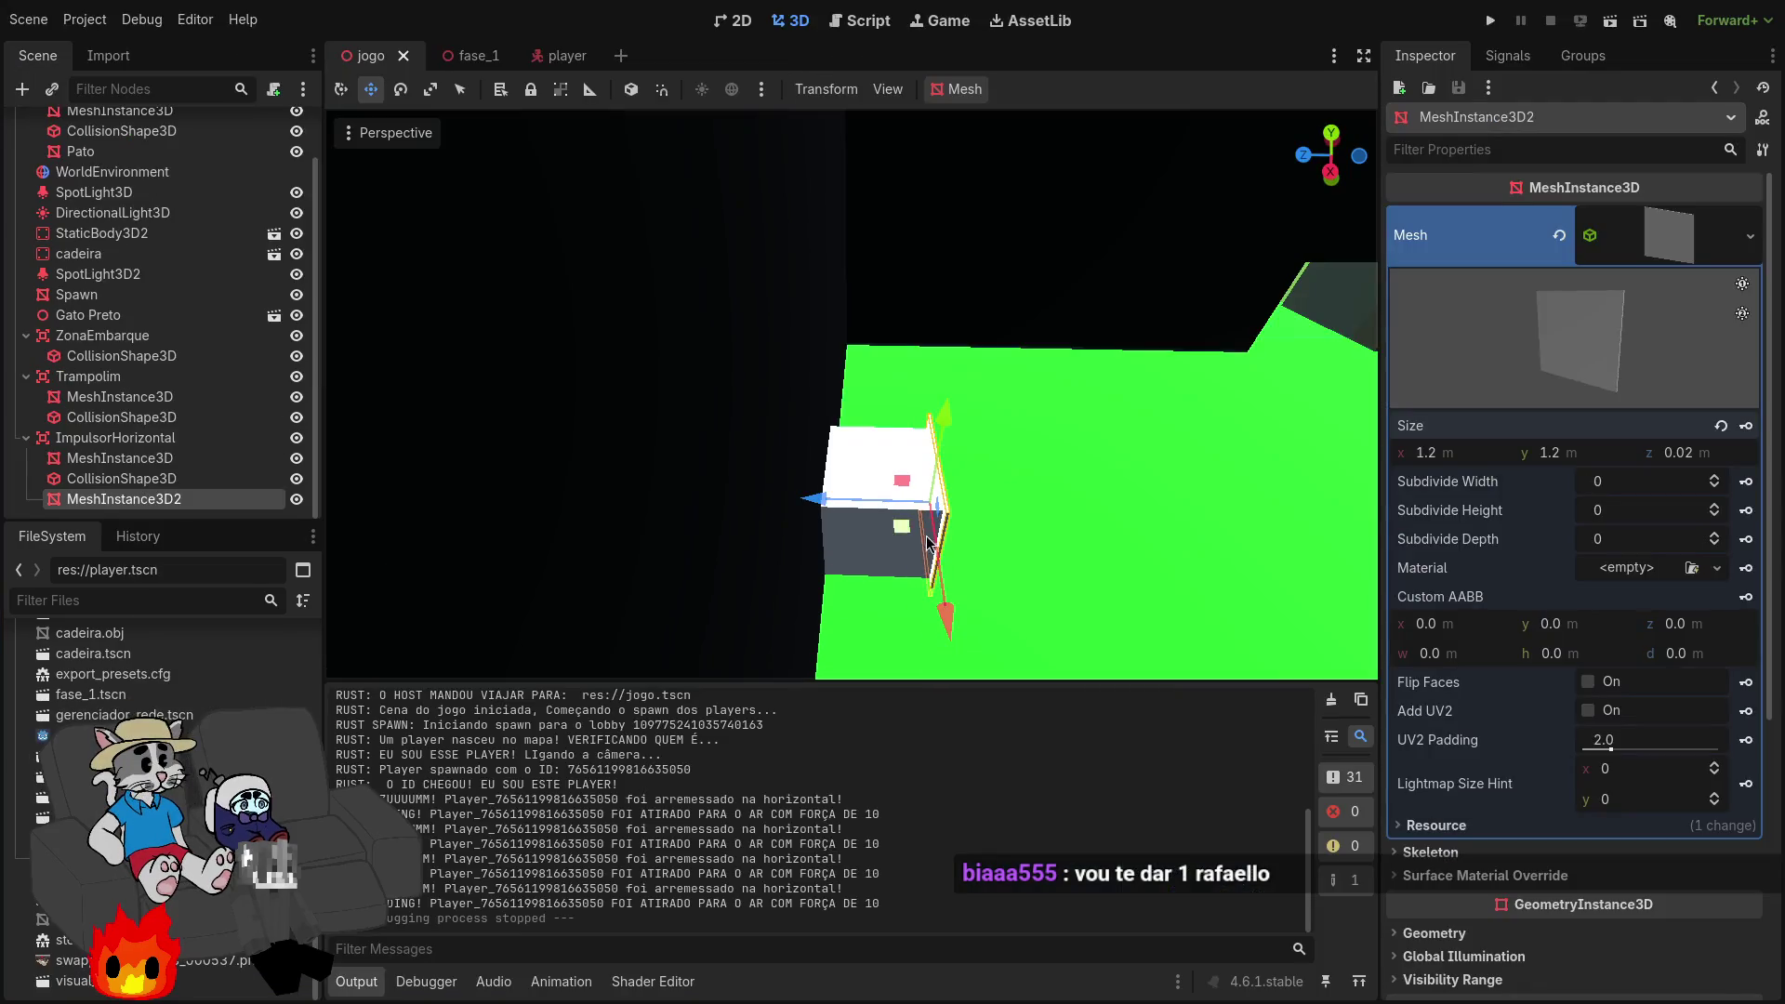
pyautogui.click(121, 396)
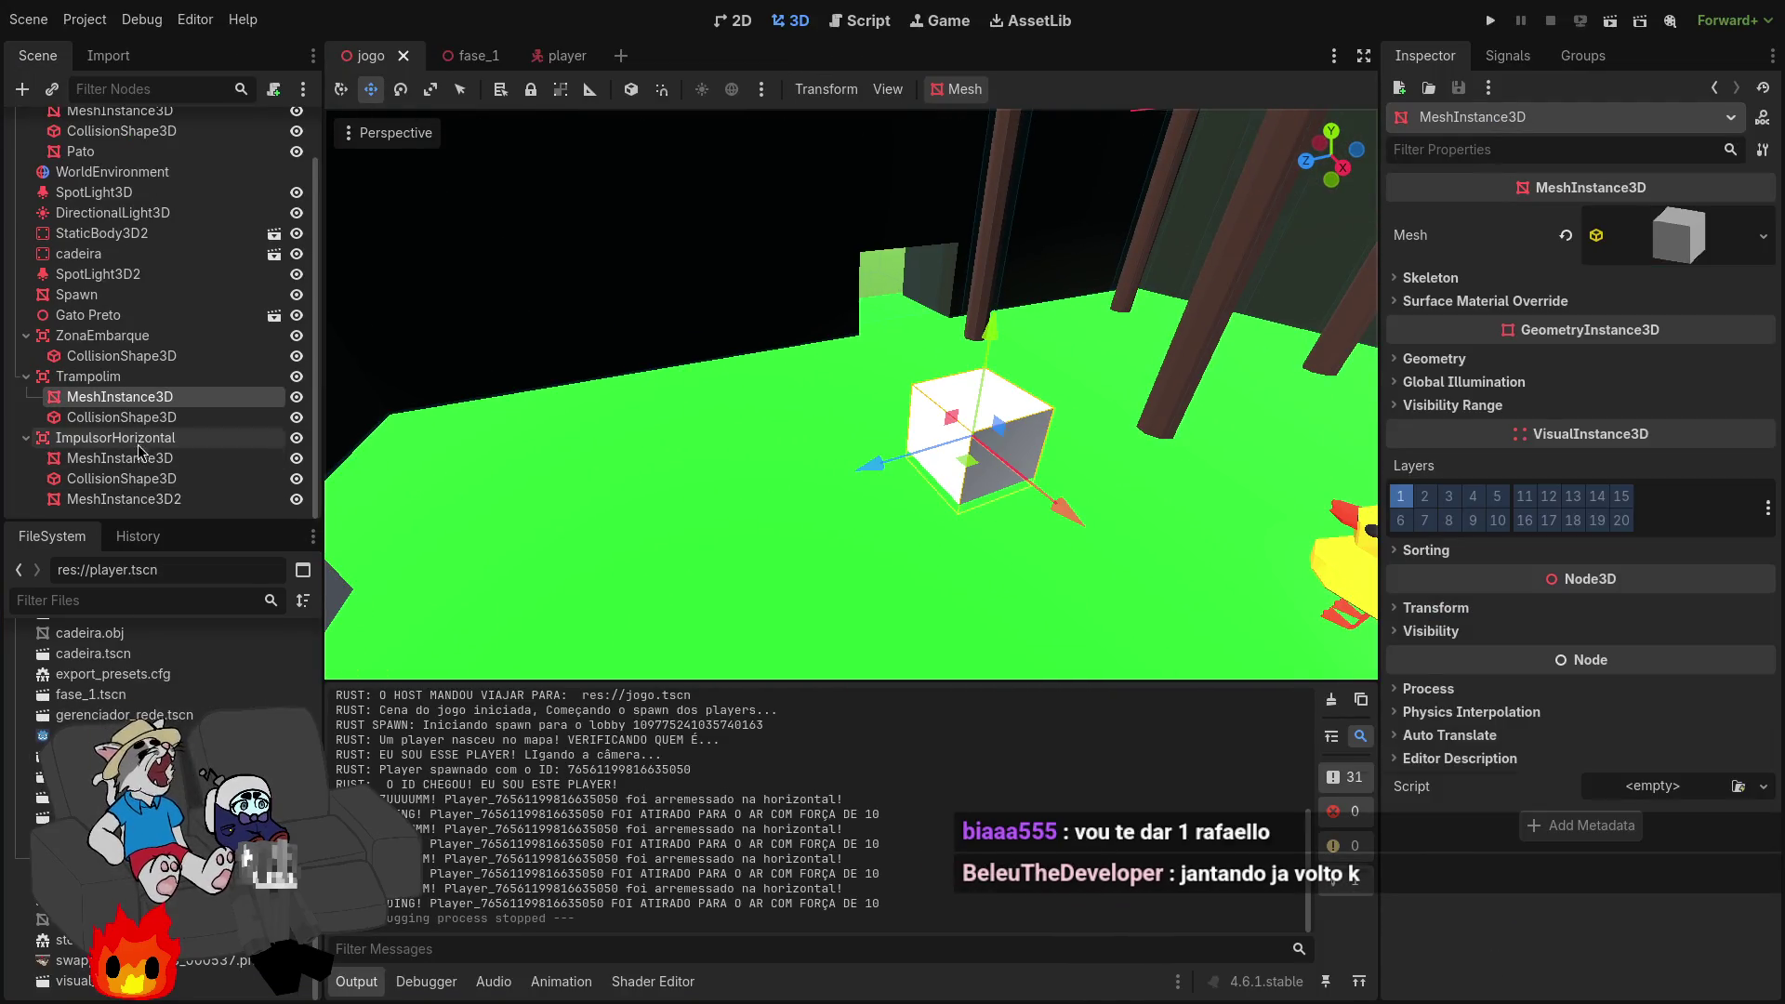
pyautogui.rightClick(130, 382)
pyautogui.click(195, 390)
pyautogui.write('me')
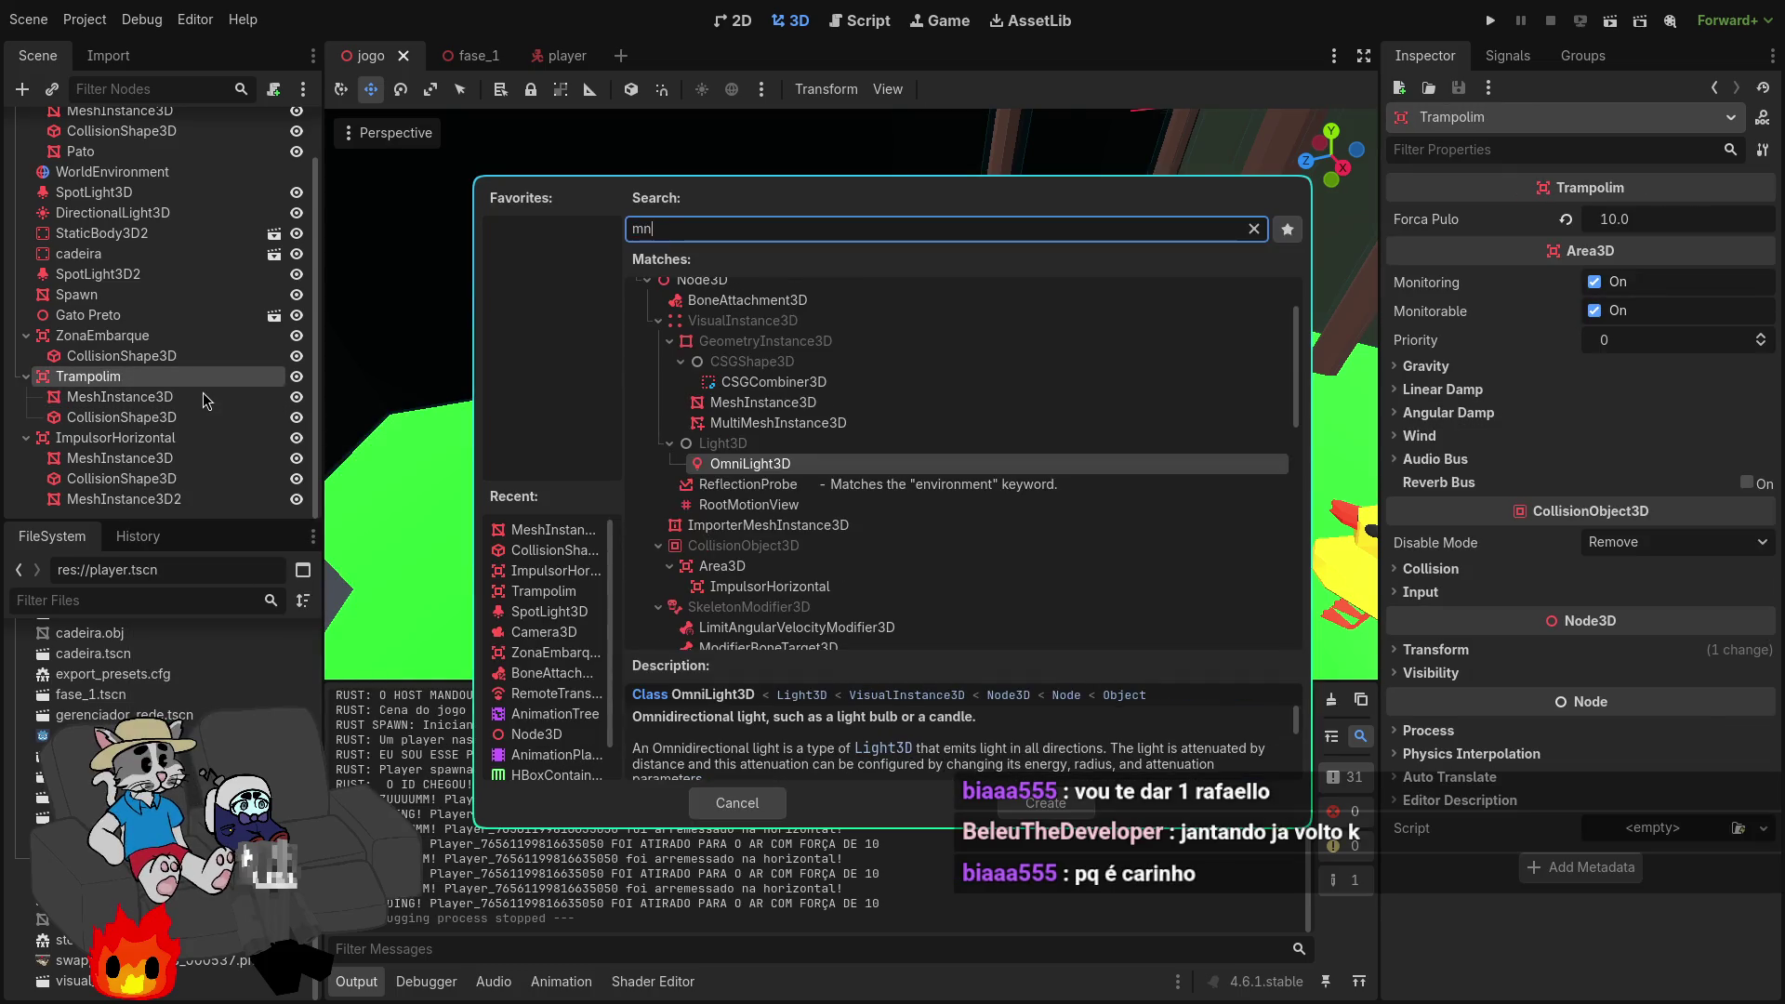
pyautogui.write('sh')
pyautogui.press('Return')
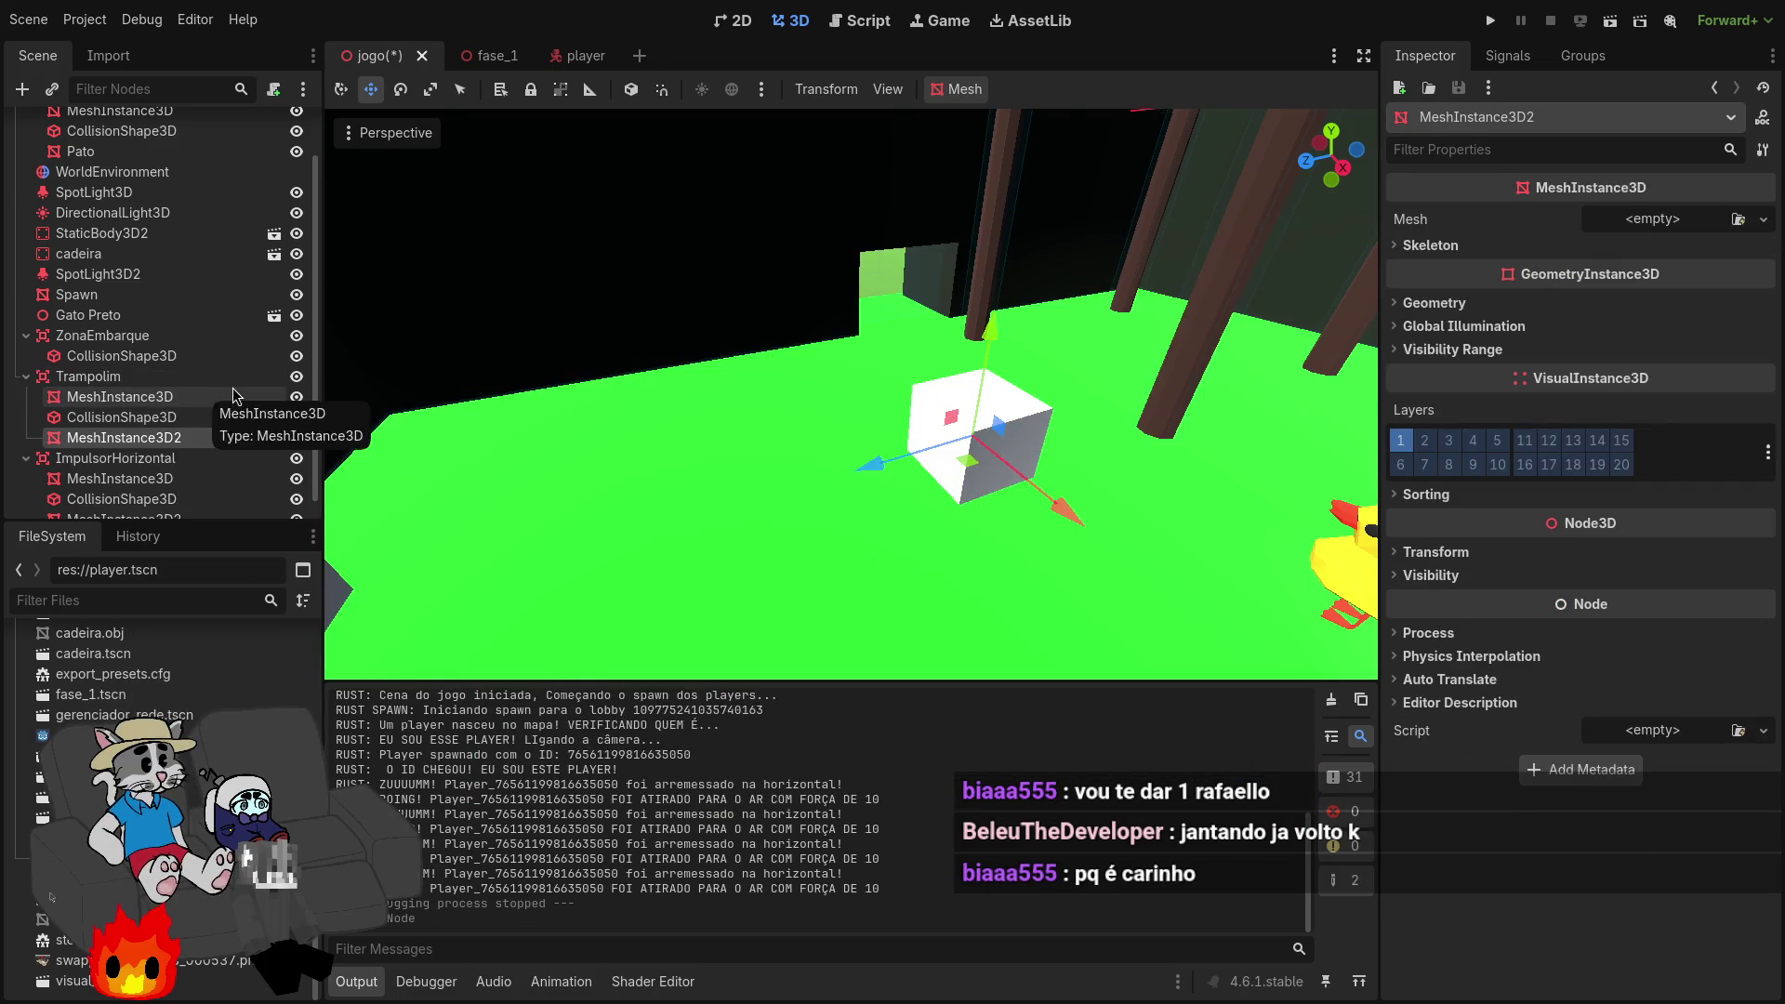
# Step: Give the new node a BoxMesh sized 1.2 × 0.125 × 1.2 m
pyautogui.click(1691, 221)
pyautogui.click(1664, 359)
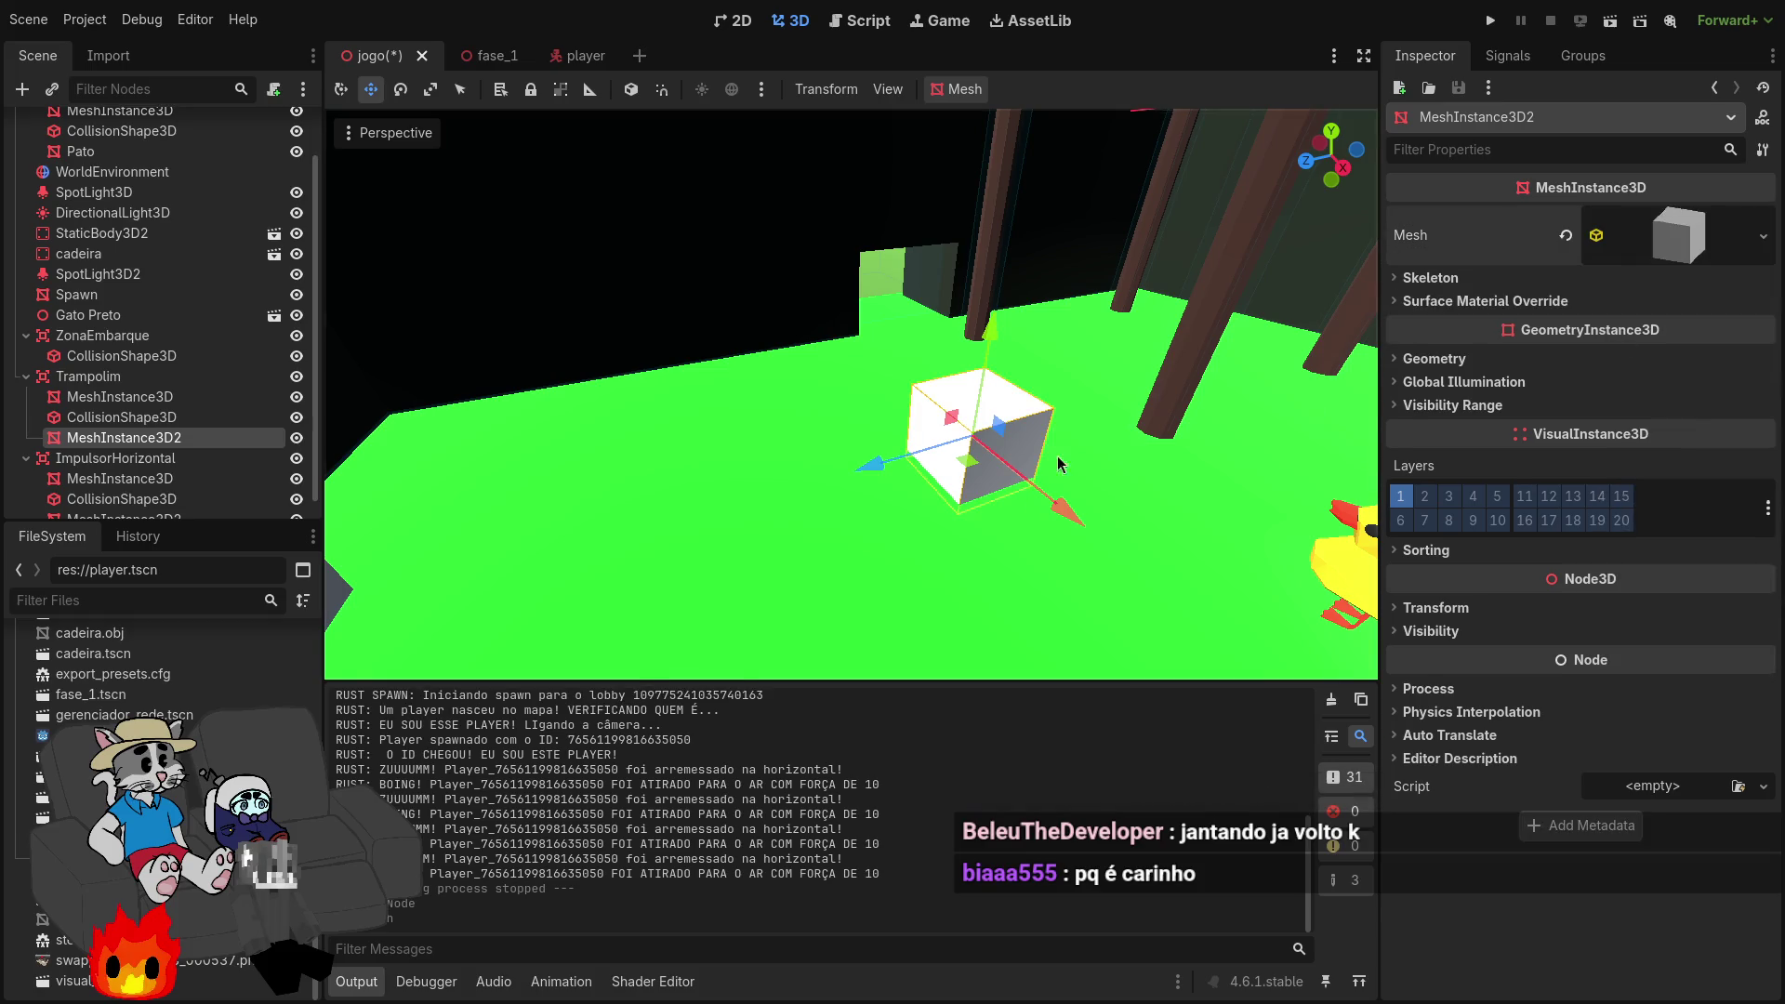
pyautogui.moveTo(991, 331); pyautogui.dragTo(1000, 271)
pyautogui.click(1671, 265)
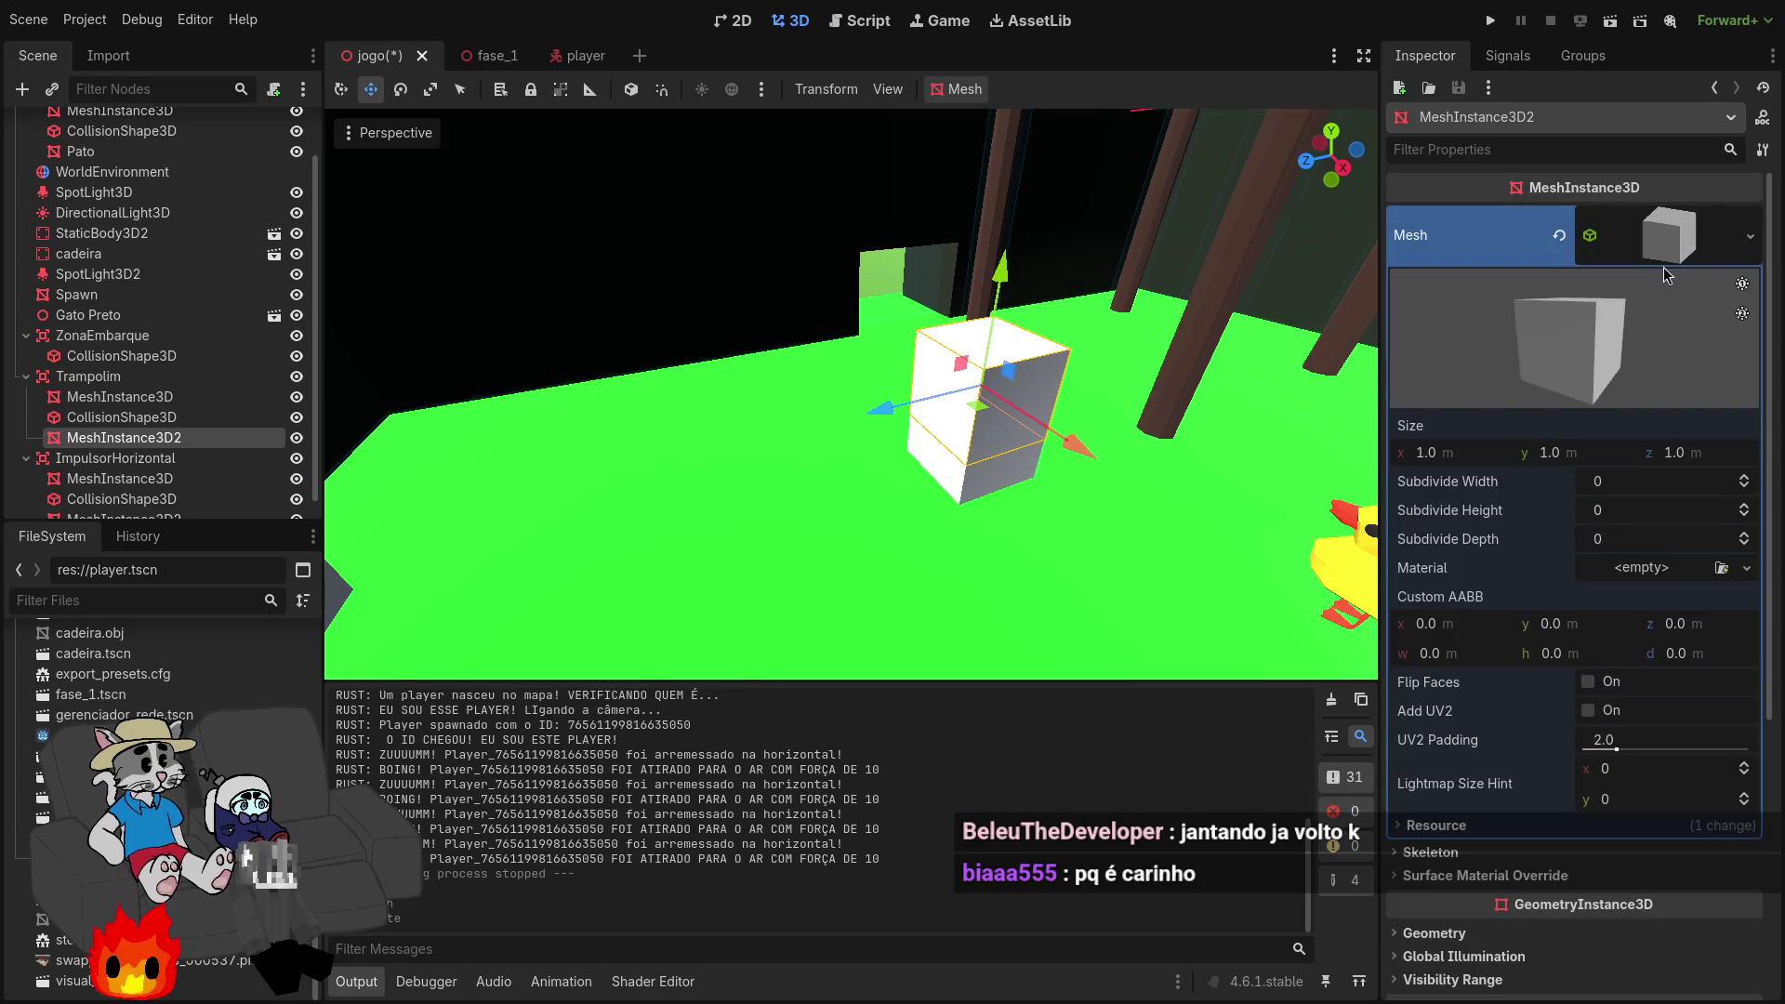
pyautogui.moveTo(1613, 452); pyautogui.dragTo(1543, 453)
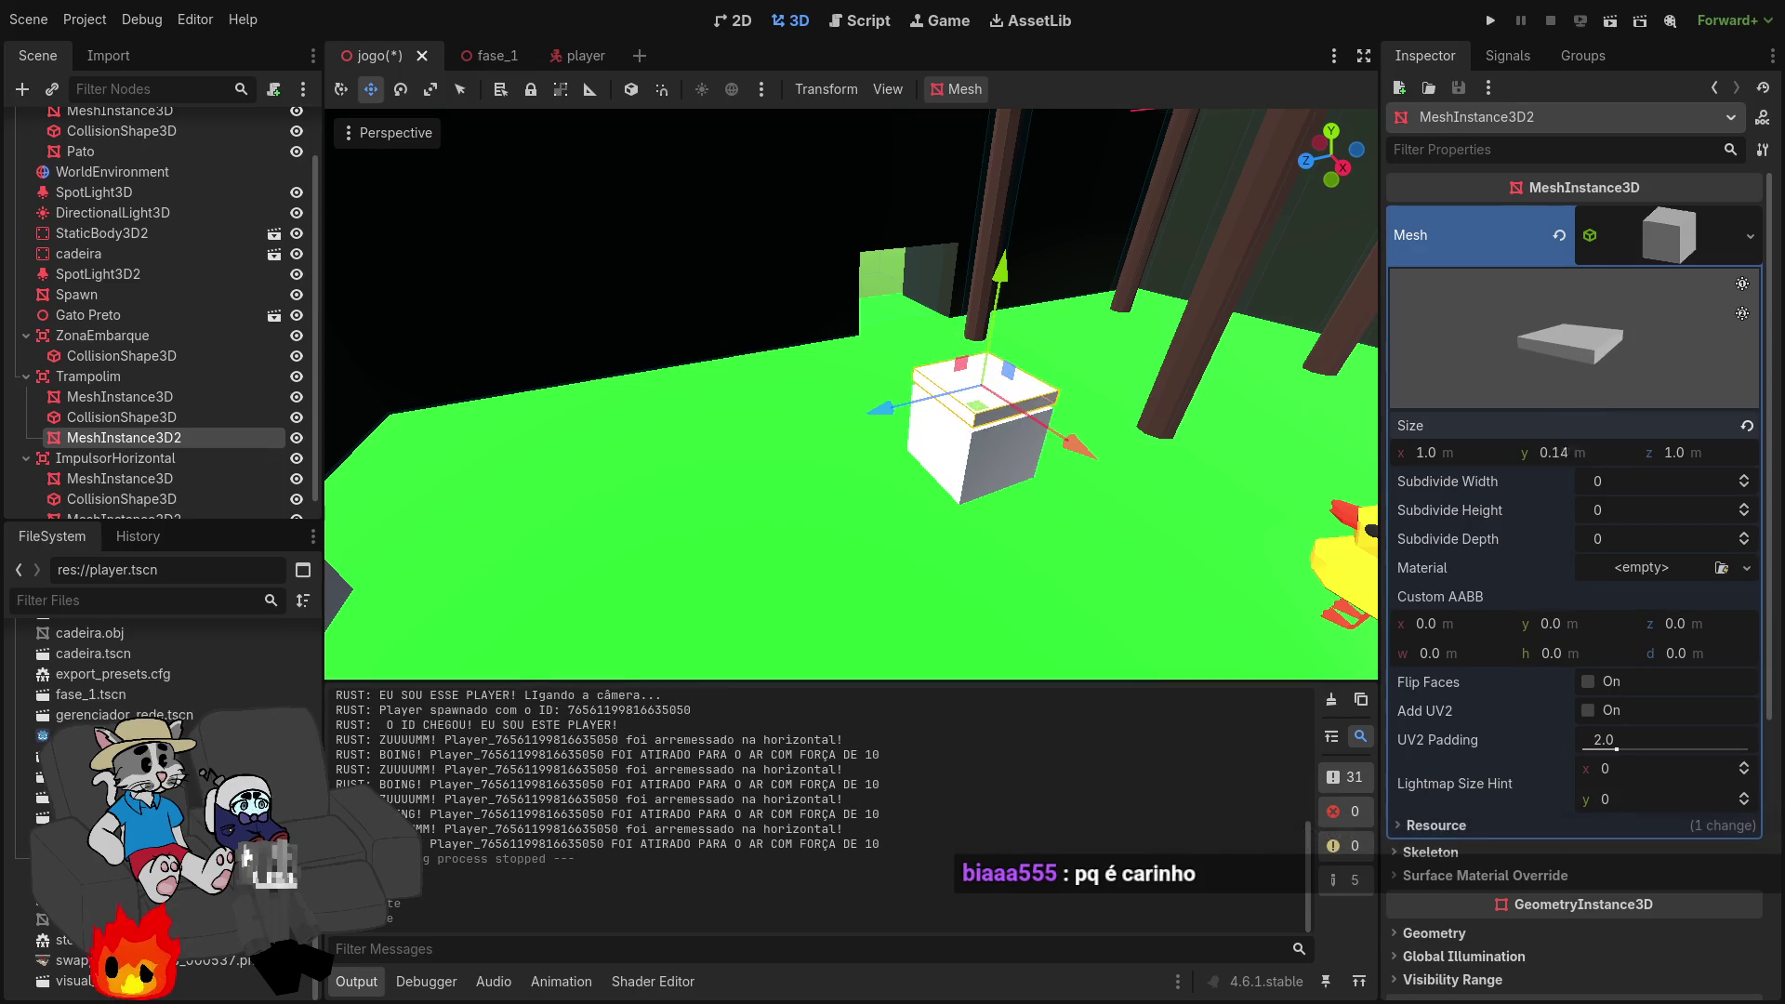
pyautogui.moveTo(1702, 468); pyautogui.dragTo(1720, 468)
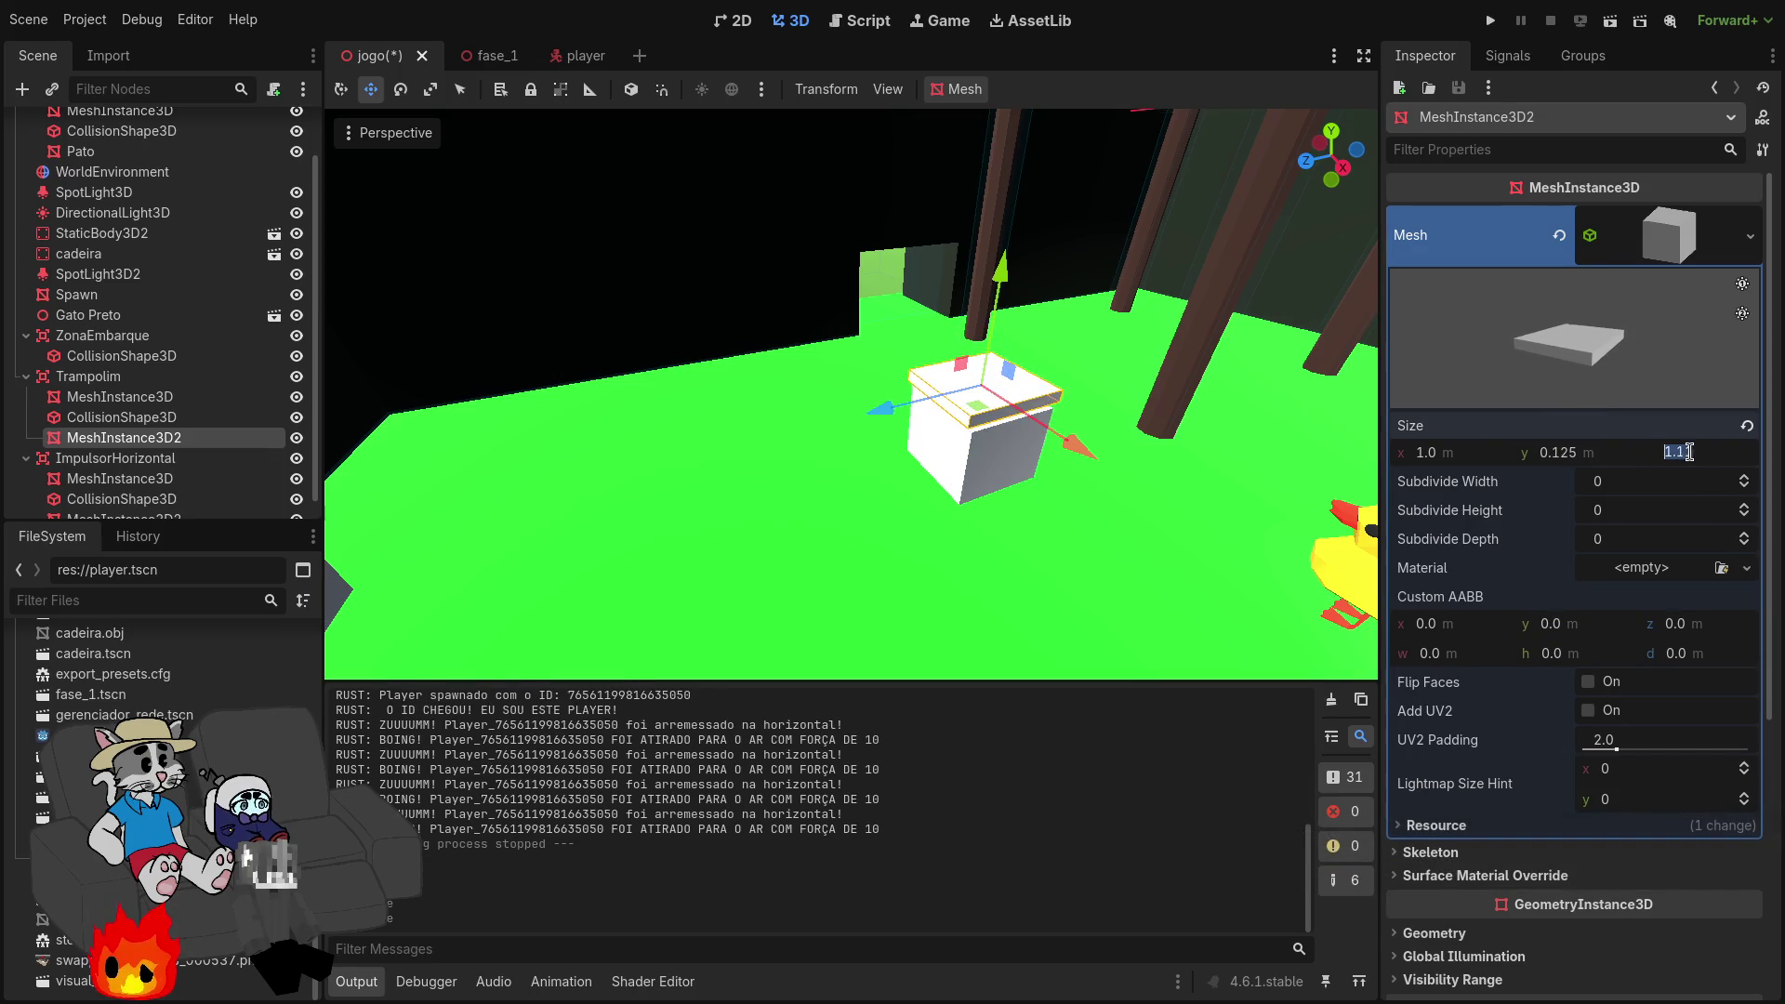
pyautogui.write('.2')
pyautogui.press('Return')
pyautogui.write('1.2')
pyautogui.press('Return')
# Step: Lower the plate onto the trampoline cube and reselect Trampolim's MeshInstance3D2
pyautogui.moveTo(1006, 245); pyautogui.dragTo(1005, 302)
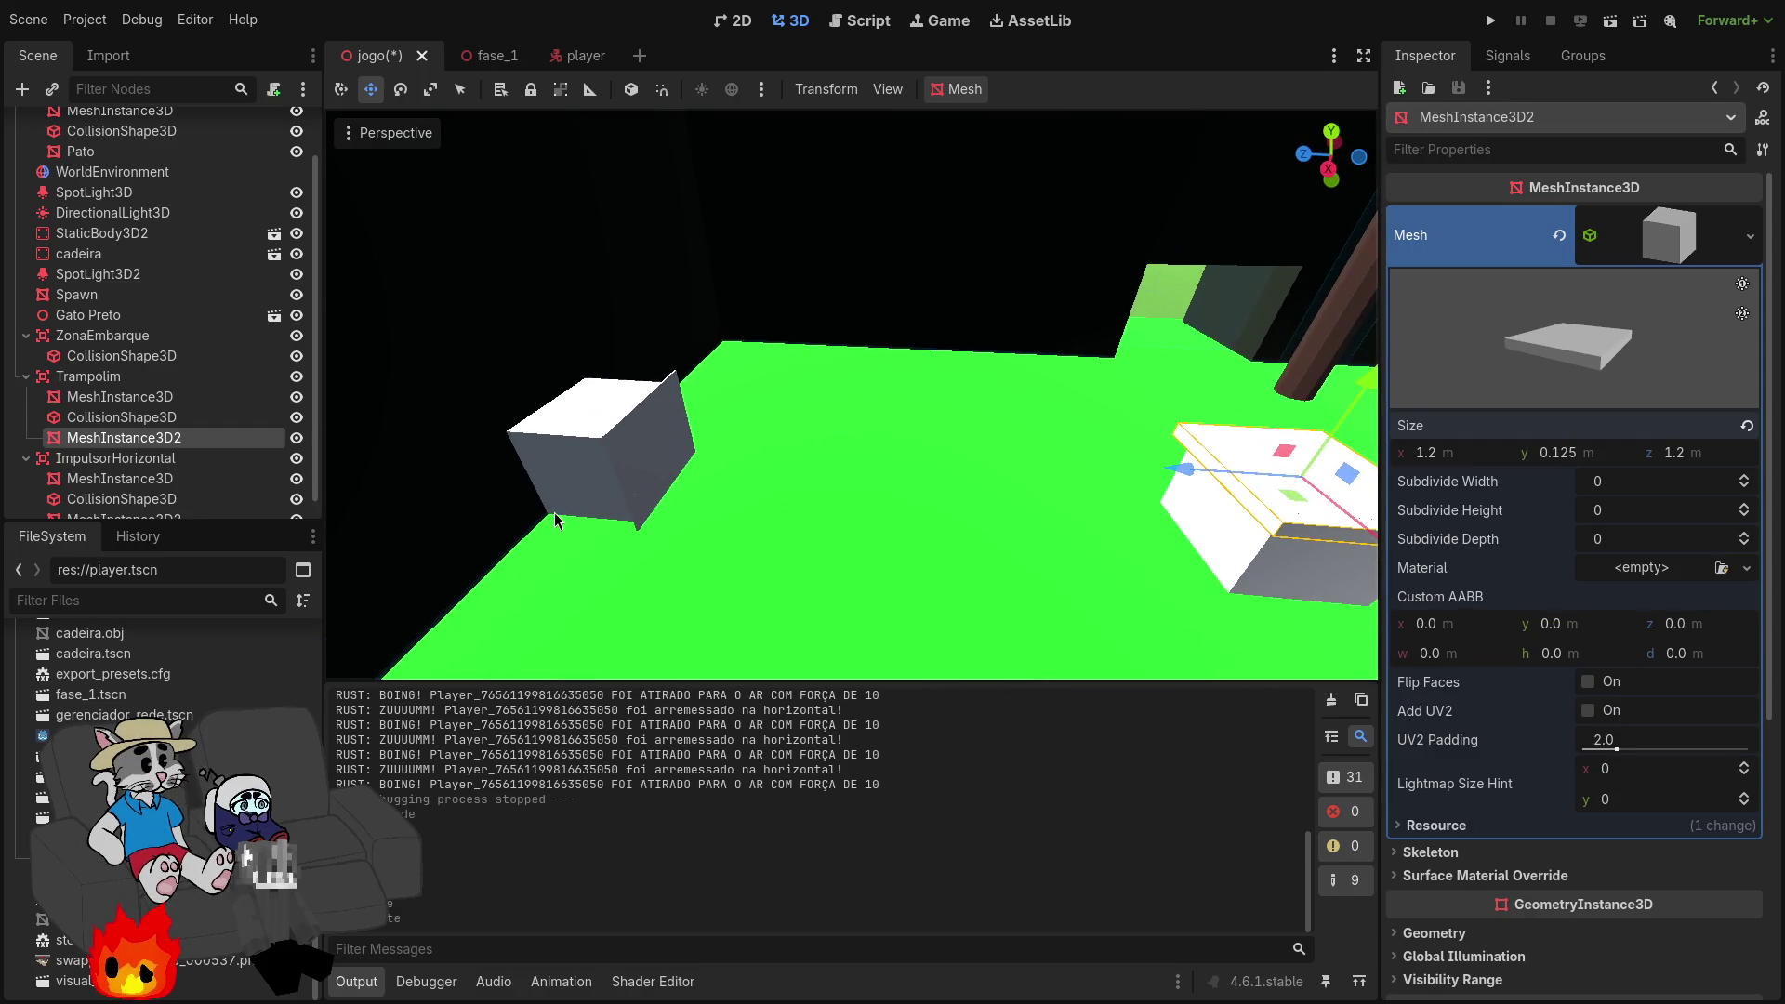
pyautogui.click(636, 490)
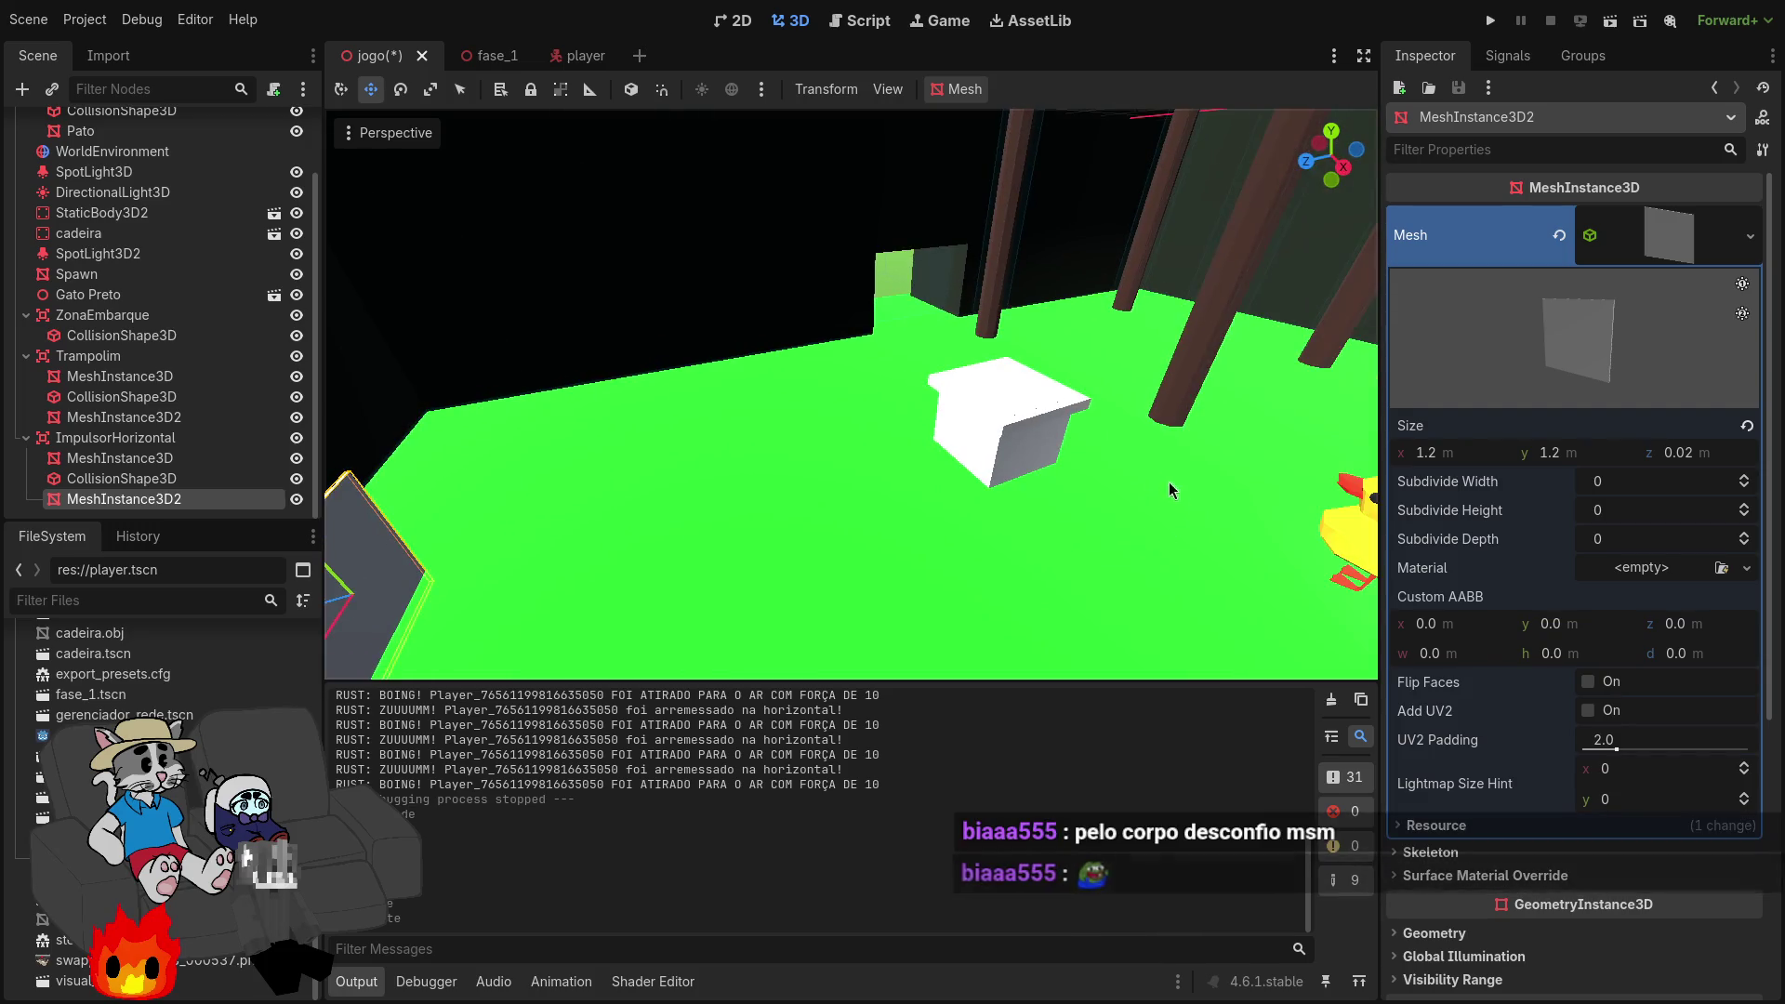
pyautogui.click(1359, 460)
pyautogui.click(1017, 398)
pyautogui.click(124, 417)
# Step: Thin the plate to 0.02 m and orbit closer to view it
pyautogui.click(1629, 458)
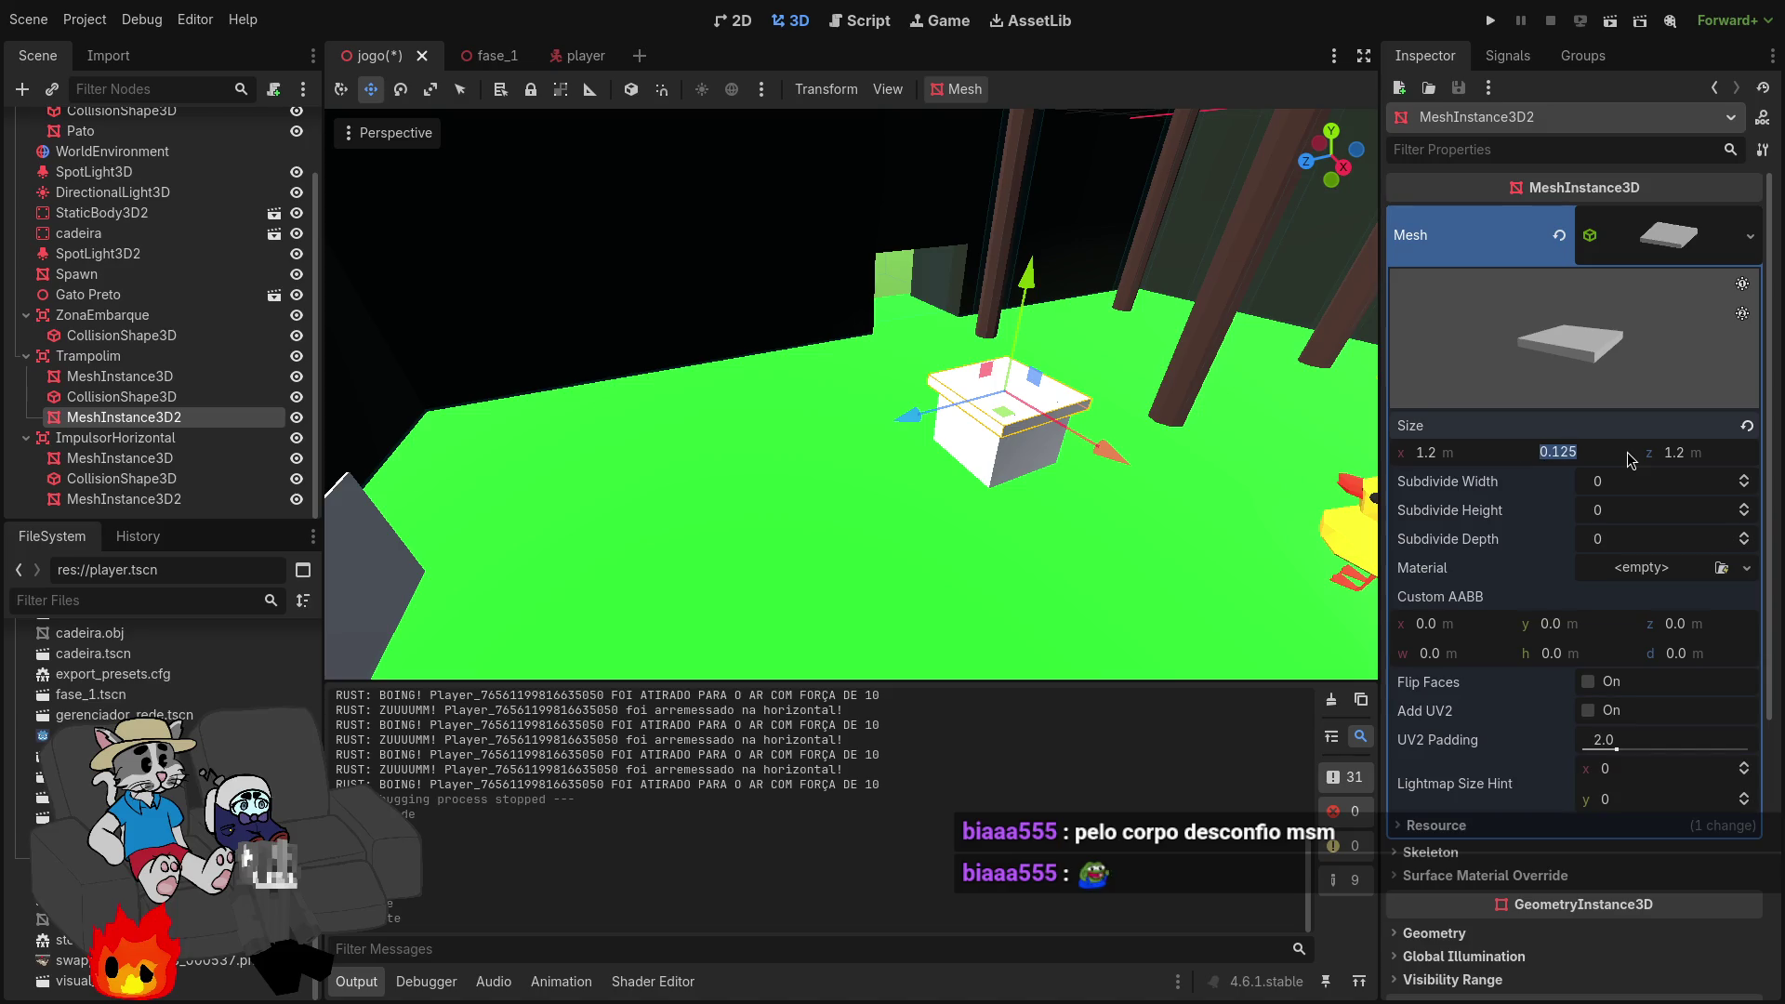
pyautogui.write('0.02')
pyautogui.press('Return')
pyautogui.moveTo(1084, 510); pyautogui.dragTo(802, 295)
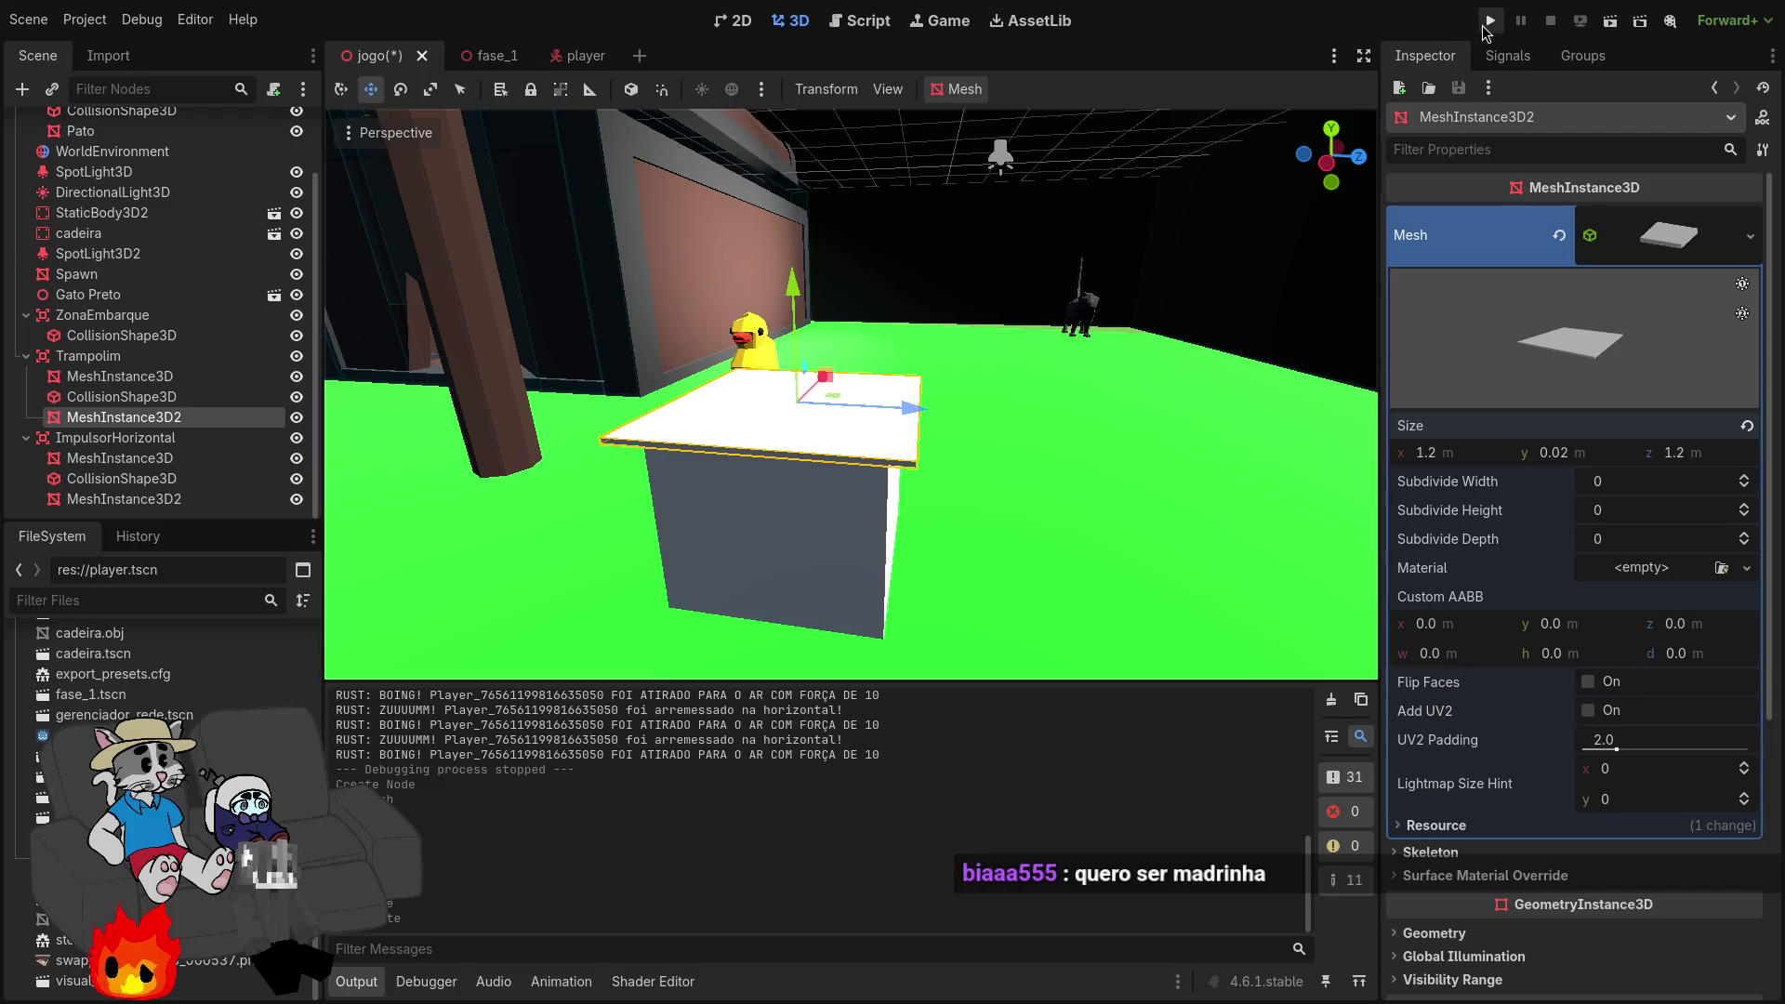
# Step: Run the game, host a room, and start the match from the lobby
pyautogui.click(1486, 26)
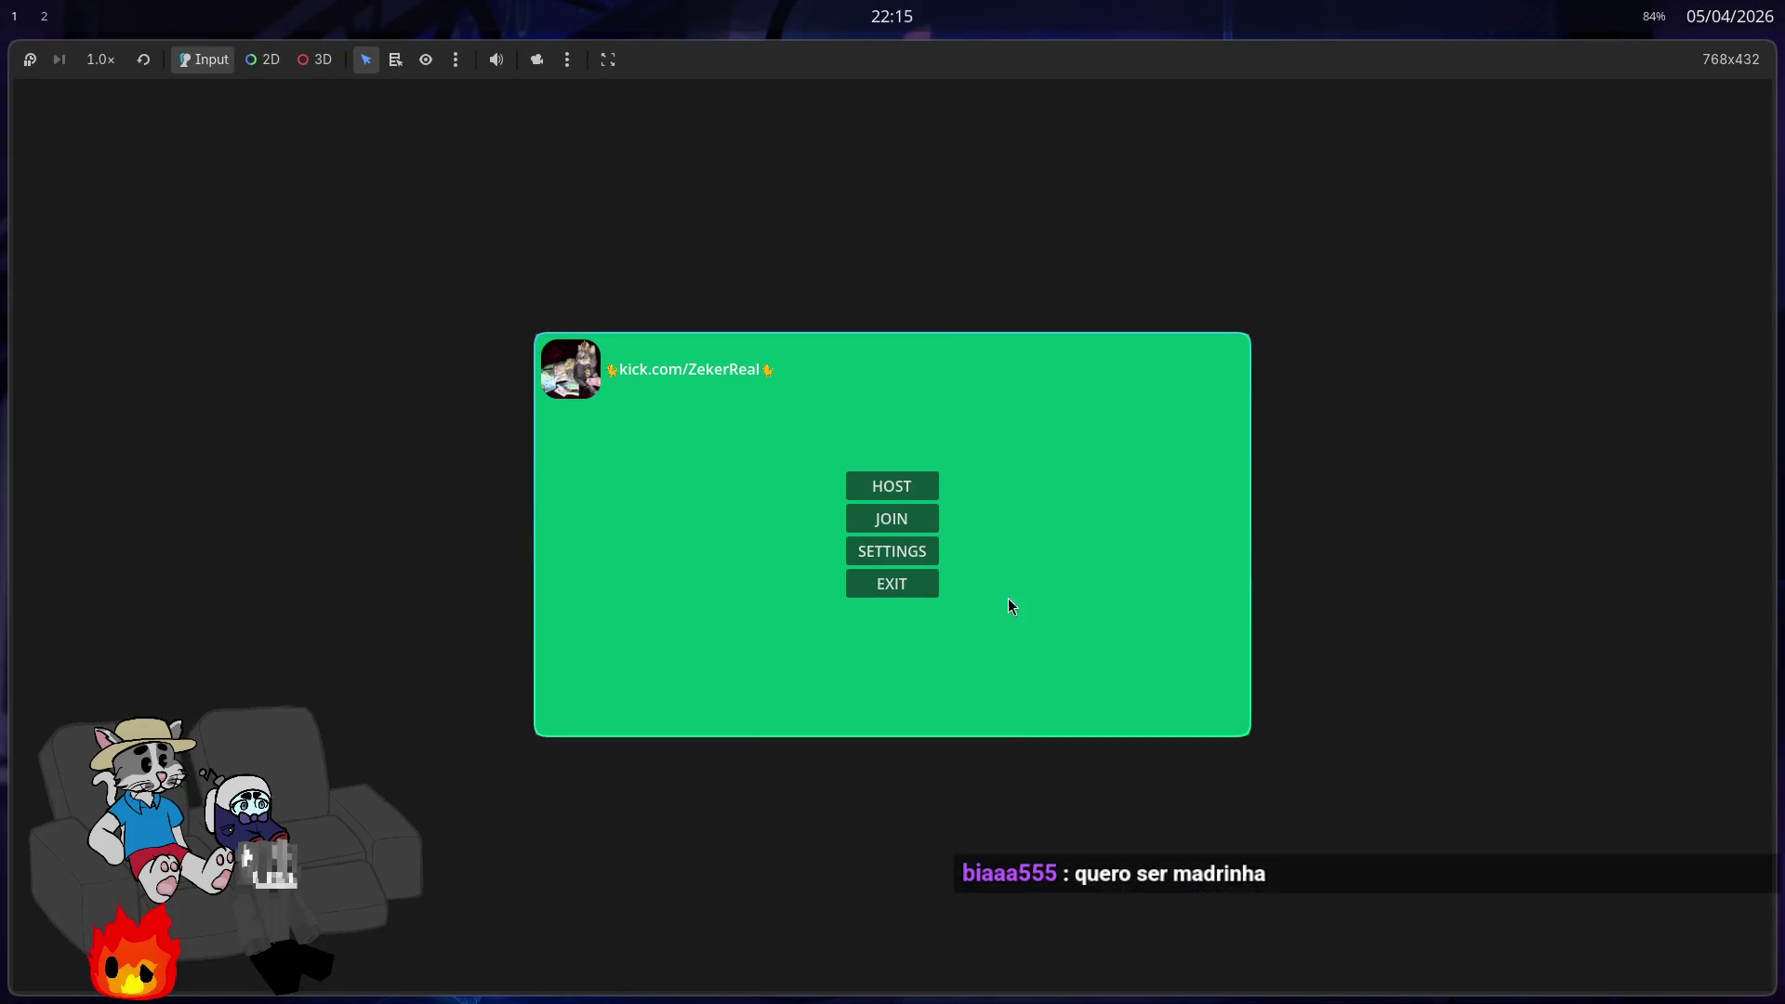
pyautogui.click(913, 484)
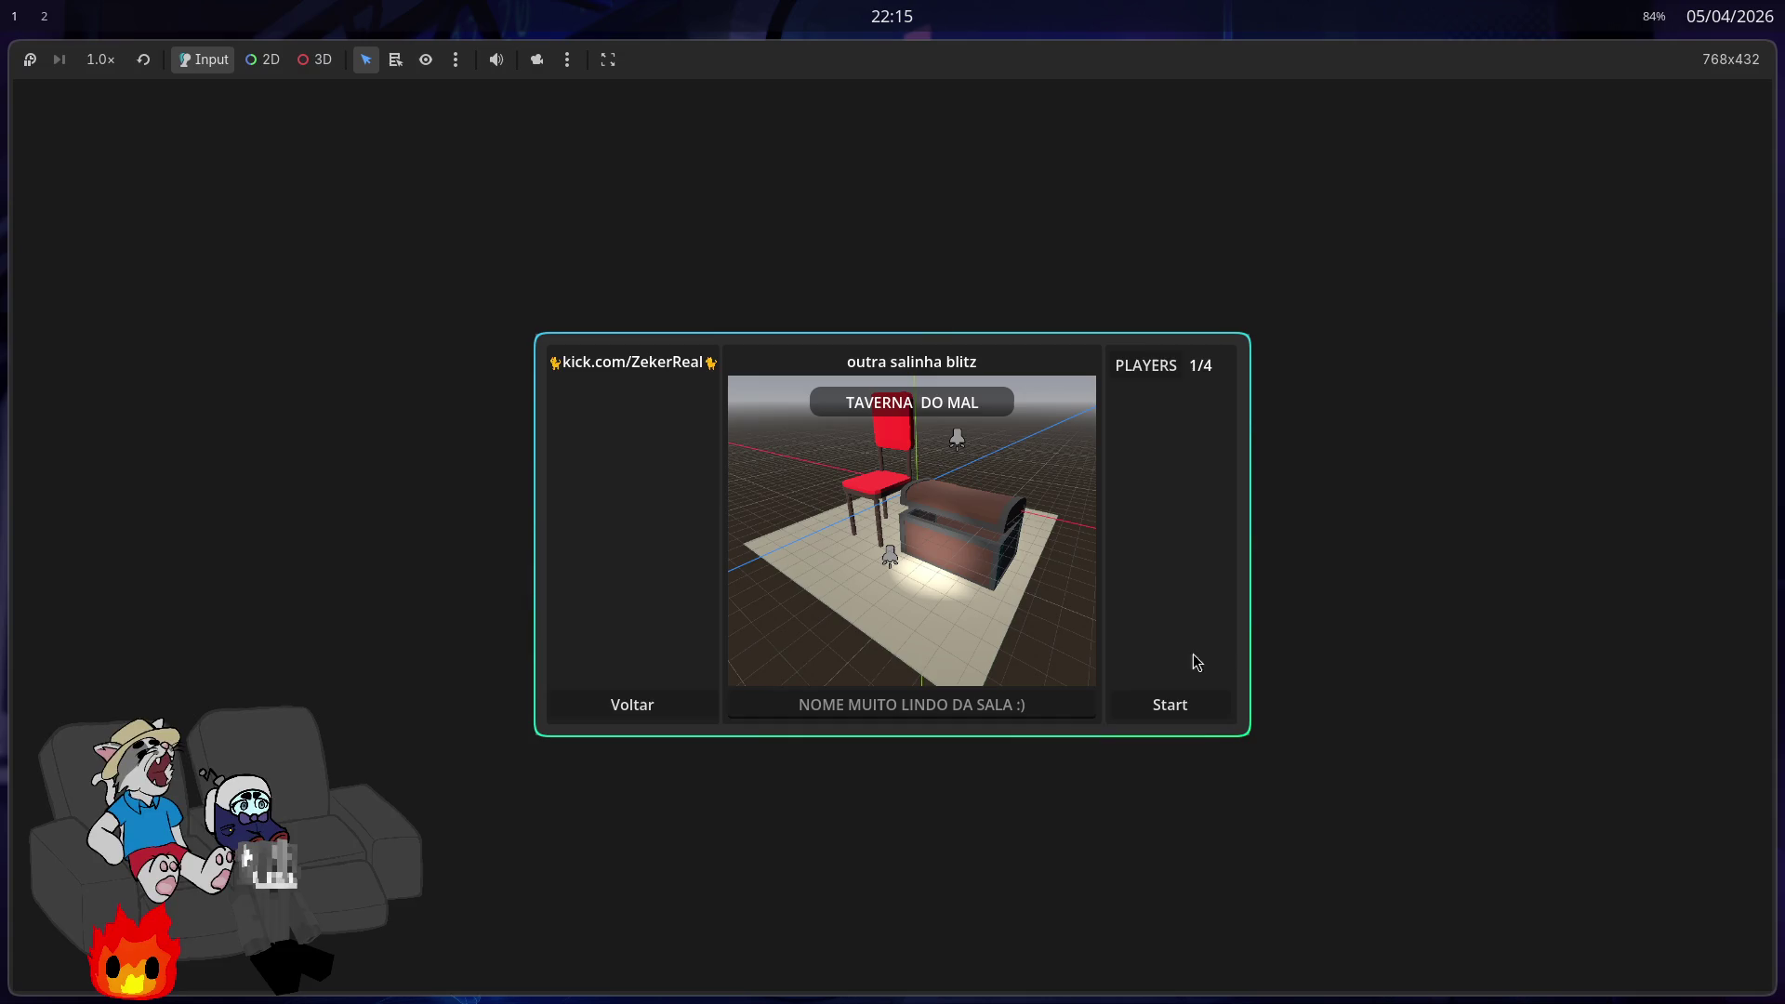
pyautogui.click(1189, 708)
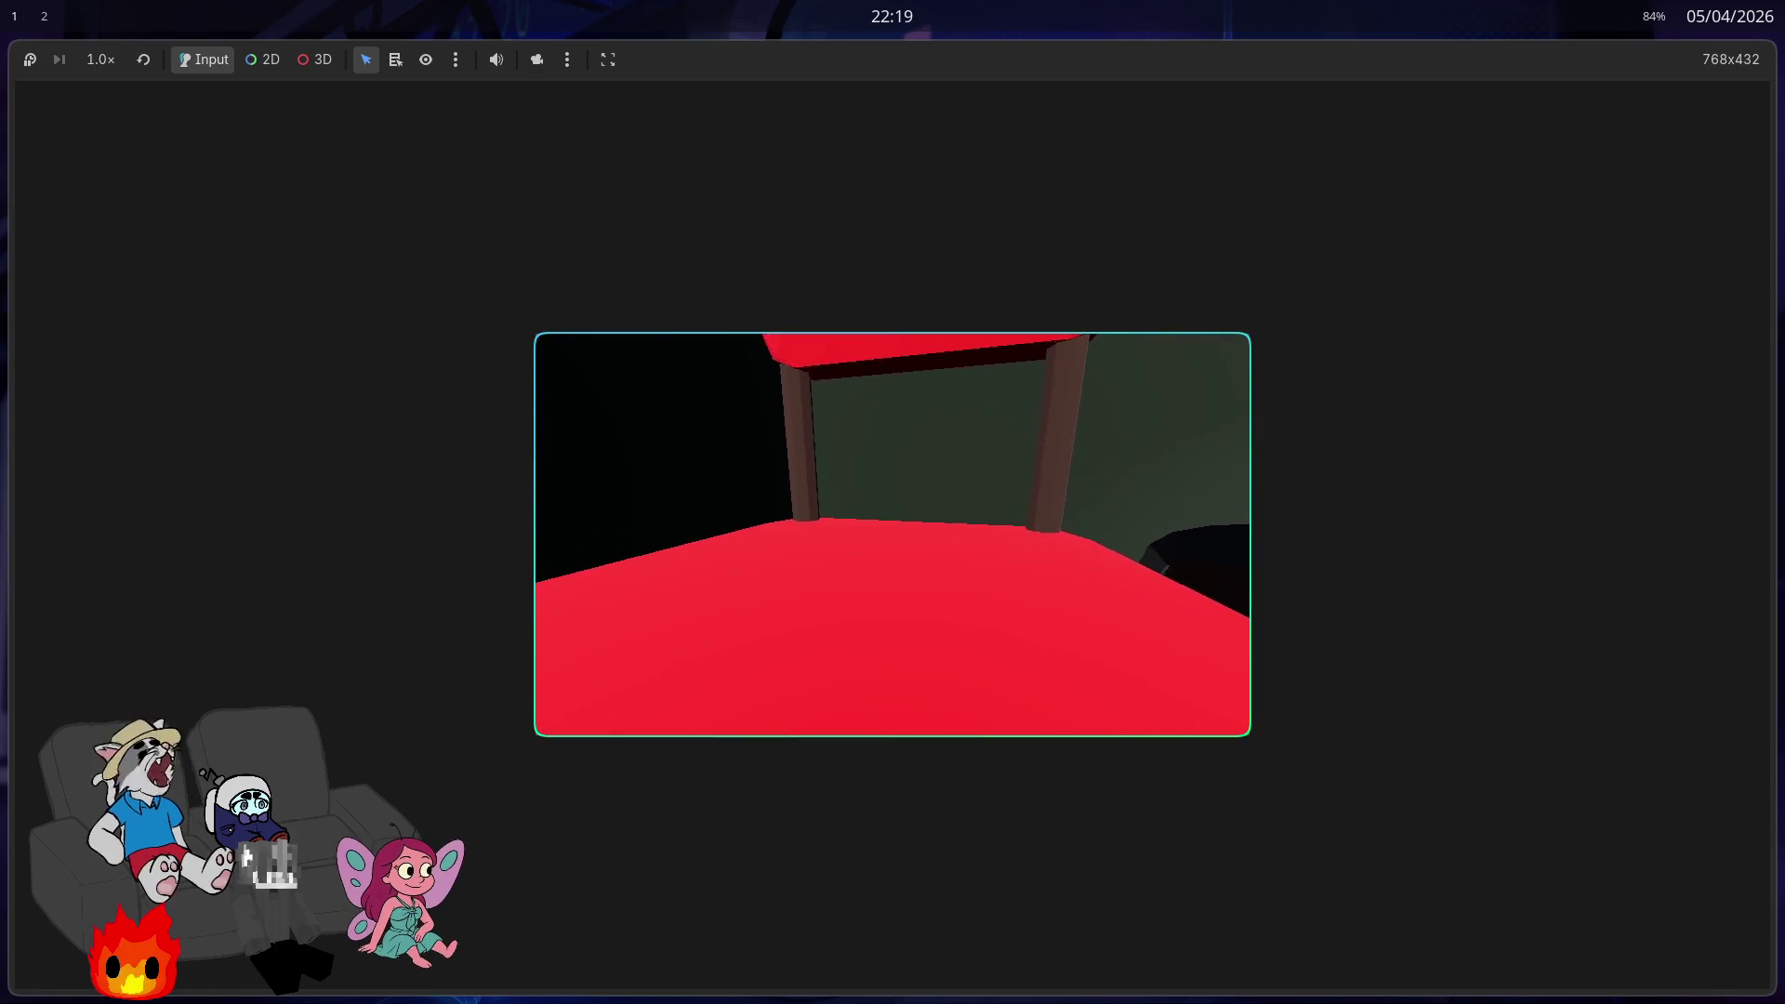
# Step: Close the game and open youtube.com in a private browser window
pyautogui.press('F8')
pyautogui.hotkey('alt', 'Tab')
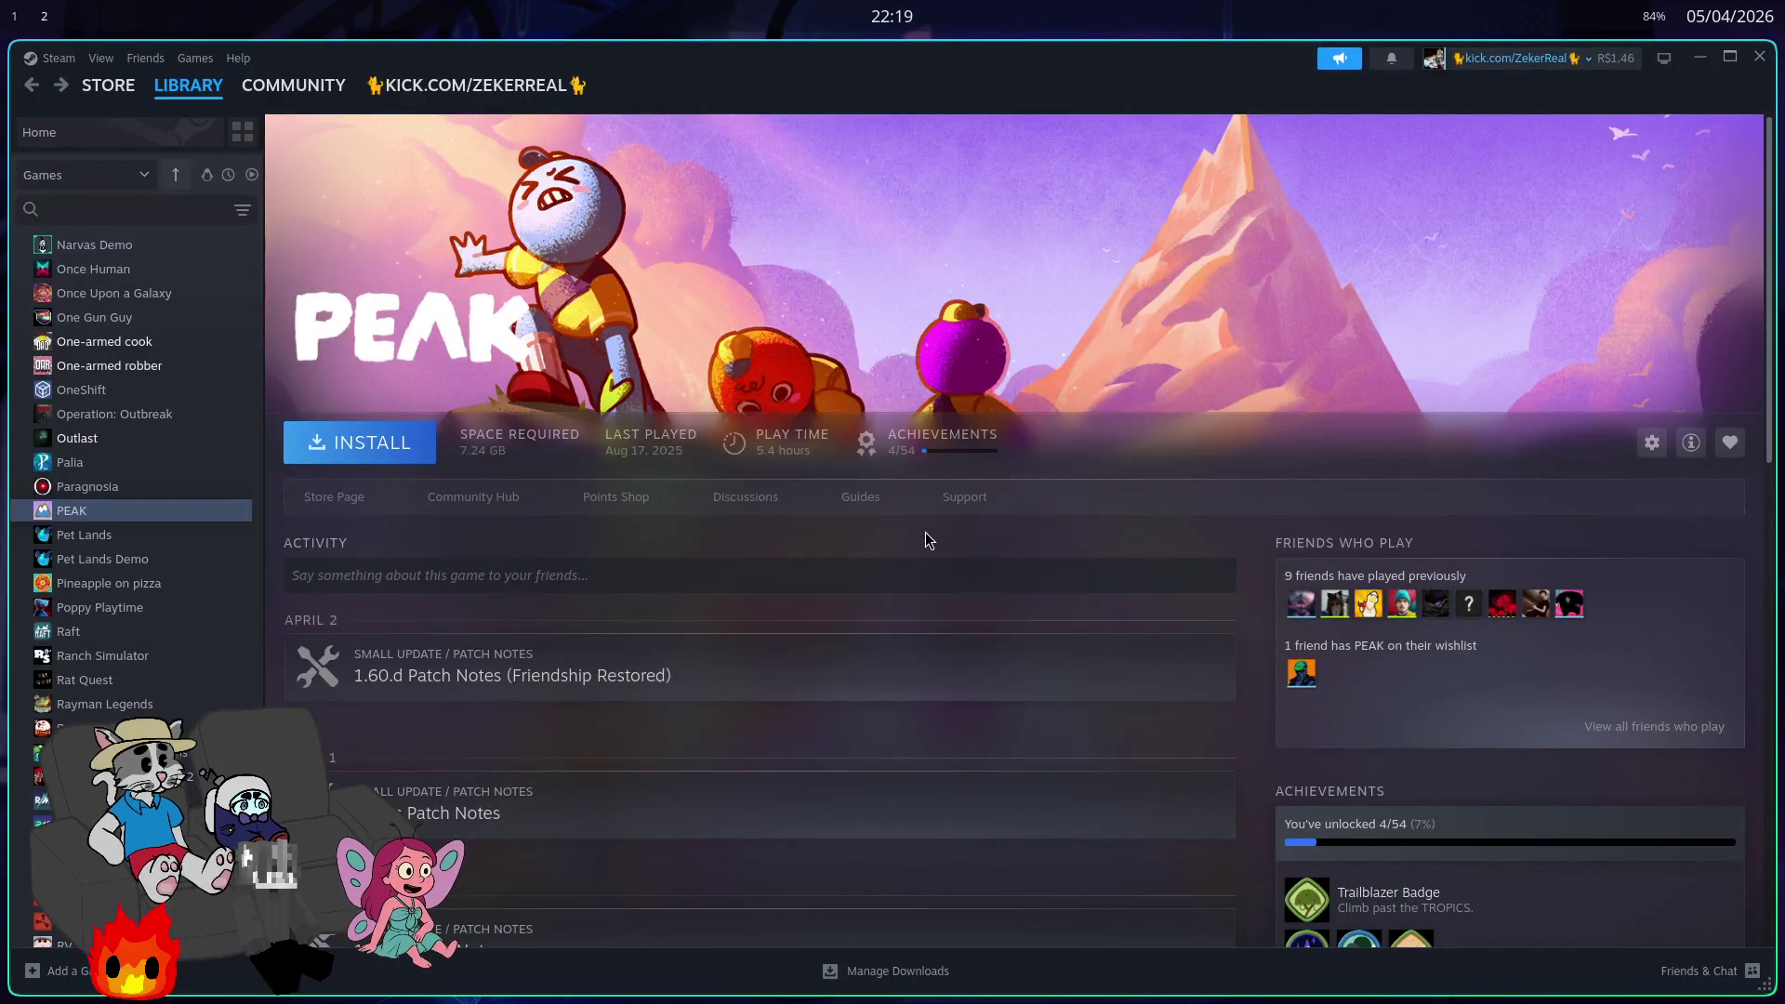
pyautogui.write('youtube.com')
pyautogui.press('Return')
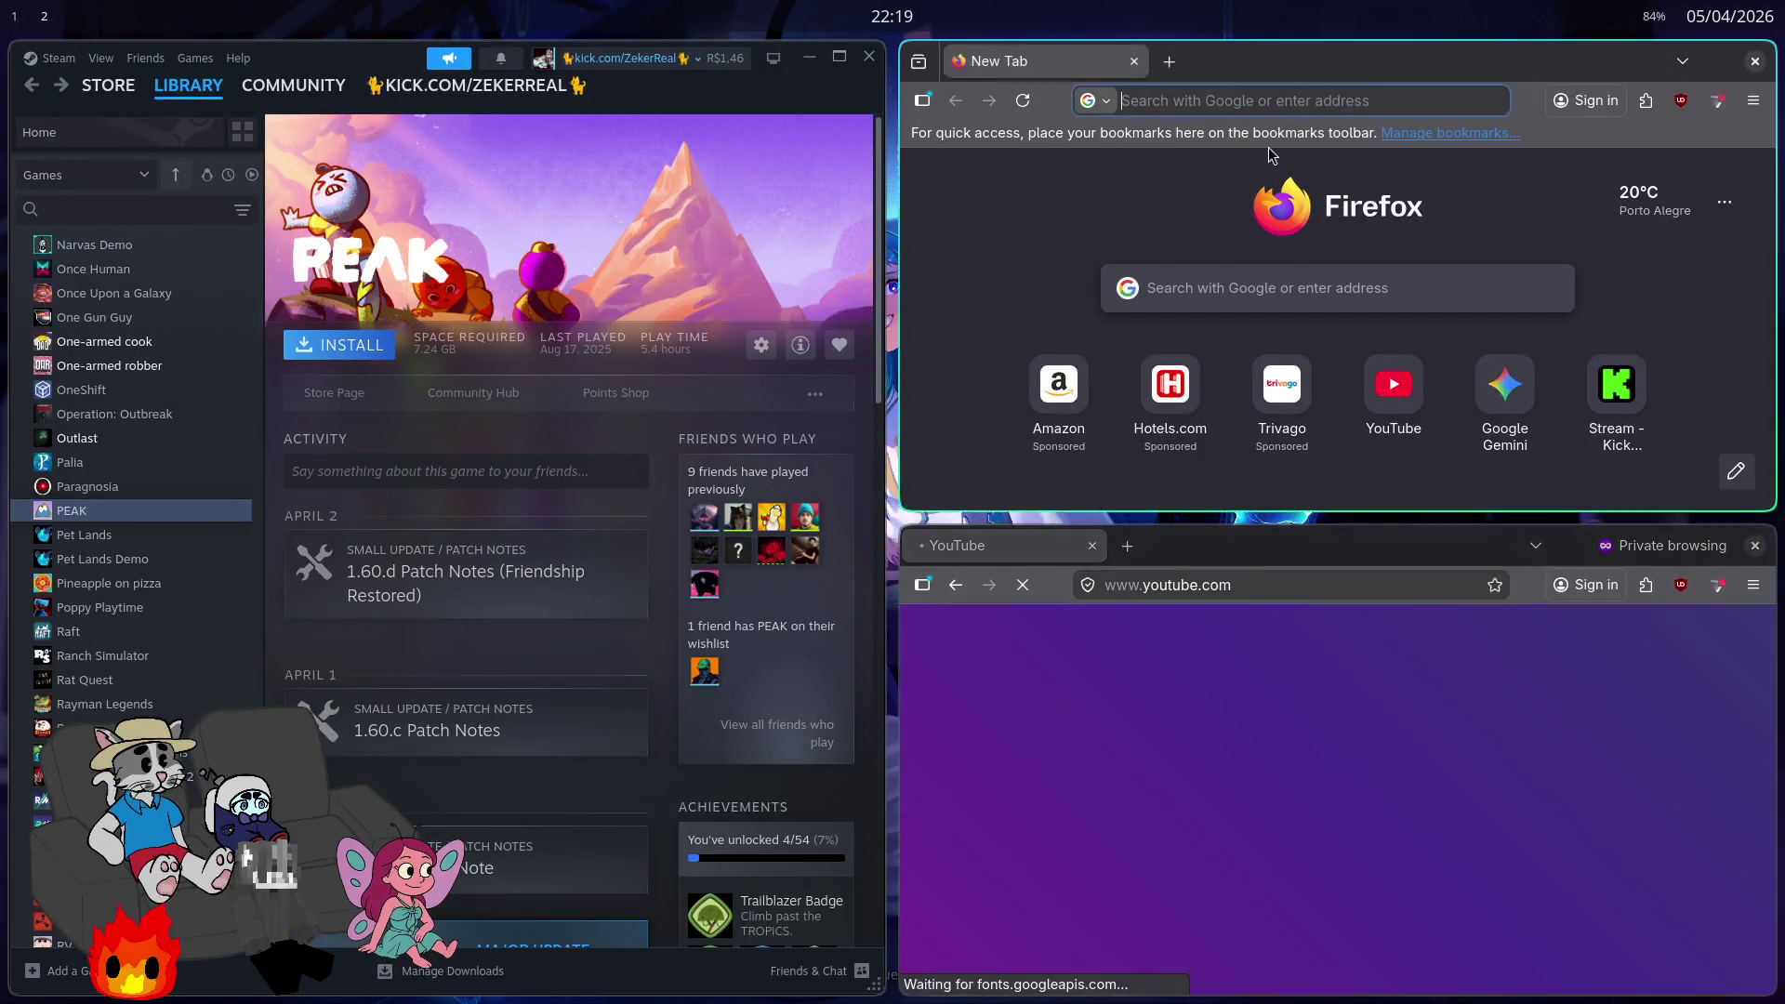
pyautogui.hotkey('ctrl', 'w')
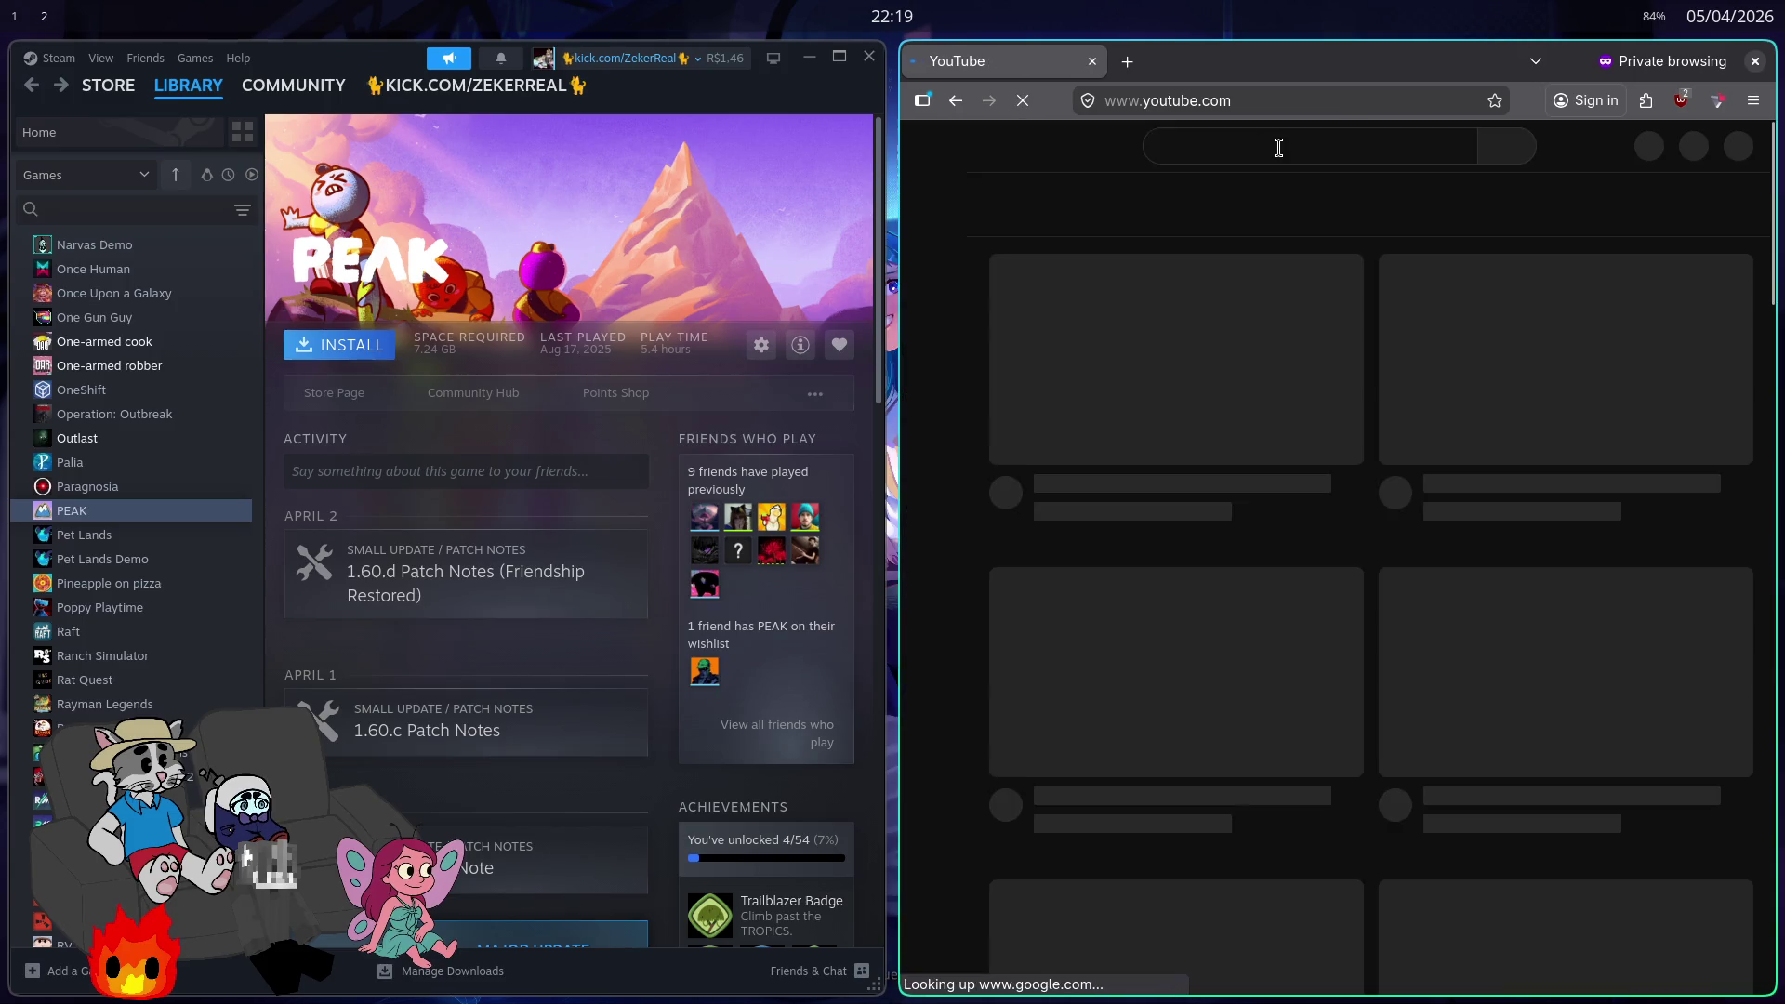
# Step: Search YouTube for 'calango dando beijo na boca' and scroll the results
pyautogui.click(1248, 146)
pyautogui.write('calango dando')
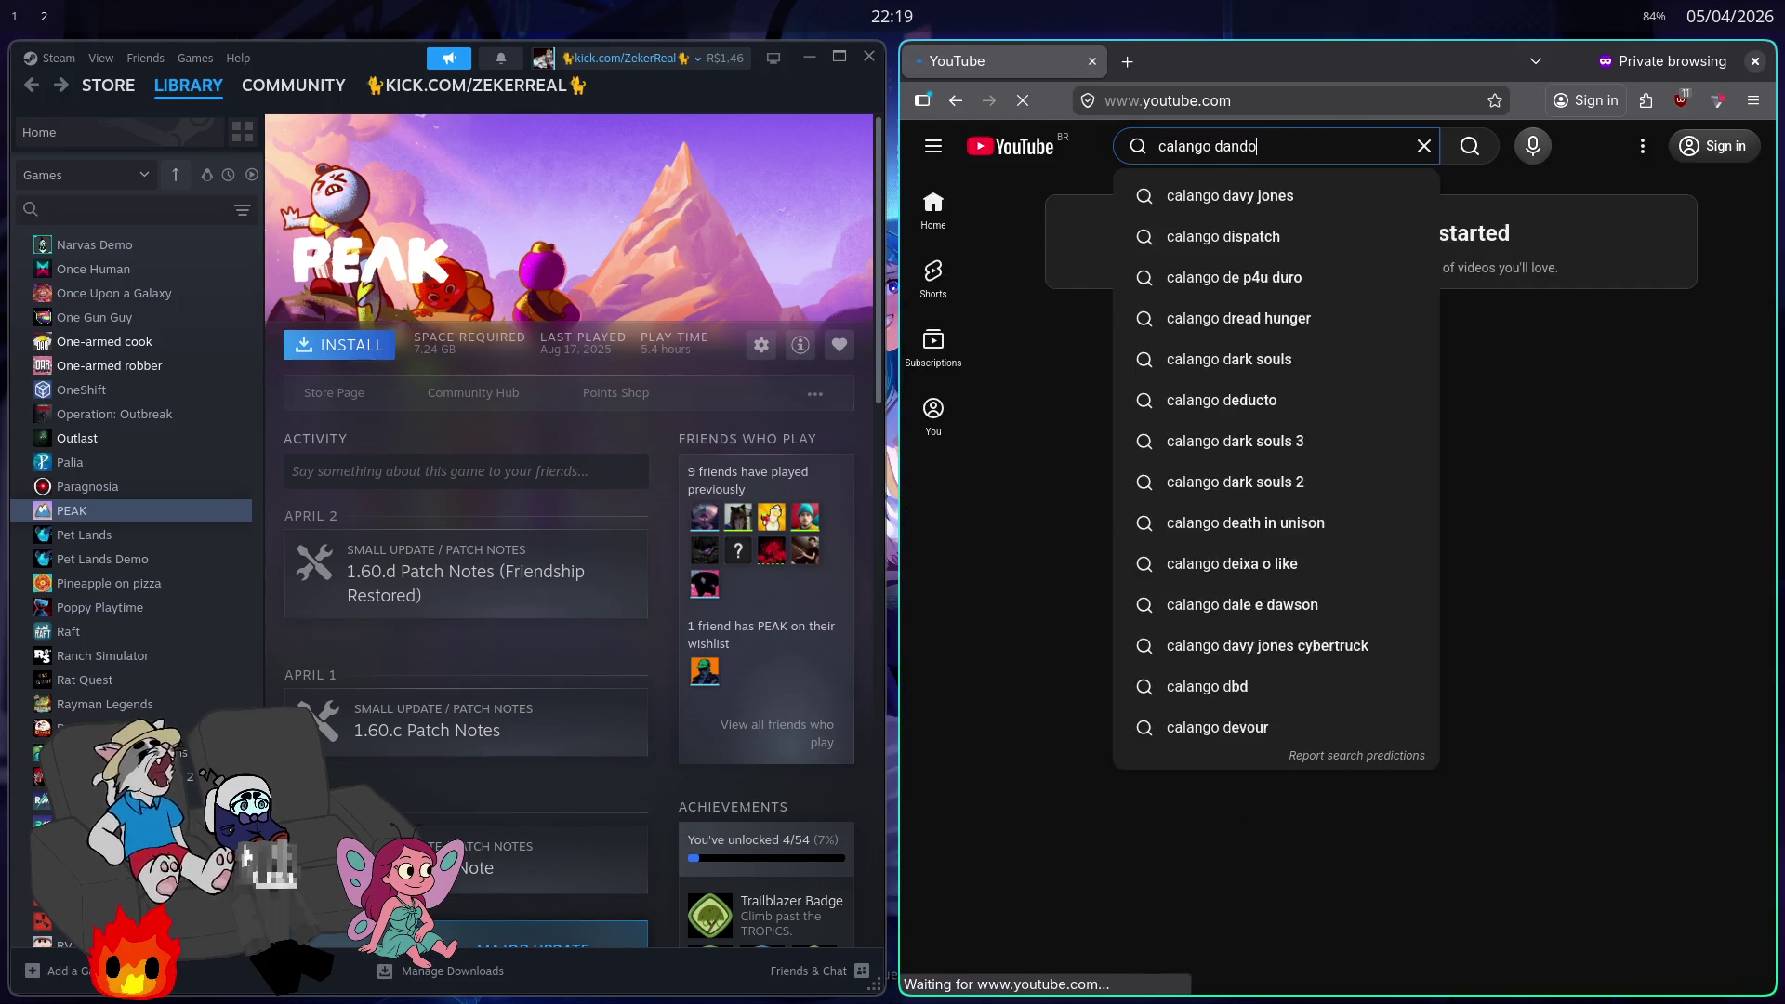
pyautogui.write(' beijo na boca')
pyautogui.press('Return')
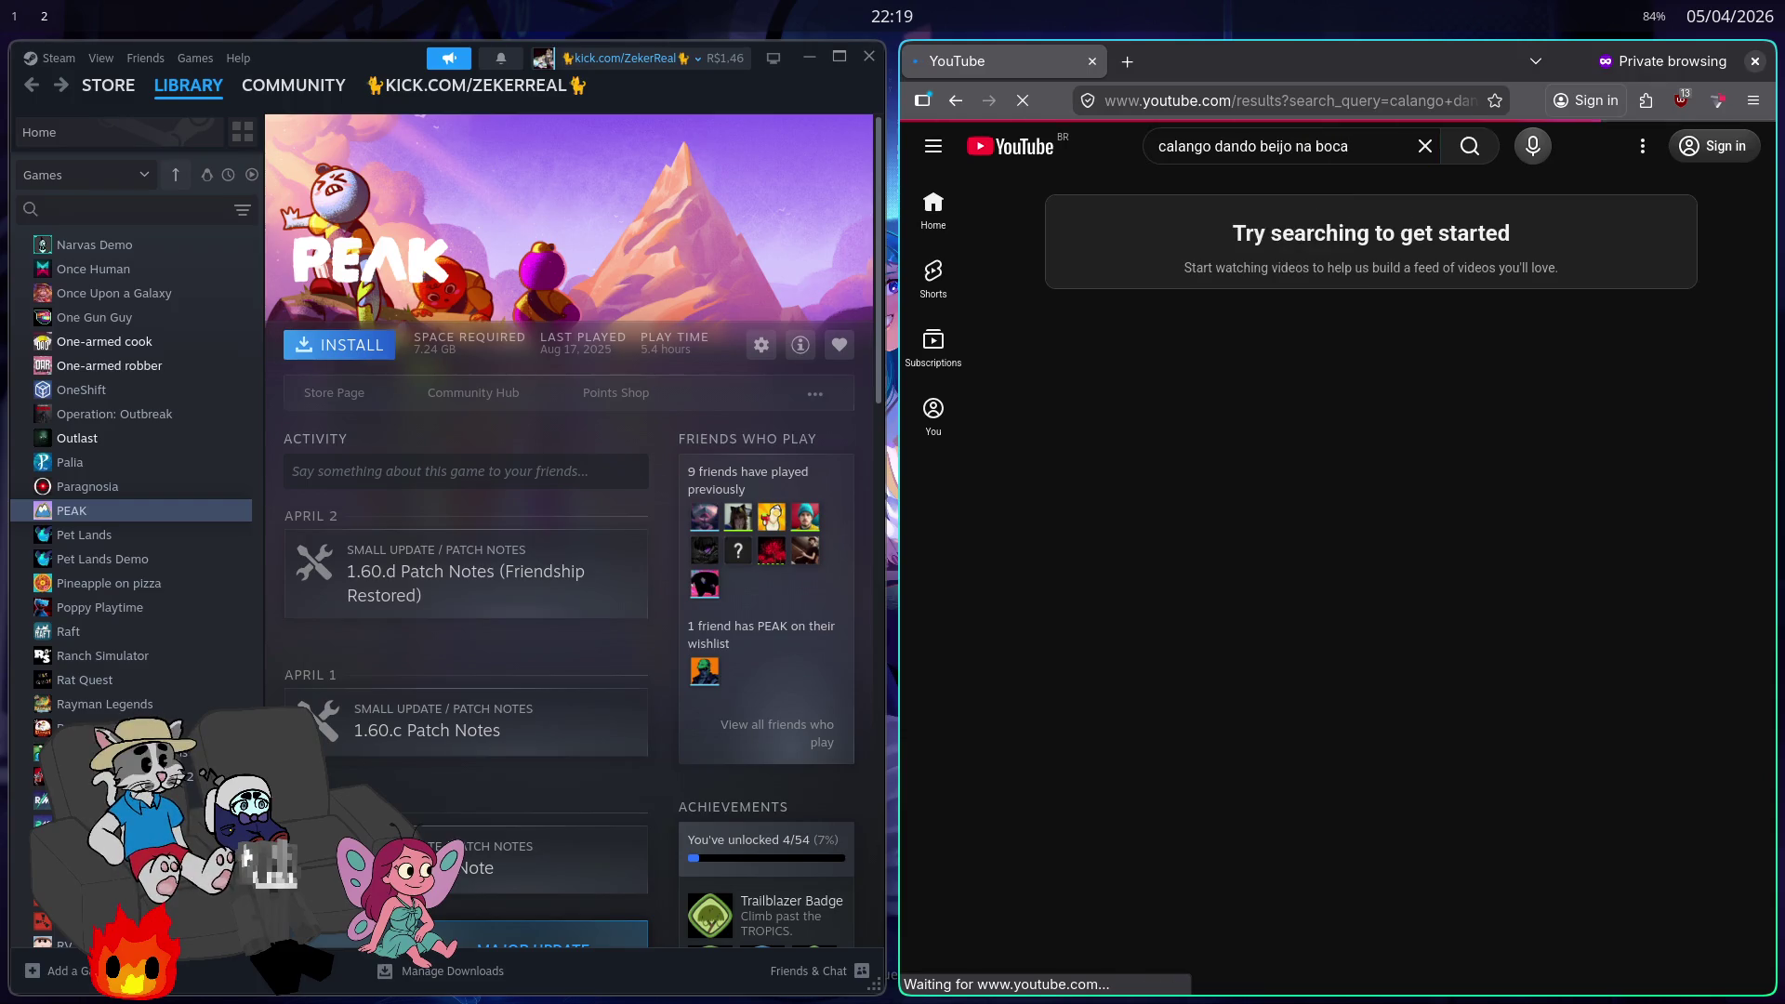
pyautogui.scroll(-2, 1221, 357)
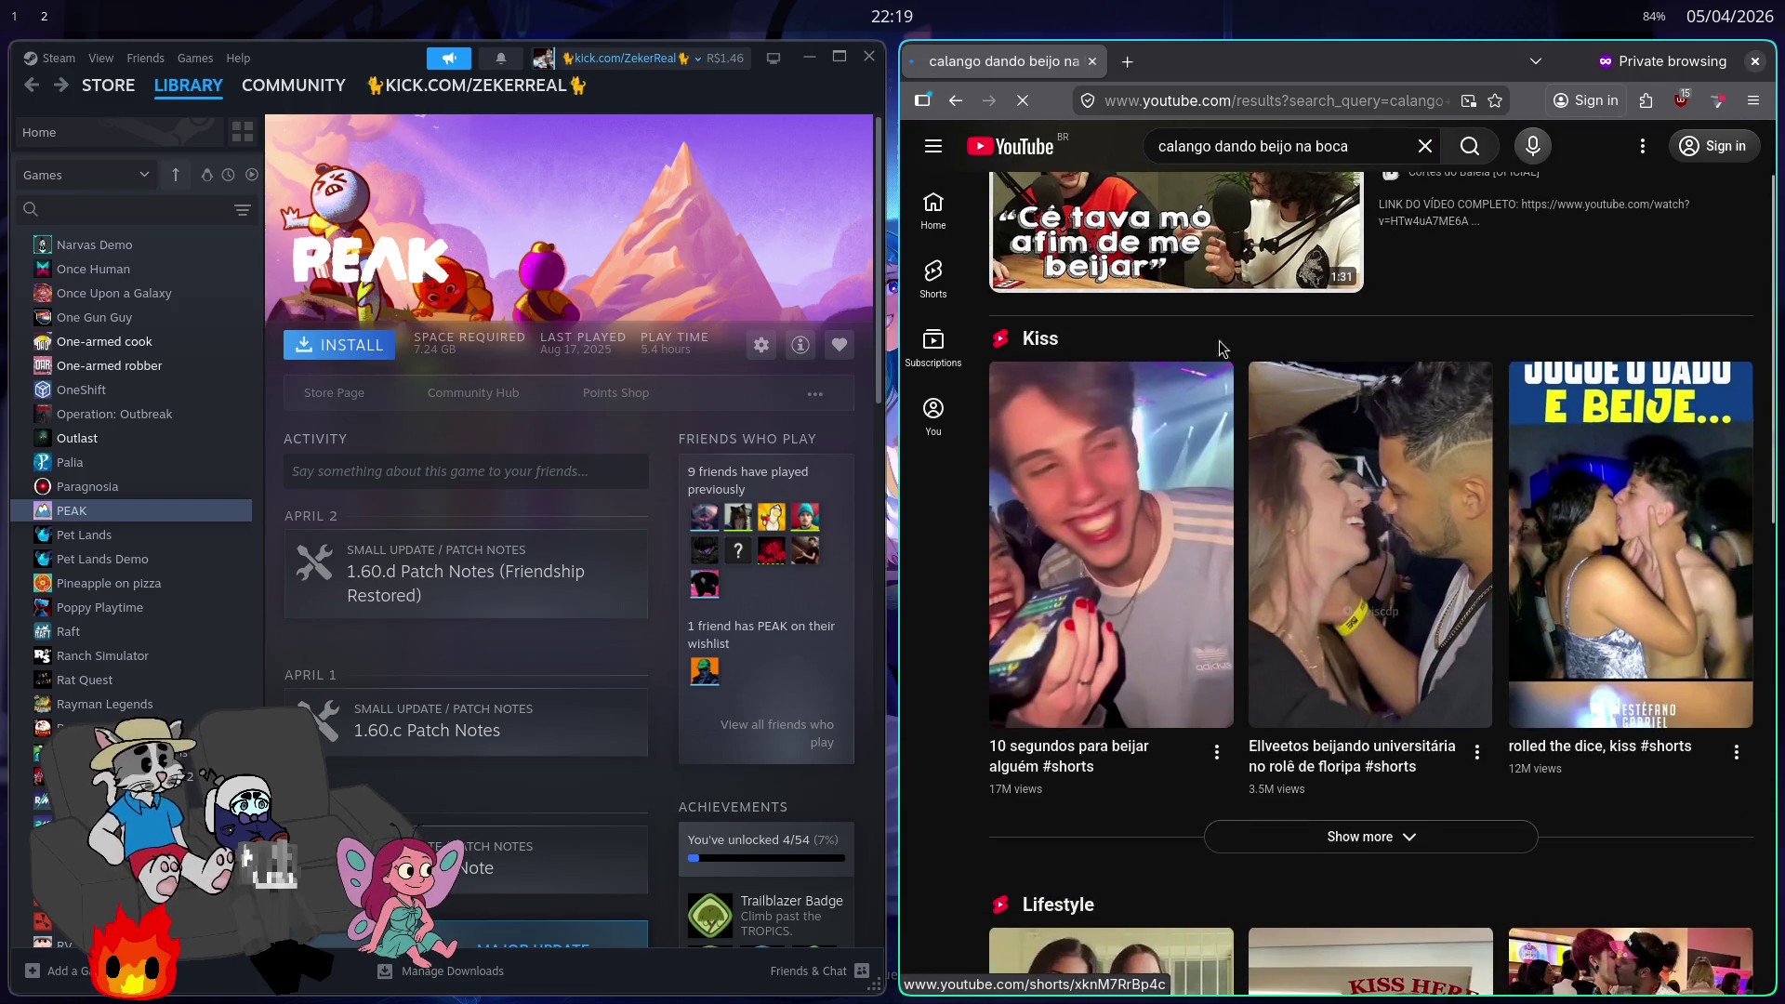
pyautogui.scroll(-10, 1221, 356)
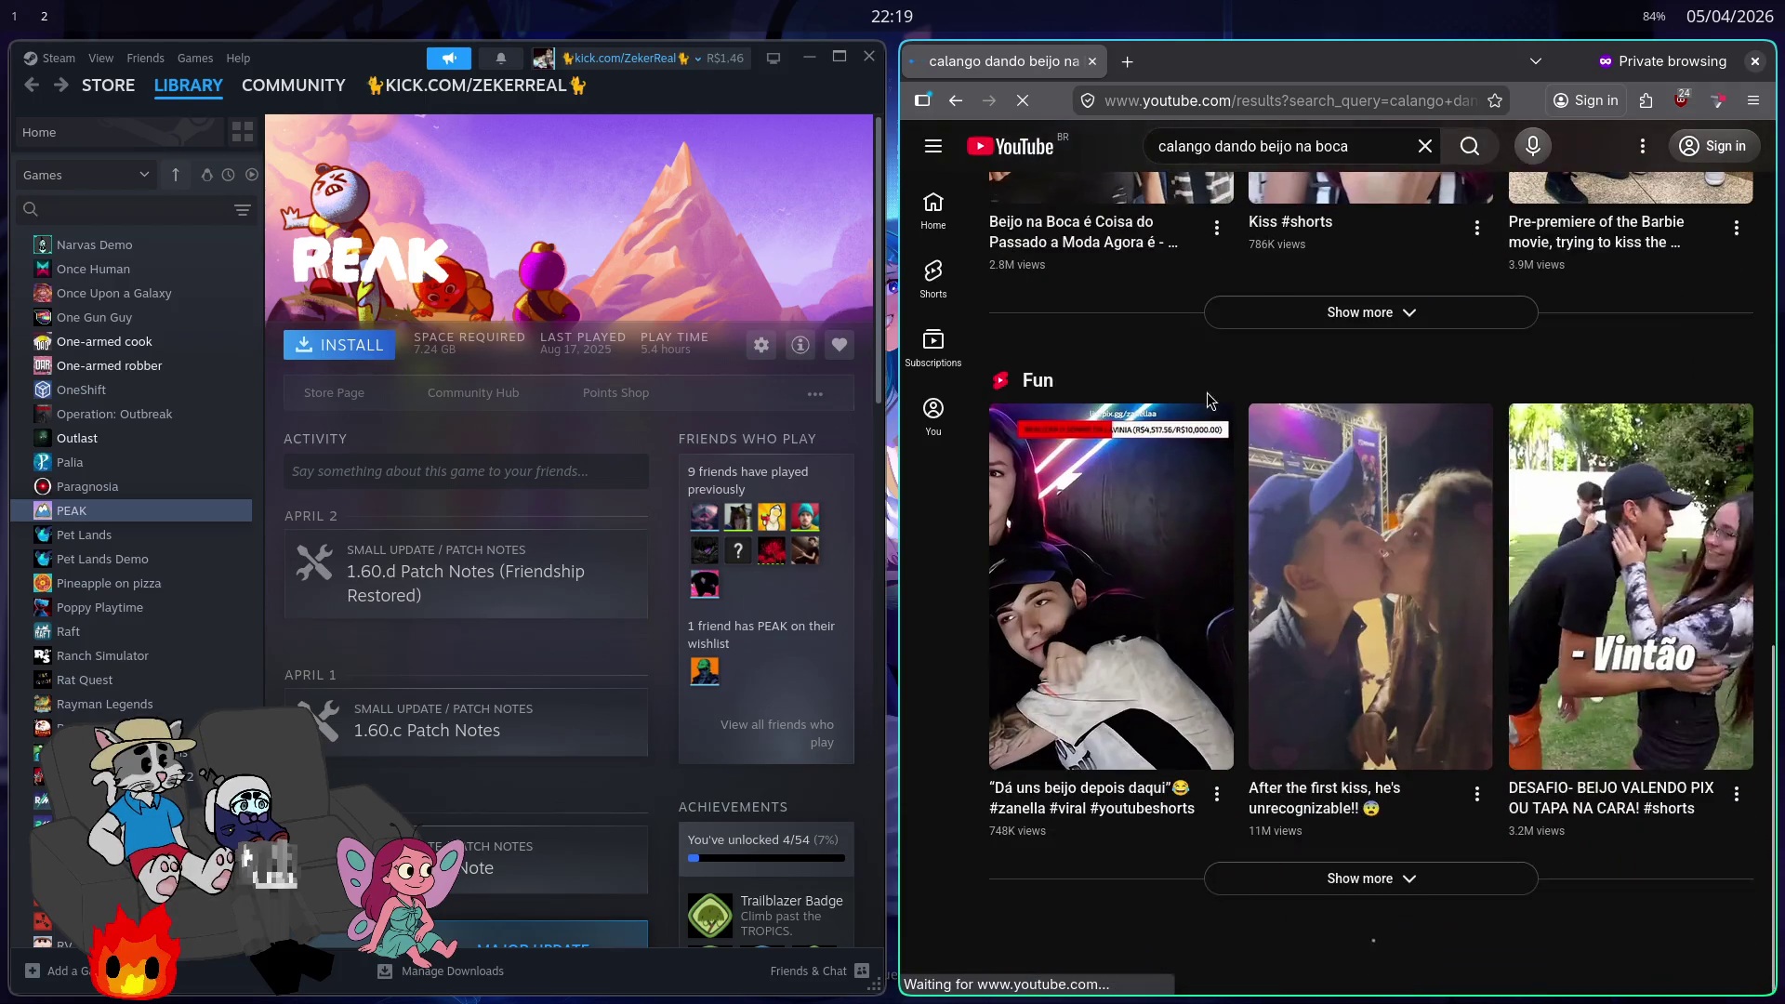
pyautogui.scroll(-2, 1199, 502)
pyautogui.scroll(-2, 1198, 508)
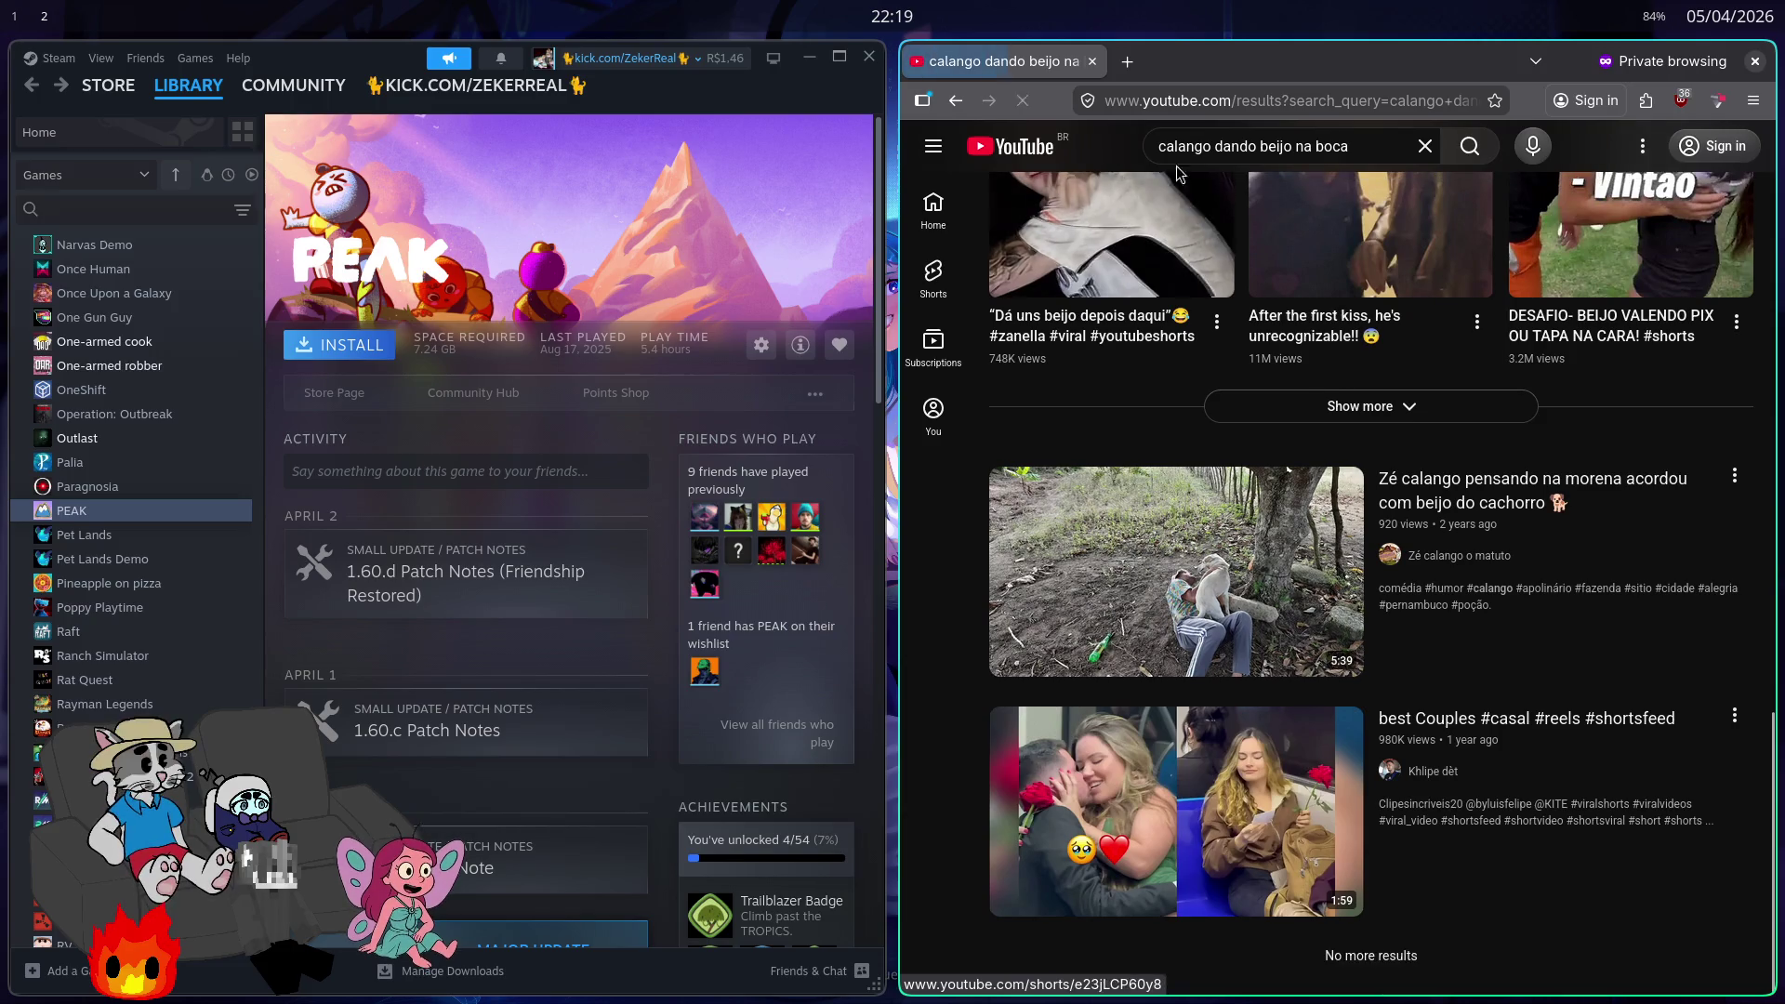
# Step: Search for 'calango namorada' and scroll the results
pyautogui.click(1237, 146)
pyautogui.write('lango namorada')
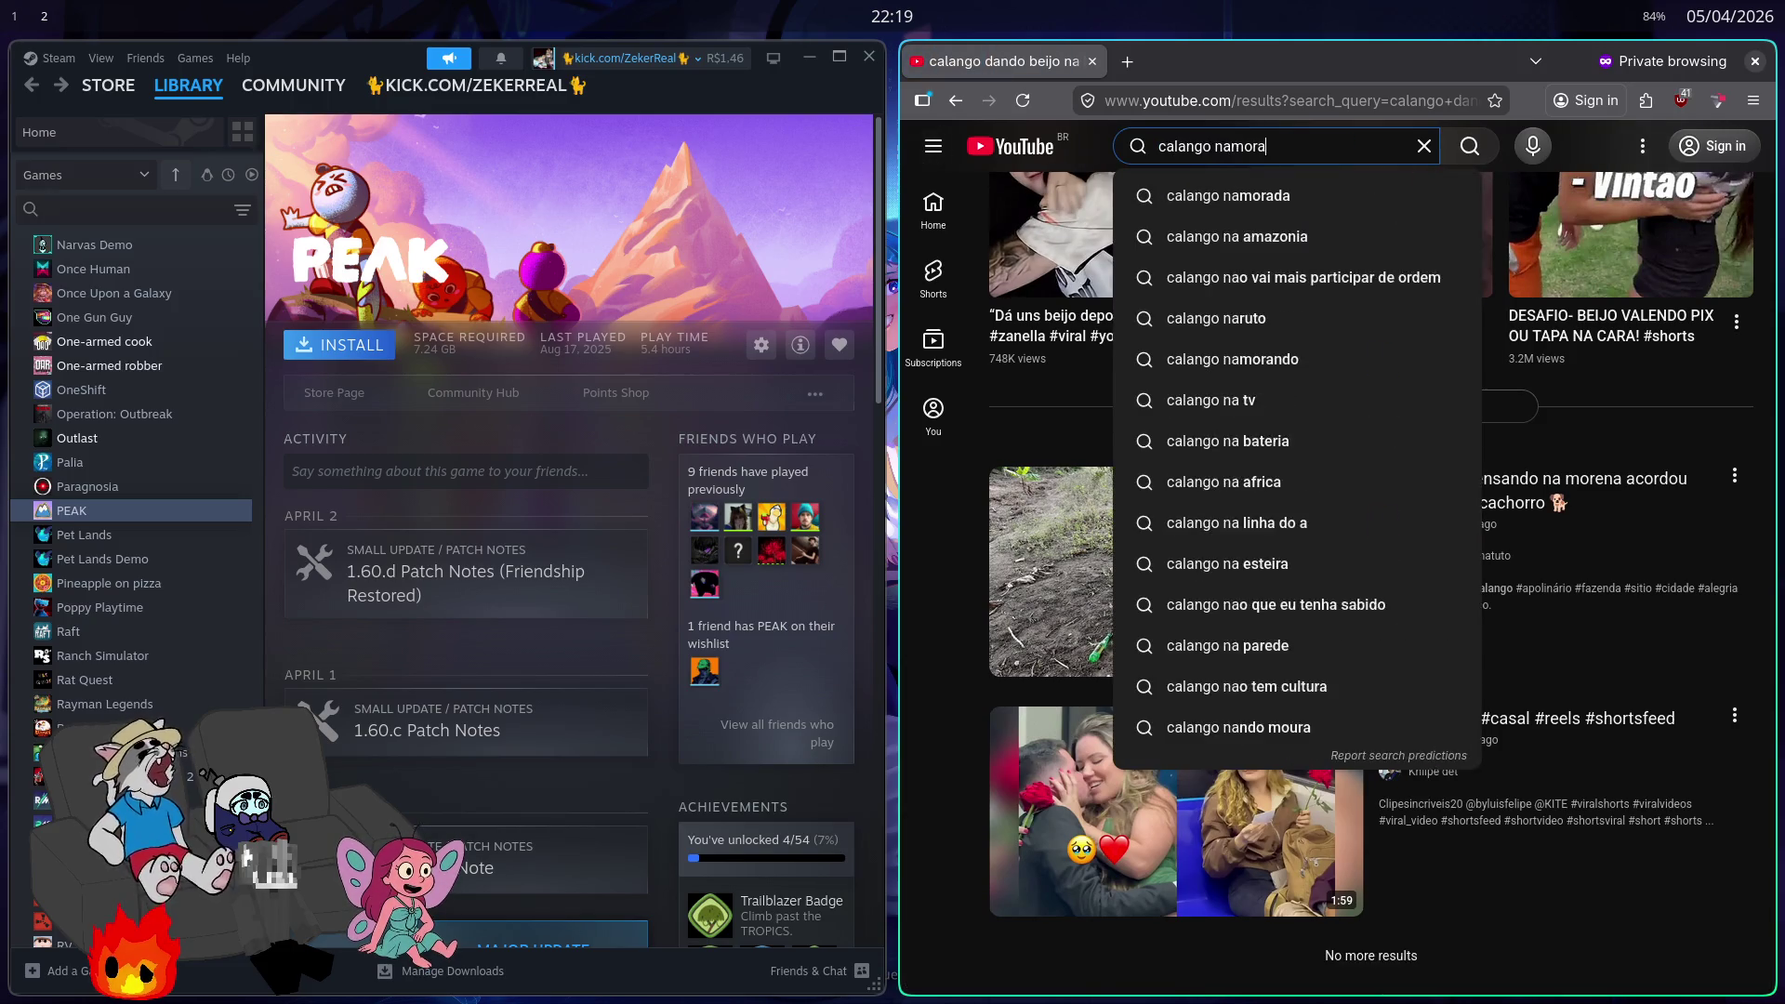
pyautogui.press('Return')
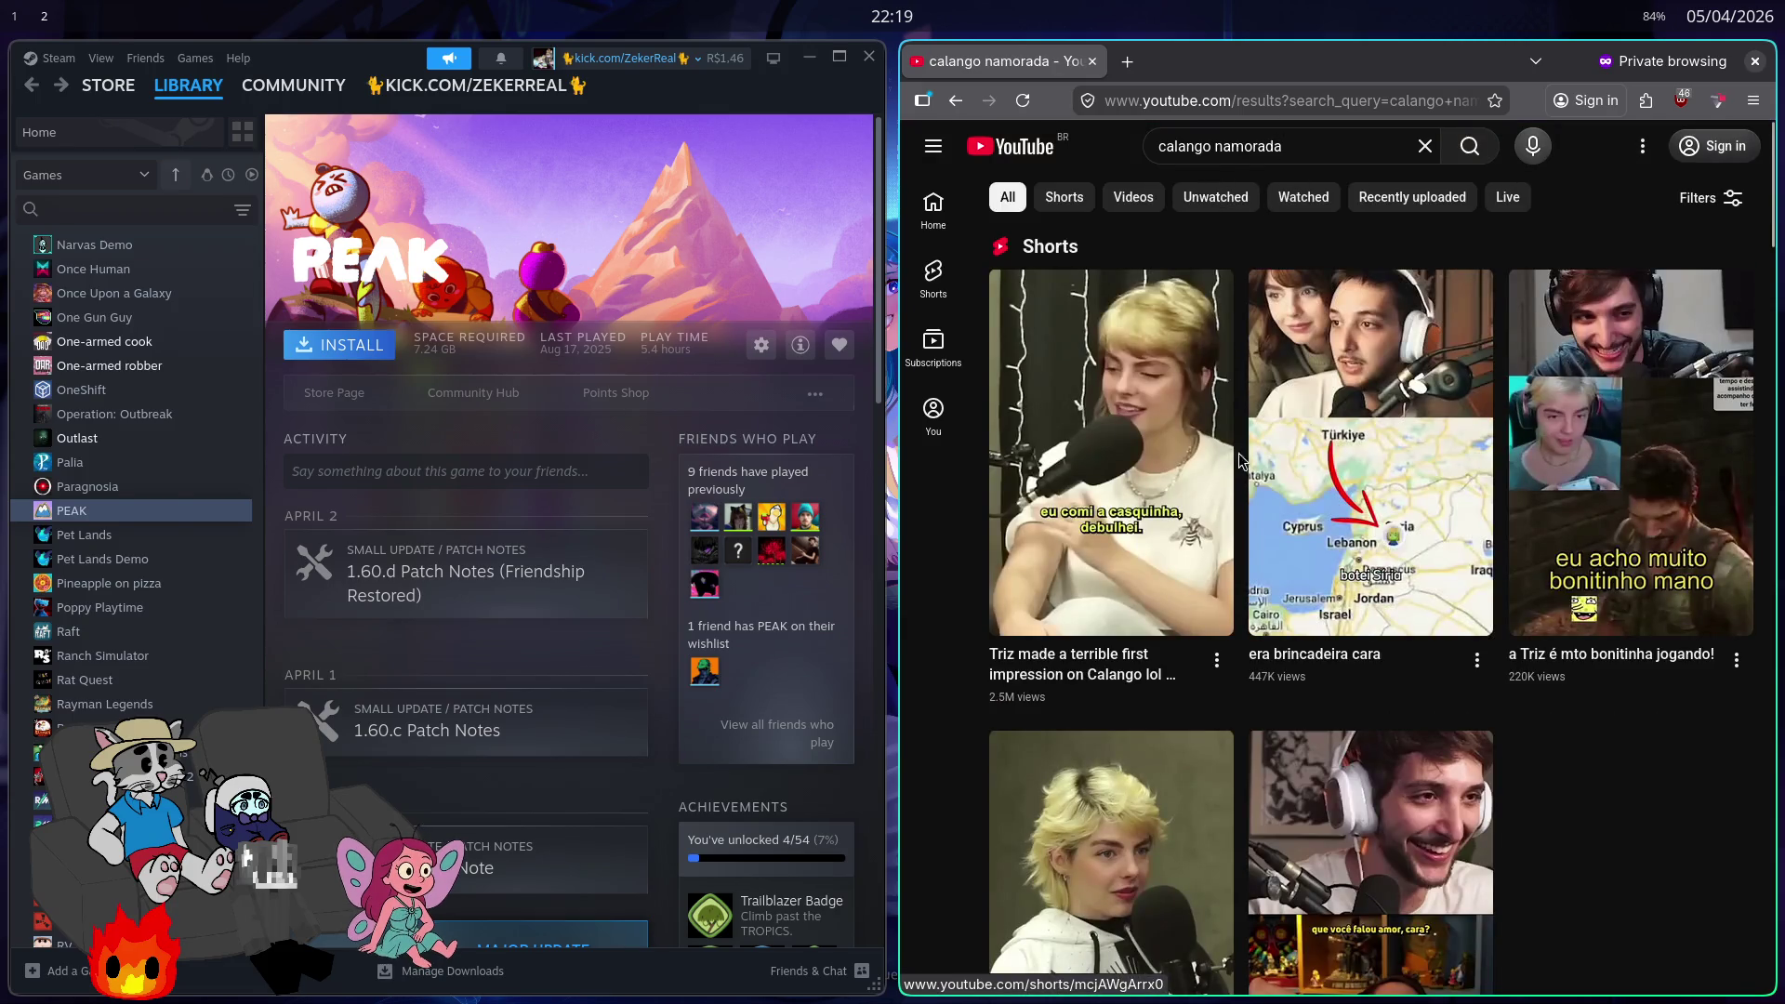
pyautogui.moveTo(1222, 456)
pyautogui.scroll(-9, 1221, 457)
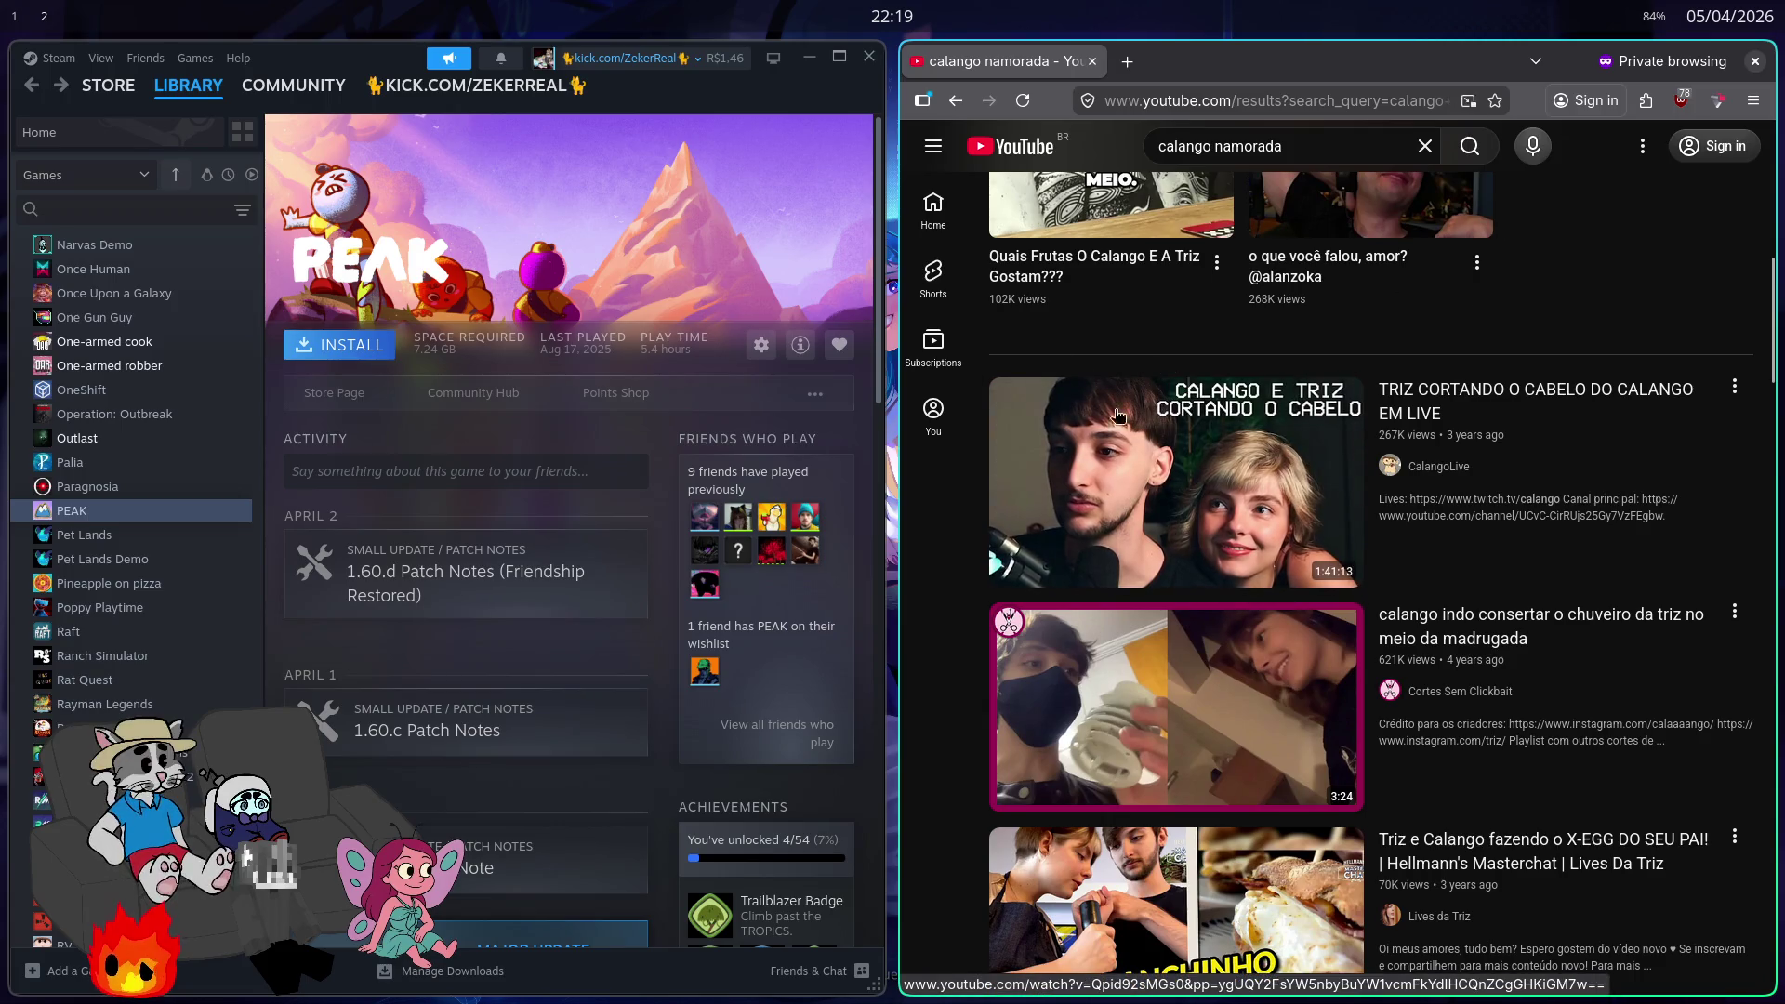
pyautogui.scroll(-5, 1162, 381)
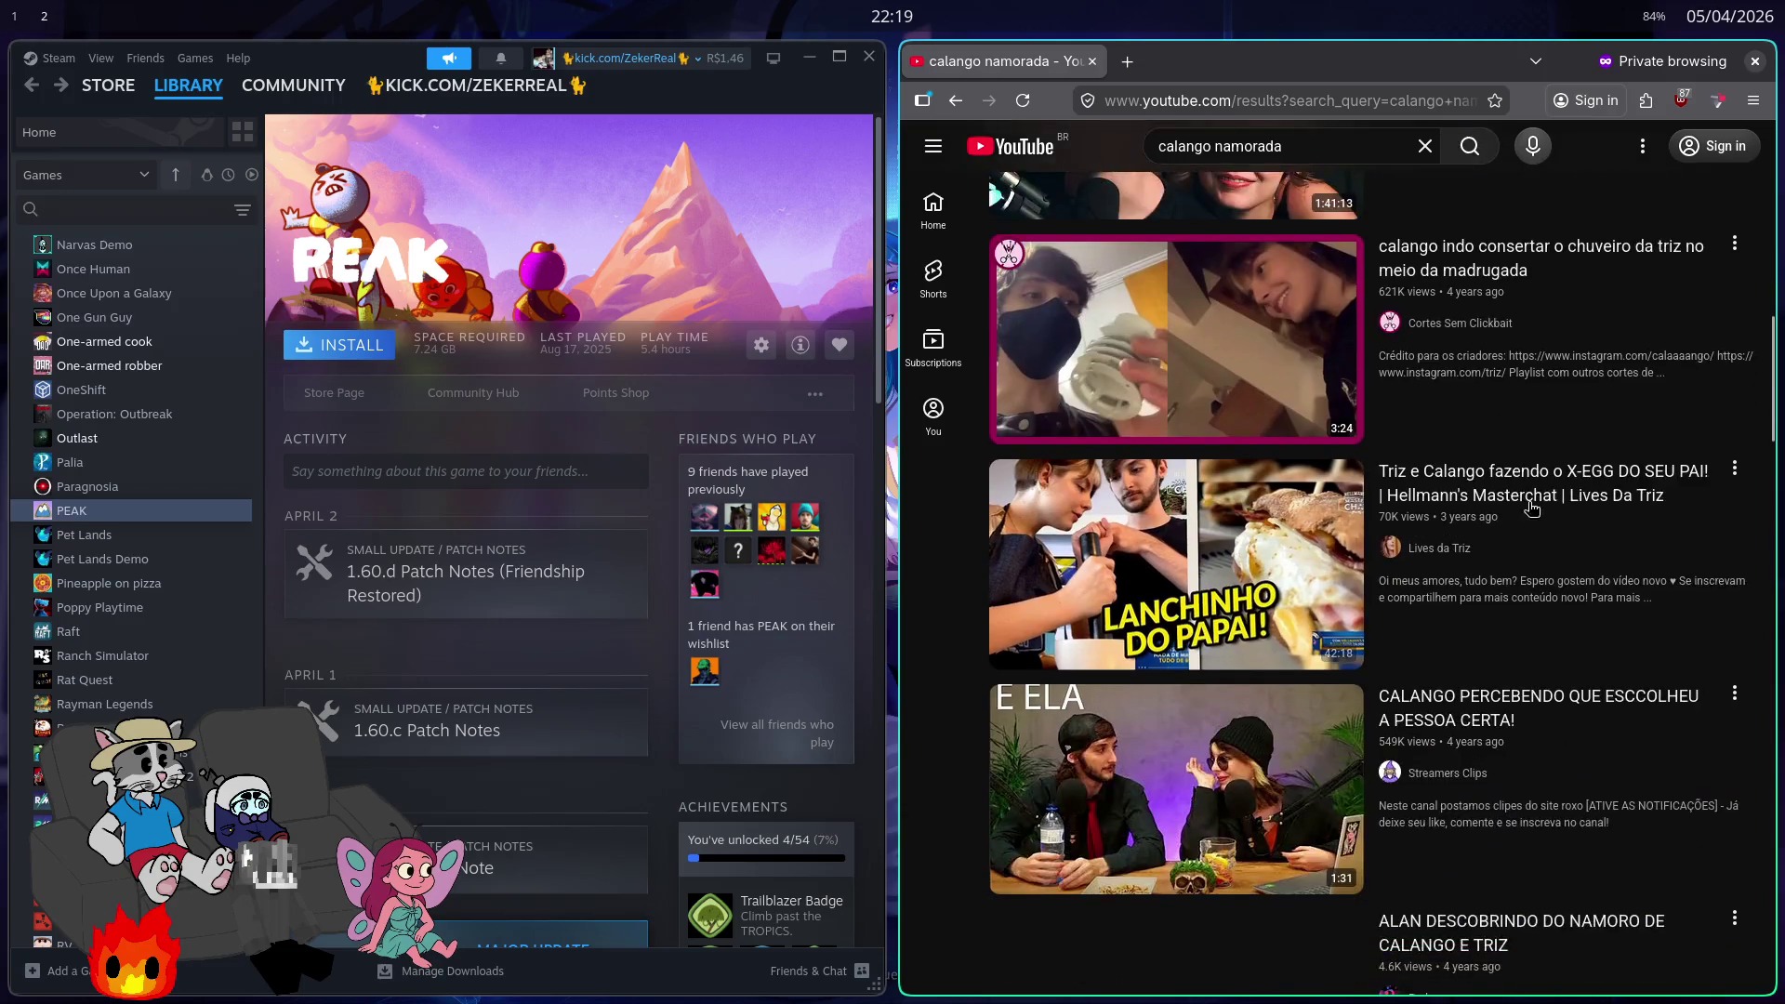
pyautogui.scroll(-4, 986, 618)
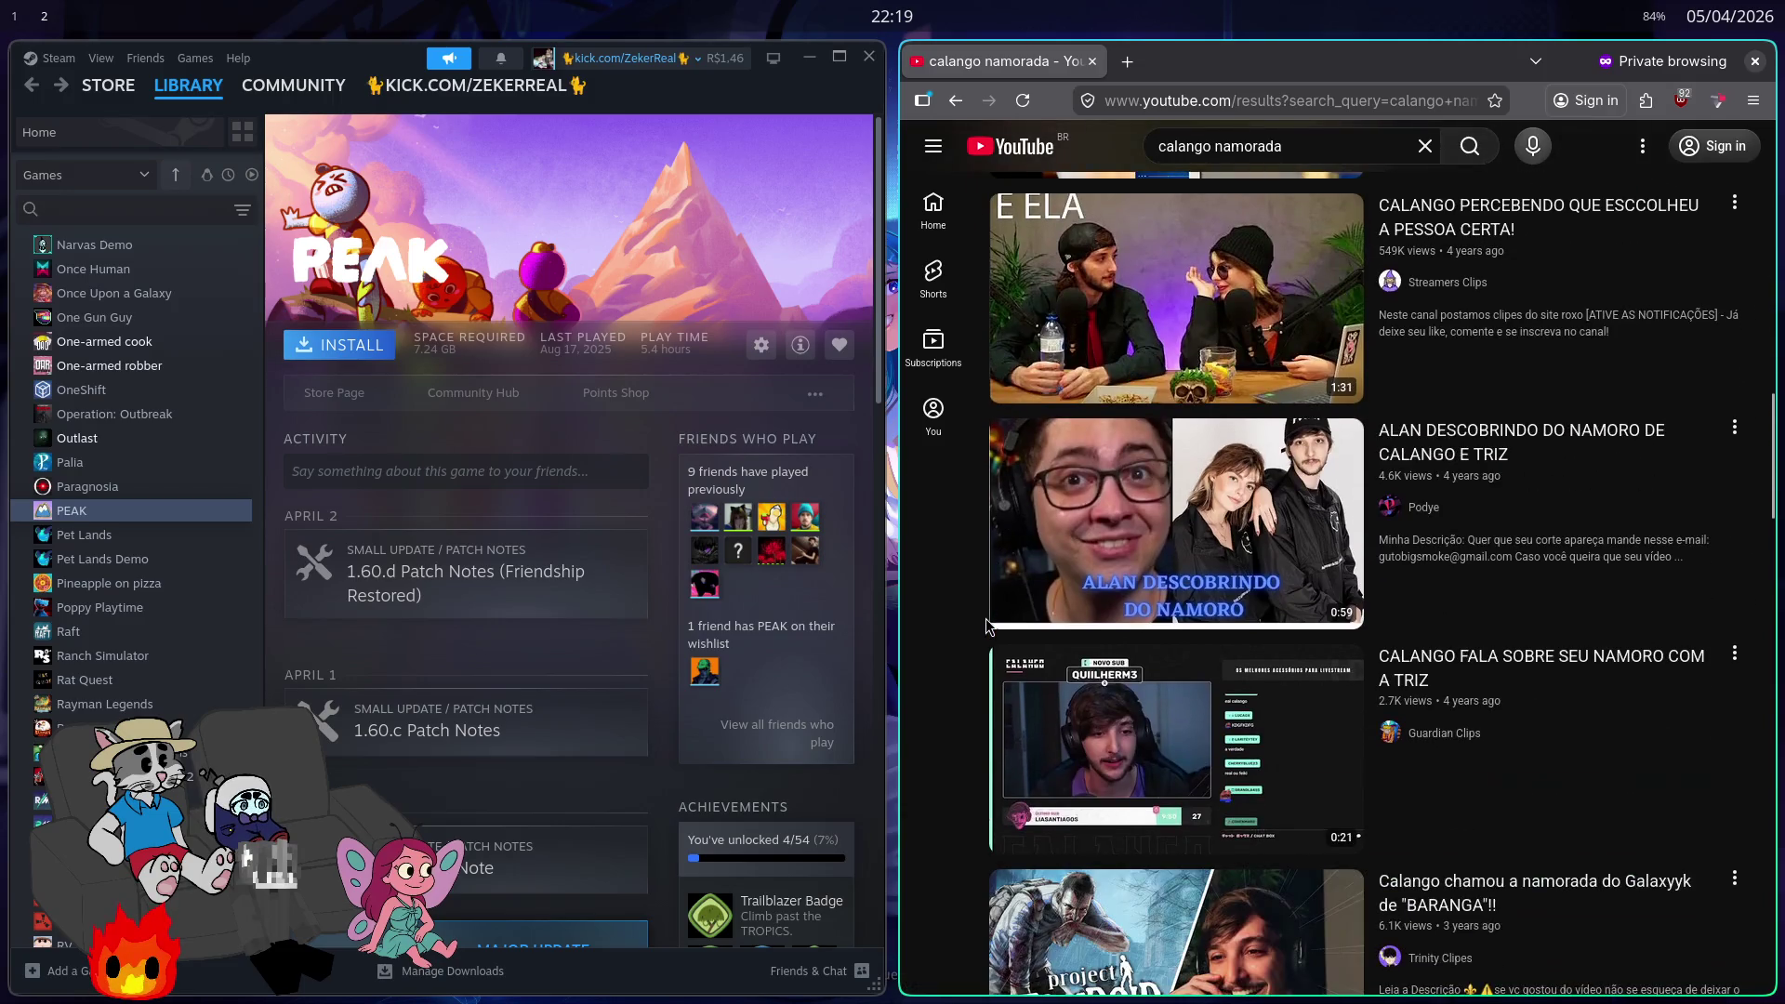
# Step: Search for 'calango speedrun', scroll the results, then close the browser
pyautogui.click(1188, 145)
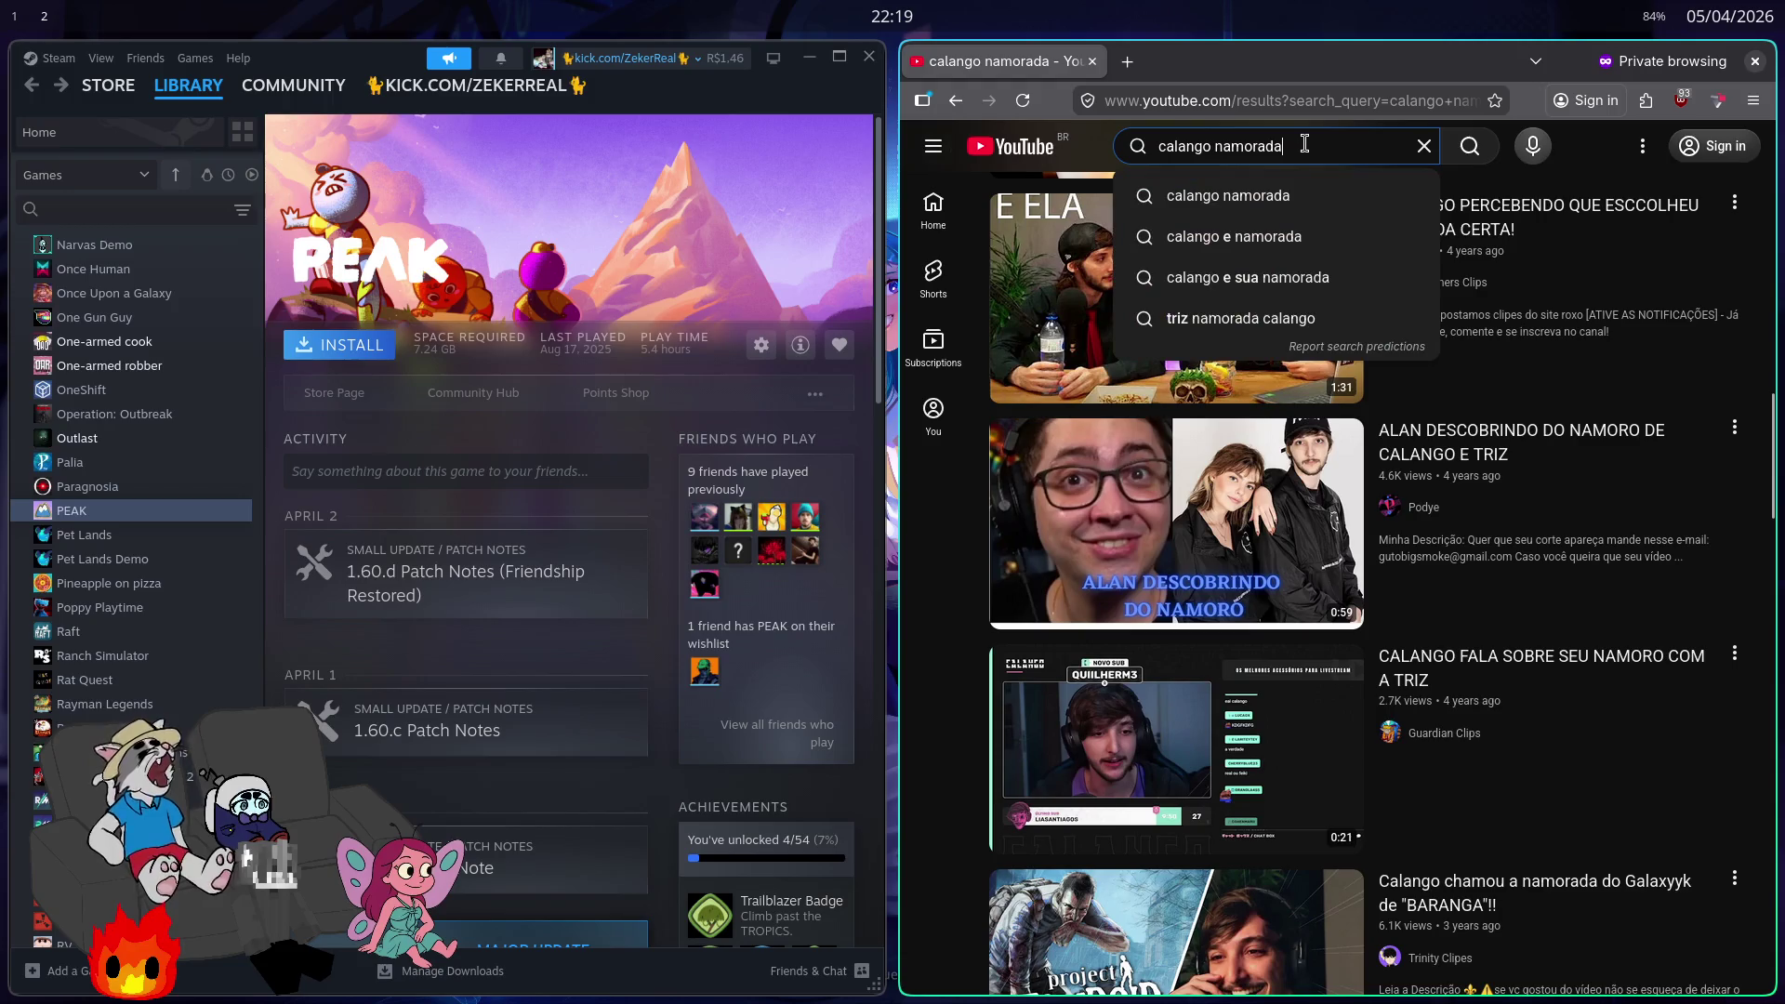
pyautogui.hotkey('ctrl', 'BackSpace')
pyautogui.write('spee')
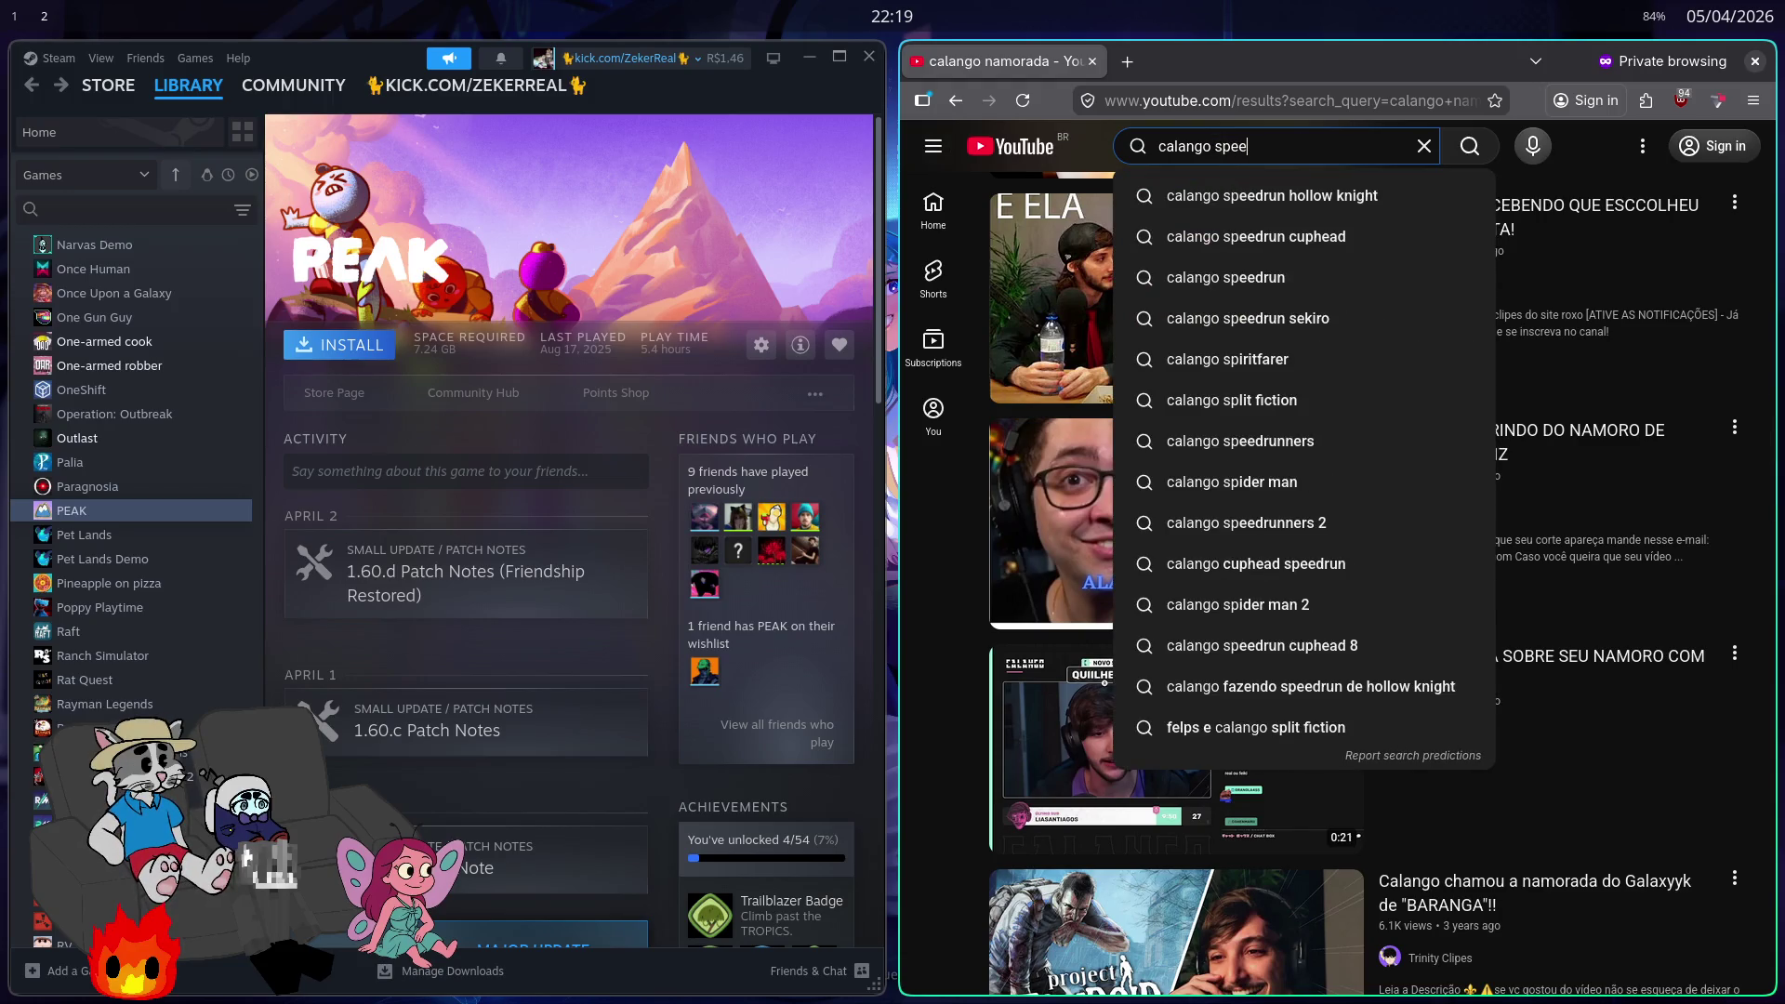
pyautogui.write('drun')
pyautogui.press('Return')
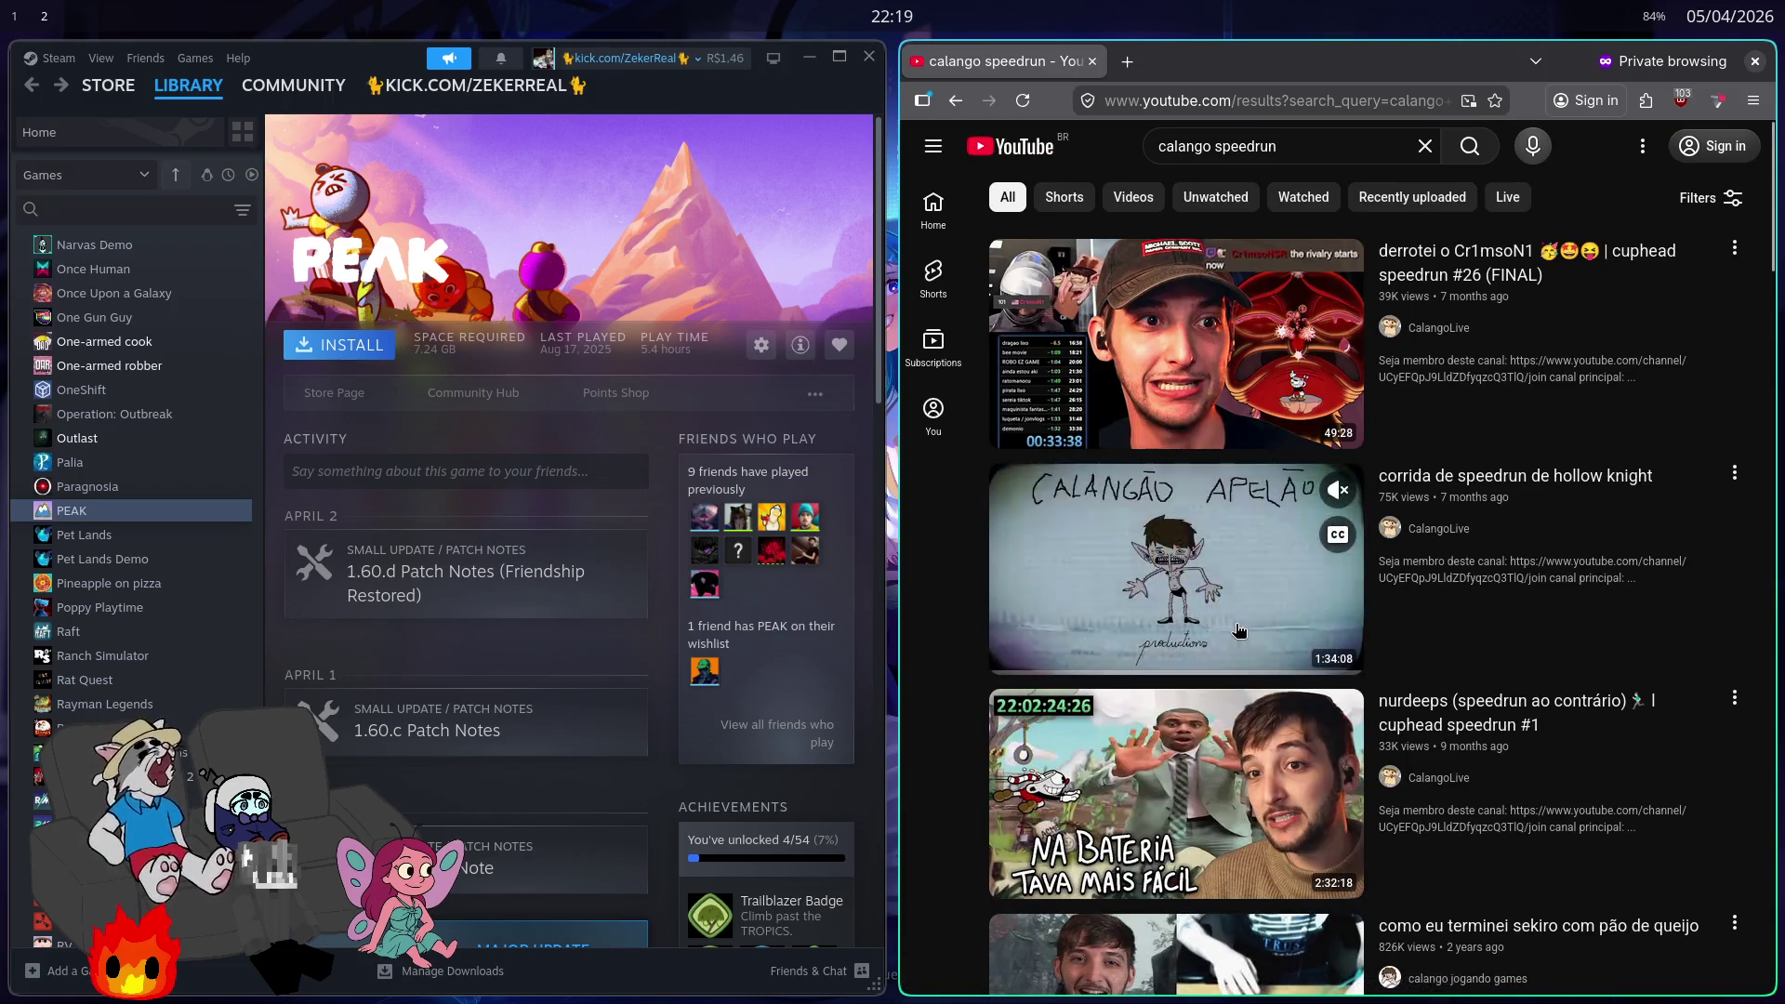
pyautogui.scroll(-5, 1222, 614)
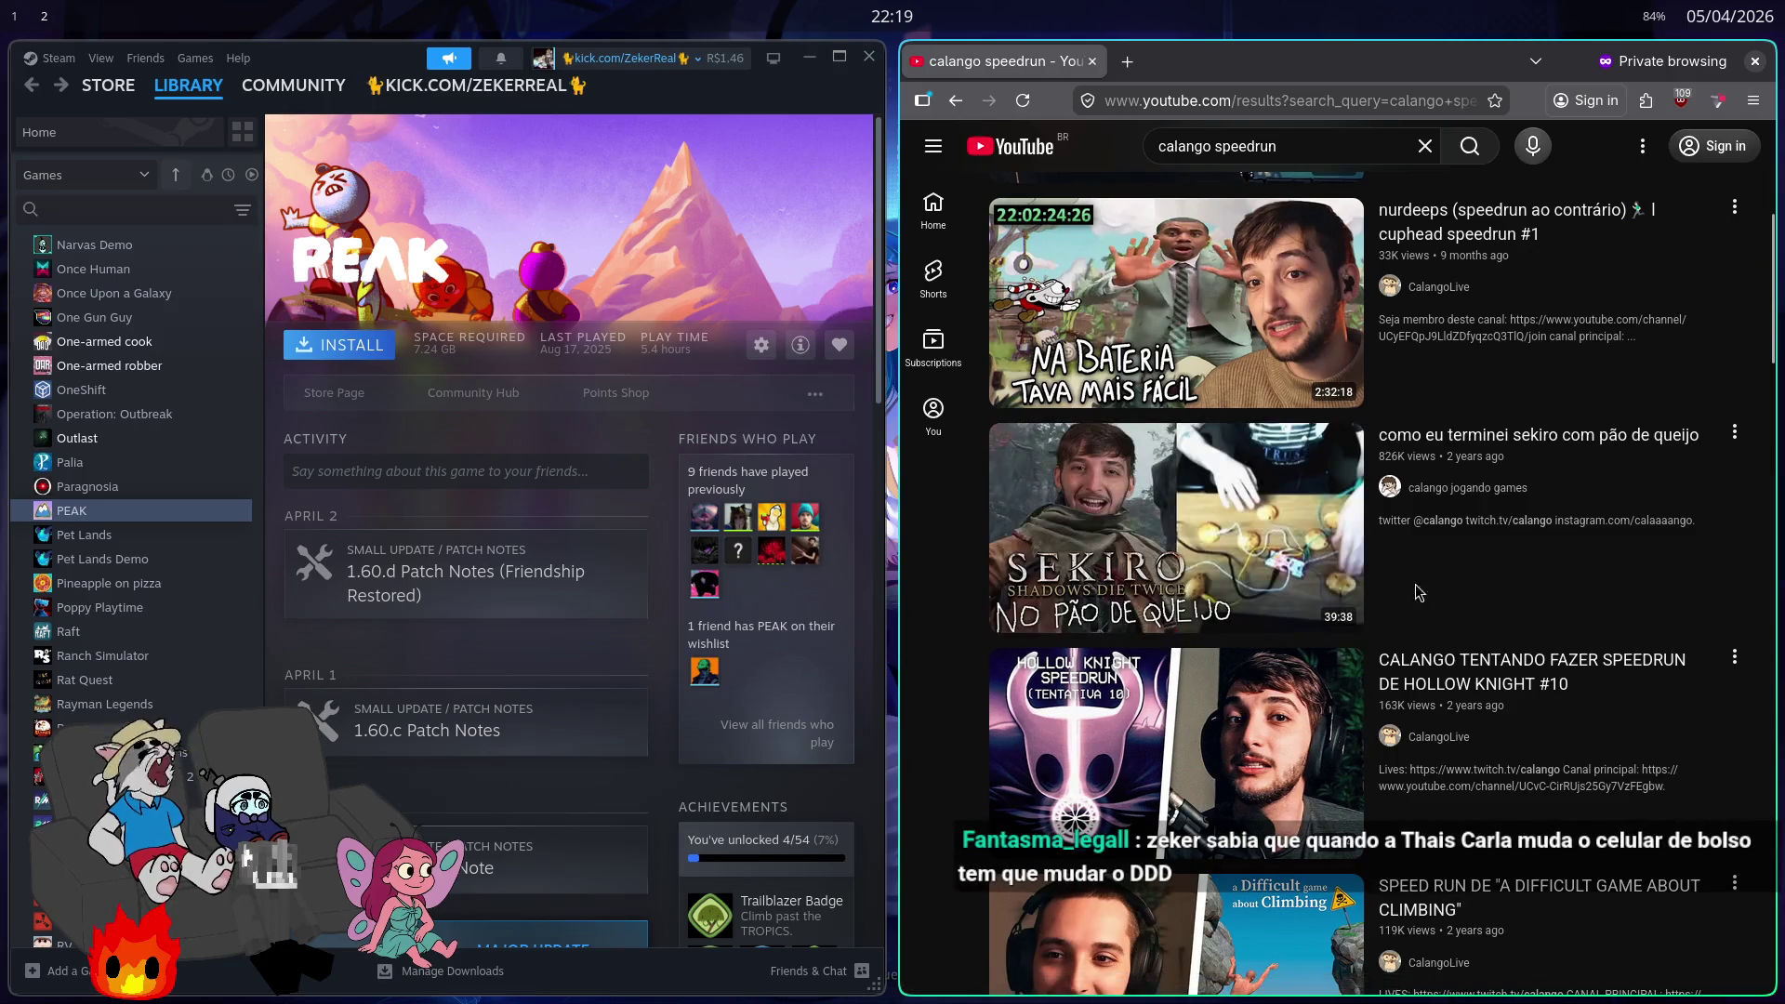
pyautogui.moveTo(1032, 592)
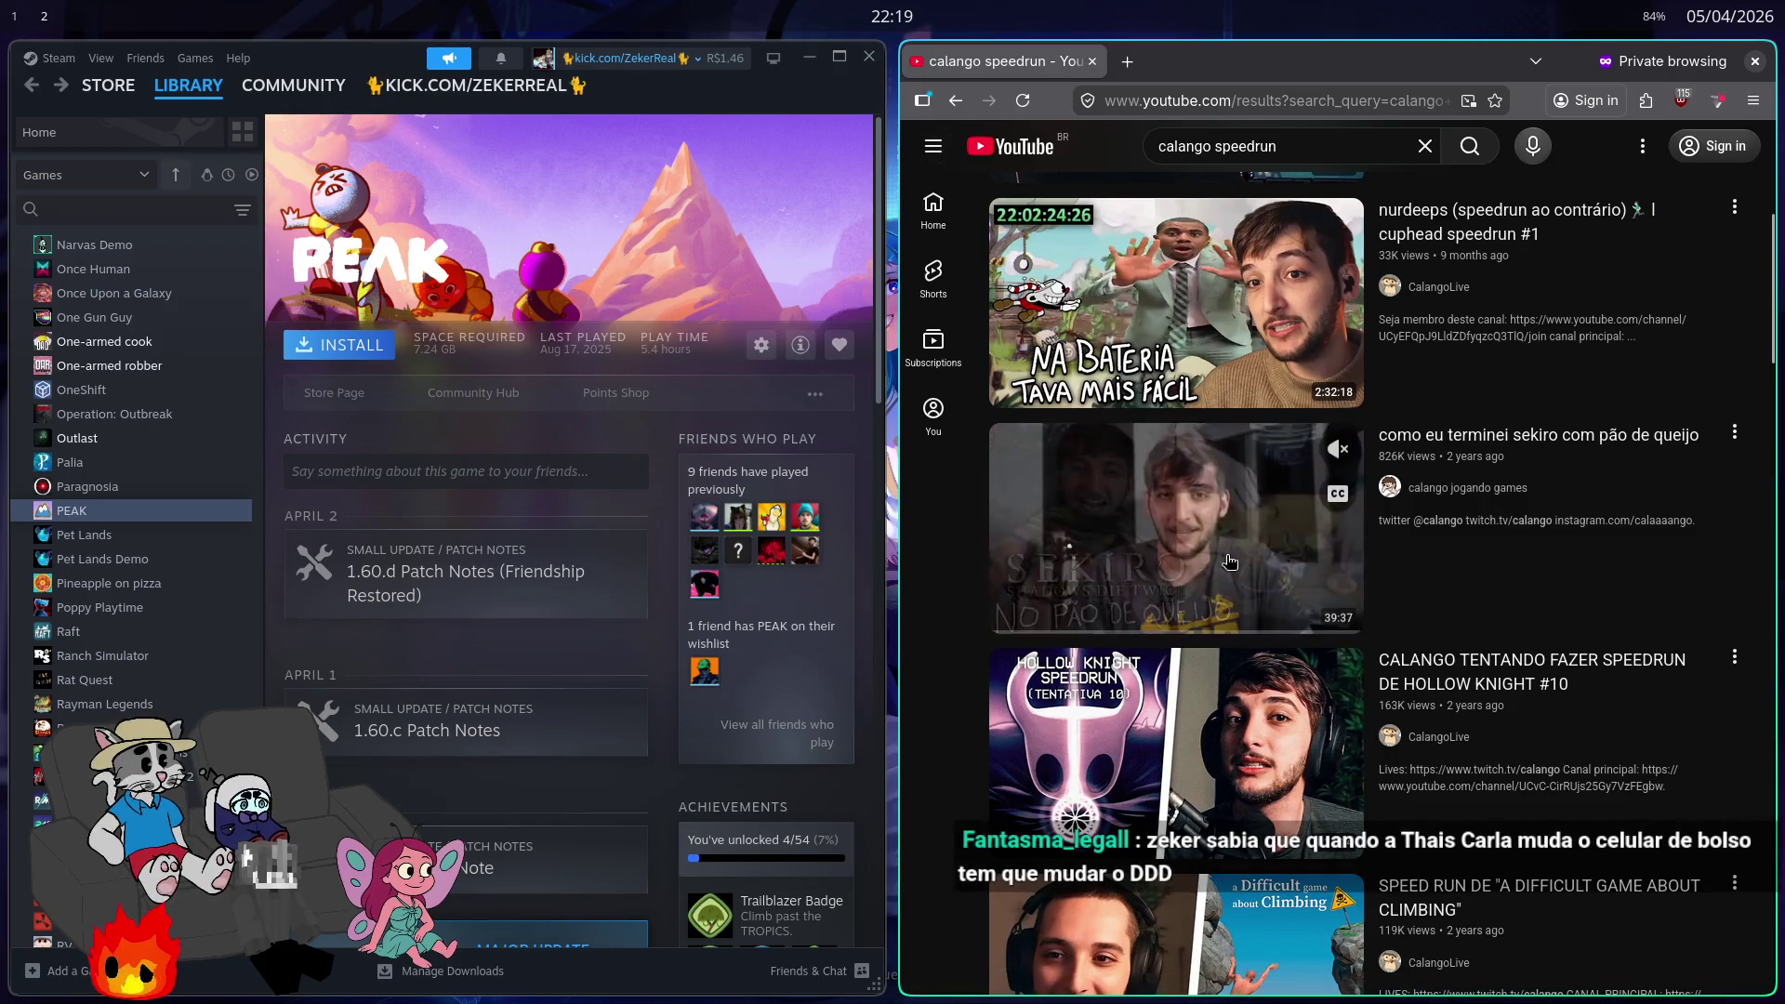
pyautogui.hotkey('ctrl', 'w')
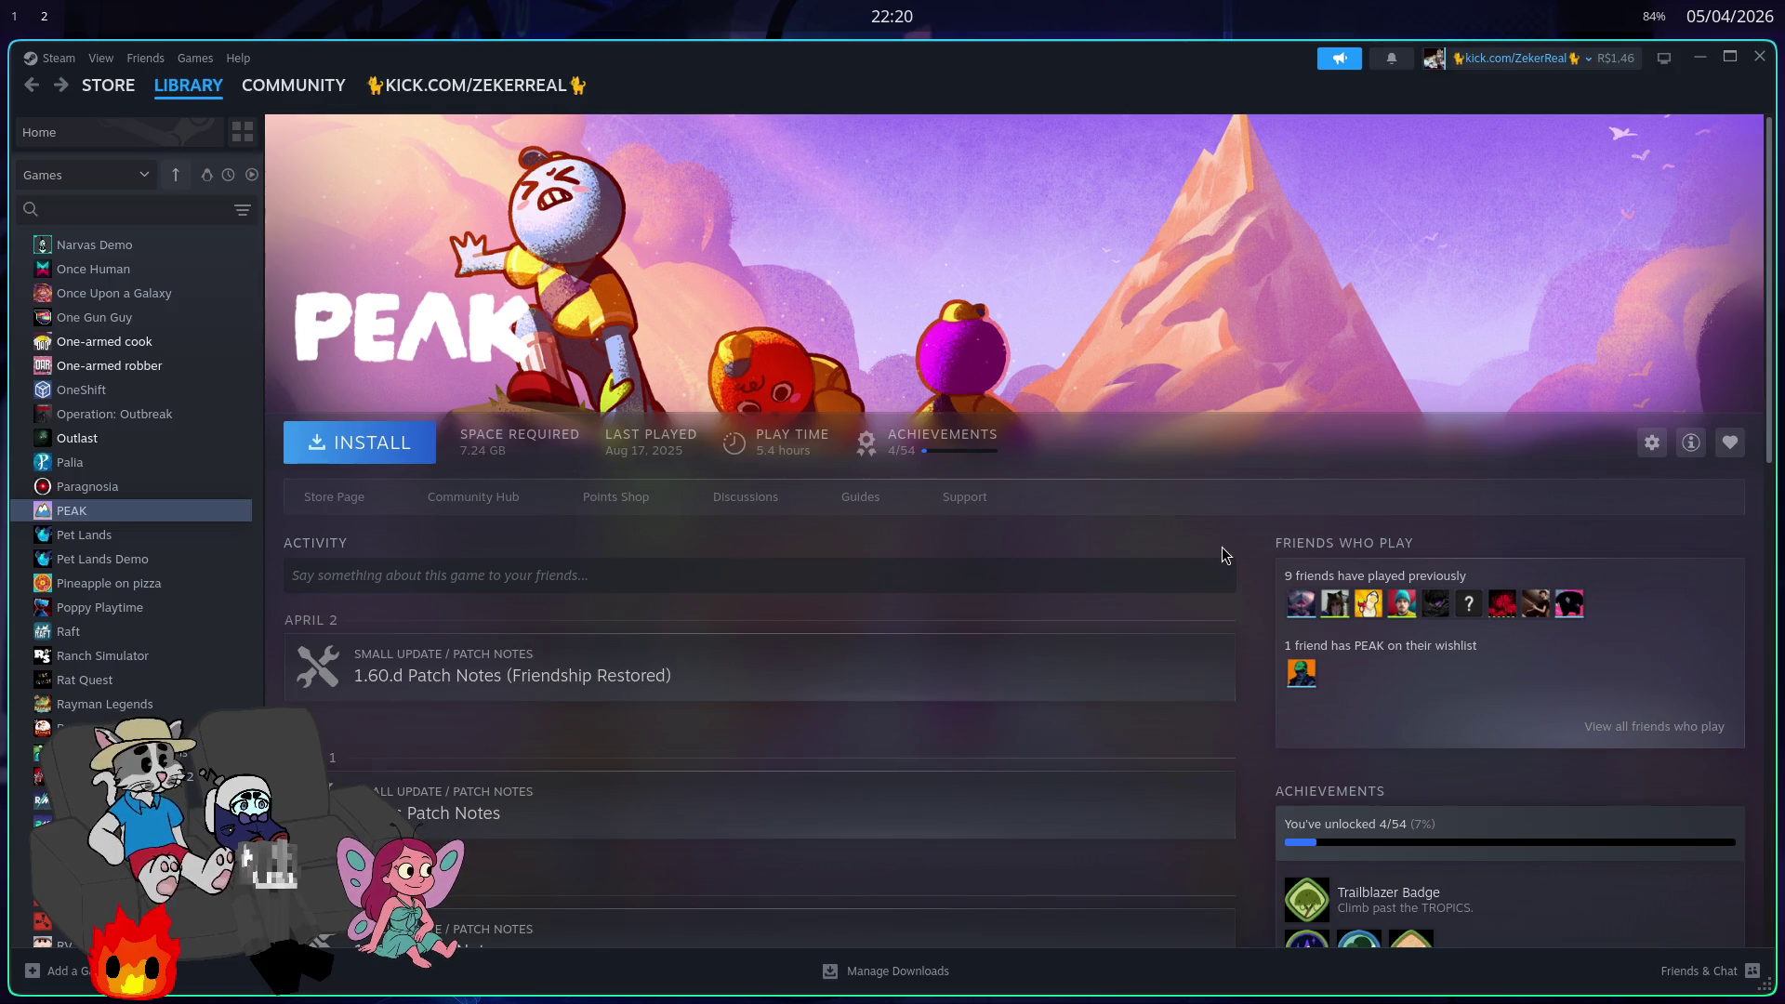
# Step: Switch to workspace 1, where the Godot jogo scene sits beside Zed's player.rs
pyautogui.press('super+1')
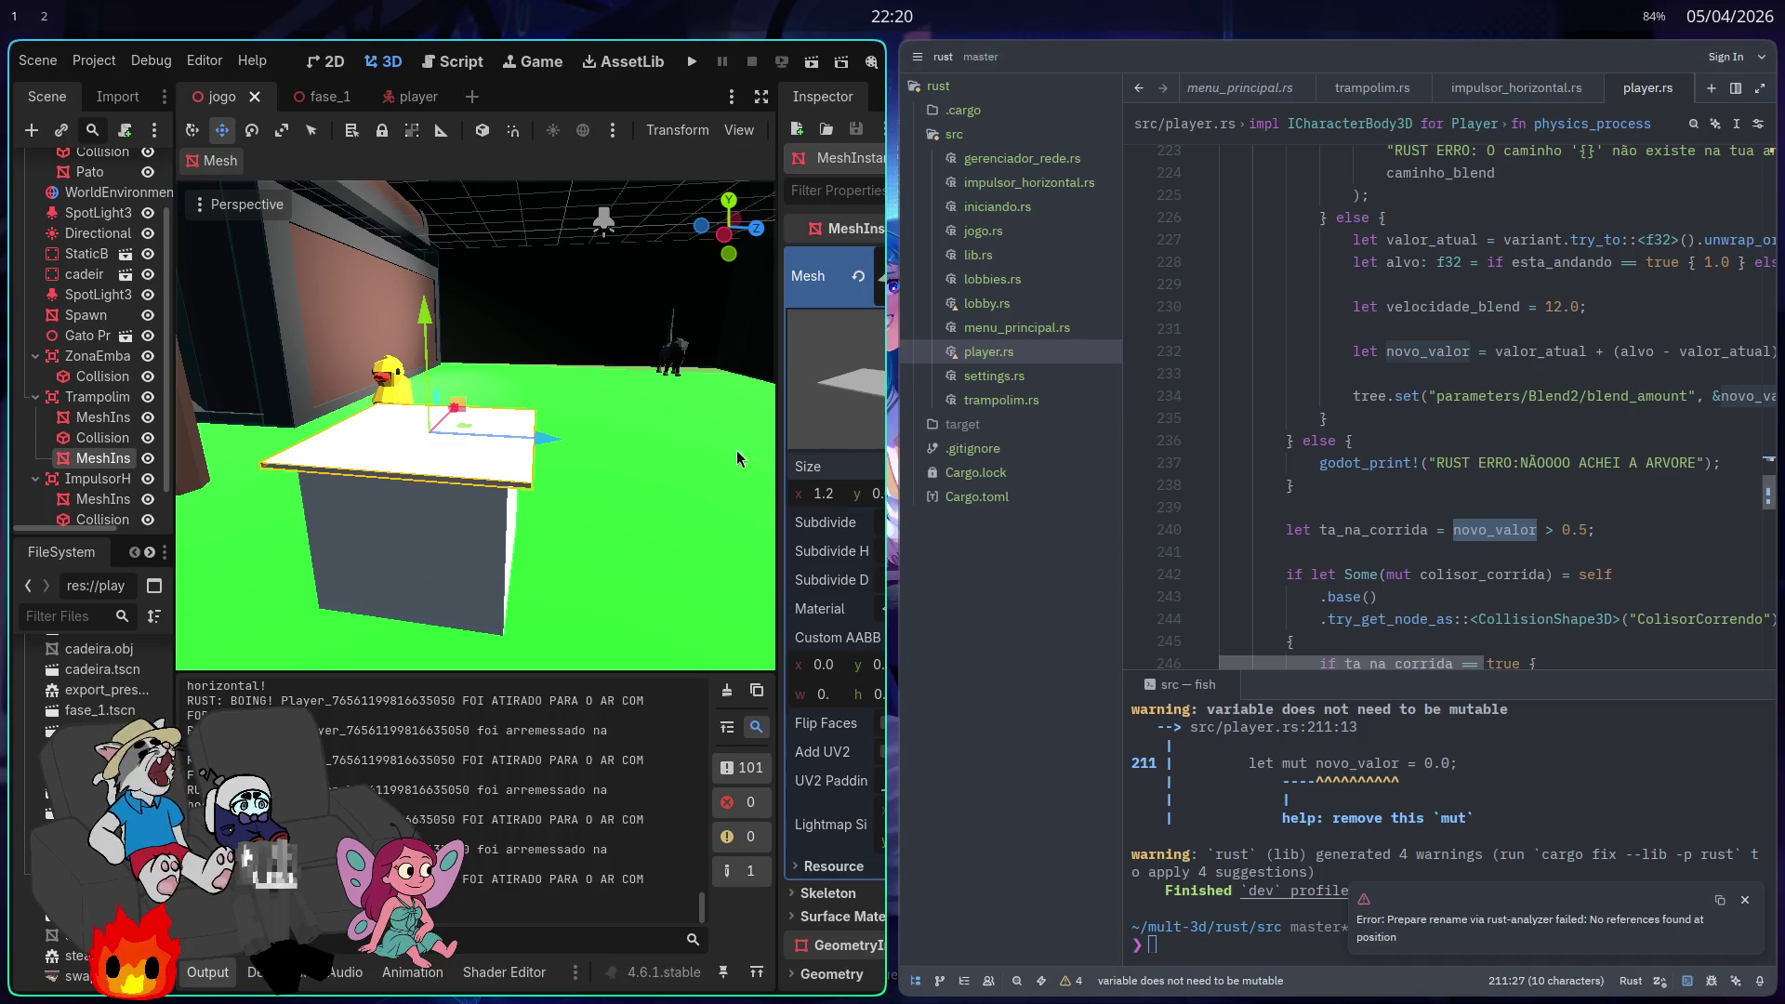
# Step: Make the Godot editor fullscreen and run the game again from the jogo scene
pyautogui.press('super+f')
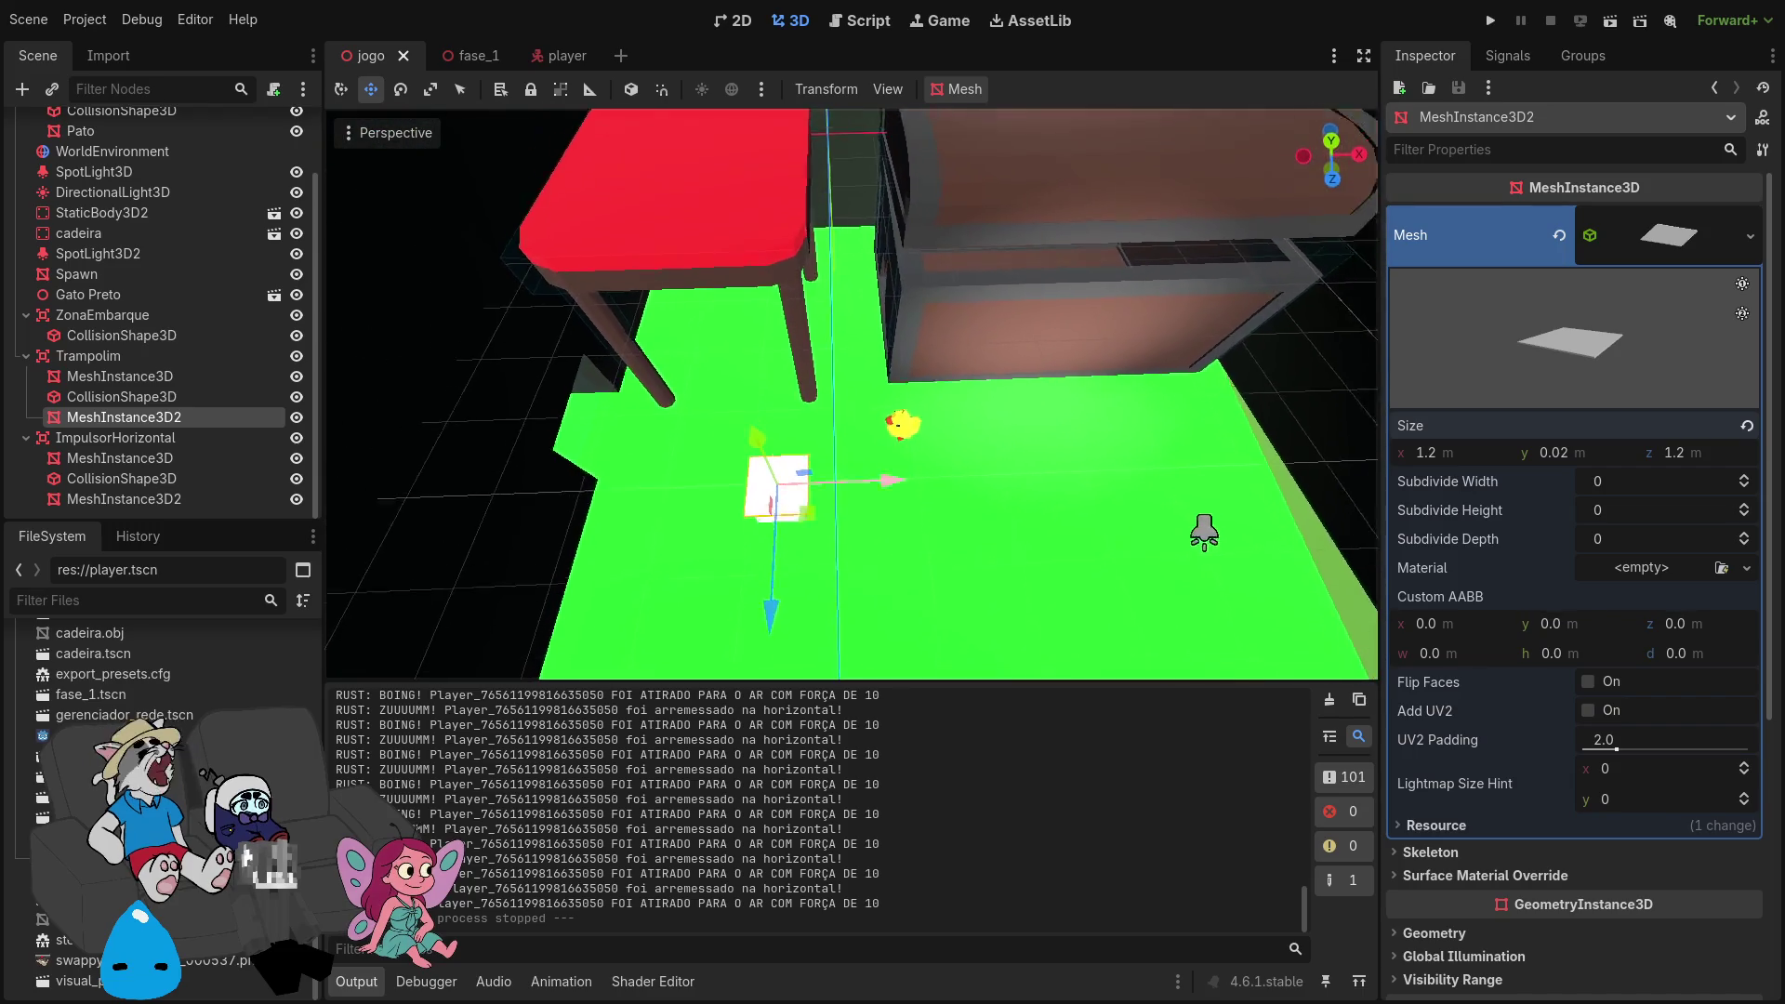
pyautogui.click(1490, 22)
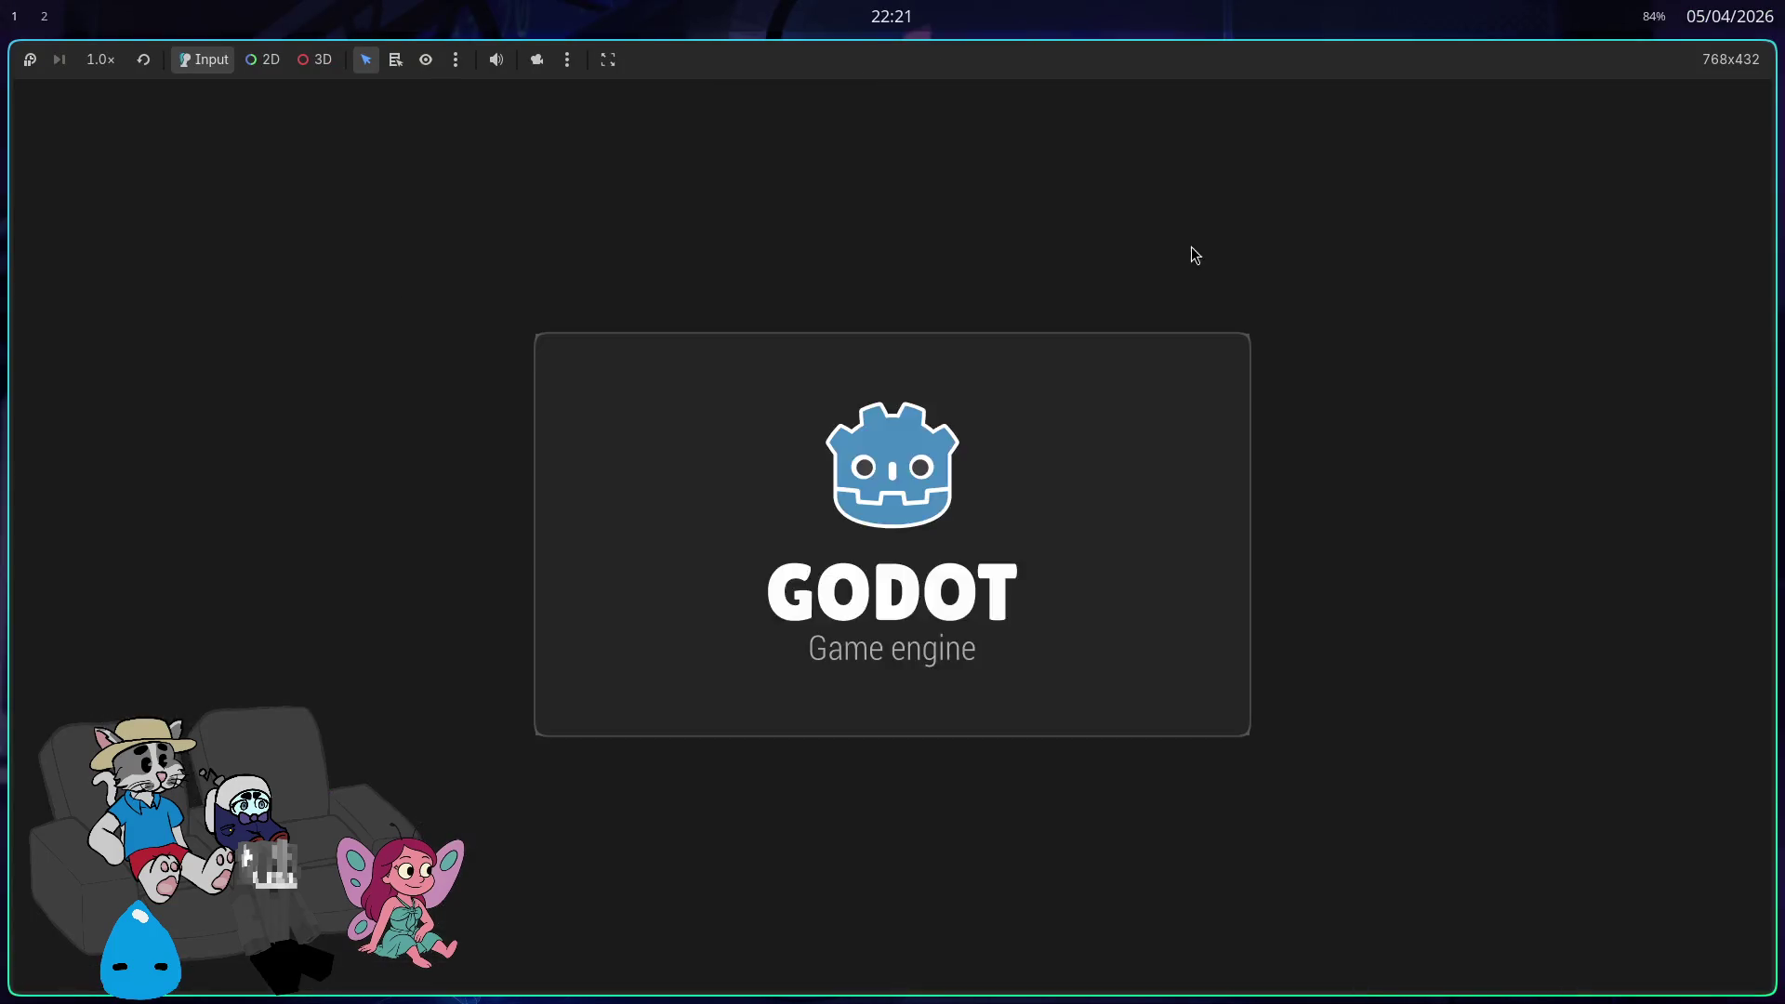
# Step: Host a room, start the match from the lobby, play briefly, then stop the game with F8
pyautogui.click(935, 478)
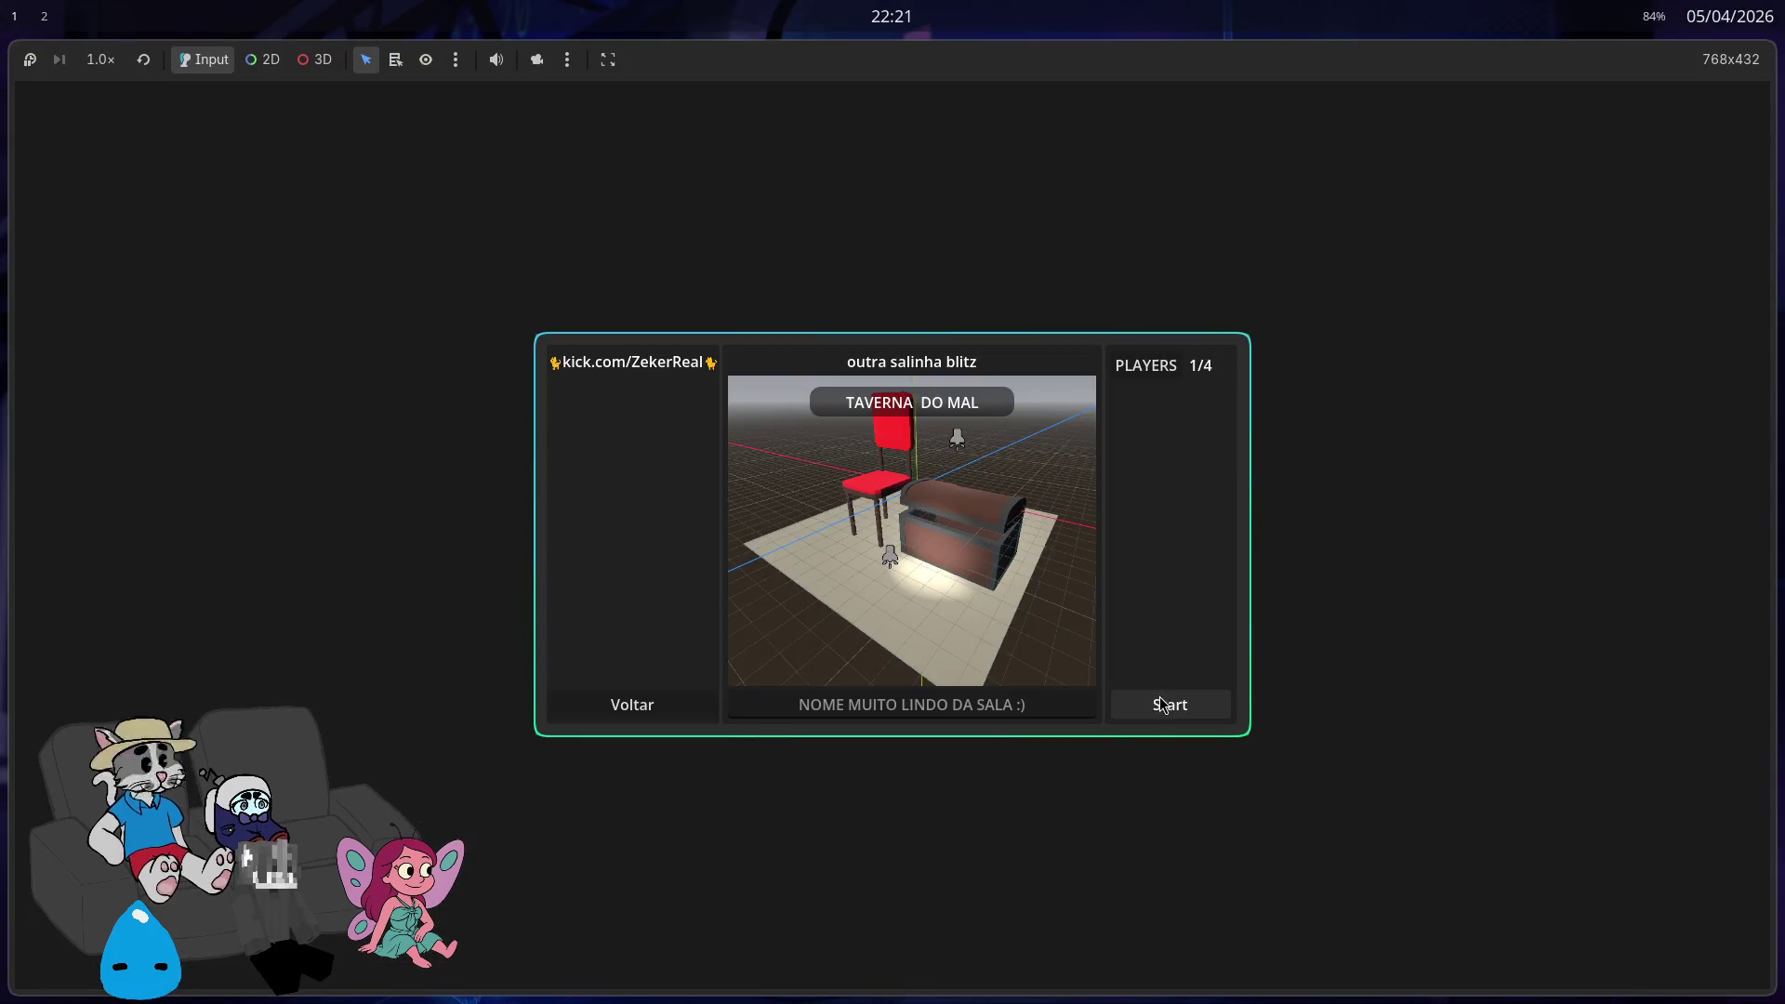
pyautogui.click(1161, 703)
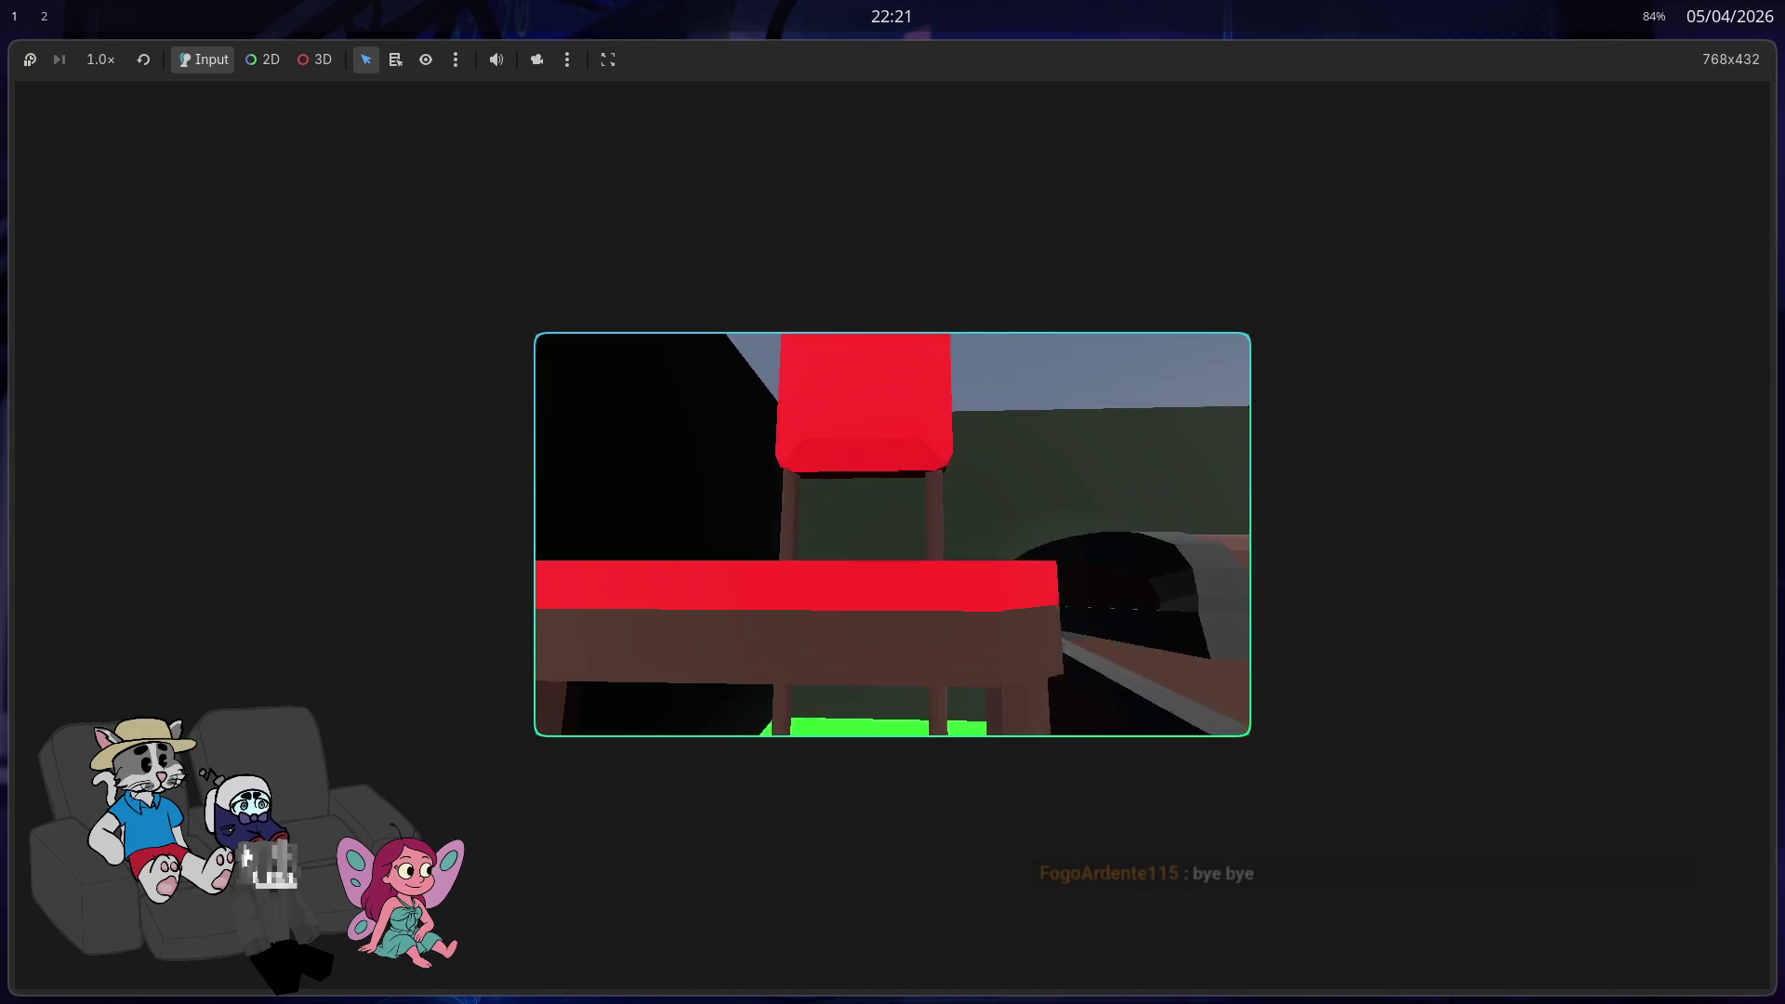
pyautogui.press('F8')
# Step: Duplicate ImpulsorHorizontal as ImpulsorHorizontal2 and reposition it in the Scene dock hierarchy
pyautogui.moveTo(471, 526); pyautogui.dragTo(325, 569)
pyautogui.press('super+f')
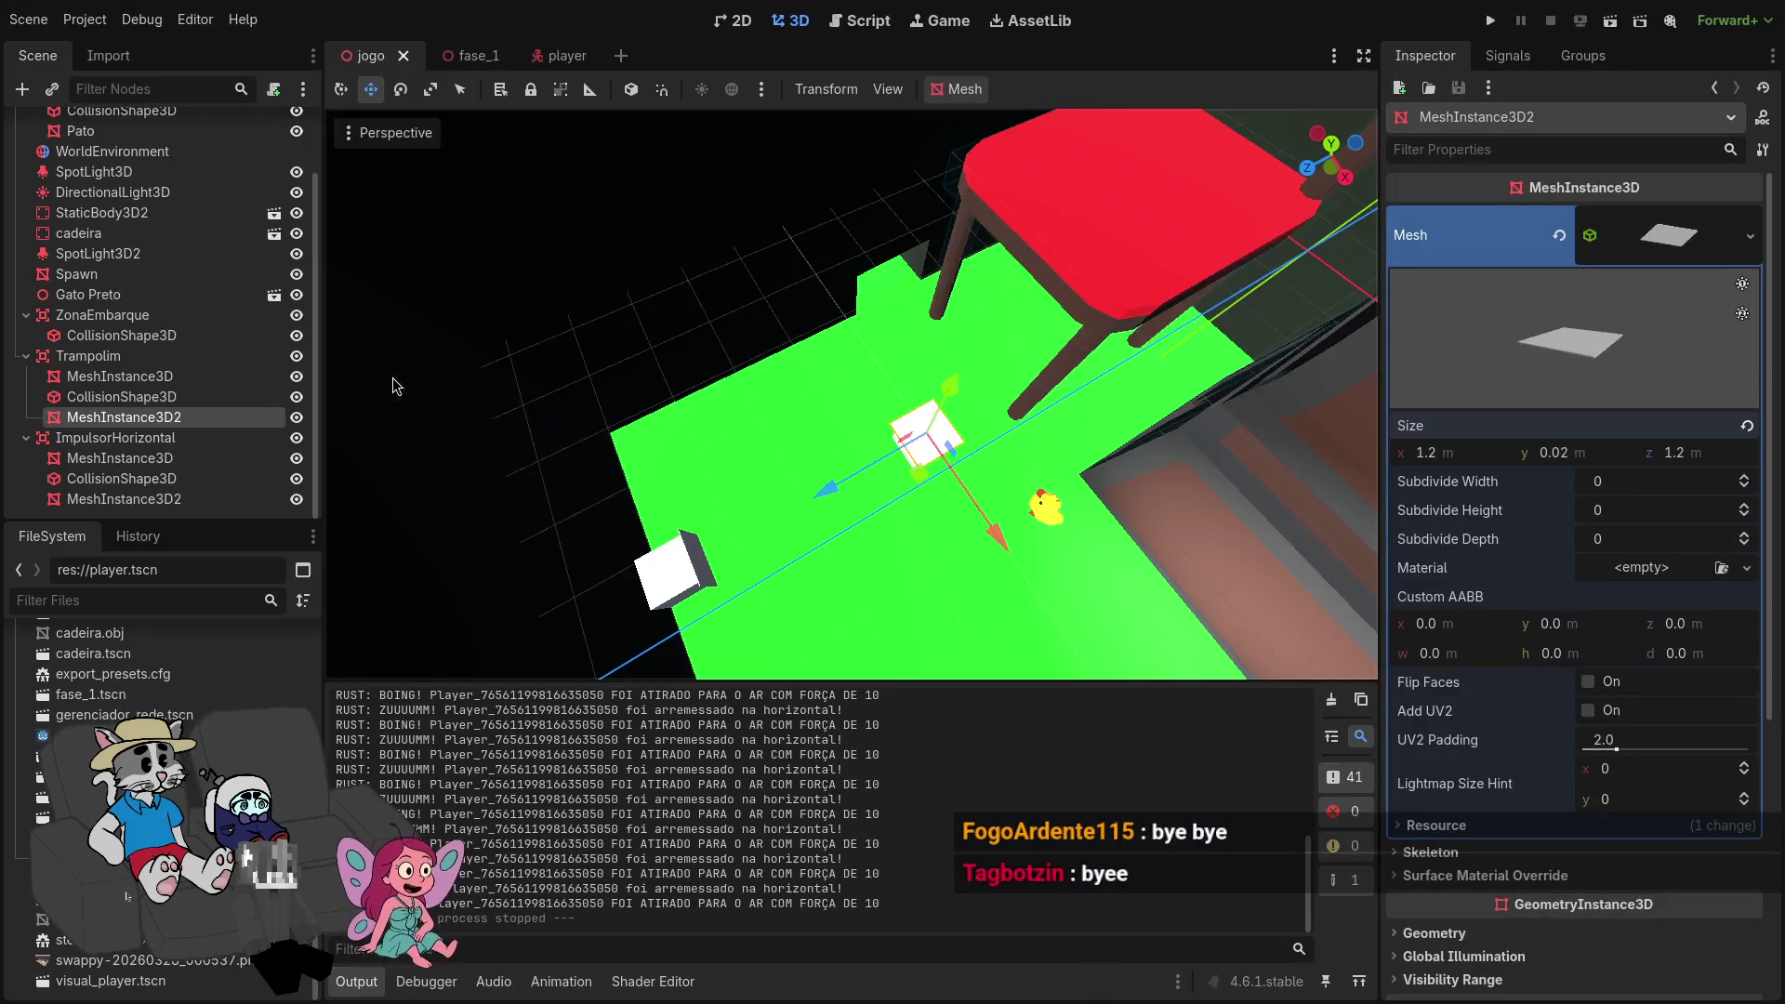
pyautogui.click(93, 356)
pyautogui.click(149, 438)
pyautogui.hotkey('ctrl', 'c')
pyautogui.hotkey('ctrl', 'v')
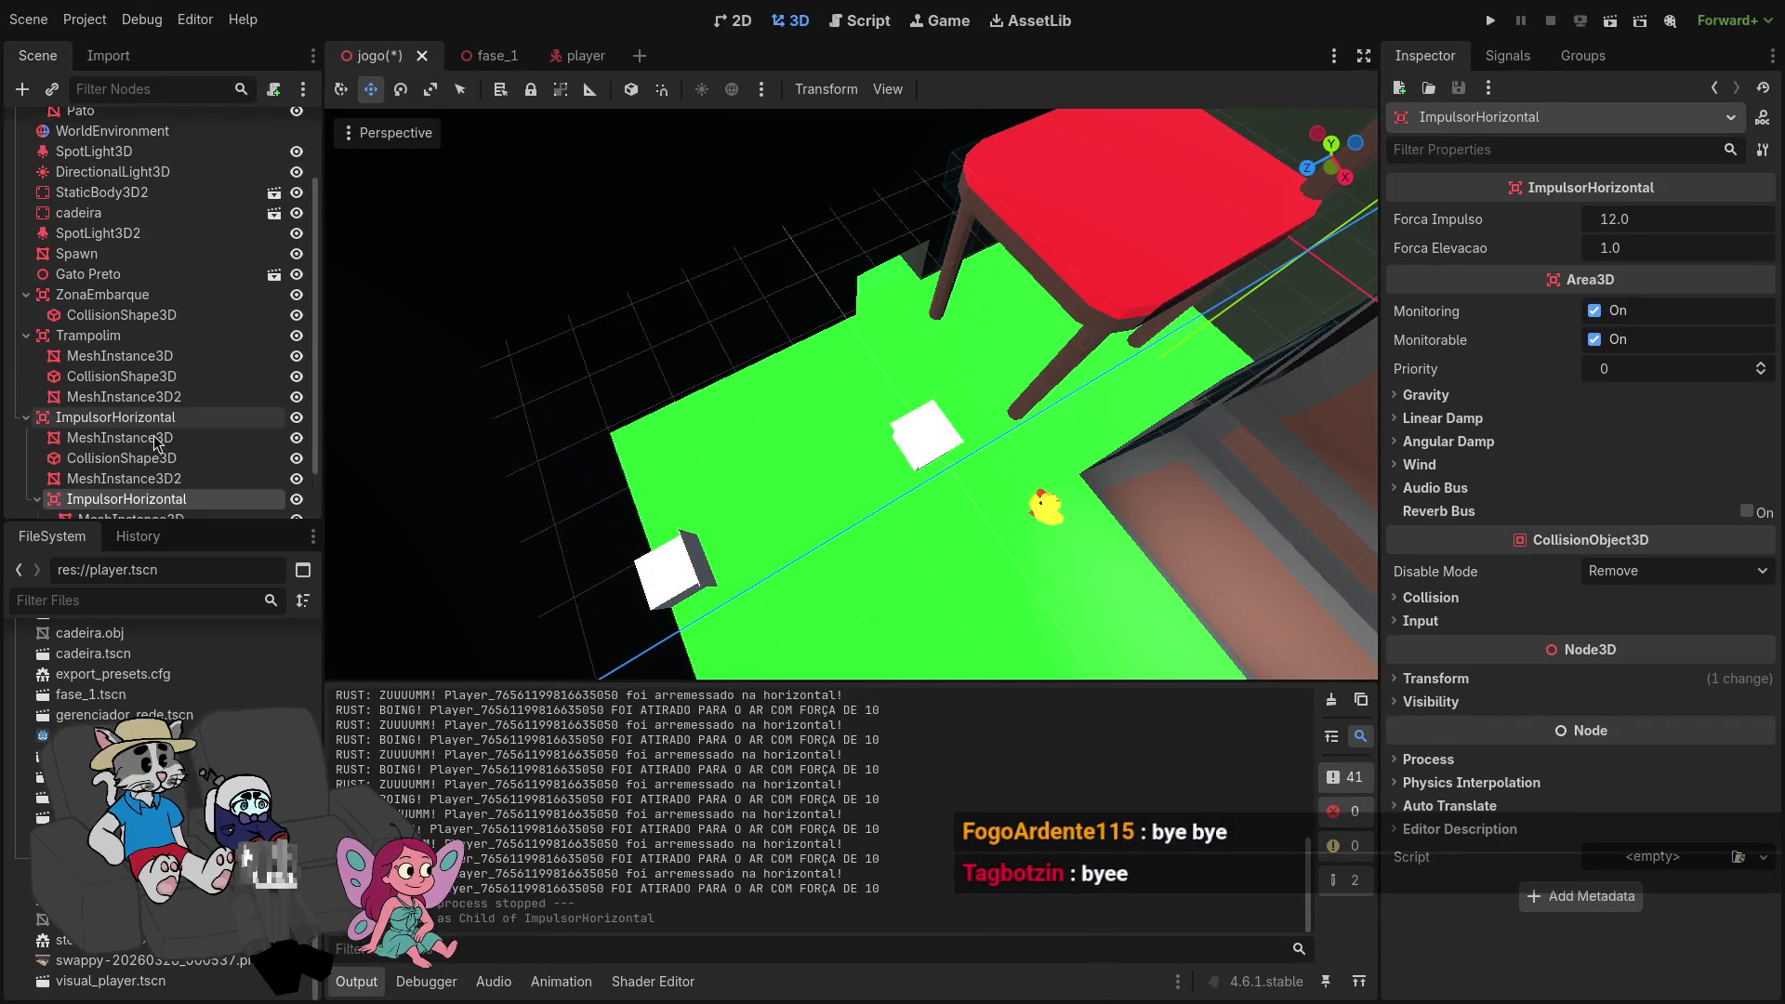
pyautogui.moveTo(109, 355); pyautogui.dragTo(104, 360)
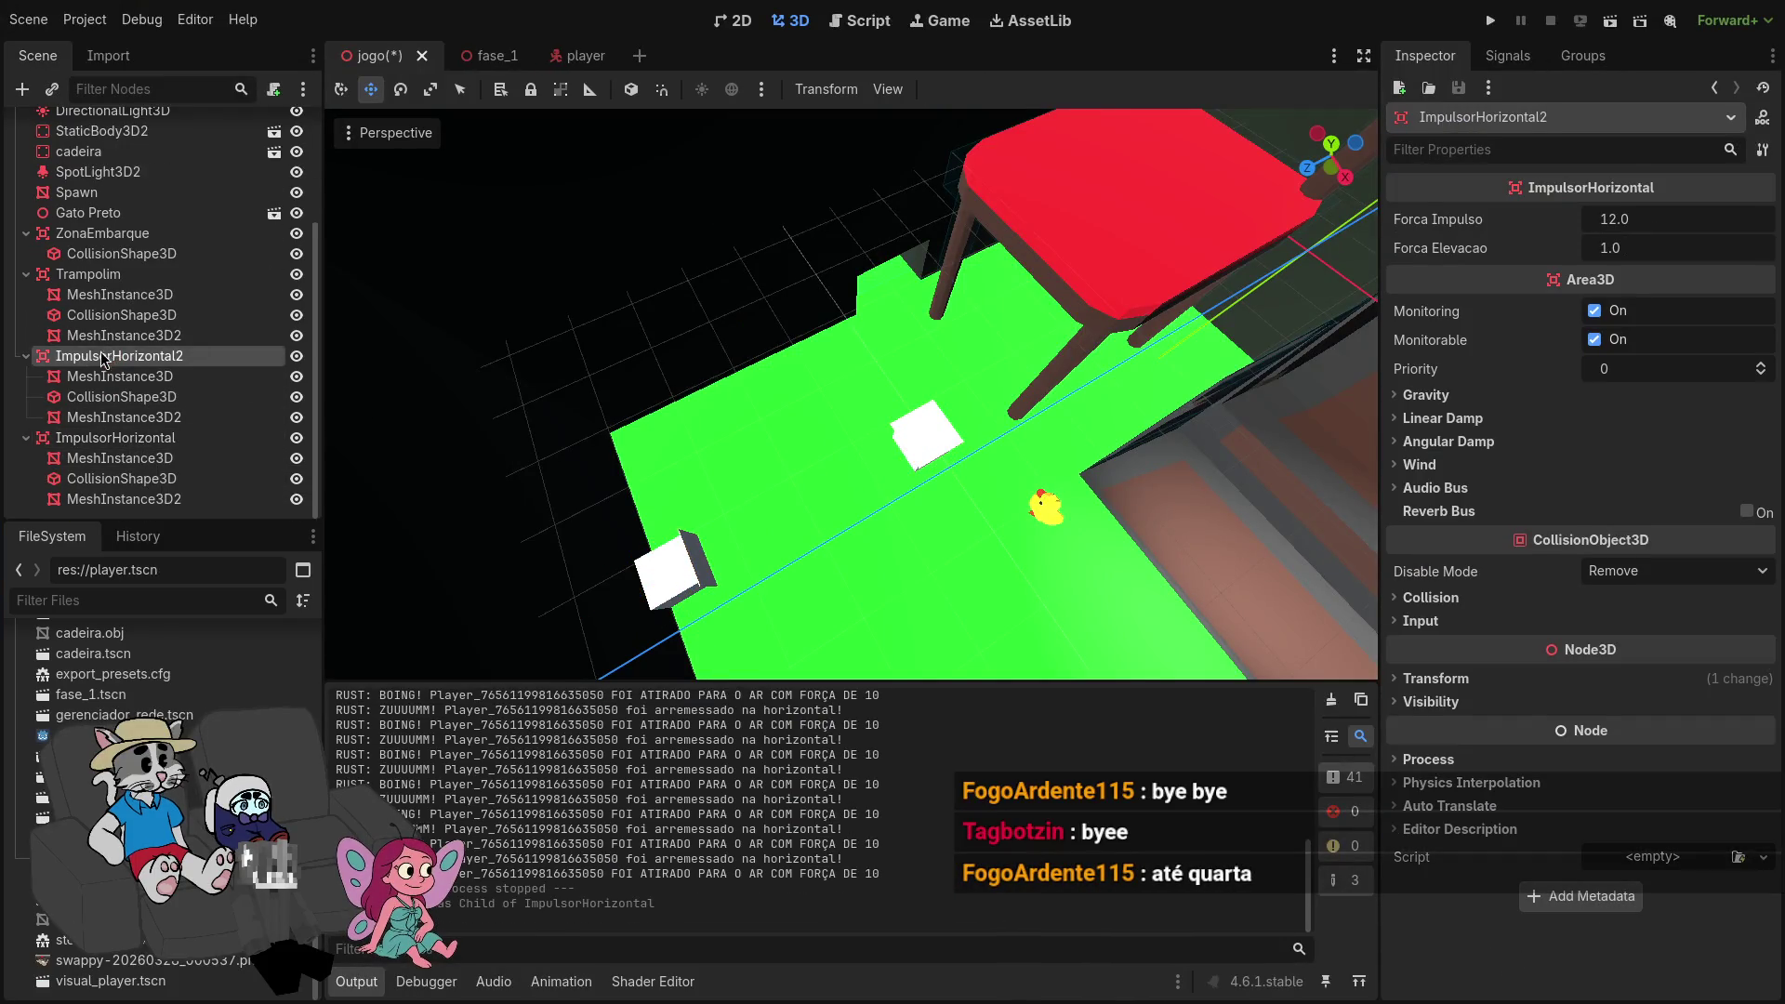
pyautogui.click(26, 438)
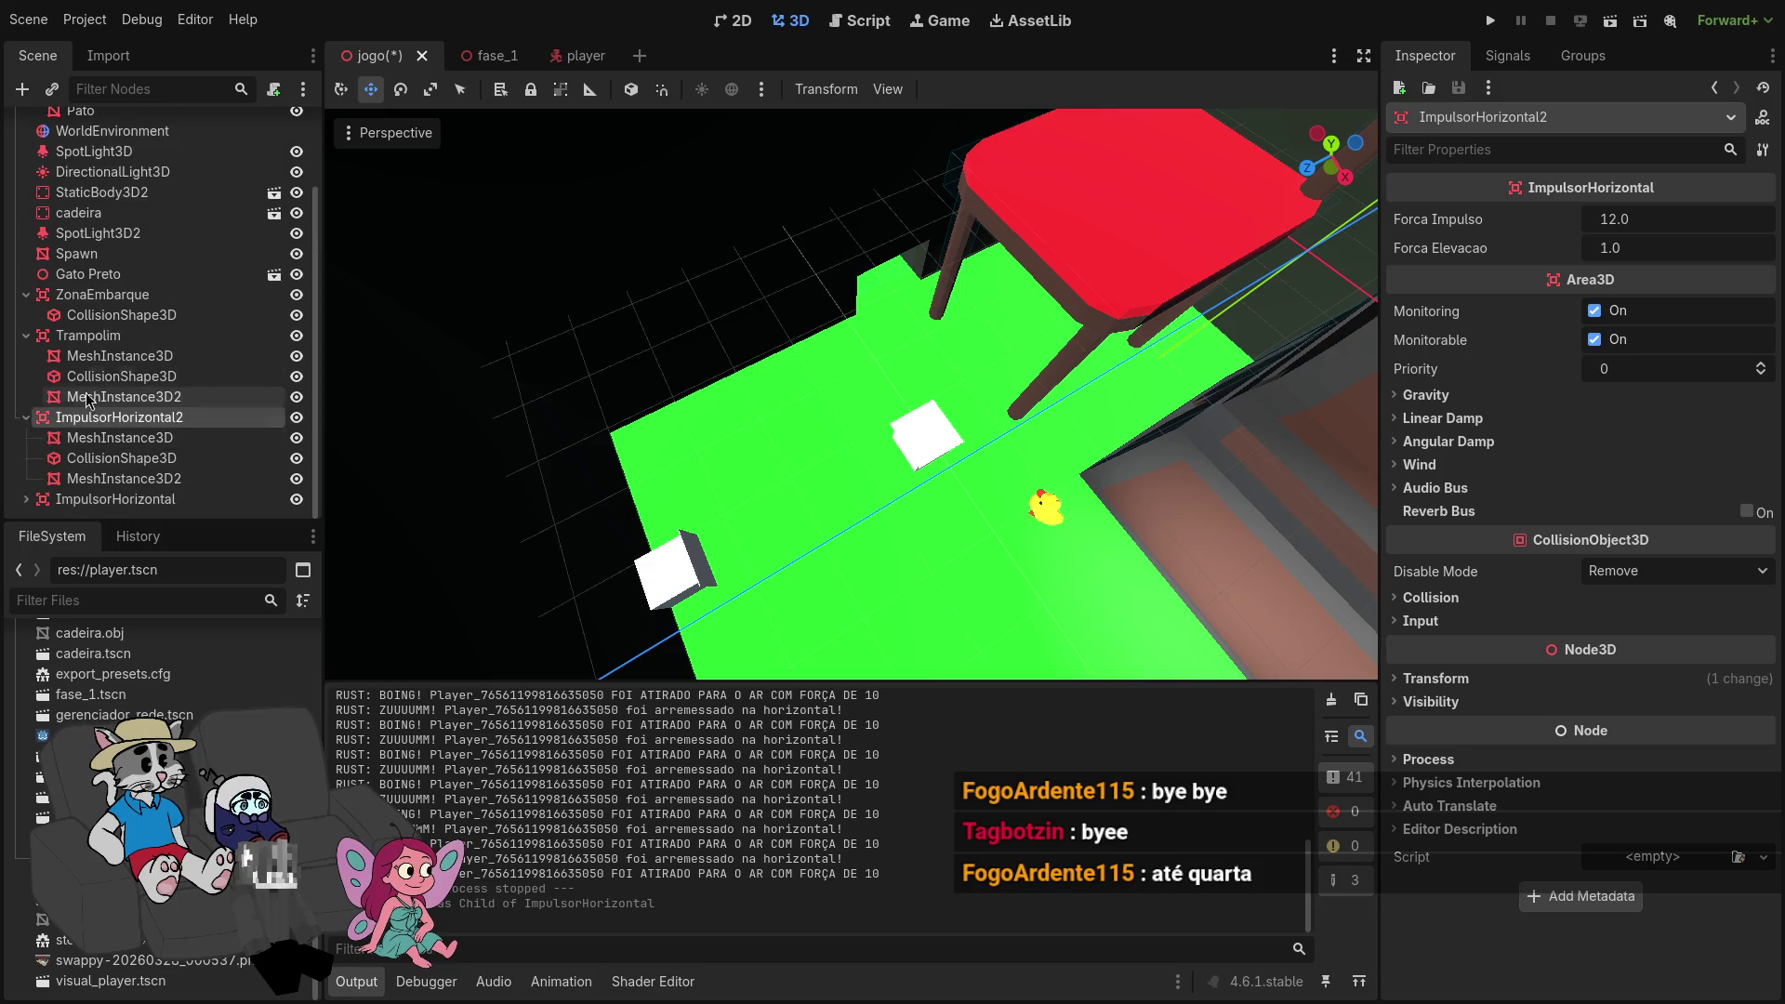
pyautogui.moveTo(93, 417); pyautogui.dragTo(75, 512)
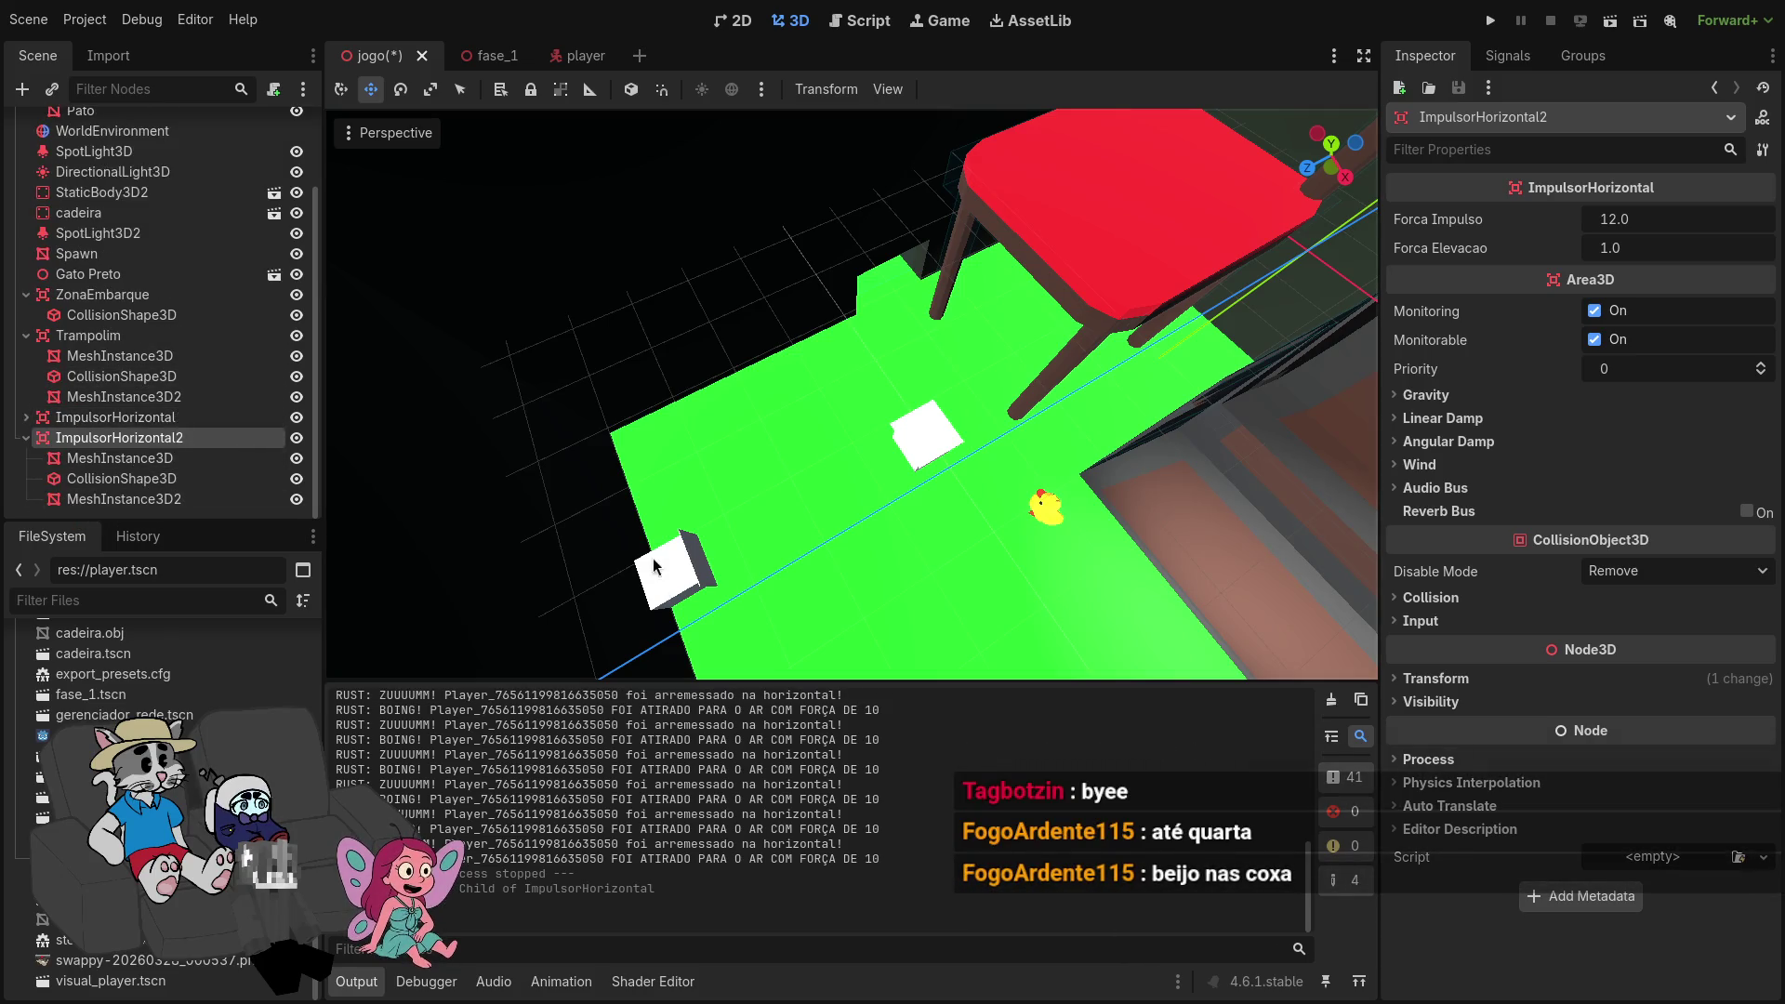
# Step: Frame ImpulsorHorizontal2 and raise it onto the red chair seat
pyautogui.press('f')
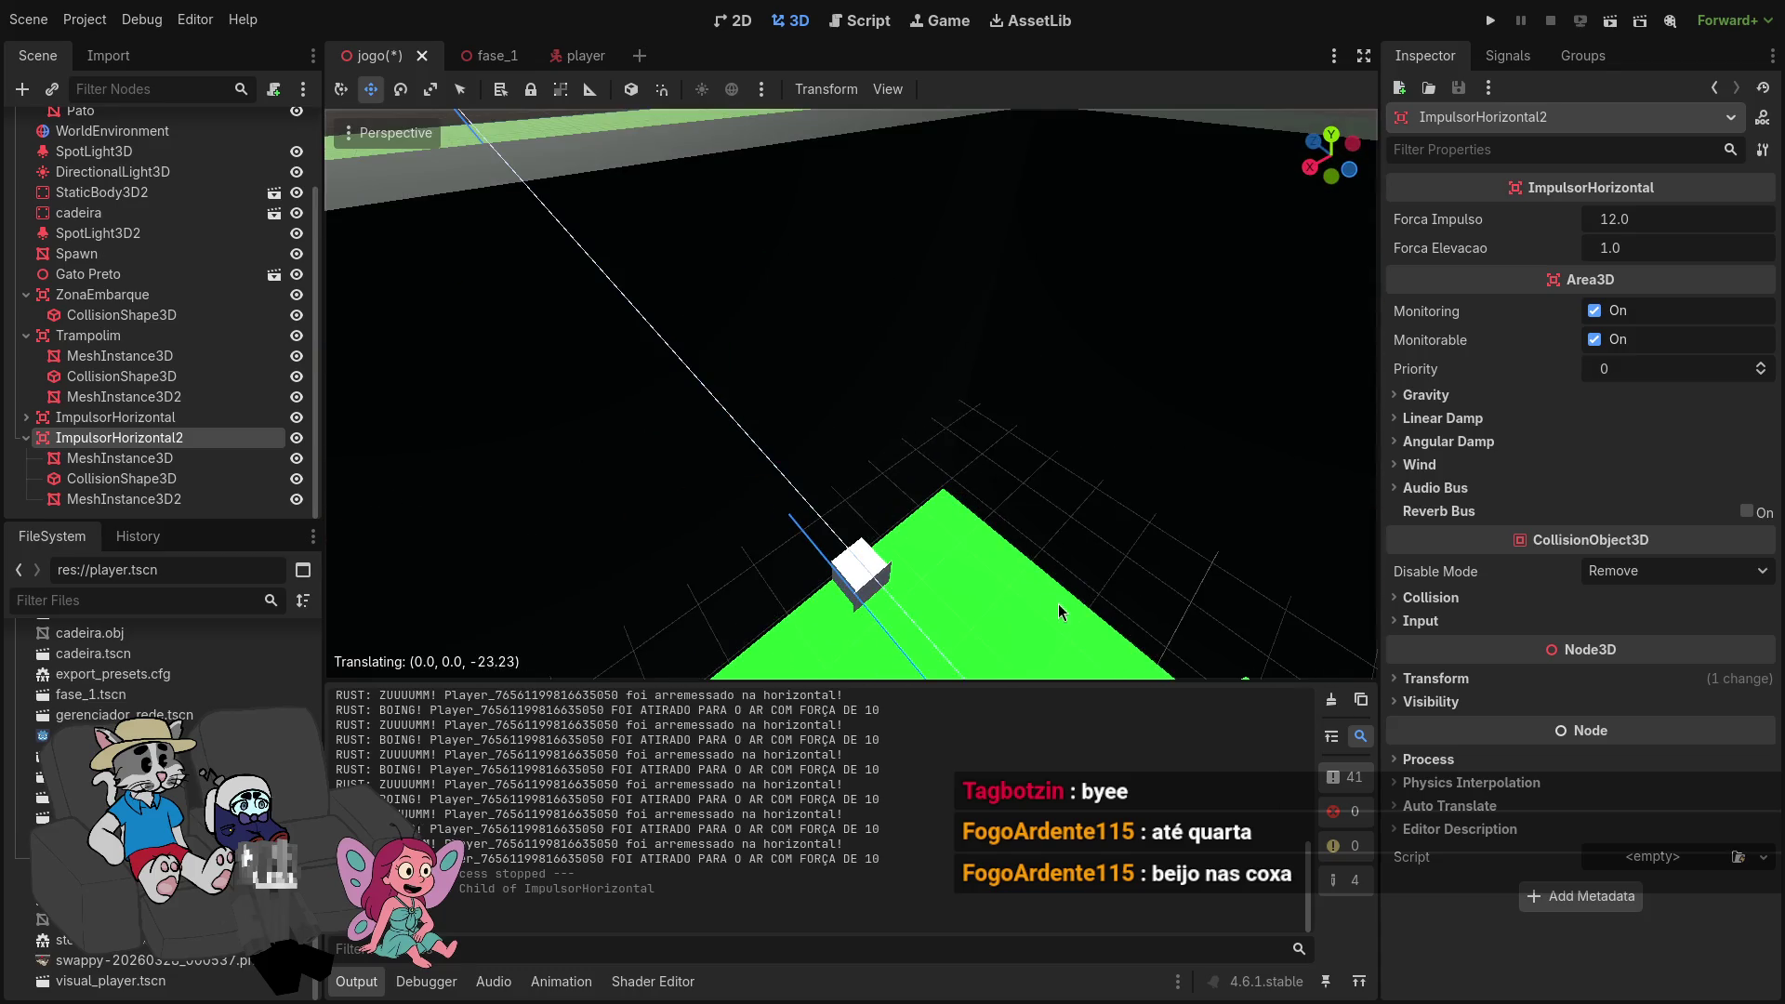
pyautogui.press('f')
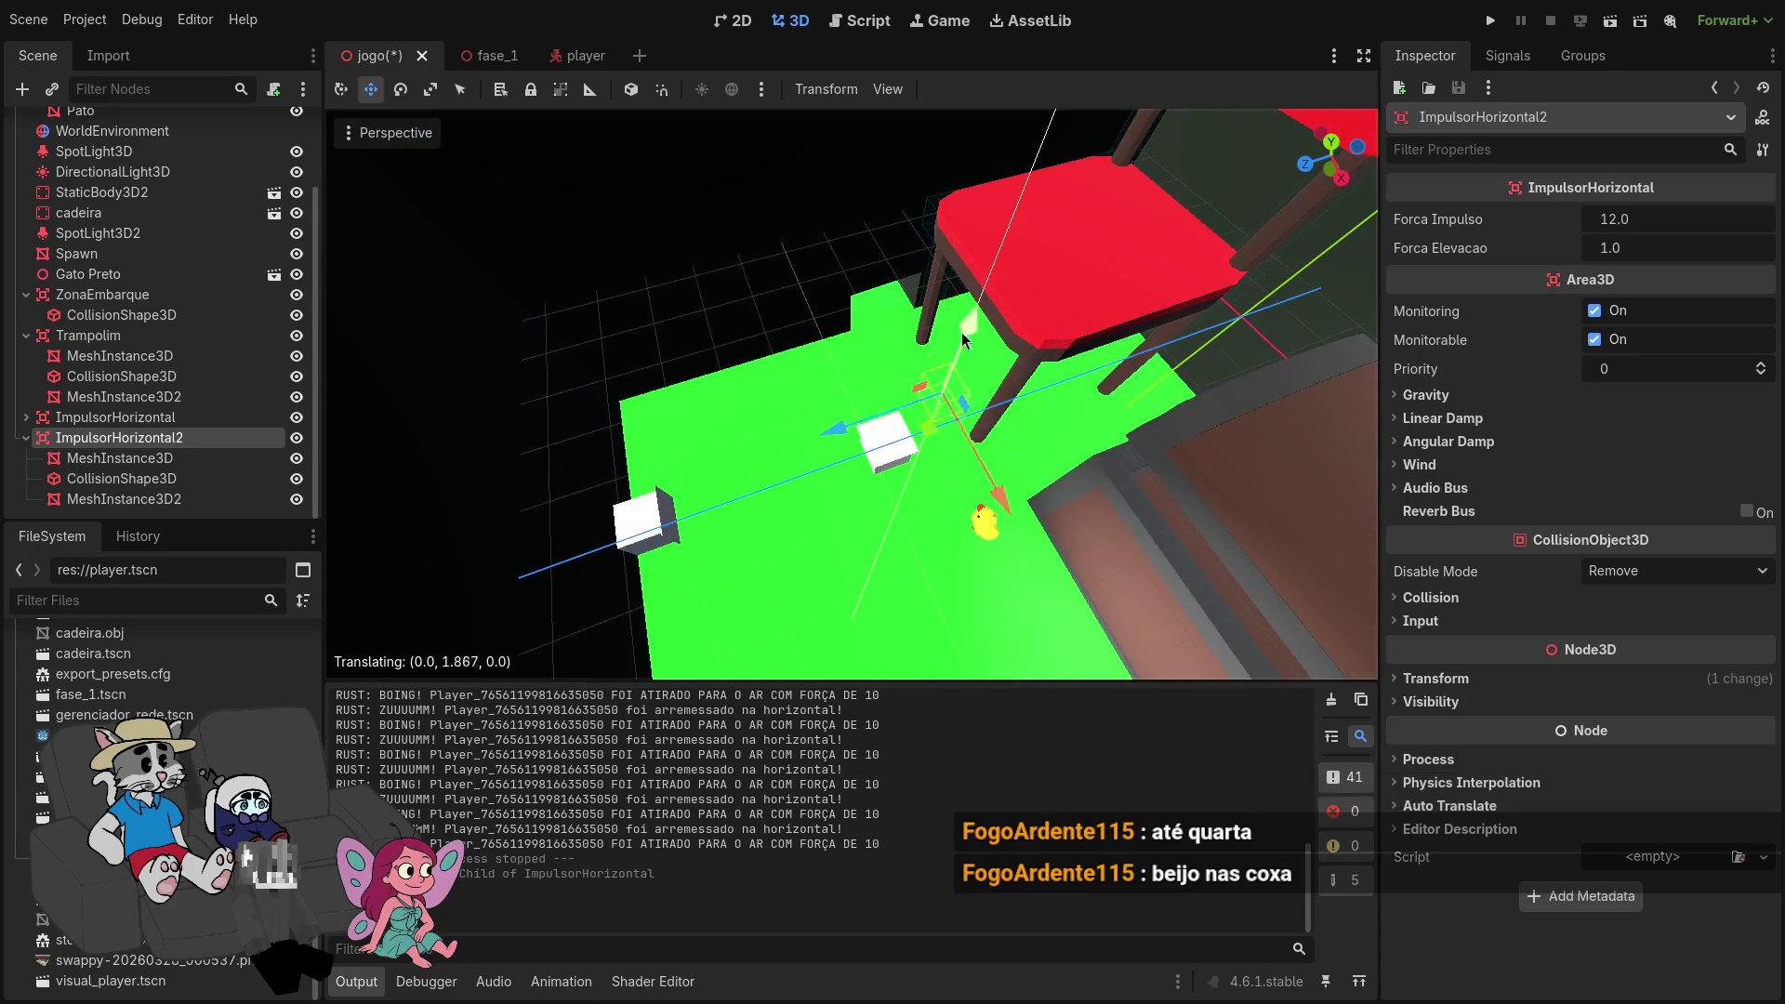
pyautogui.moveTo(957, 354); pyautogui.dragTo(1012, 159)
pyautogui.press('f')
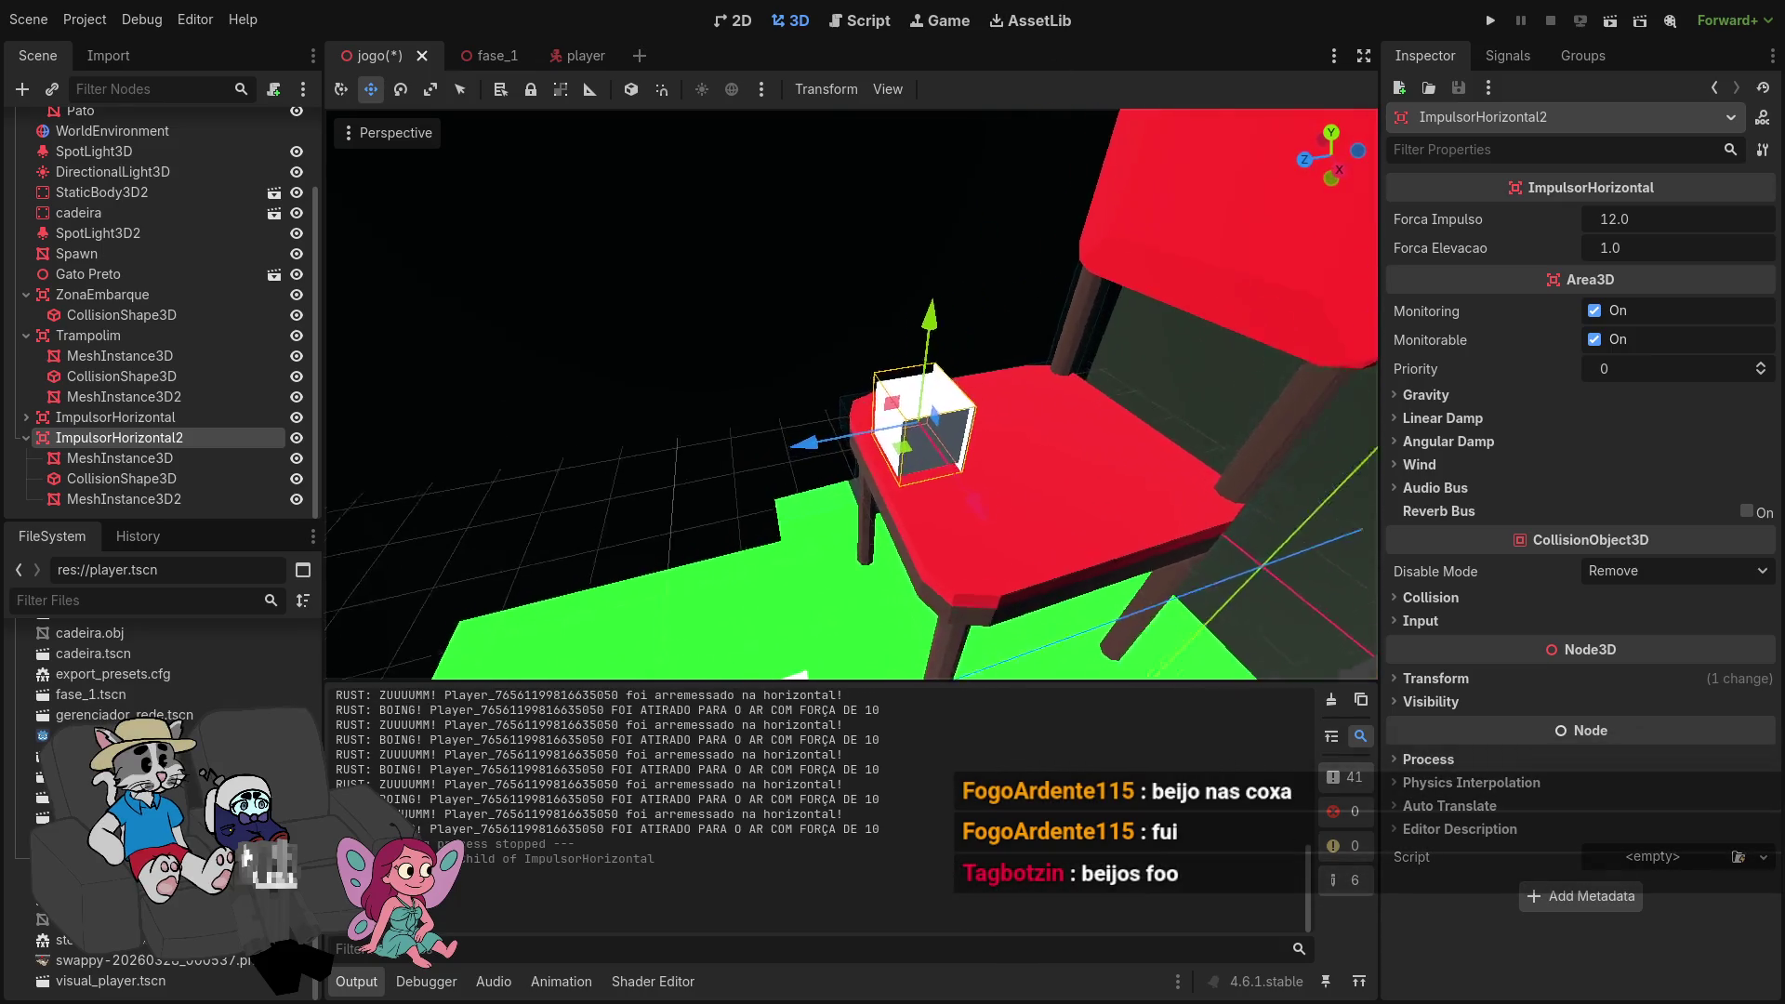
pyautogui.moveTo(972, 293); pyautogui.dragTo(973, 295)
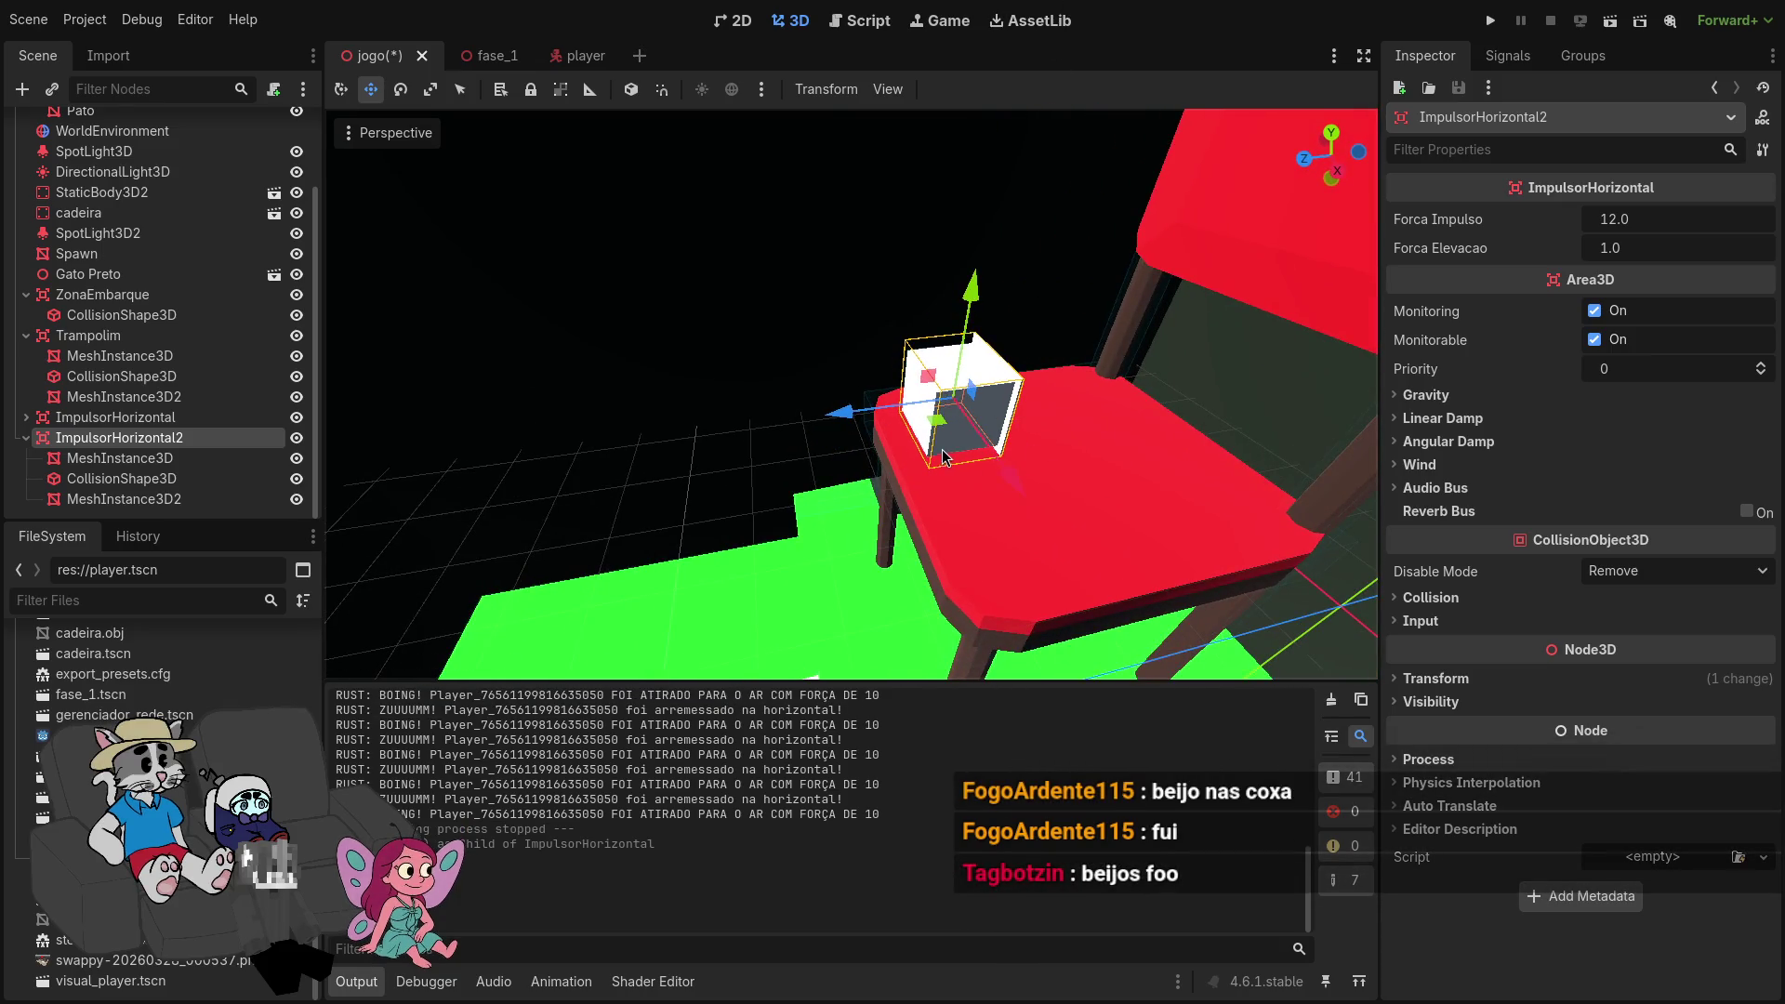
# Step: Rotate the box about its vertical axis, settle it on the seat, and run the game
pyautogui.press('e')
pyautogui.moveTo(1030, 437)
pyautogui.mouseDown()
pyautogui.moveTo(888, 483)
pyautogui.moveTo(812, 467)
pyautogui.mouseUp()
pyautogui.press('w')
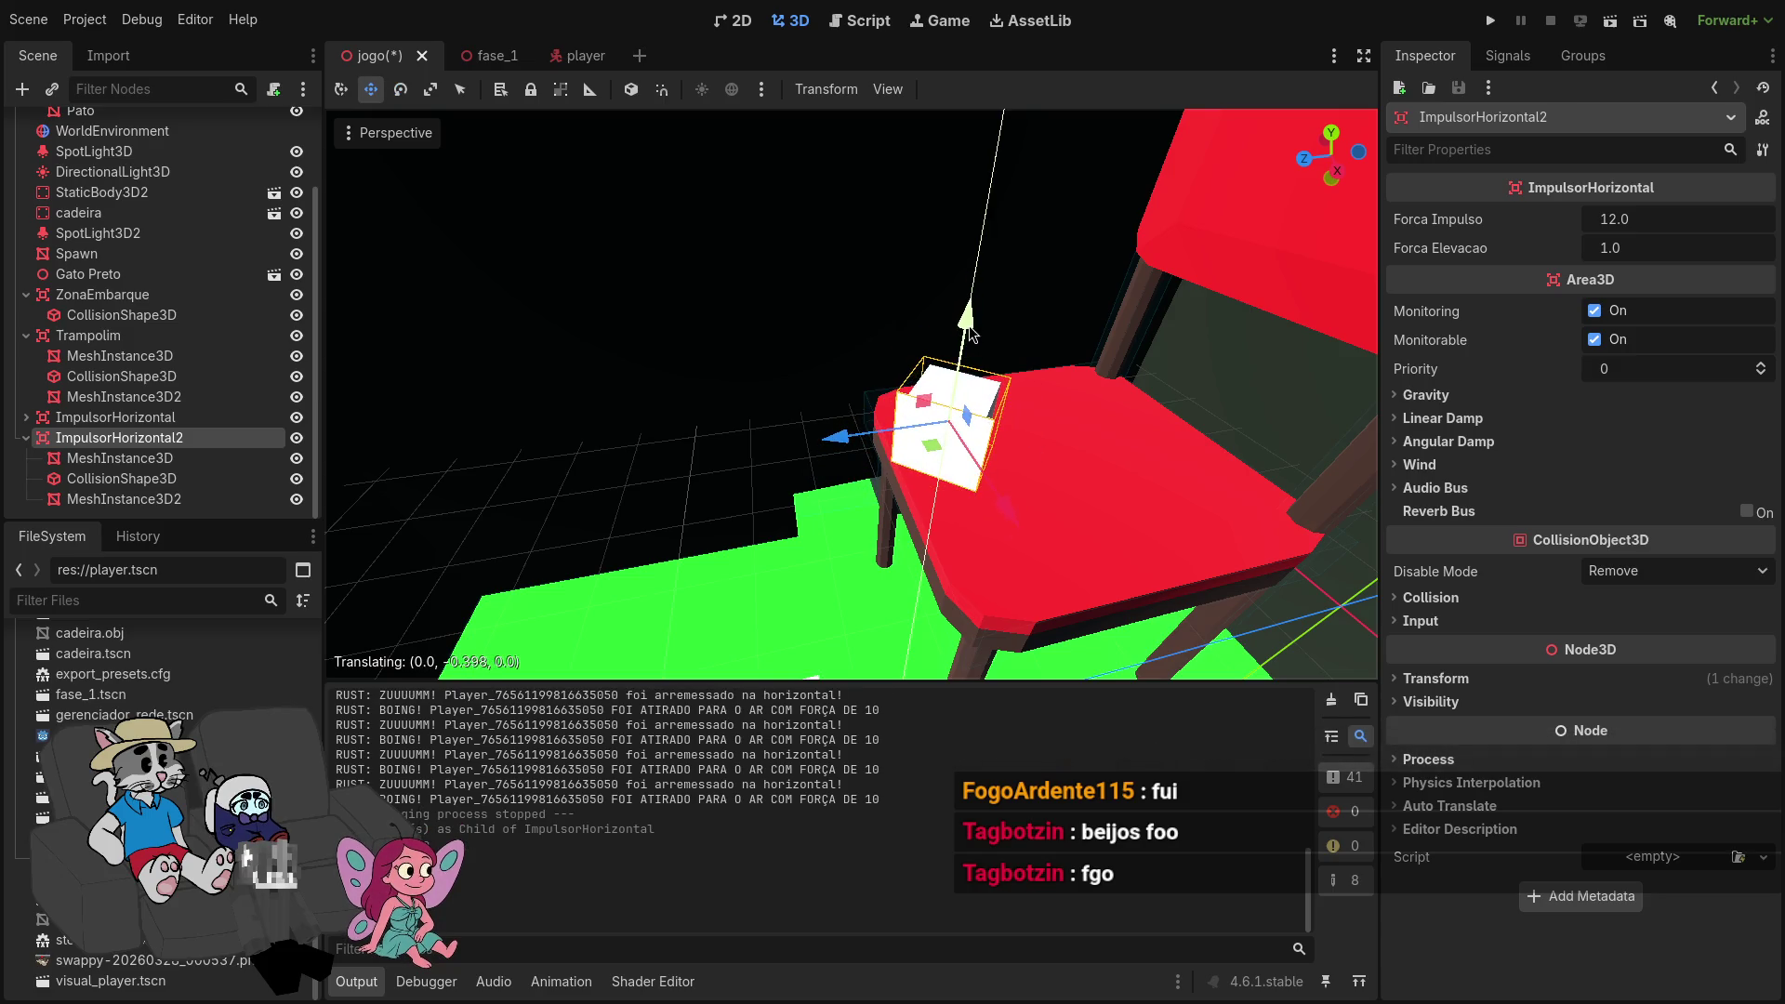
pyautogui.moveTo(968, 333); pyautogui.dragTo(968, 334)
pyautogui.moveTo(881, 441); pyautogui.dragTo(1097, 498)
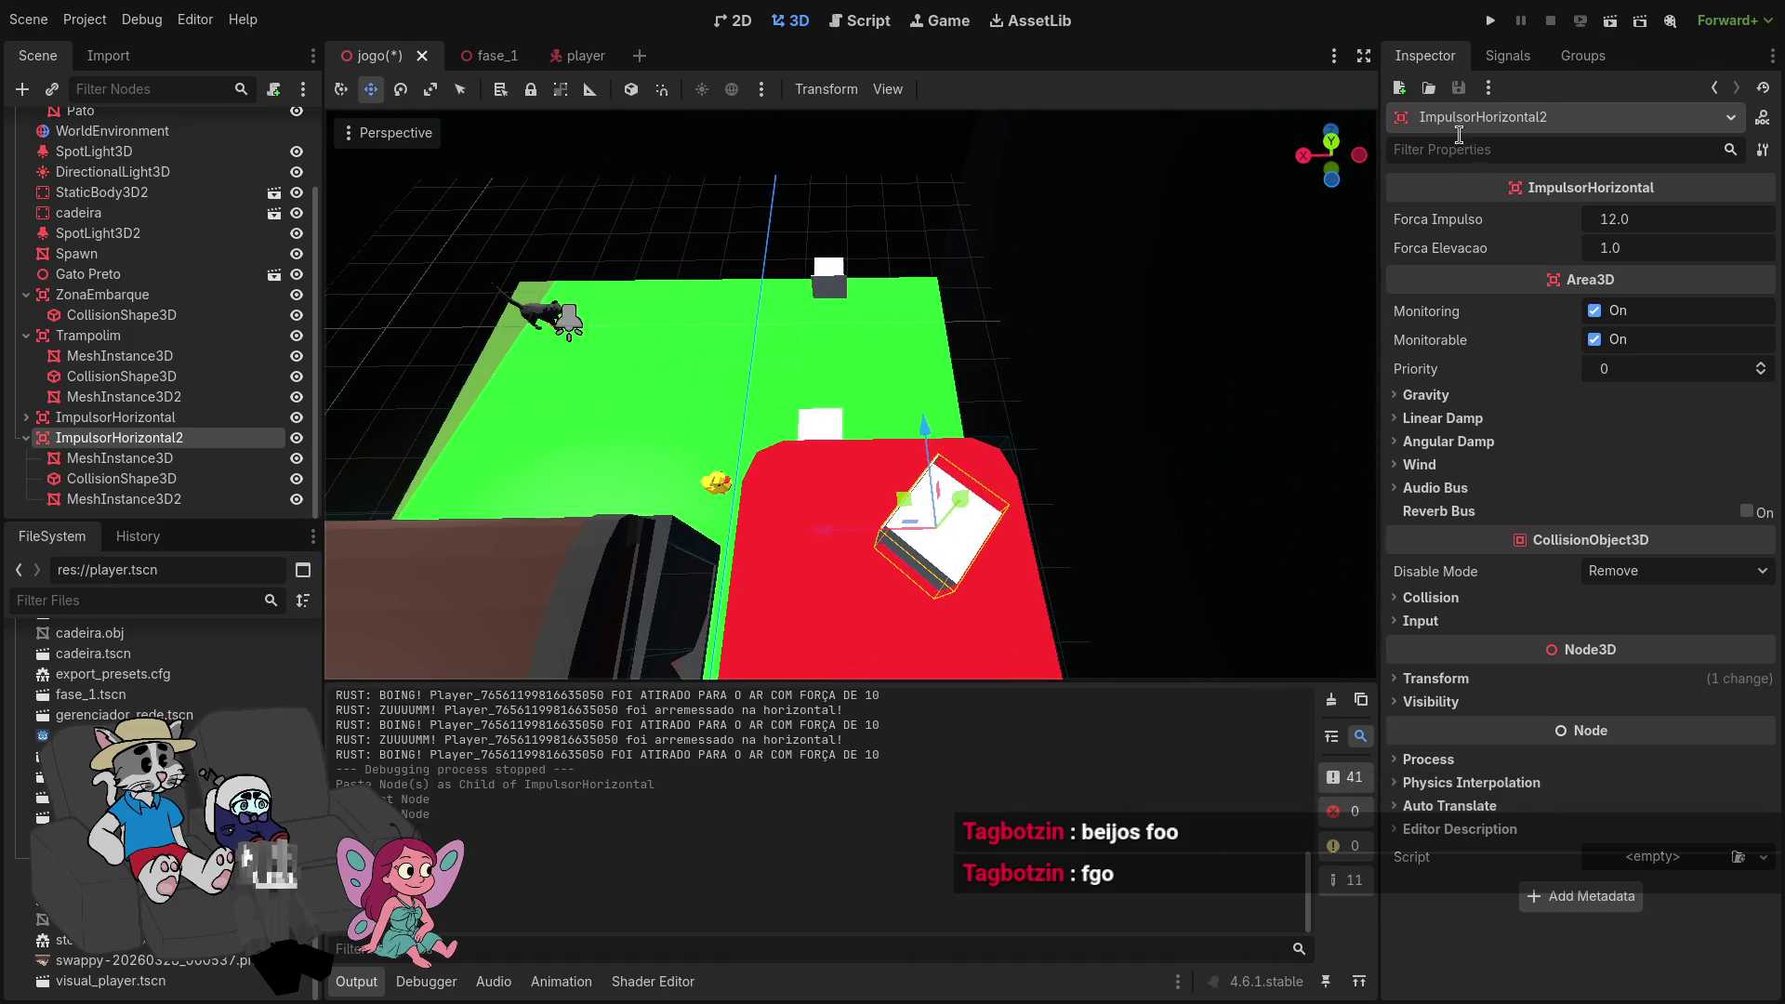
pyautogui.click(1490, 21)
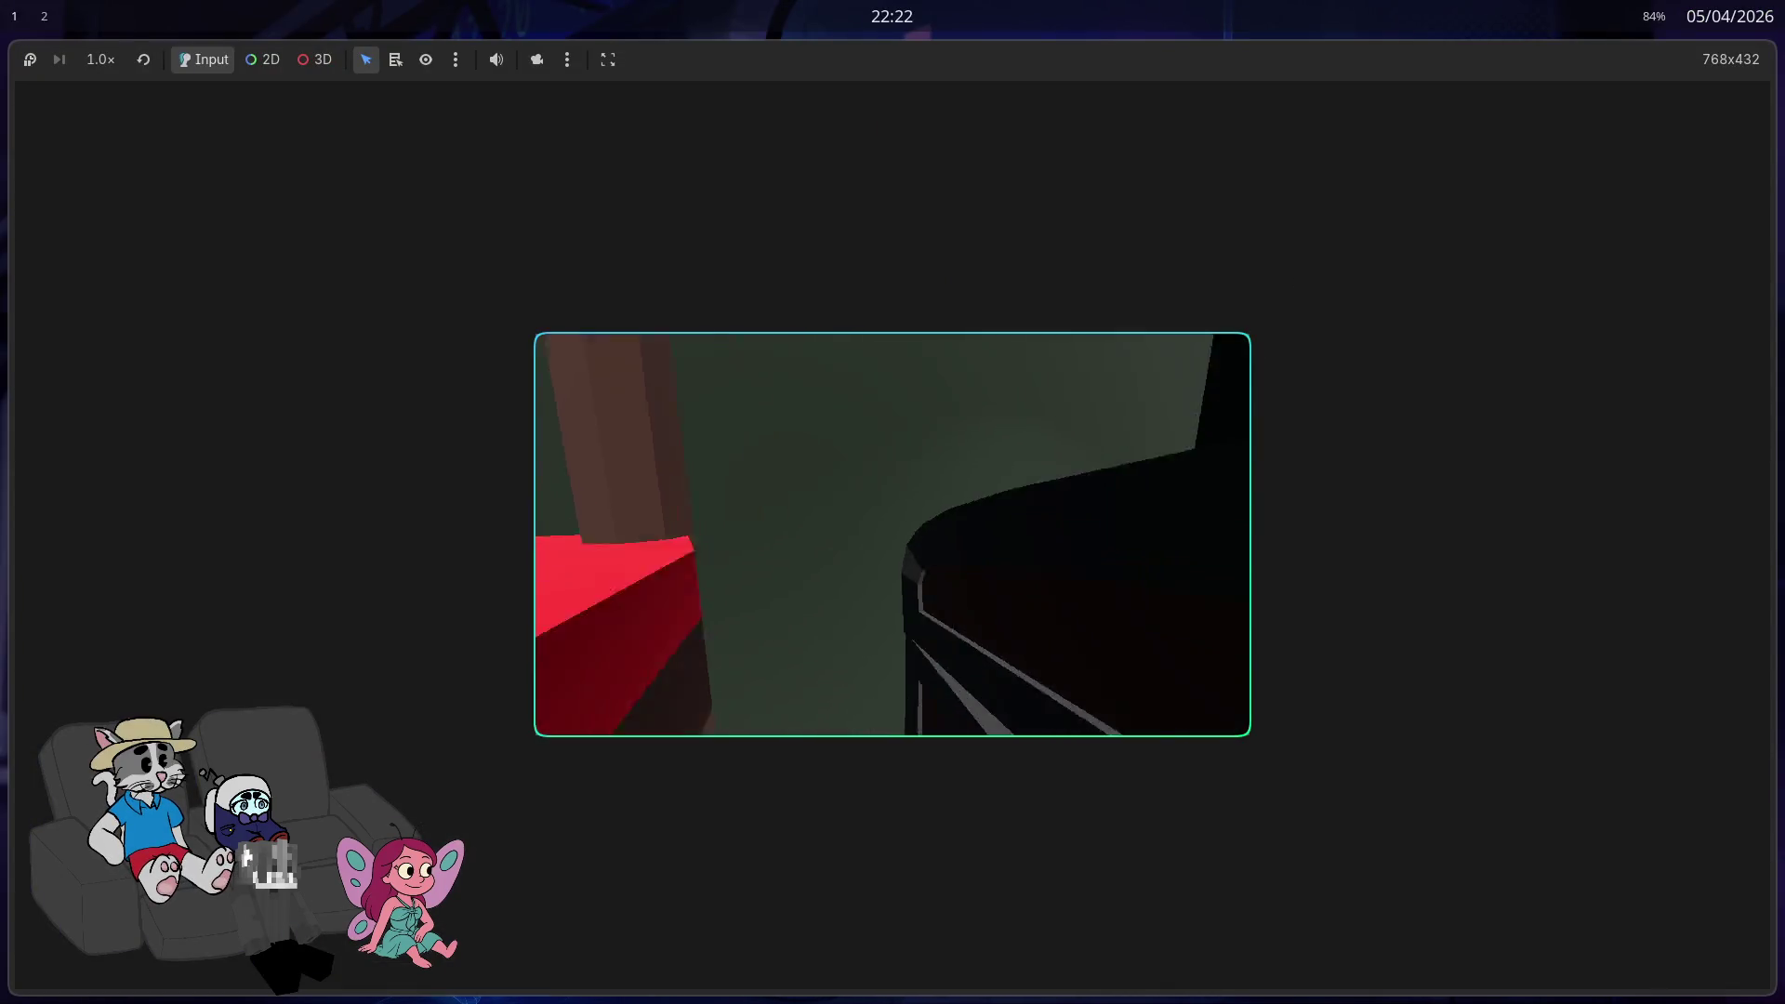
# Step: Walk the player over the red table, green floor and dark room, then stop with F8
pyautogui.press('w')
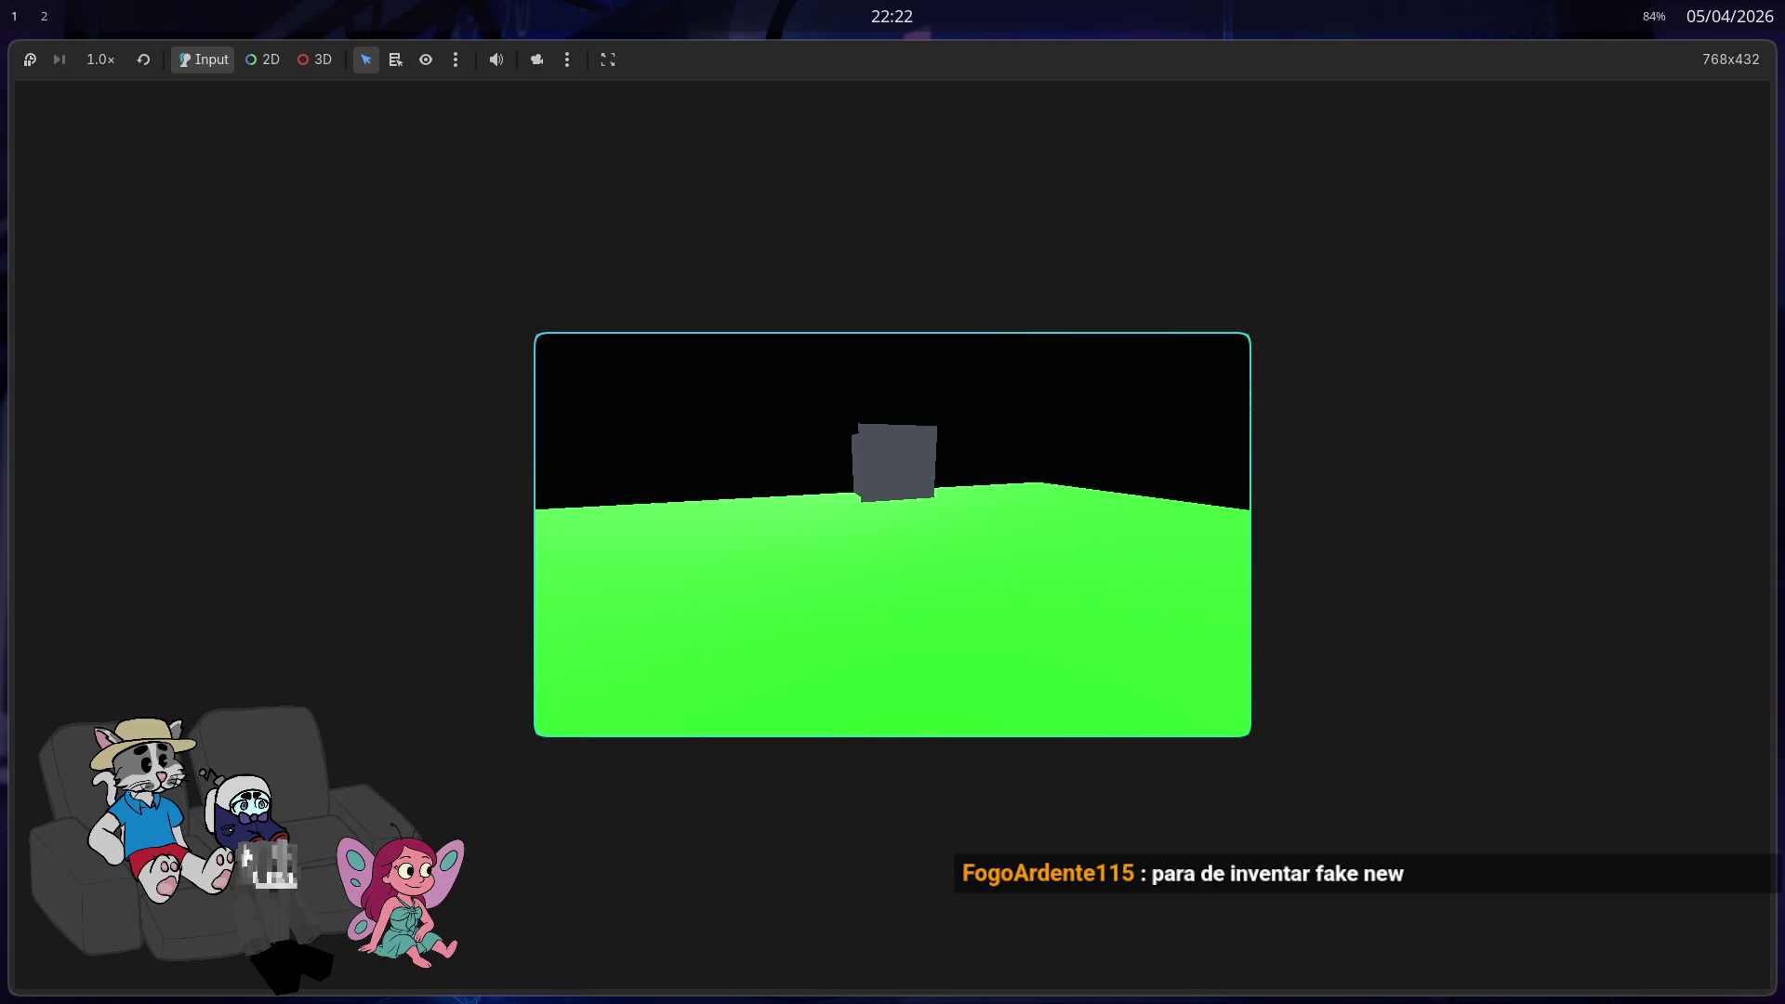
pyautogui.press('w')
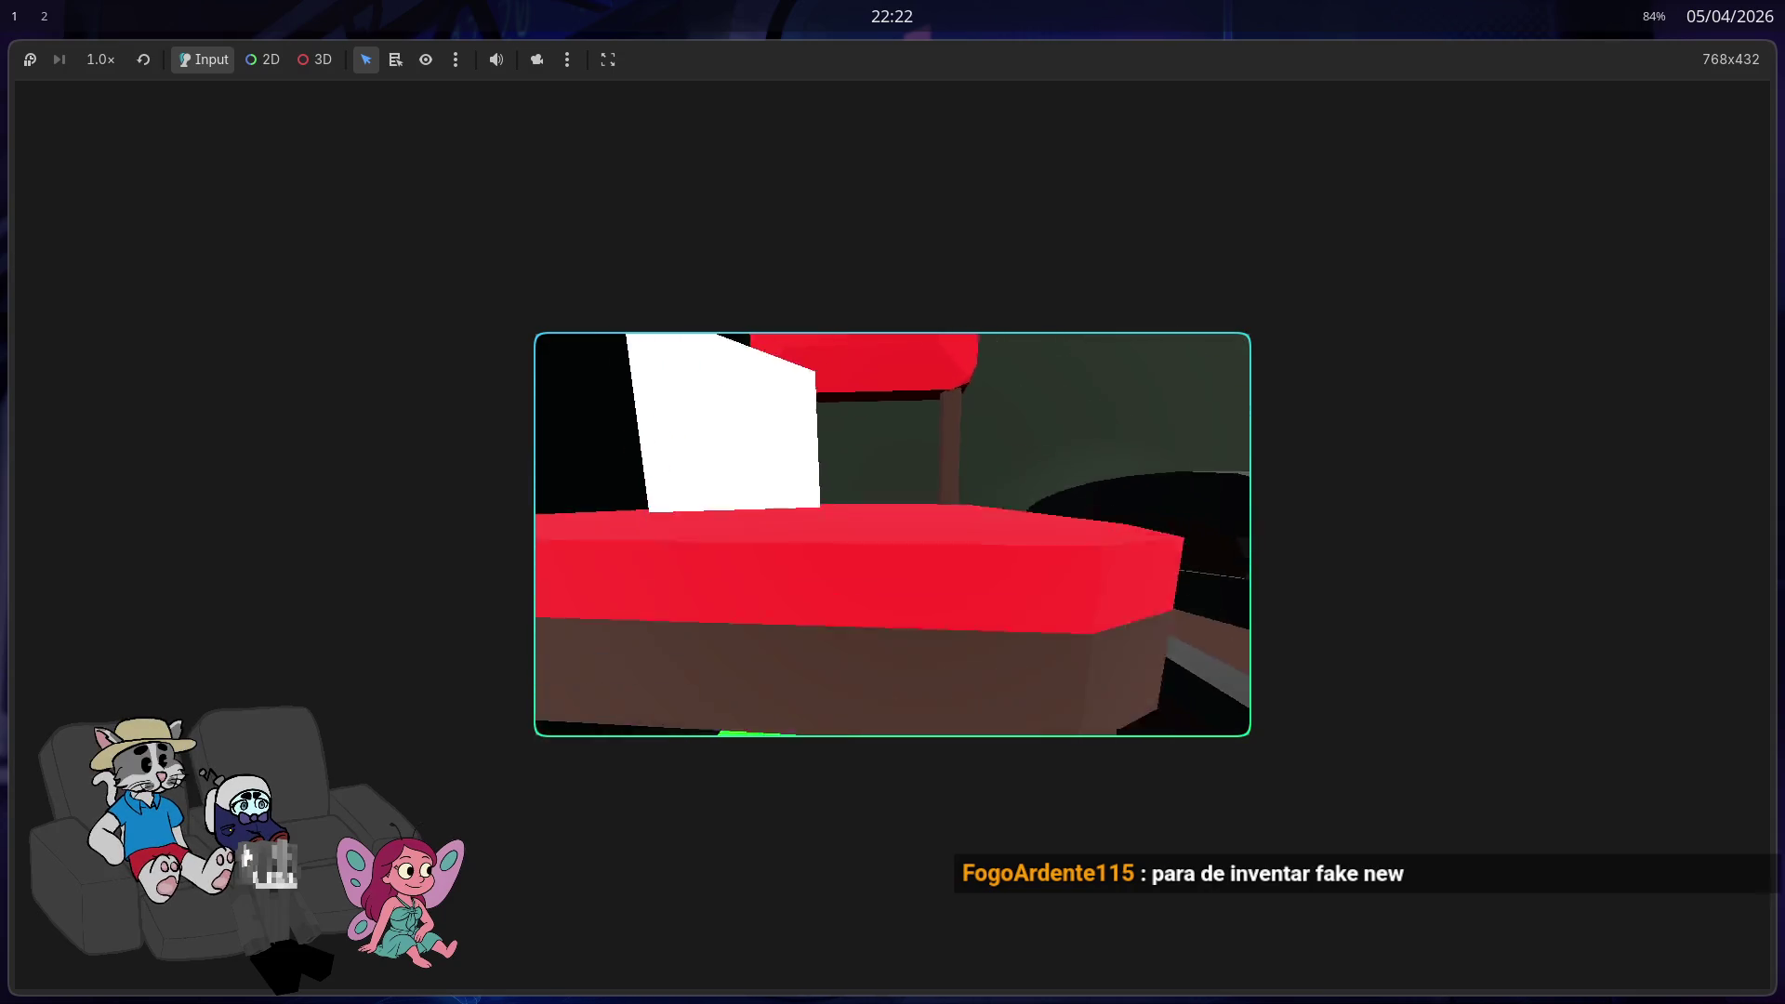
pyautogui.press('w')
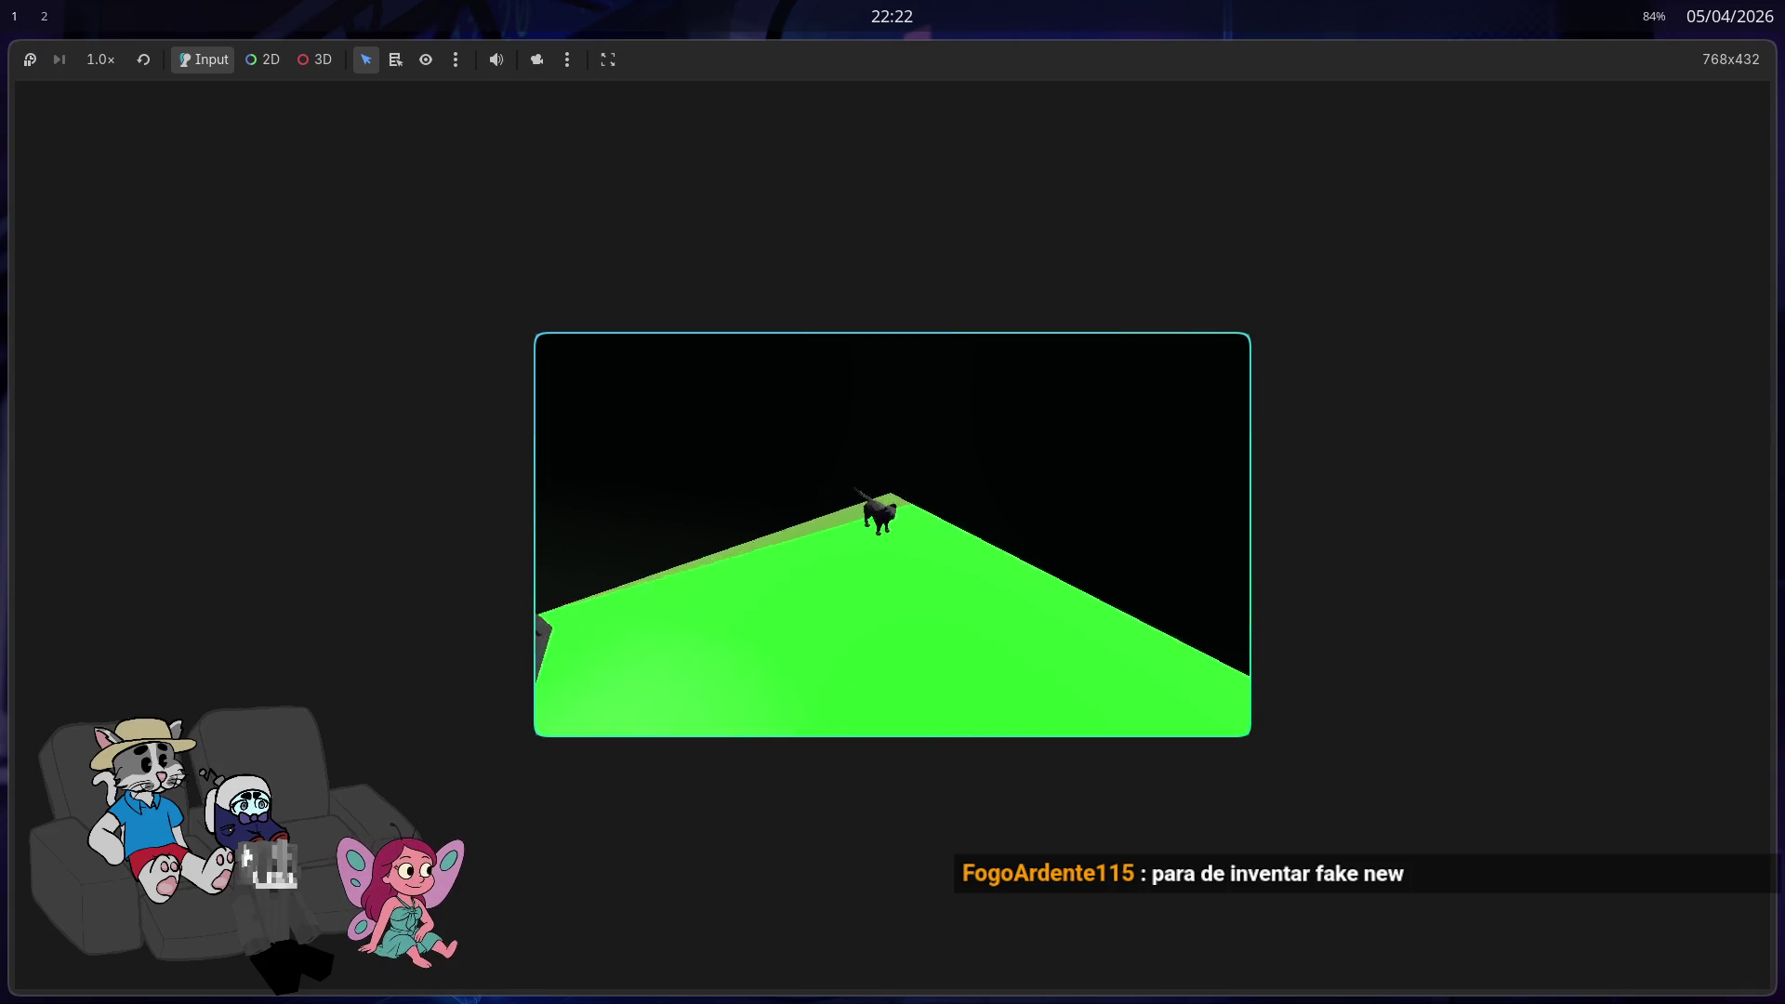
pyautogui.press('w')
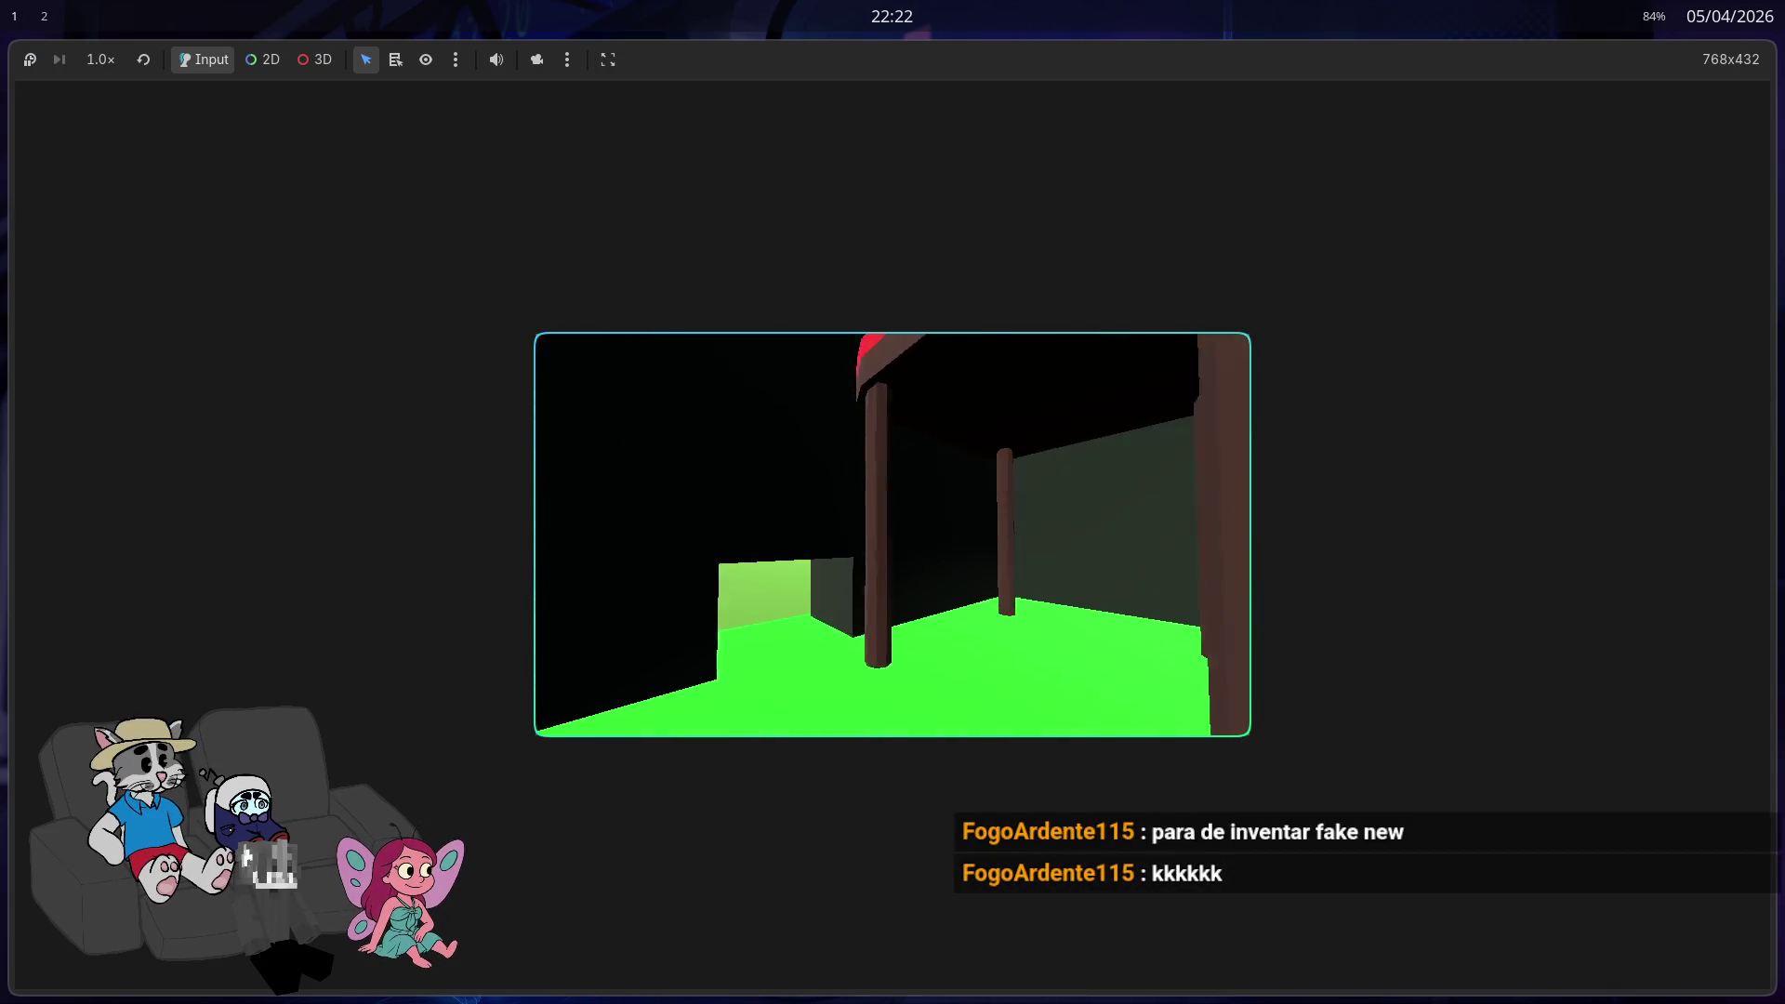
pyautogui.press('w')
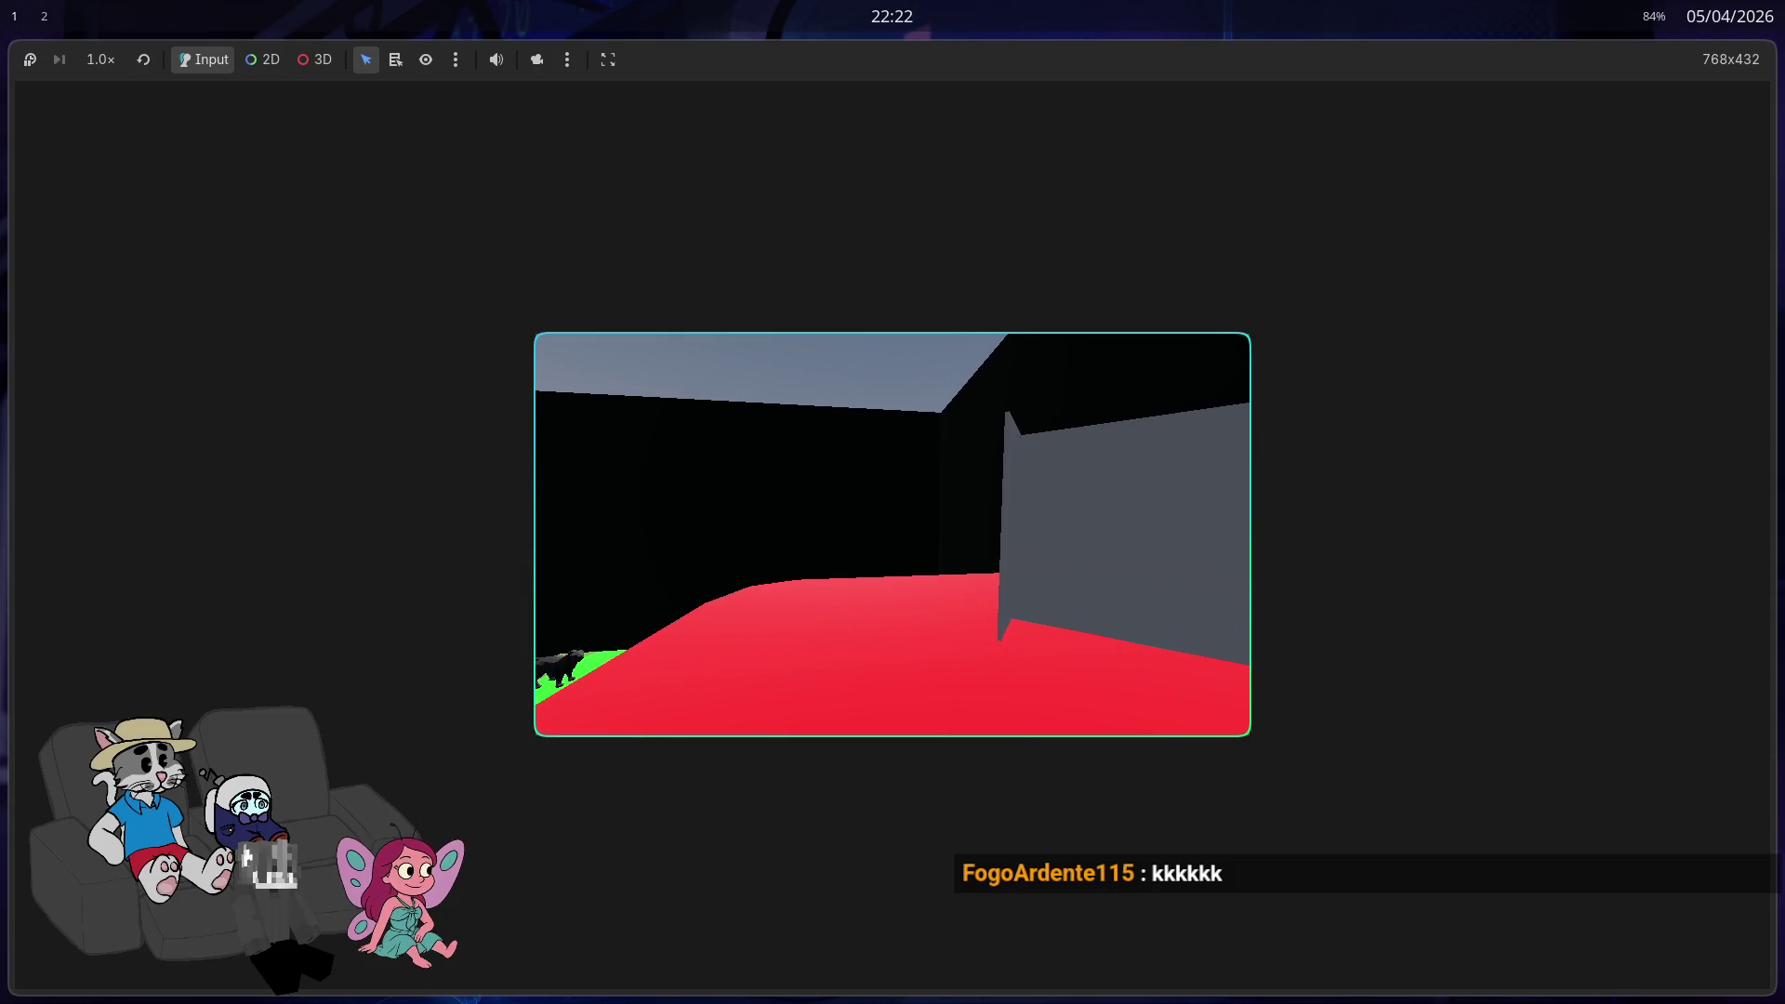
pyautogui.press('w')
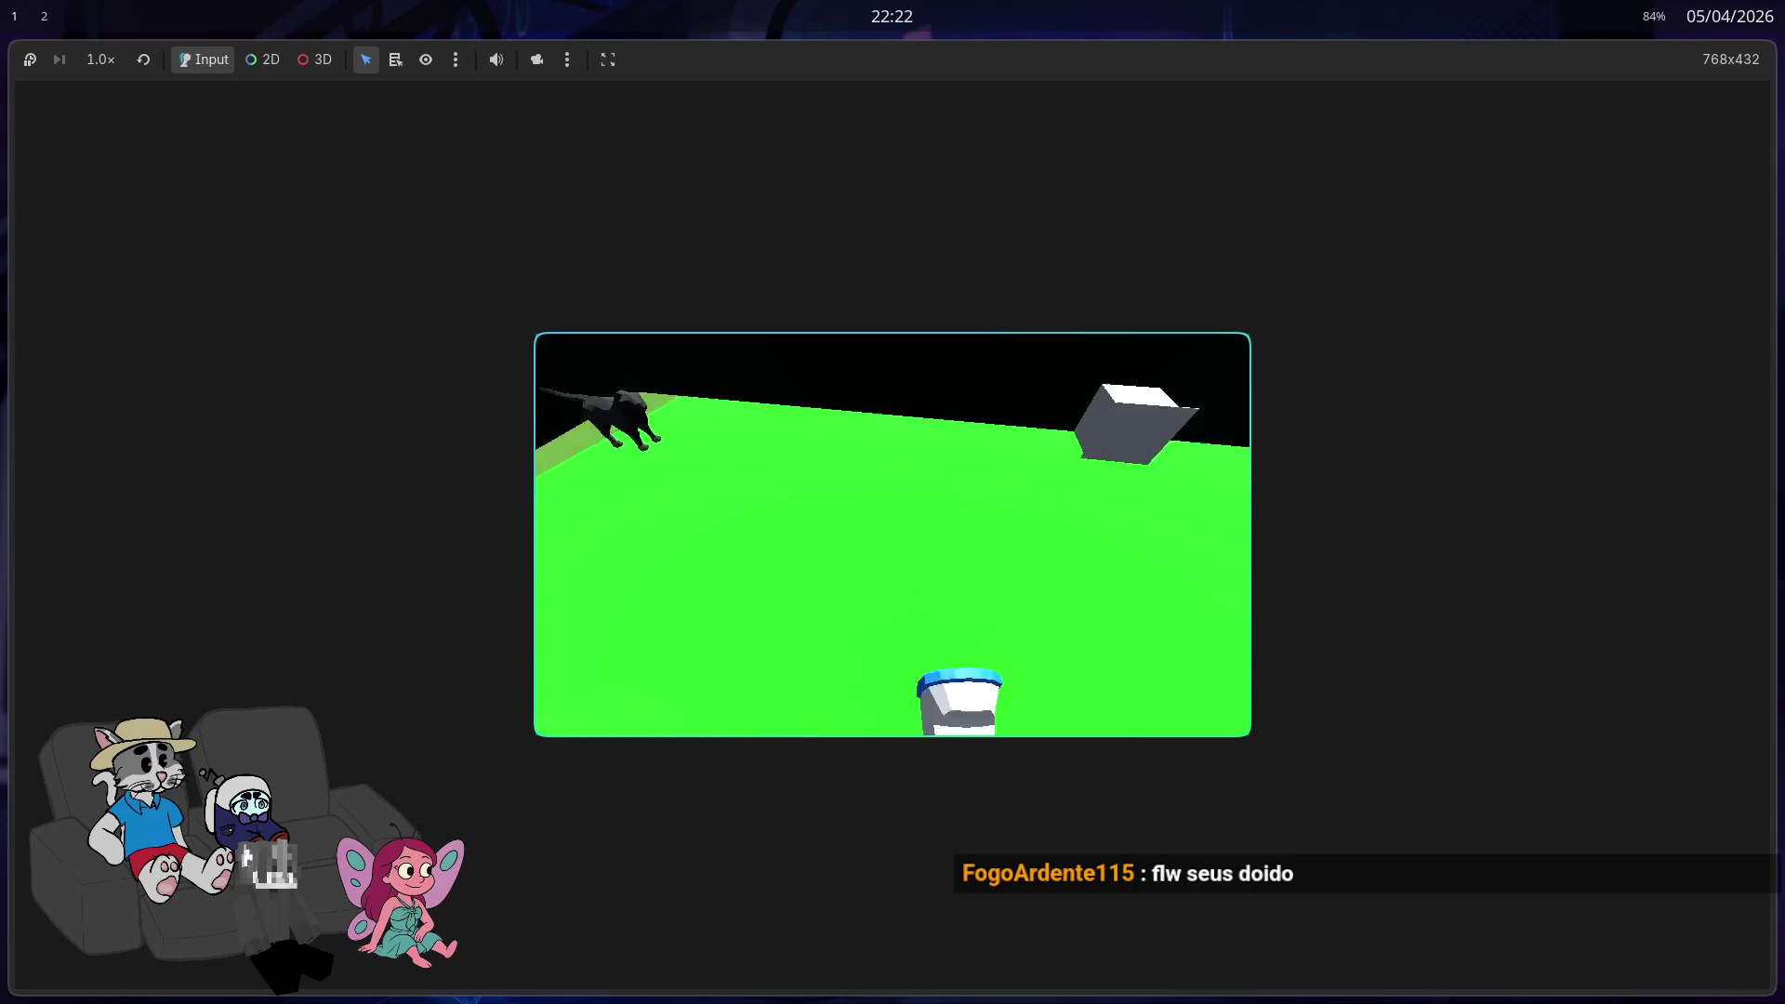
pyautogui.press('w')
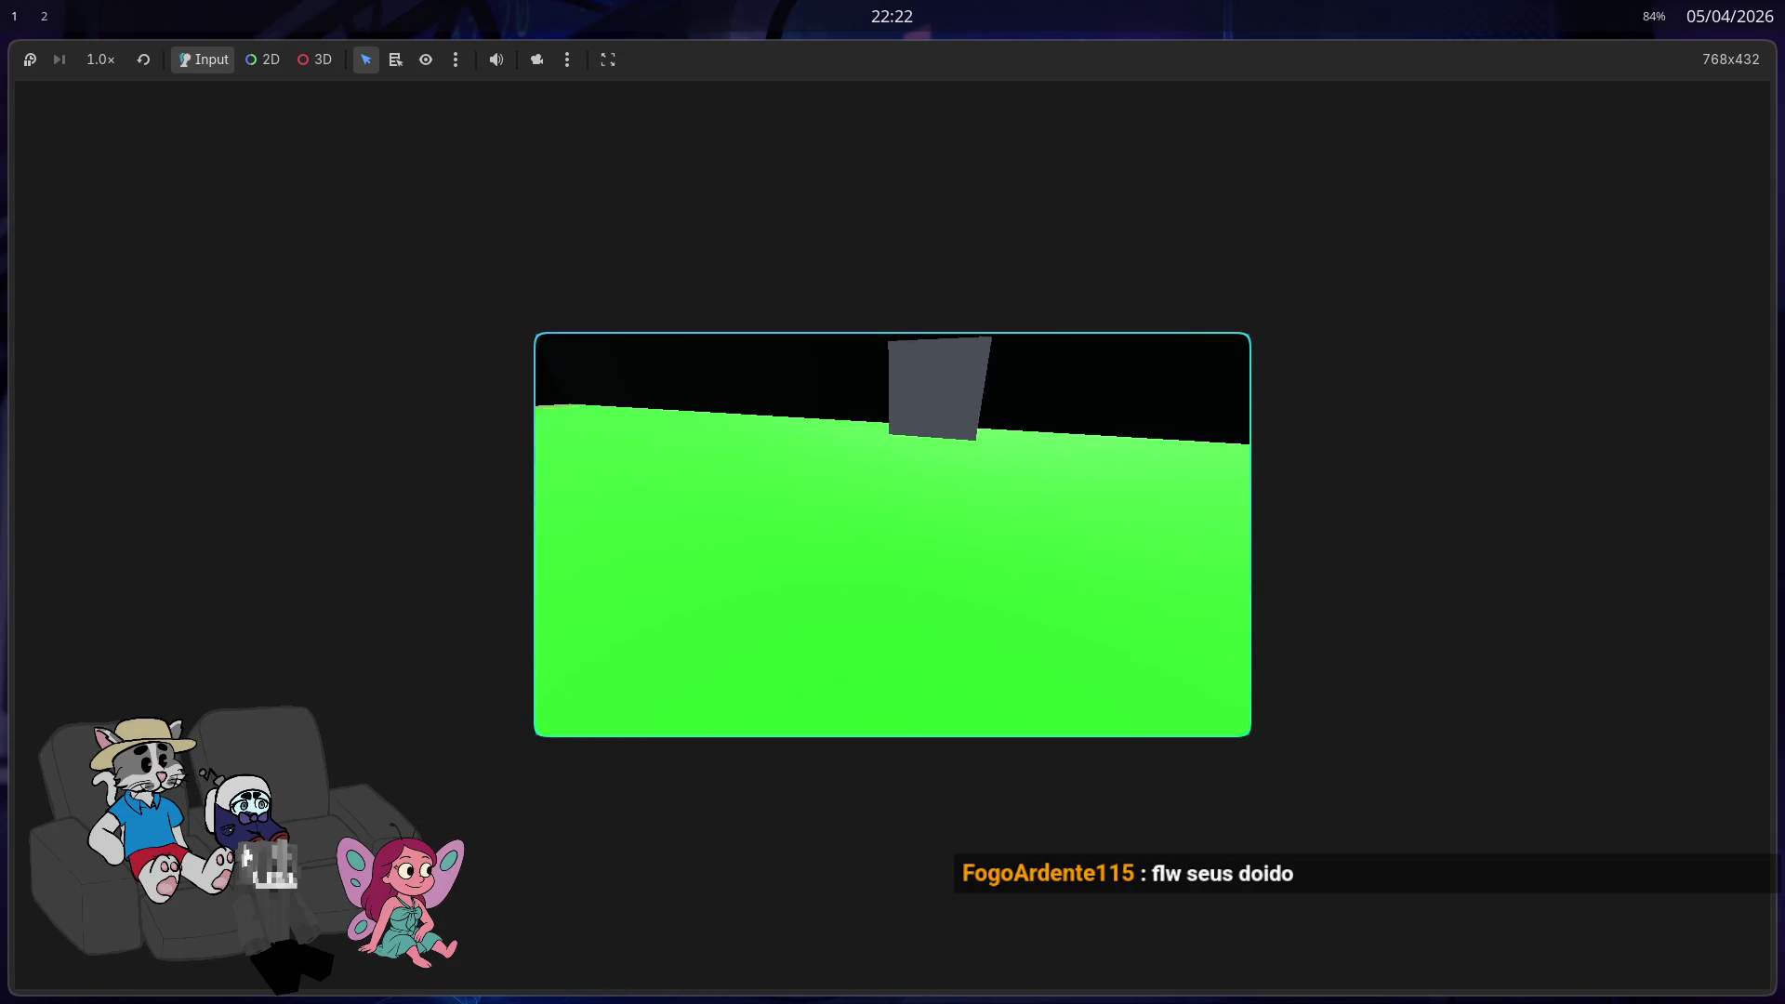
pyautogui.press('w')
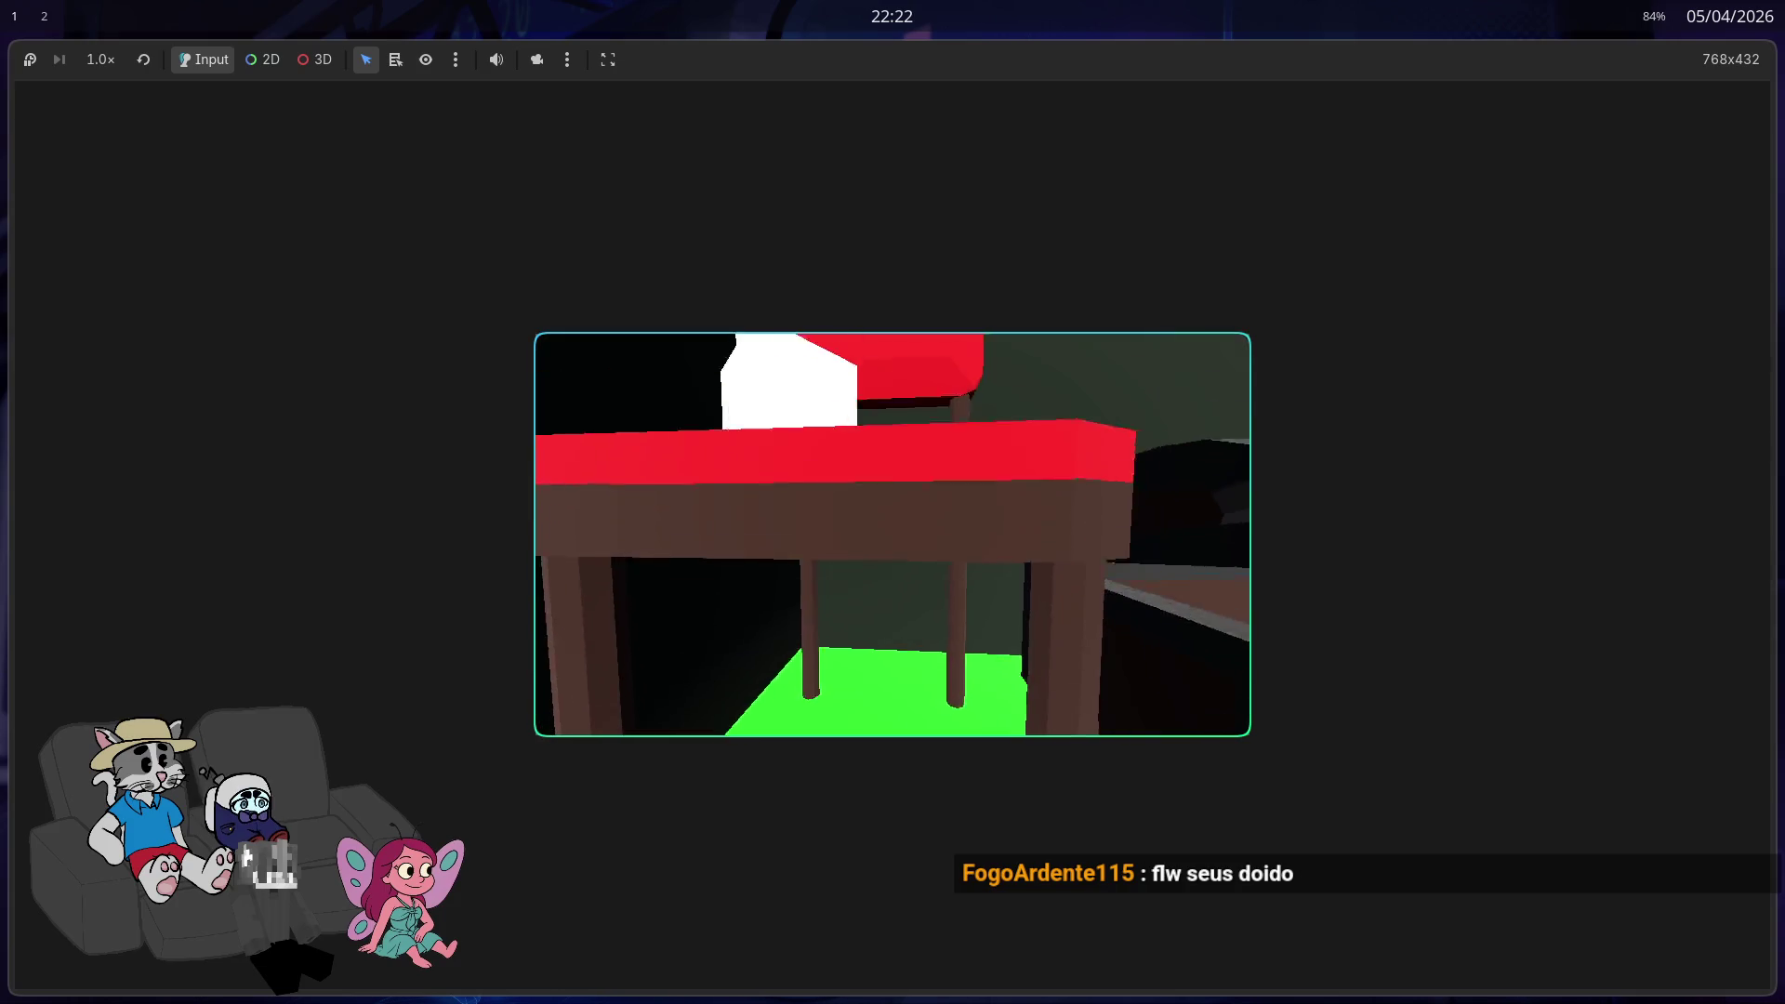
pyautogui.press('w')
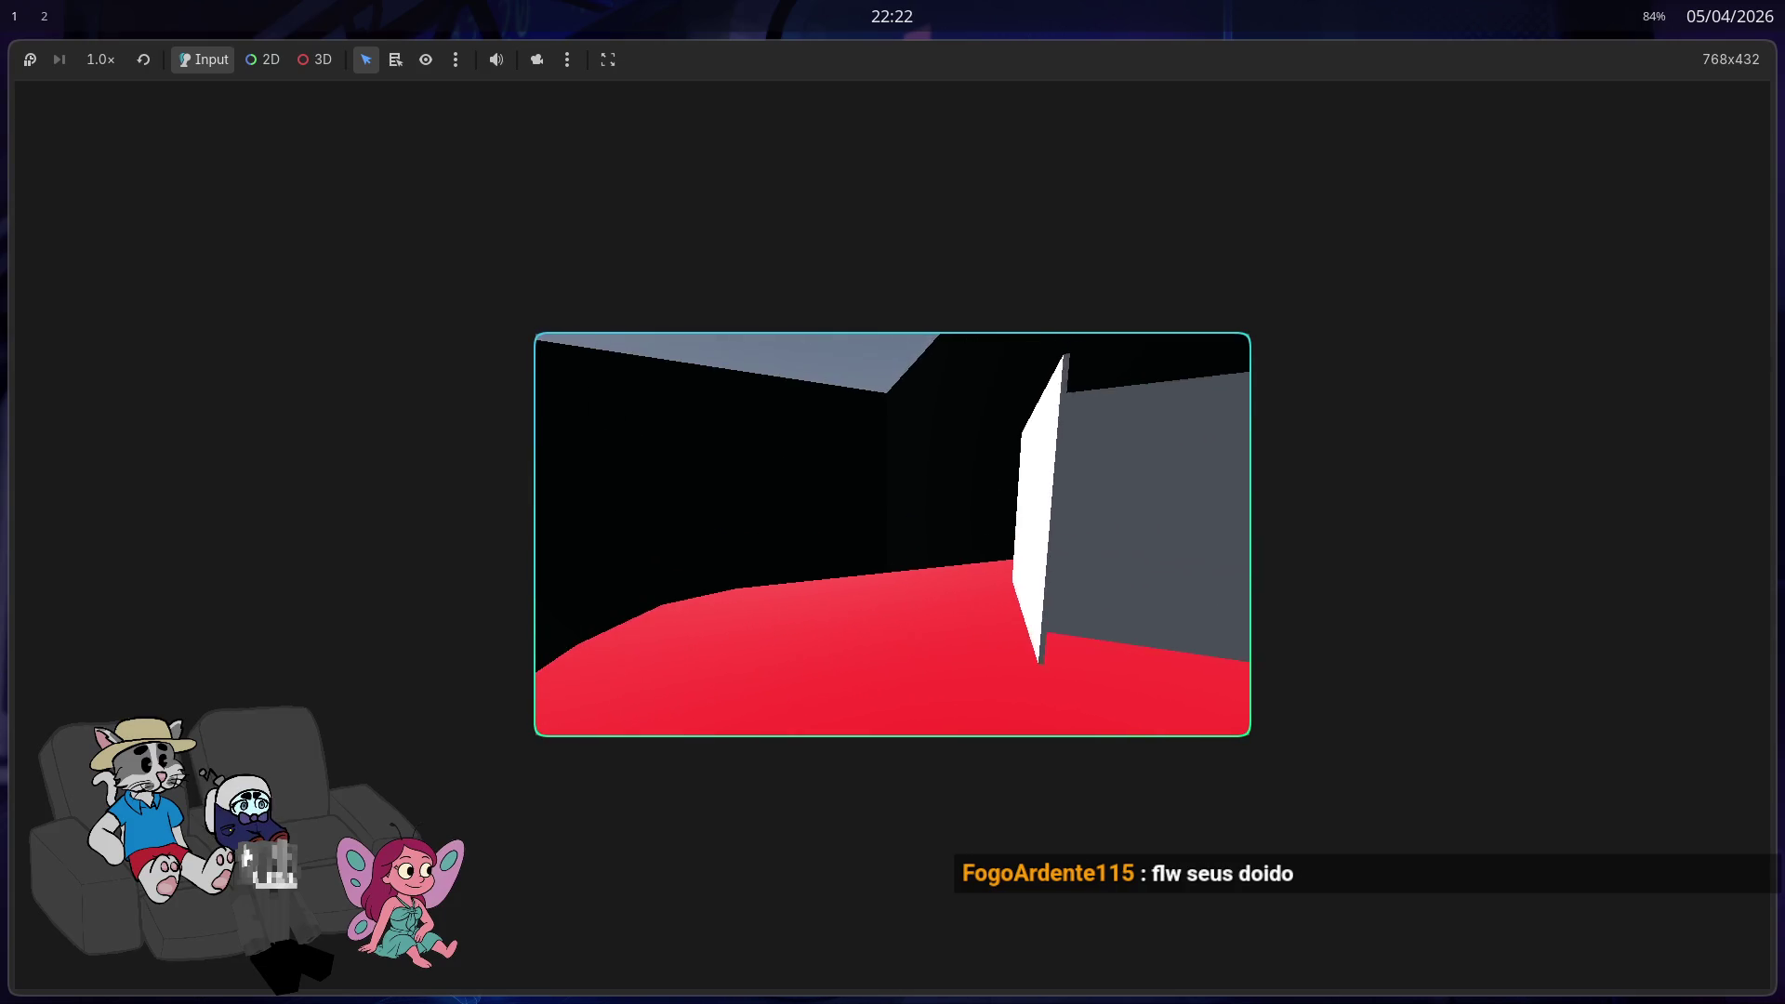
pyautogui.press('w')
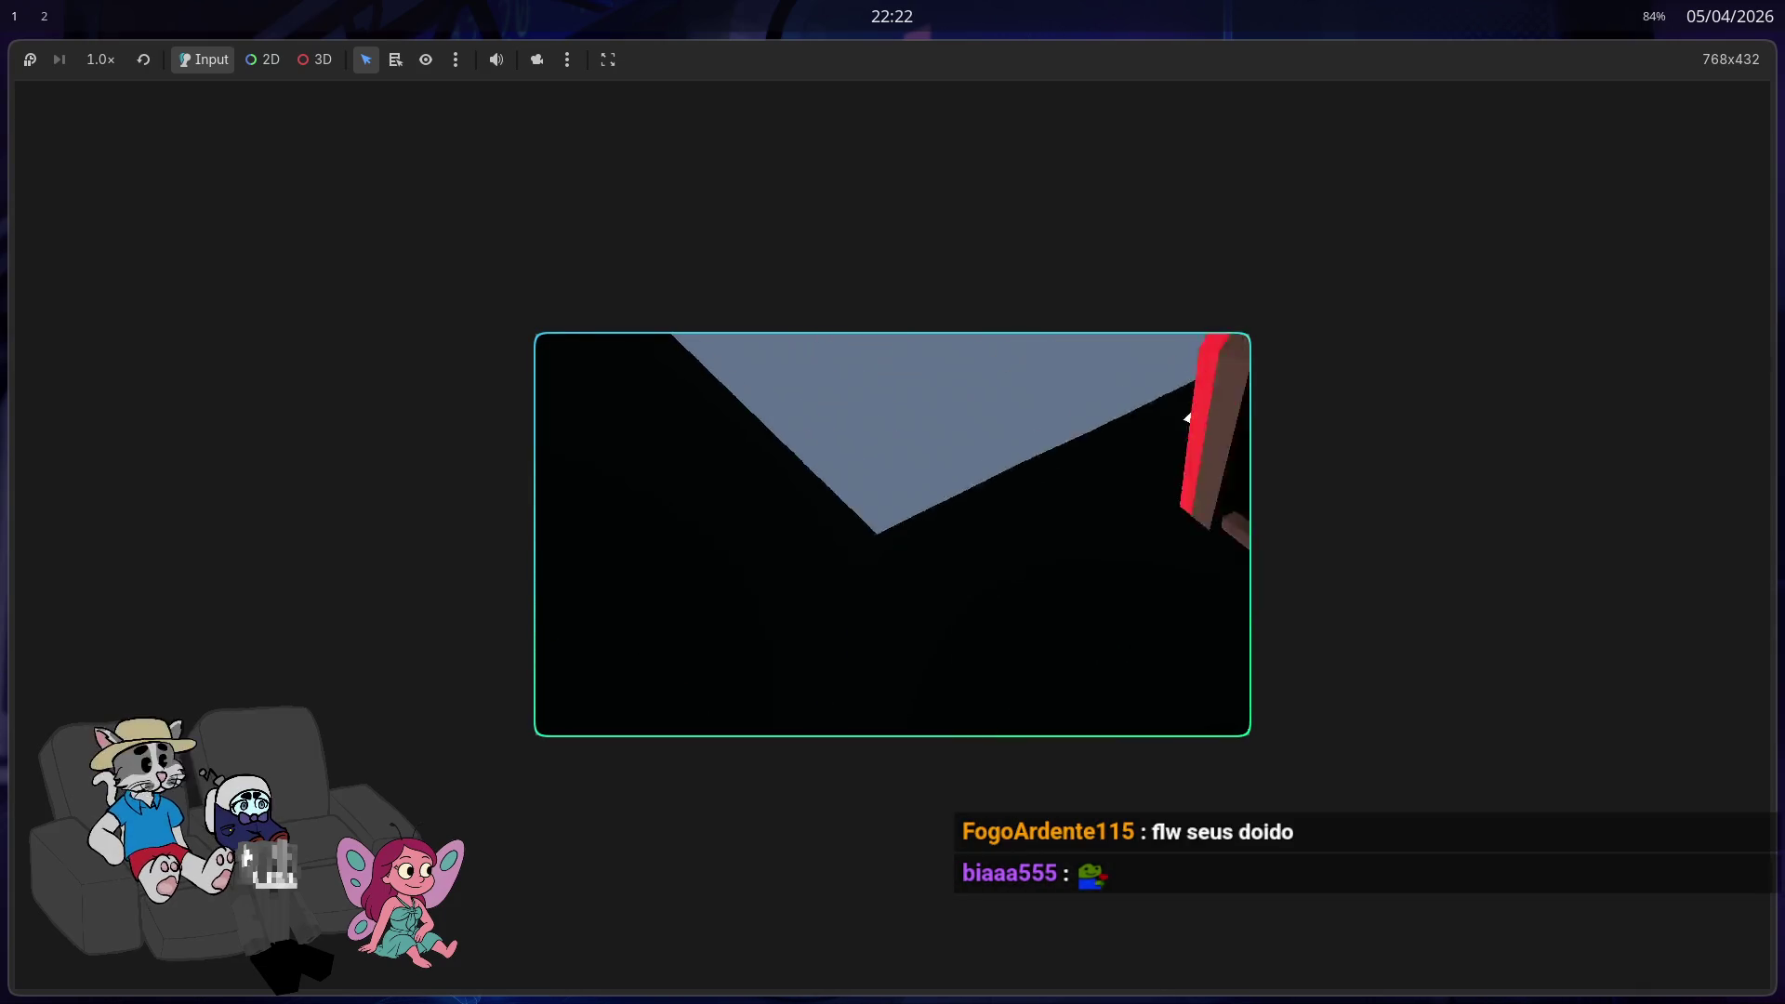
pyautogui.press('w')
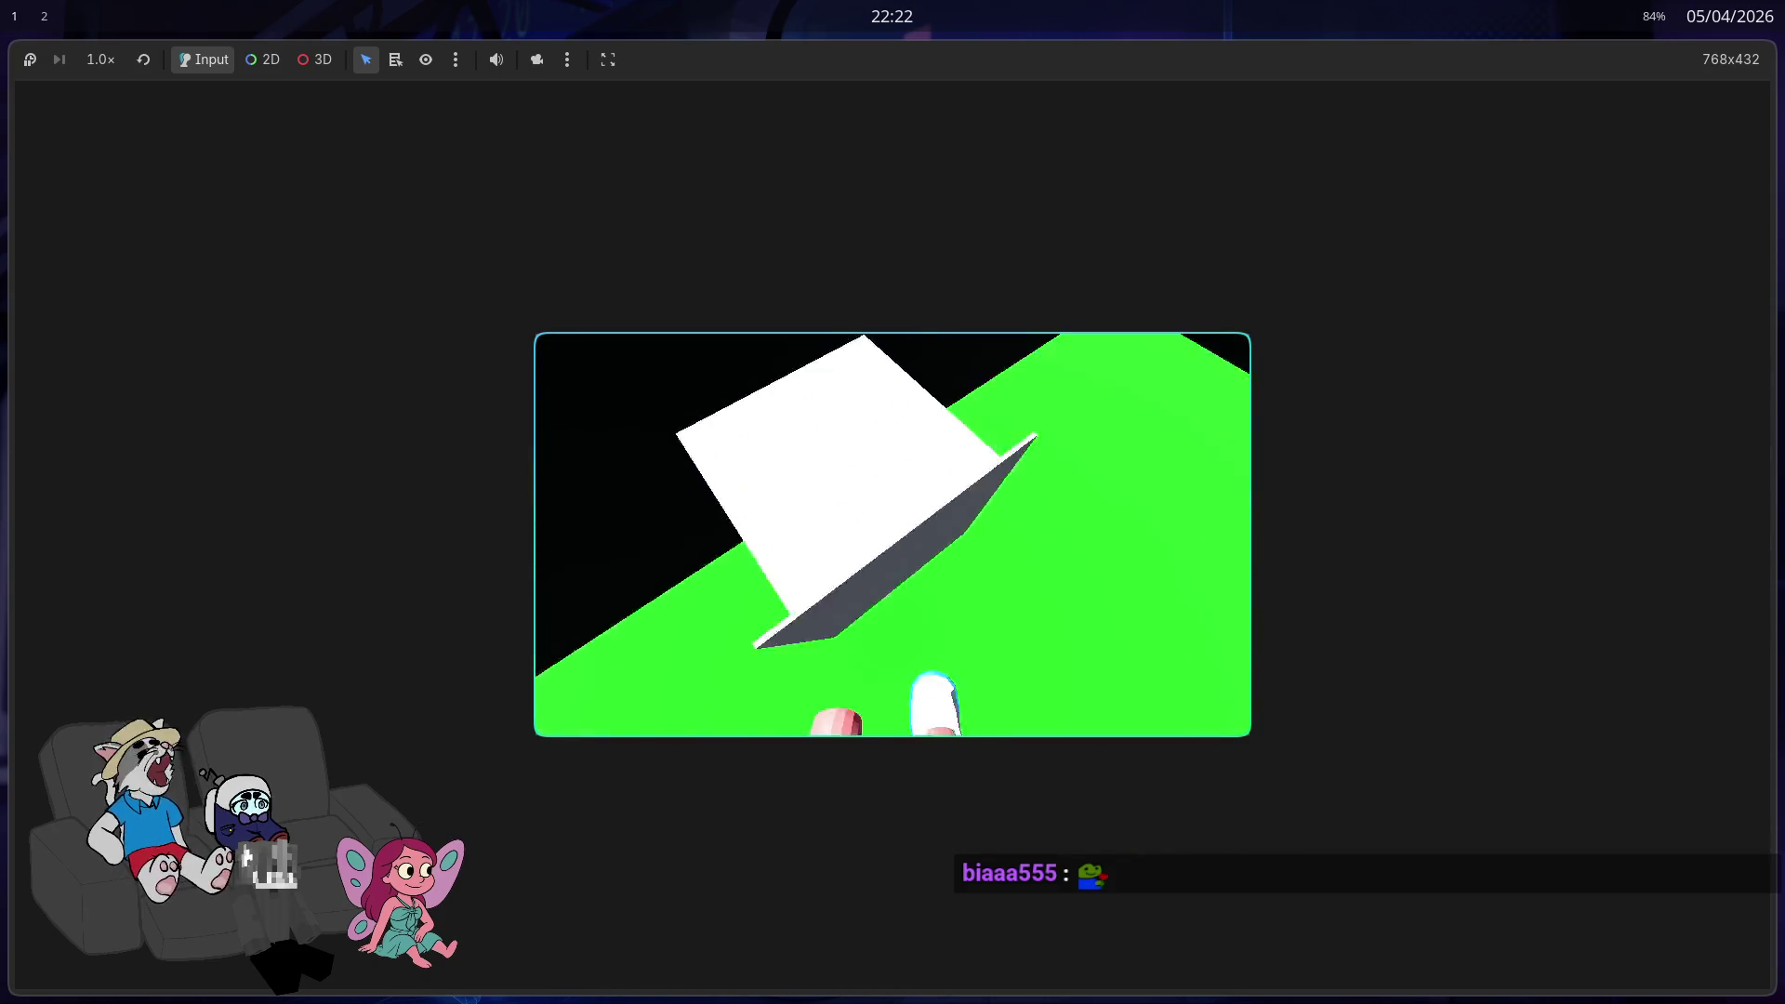
pyautogui.press('w')
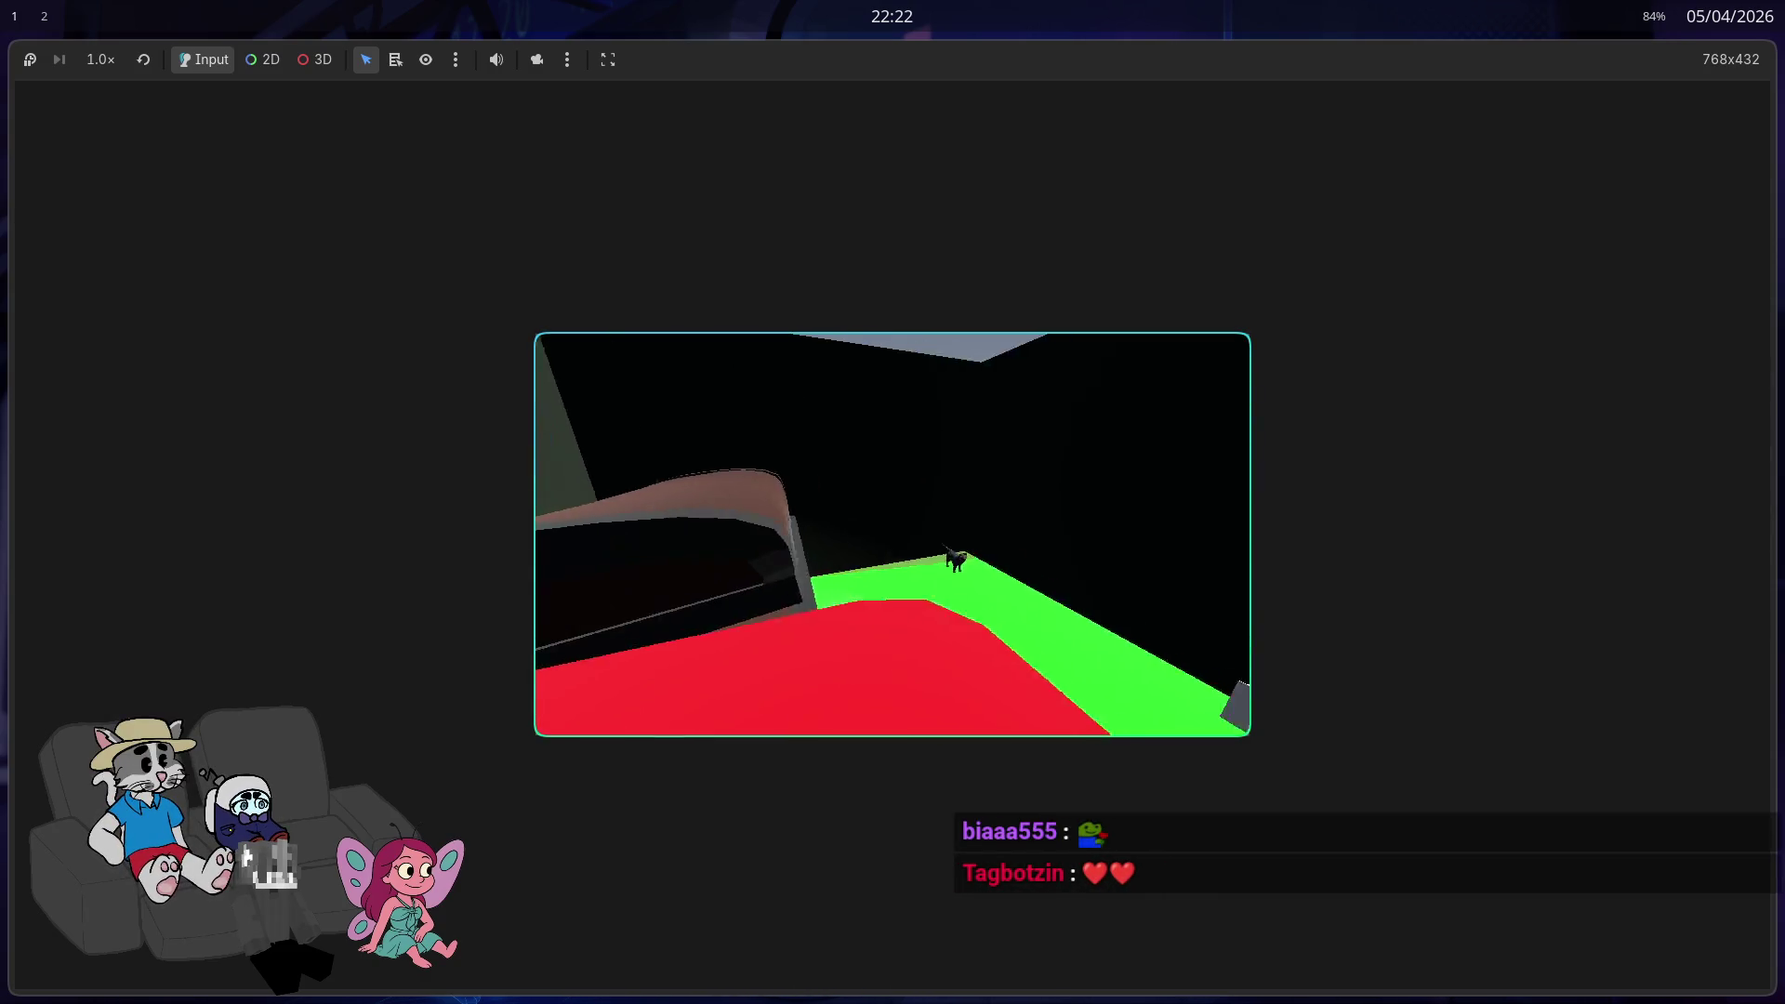
pyautogui.press('w')
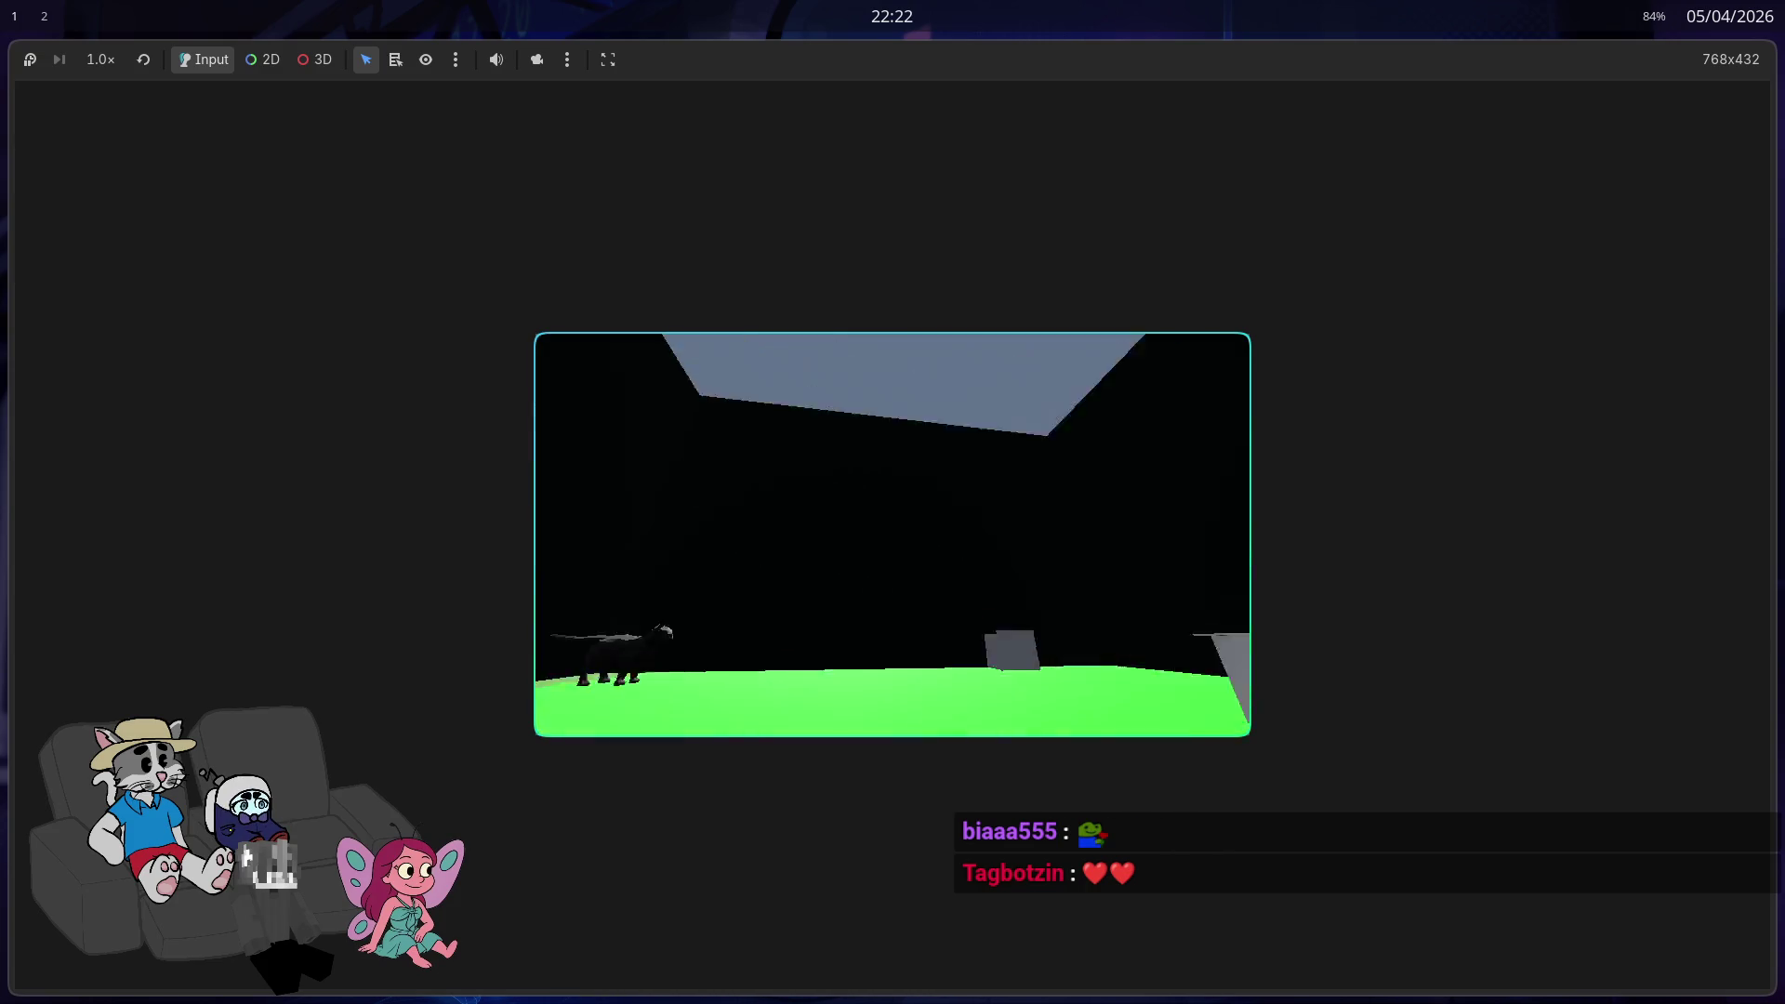
pyautogui.press('F8')
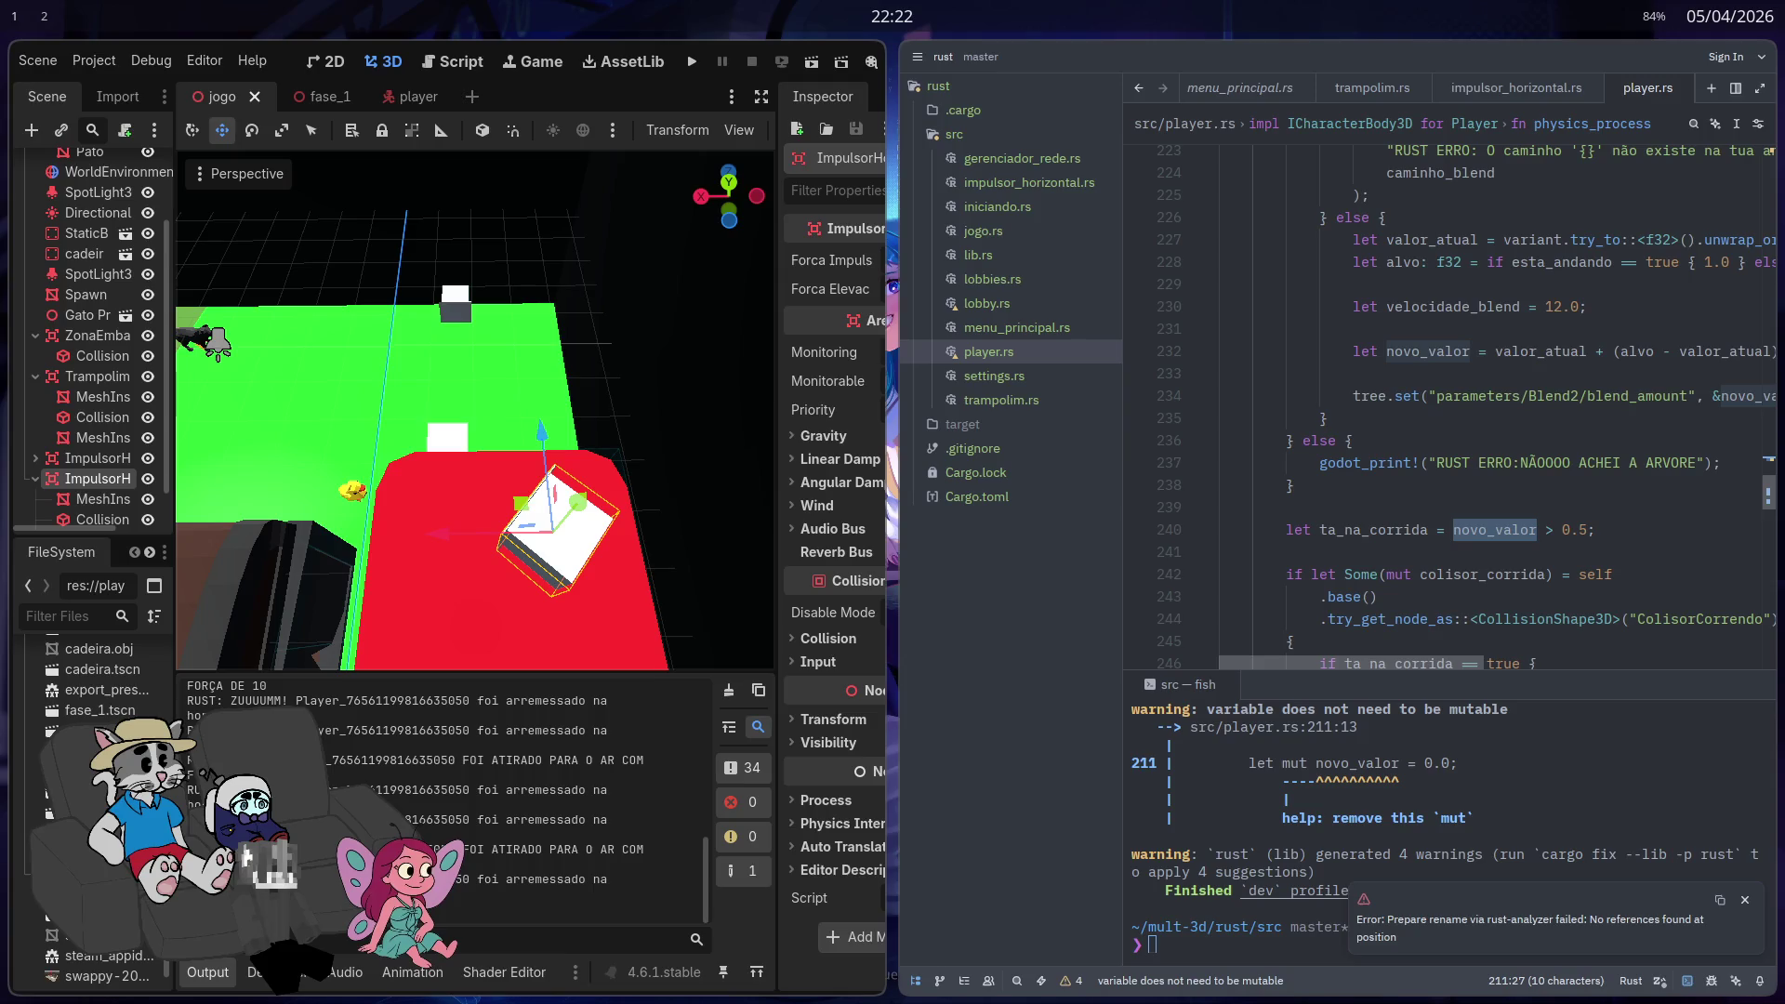
# Step: Focus the 3D view on ImpulsorHorizontal2 on the red chair with the editor fullscreen
pyautogui.moveTo(474, 419)
pyautogui.mouseDown()
pyautogui.moveTo(590, 402)
pyautogui.moveTo(188, 928)
pyautogui.mouseUp()
pyautogui.press('f')
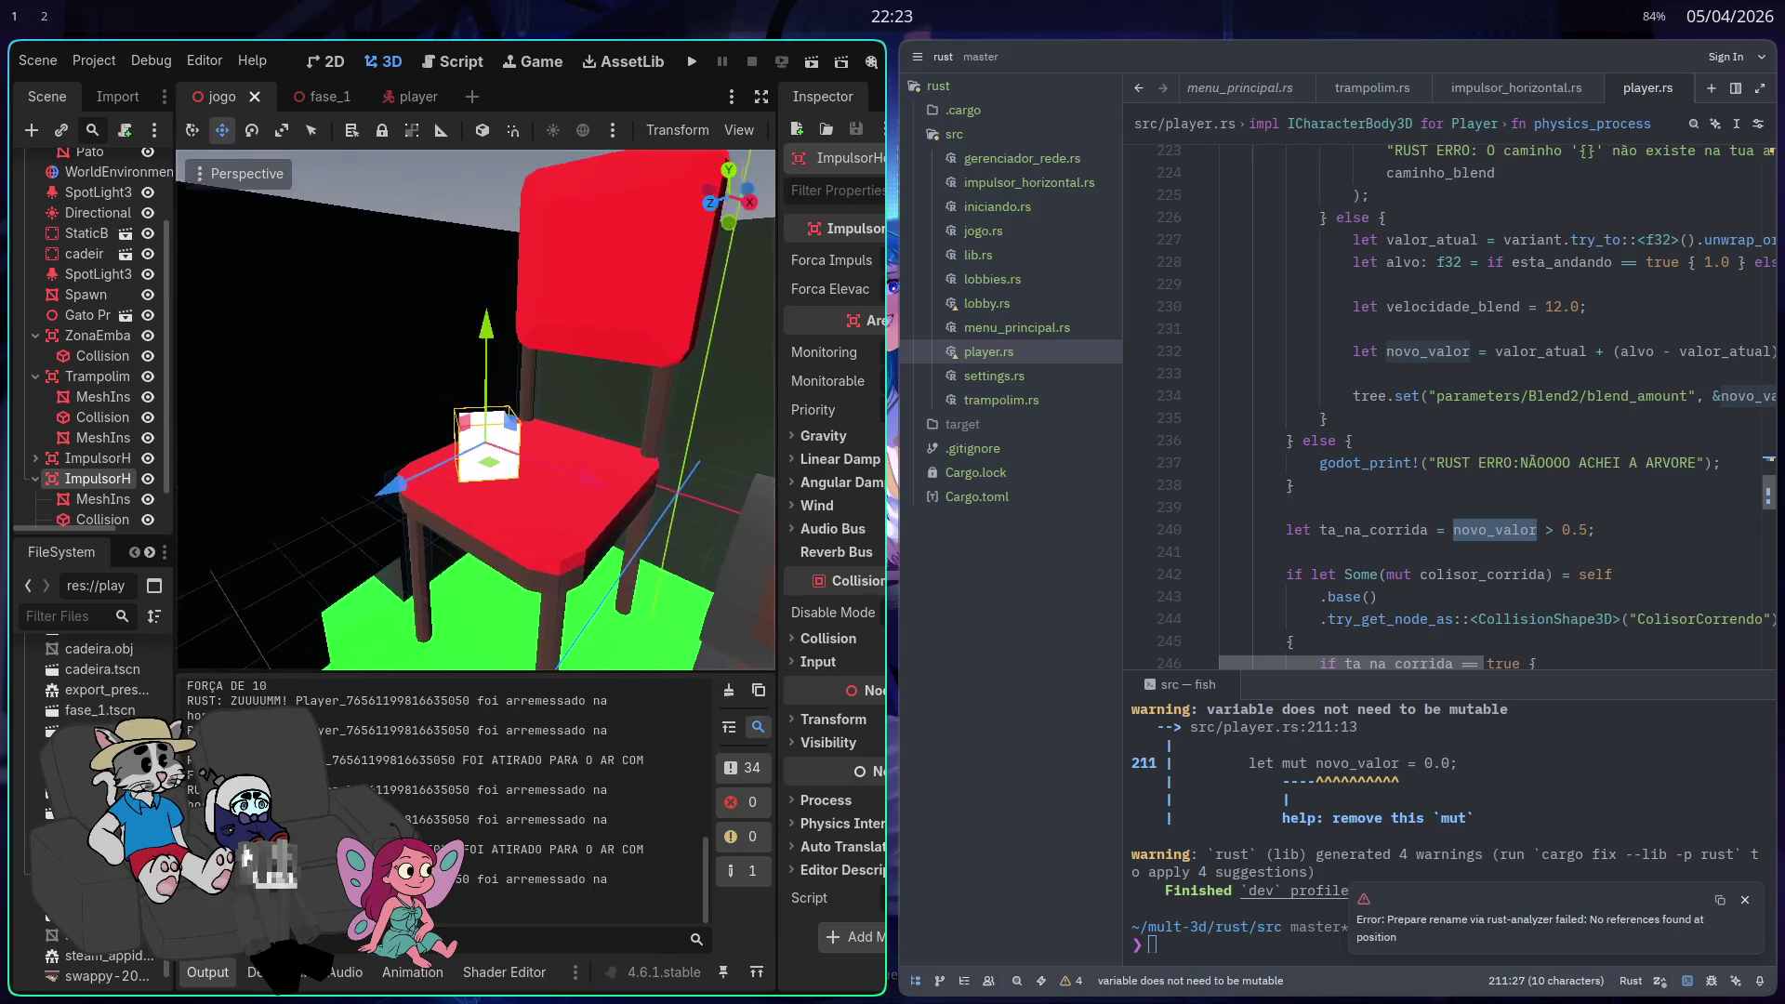
pyautogui.press('super+f')
pyautogui.hotkey('shift', 'f')
pyautogui.scroll(2, 850, 394)
# Step: Fly the viewport camera past the white box, black cat, grey box and dark posts
pyautogui.press('w')
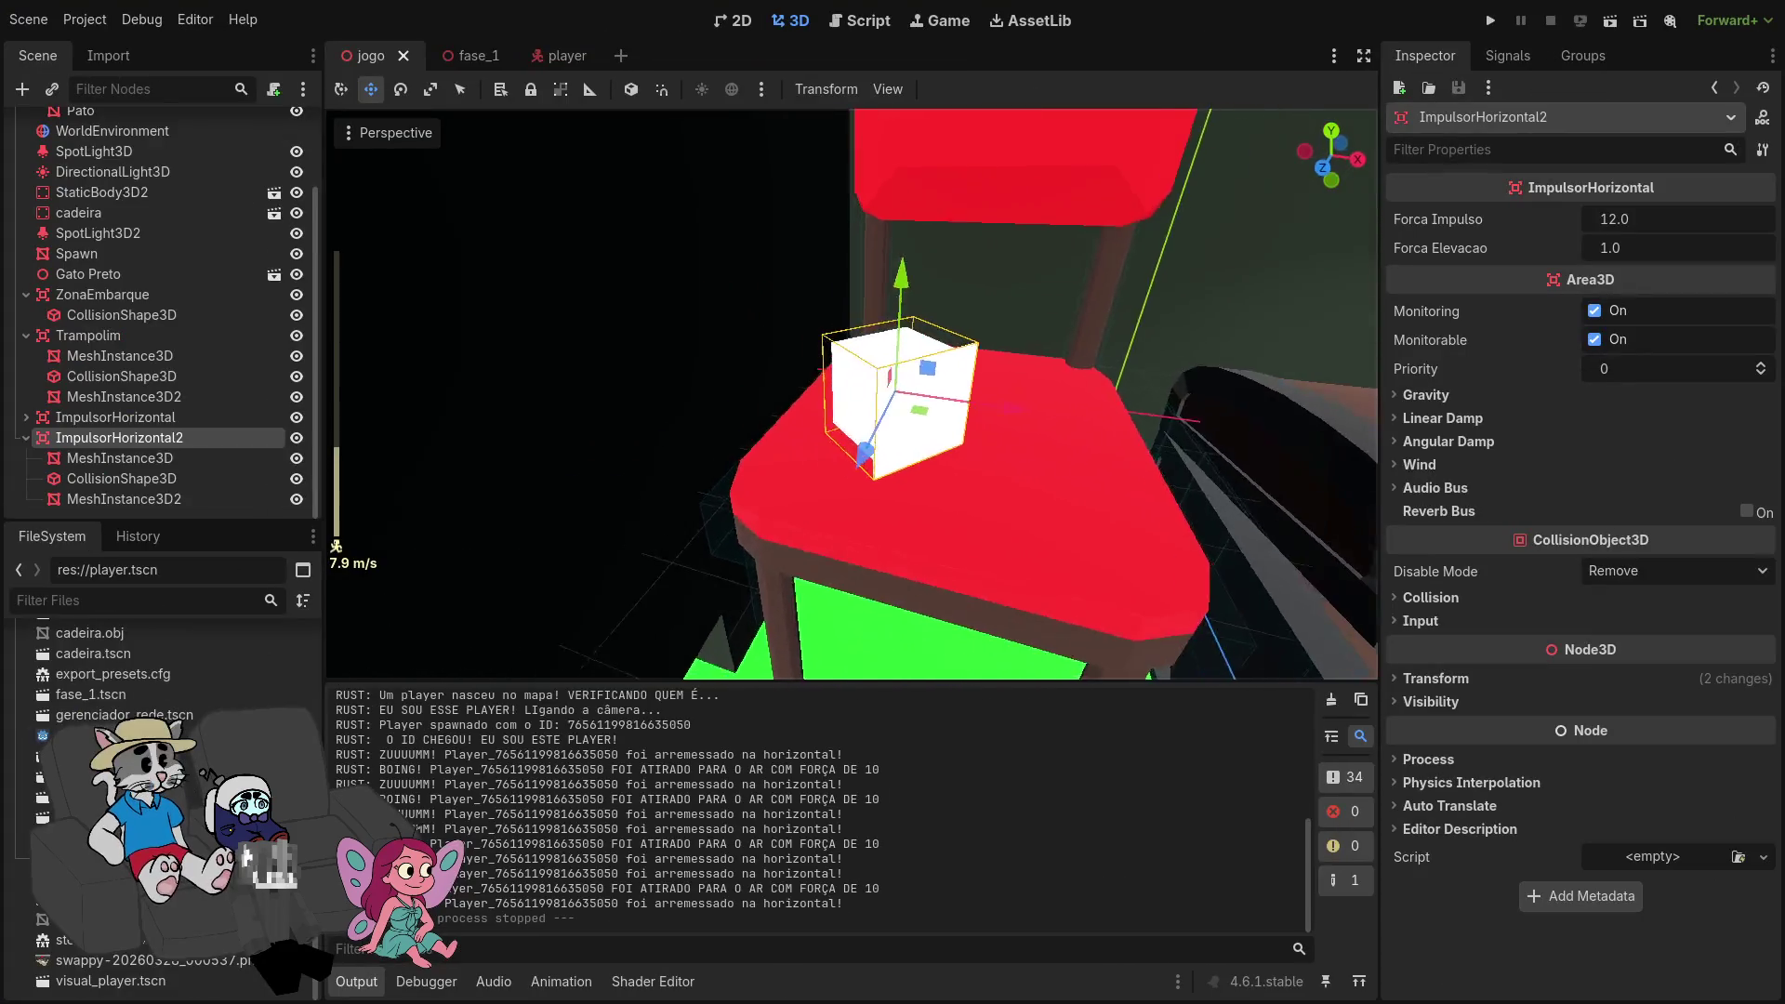
pyautogui.press('s')
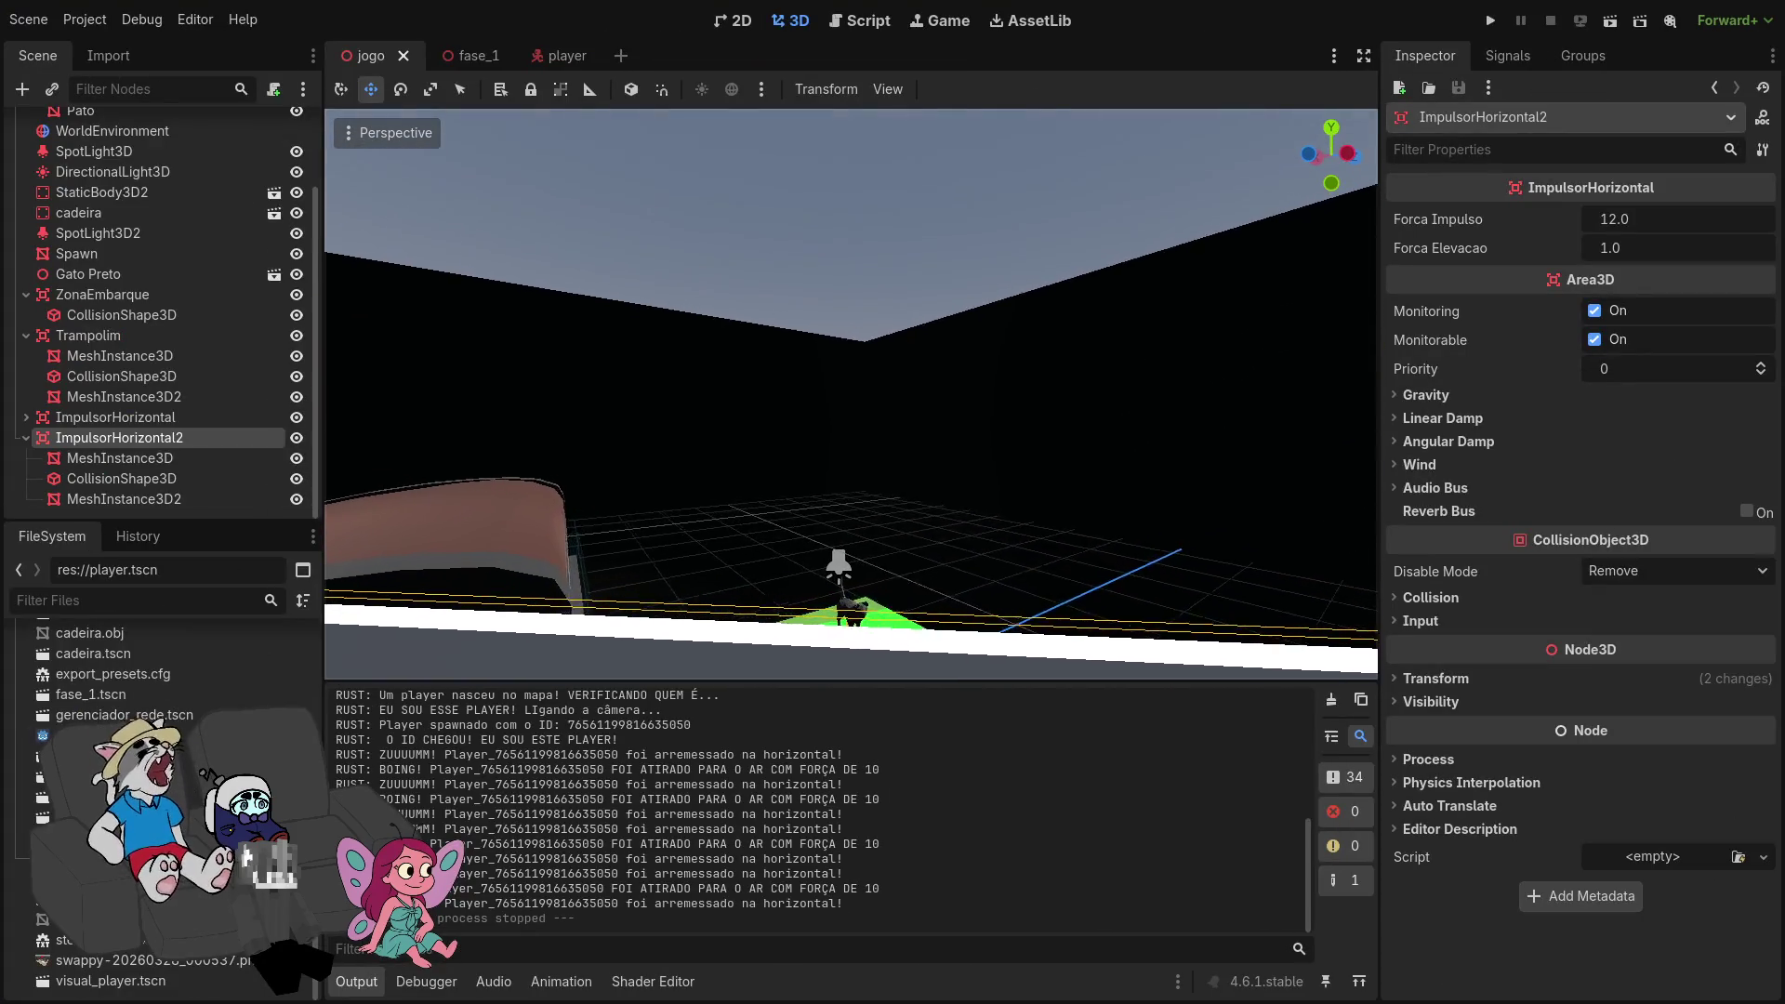
pyautogui.press('w')
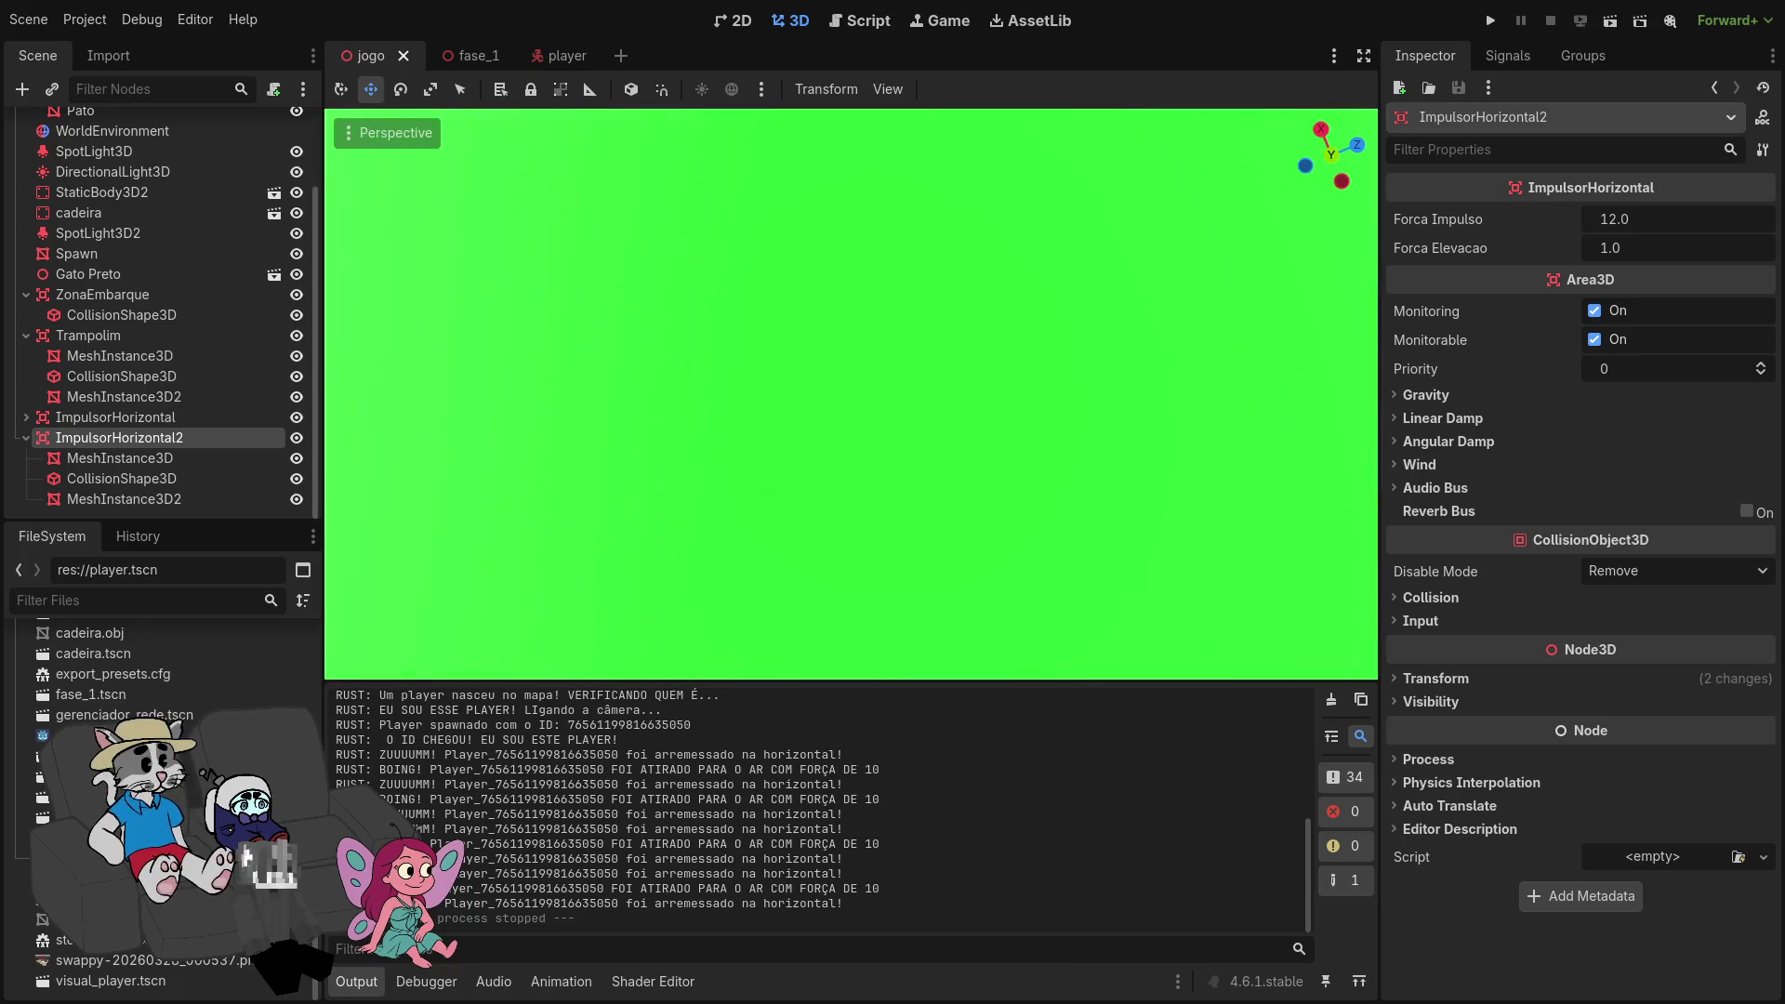
pyautogui.press('w')
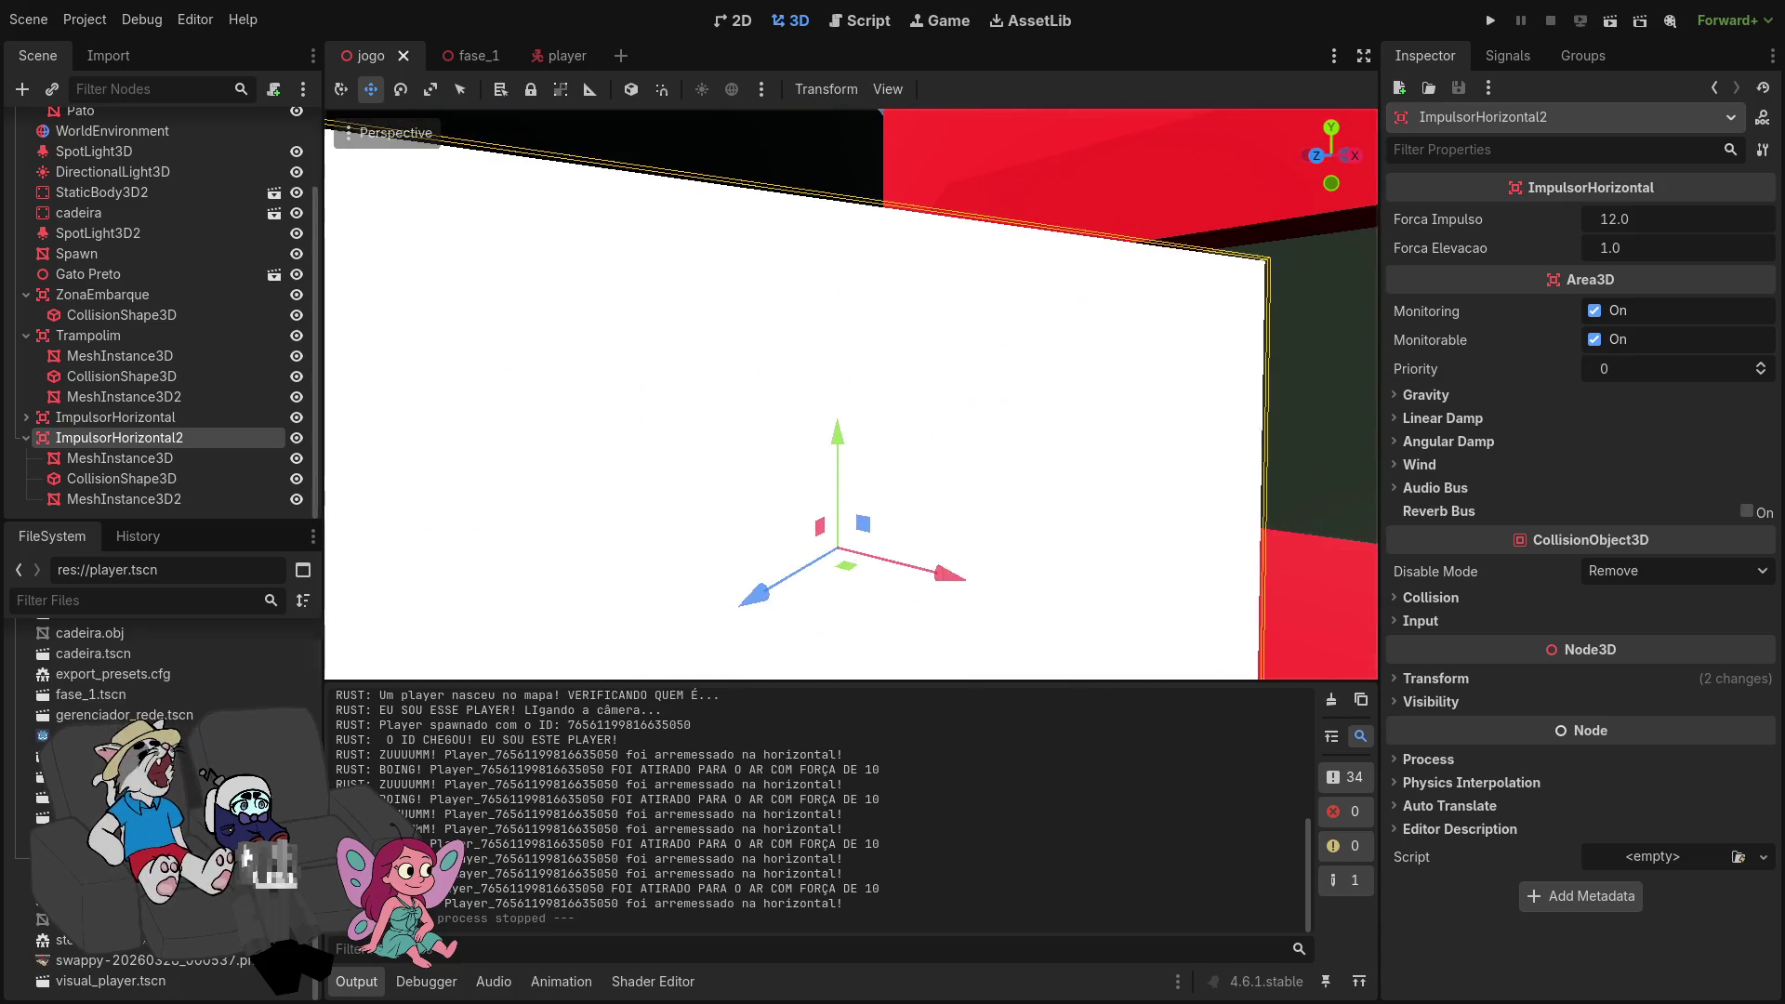
pyautogui.press('w')
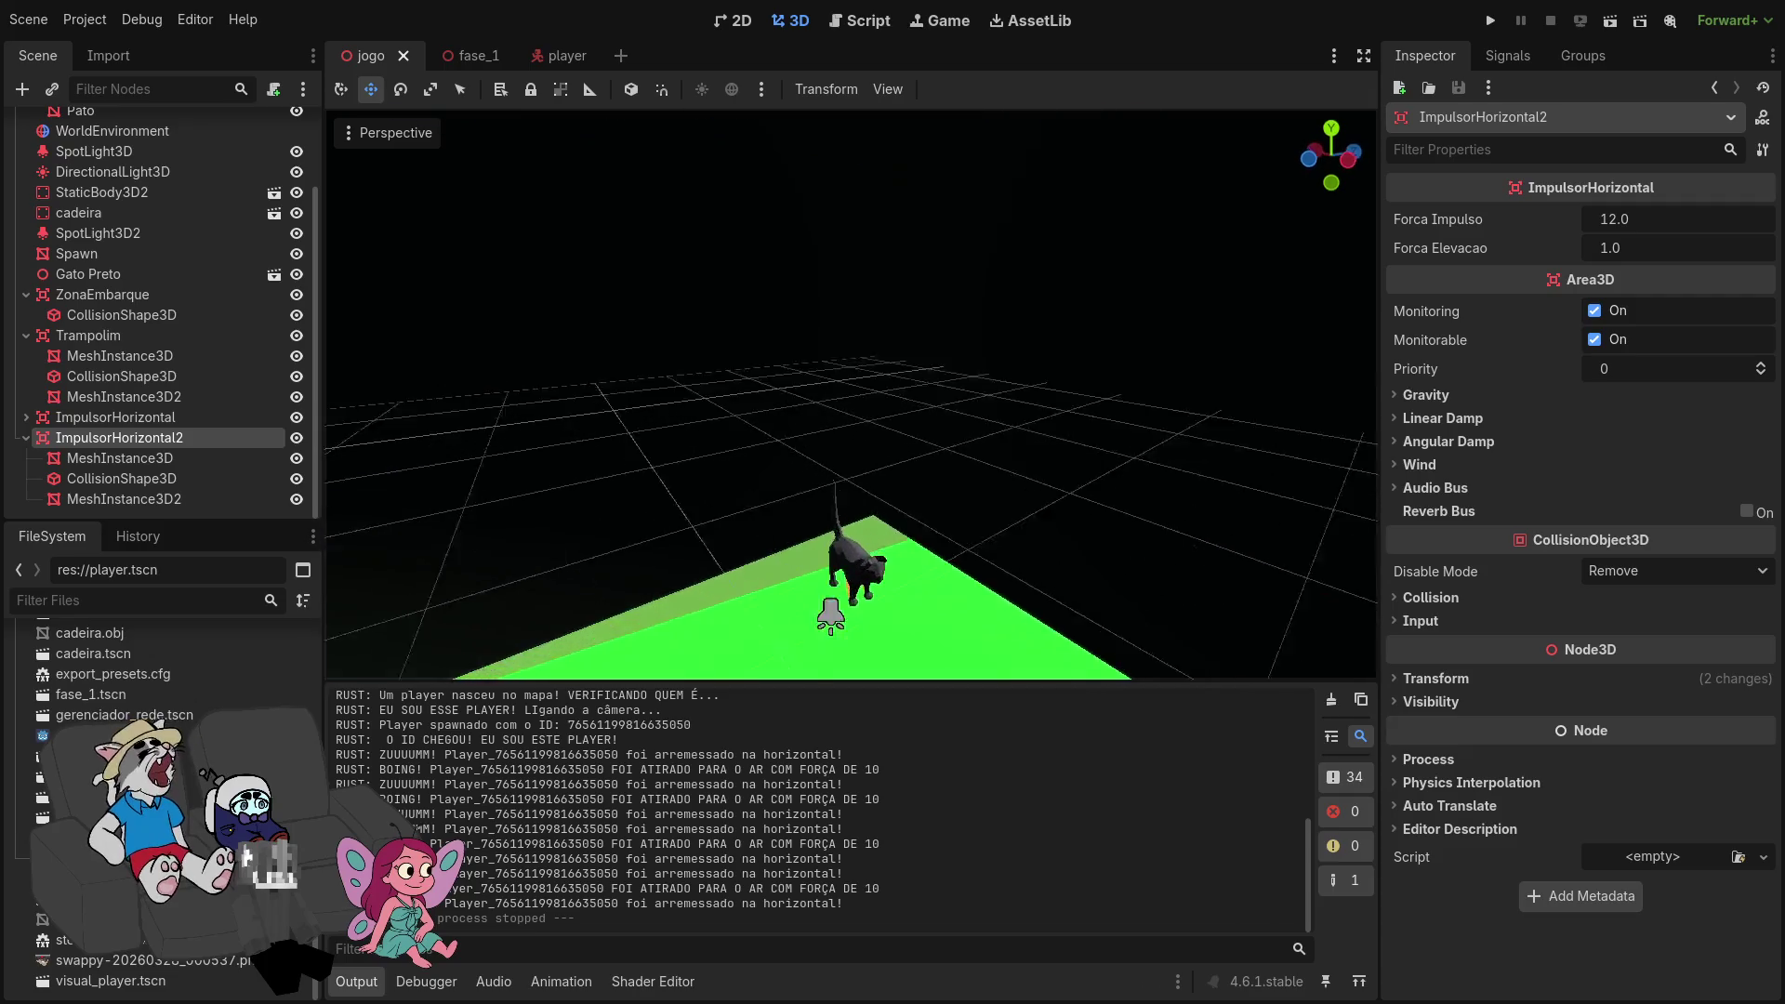
pyautogui.press('w')
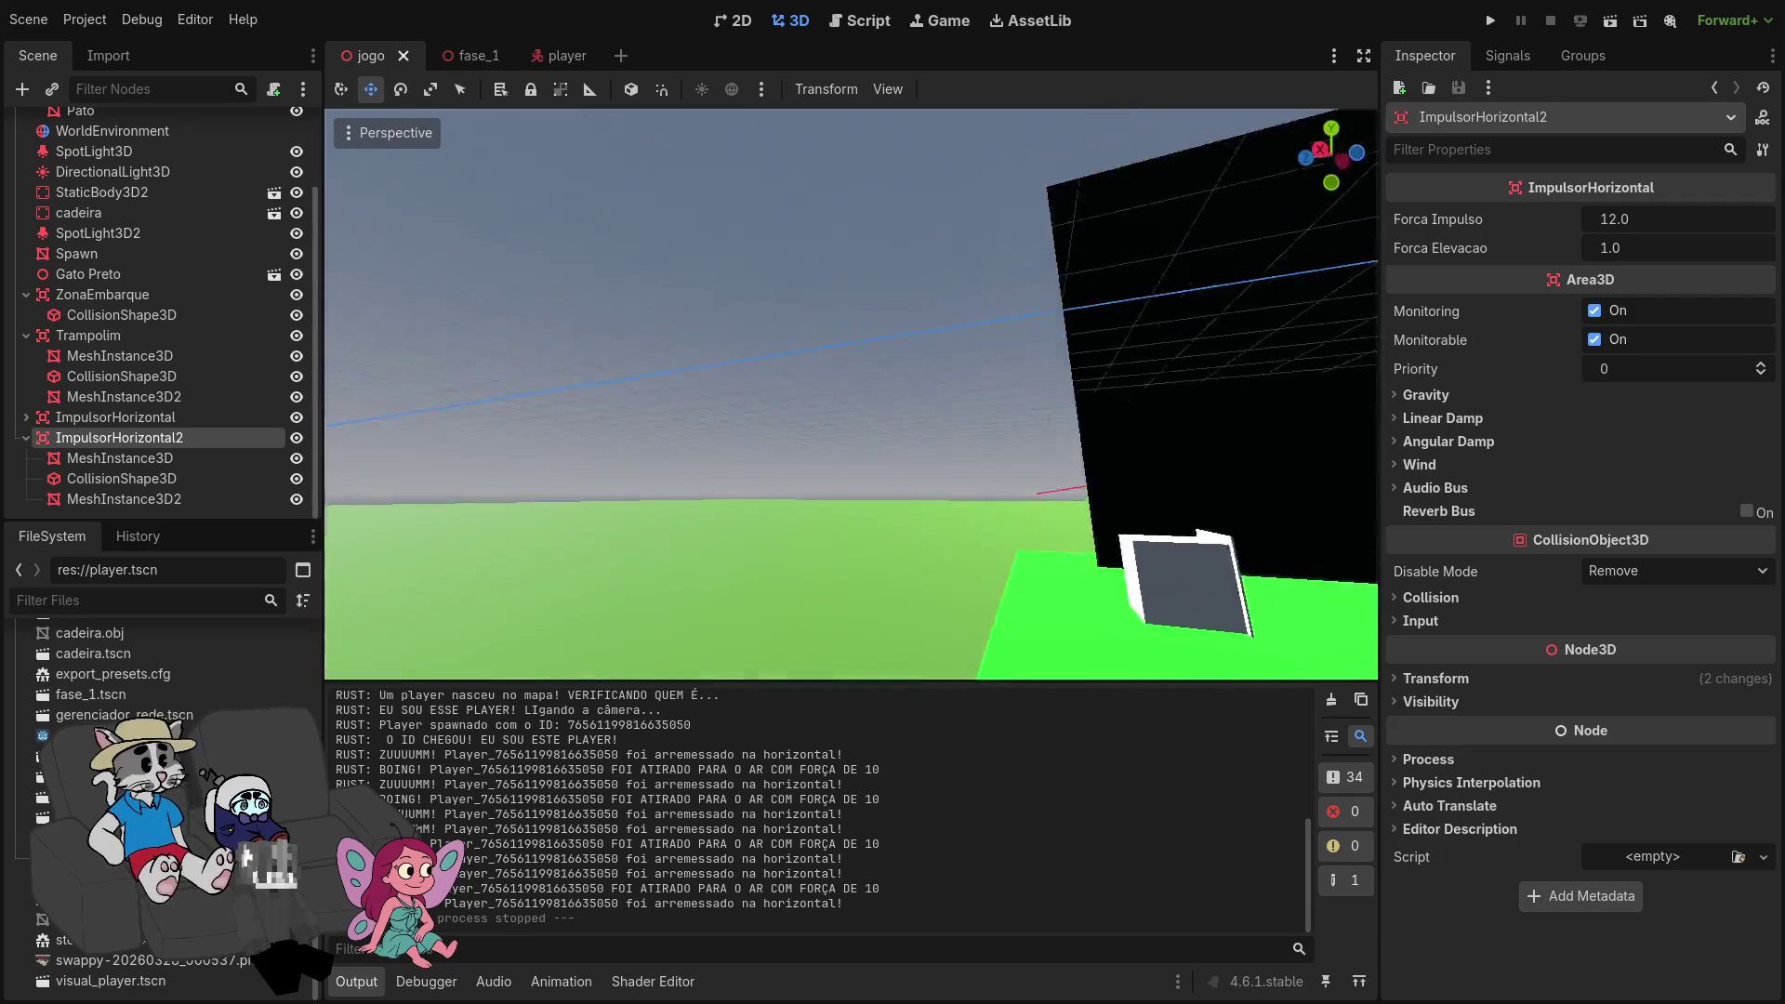
pyautogui.press('w')
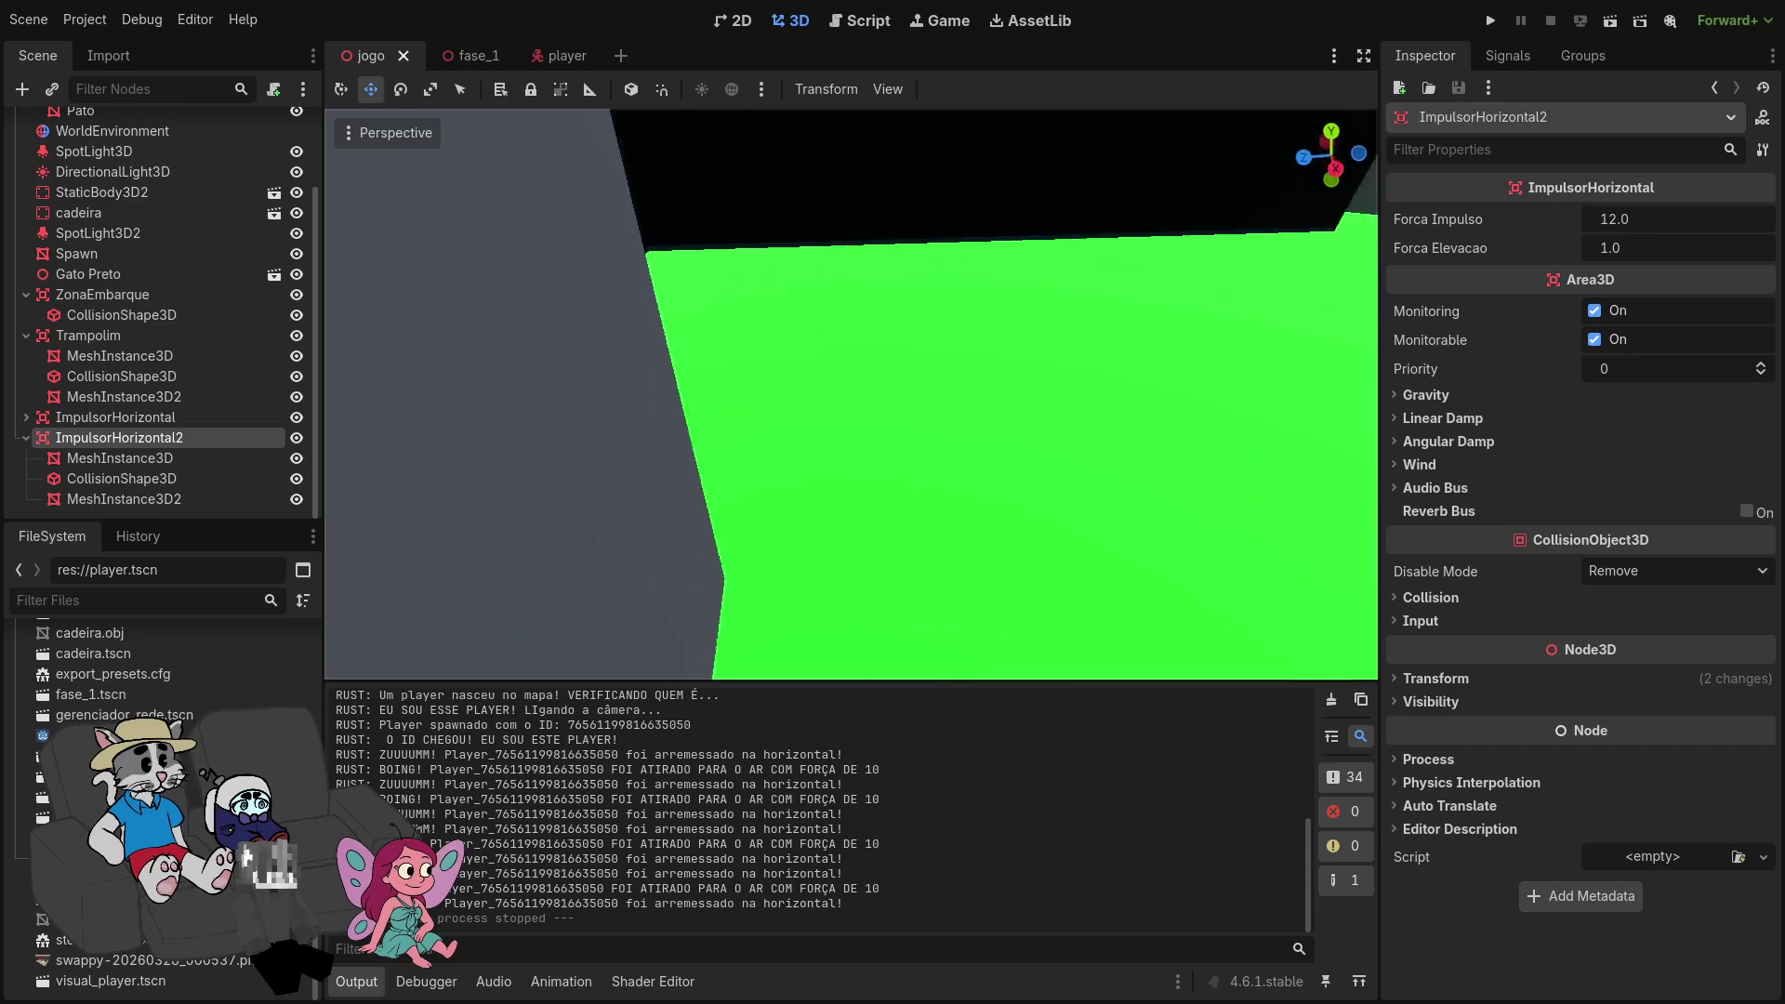
pyautogui.press('w')
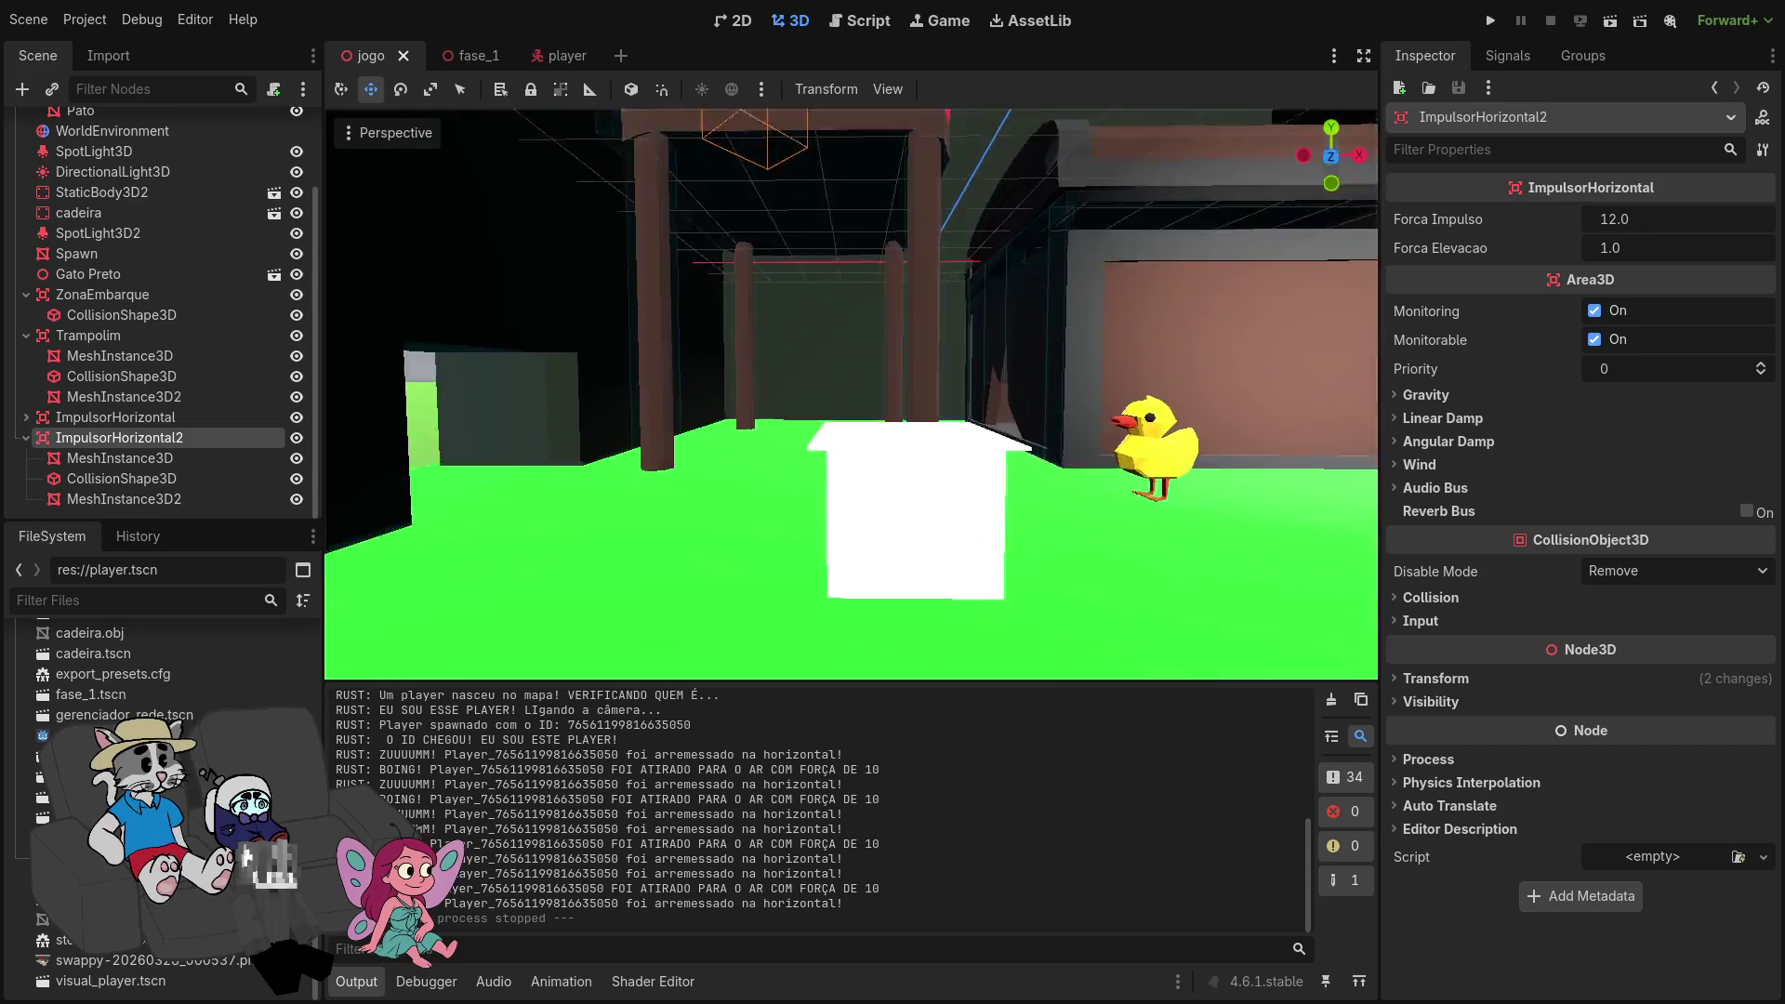
pyautogui.press('w')
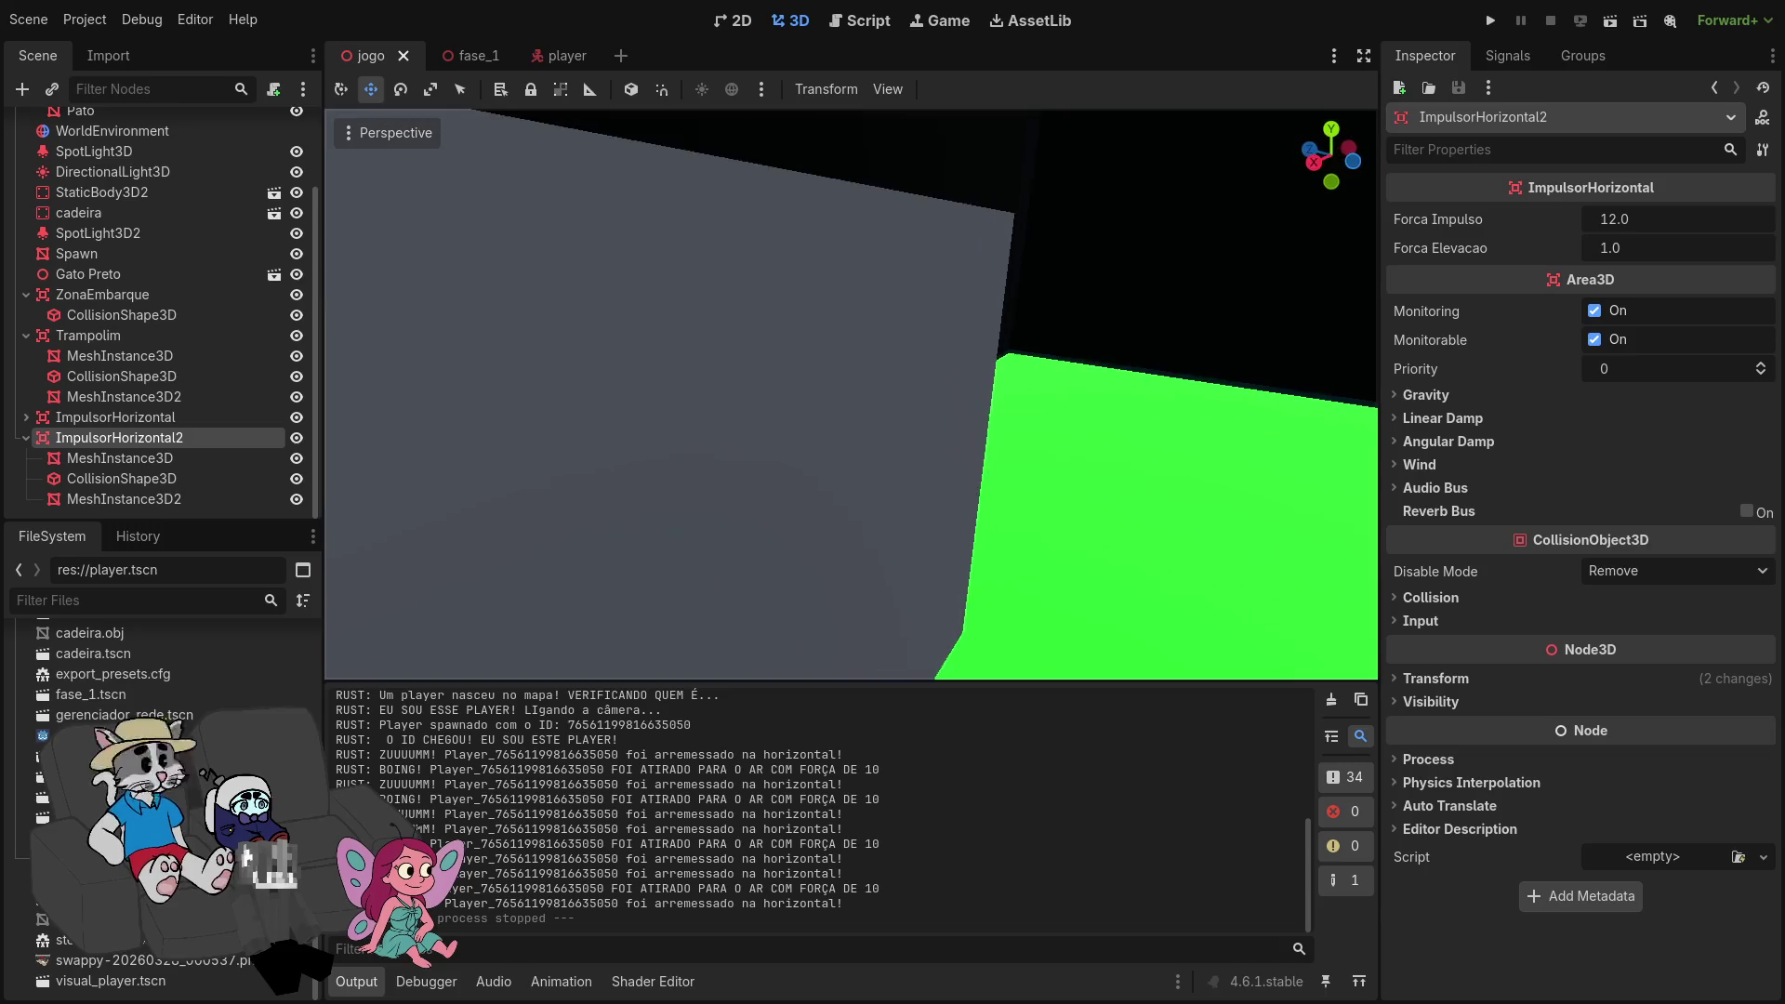
# Step: Bring the view back to the chair, duck and wall, then switch to player.rs in Zed
pyautogui.press('w')
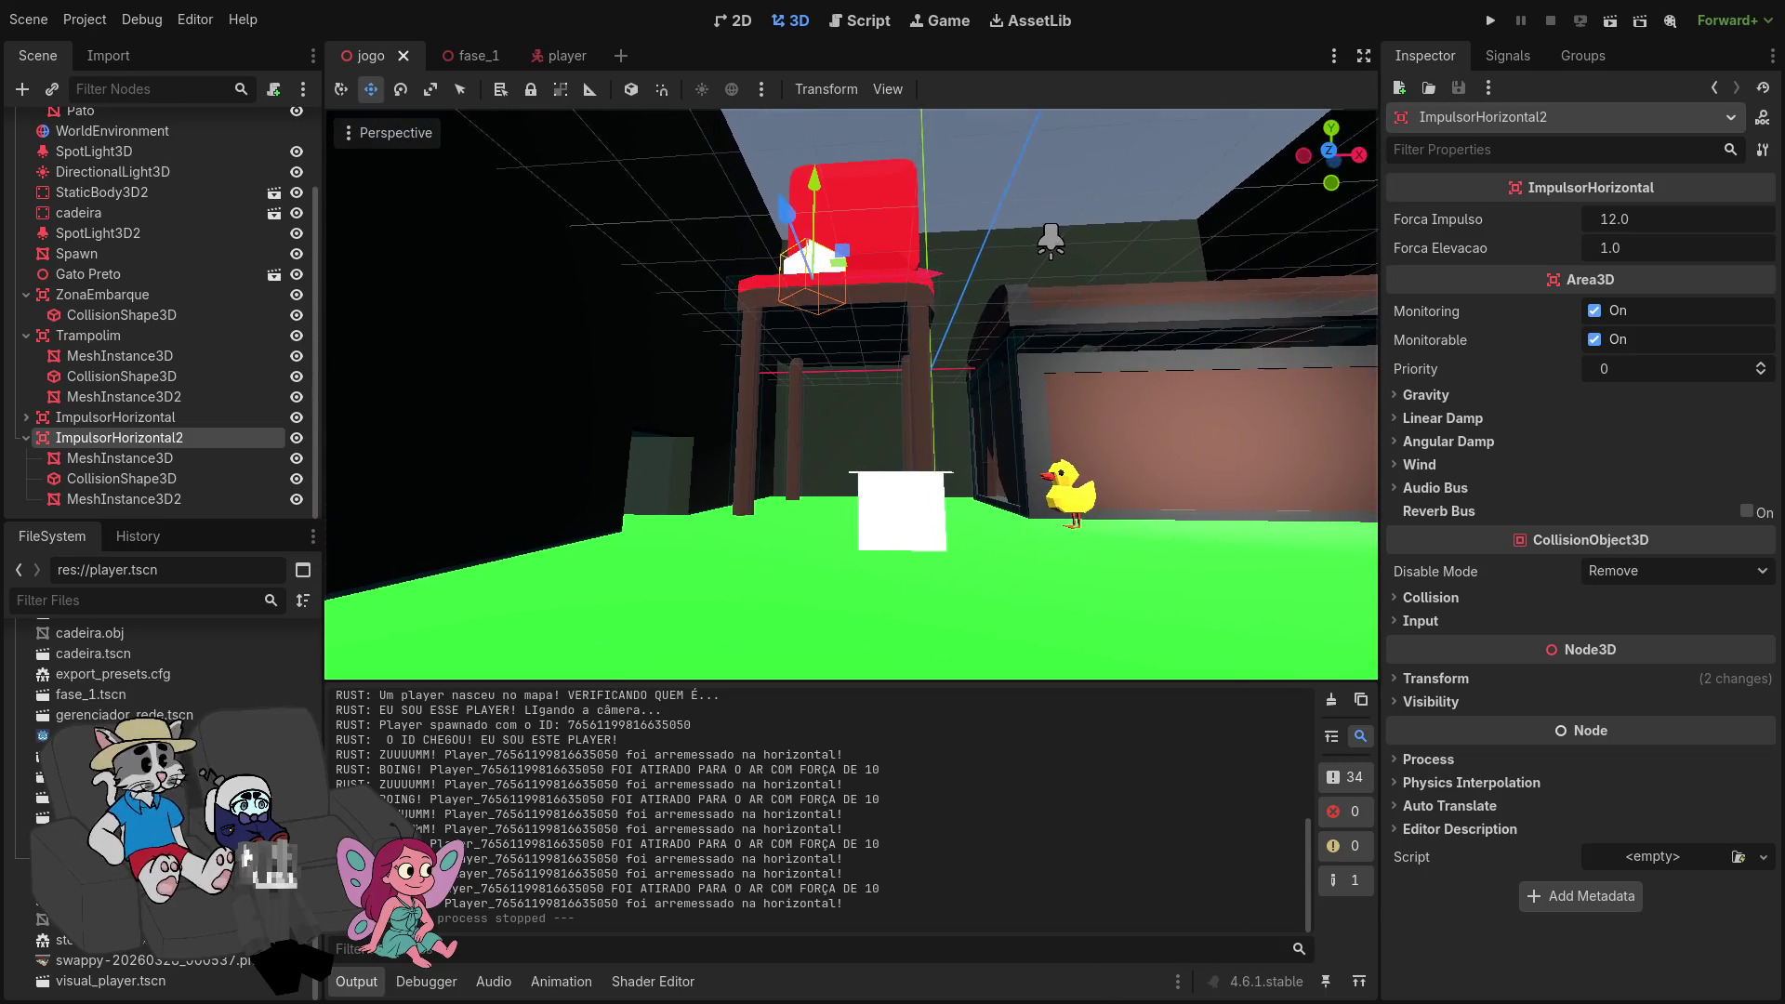
pyautogui.press('s')
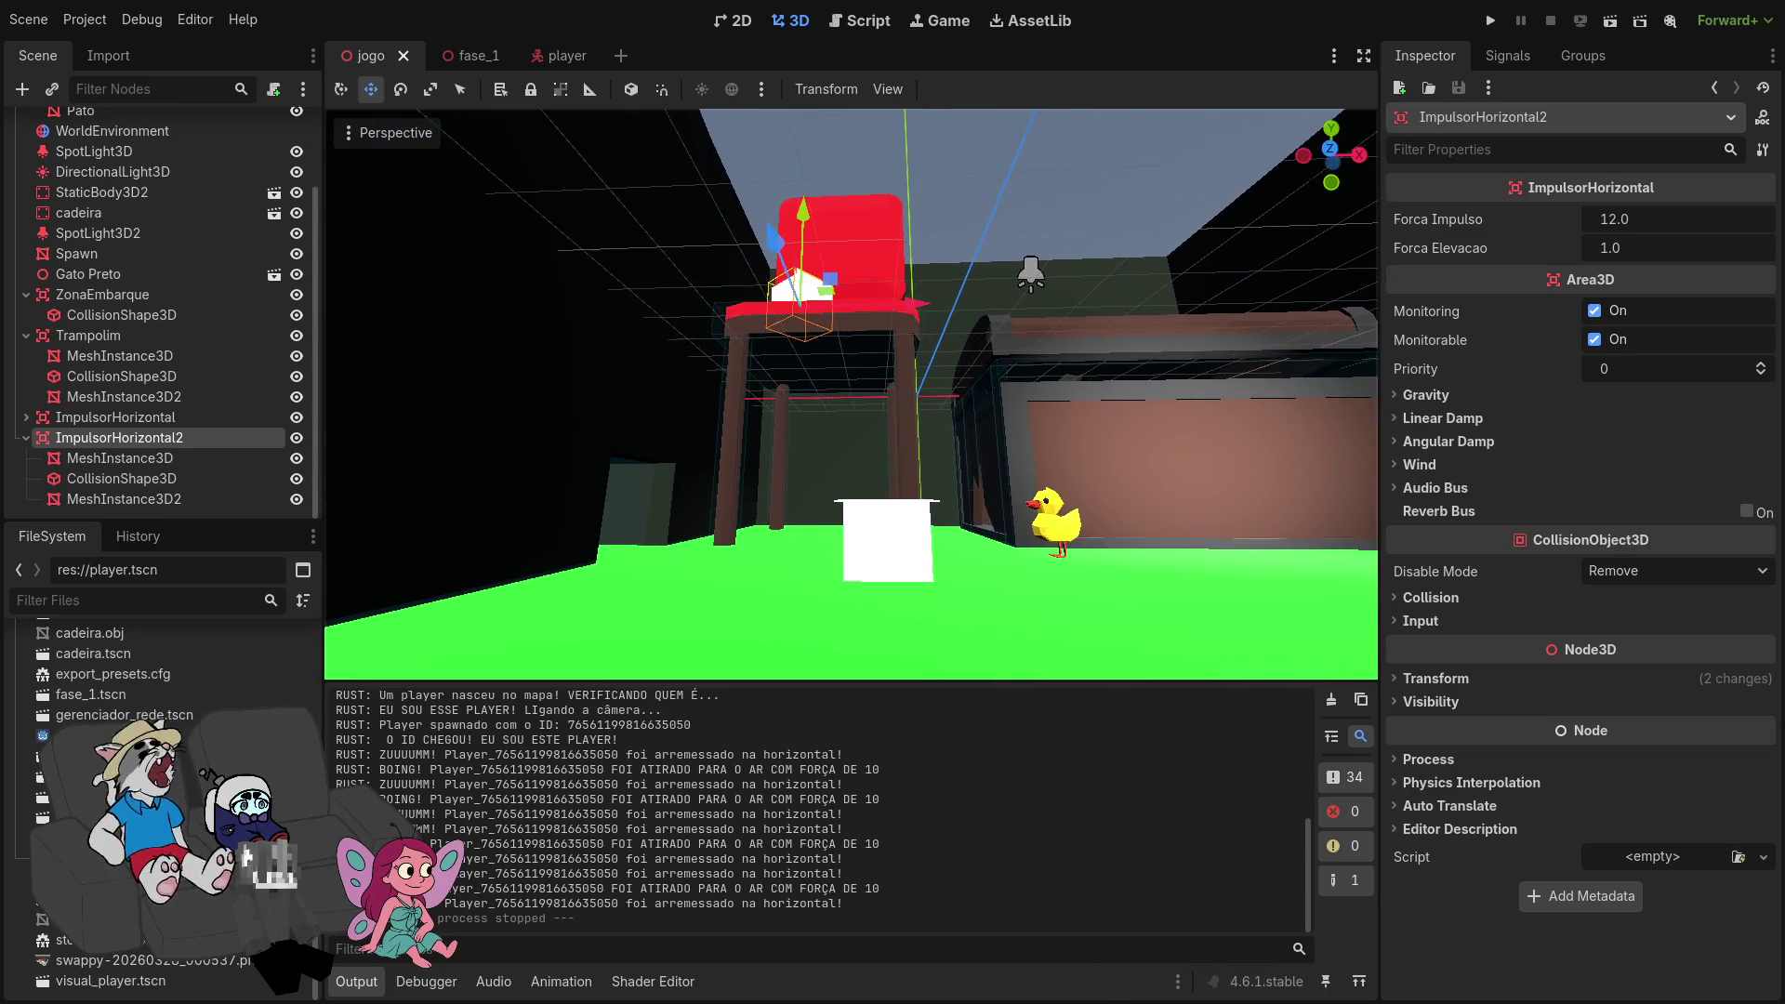
pyautogui.press('w')
pyautogui.press('w')
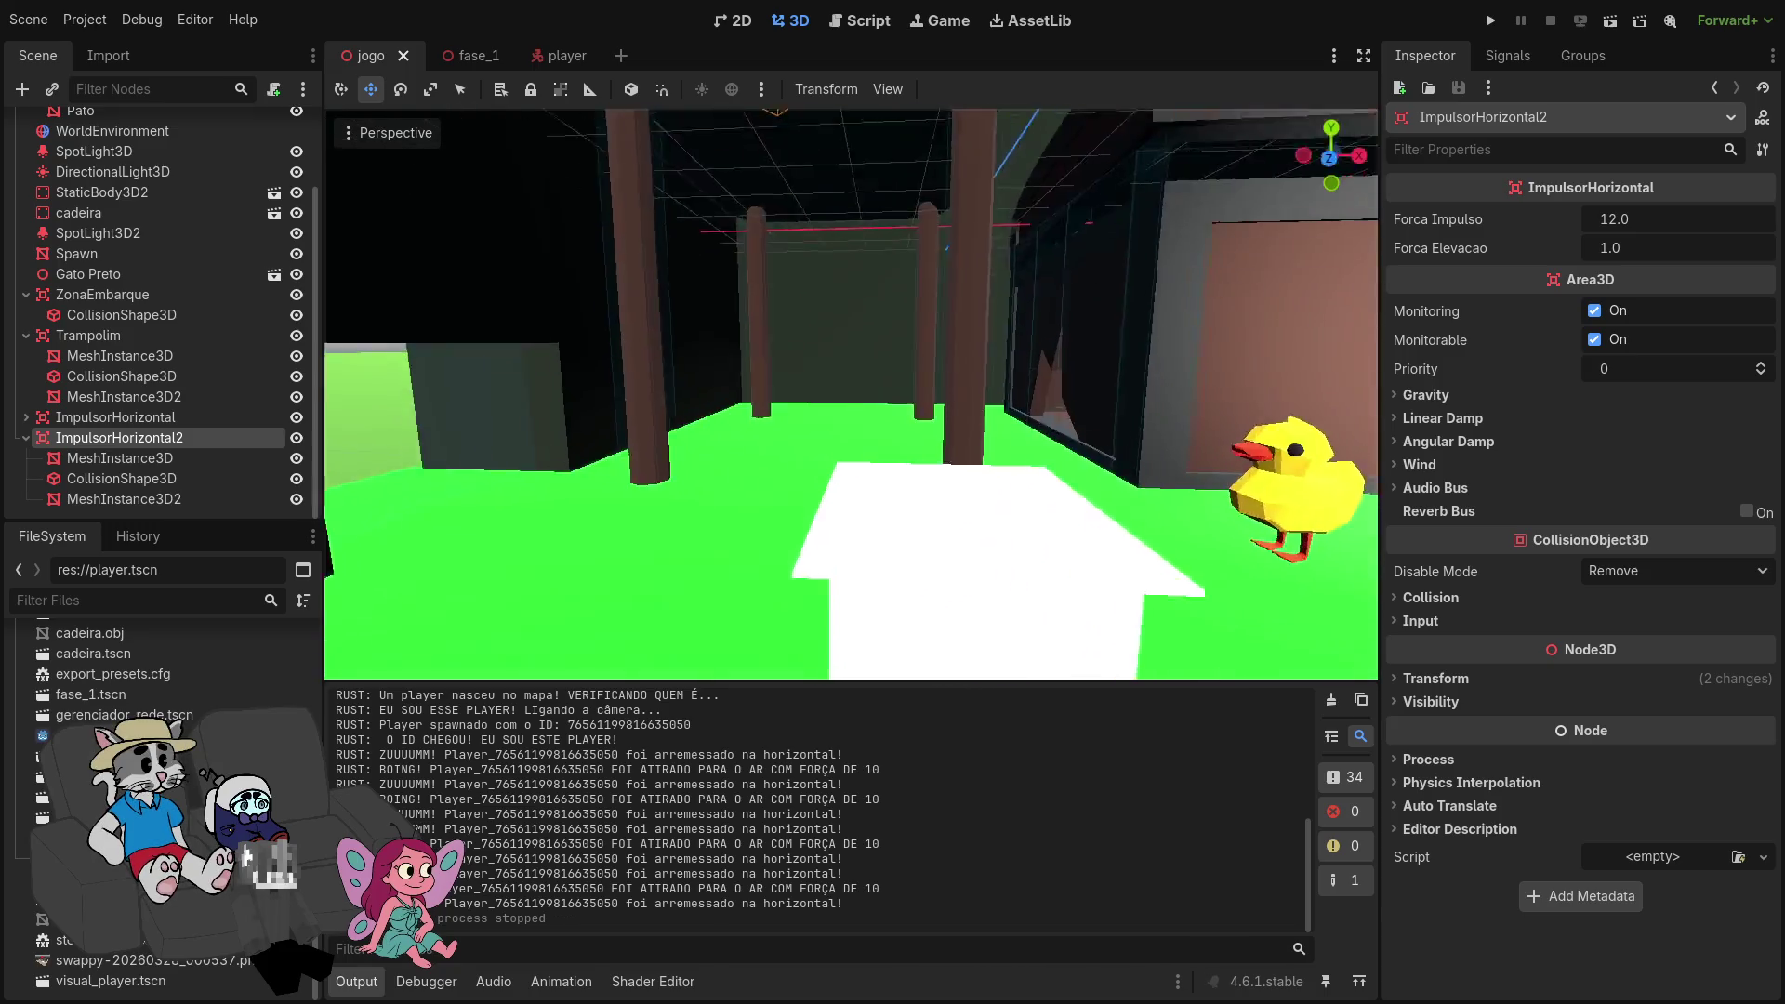
pyautogui.press('s')
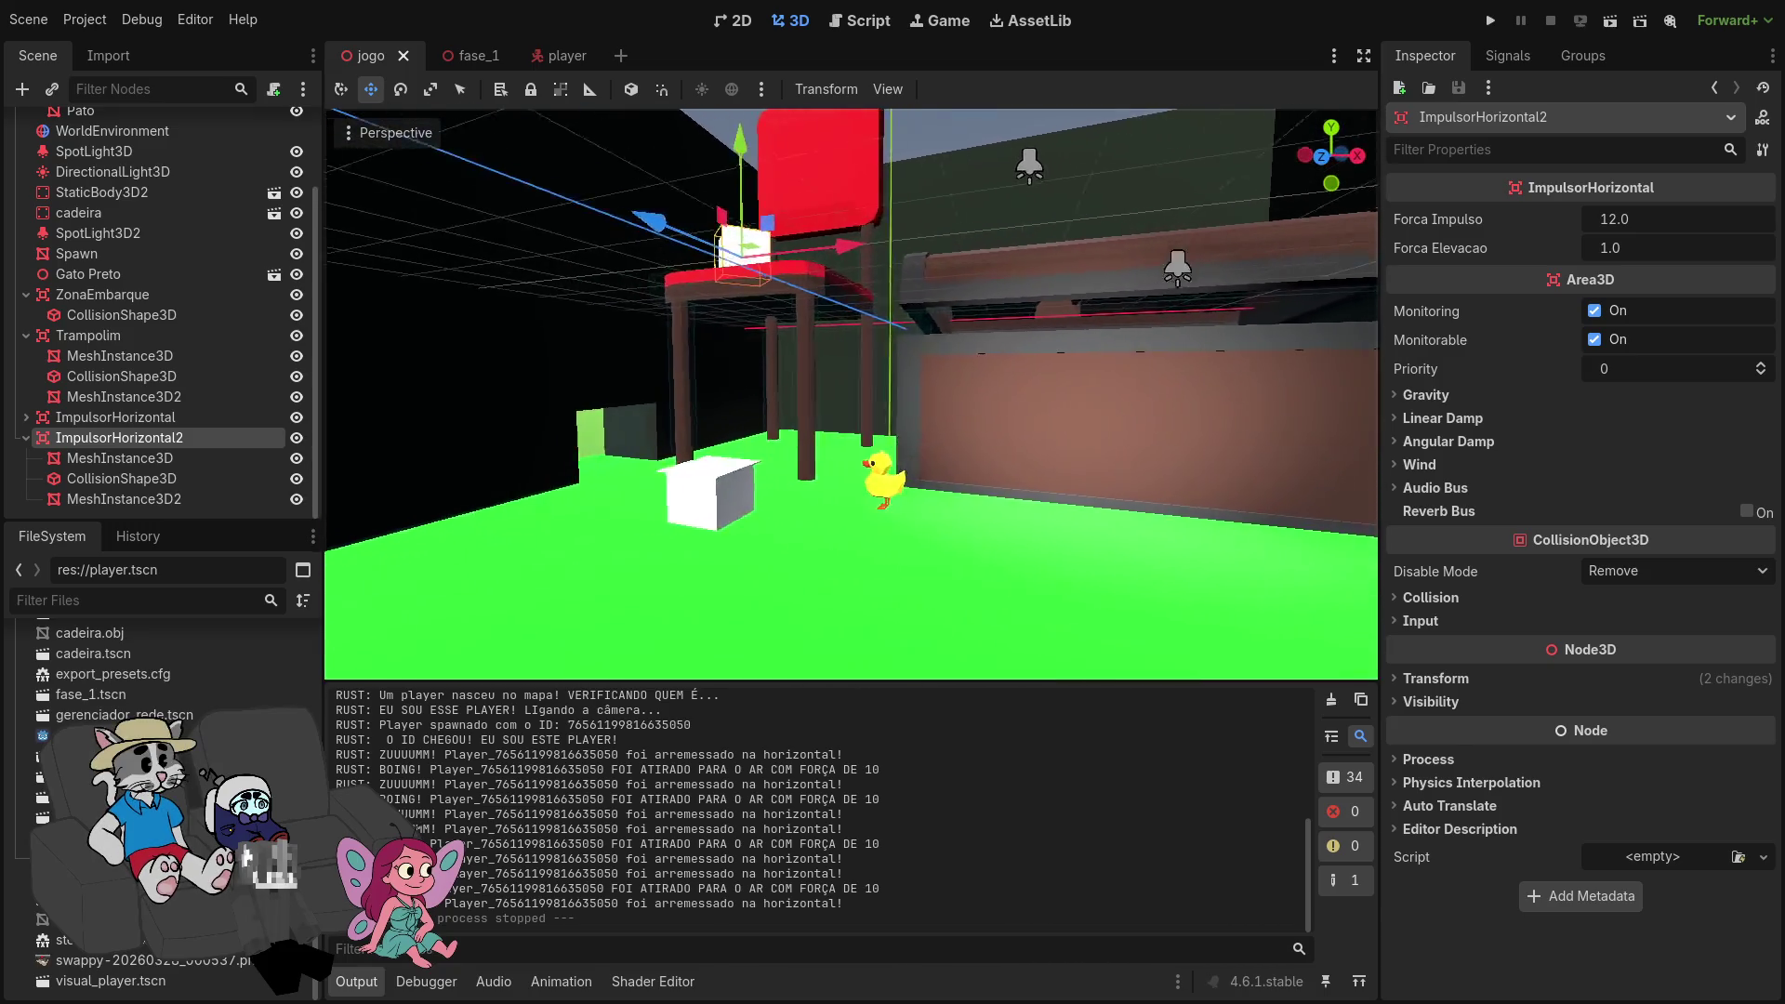
pyautogui.press('w')
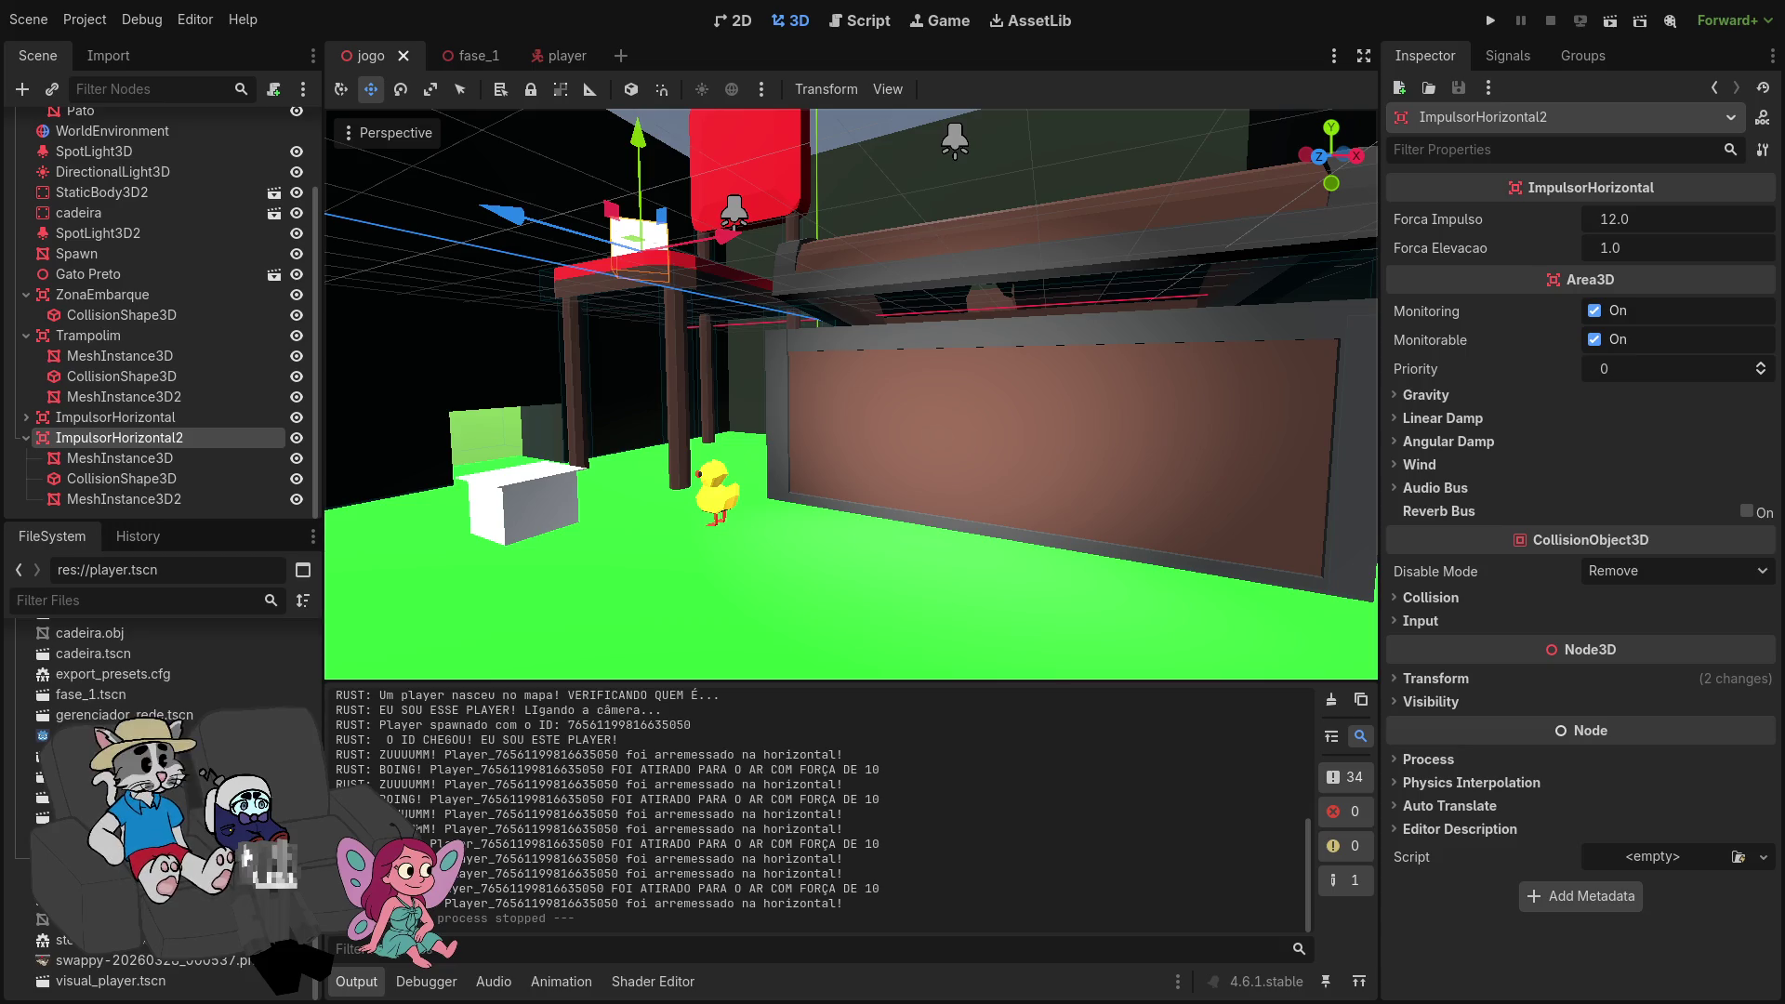
pyautogui.press('super+Right')
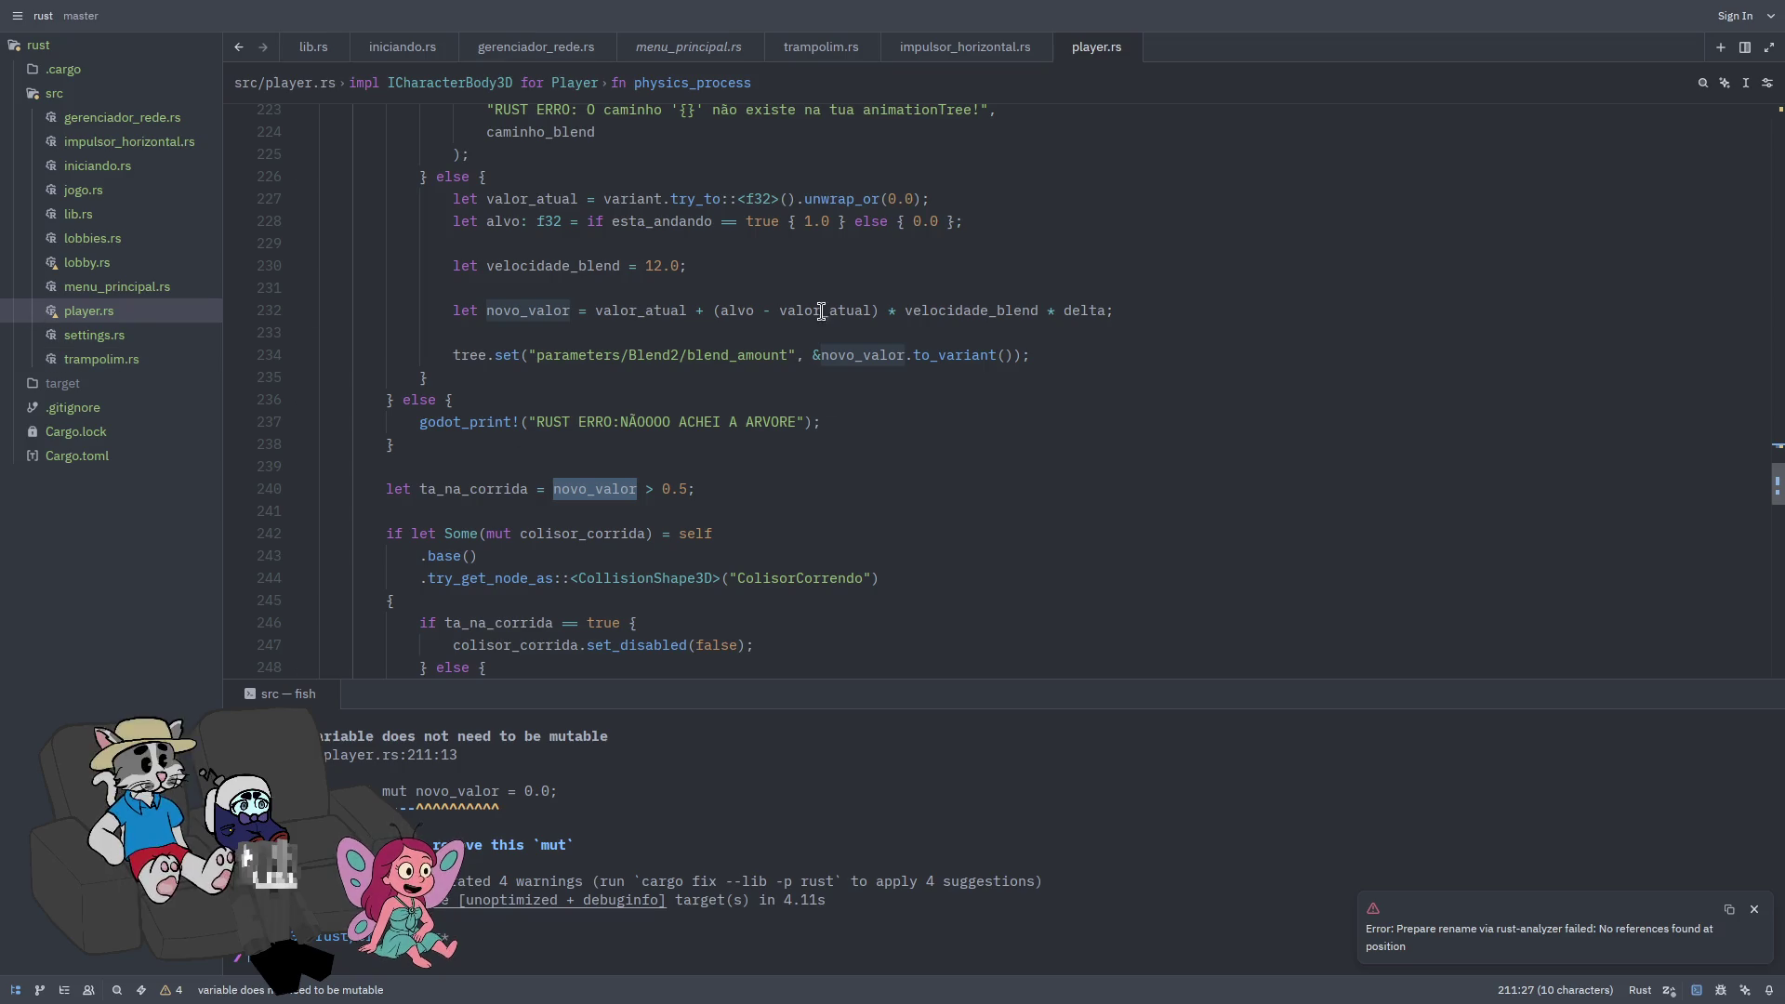
# Step: Search player.rs for the 'let mut velocity' declaration and scroll through the movement code
pyautogui.write('let mut veloci')
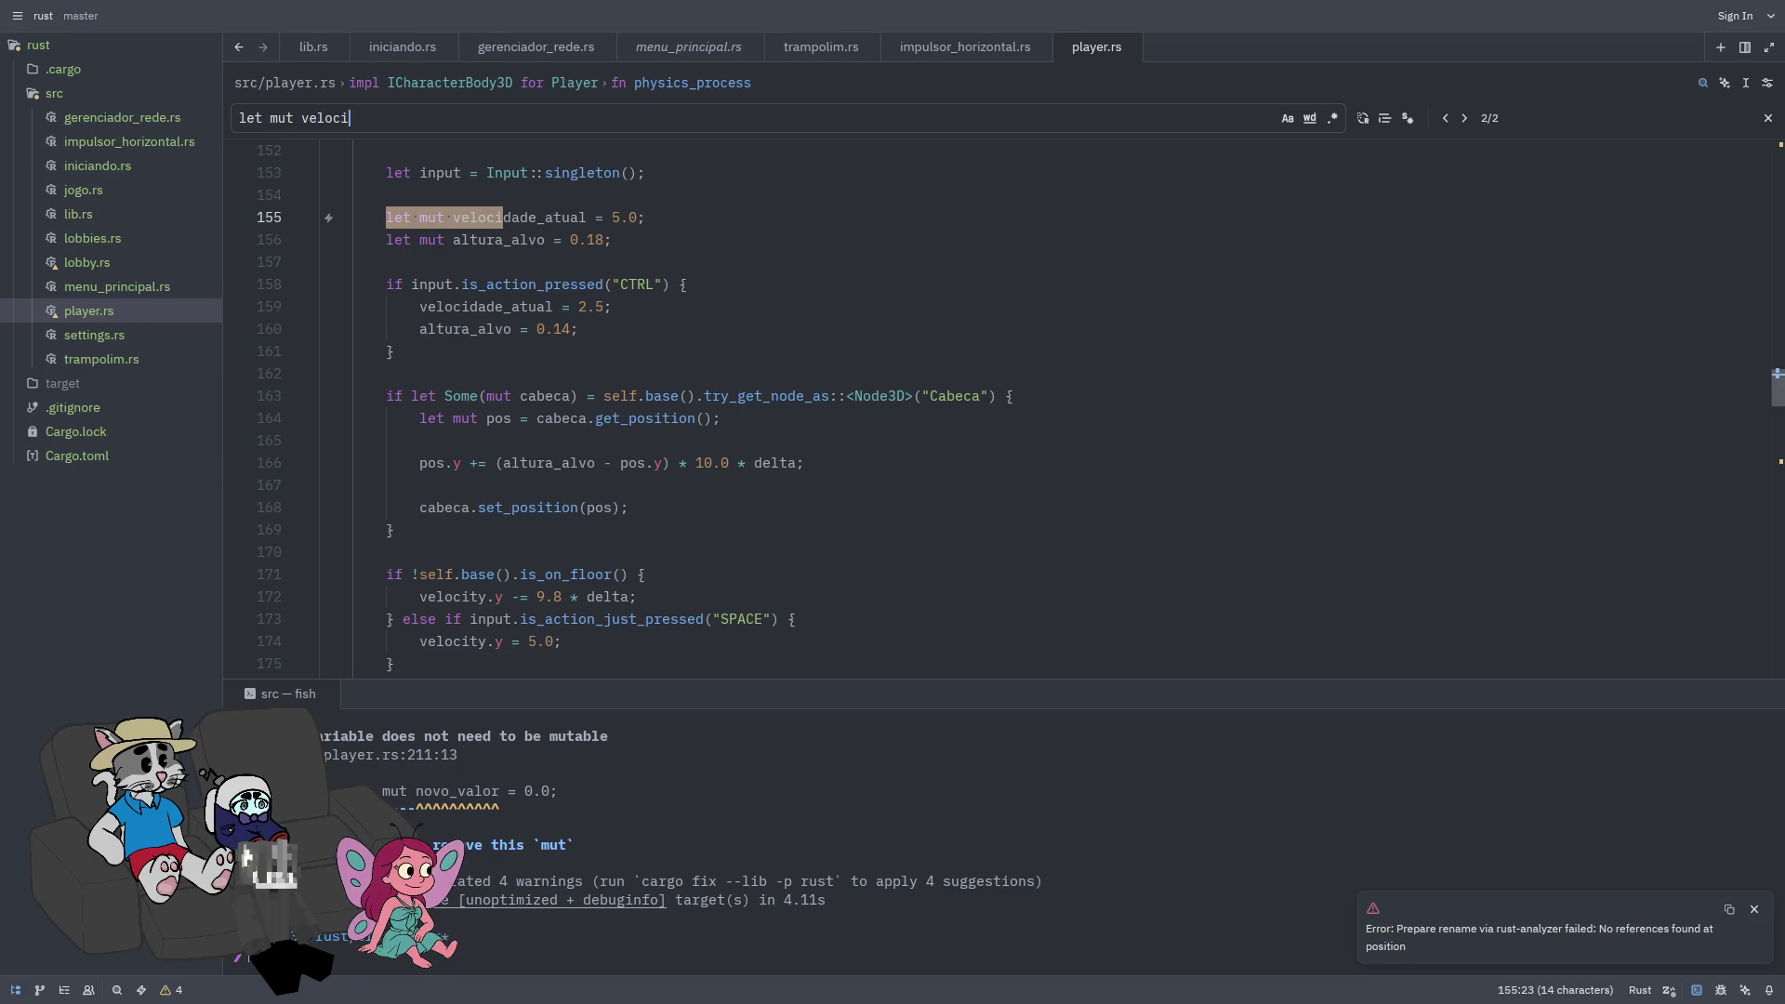
pyautogui.write('TY')
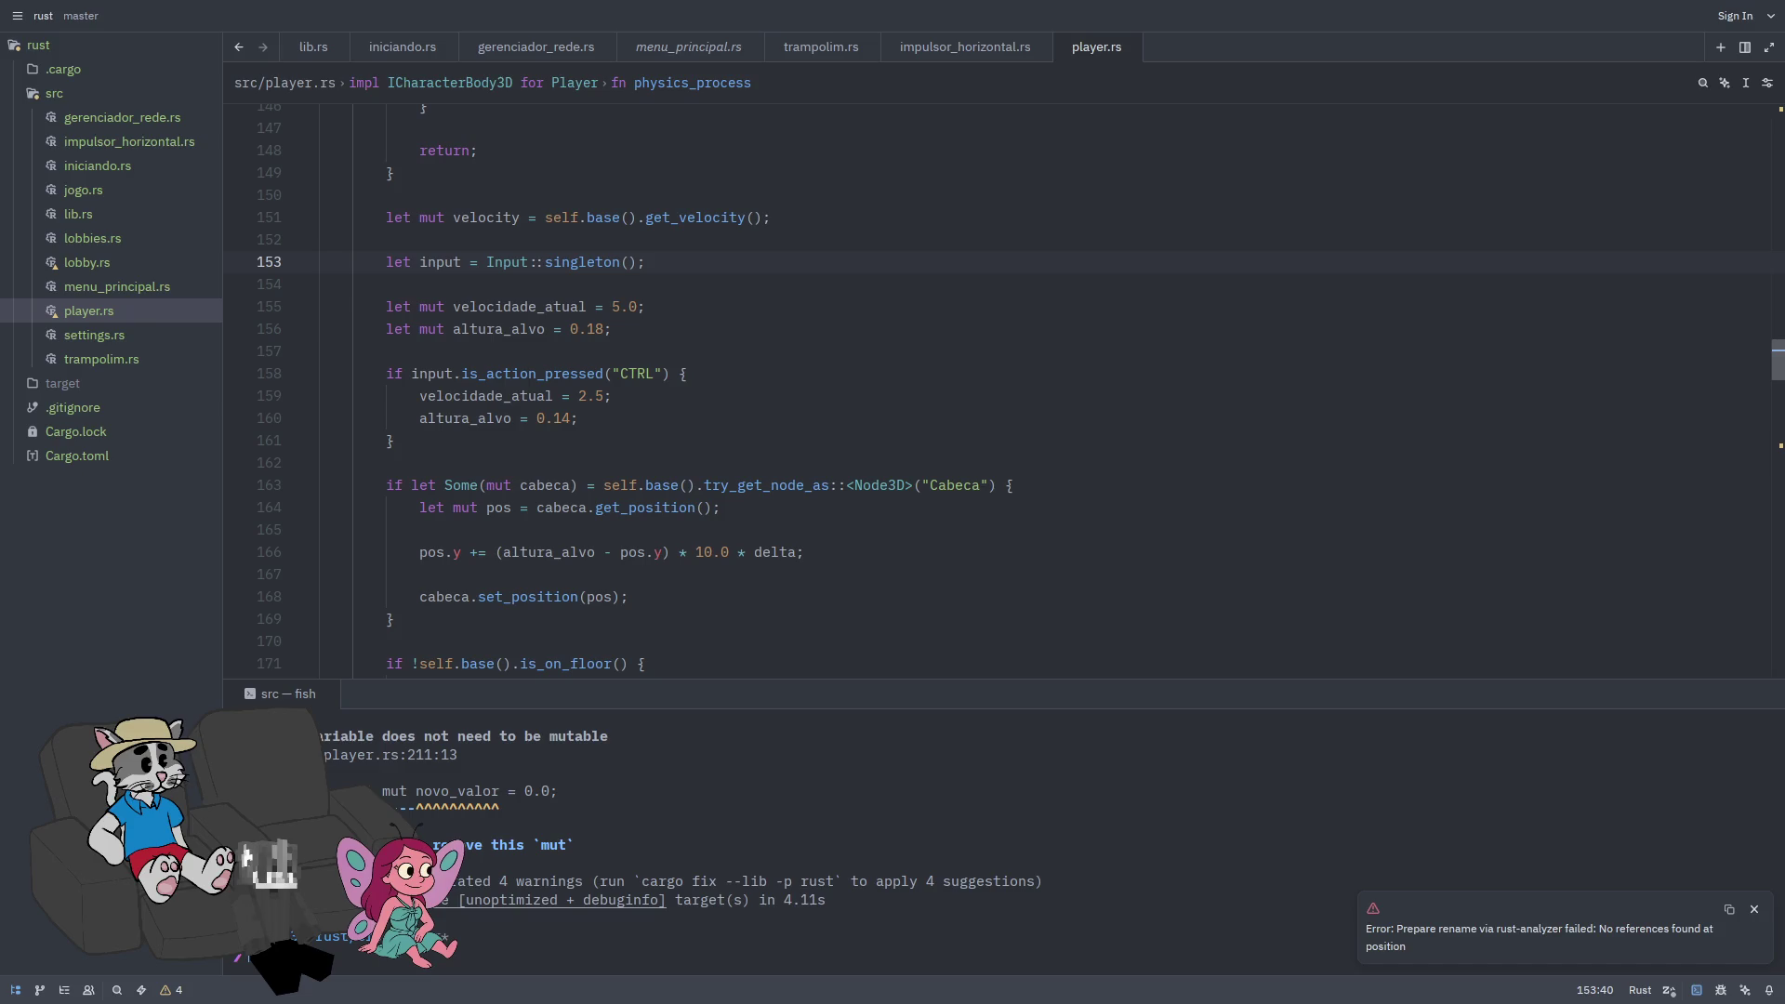
pyautogui.hotkey('alt', 'Tab')
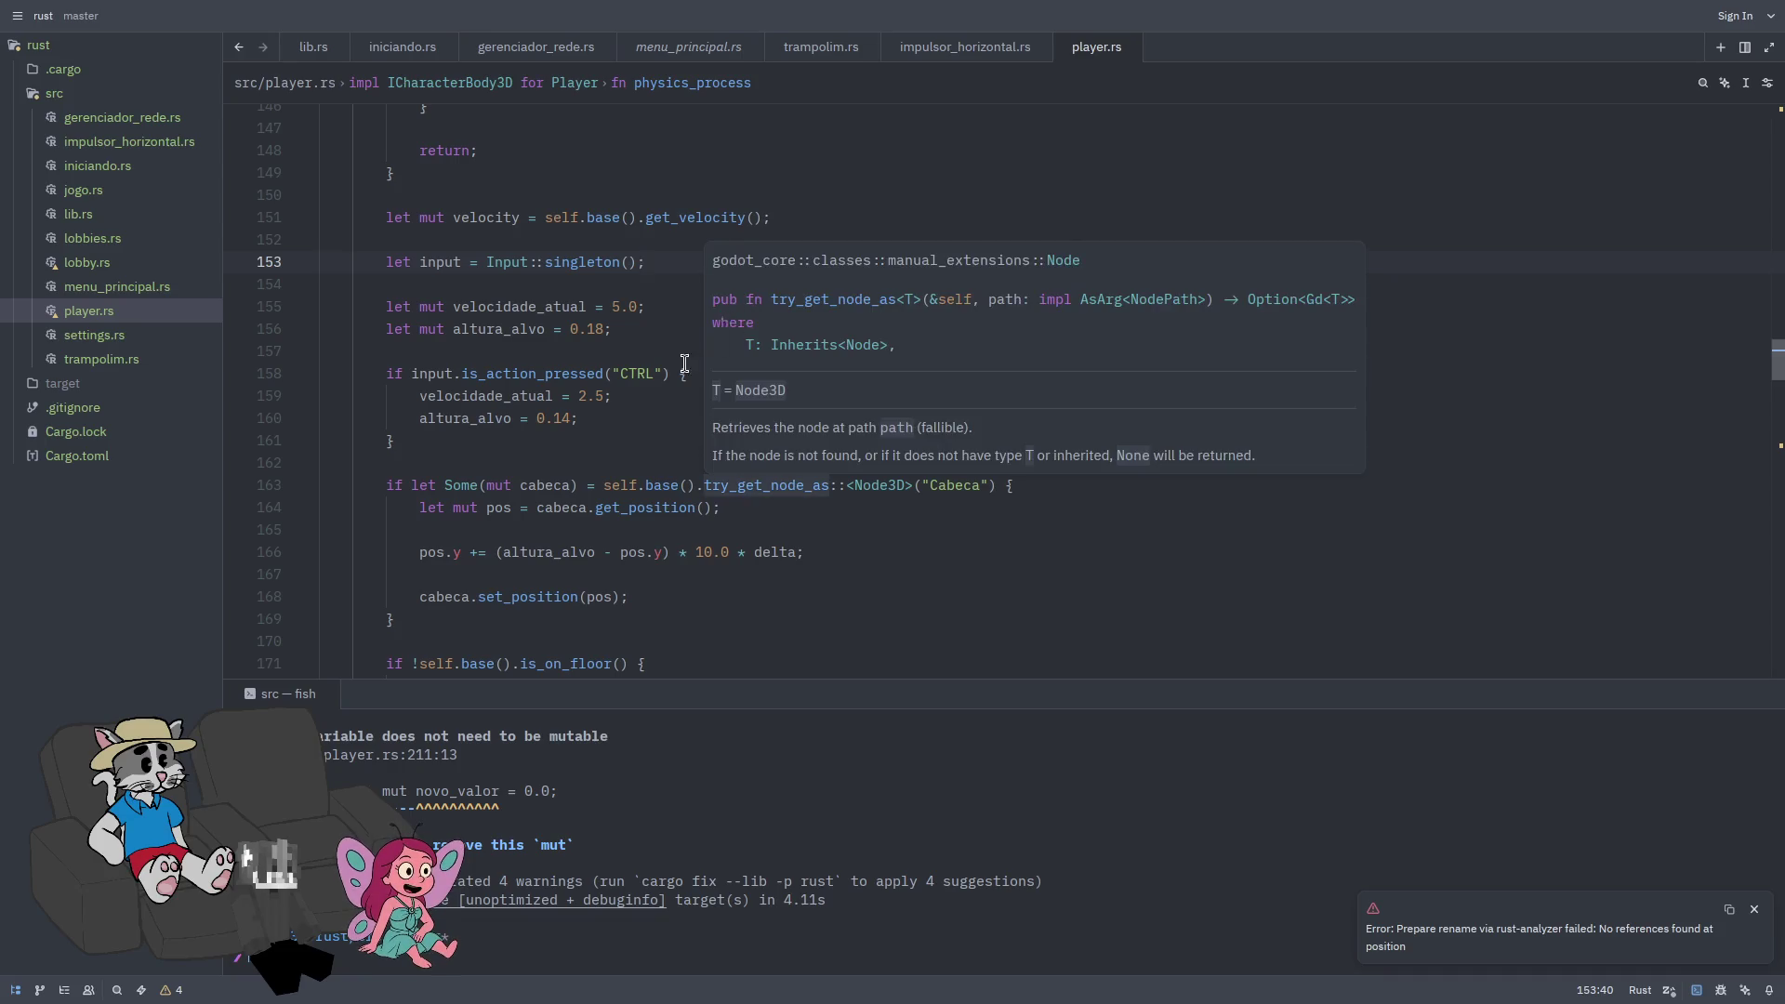
pyautogui.scroll(-1, 694, 357)
pyautogui.scroll(-5, 695, 337)
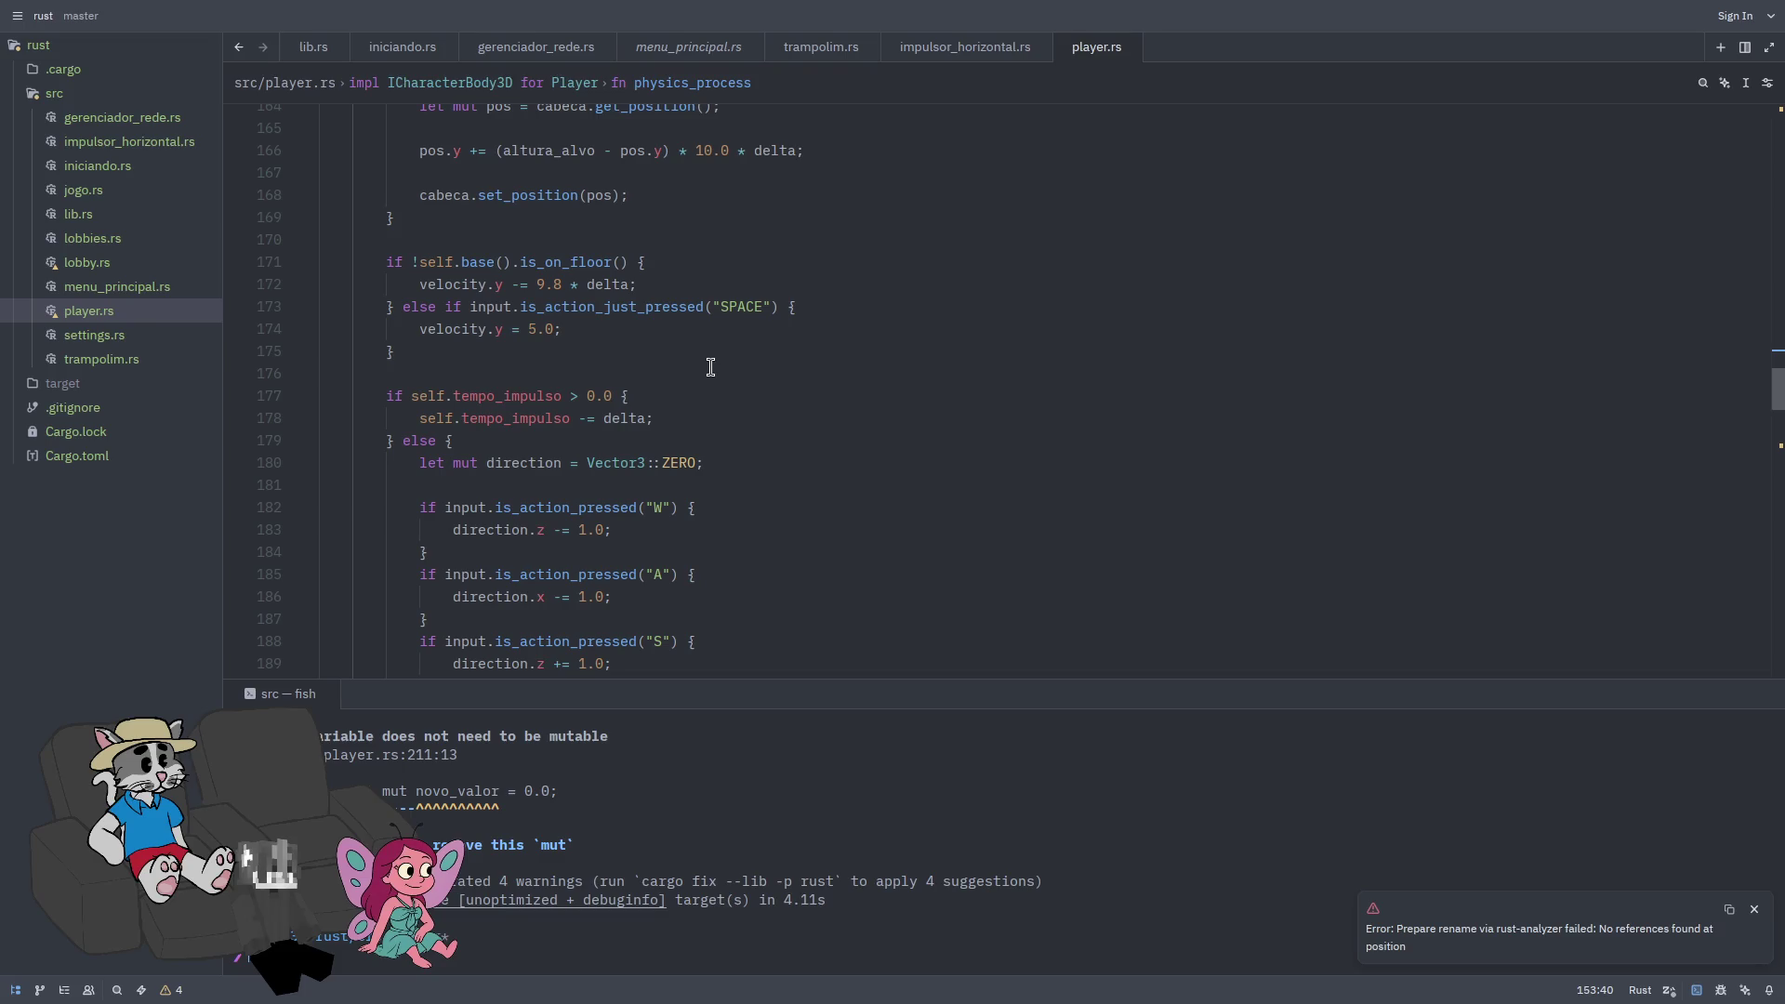
pyautogui.scroll(2, 956, 450)
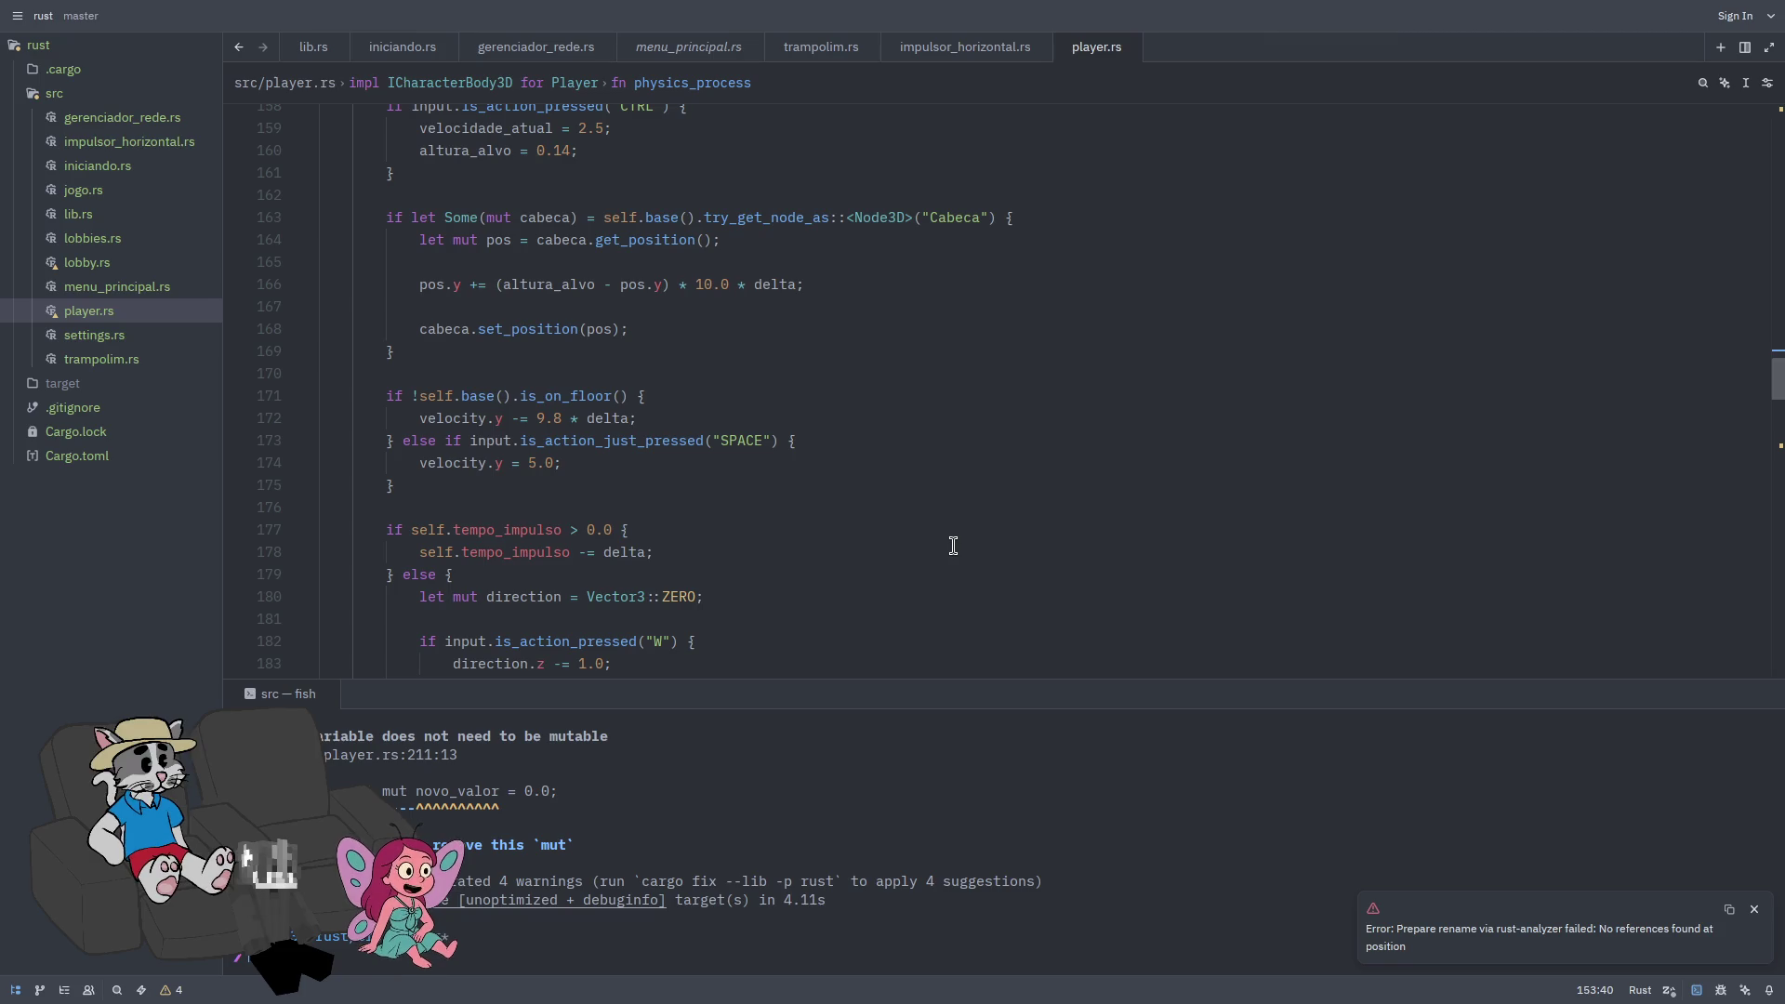
pyautogui.click(804, 545)
pyautogui.scroll(1, 714, 525)
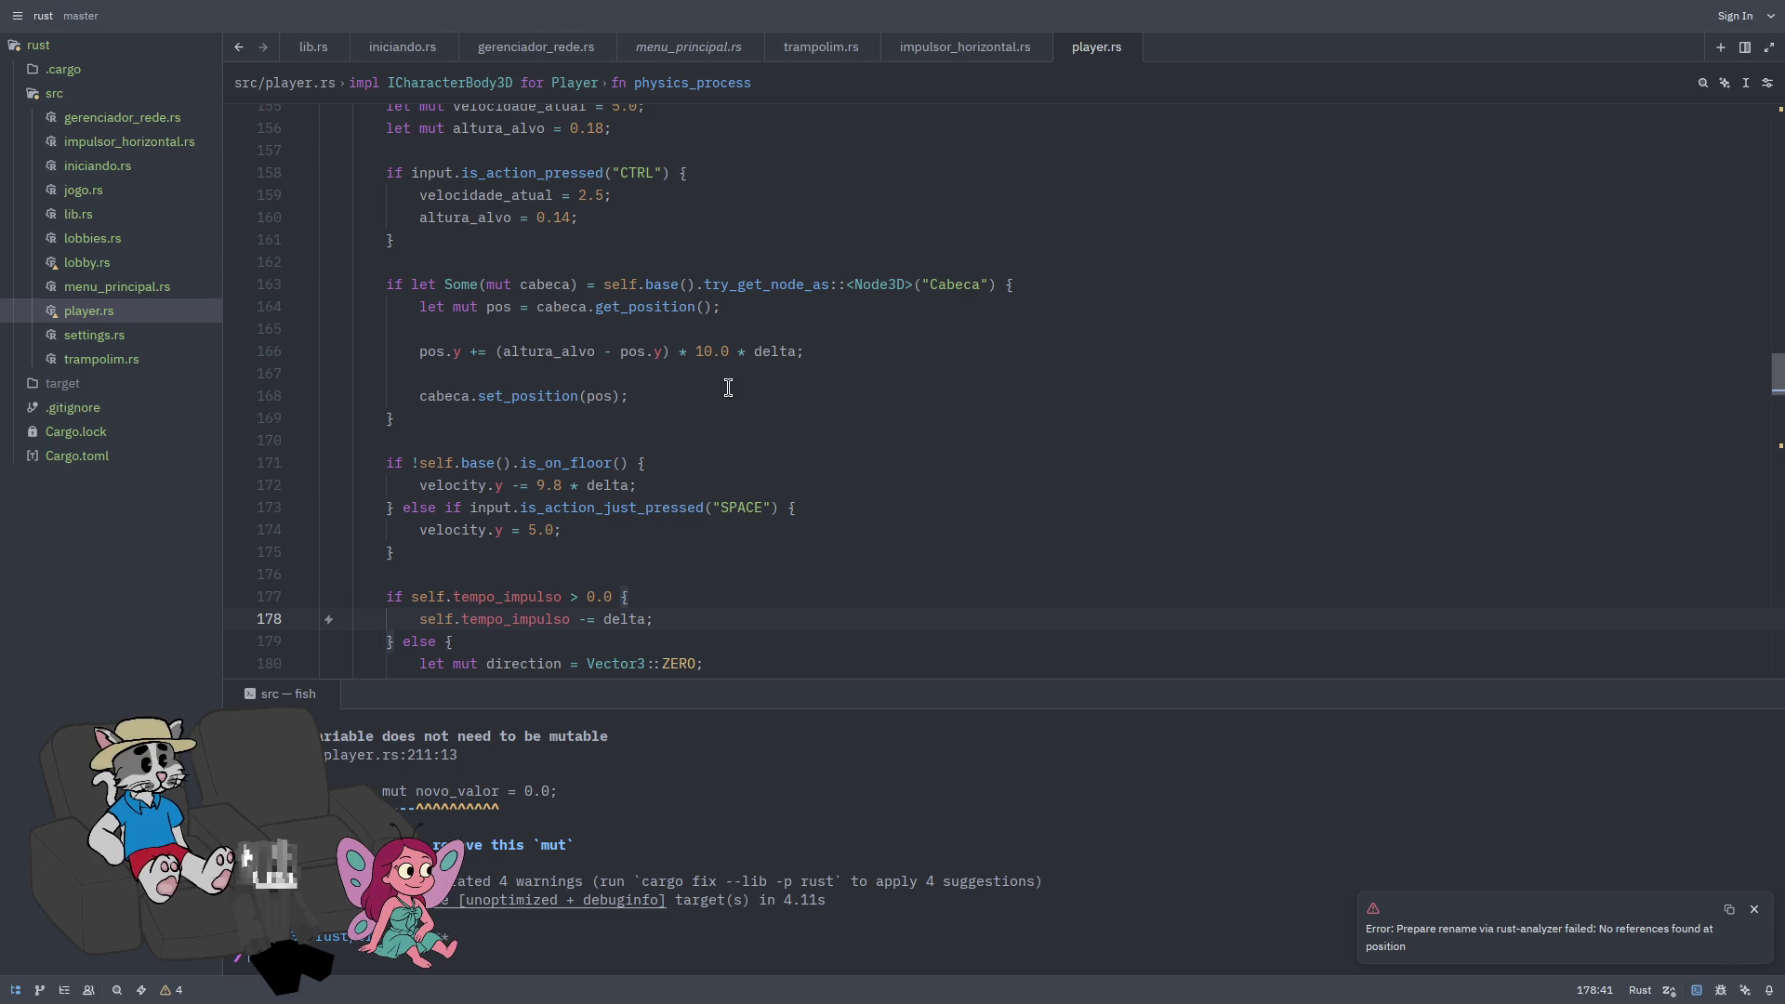
pyautogui.scroll(-1, 716, 383)
pyautogui.scroll(-1, 690, 375)
pyautogui.click(646, 291)
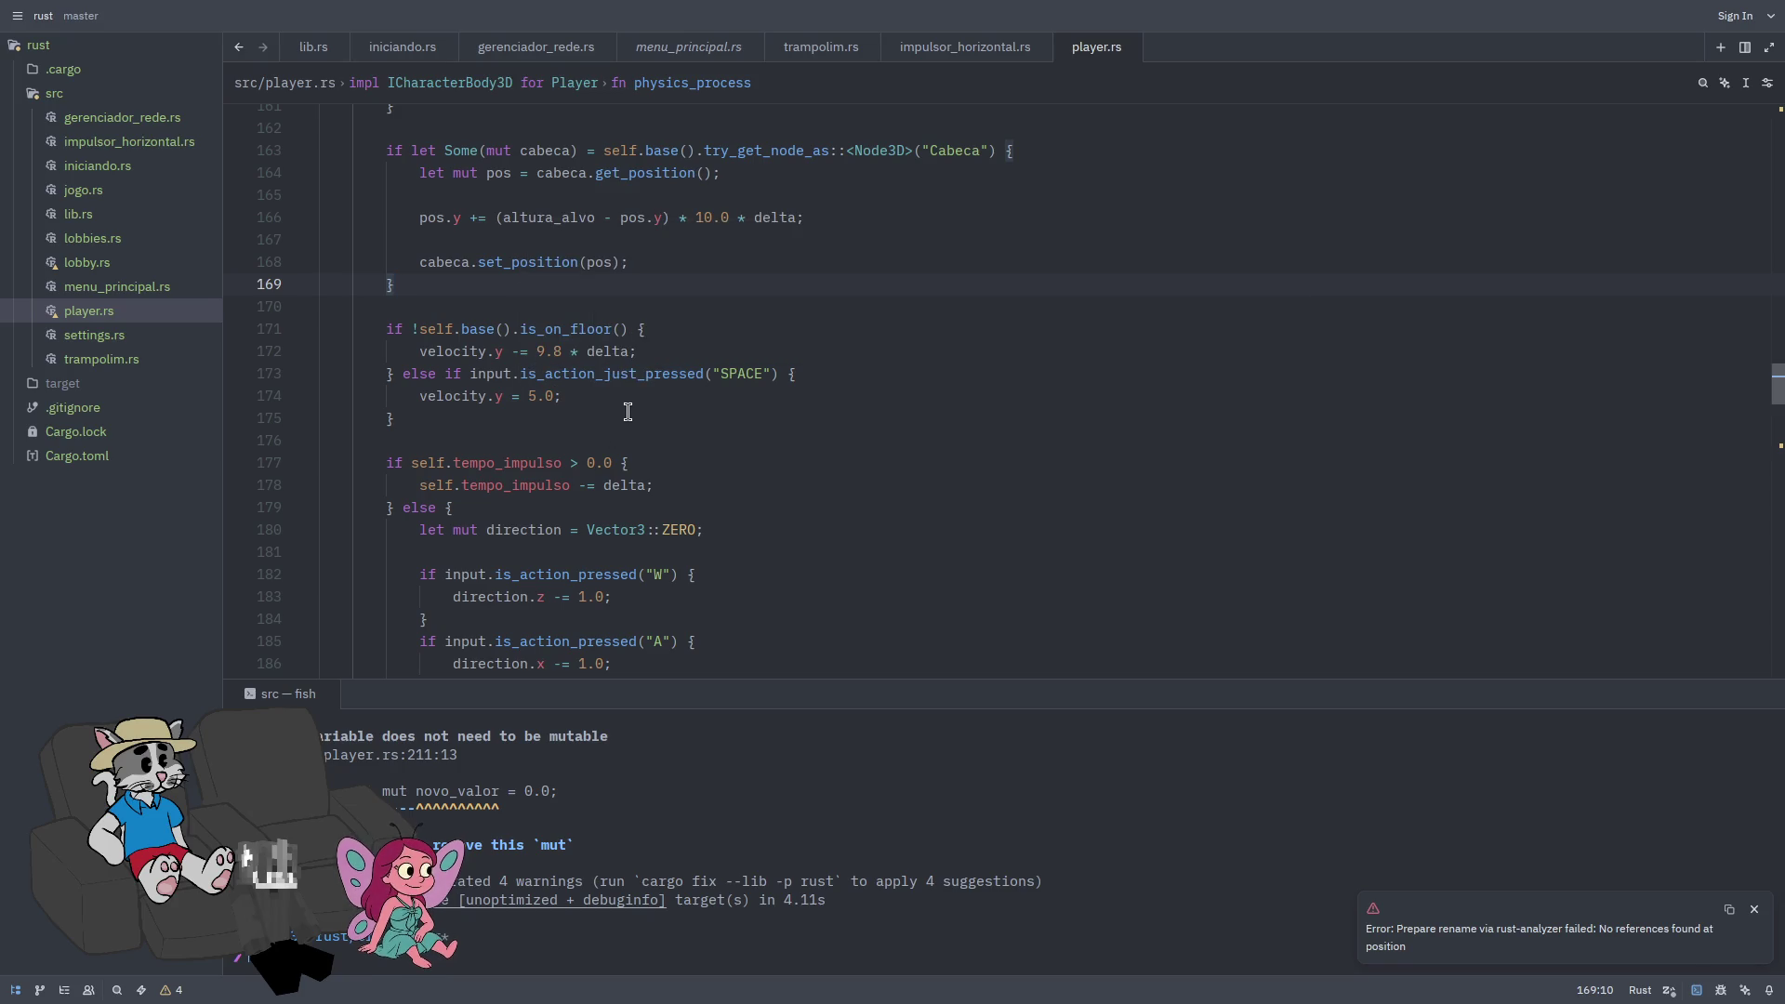
pyautogui.scroll(8, 600, 424)
pyautogui.scroll(4, 600, 429)
pyautogui.scroll(-12, 595, 465)
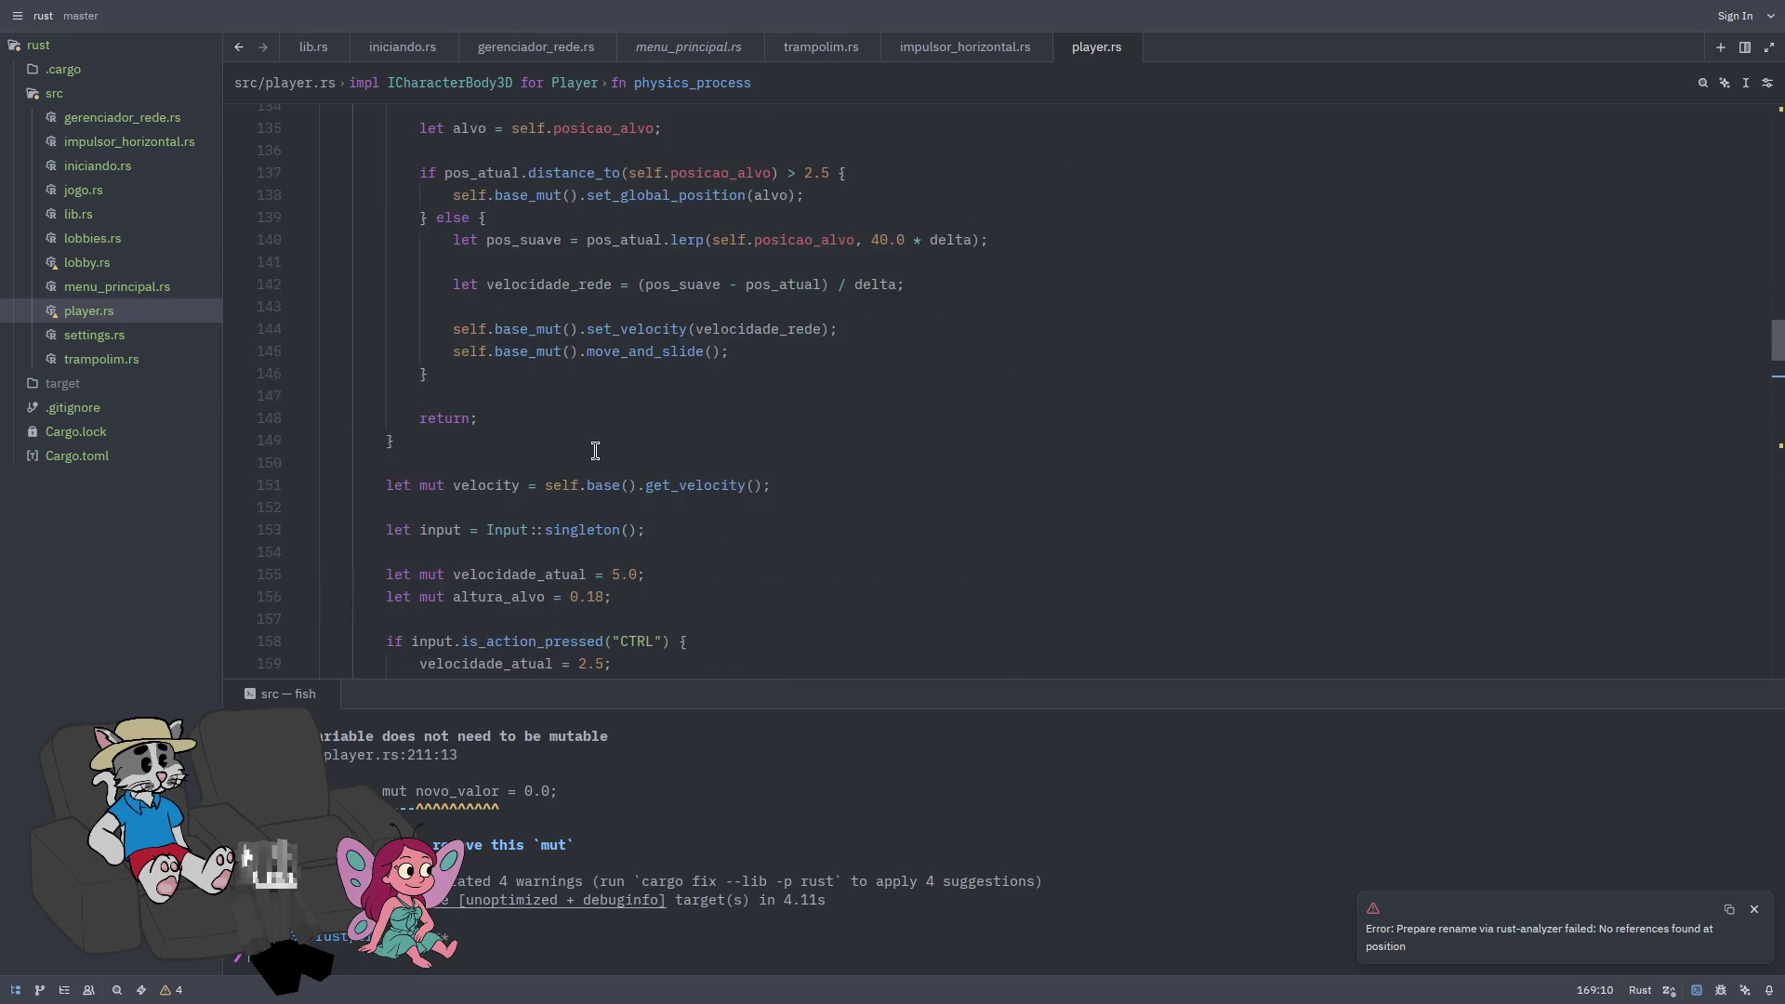
pyautogui.scroll(-1, 628, 455)
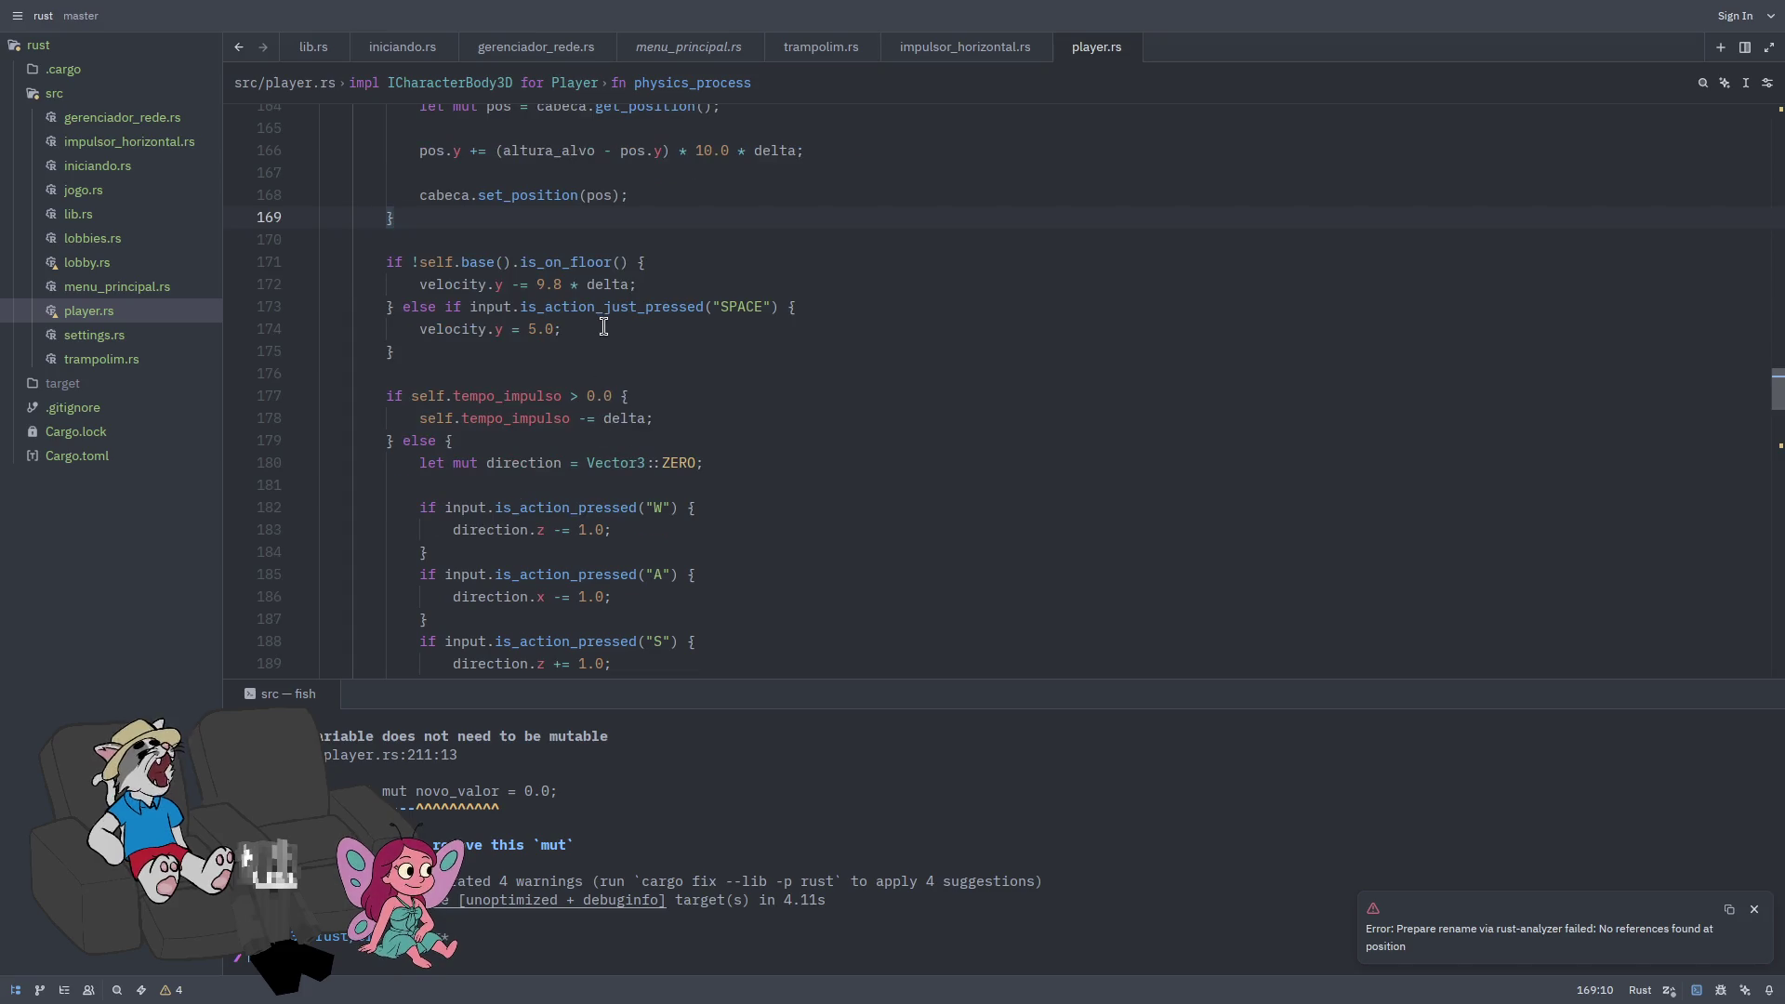
pyautogui.scroll(-1, 591, 326)
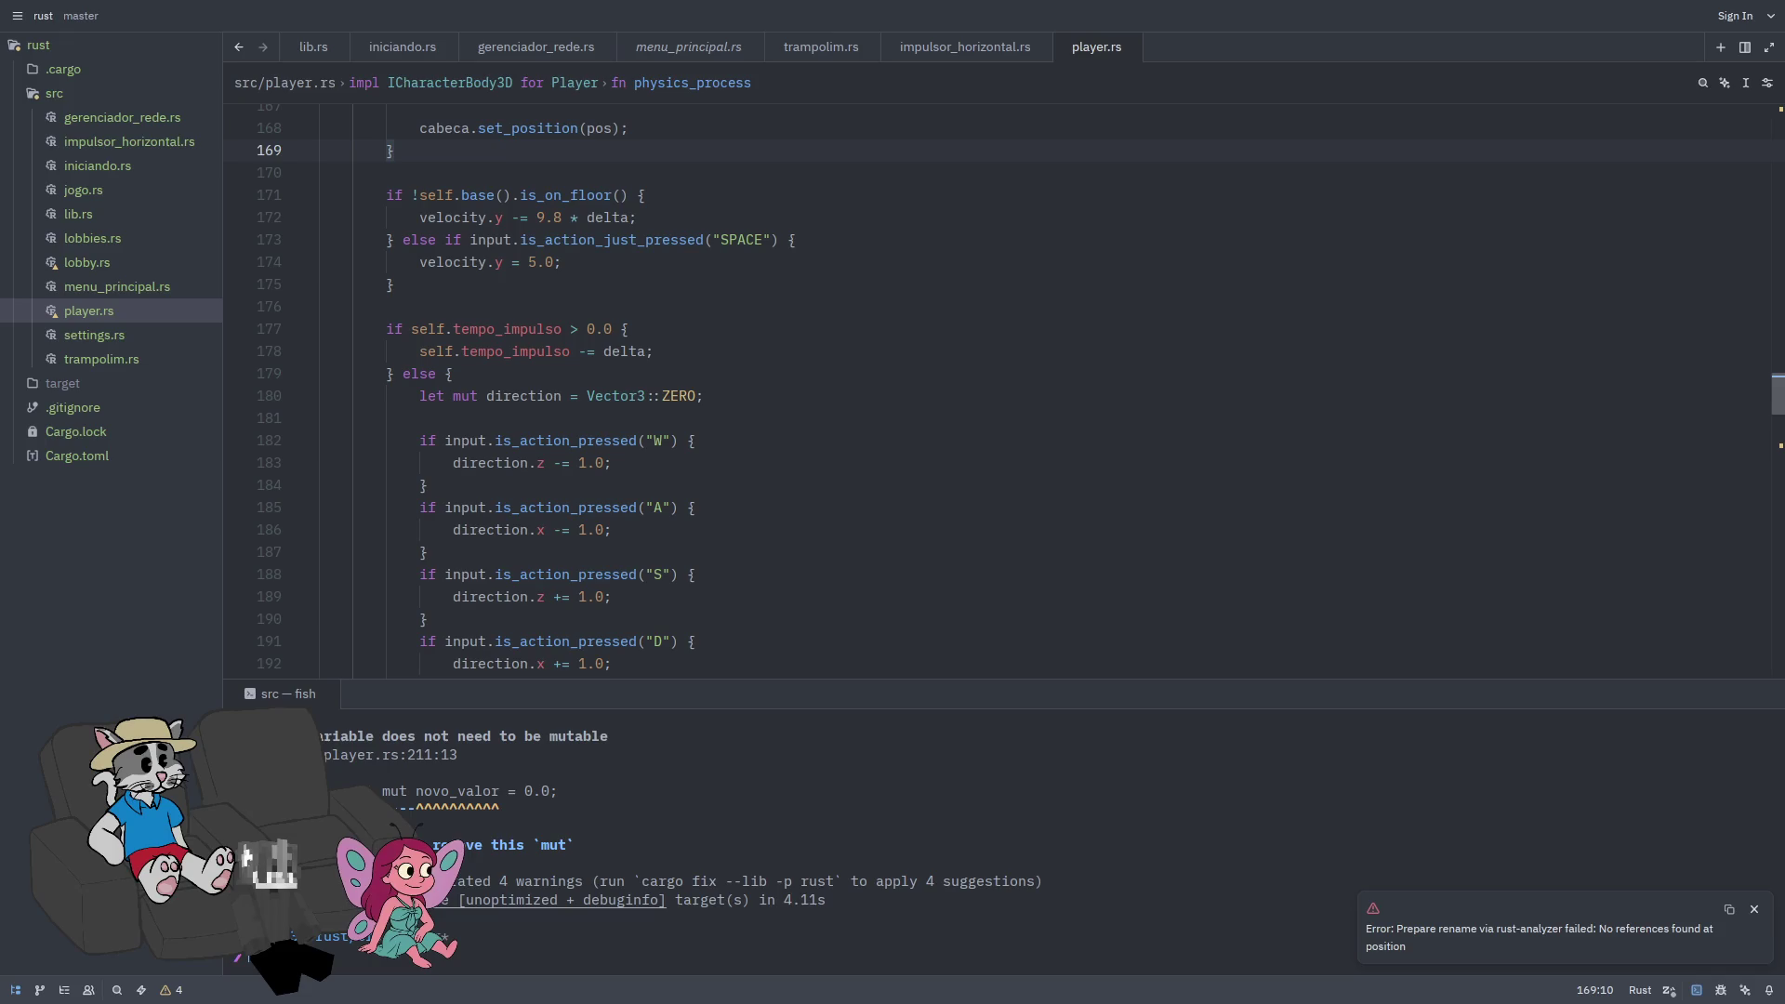
# Step: Delete the 'if self.tempo_impulso > 0.0 { … } else {' lines and save player.rs
pyautogui.moveTo(452, 374)
pyautogui.mouseDown()
pyautogui.moveTo(577, 363)
pyautogui.moveTo(391, 351)
pyautogui.moveTo(388, 329)
pyautogui.mouseUp()
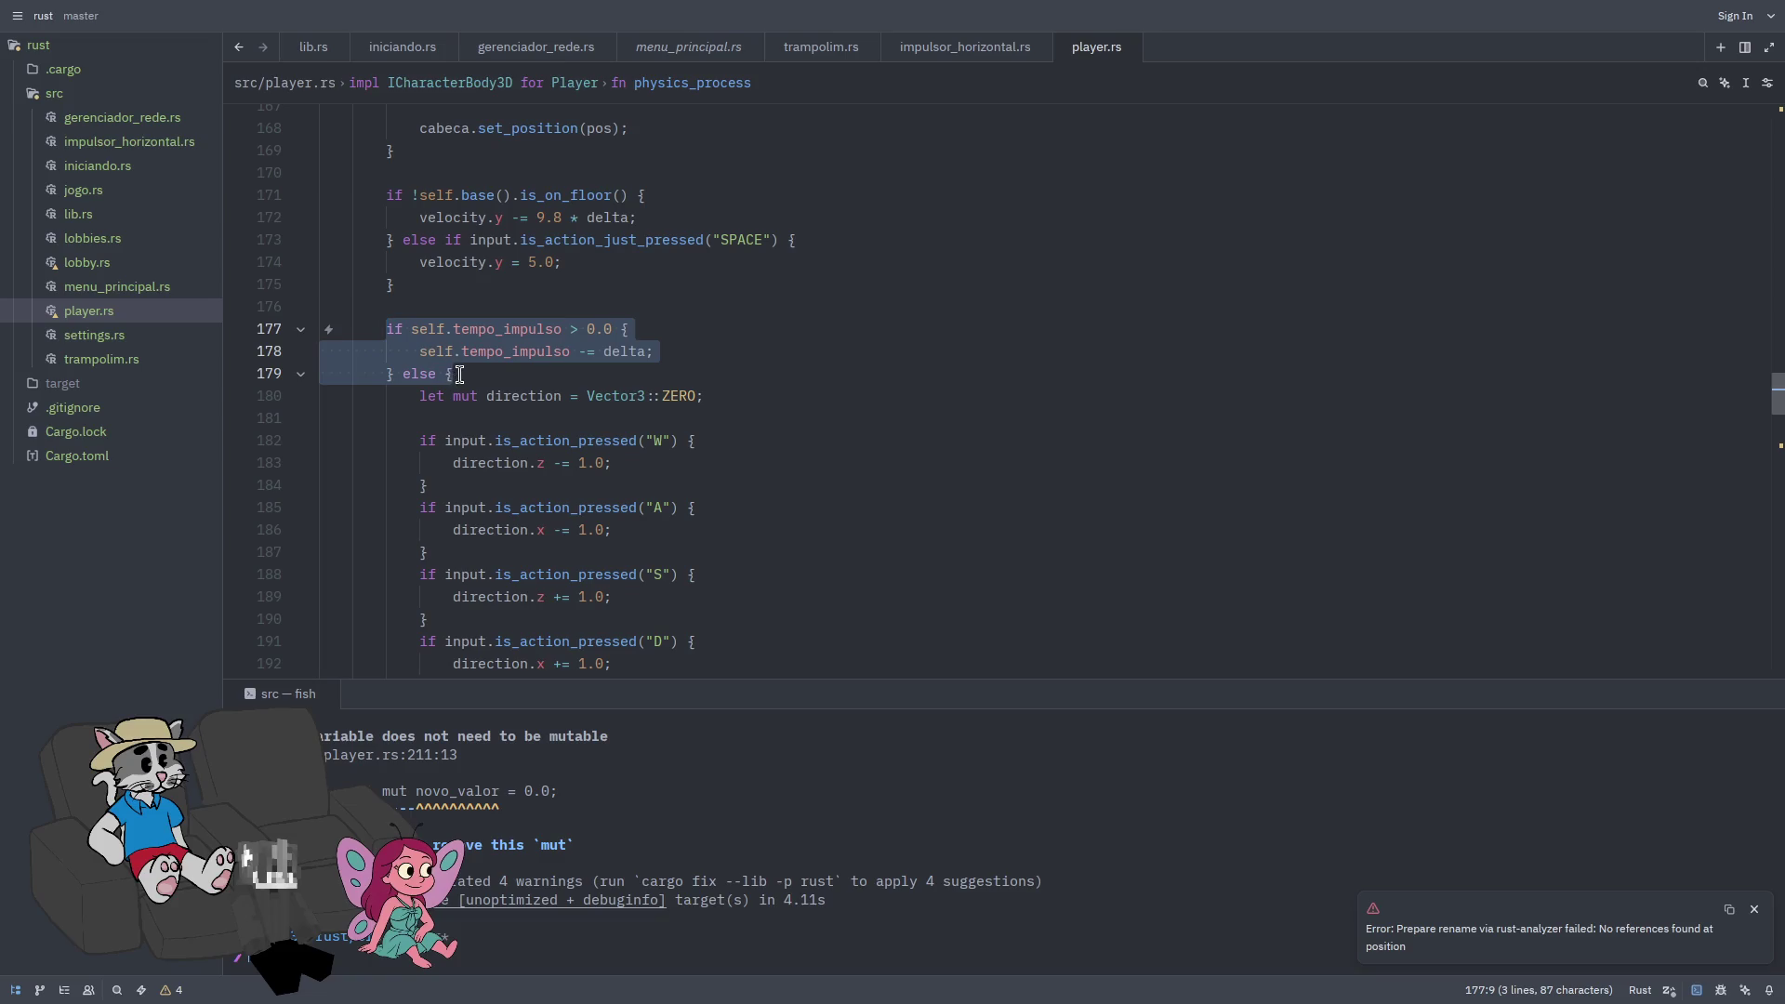
pyautogui.scroll(-4, 598, 386)
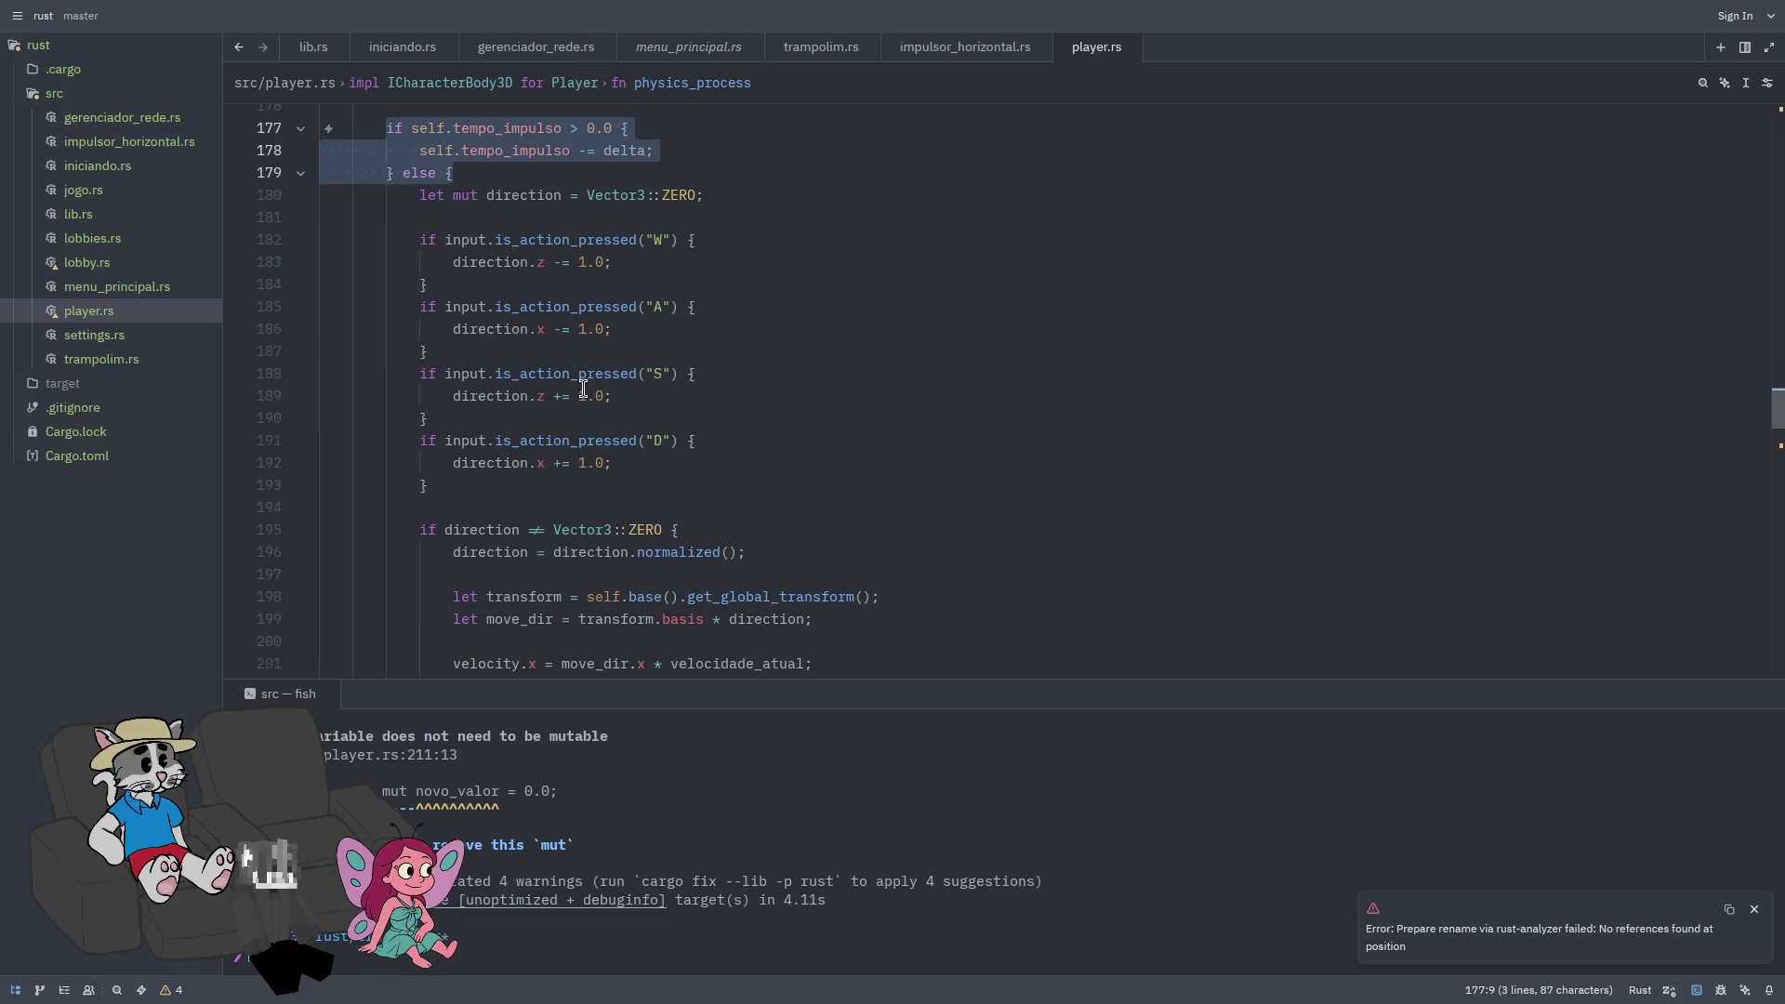
pyautogui.scroll(-5, 571, 389)
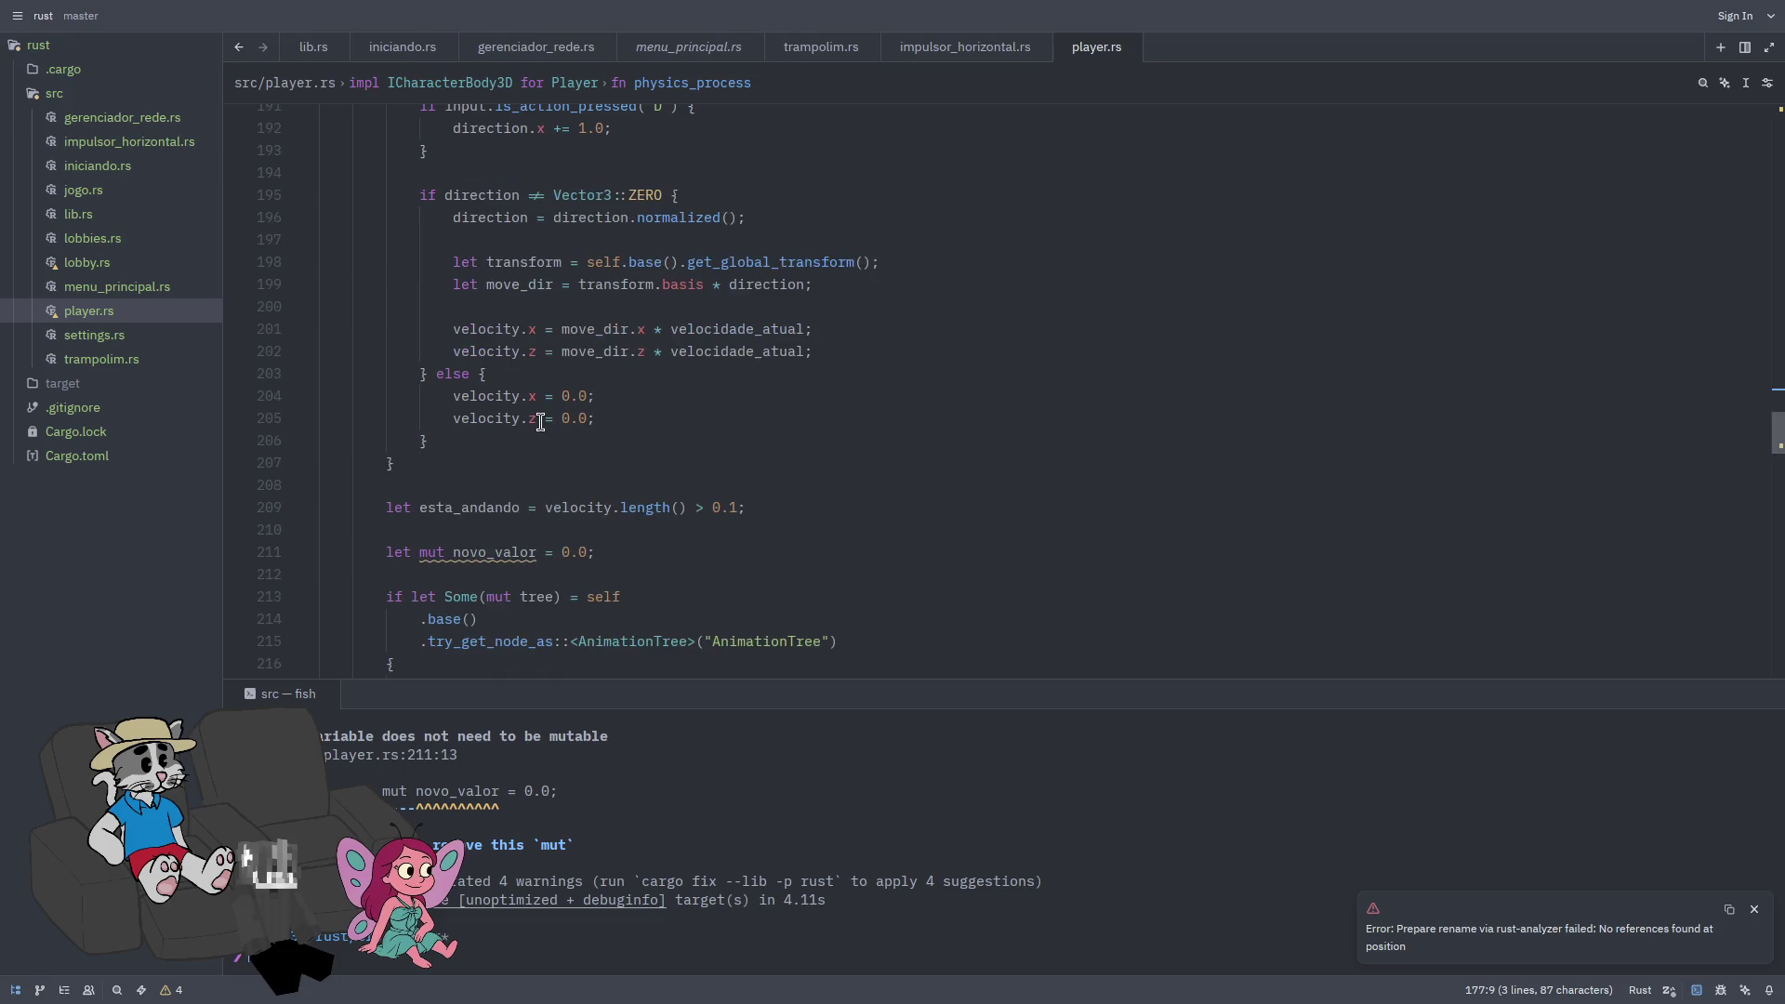
pyautogui.press('BackSpace')
pyautogui.scroll(-4, 430, 539)
pyautogui.click(430, 539)
pyautogui.hotkey('ctrl', 's')
# Step: Open a new blank line right after the D-key input block
pyautogui.scroll(7, 570, 413)
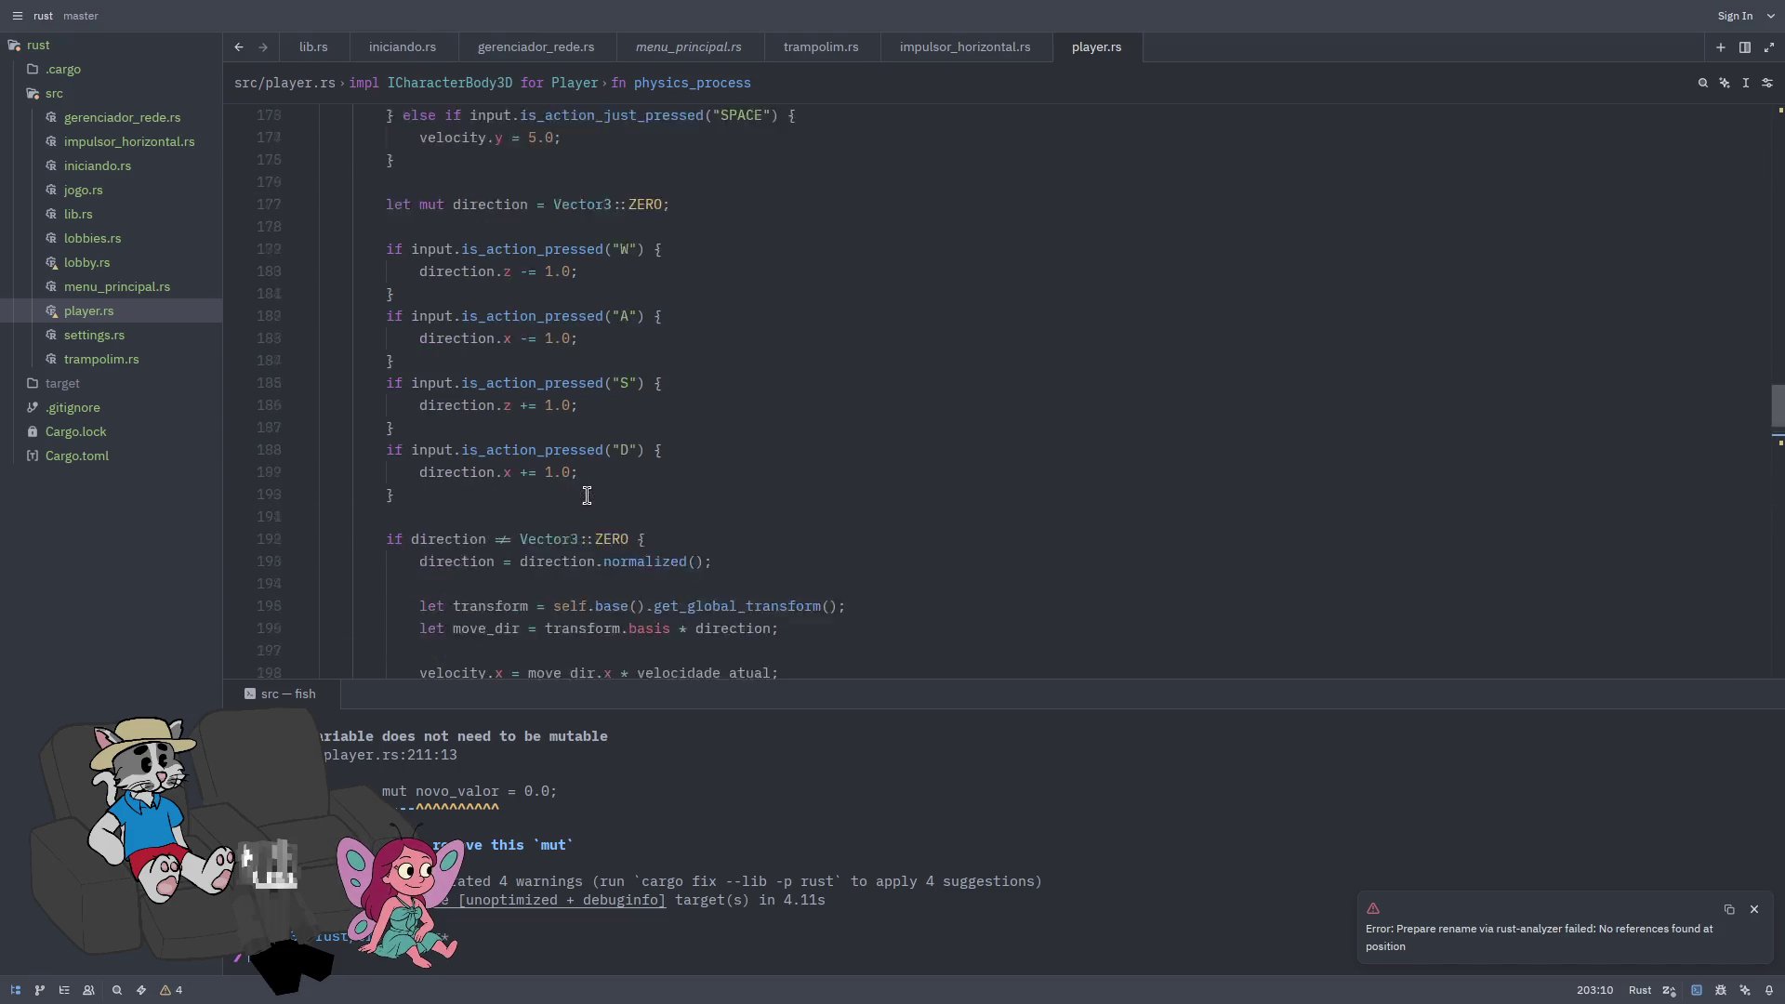
pyautogui.scroll(1, 570, 414)
pyautogui.click(591, 426)
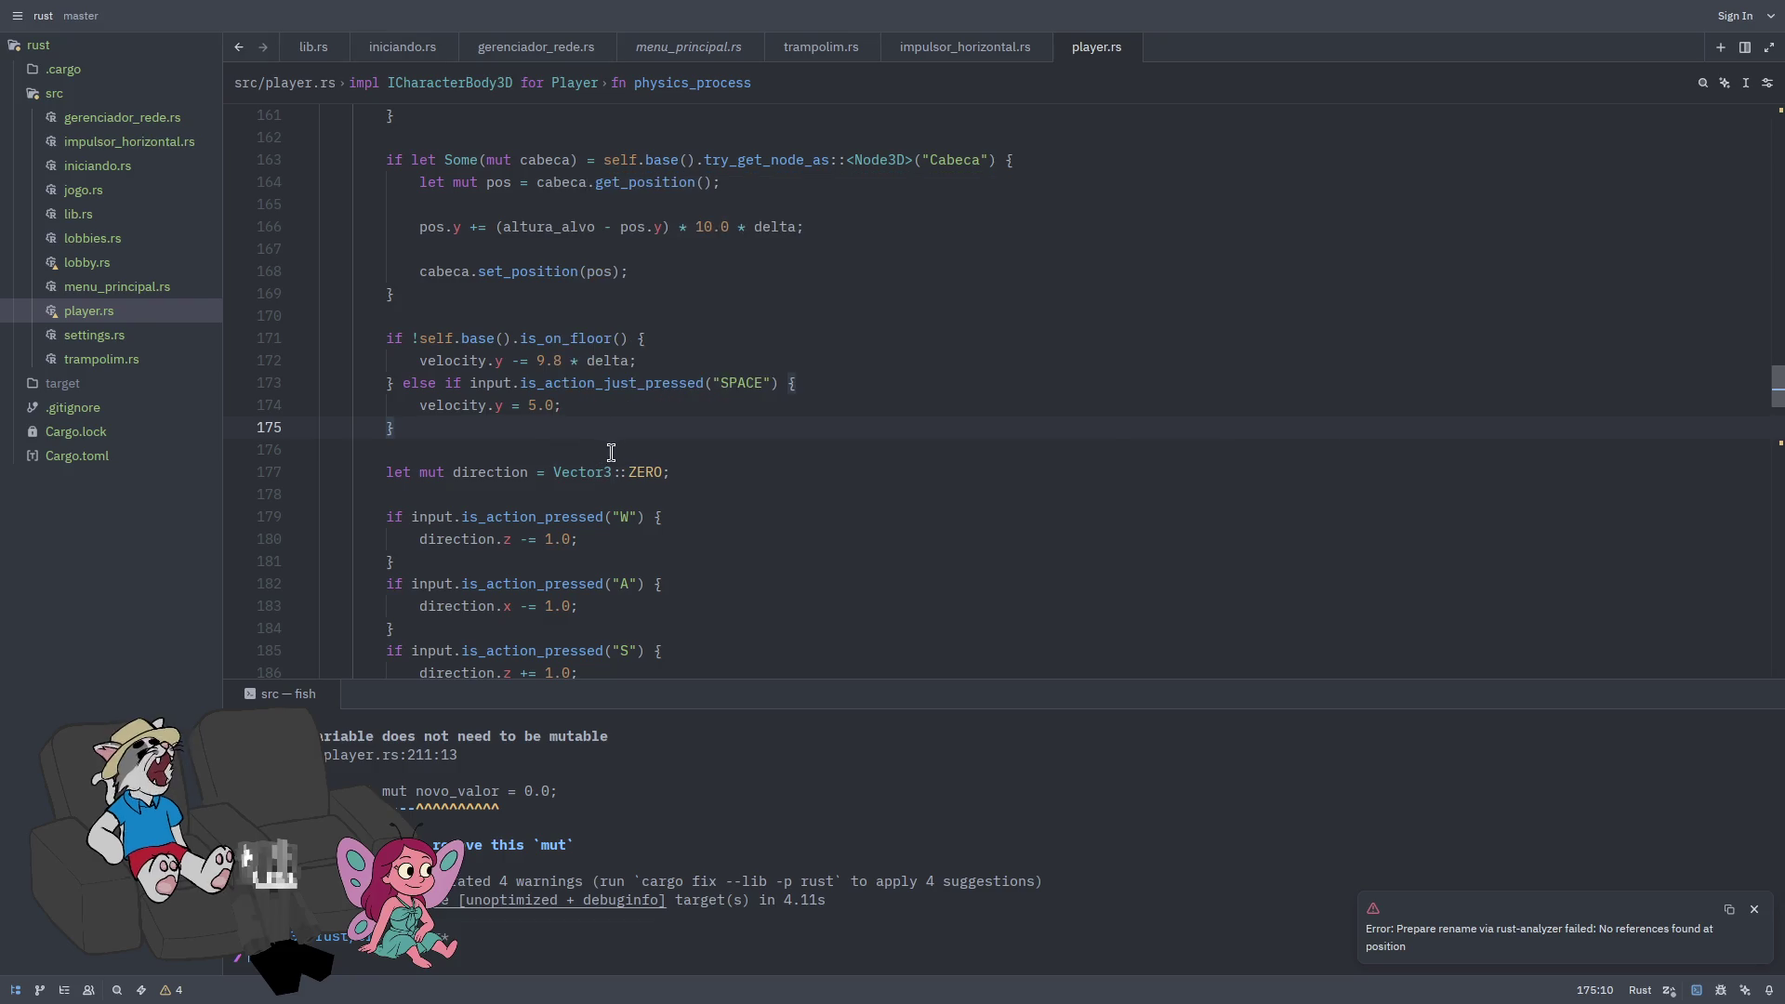
pyautogui.scroll(-1, 671, 432)
pyautogui.scroll(-3, 674, 433)
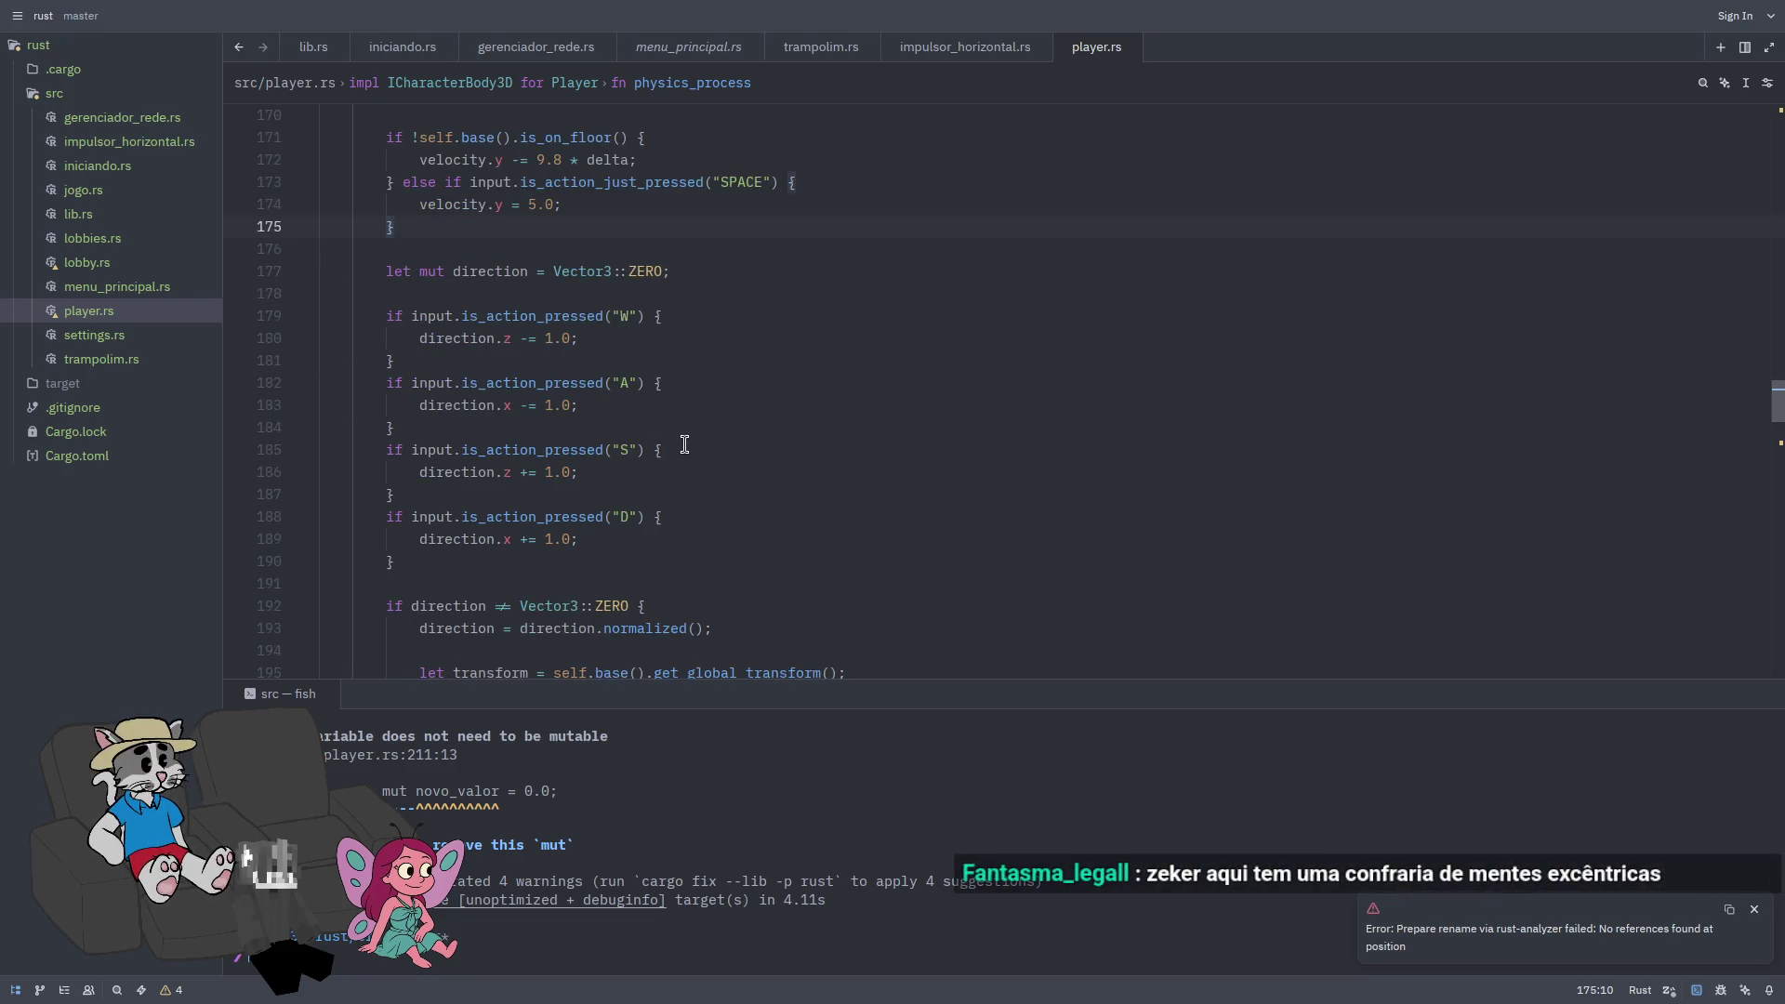
pyautogui.scroll(-2, 682, 438)
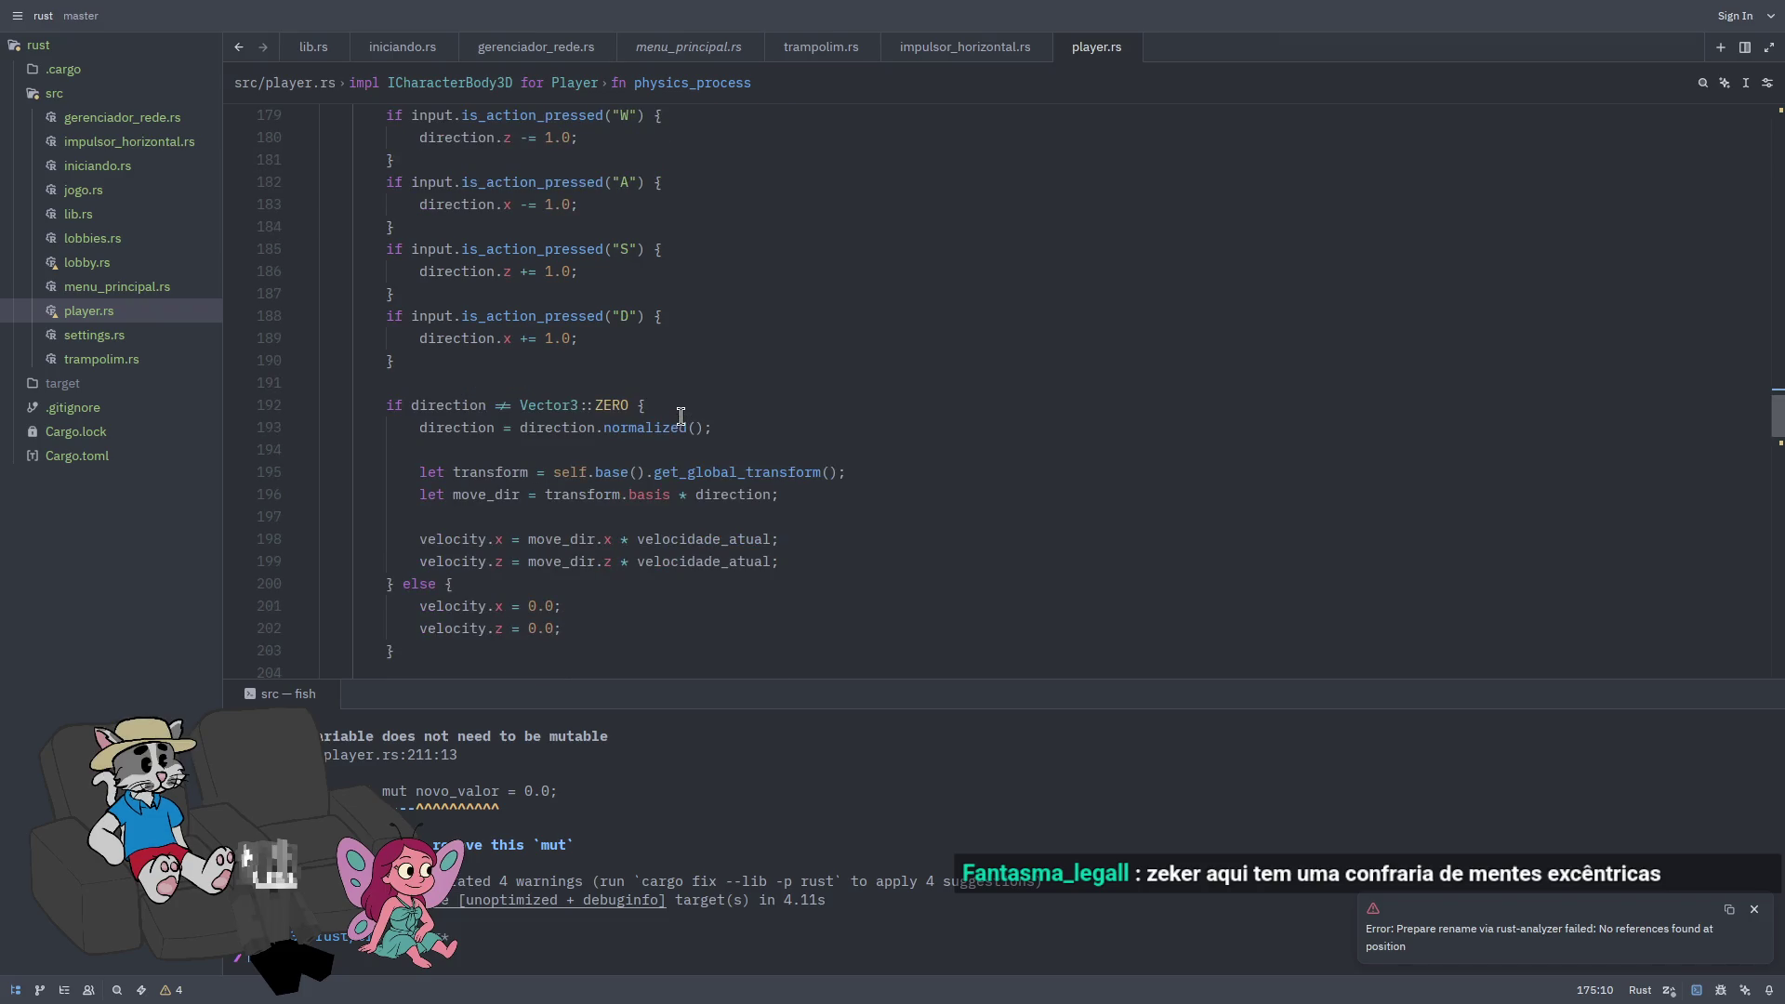
pyautogui.click(674, 382)
pyautogui.hotkey('ctrl', 'Return')
# Step: Start a 'let (' statement on line 192, fixing the mistyped text first
pyautogui.press('Return')
pyautogui.press('Return')
pyautogui.press('Up')
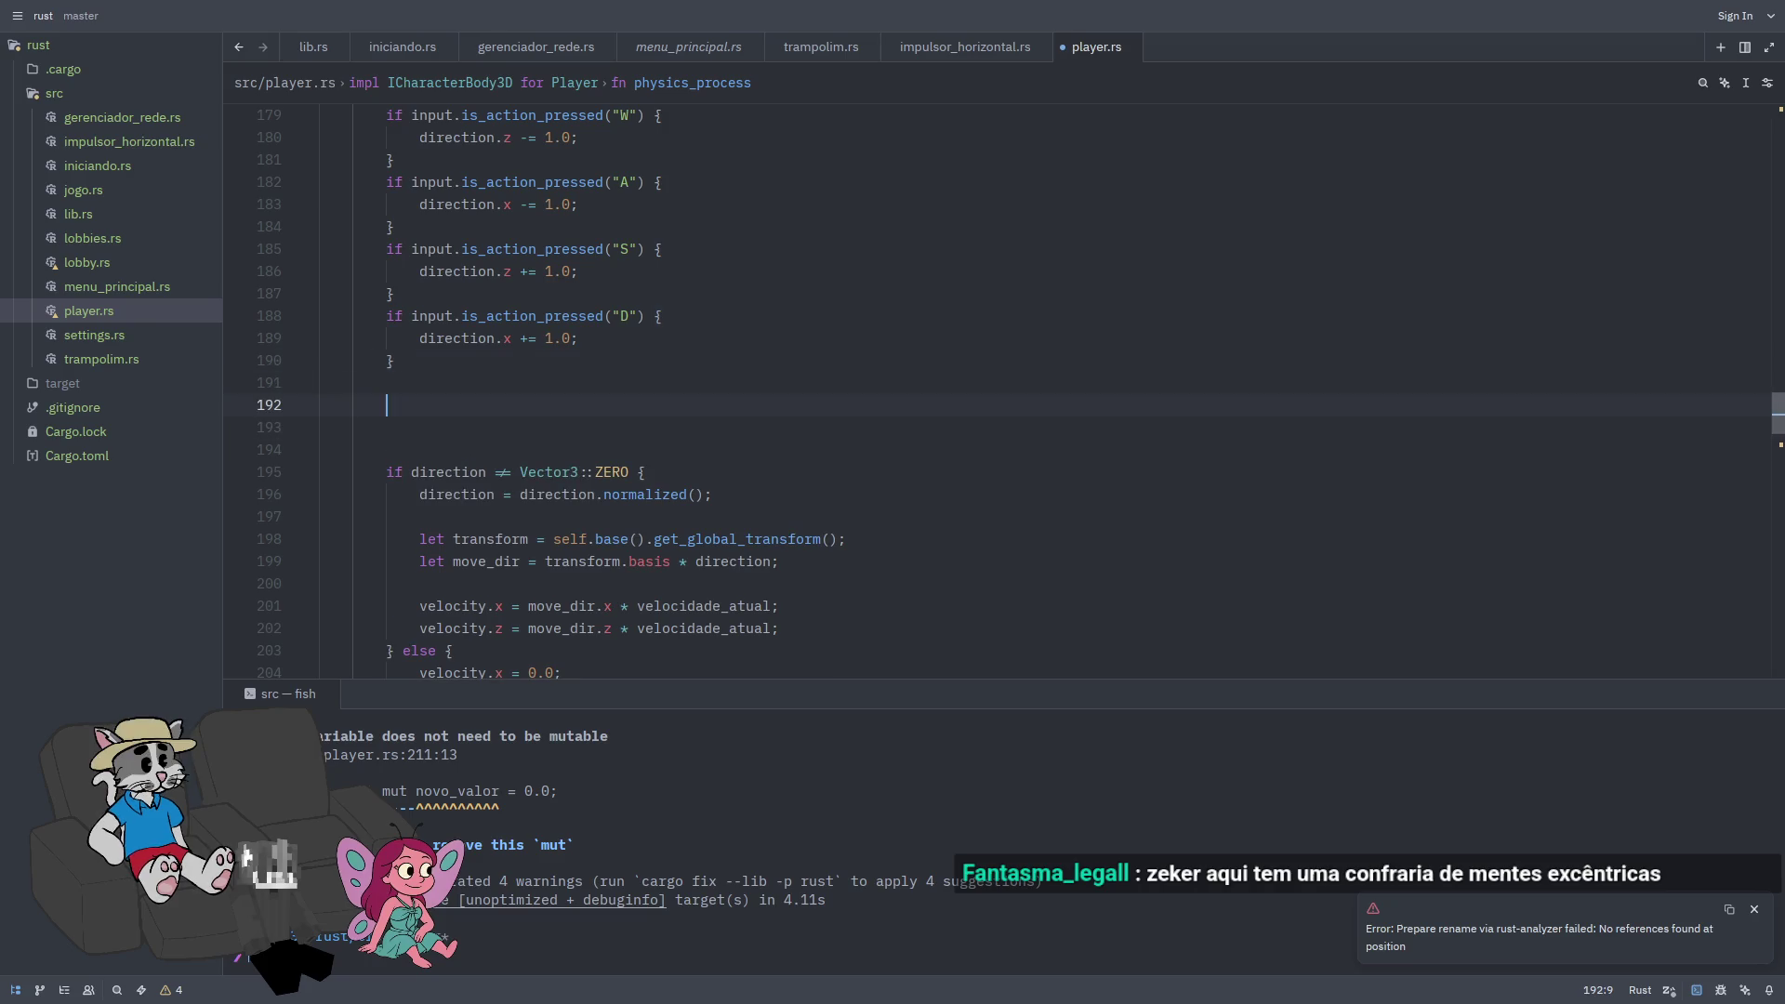
pyautogui.write('LET')
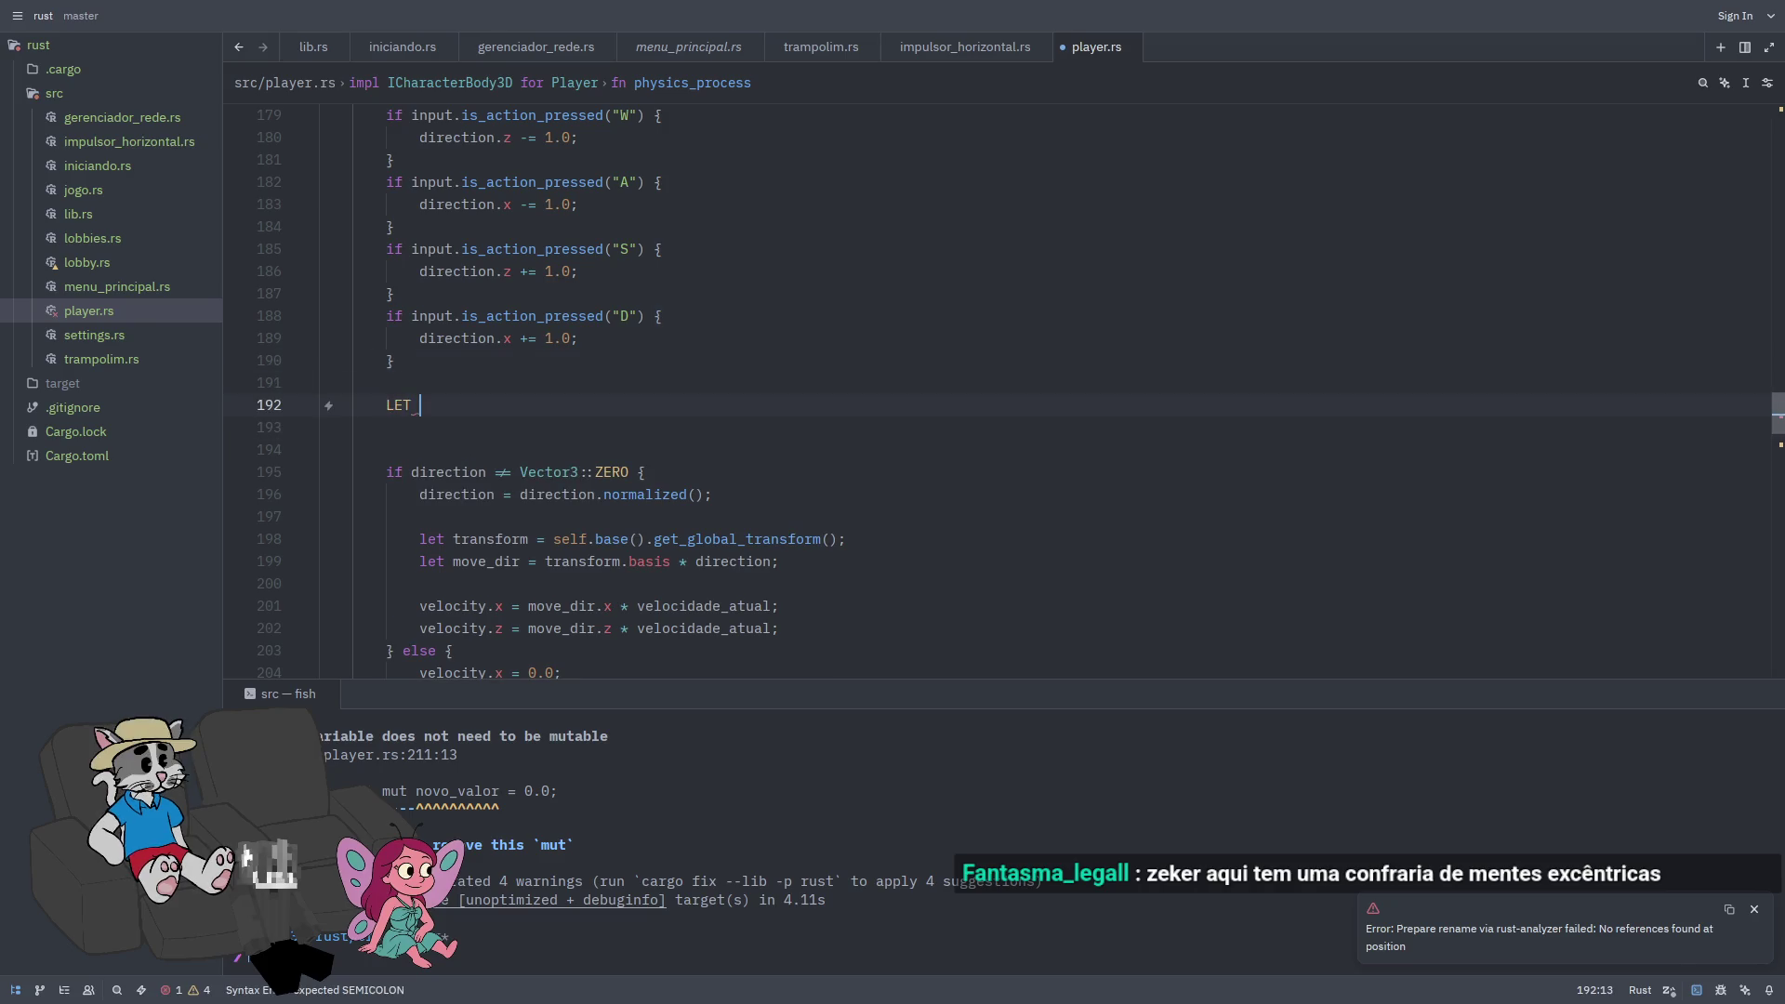
pyautogui.press('BackSpace')
pyautogui.press('BackSpace')
pyautogui.press('BackSpace')
pyautogui.write('ket_nyt_dure')
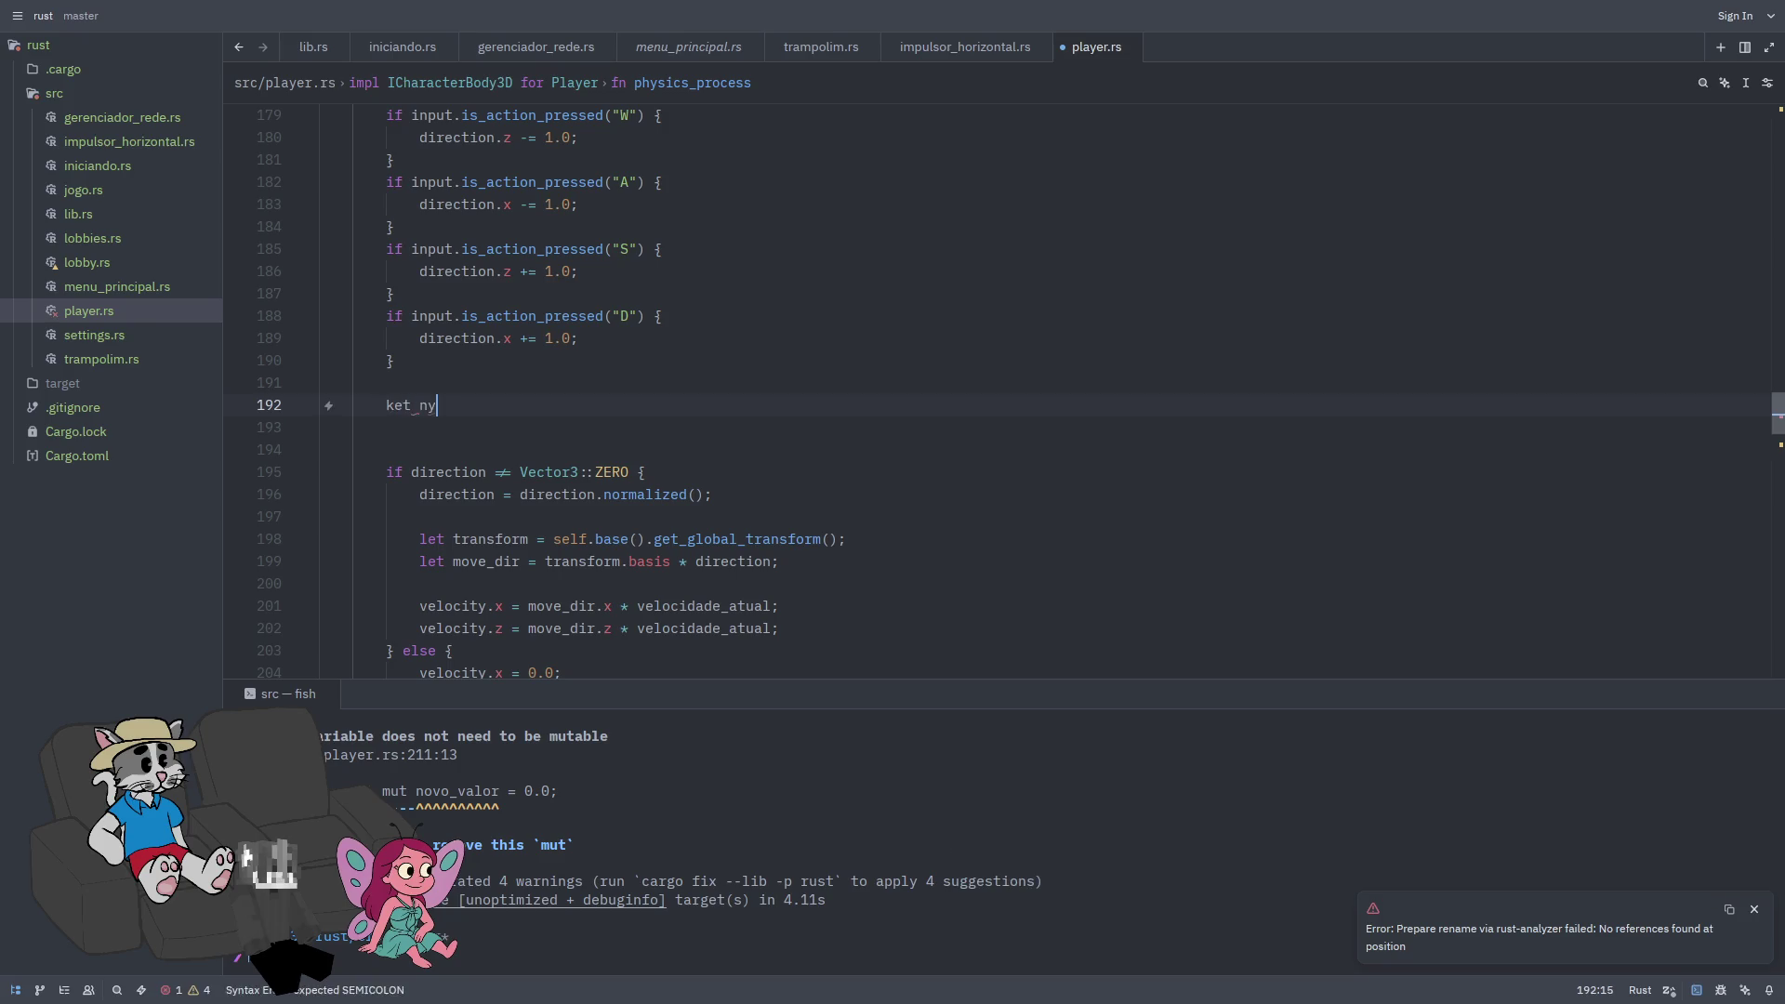
pyautogui.press('BackSpace')
pyautogui.press('BackSpace')
pyautogui.press('BackSpace')
pyautogui.write('let')
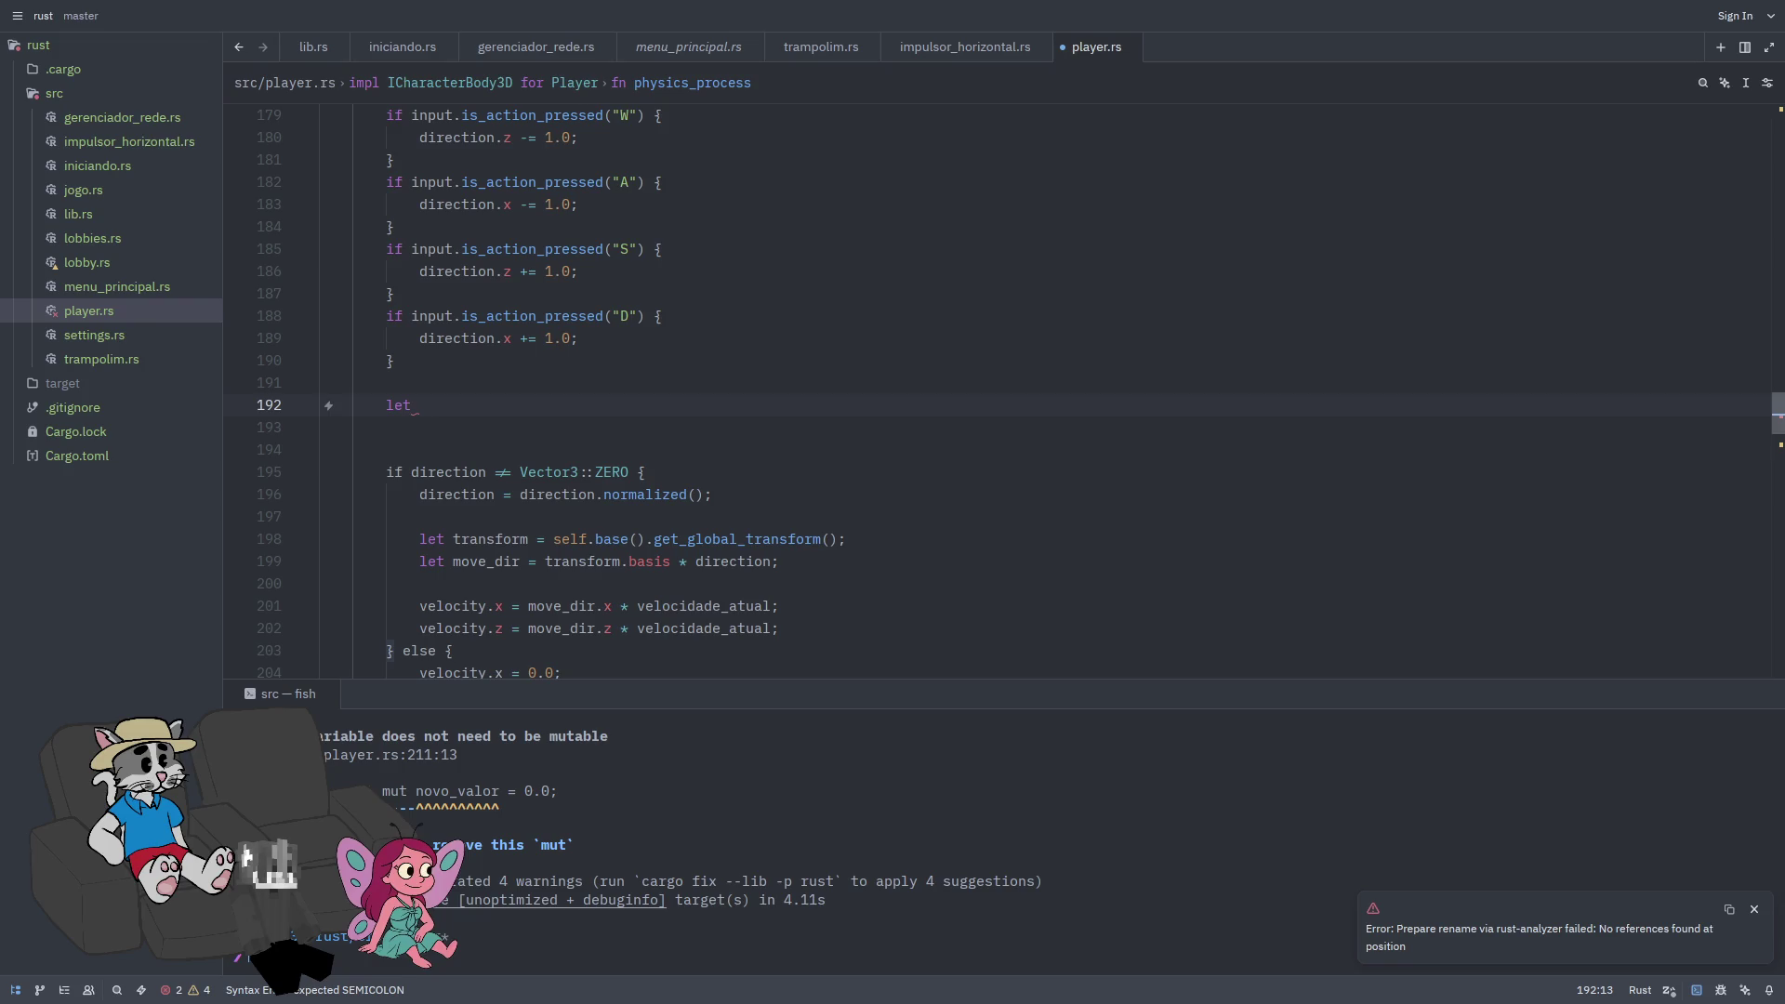
pyautogui.scroll(-1, 1204, 518)
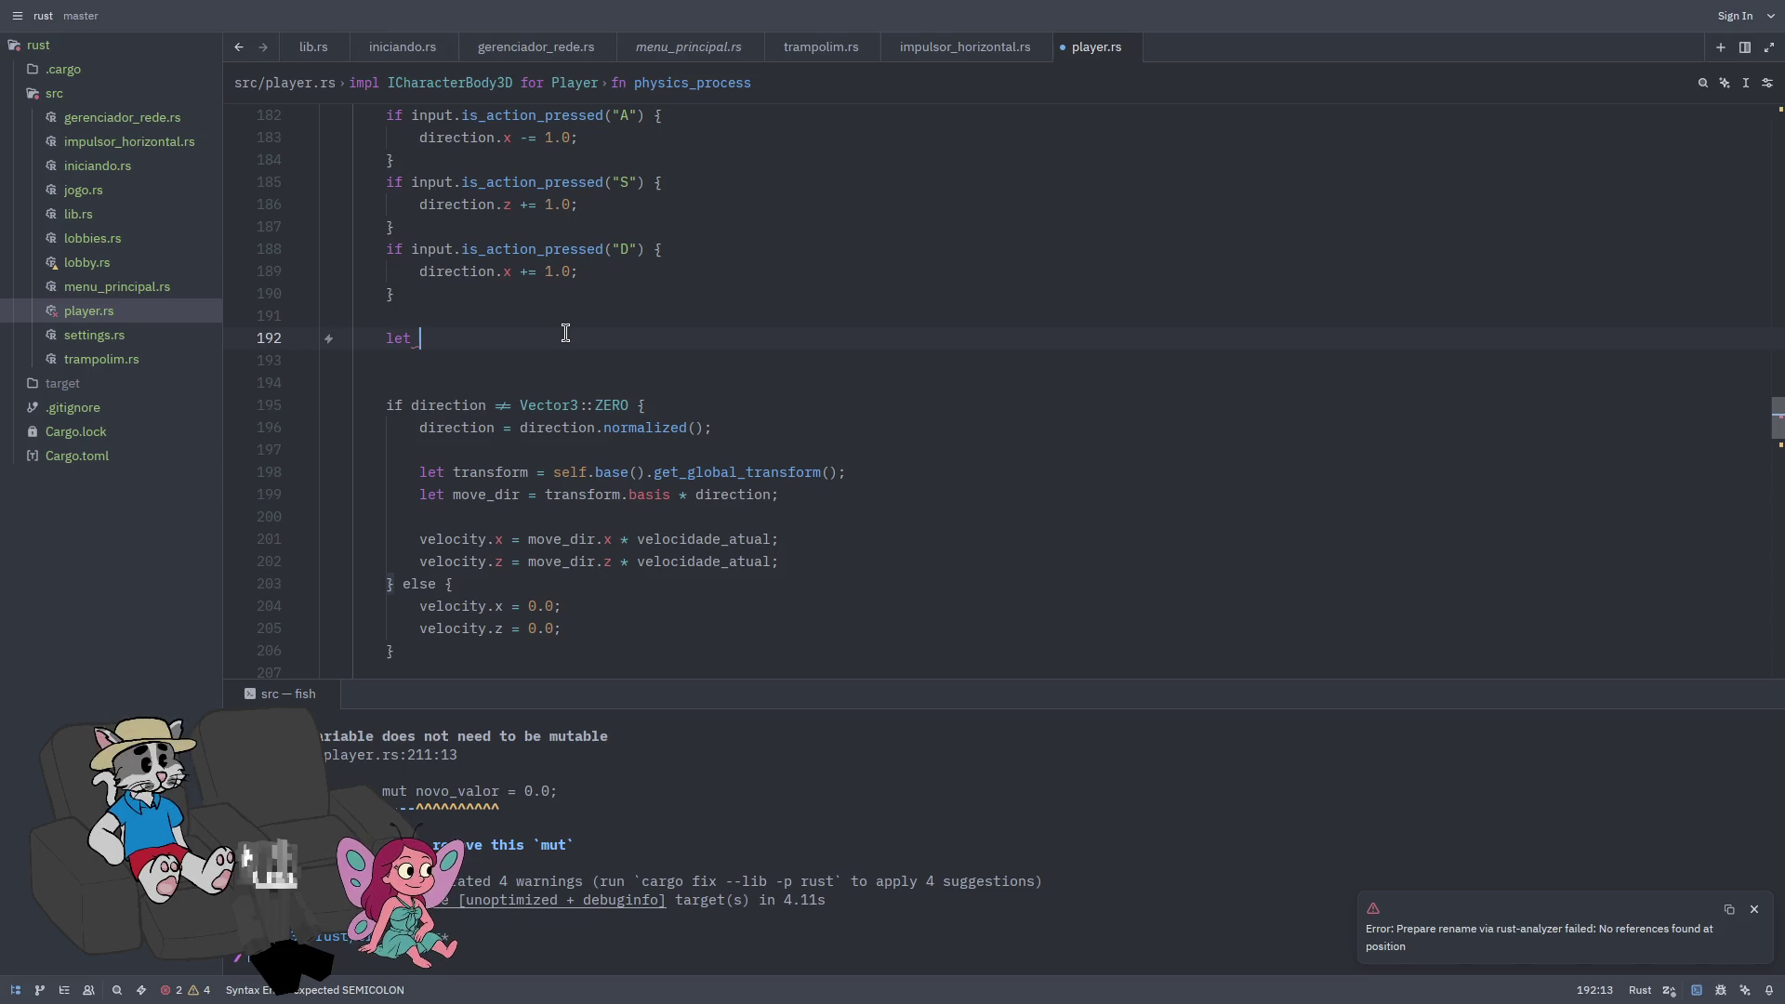
pyautogui.write('(')
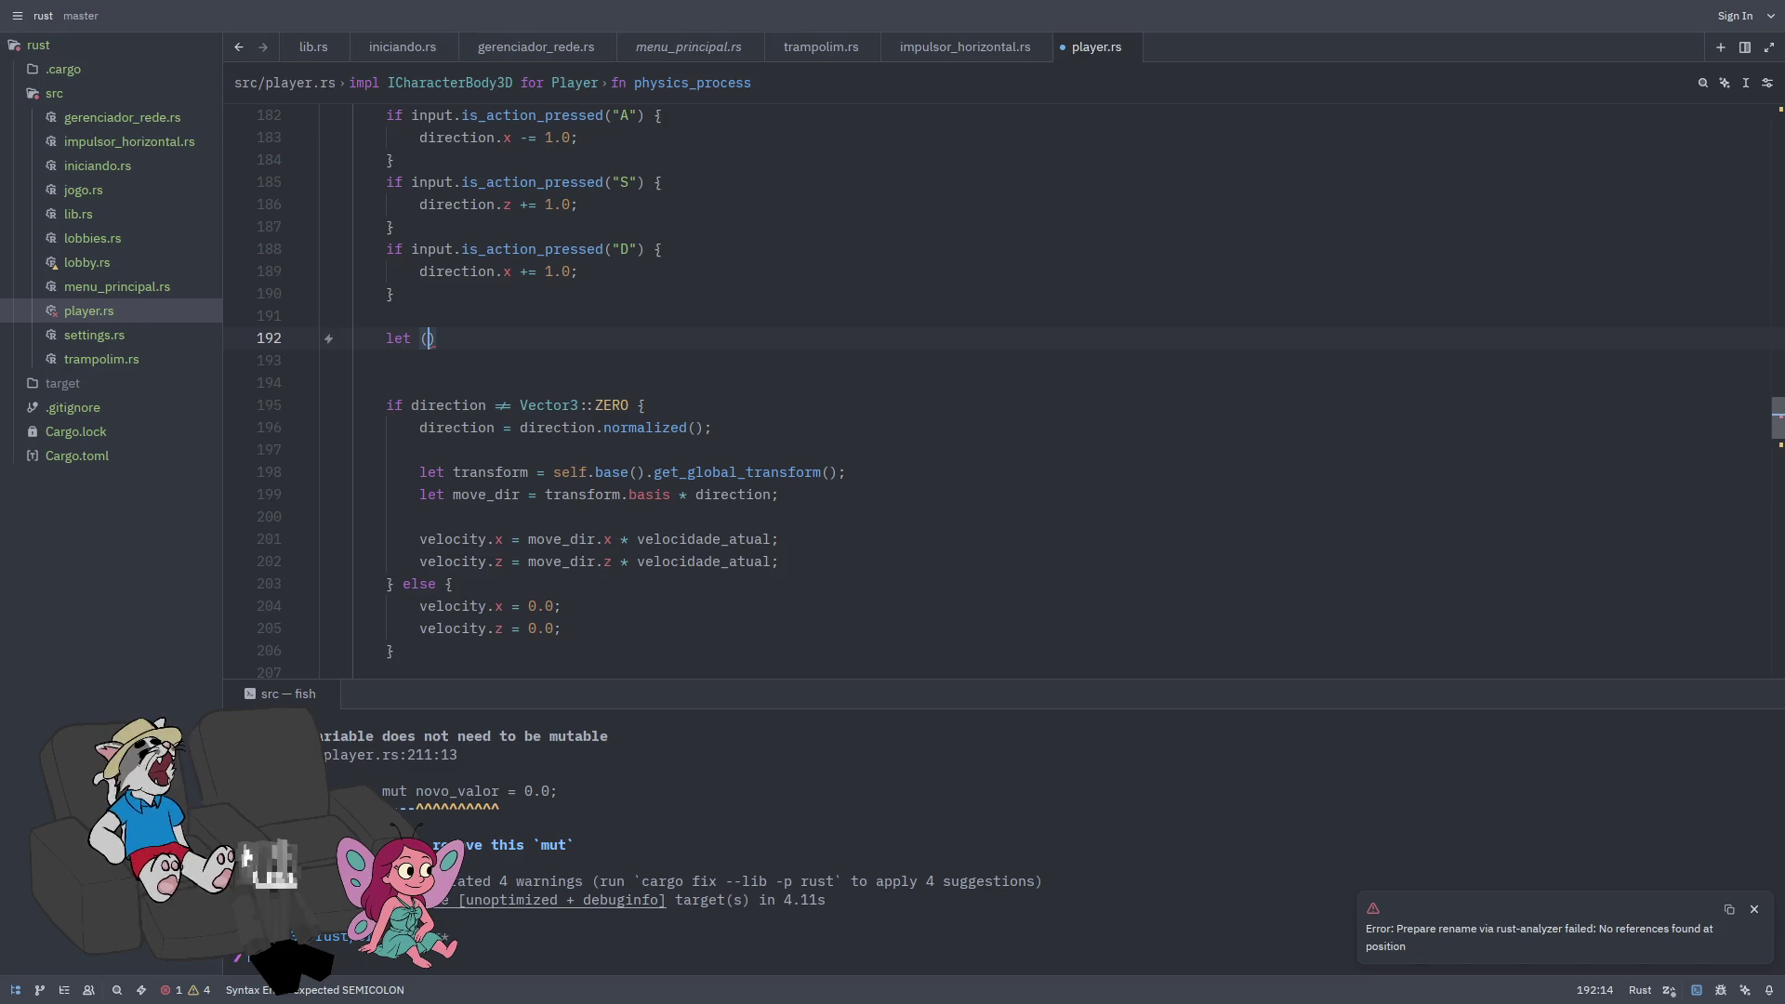
# Step: Complete line 192 as 'let (target_x, target_z) = if direction != Vector3::ZERO {' with an empty body
pyautogui.write('target_')
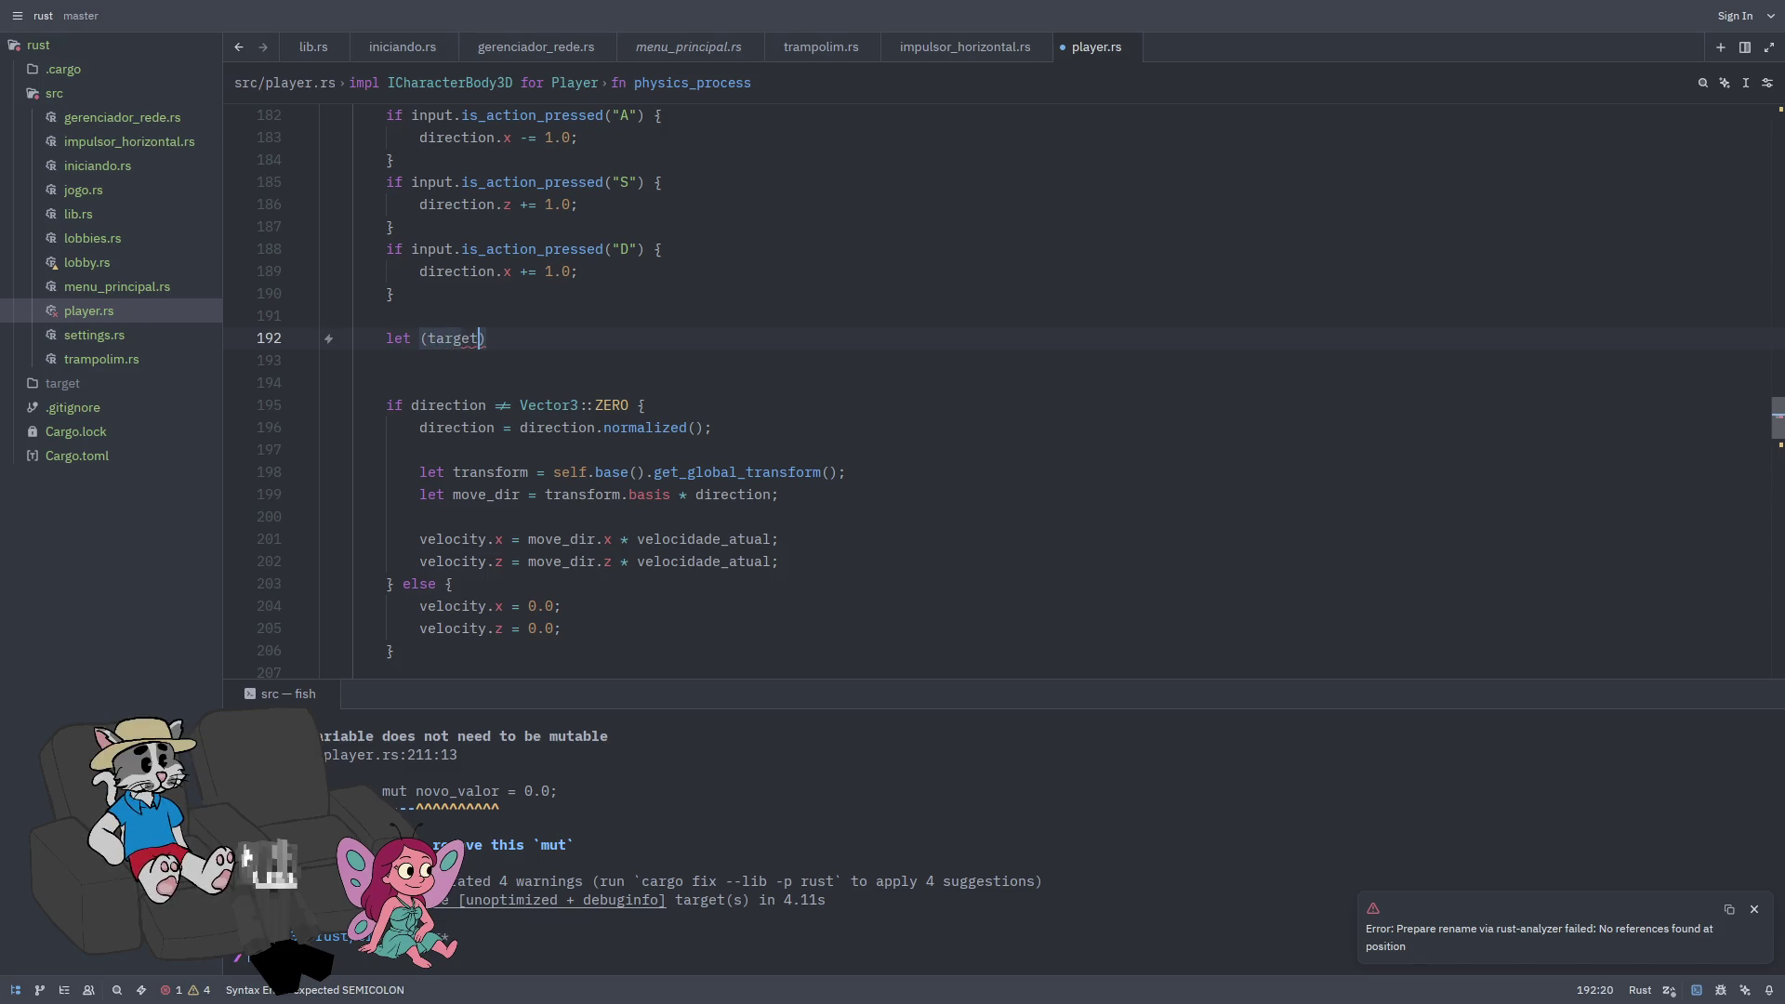
pyautogui.write('x,tar')
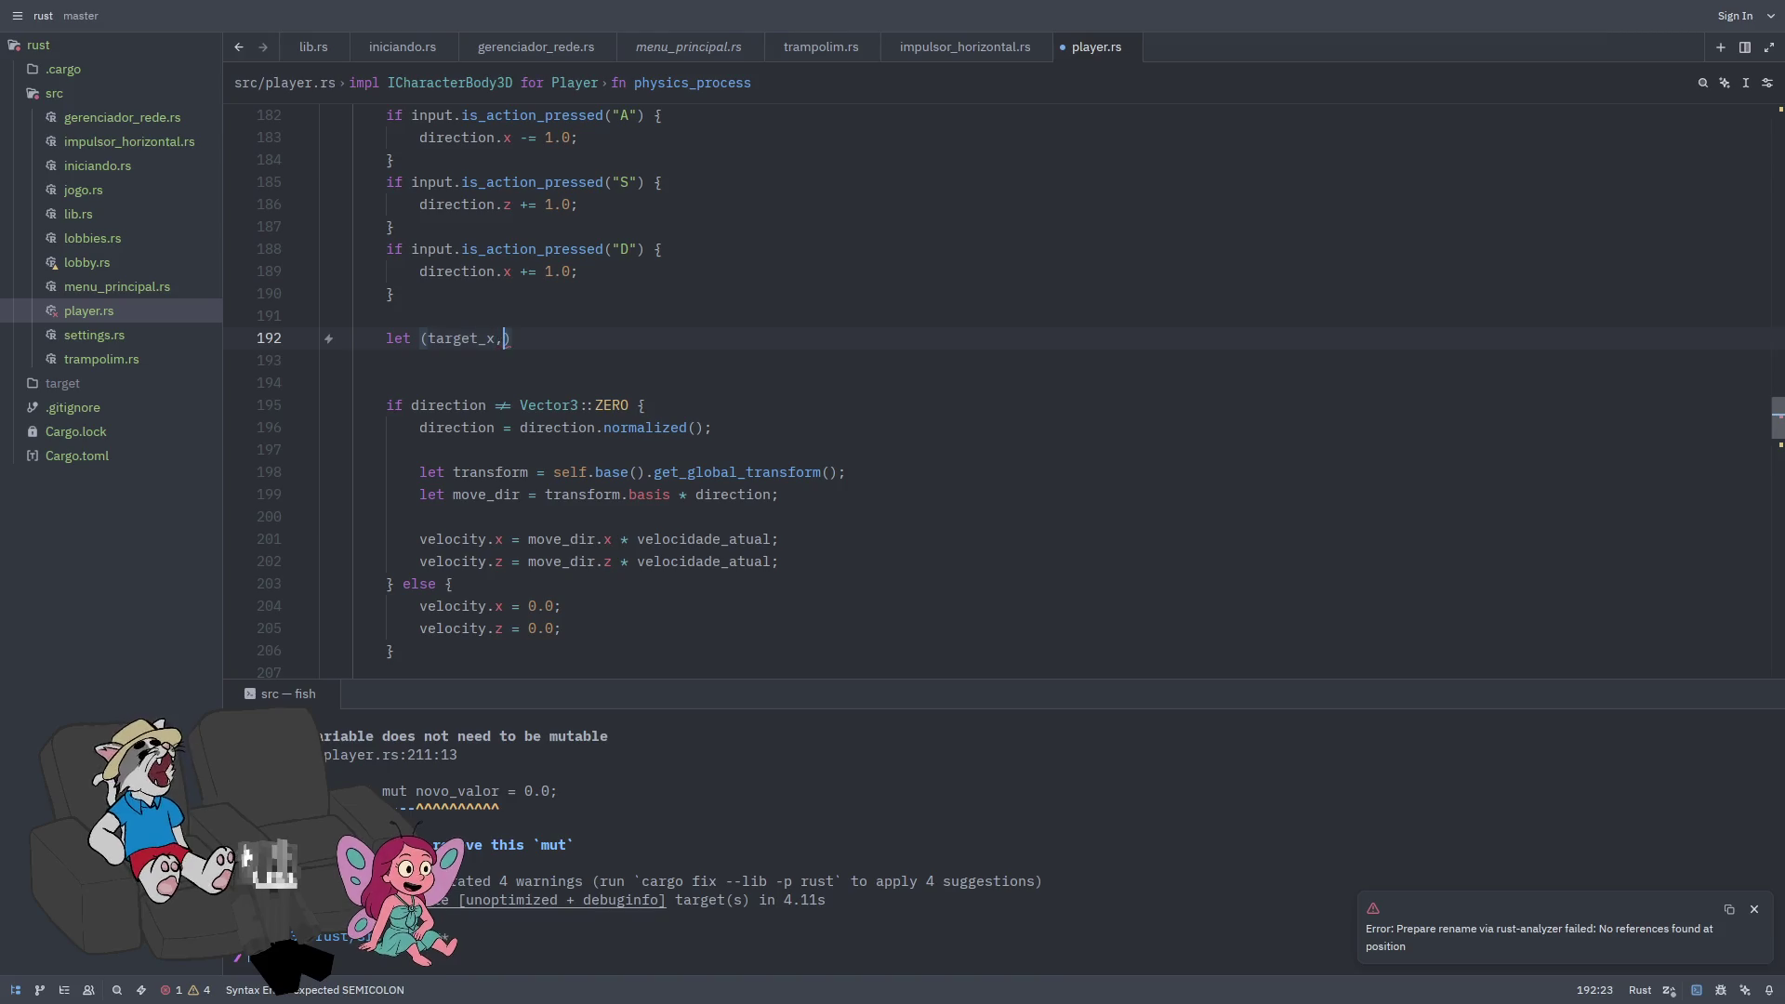
pyautogui.press('BackSpace')
pyautogui.press('BackSpace')
pyautogui.press('BackSpace')
pyautogui.write('target_')
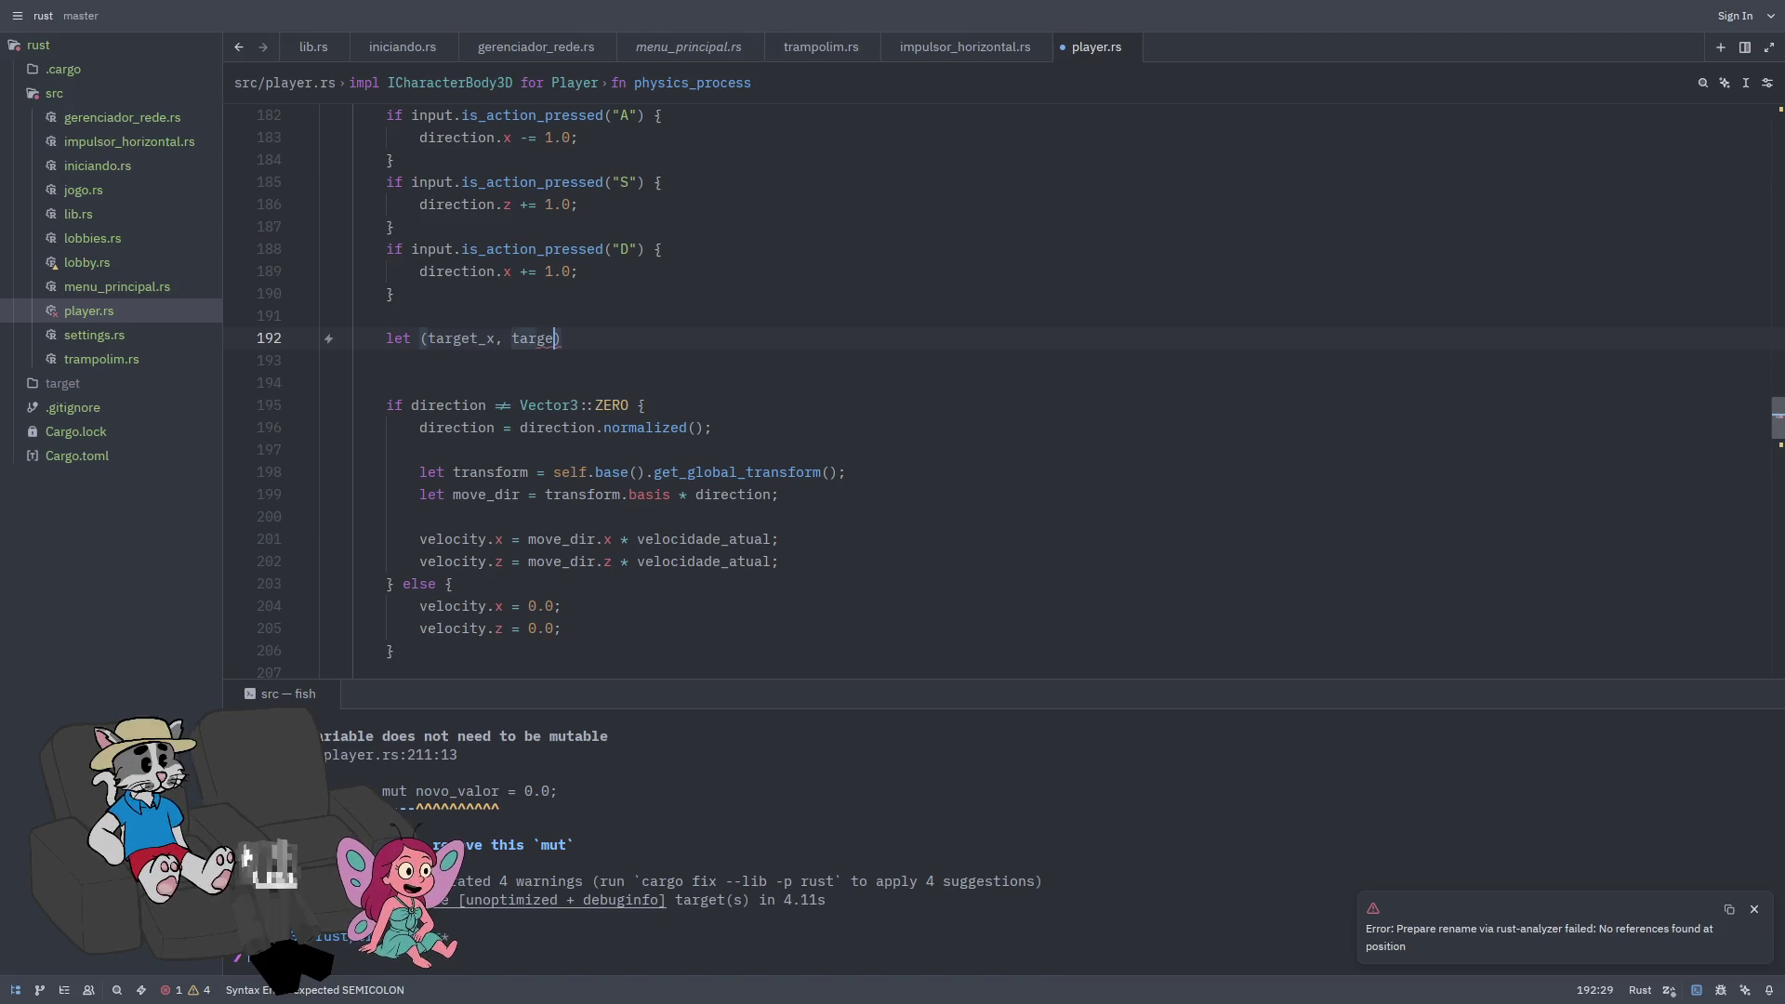
pyautogui.write('z)')
pyautogui.write('= ')
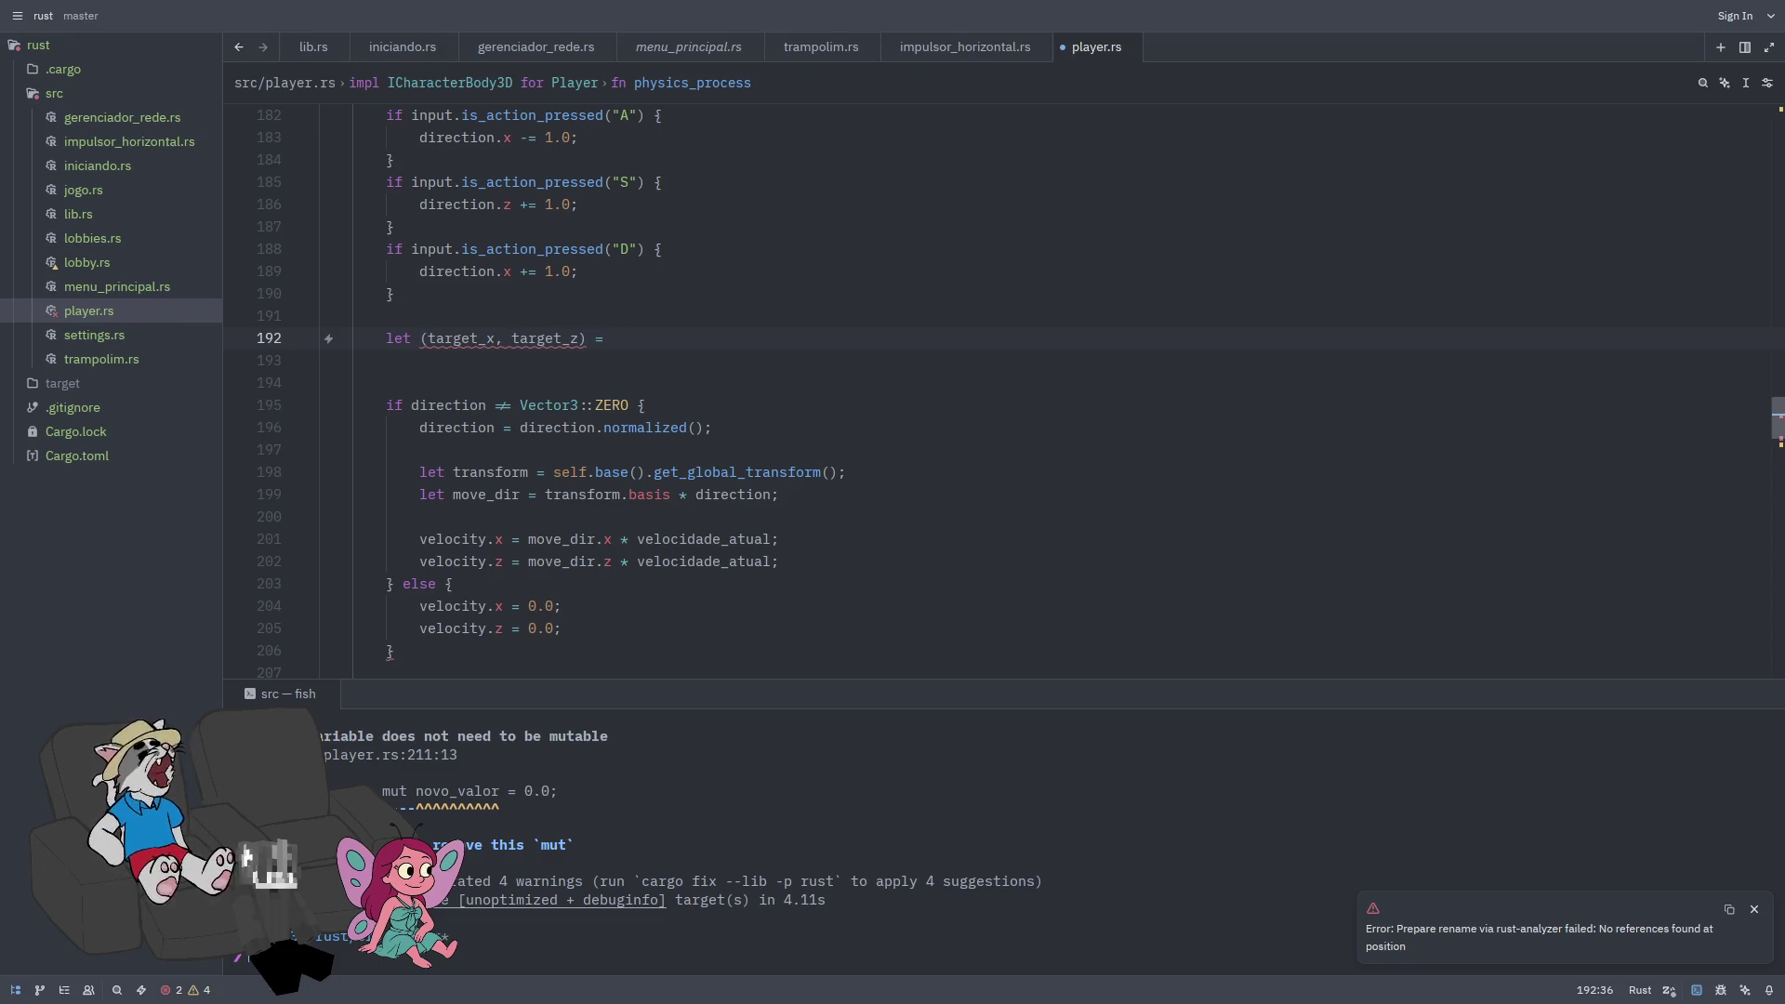
pyautogui.write('if direction')
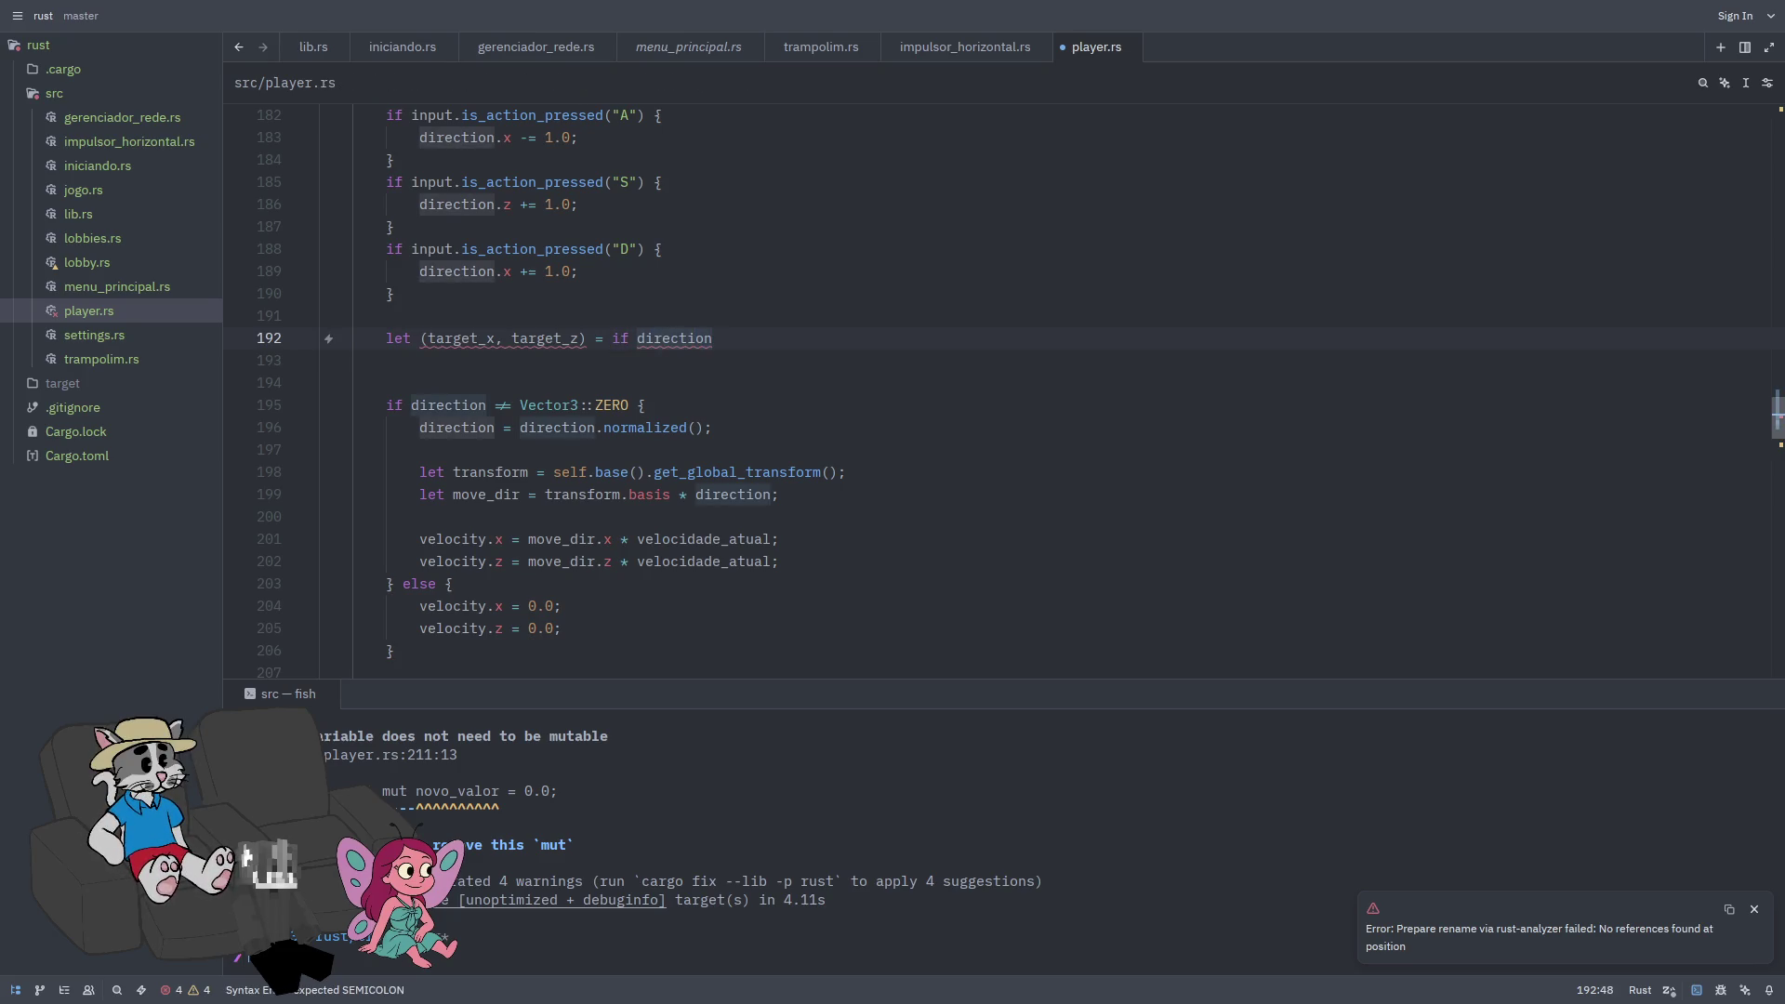
pyautogui.write('v')
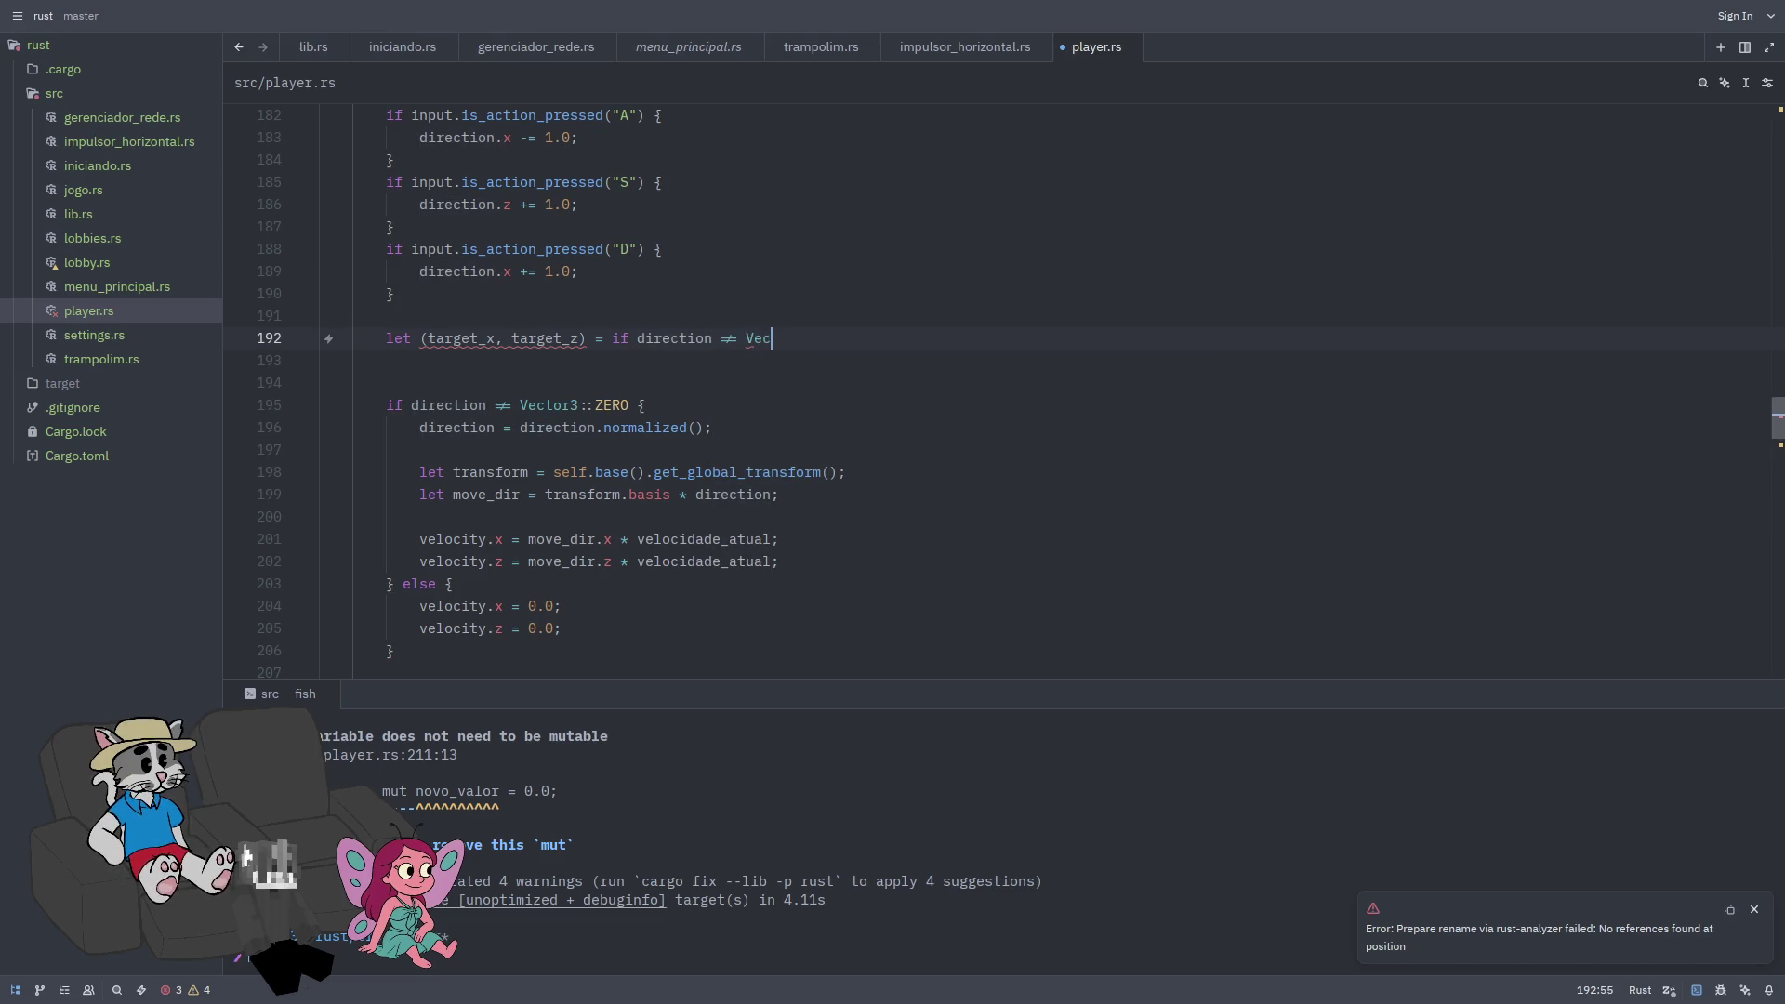
pyautogui.press('BackSpace')
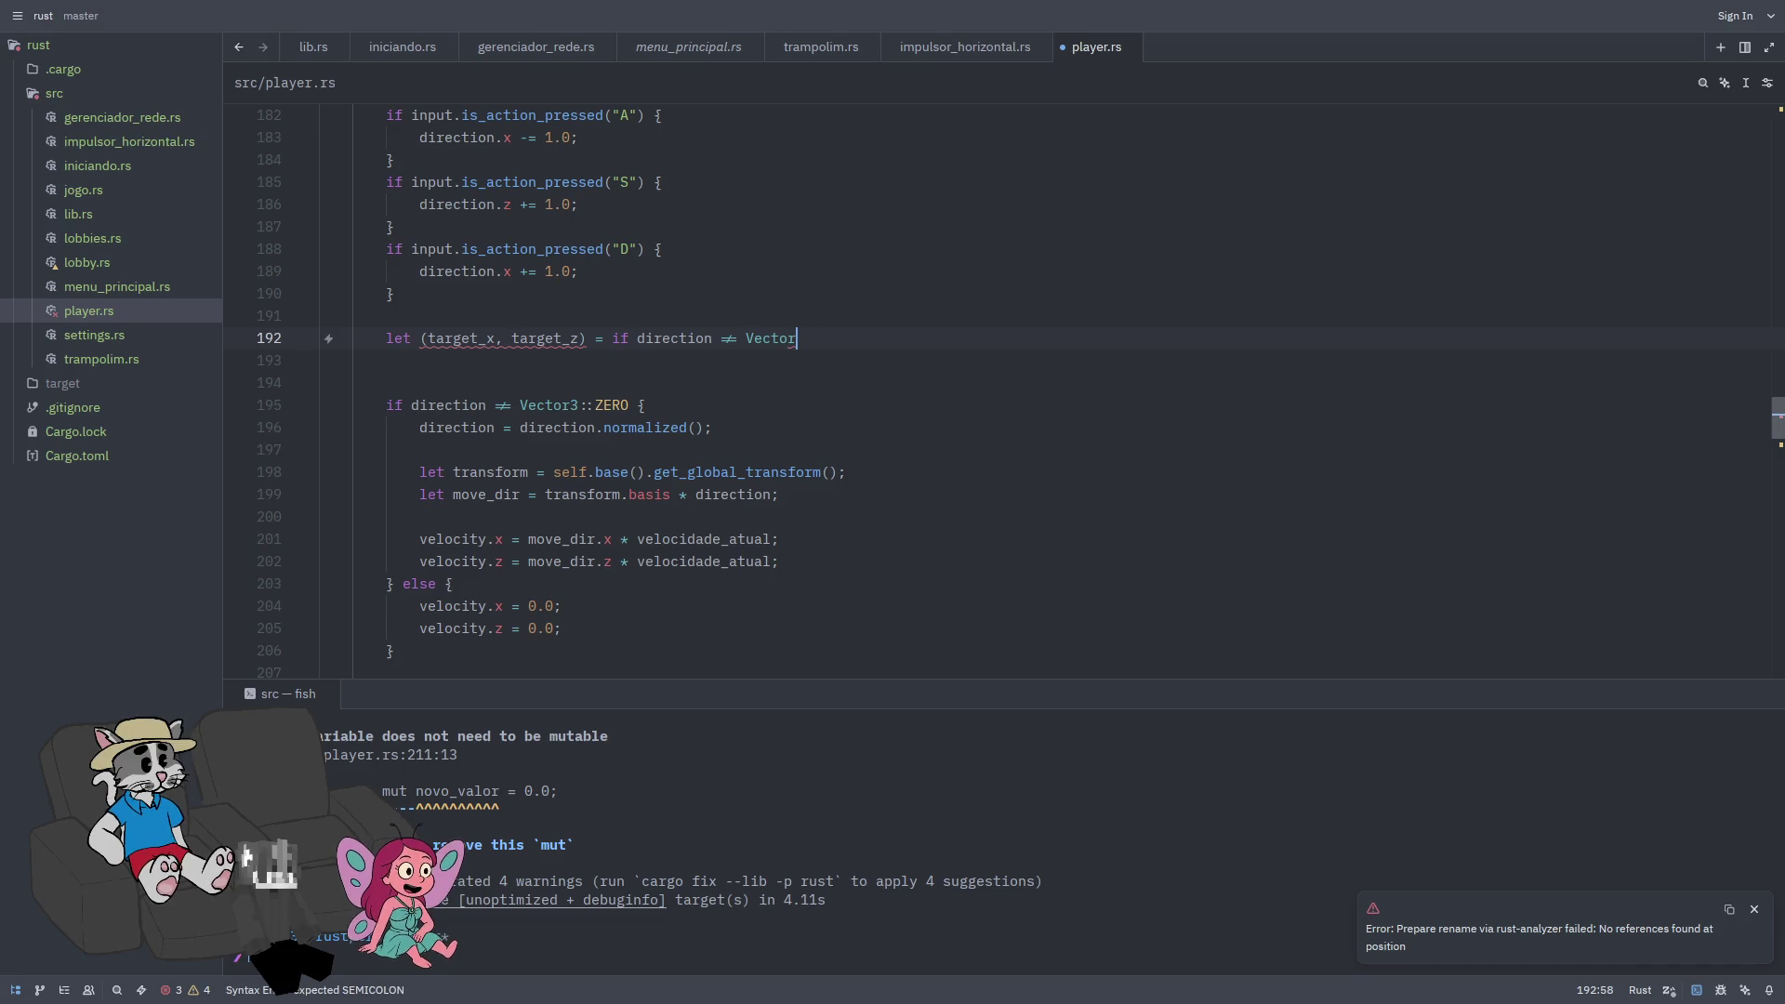
pyautogui.write(':z')
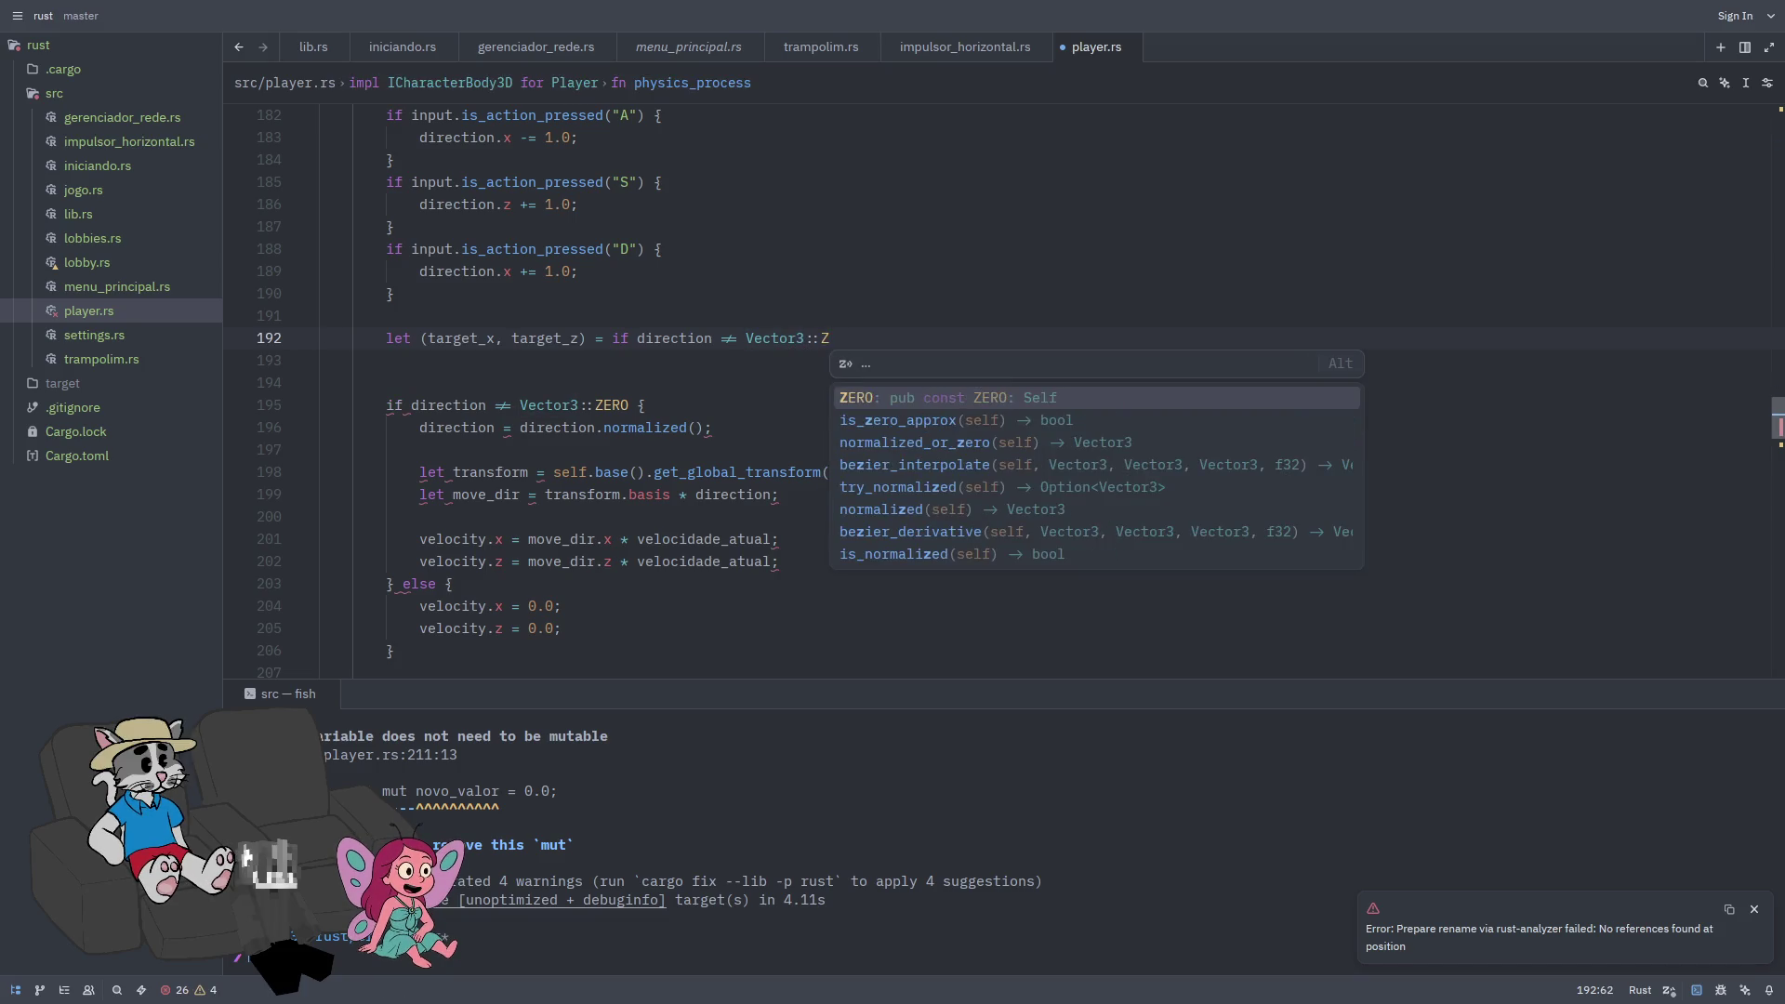
pyautogui.press('Return')
pyautogui.write('{')
pyautogui.press('Return')
pyautogui.press('Return')
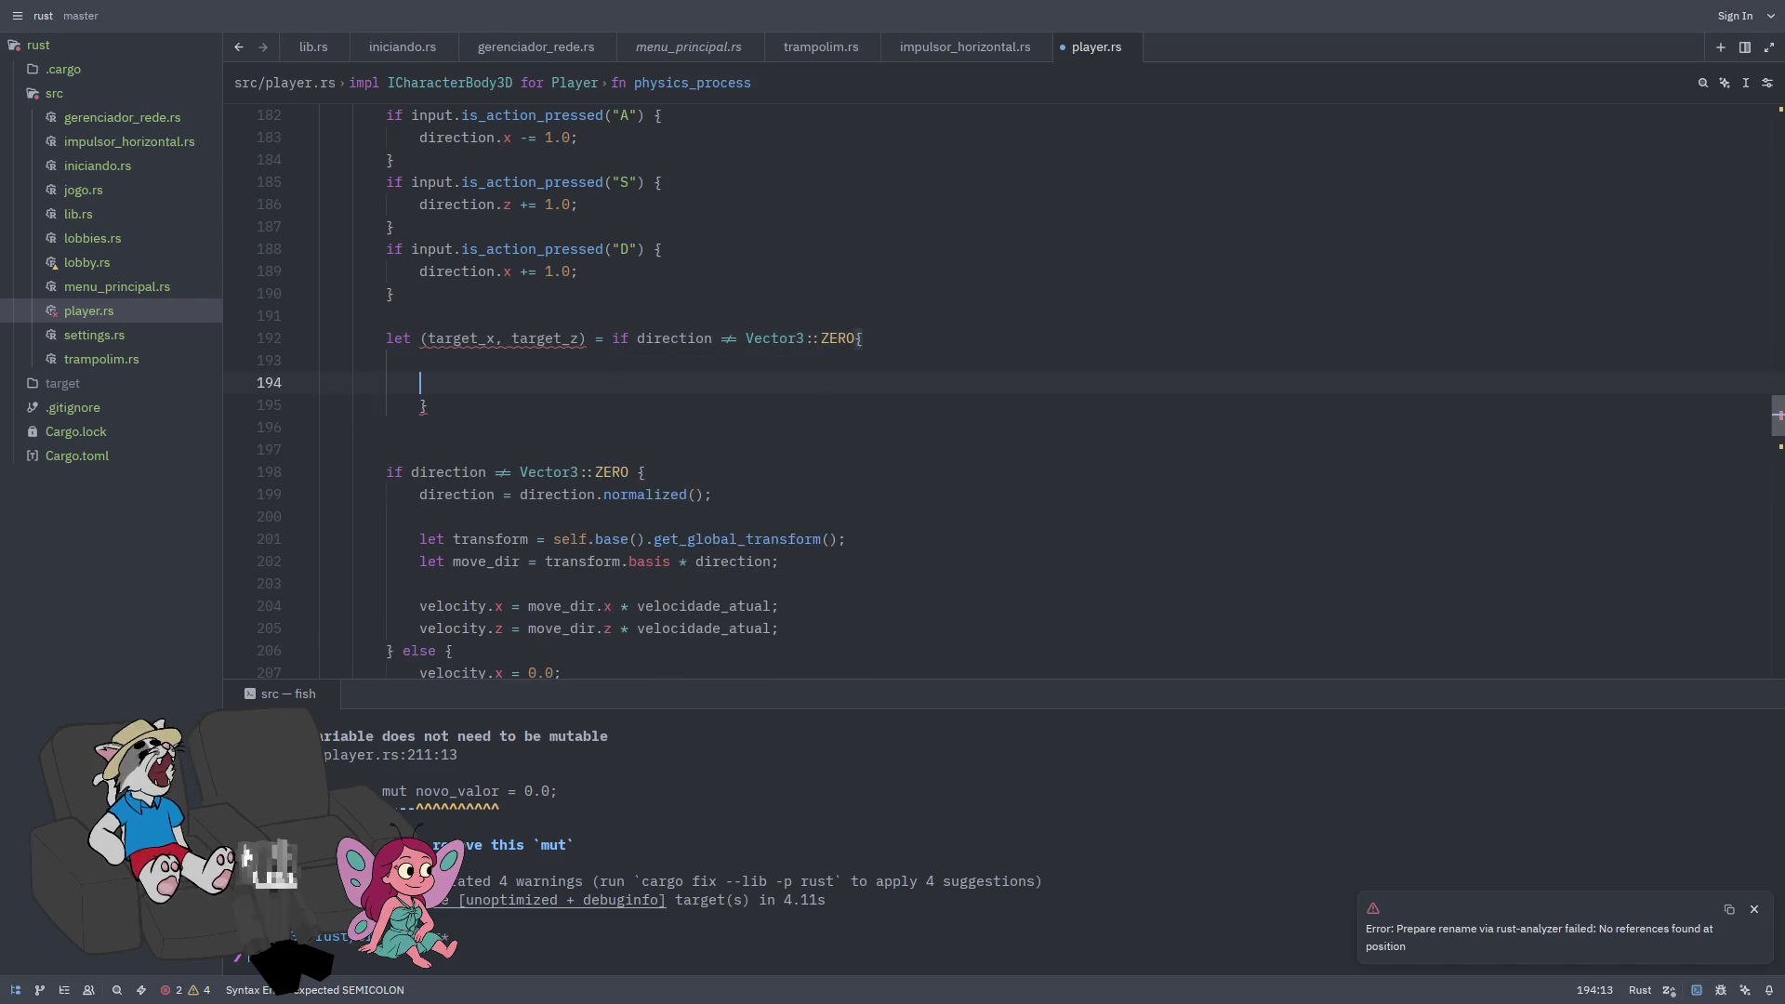
# Step: Add 'direction = direction.normalized();' on line 194 inside the new block
pyautogui.press('Return')
pyautogui.press('Up')
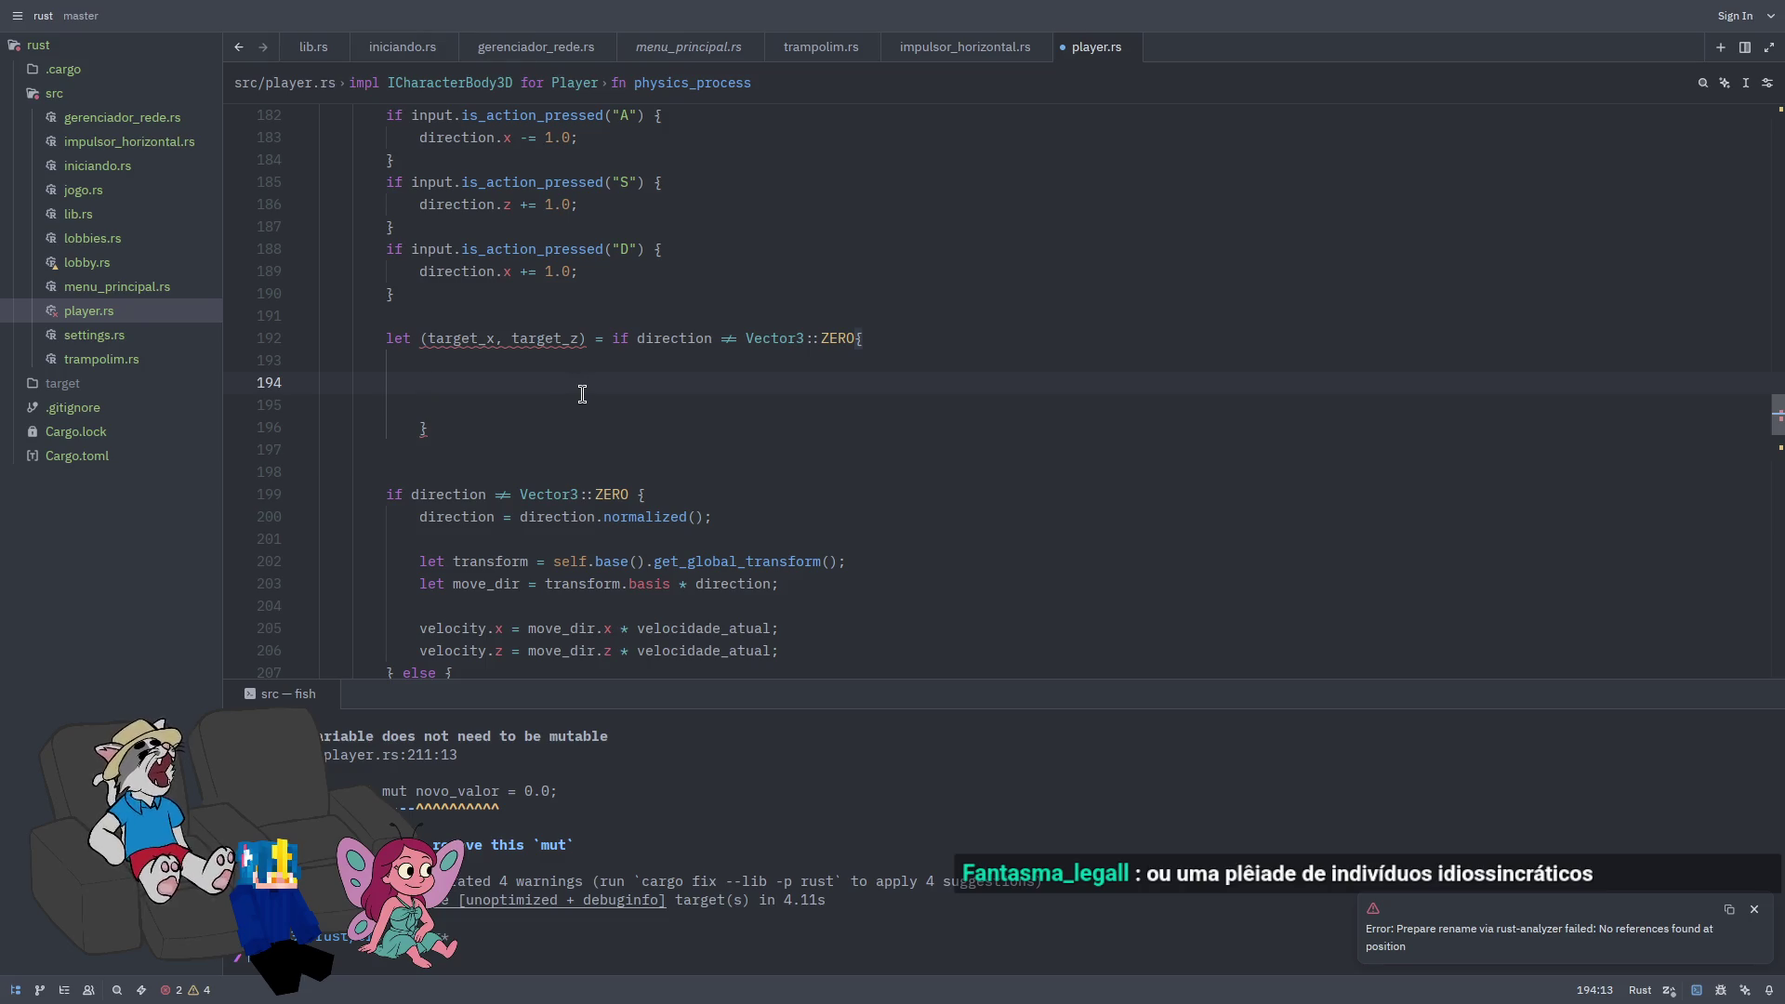
pyautogui.press('Down')
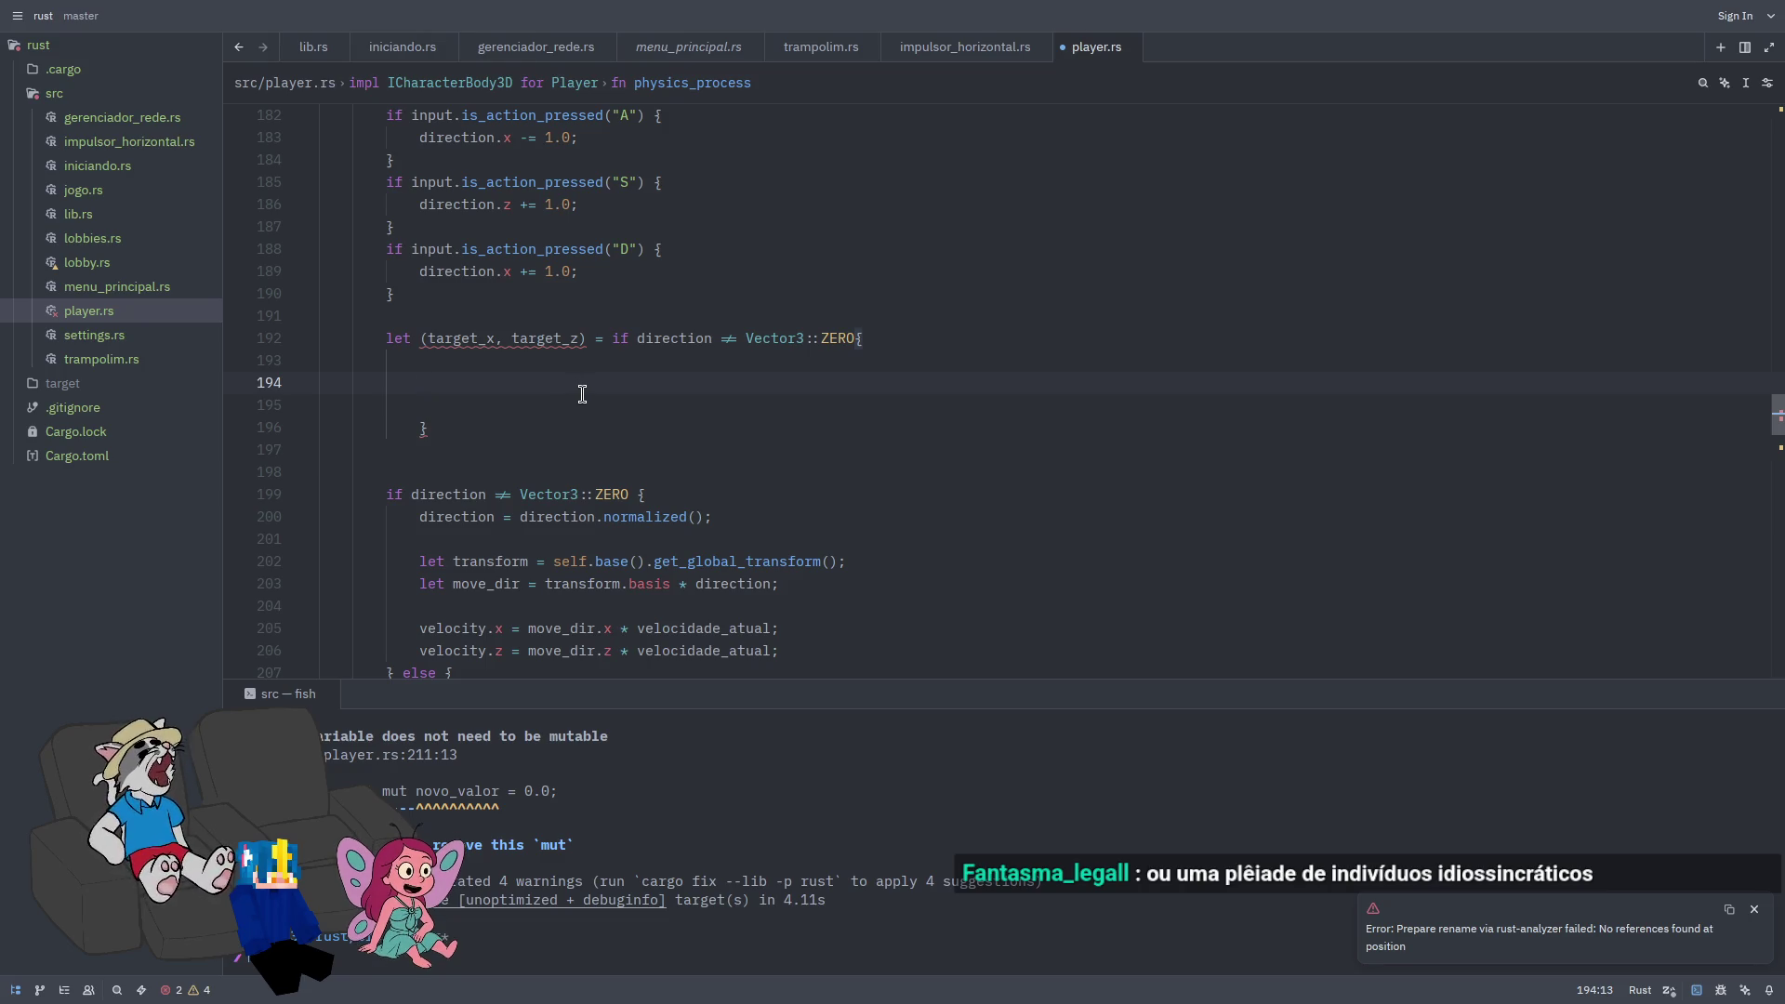
pyautogui.press('Up')
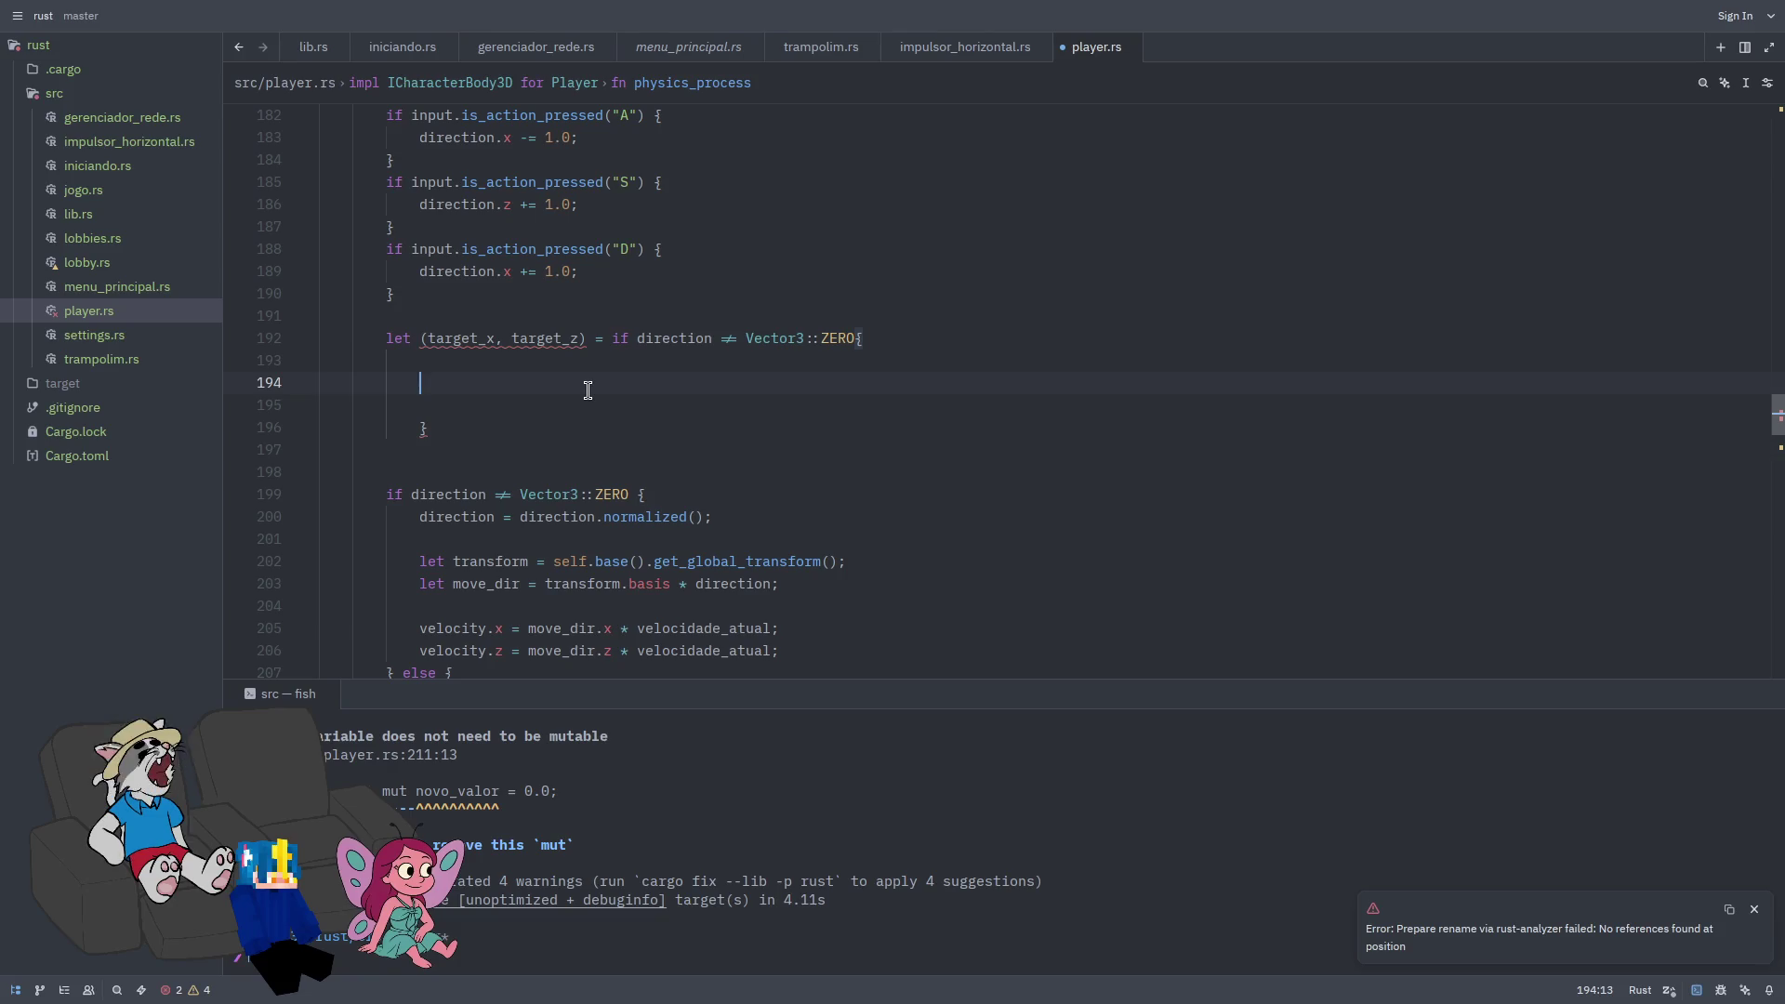
pyautogui.write('direction = direc')
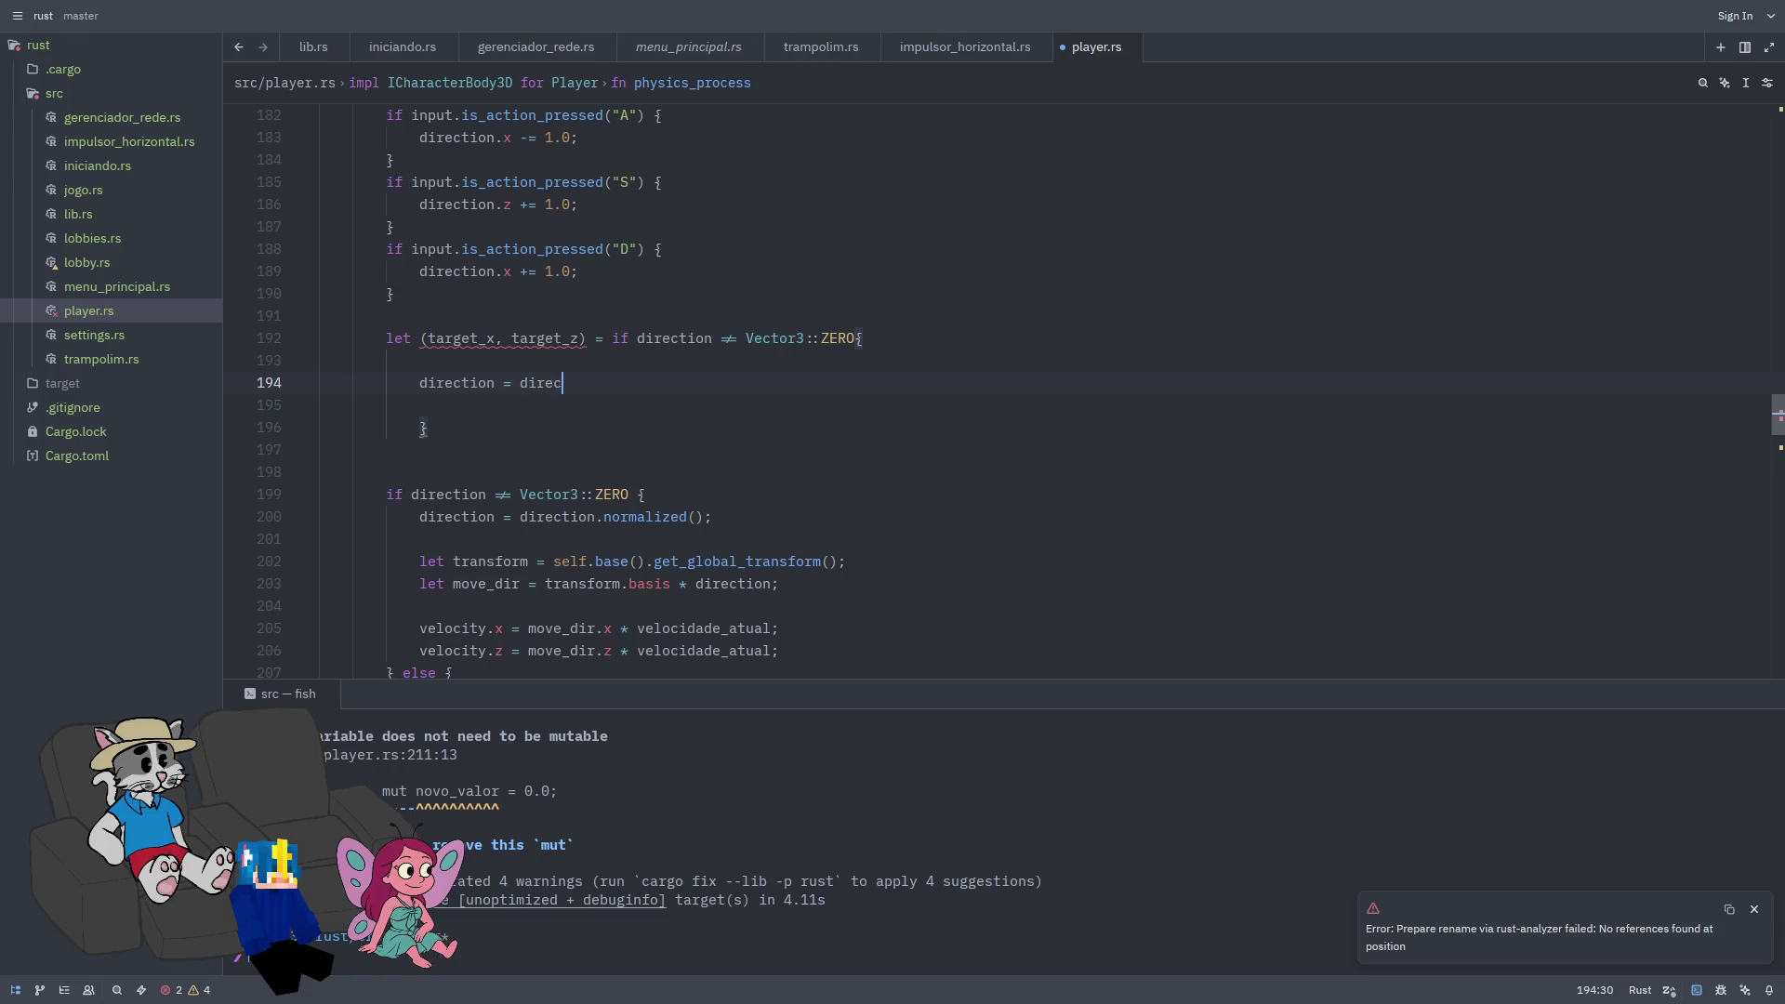
pyautogui.write('tion.norma')
pyautogui.press('Return')
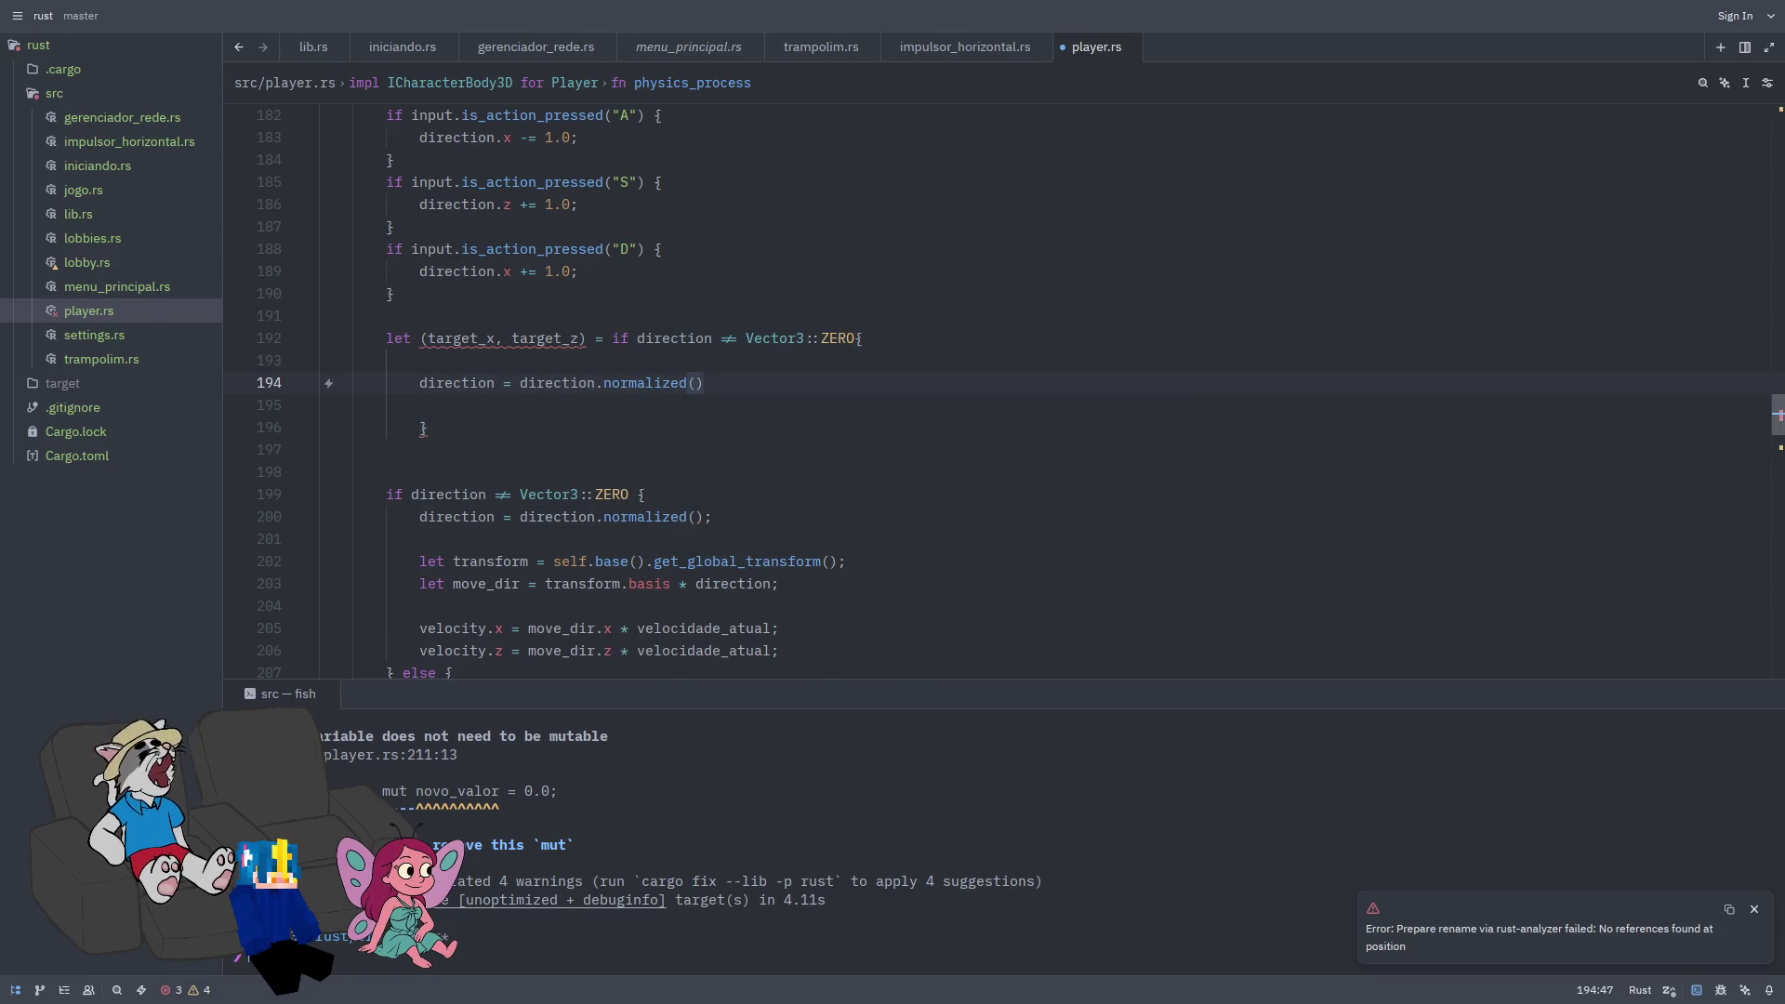
pyautogui.write(';')
pyautogui.press('Return')
# Step: Add 'let transform = self.base().get_global_transform();' on line 195, fixing the typos
pyautogui.write('let')
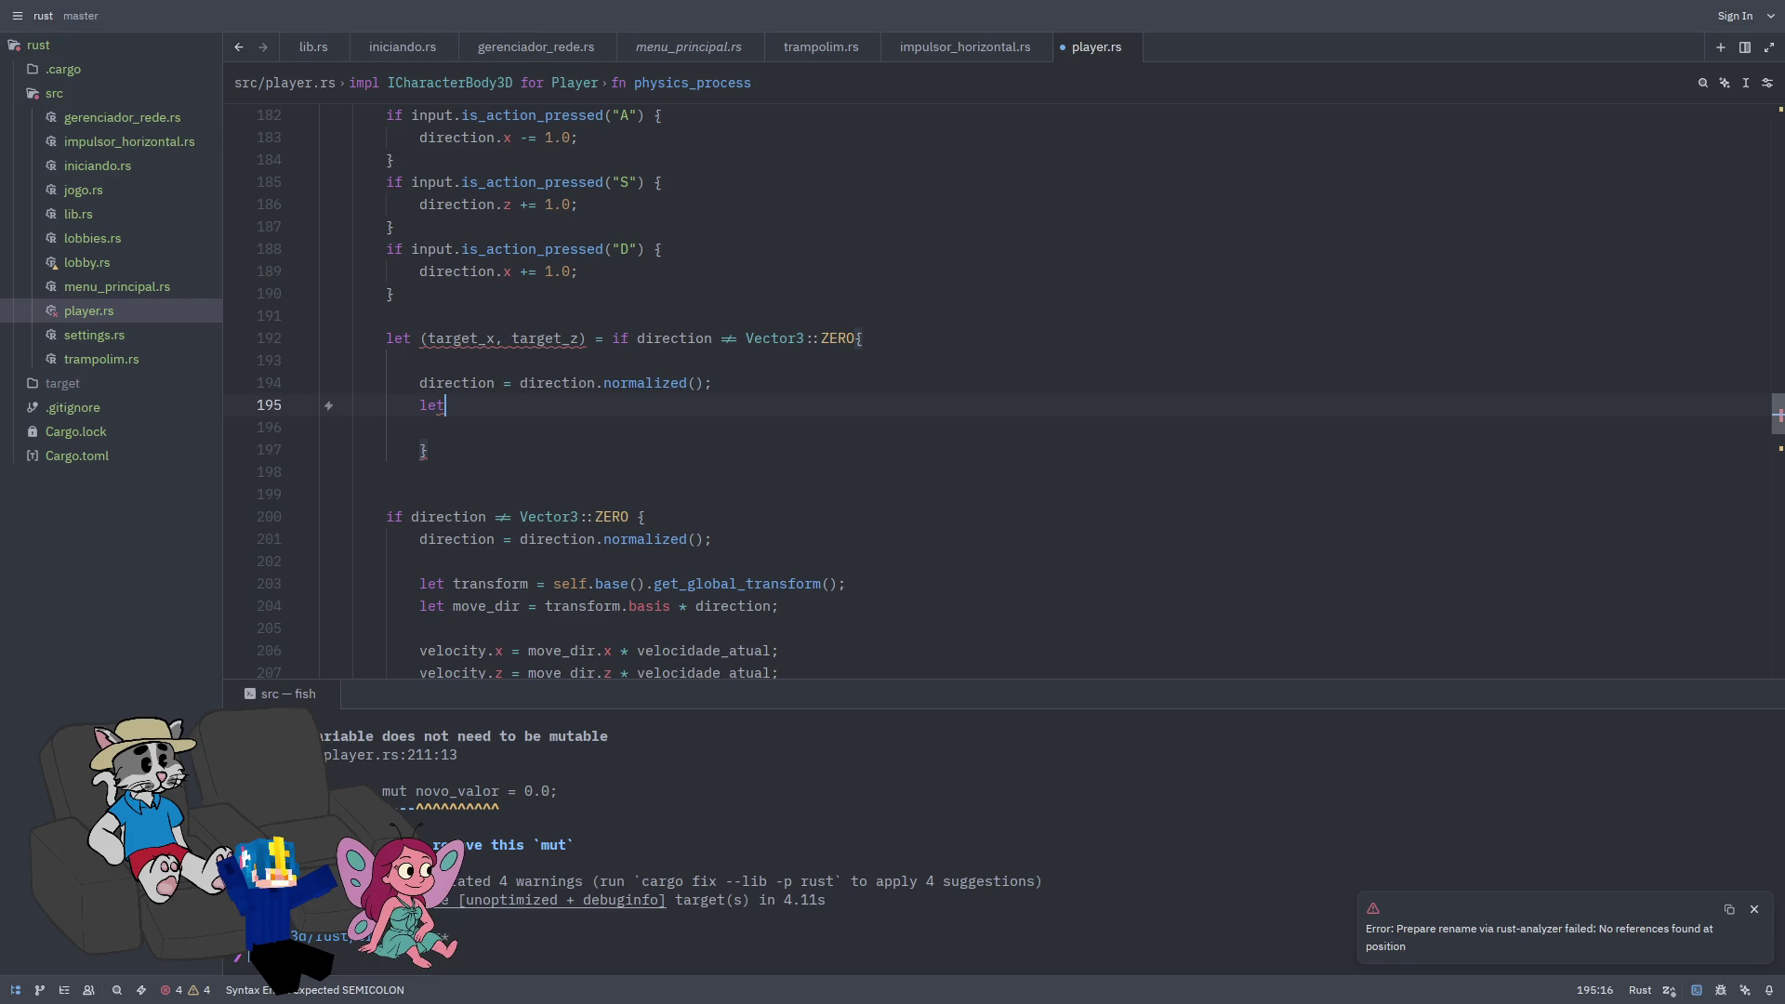
pyautogui.write(' transform ')
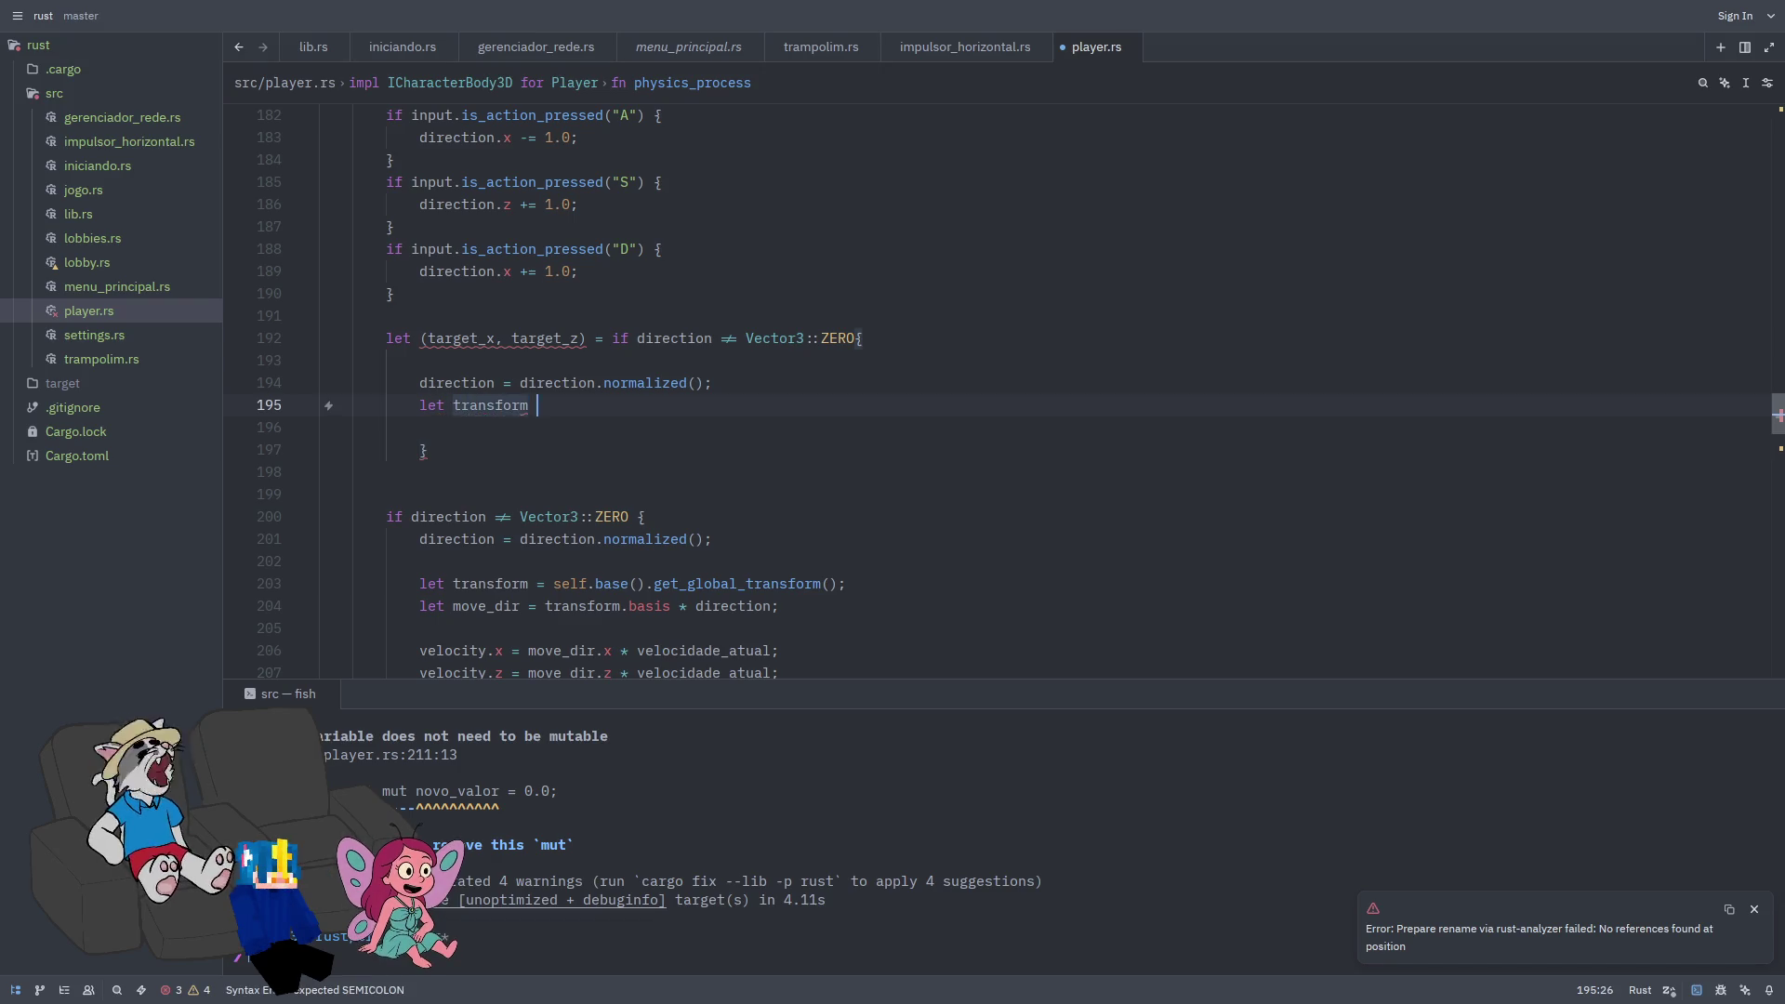
pyautogui.write('= self.base')
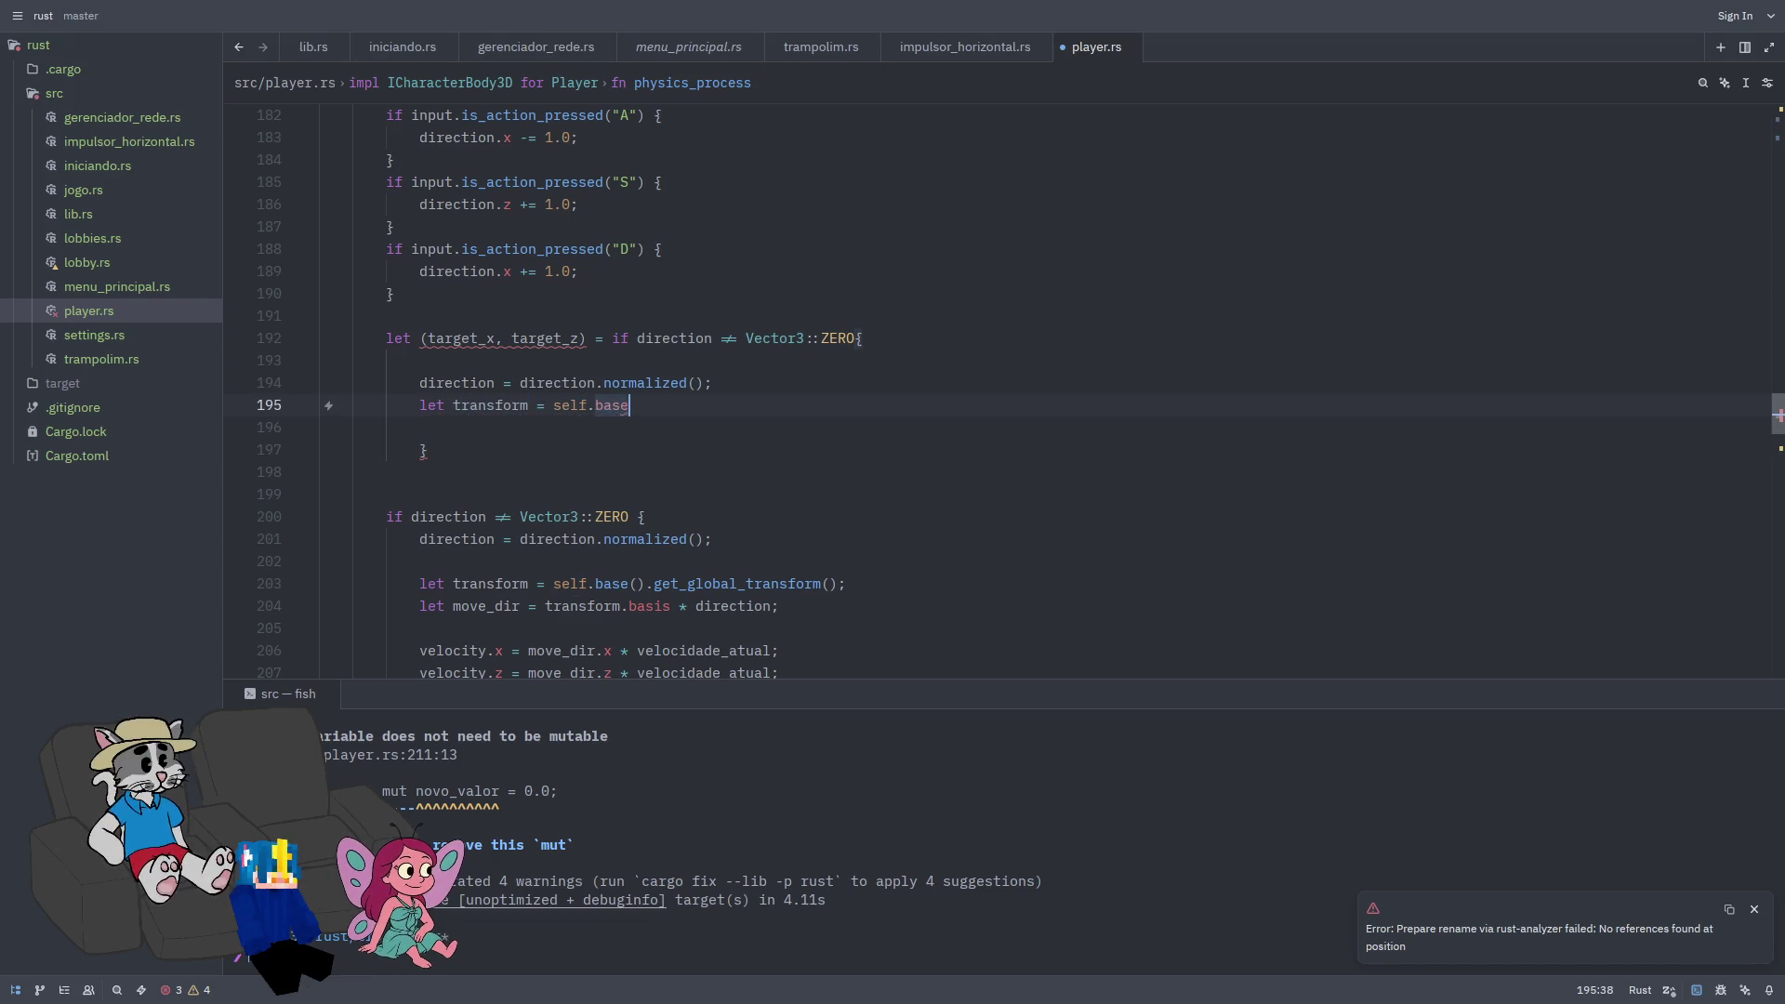
pyautogui.write('().get')
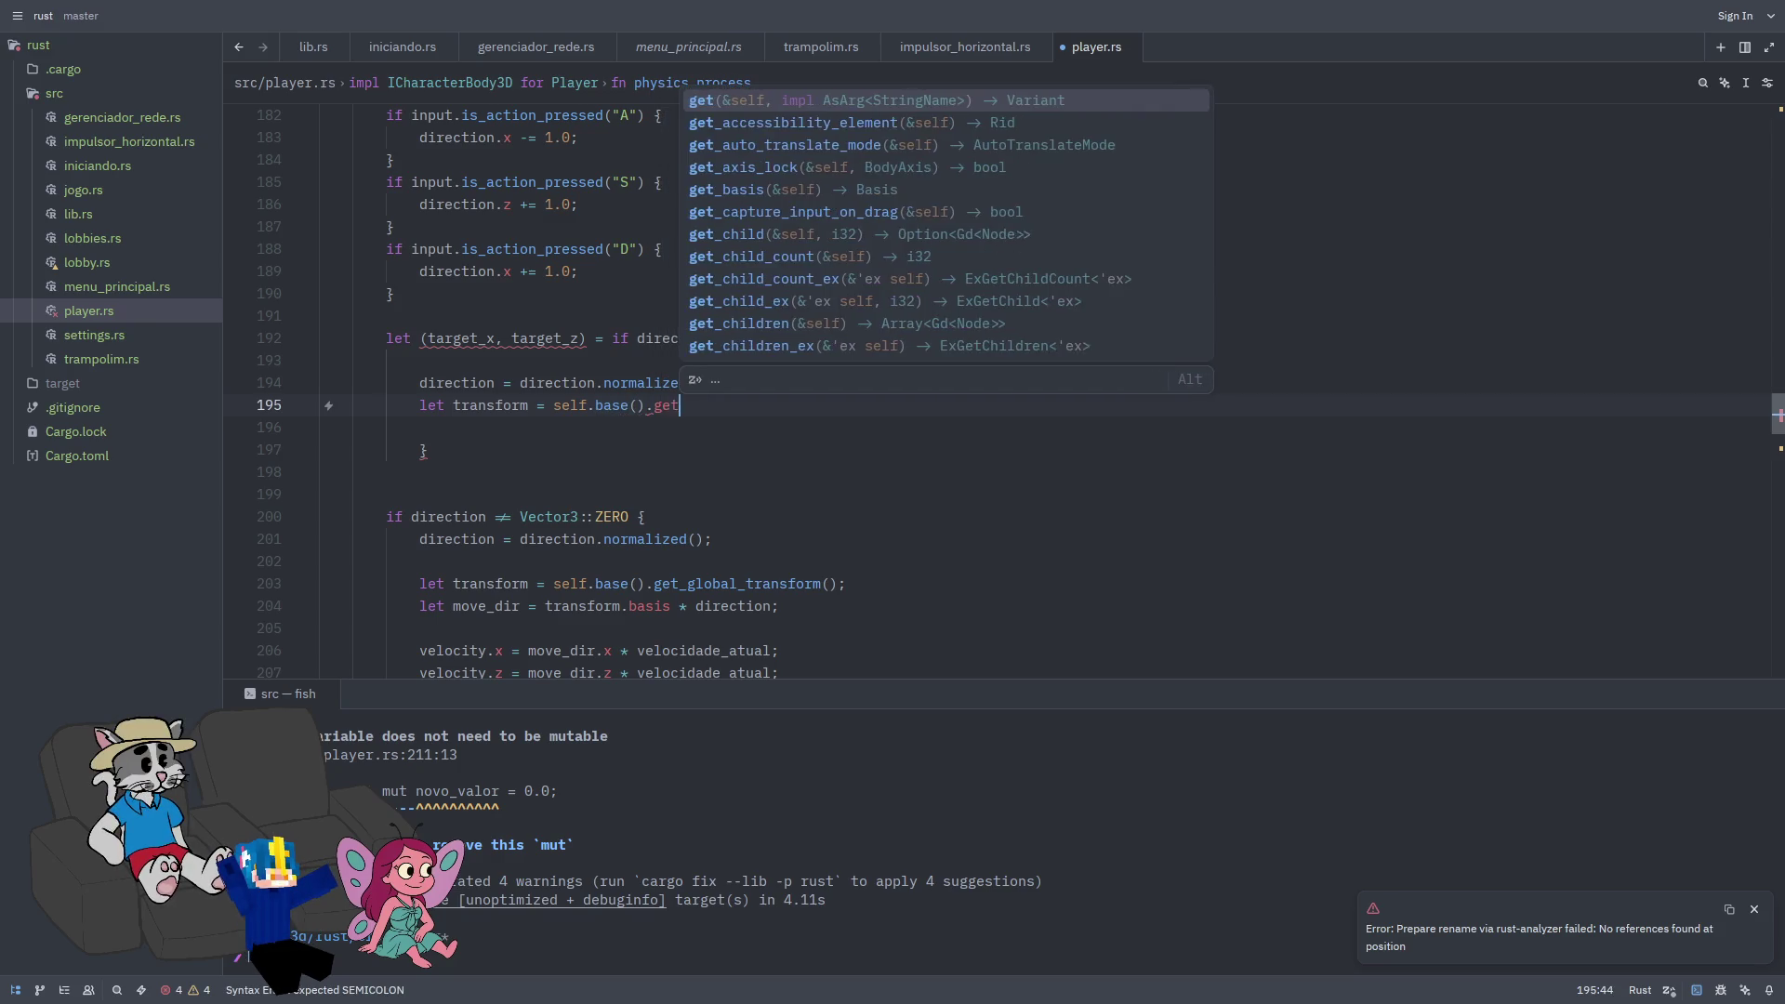
pyautogui.write('_Glo')
pyautogui.press('BackSpace')
pyautogui.press('BackSpace')
pyautogui.press('BackSpace')
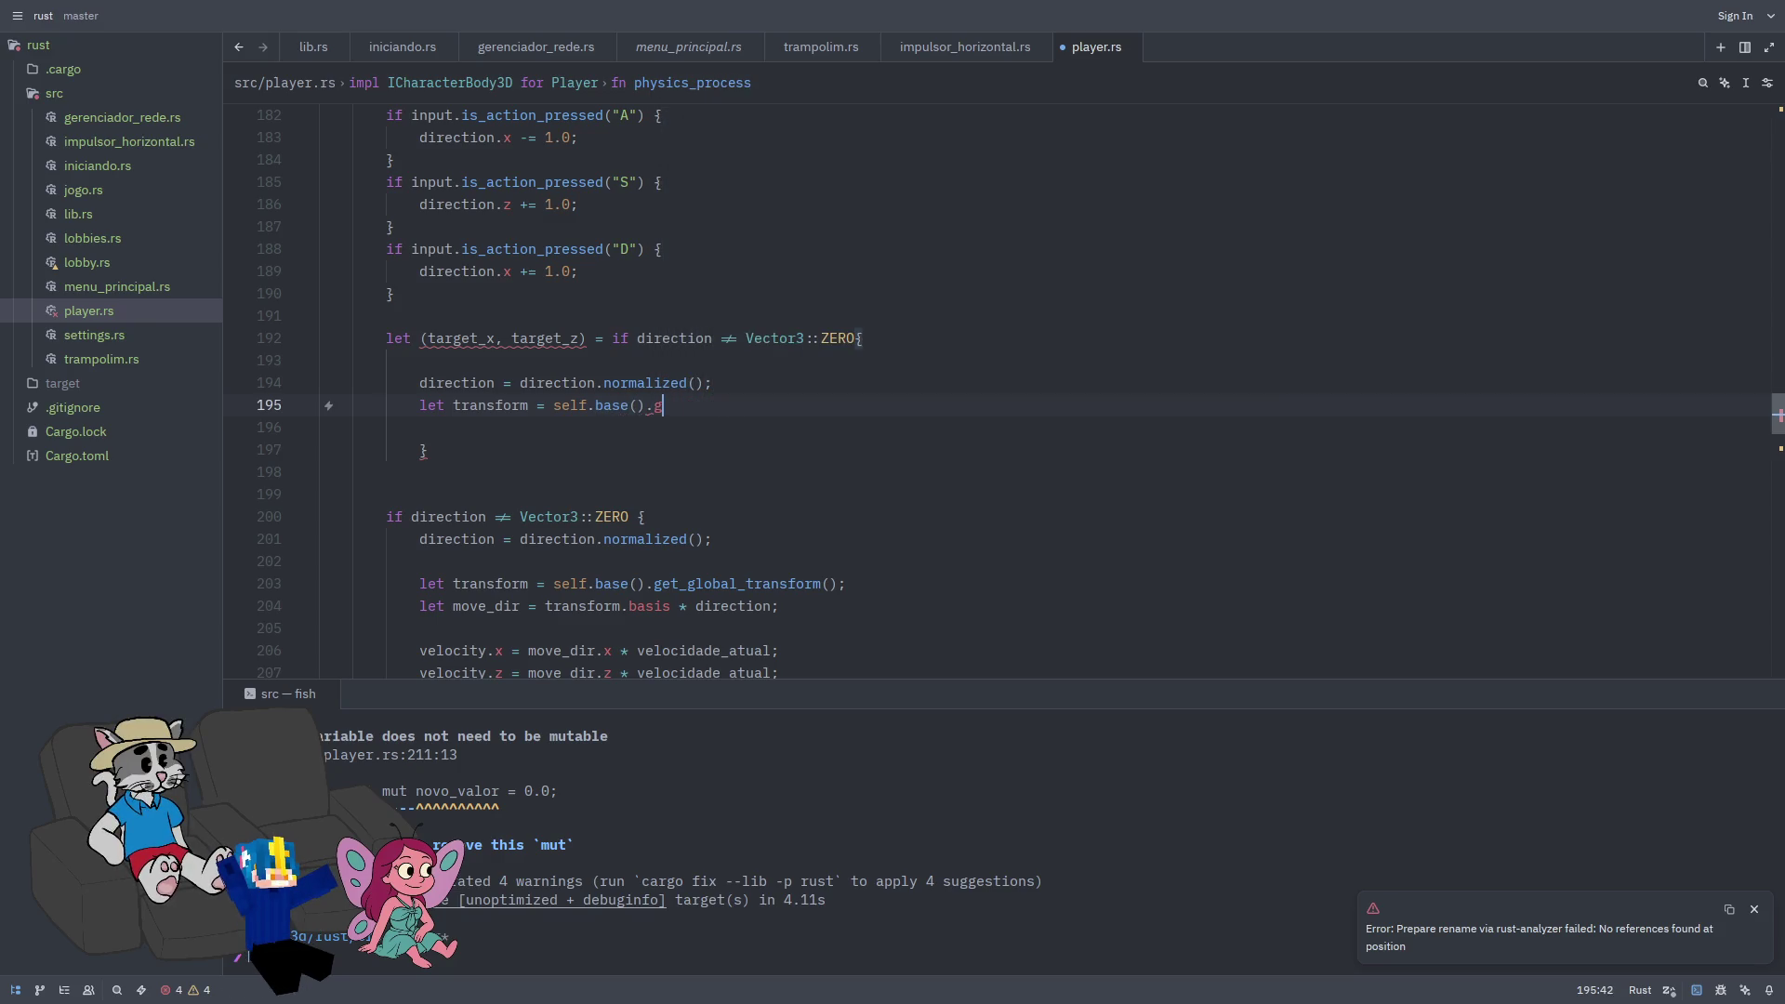
pyautogui.write('obal_t')
pyautogui.hotkey('ctrl', 'BackSpace')
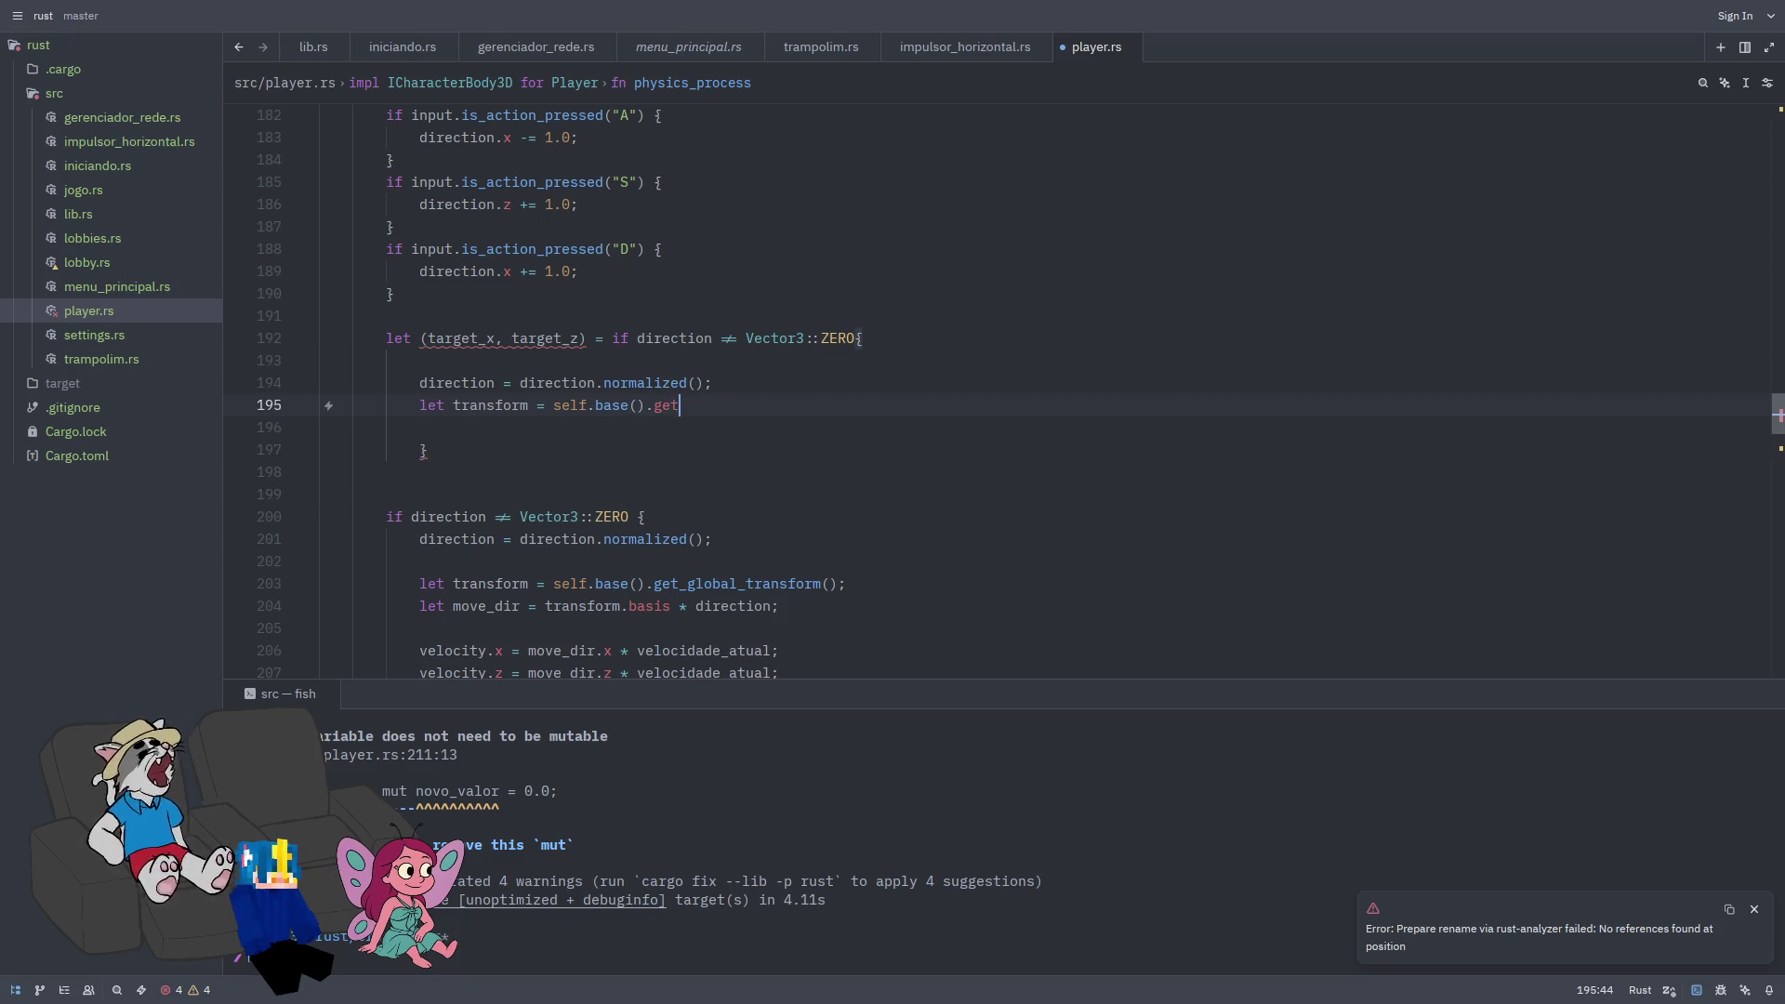
pyautogui.write('_global')
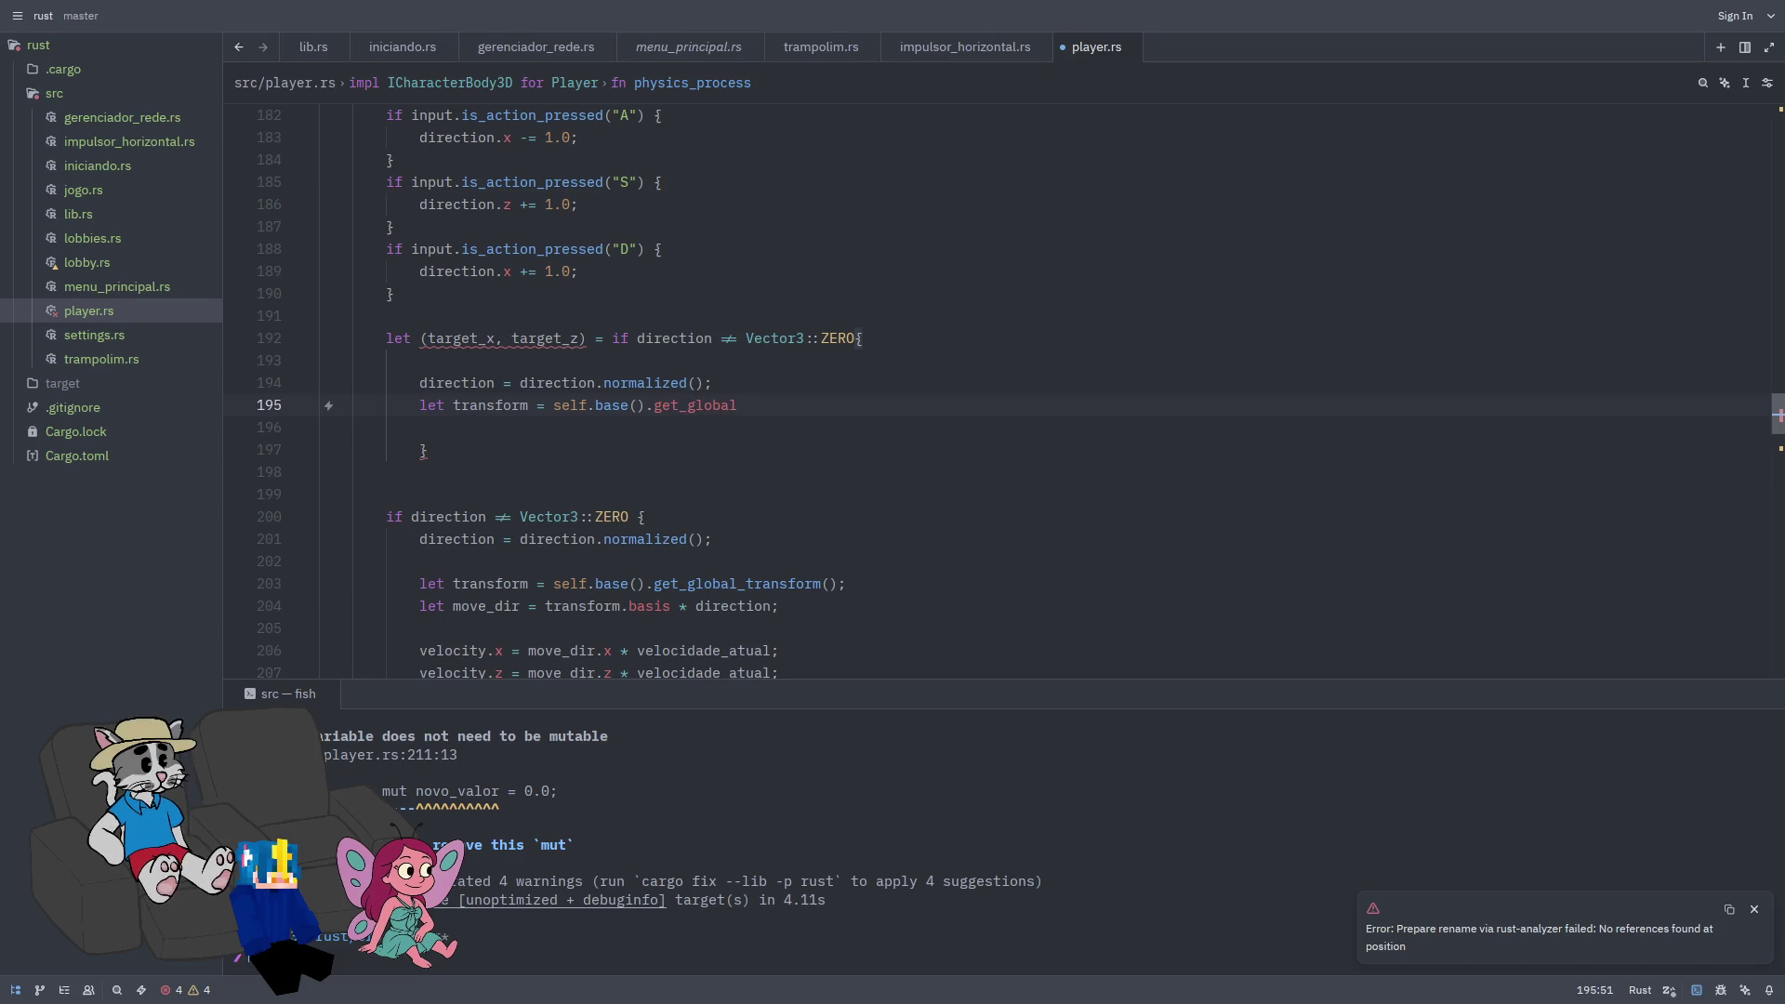
pyautogui.press('BackSpace')
pyautogui.press('BackSpace')
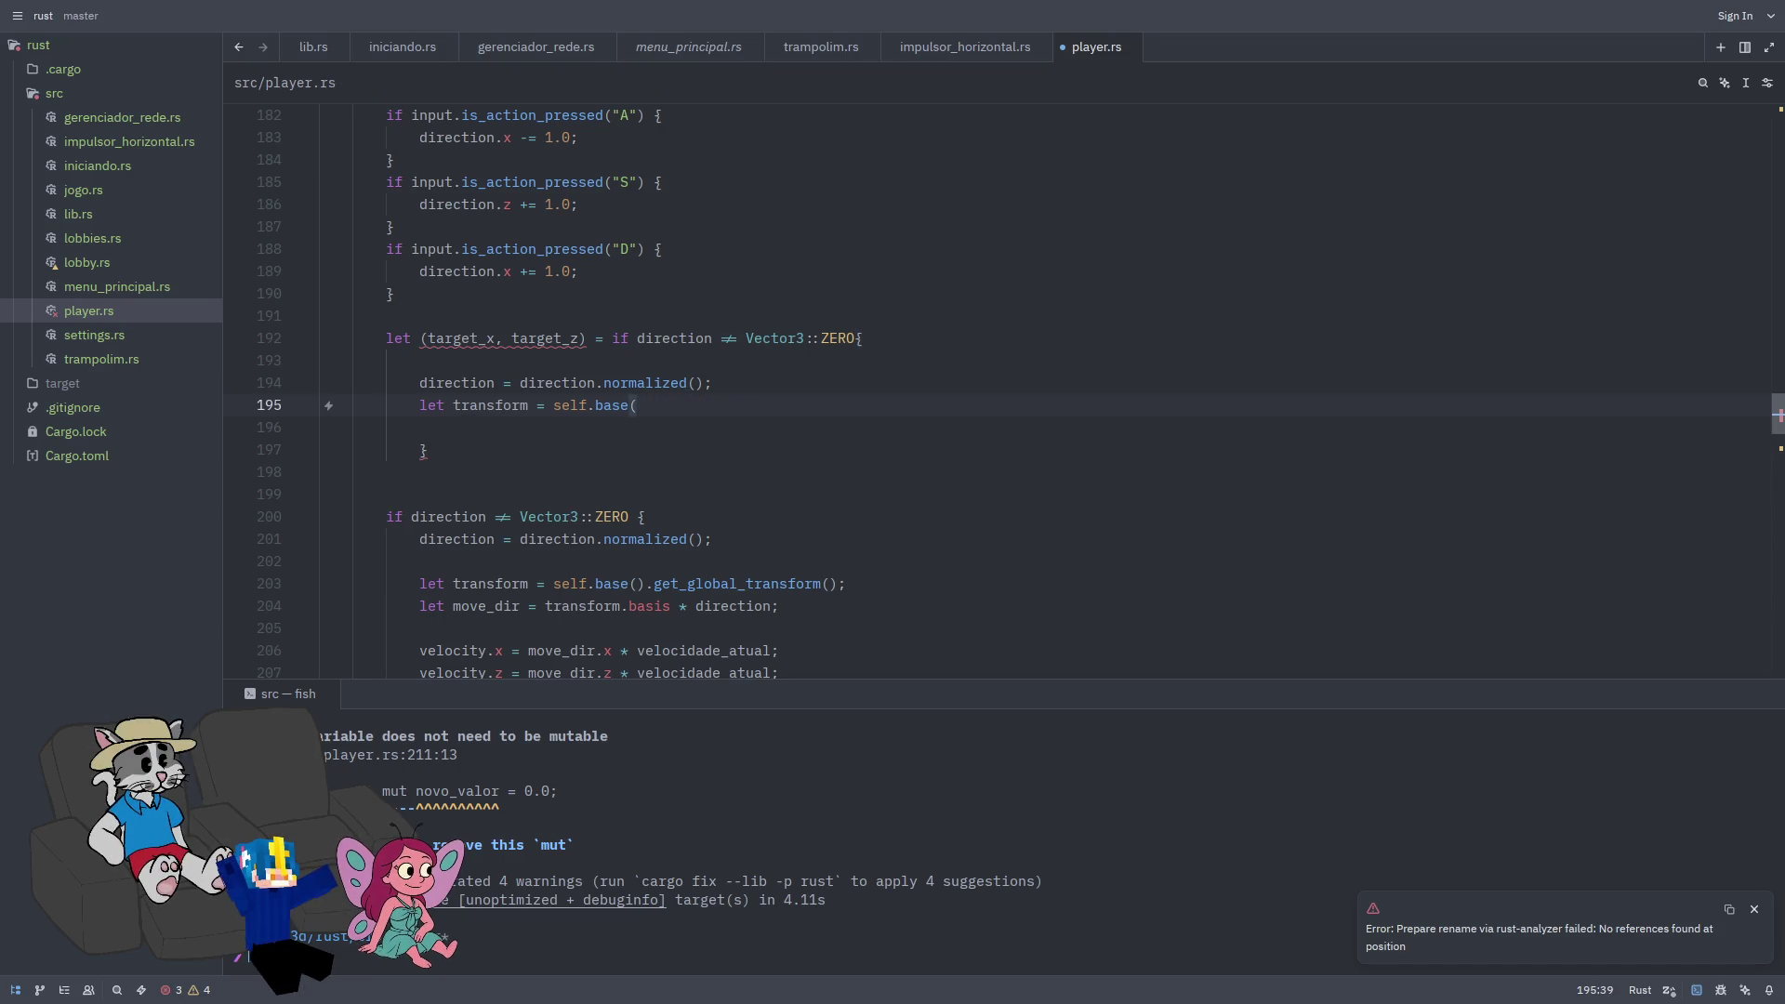
pyautogui.write(').get')
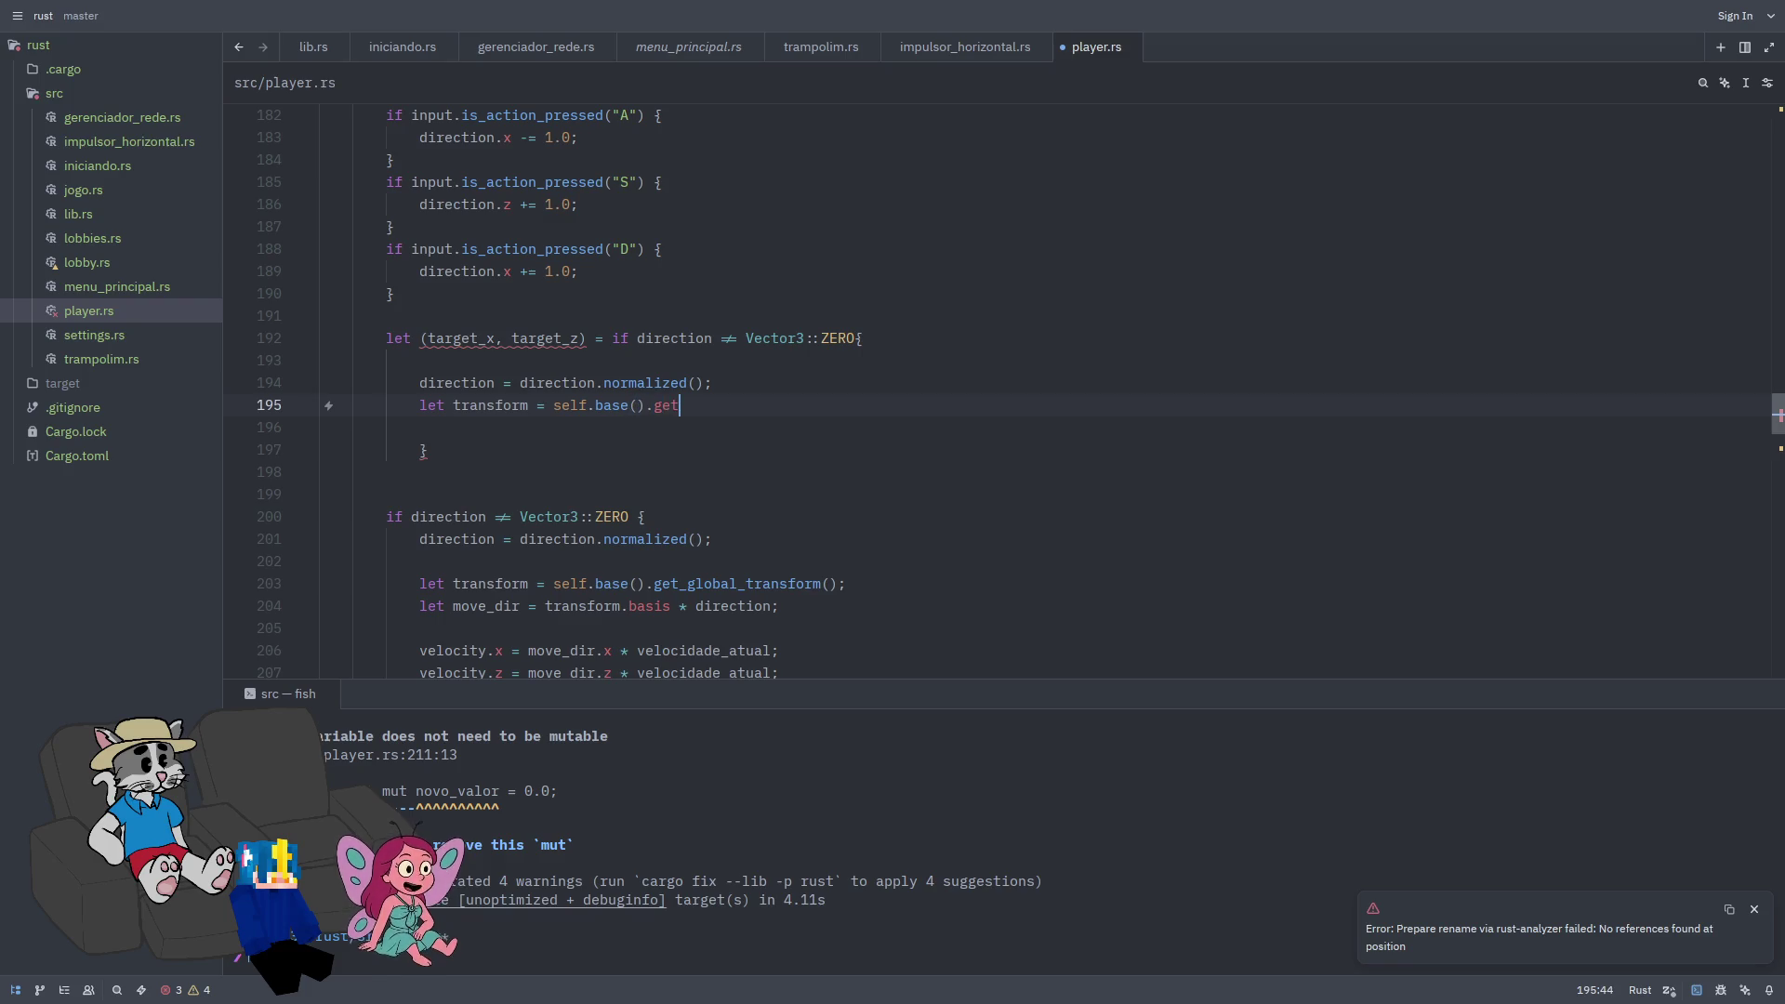
pyautogui.press('BackSpace')
pyautogui.press('BackSpace')
pyautogui.press('BackSpace')
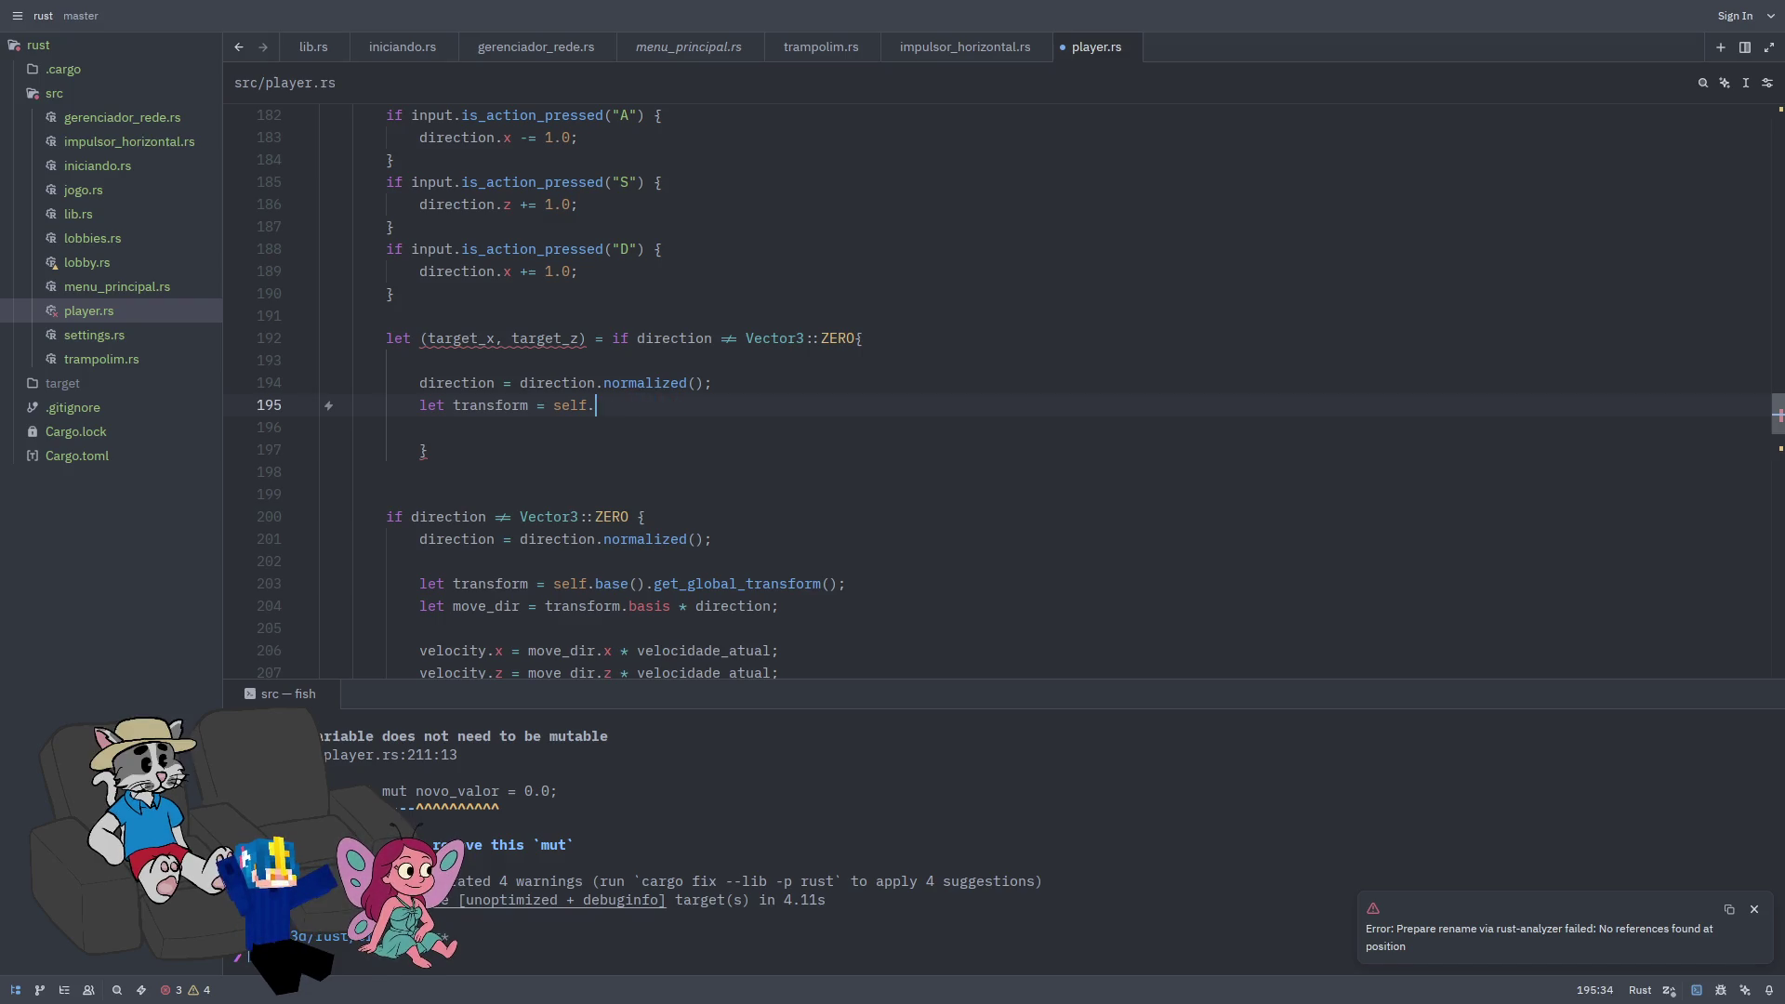
pyautogui.press('BackSpace')
pyautogui.press('BackSpace')
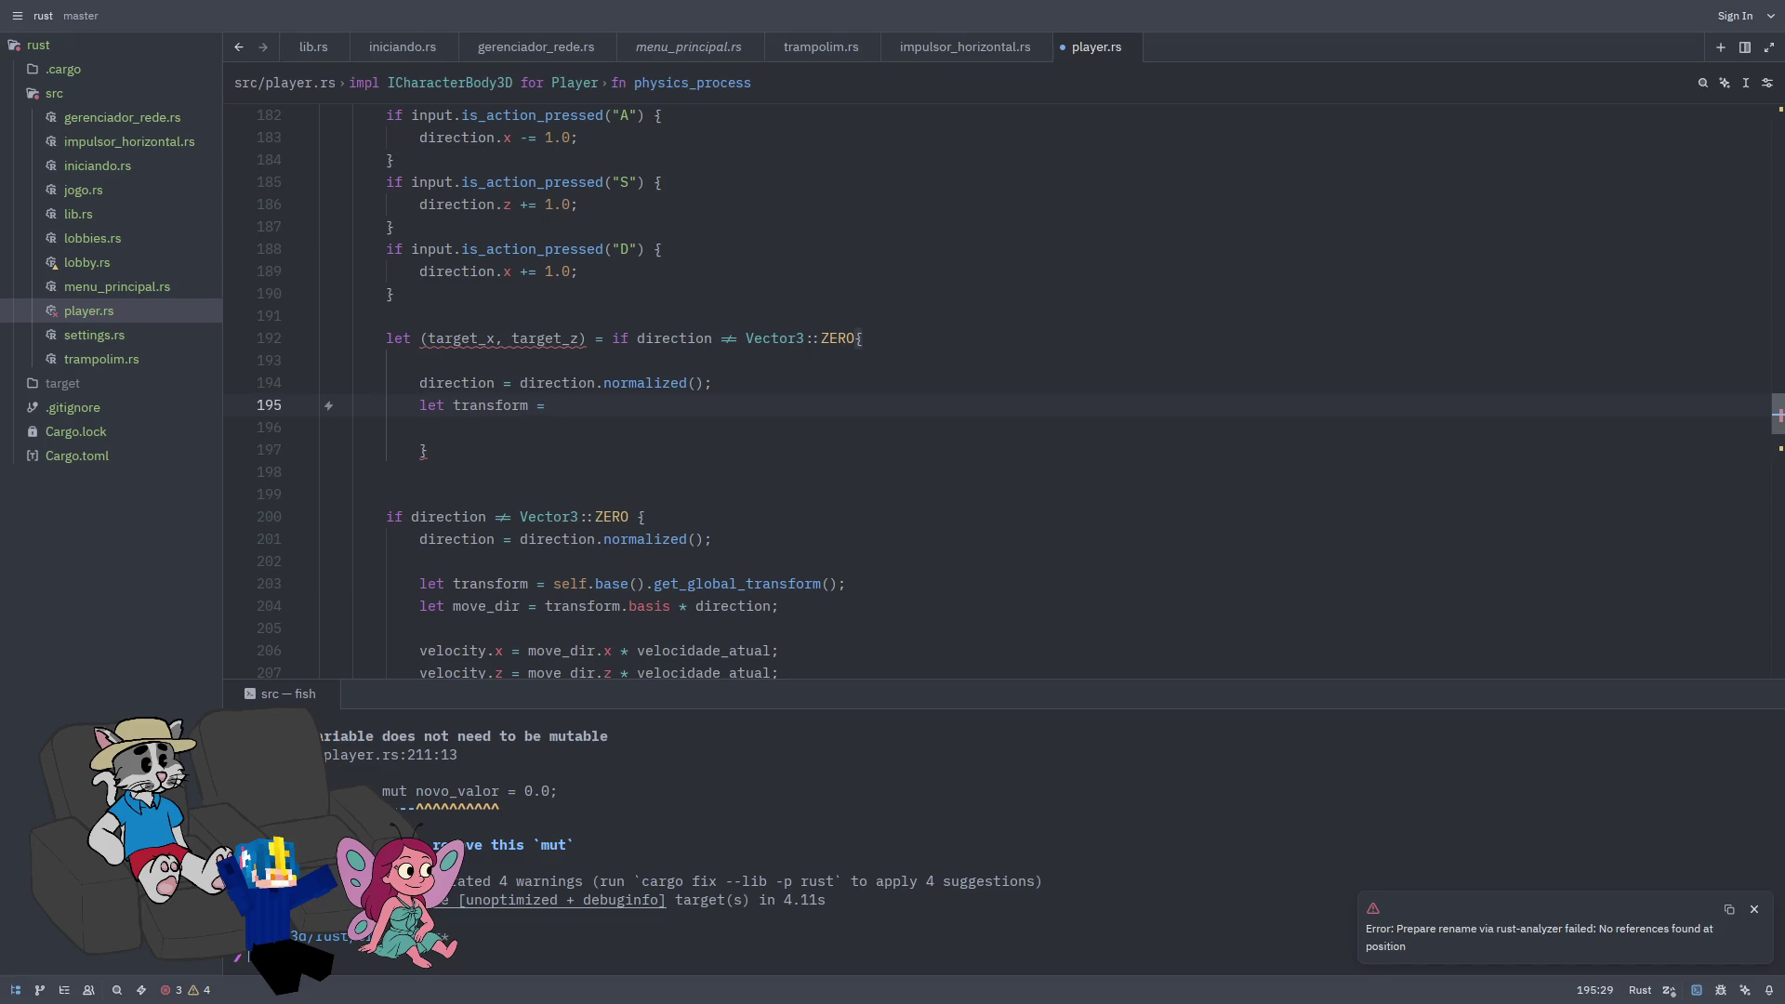
pyautogui.write('self')
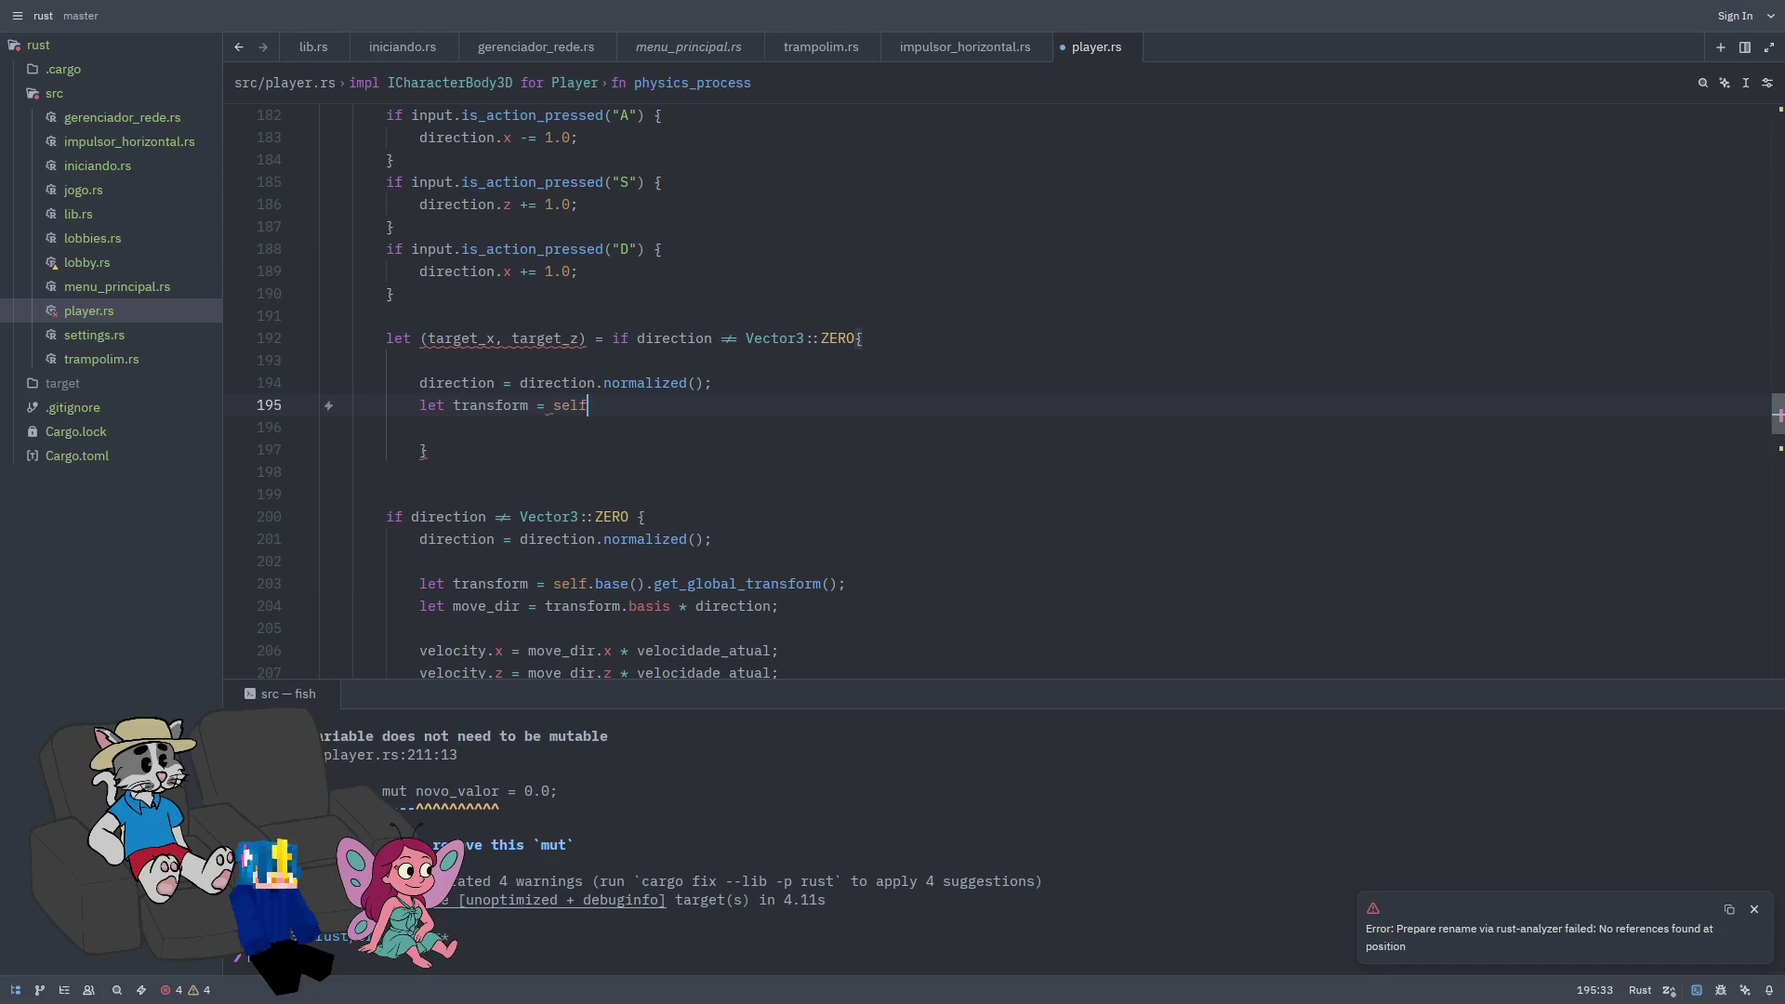
pyautogui.write('gget_global')
pyautogui.press('Tab')
pyautogui.write(';')
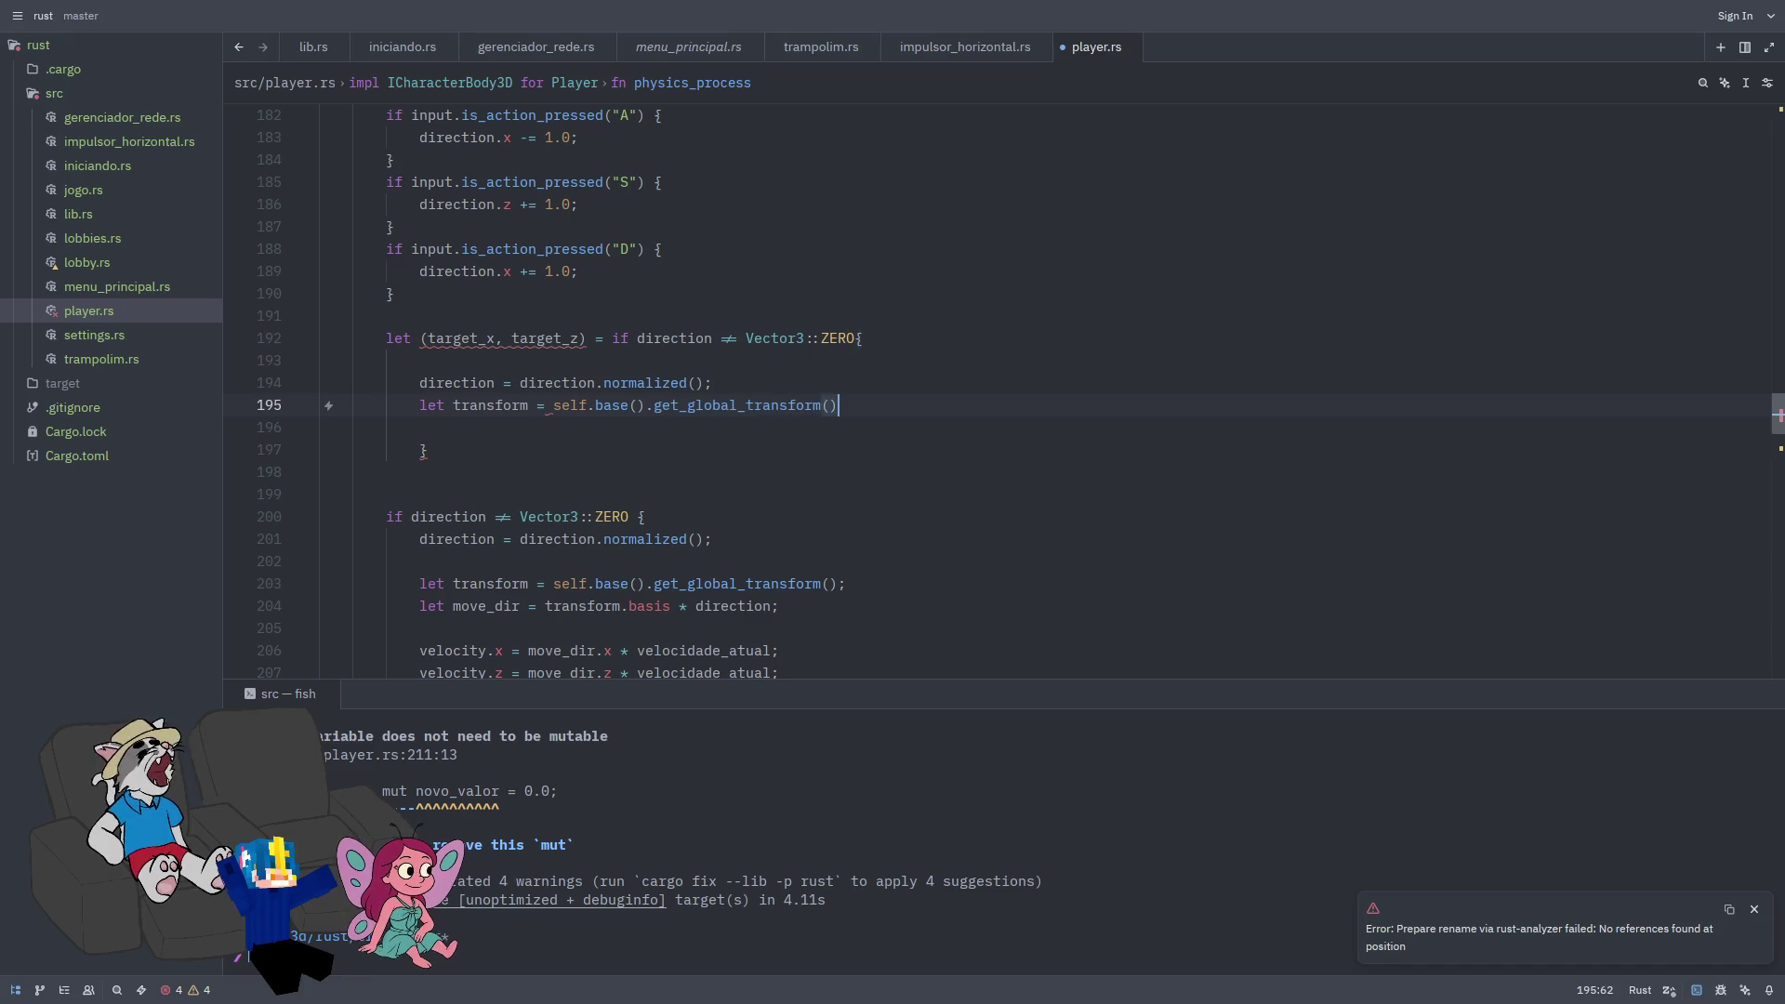
pyautogui.press('Return')
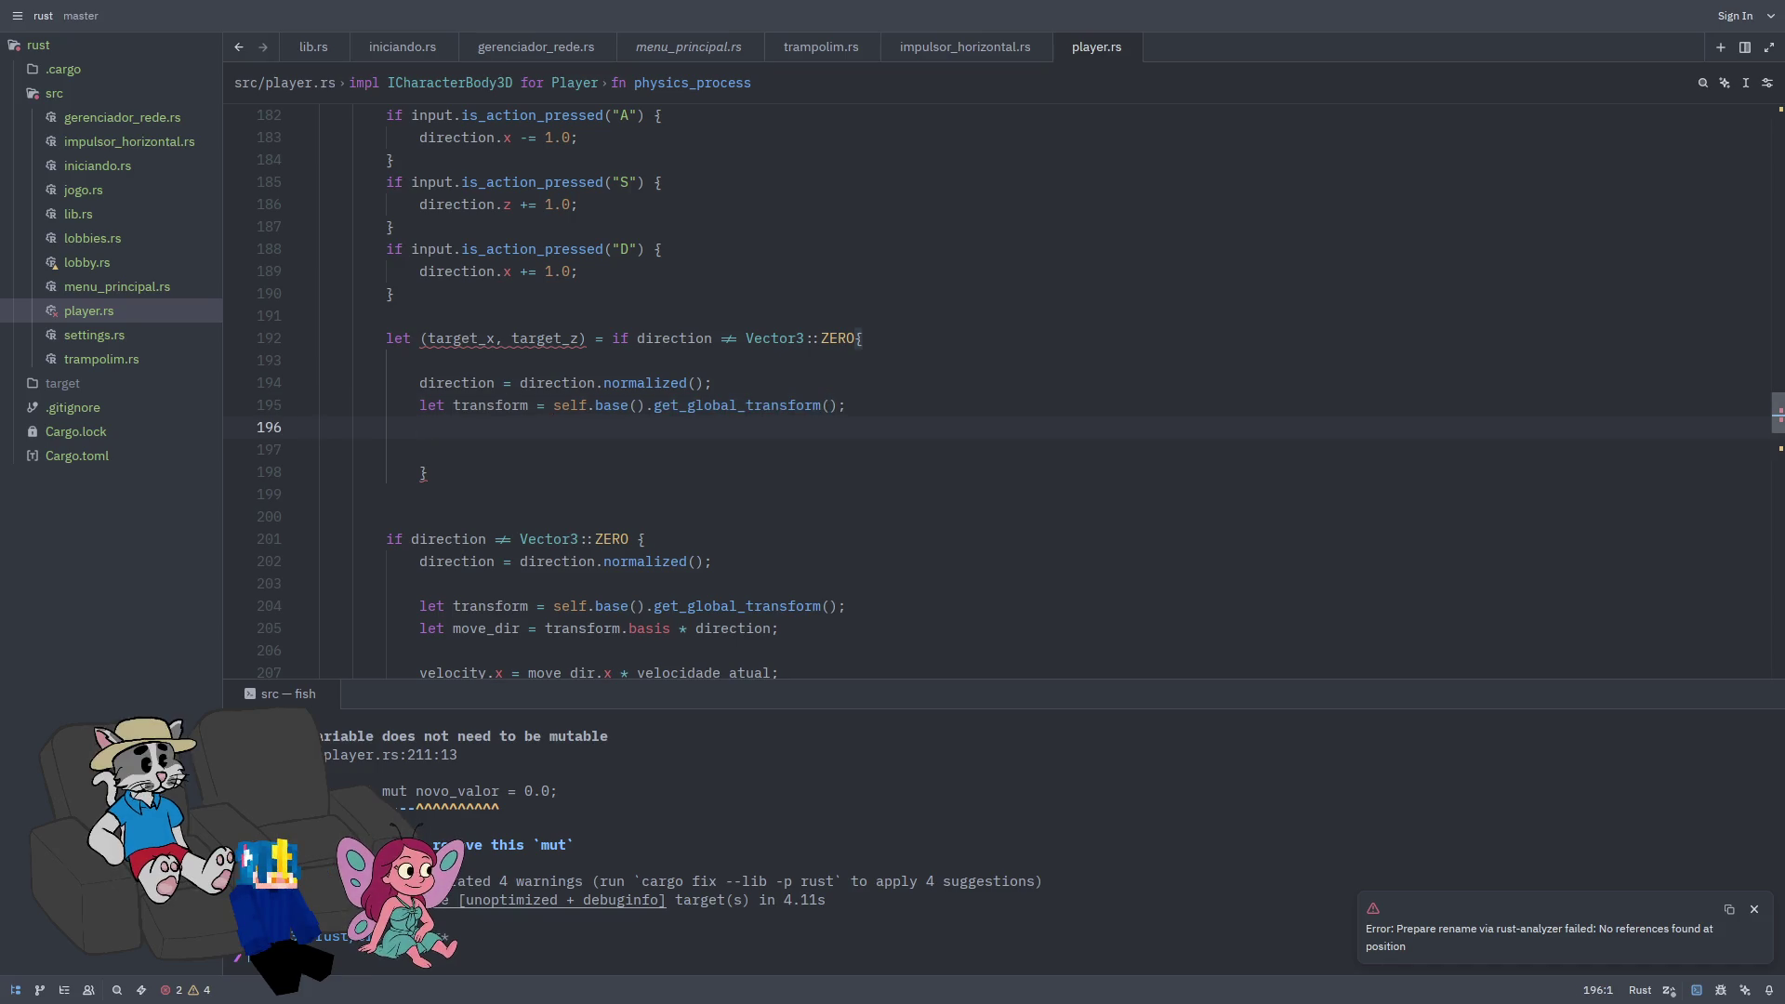
# Step: Write 'let move_dir = transform.basis * direction;' on line 196 and open a blank line below
pyautogui.moveTo(520, 338)
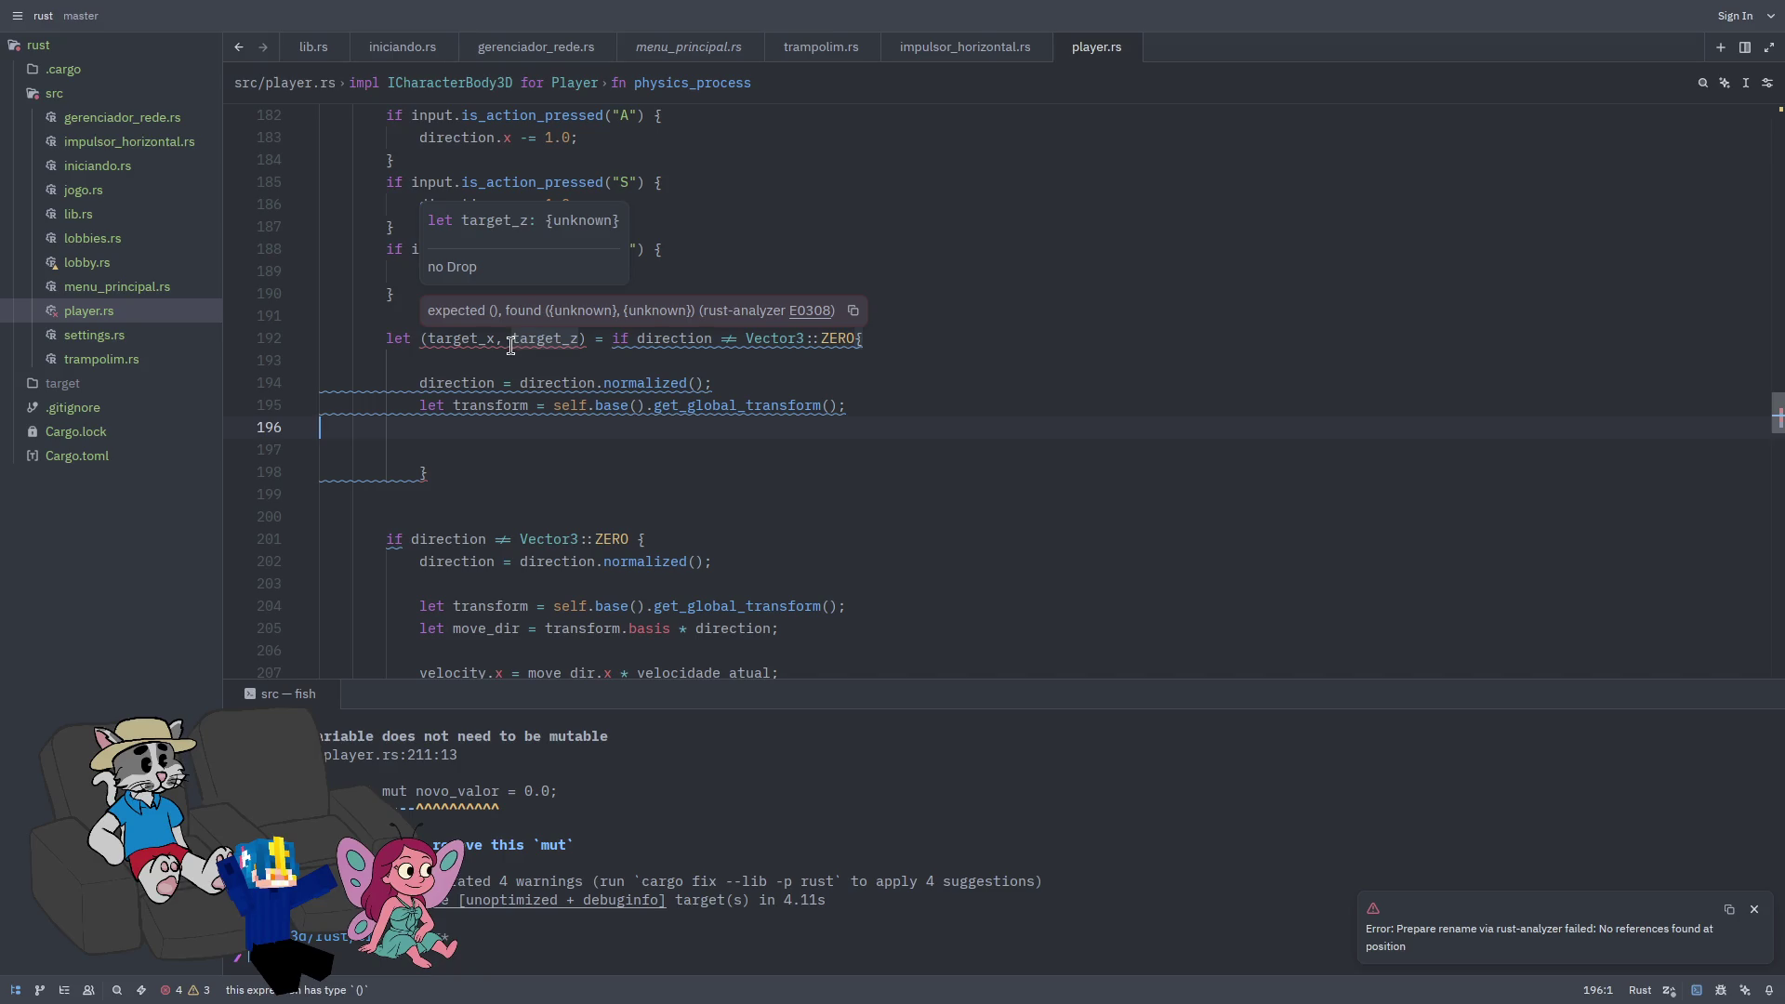
pyautogui.press('Tab')
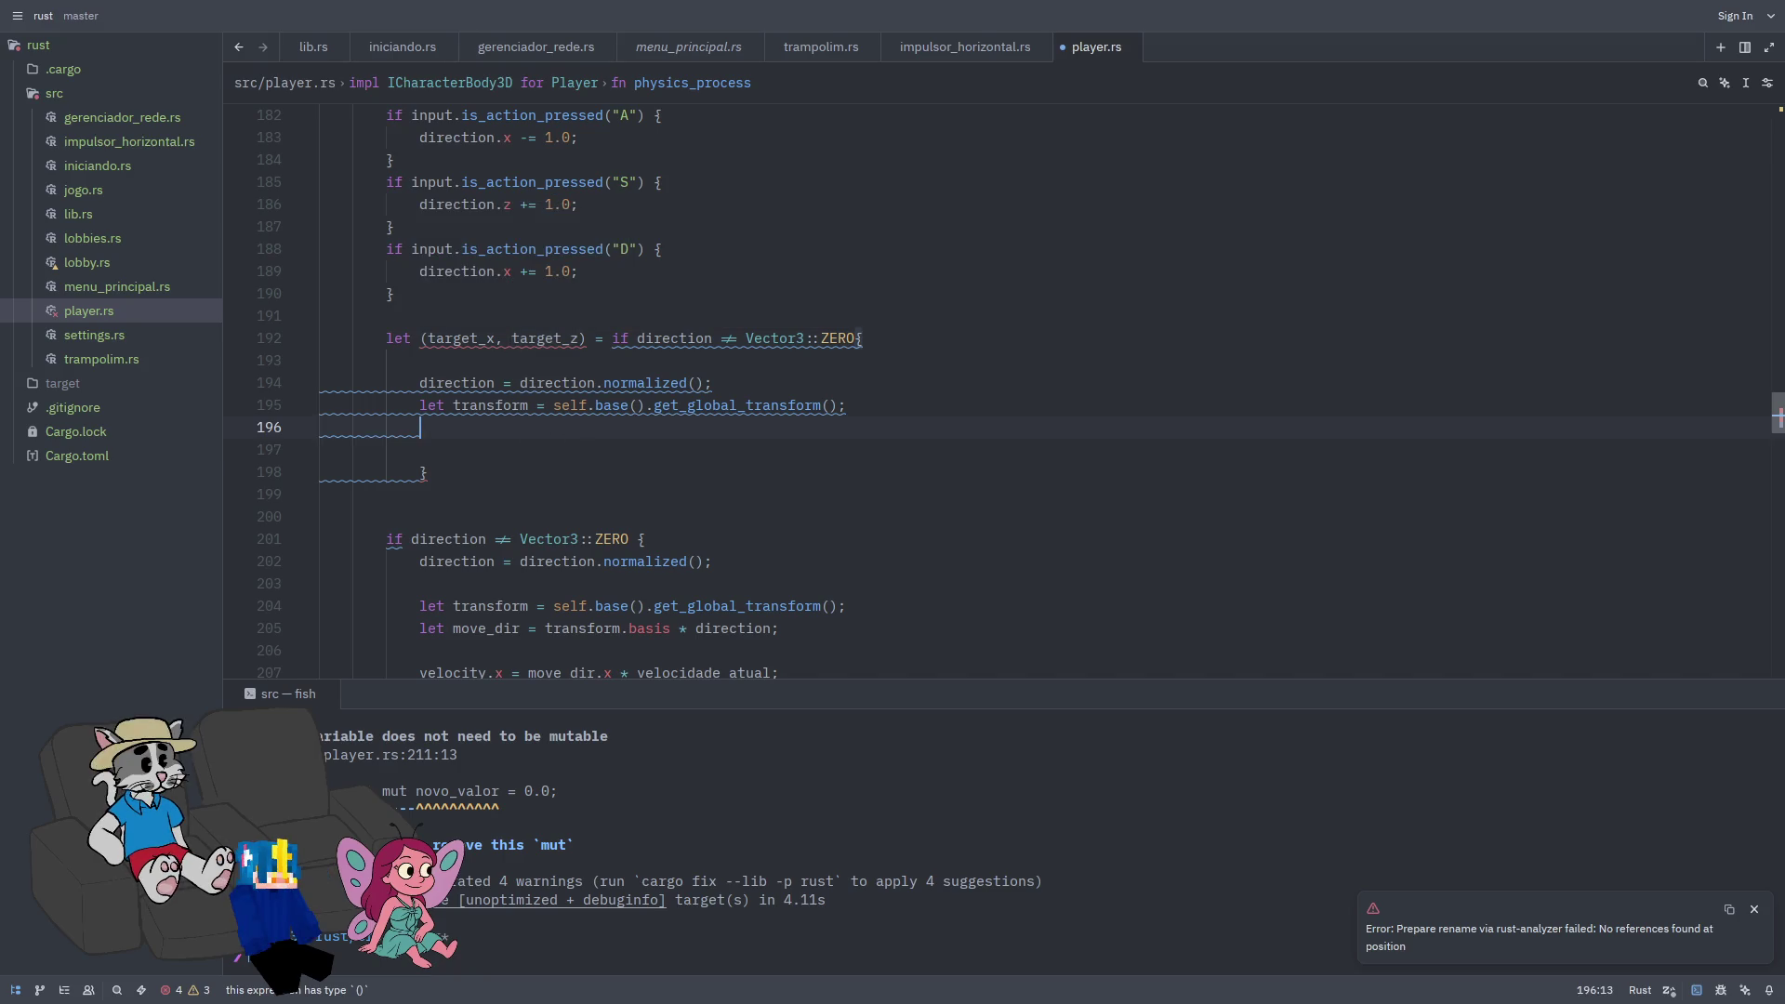
pyautogui.click(592, 436)
pyautogui.write('l')
pyautogui.write('et move_dir =')
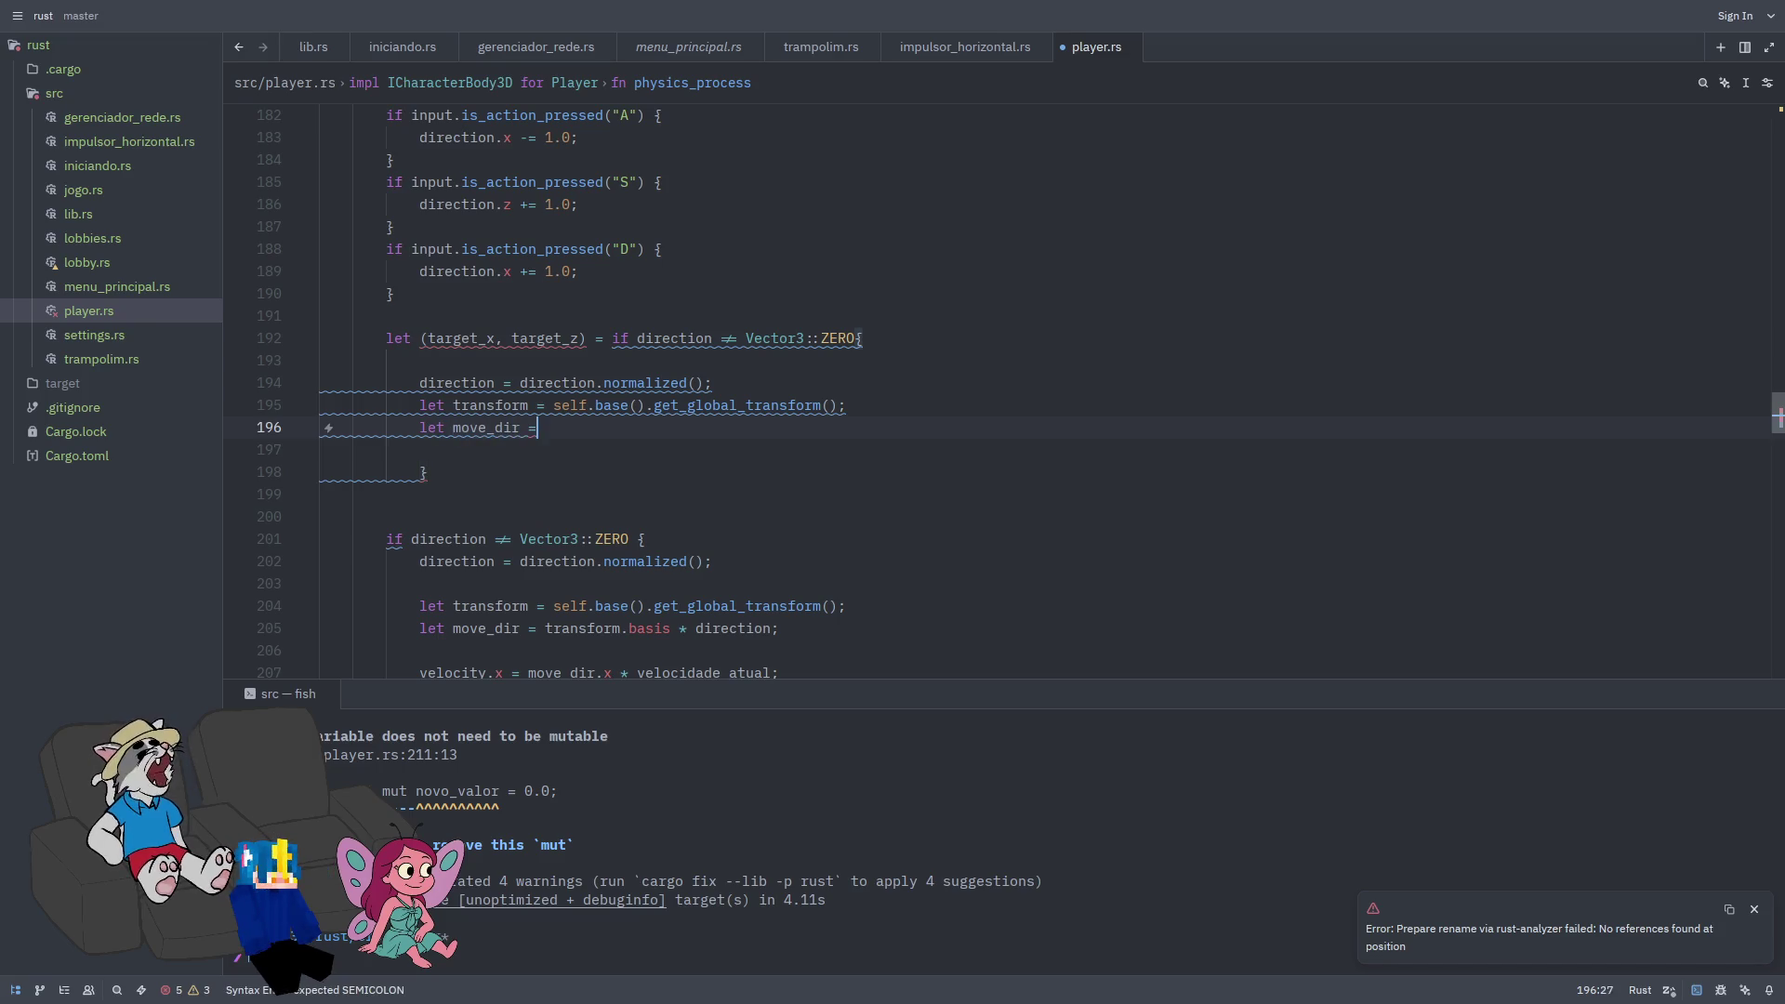
pyautogui.write(' transform')
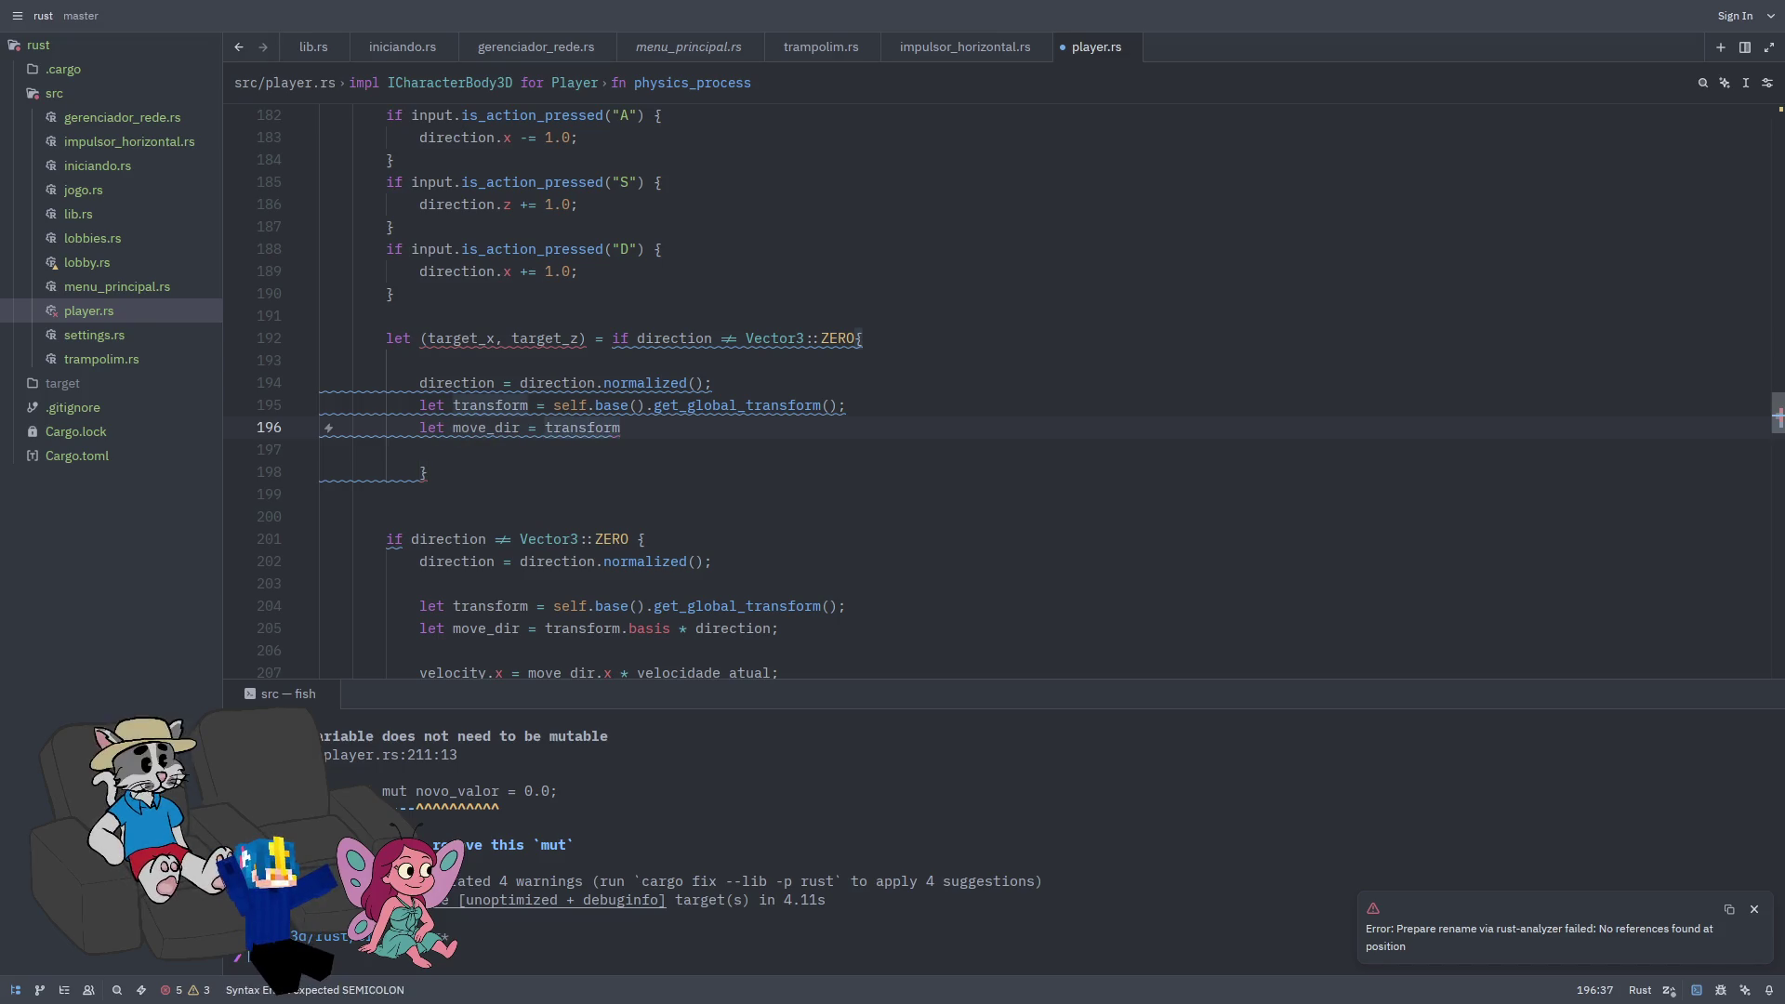
pyautogui.write('.bas')
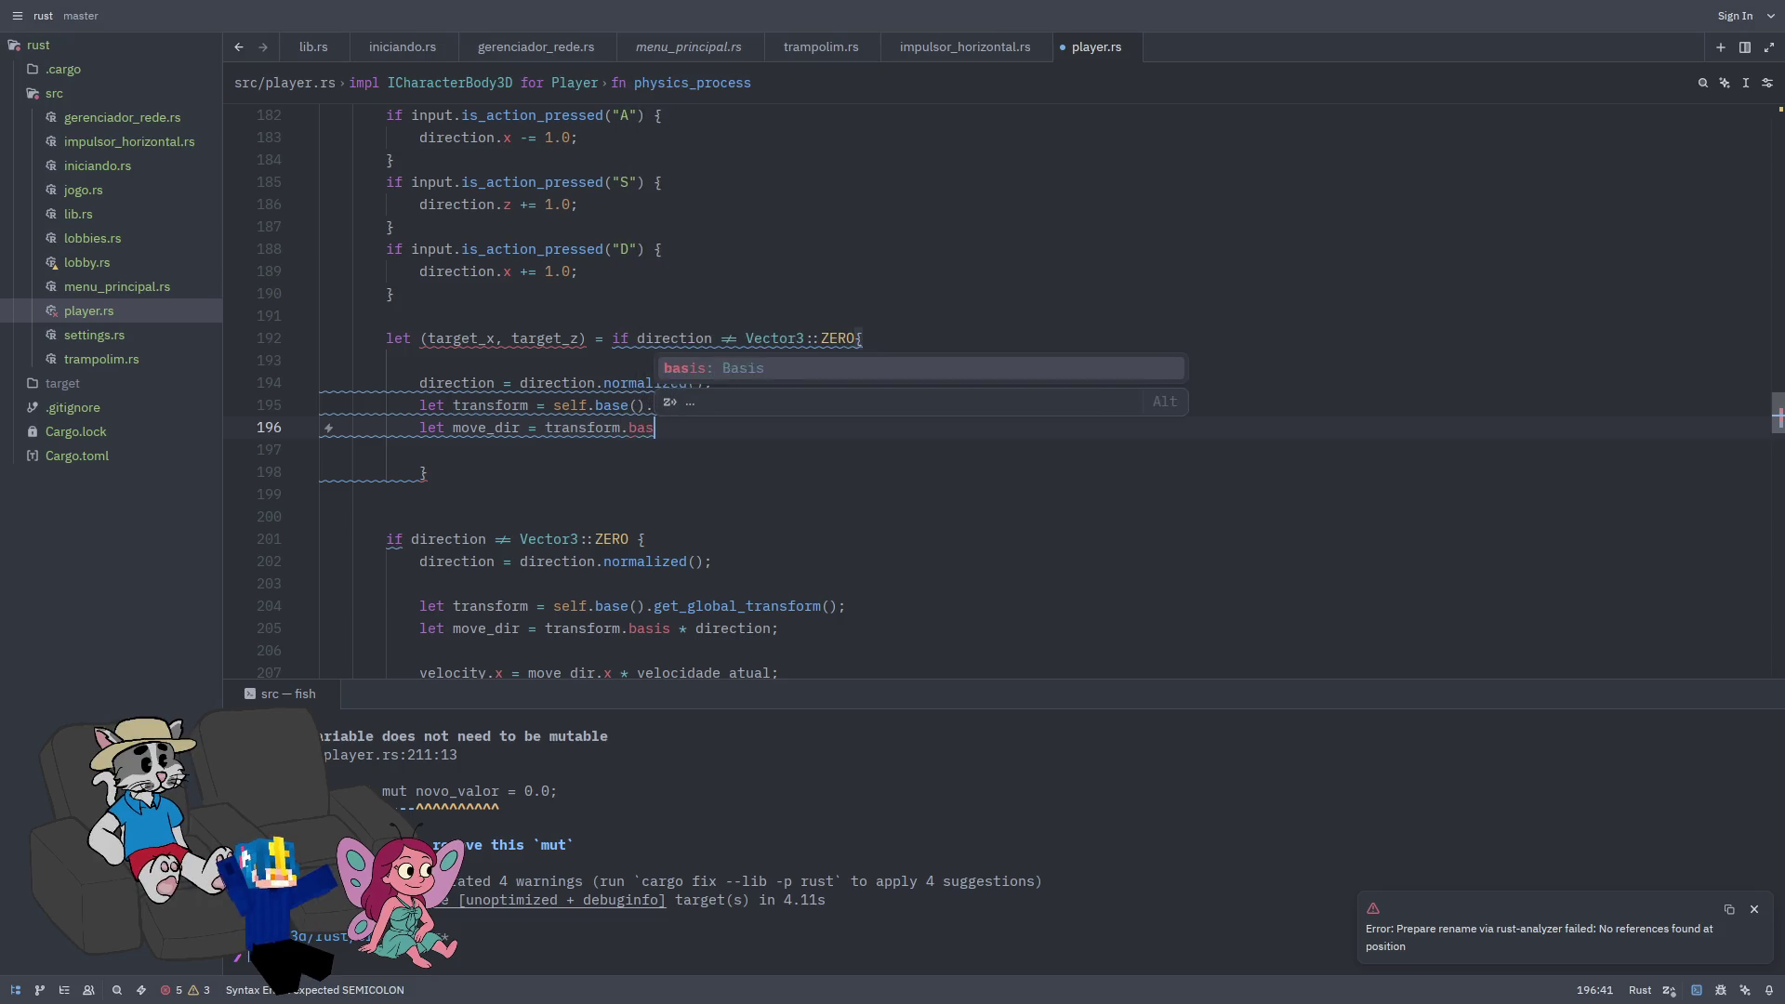
pyautogui.write('is * d')
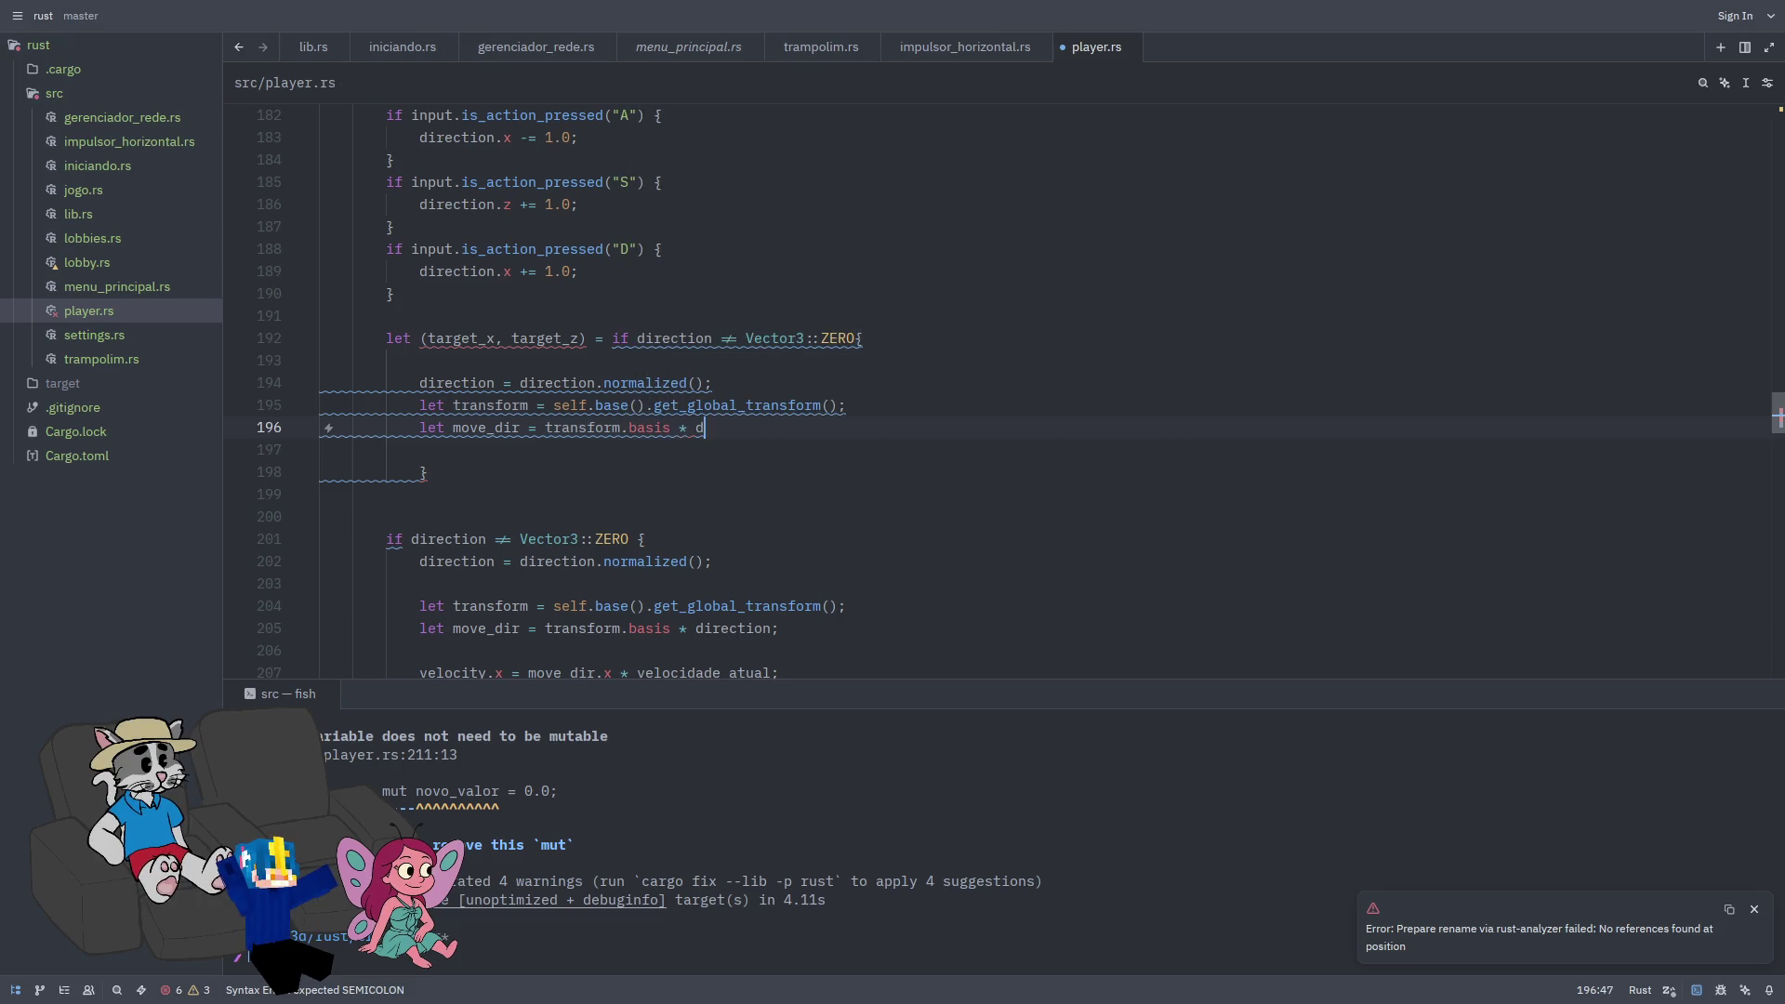
pyautogui.write('irection;')
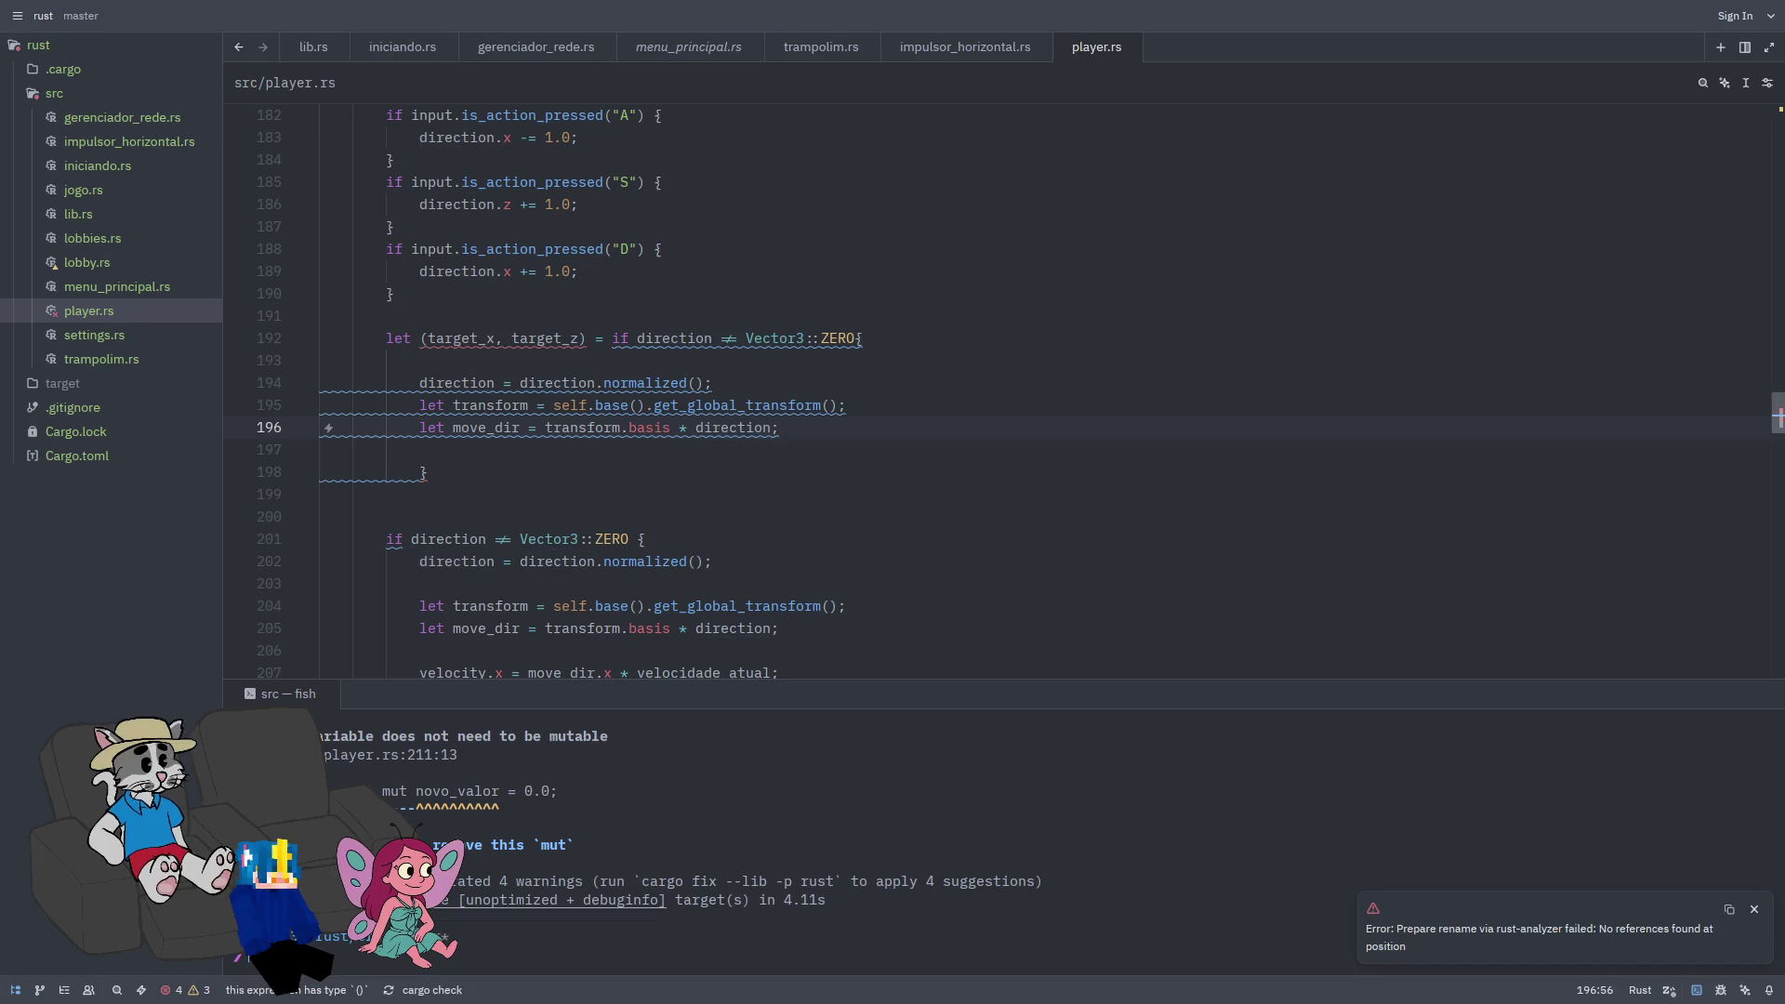
pyautogui.click(653, 458)
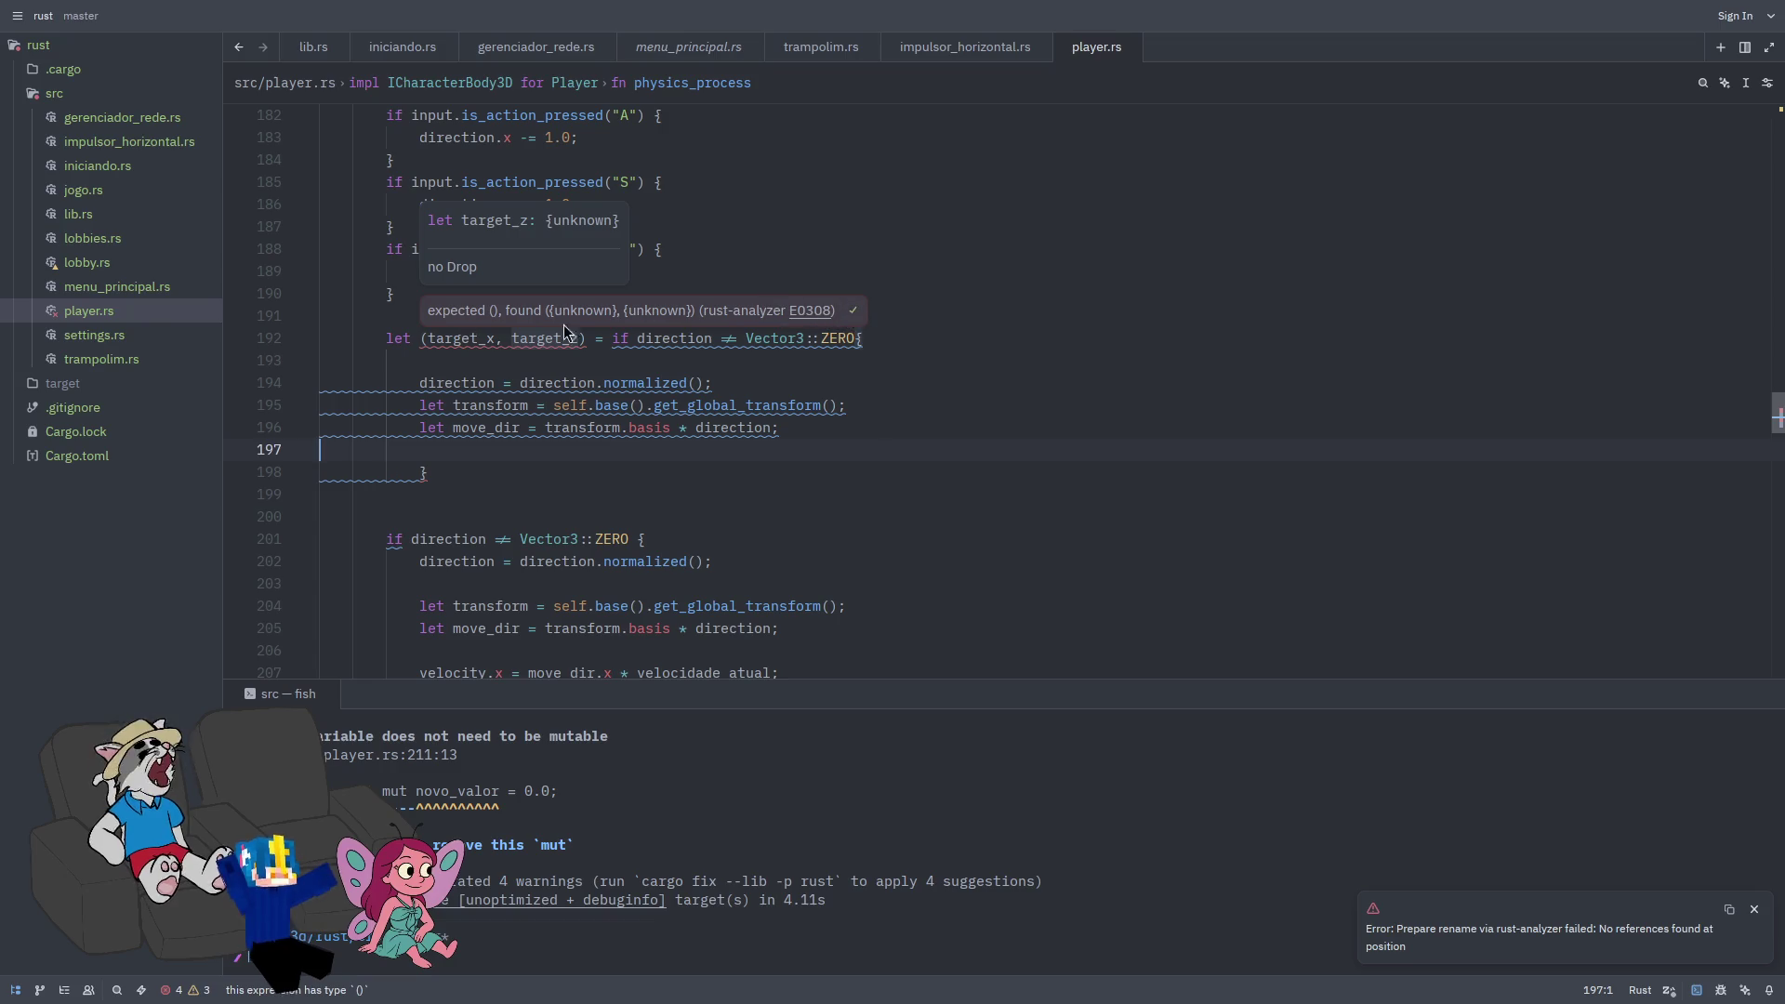
pyautogui.click(494, 339)
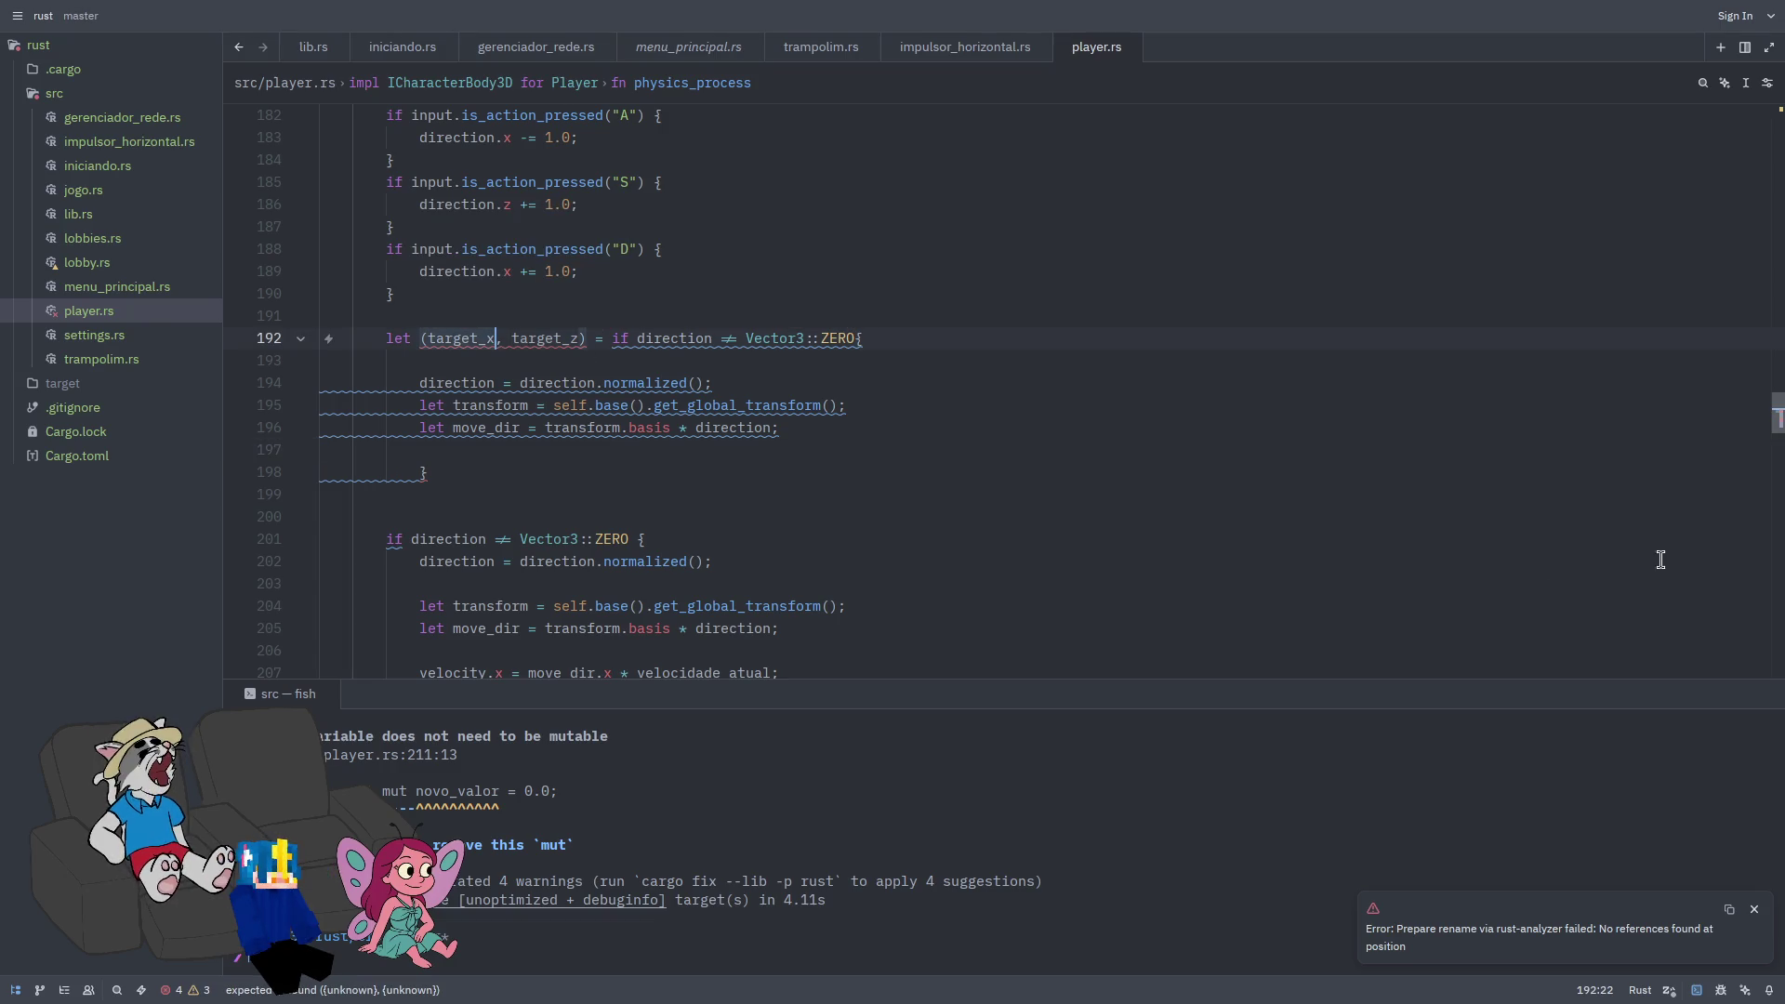
pyautogui.click(945, 427)
pyautogui.press('Return')
pyautogui.press('Return')
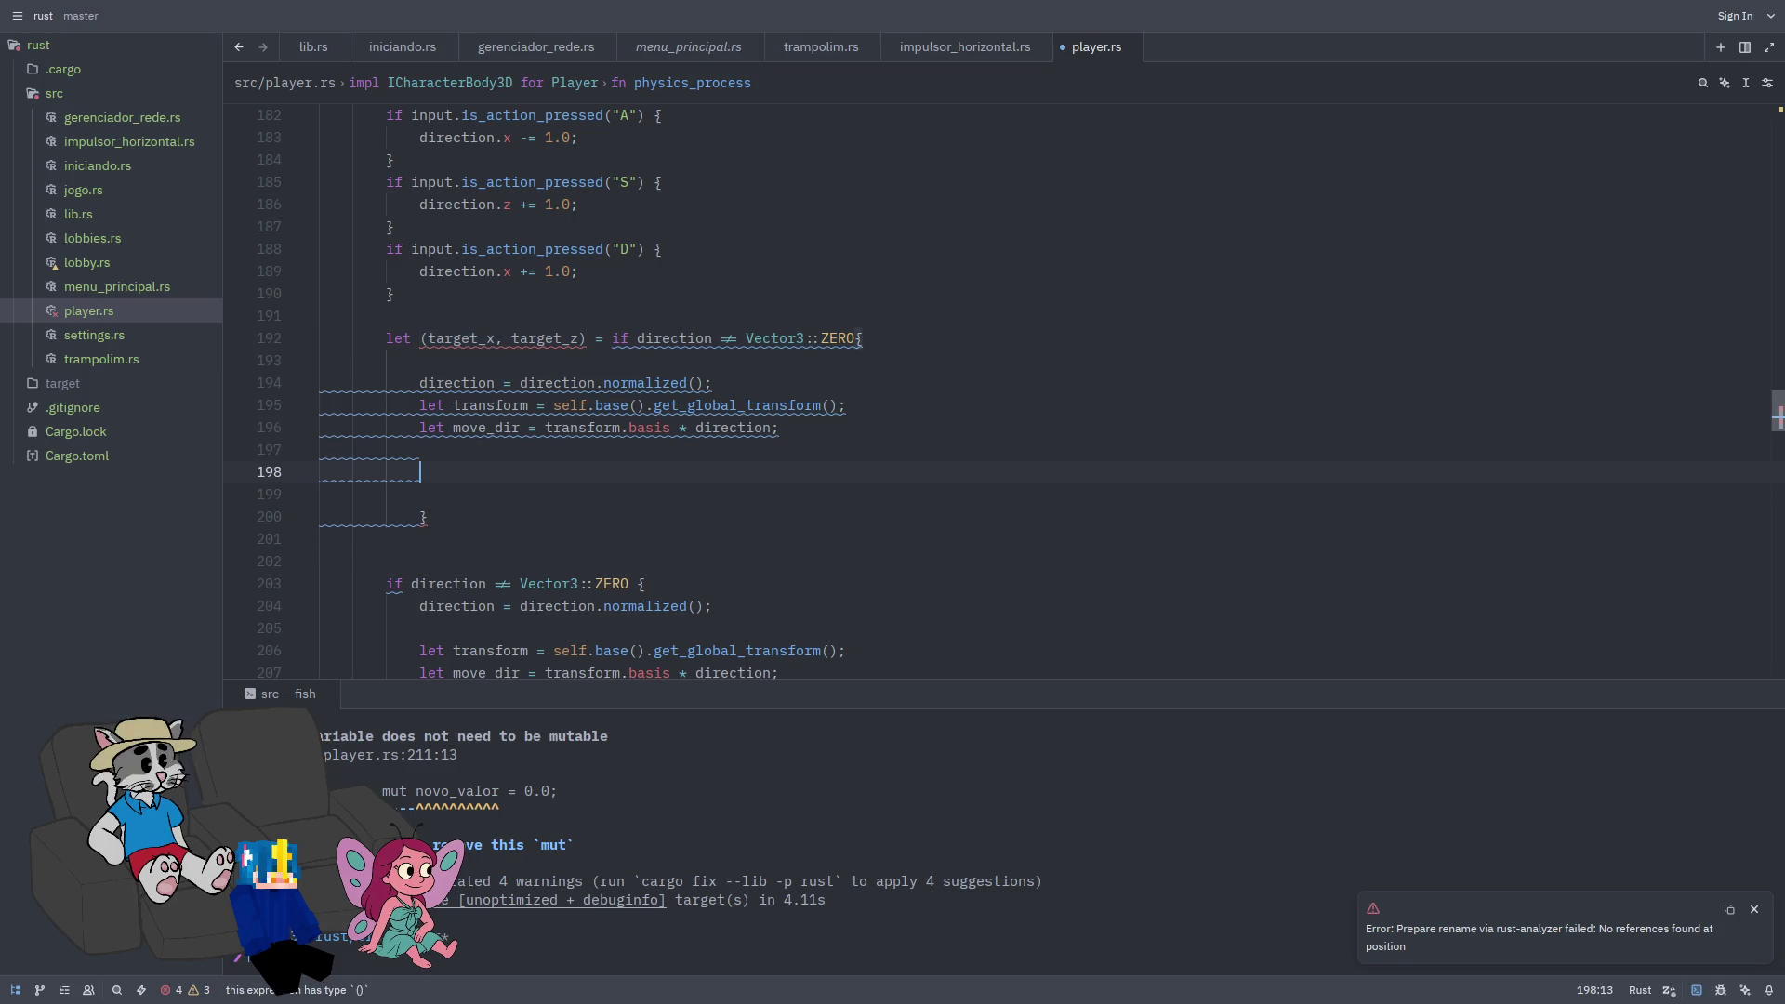
# Step: Make the block return (move_dir.x * velocidade_alvo, move_dir.z * velocidade_alvo)
pyautogui.write('(move)')
pyautogui.press('BackSpace')
pyautogui.write('_dir.')
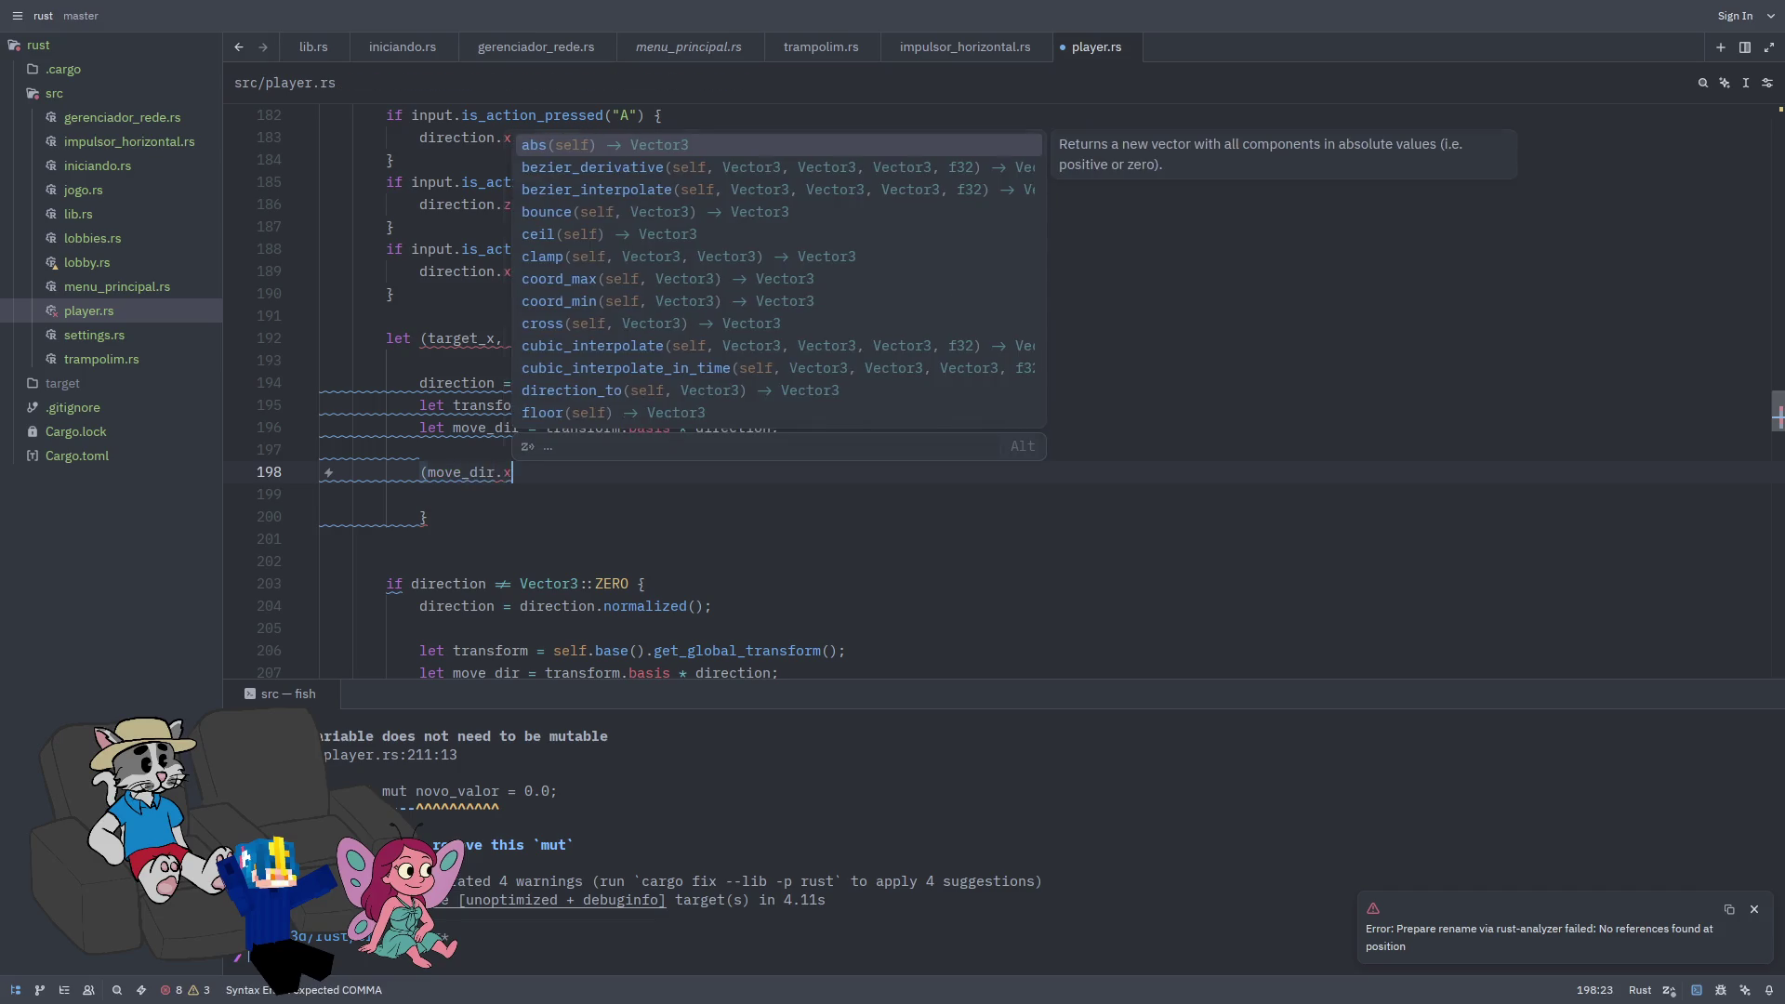
pyautogui.write('x * velocidade_alvo, ')
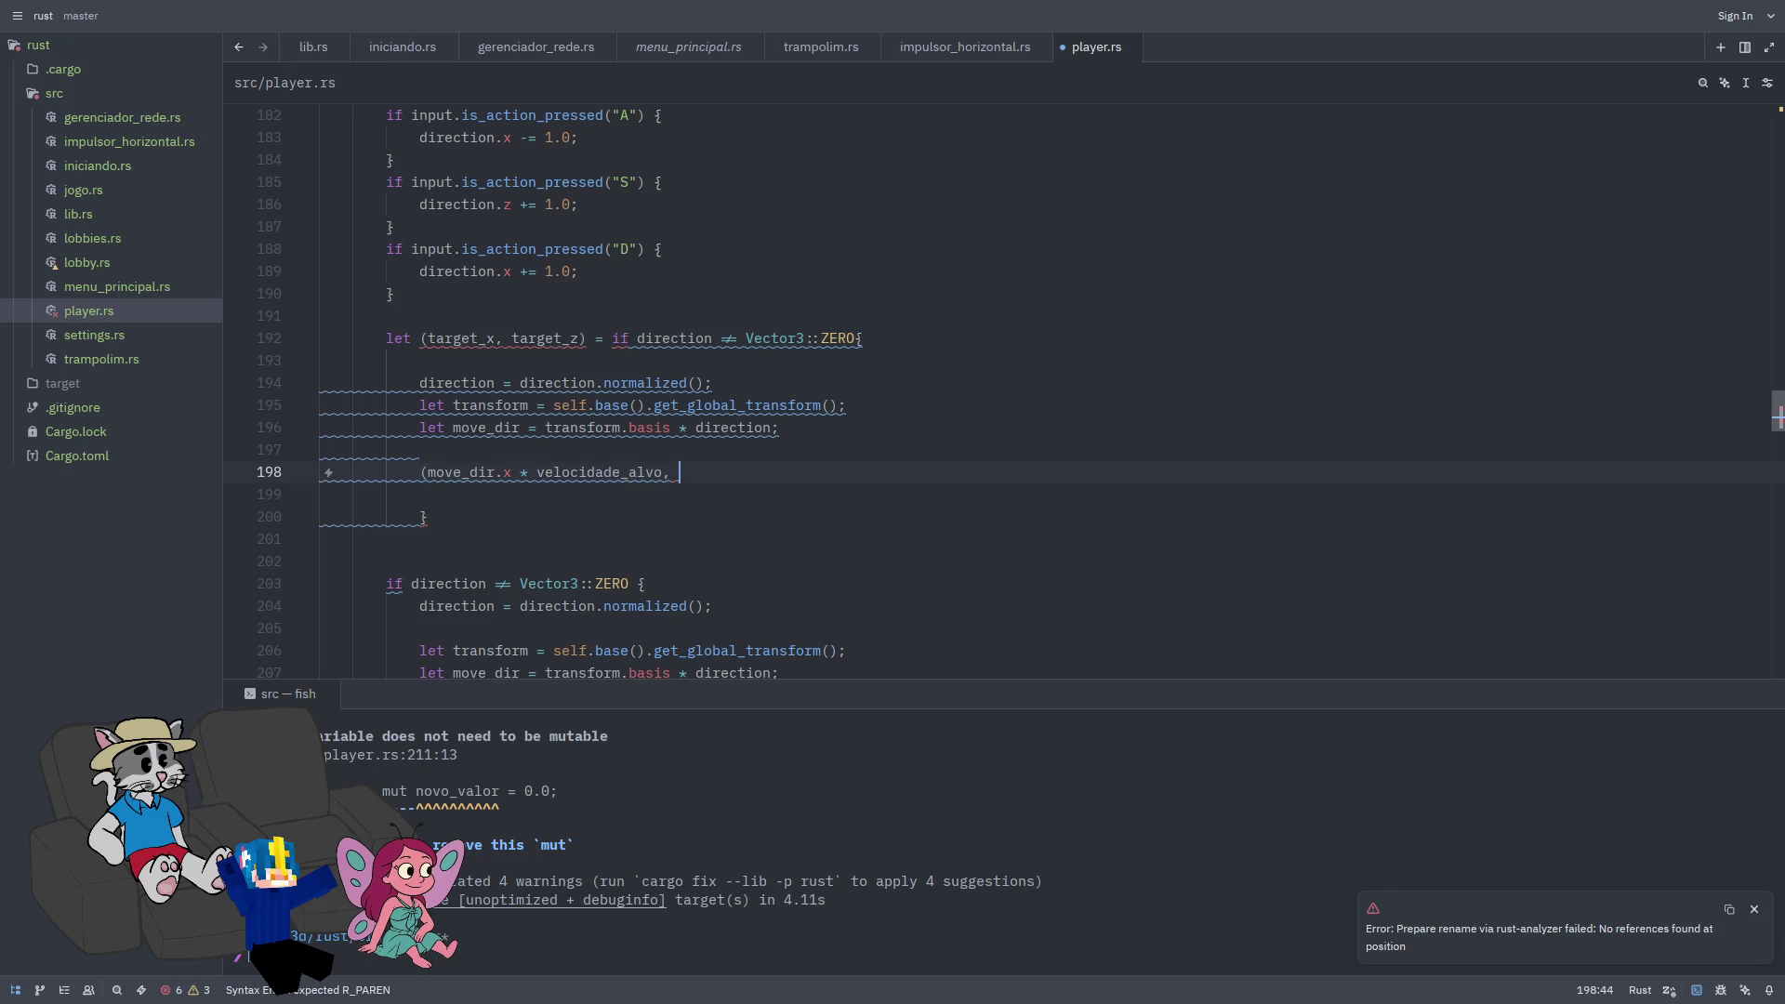
pyautogui.write('move_)d')
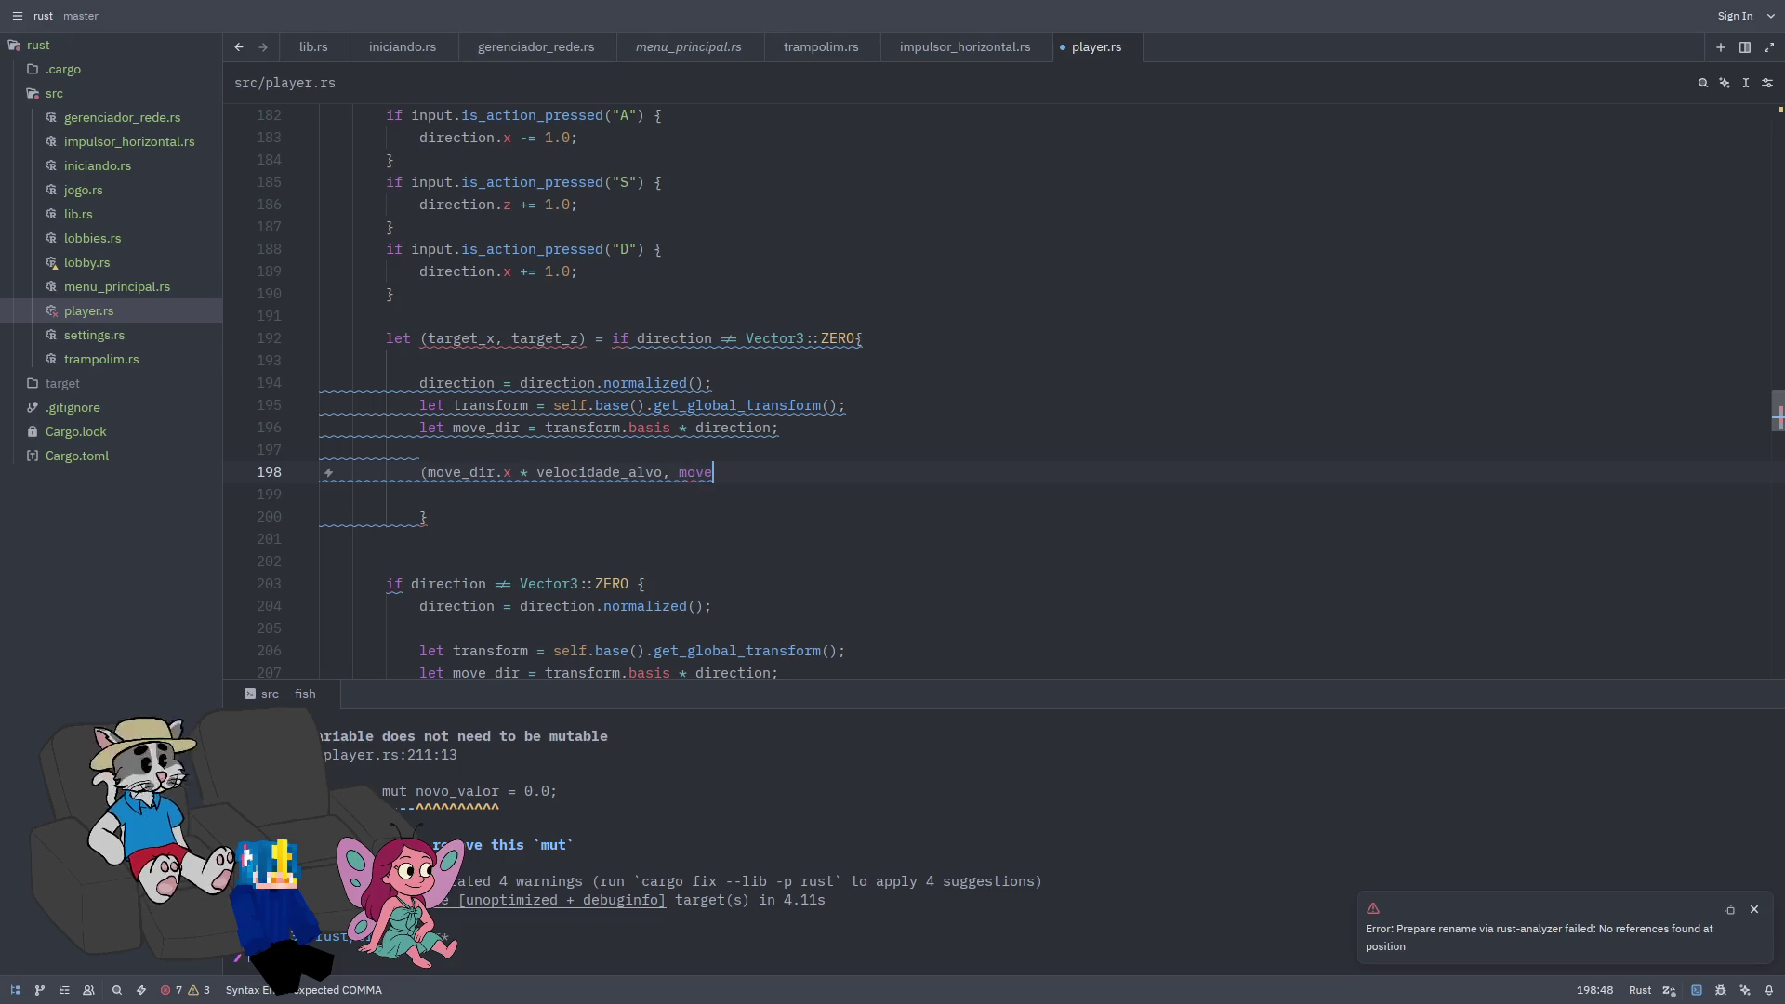
pyautogui.press('BackSpace')
pyautogui.press('BackSpace')
pyautogui.press('BackSpace')
pyautogui.write('dir')
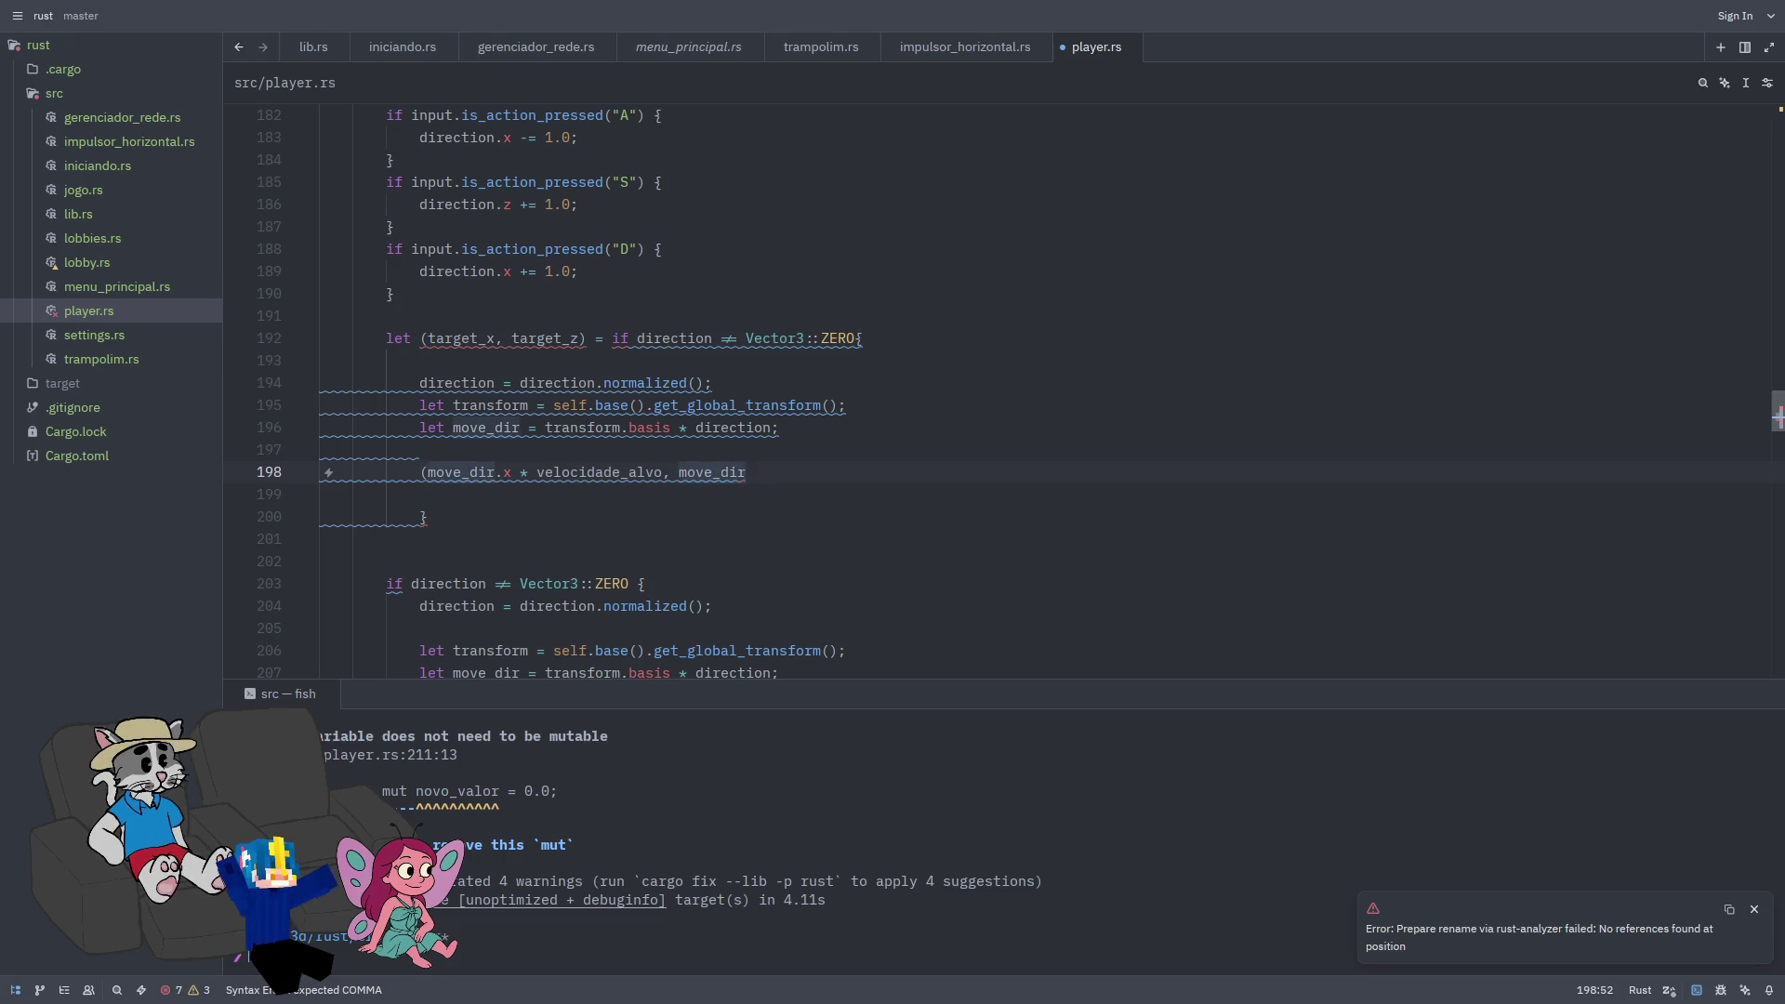
pyautogui.write('.z *')
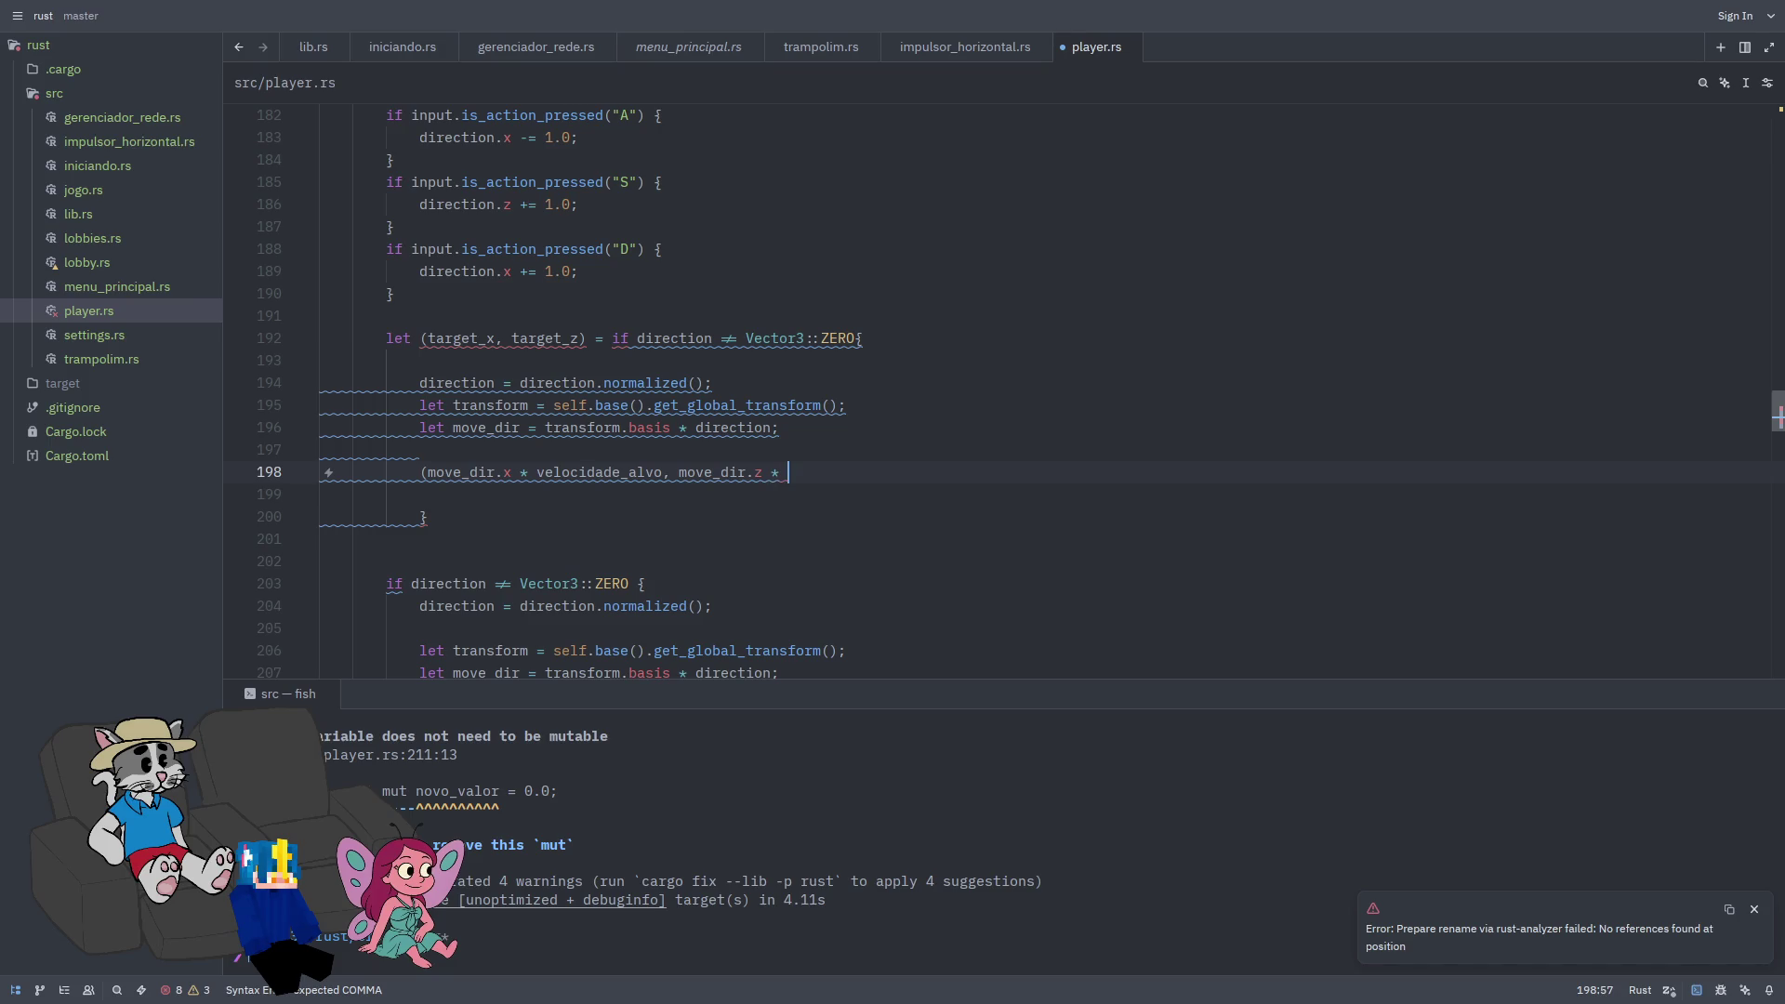
pyautogui.write('locidade_al')
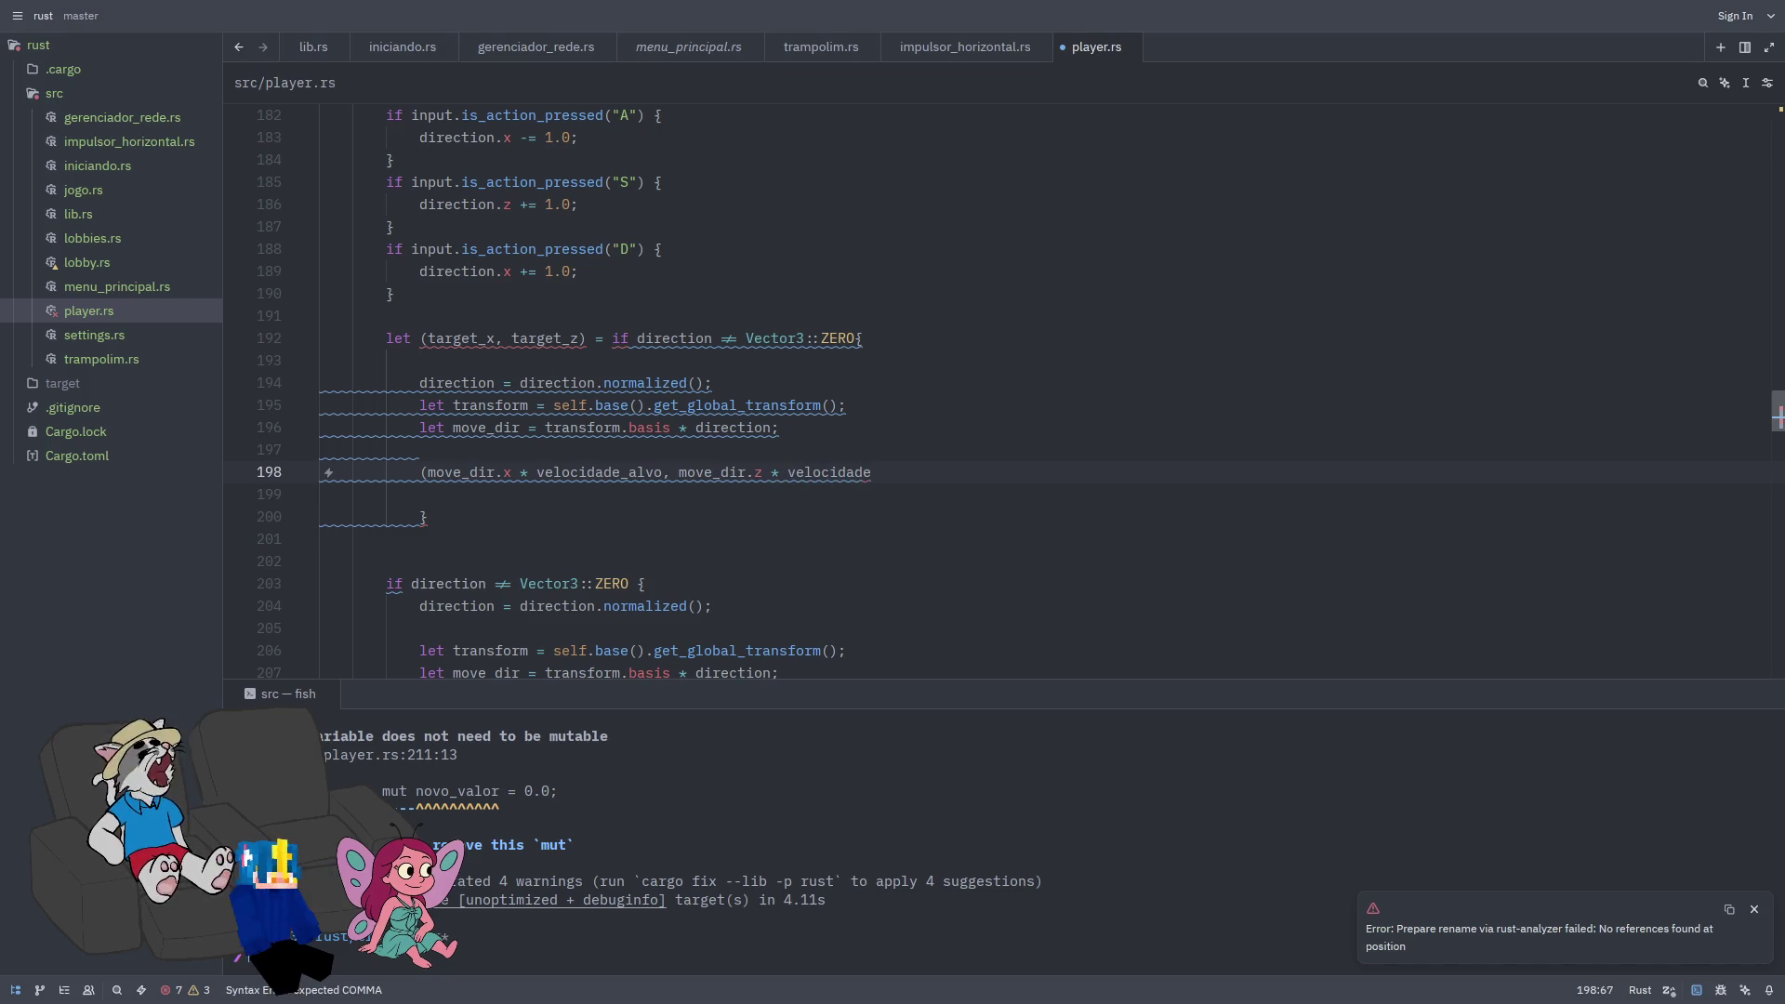
pyautogui.write('vo)(')
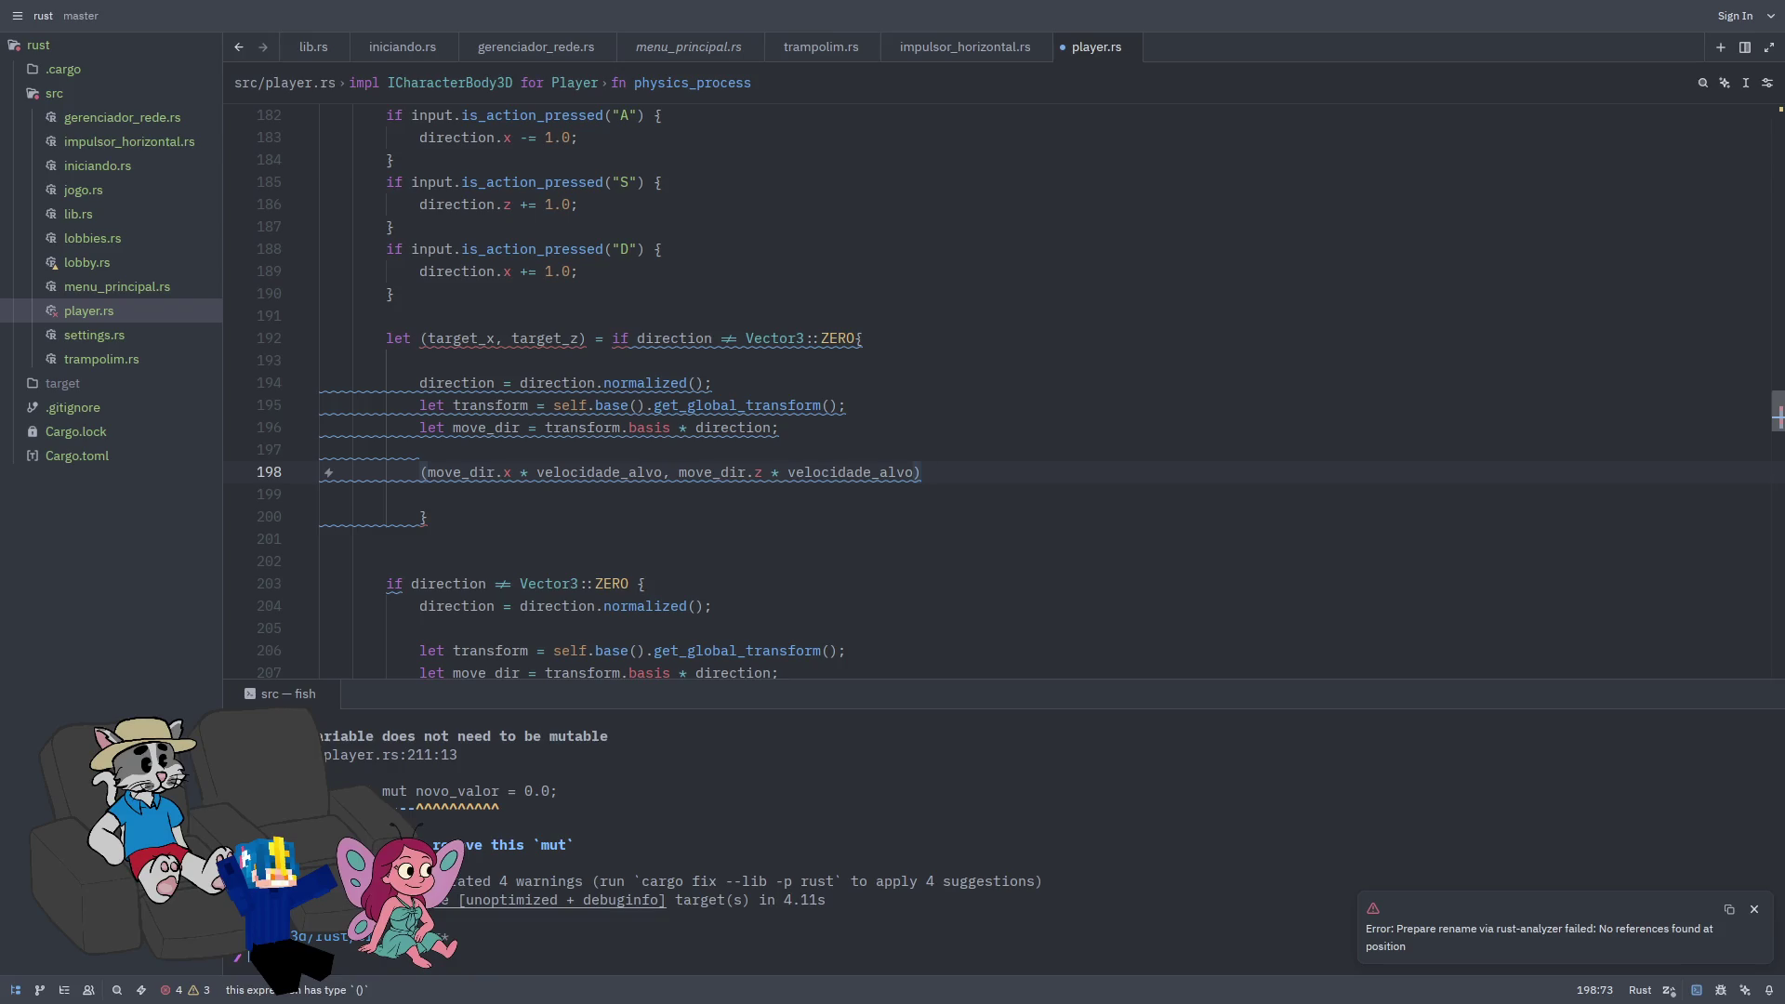
pyautogui.write(';')
pyautogui.press('BackSpace')
# Step: Add 'else { (0.0,0.0) };' and remove the leftover closing brace and blank lines
pyautogui.write('el')
pyautogui.write('se{{')
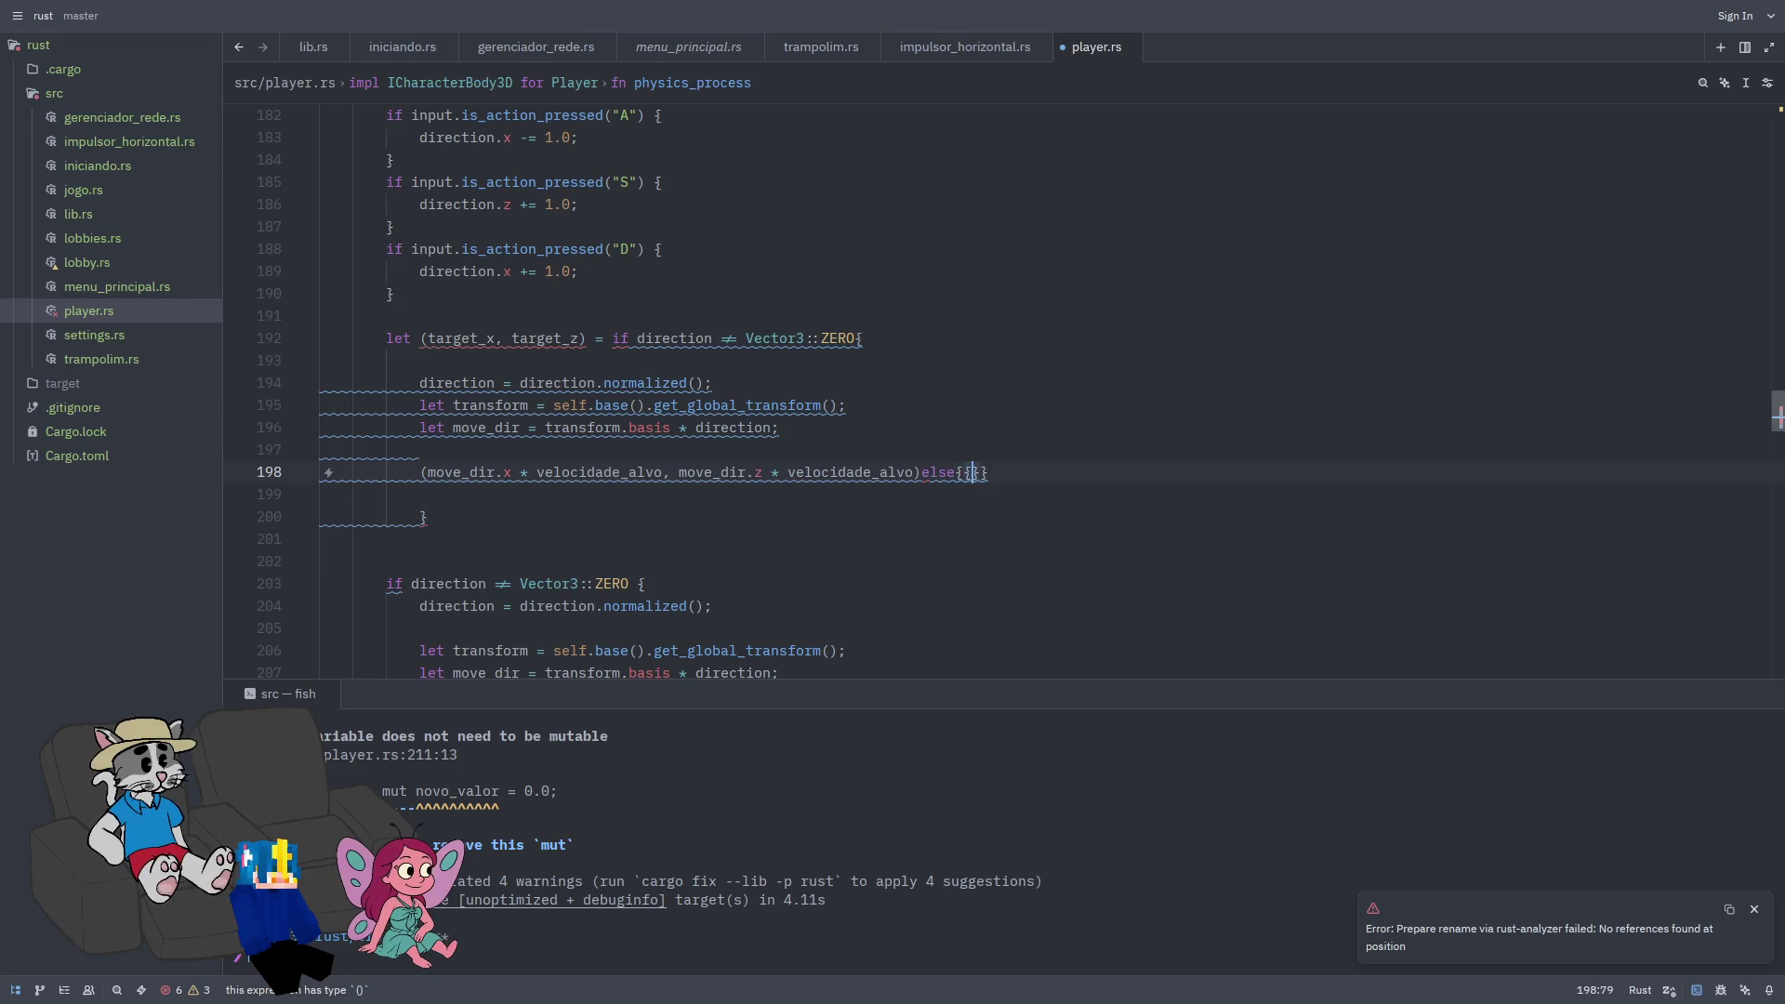
pyautogui.press('Return')
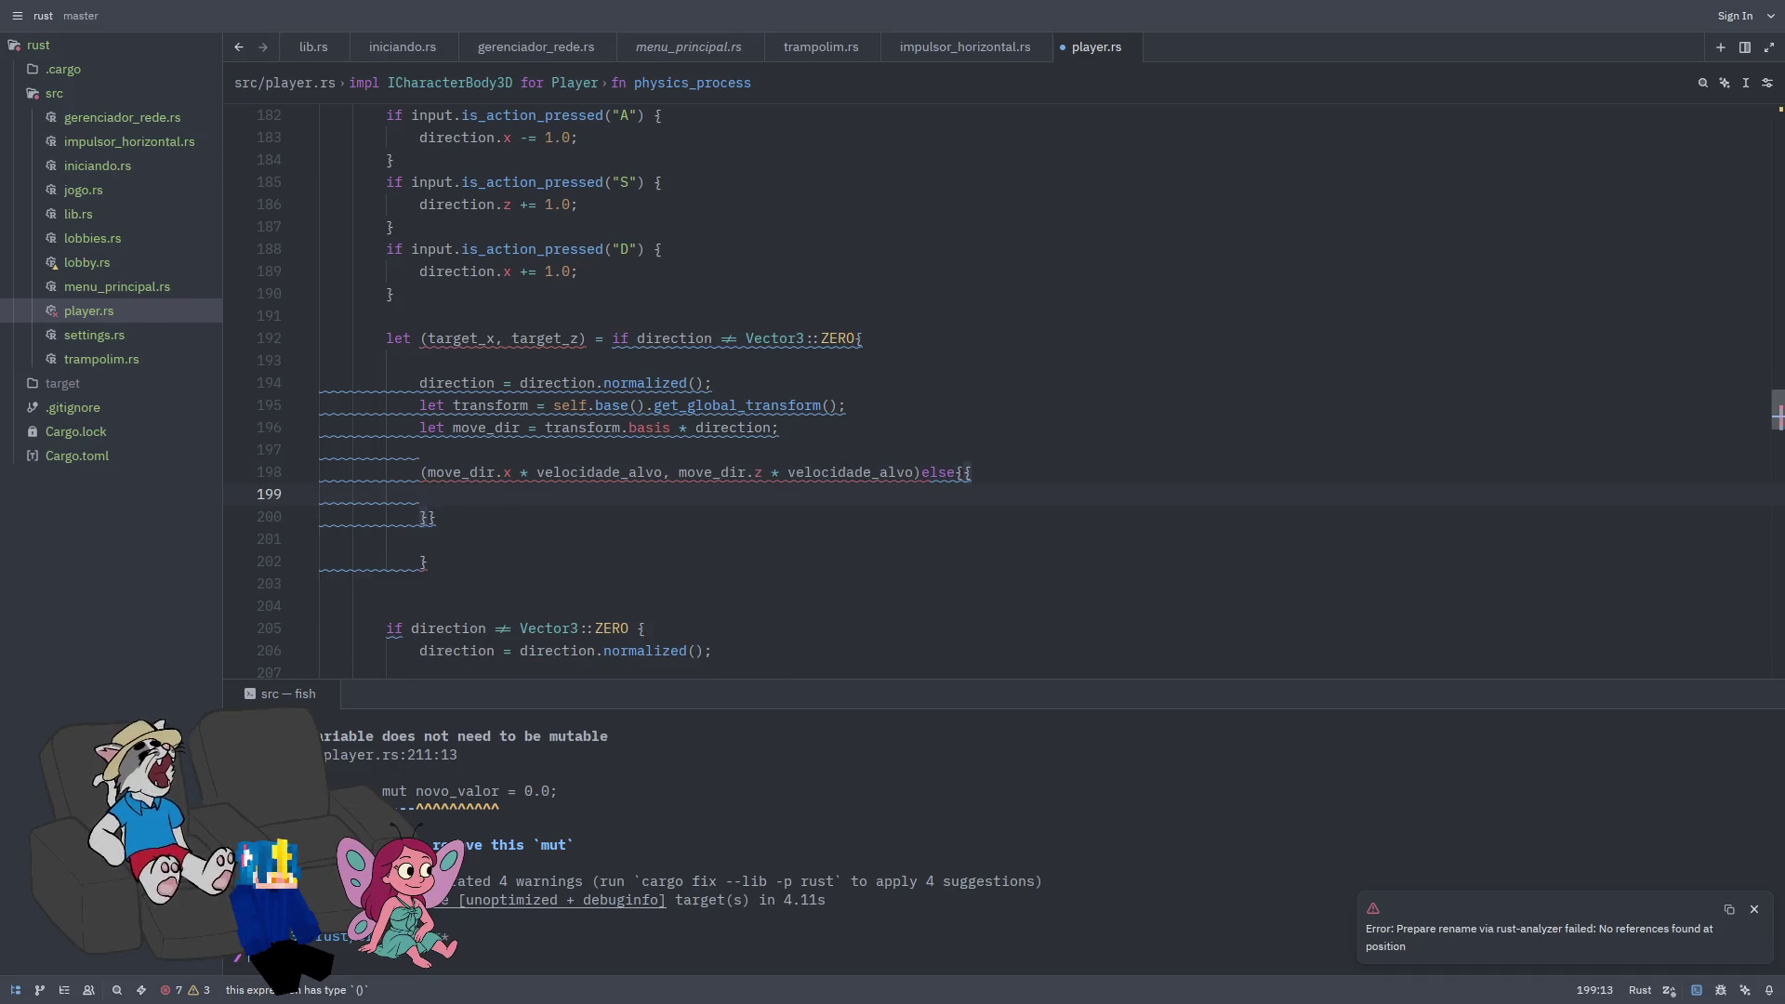
pyautogui.hotkey('ctrl', 'z')
pyautogui.hotkey('ctrl', 'z')
pyautogui.press('BackSpace')
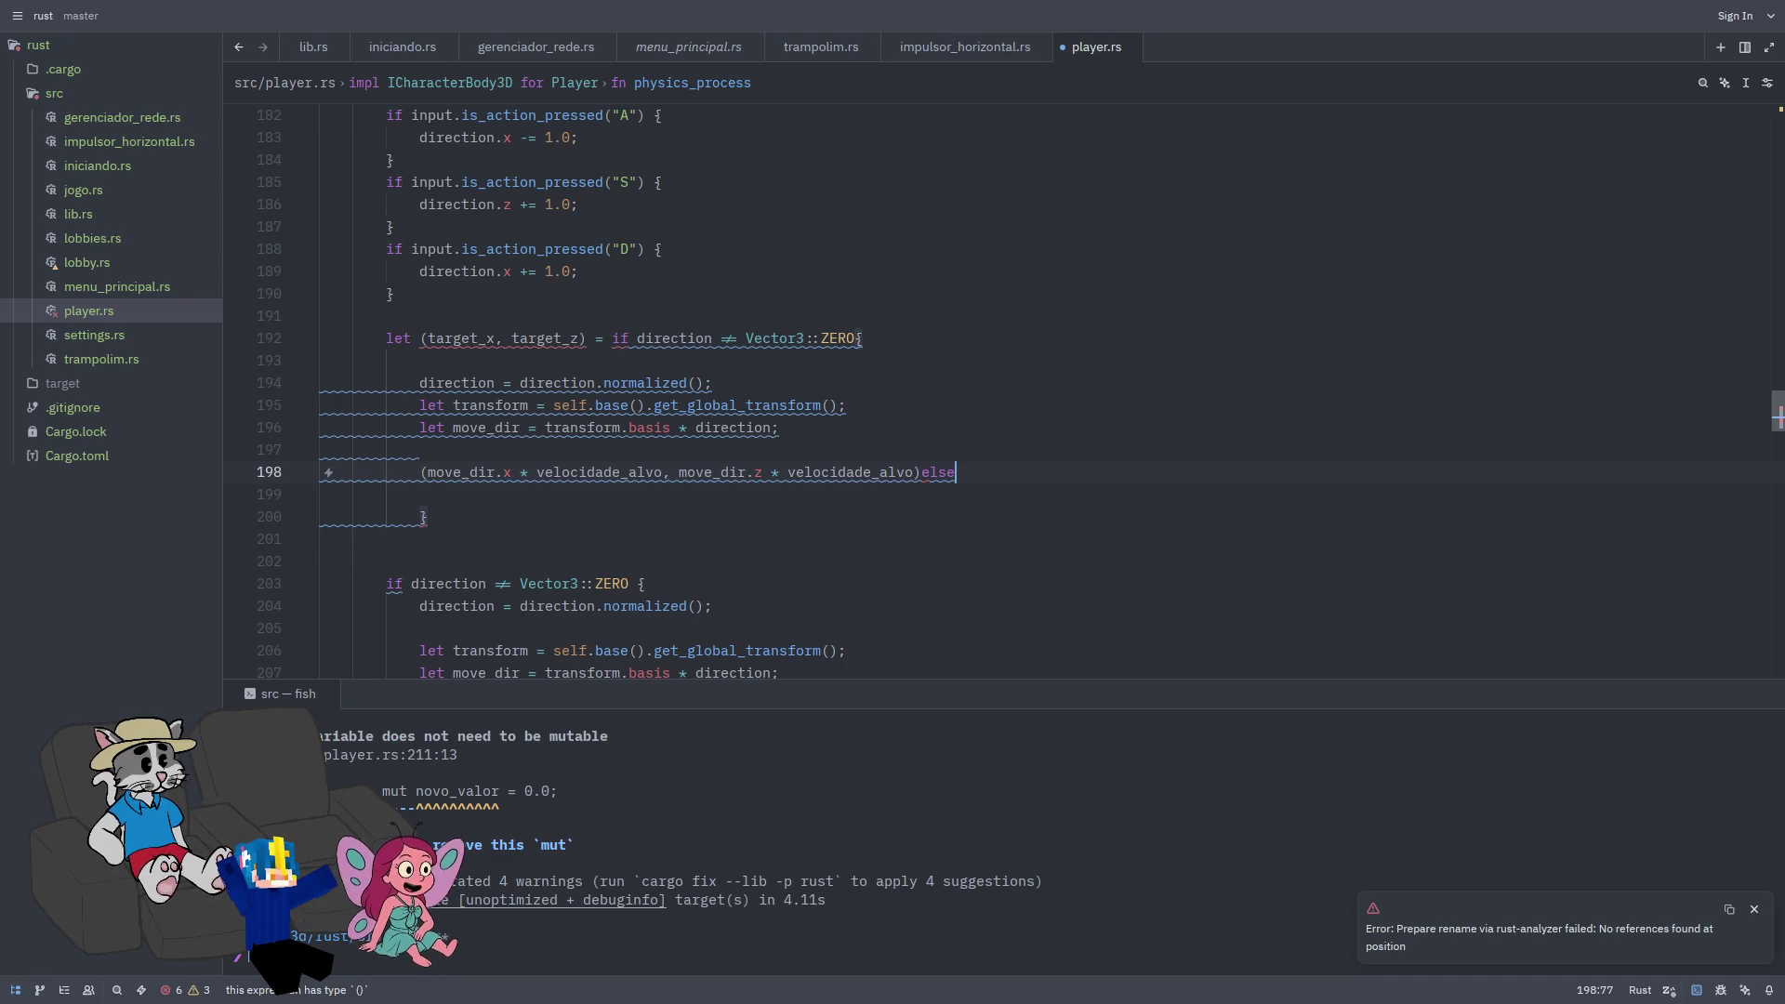
pyautogui.write('{')
pyautogui.press('Return')
pyautogui.press('Return')
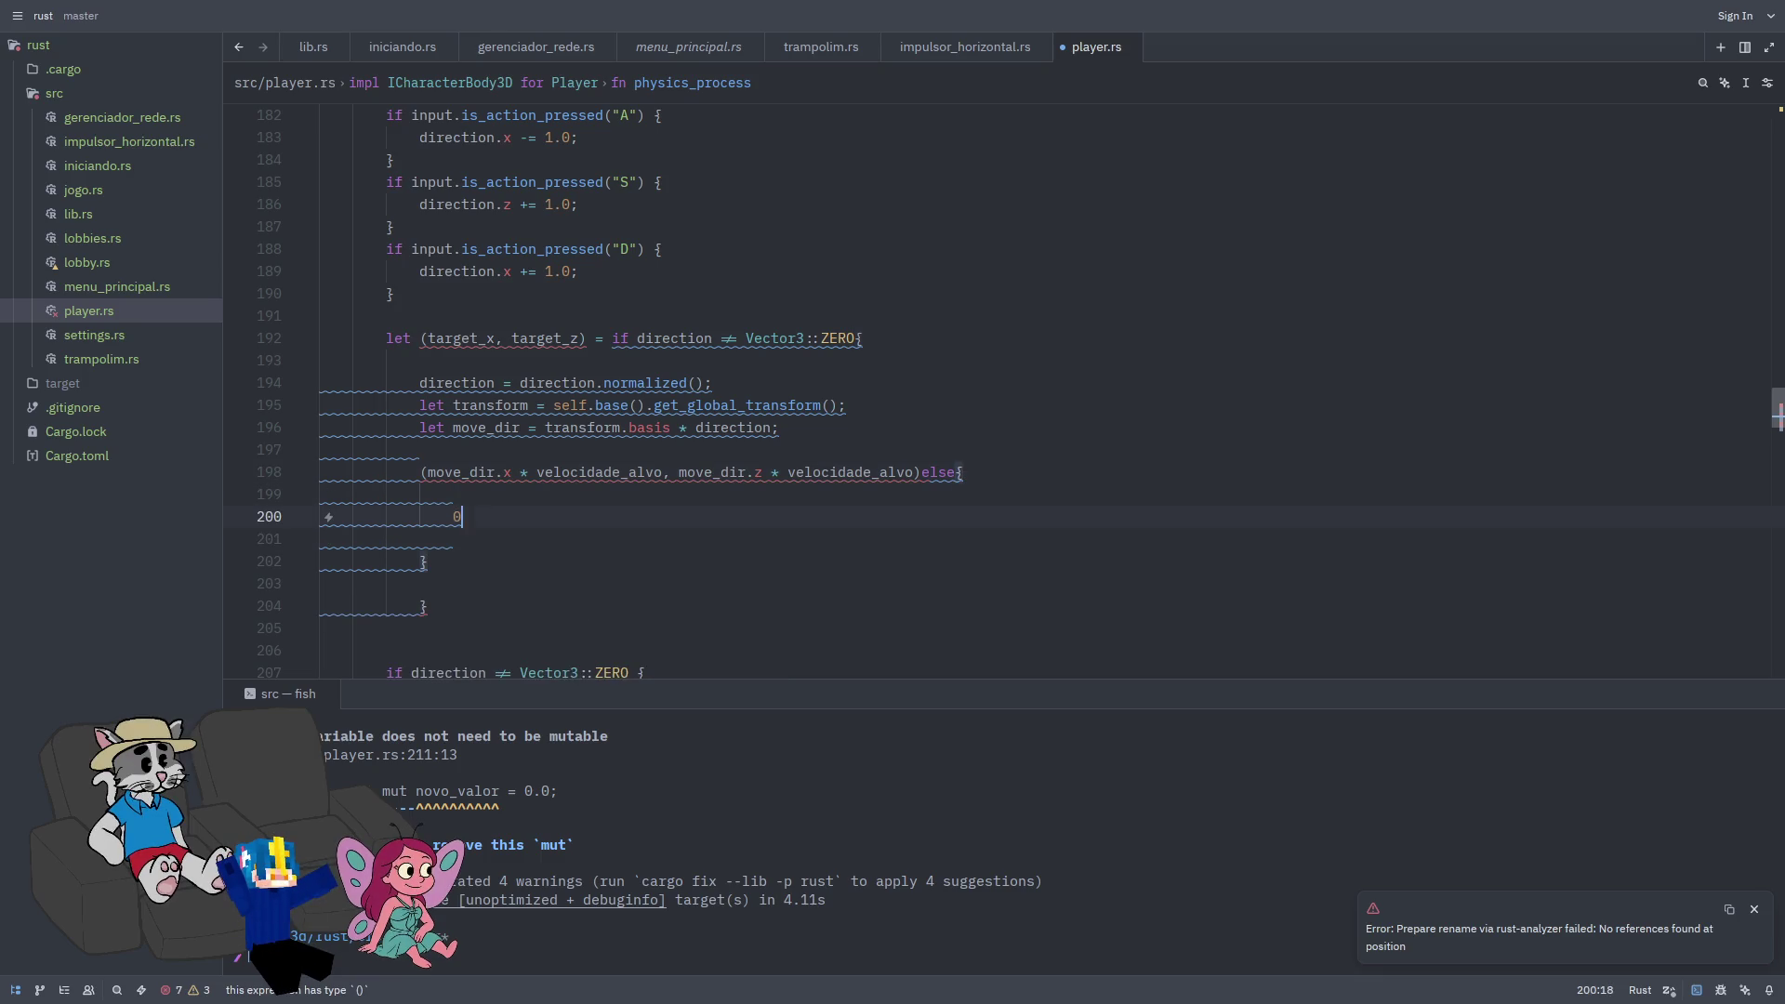
pyautogui.write('(0.0,0.0)')
pyautogui.press('BackSpace')
pyautogui.write(')')
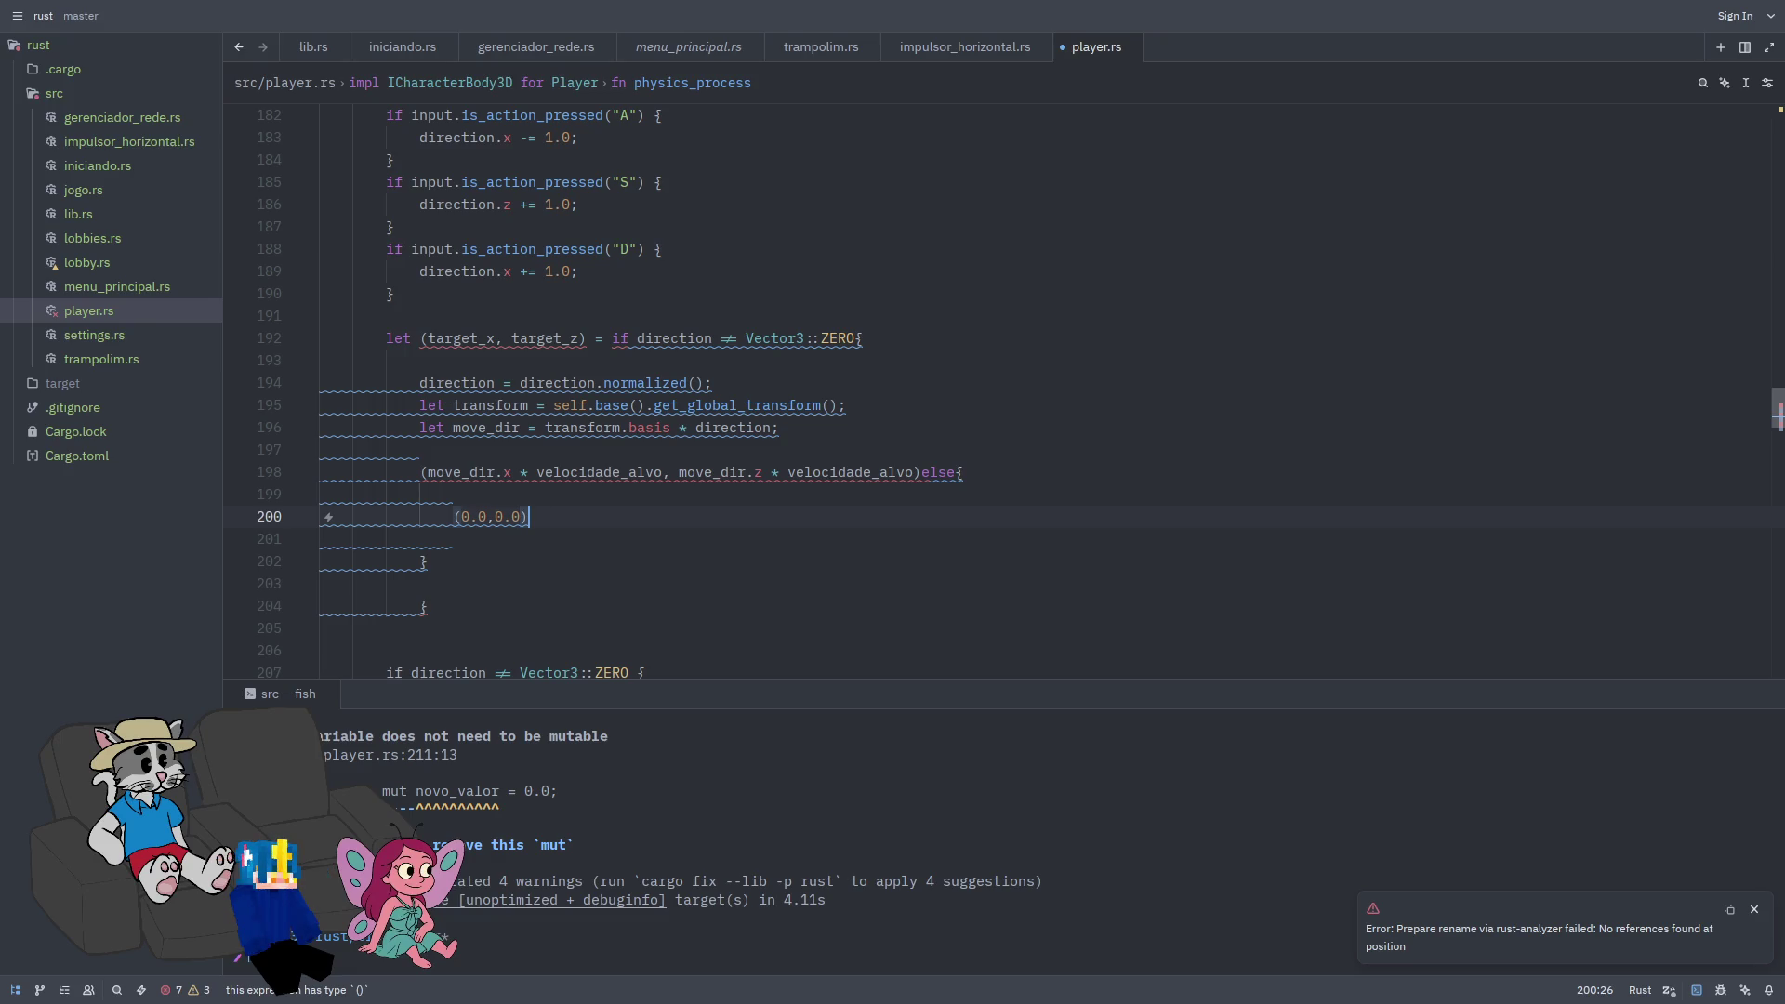
pyautogui.click(428, 562)
pyautogui.write(';')
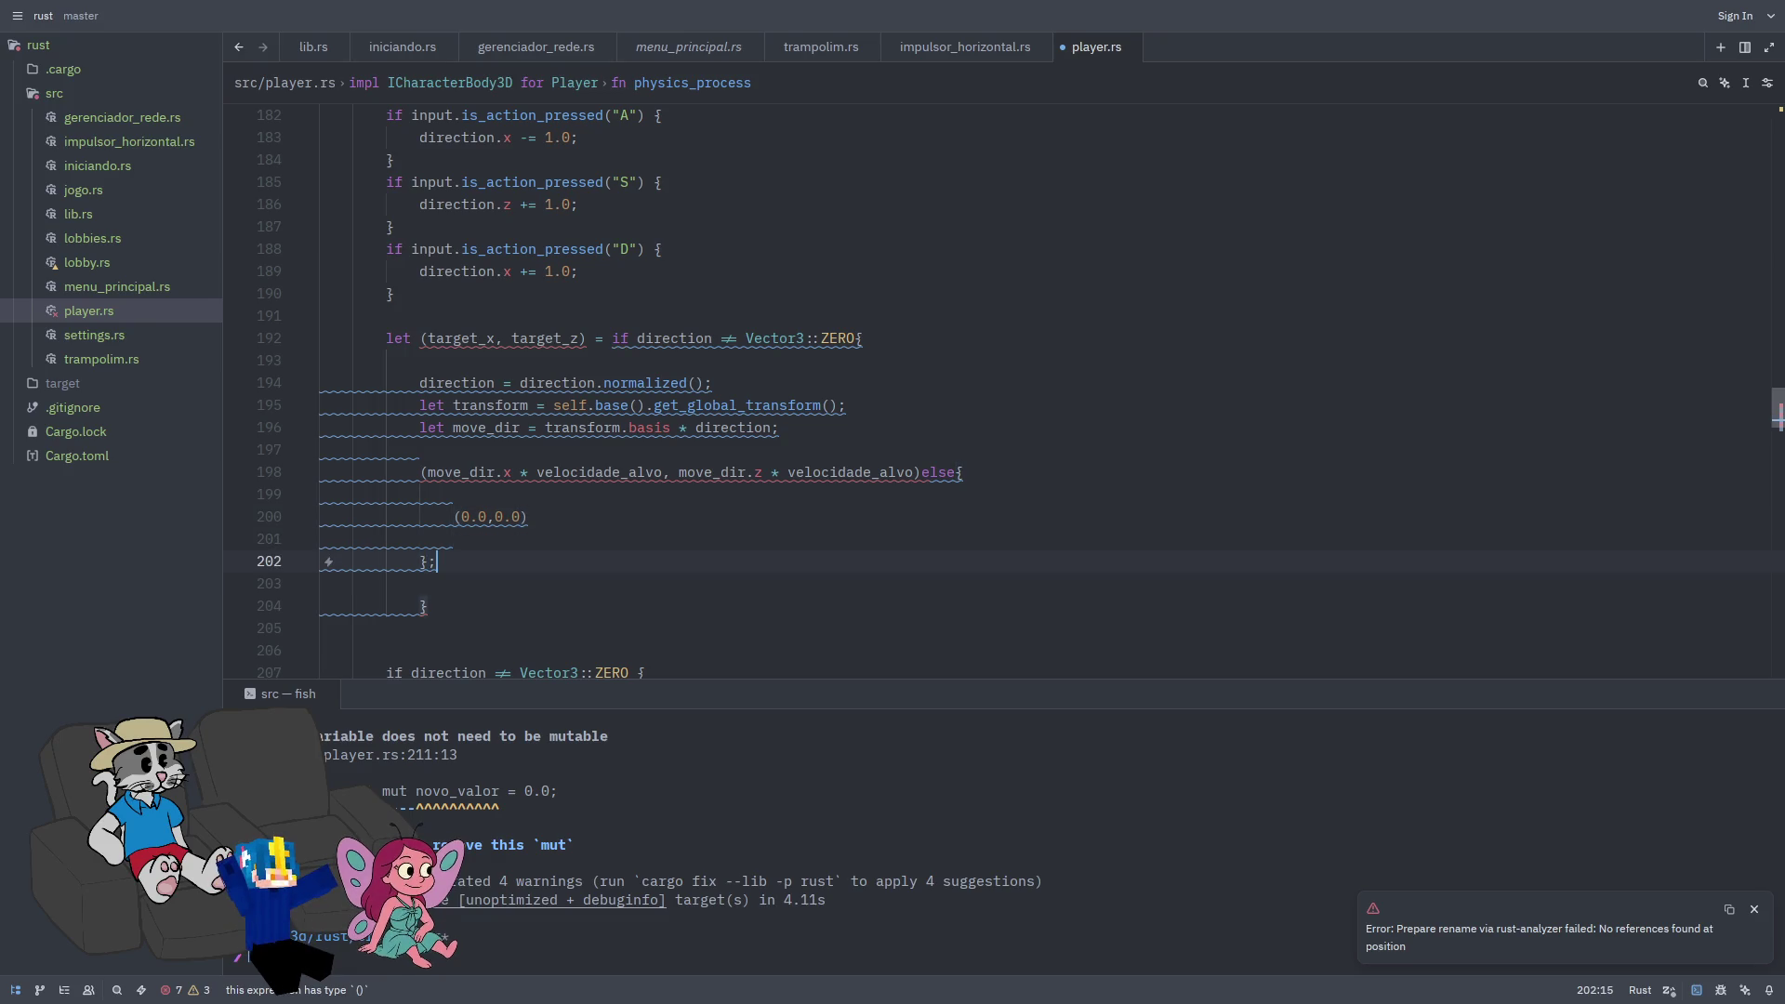
pyautogui.press('Down')
pyautogui.press('Down')
pyautogui.press('BackSpace')
pyautogui.press('BackSpace')
pyautogui.press('BackSpace')
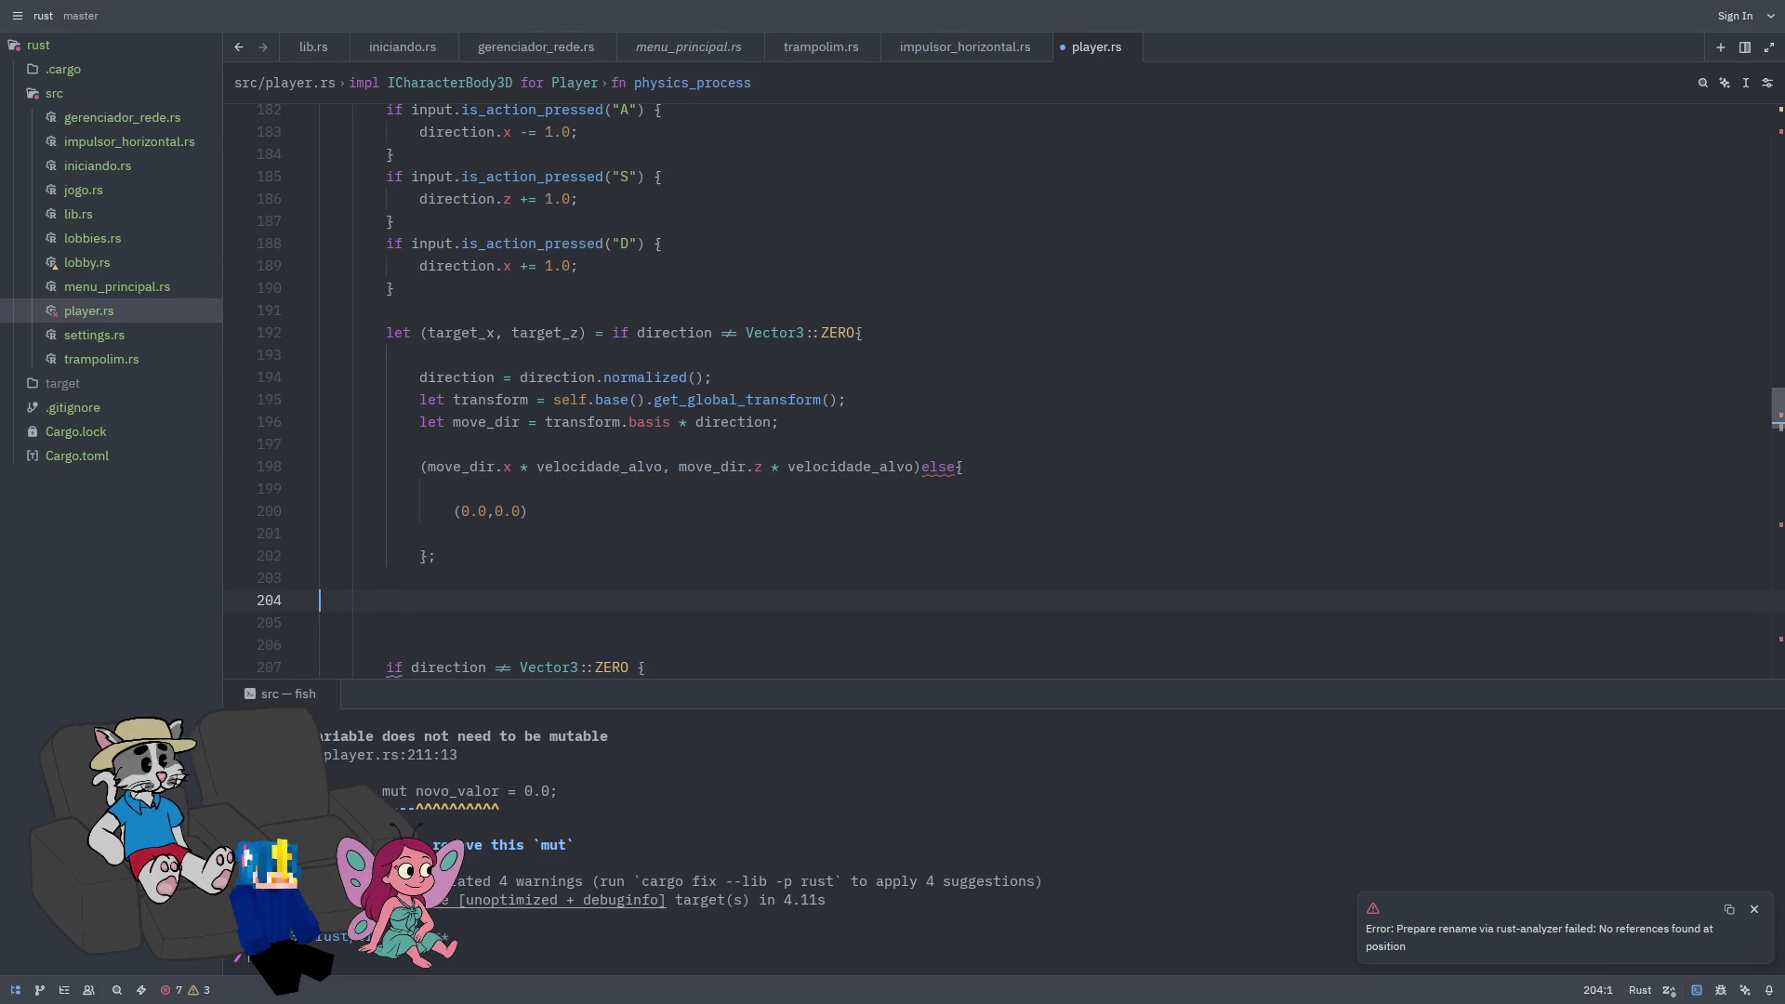
pyautogui.press('BackSpace')
pyautogui.press('BackSpace')
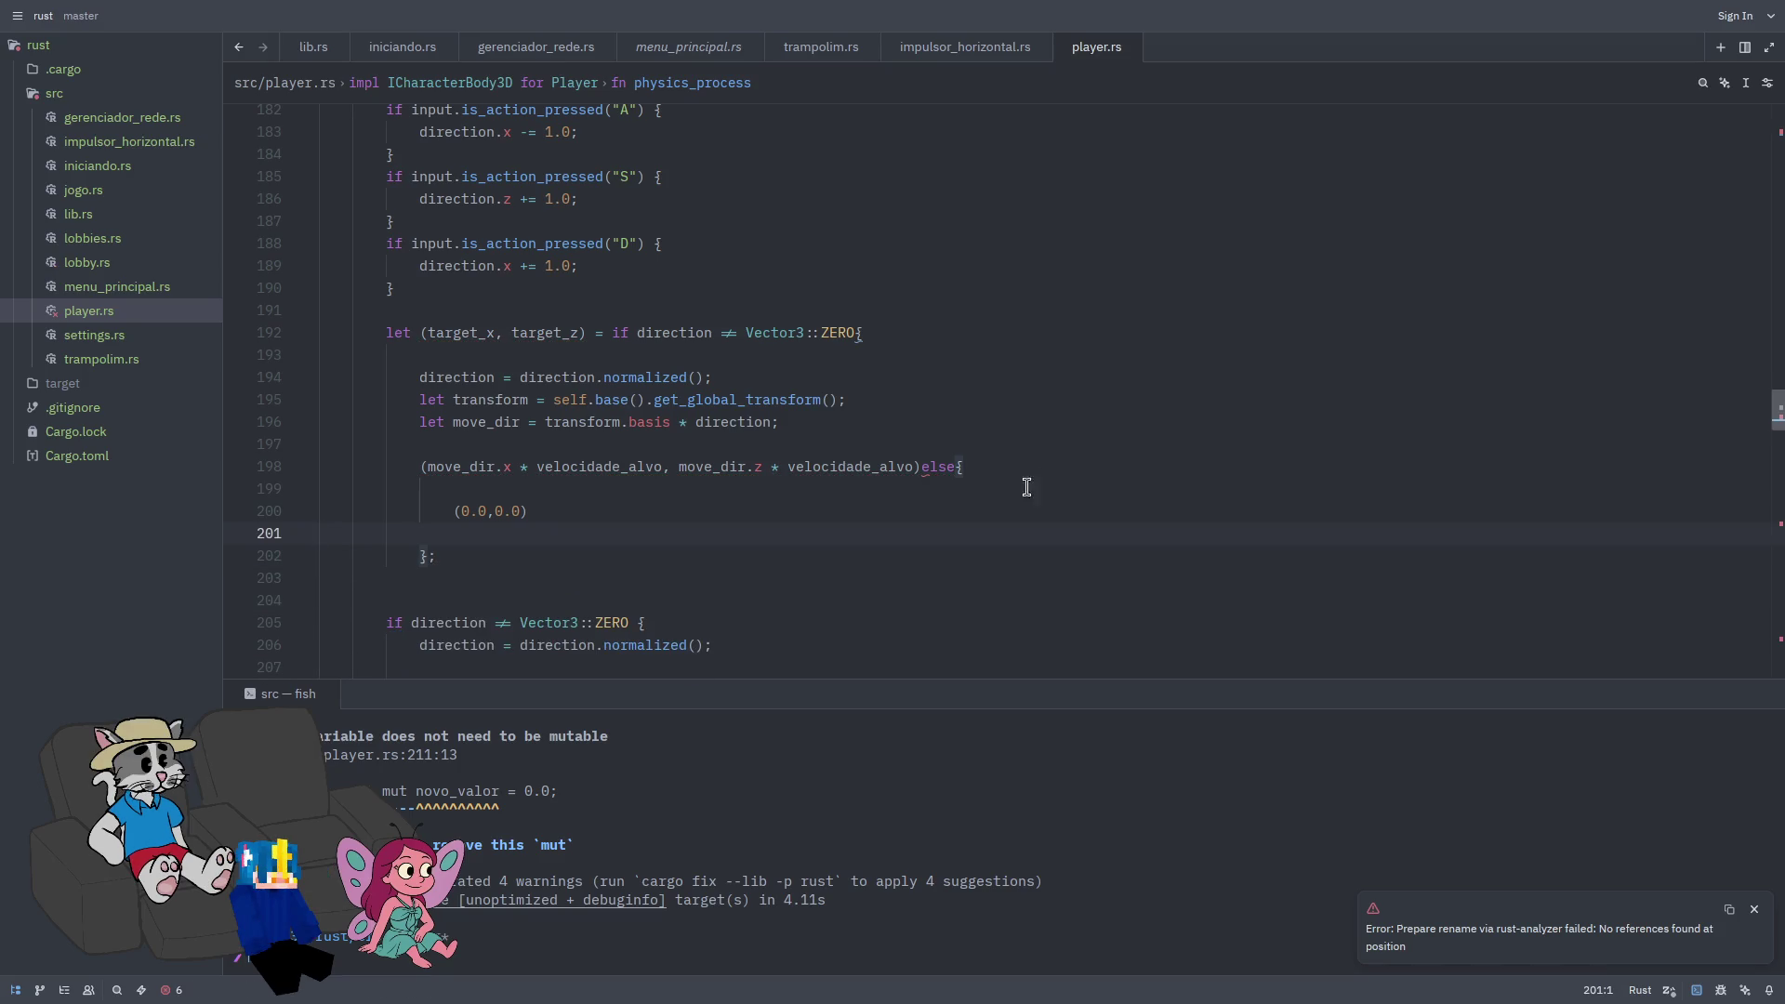
pyautogui.press('super+f')
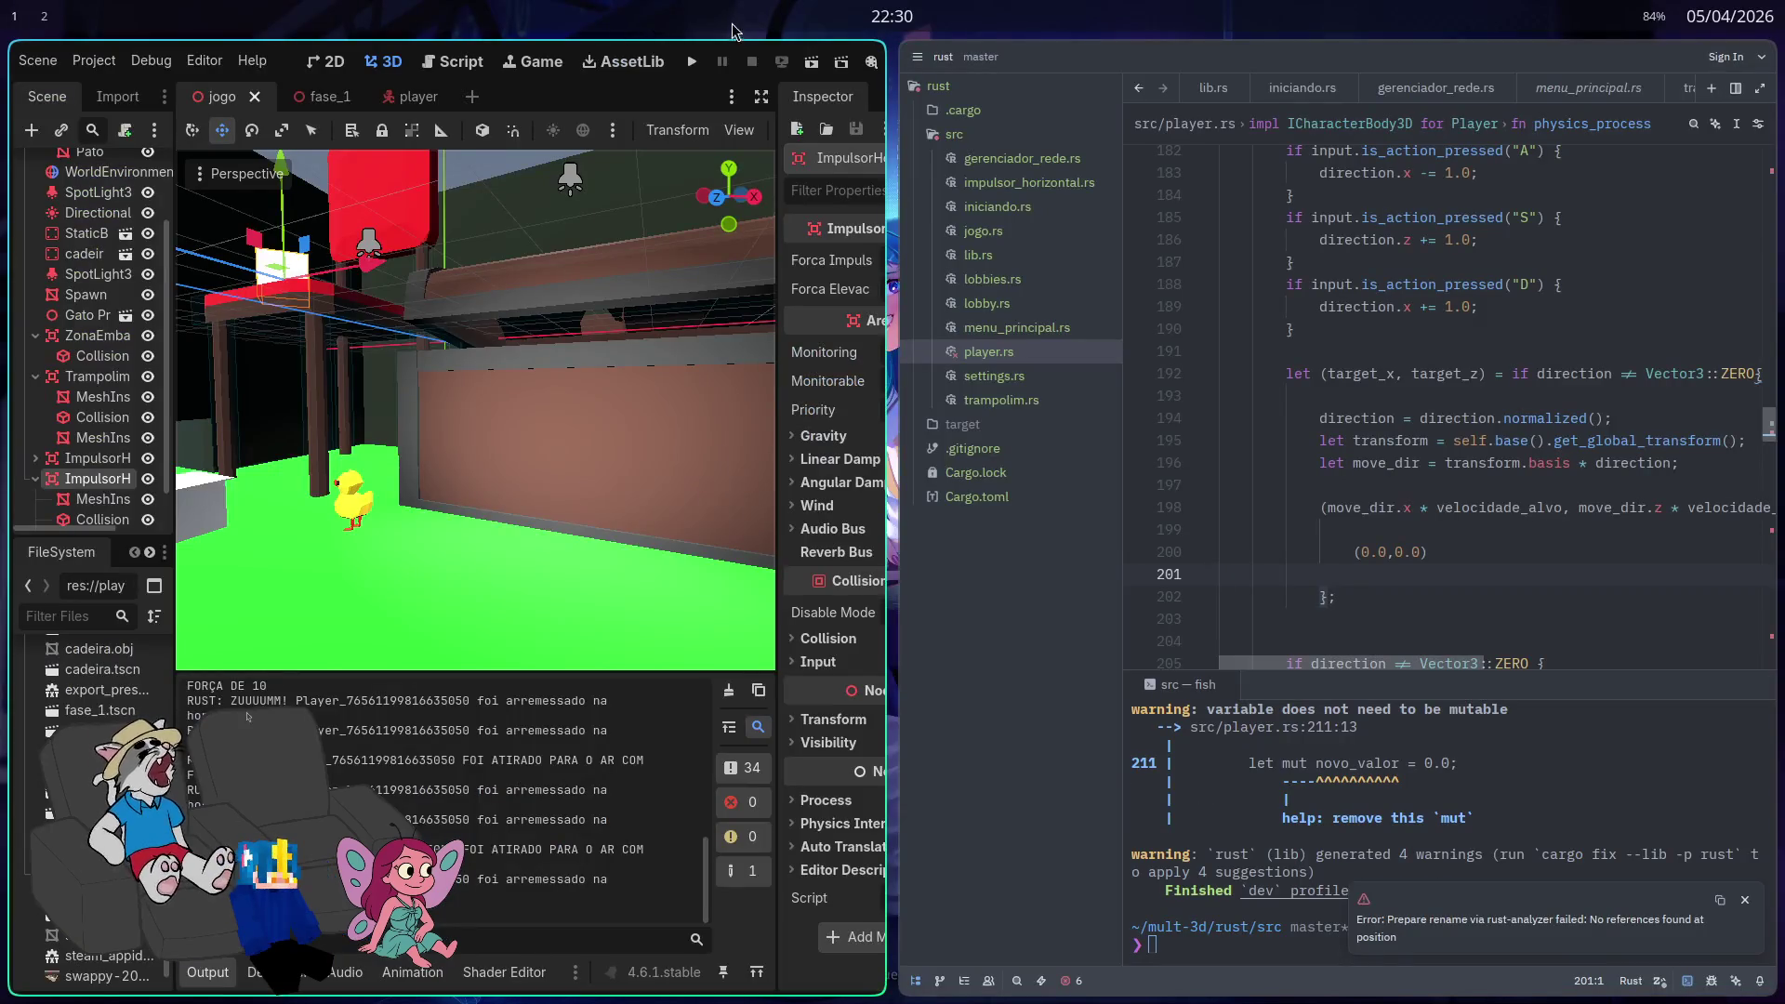
# Step: Run the game and join the 'outra salinha blitz' room from the JOIN list
pyautogui.click(686, 63)
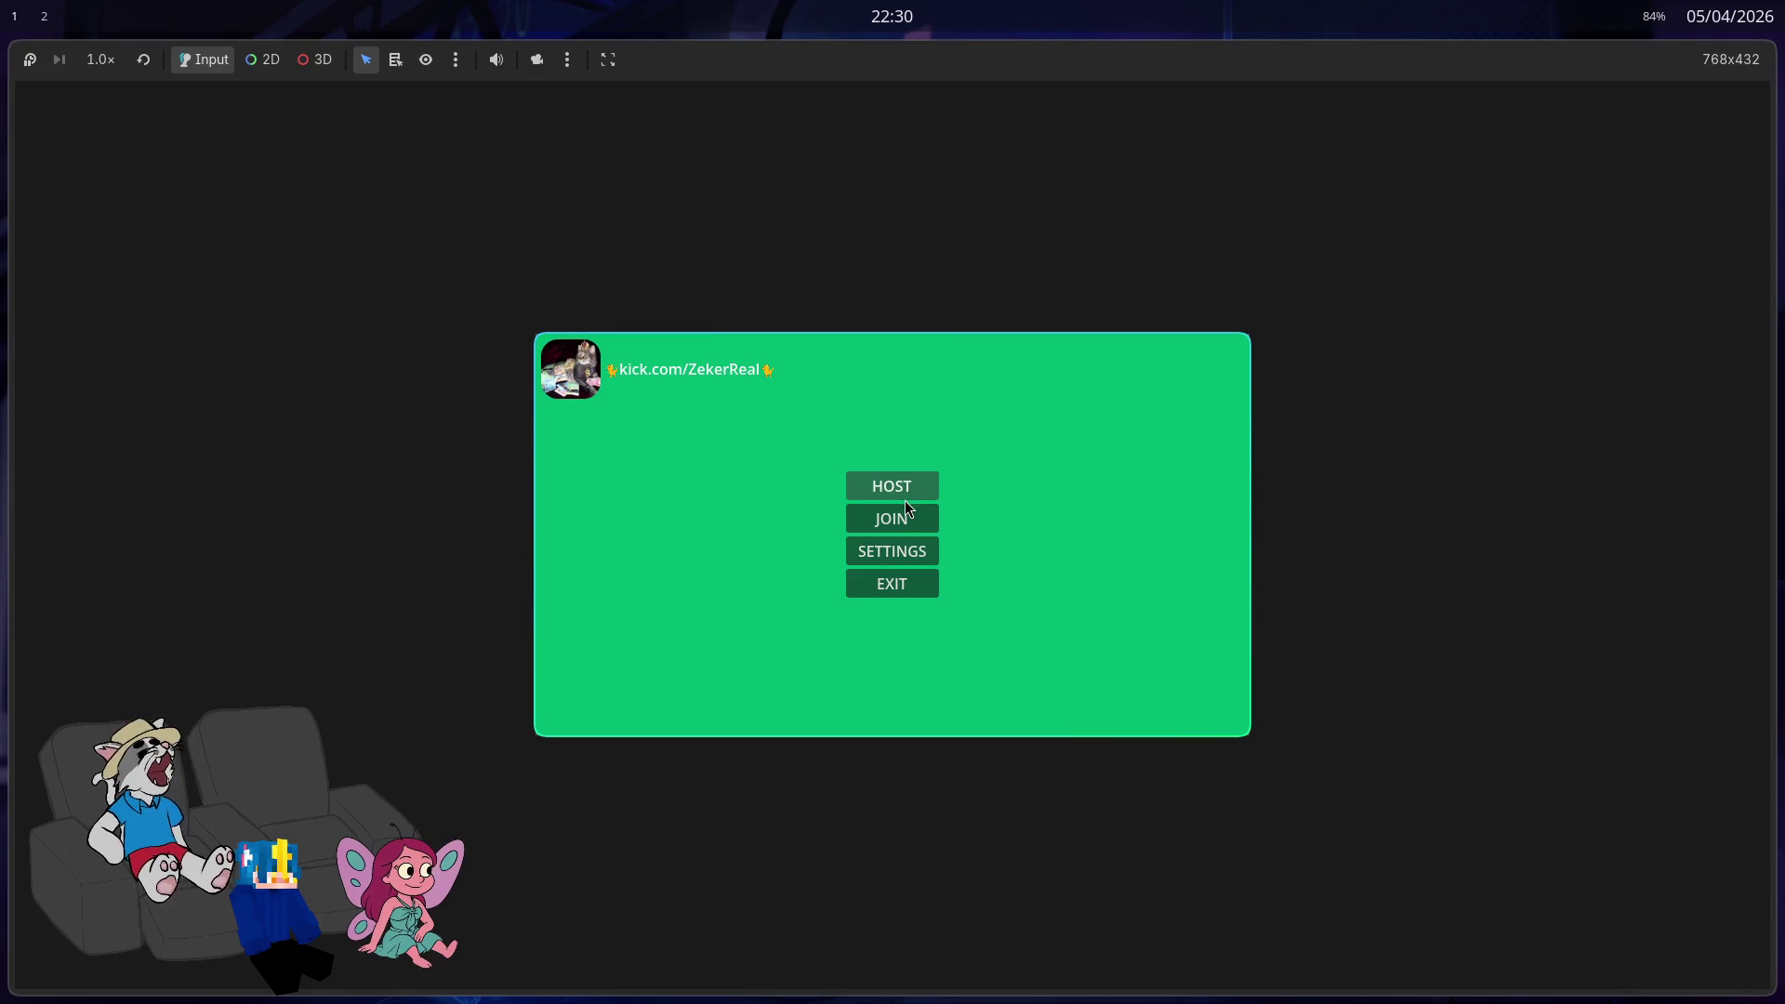
pyautogui.click(909, 519)
pyautogui.click(893, 409)
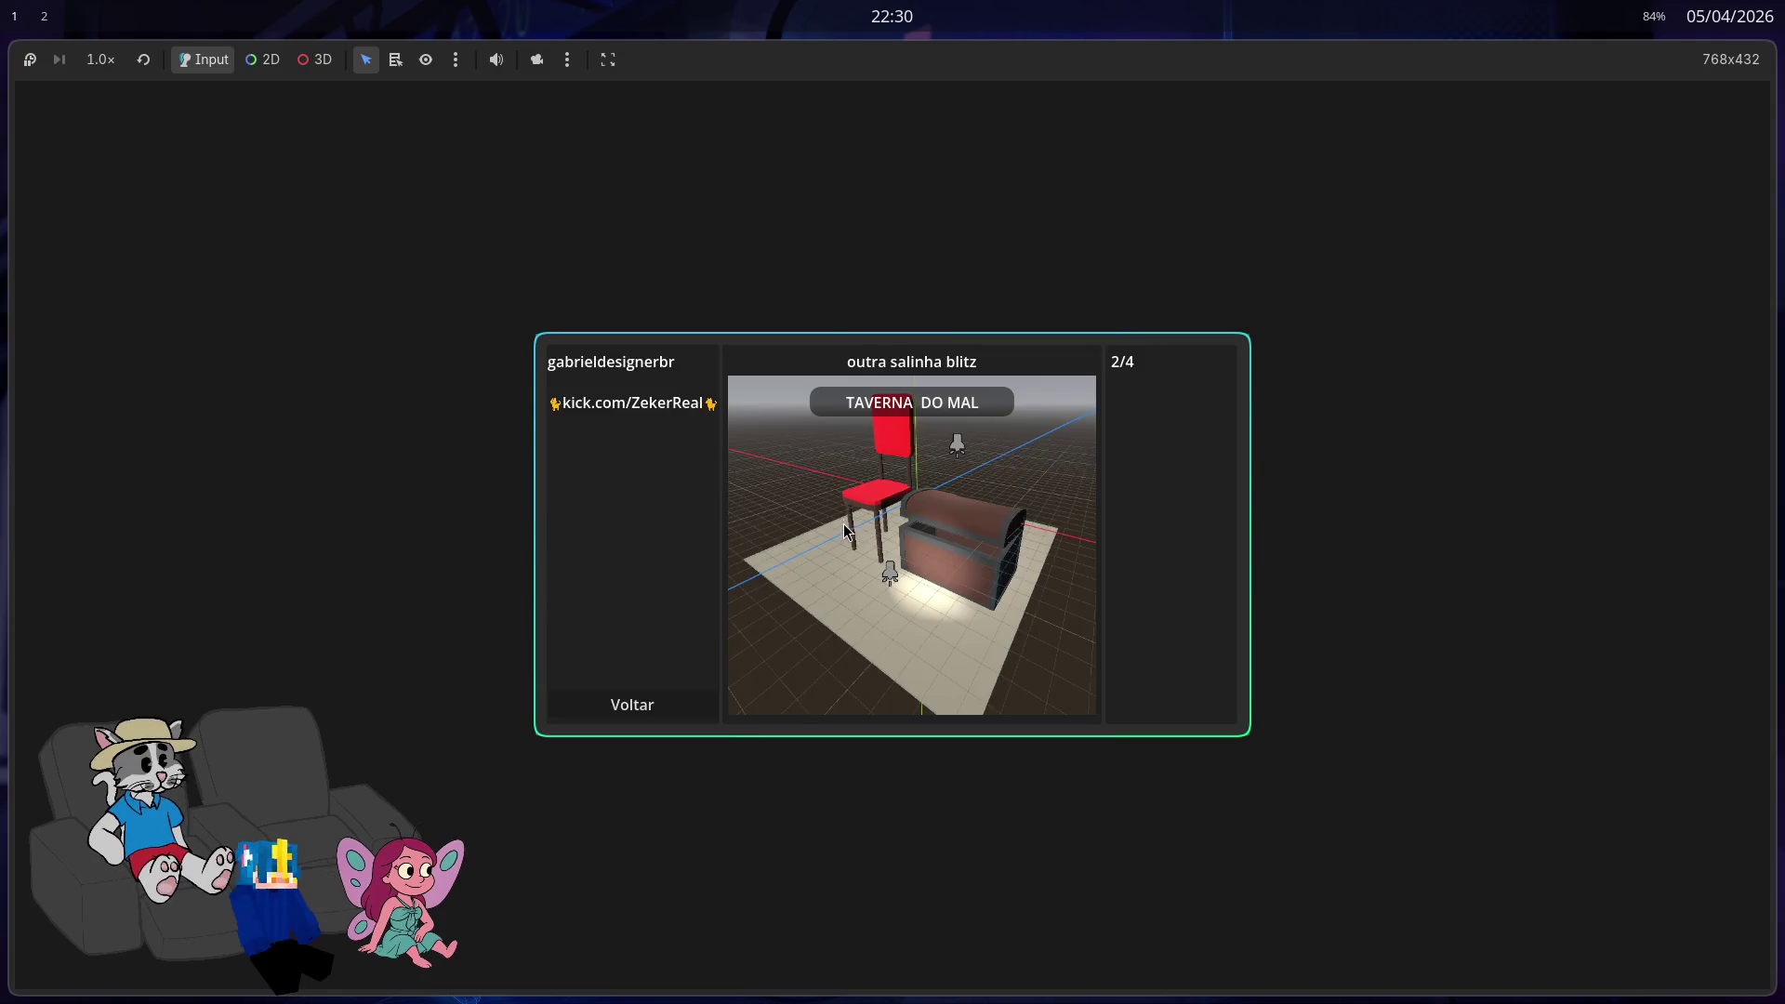
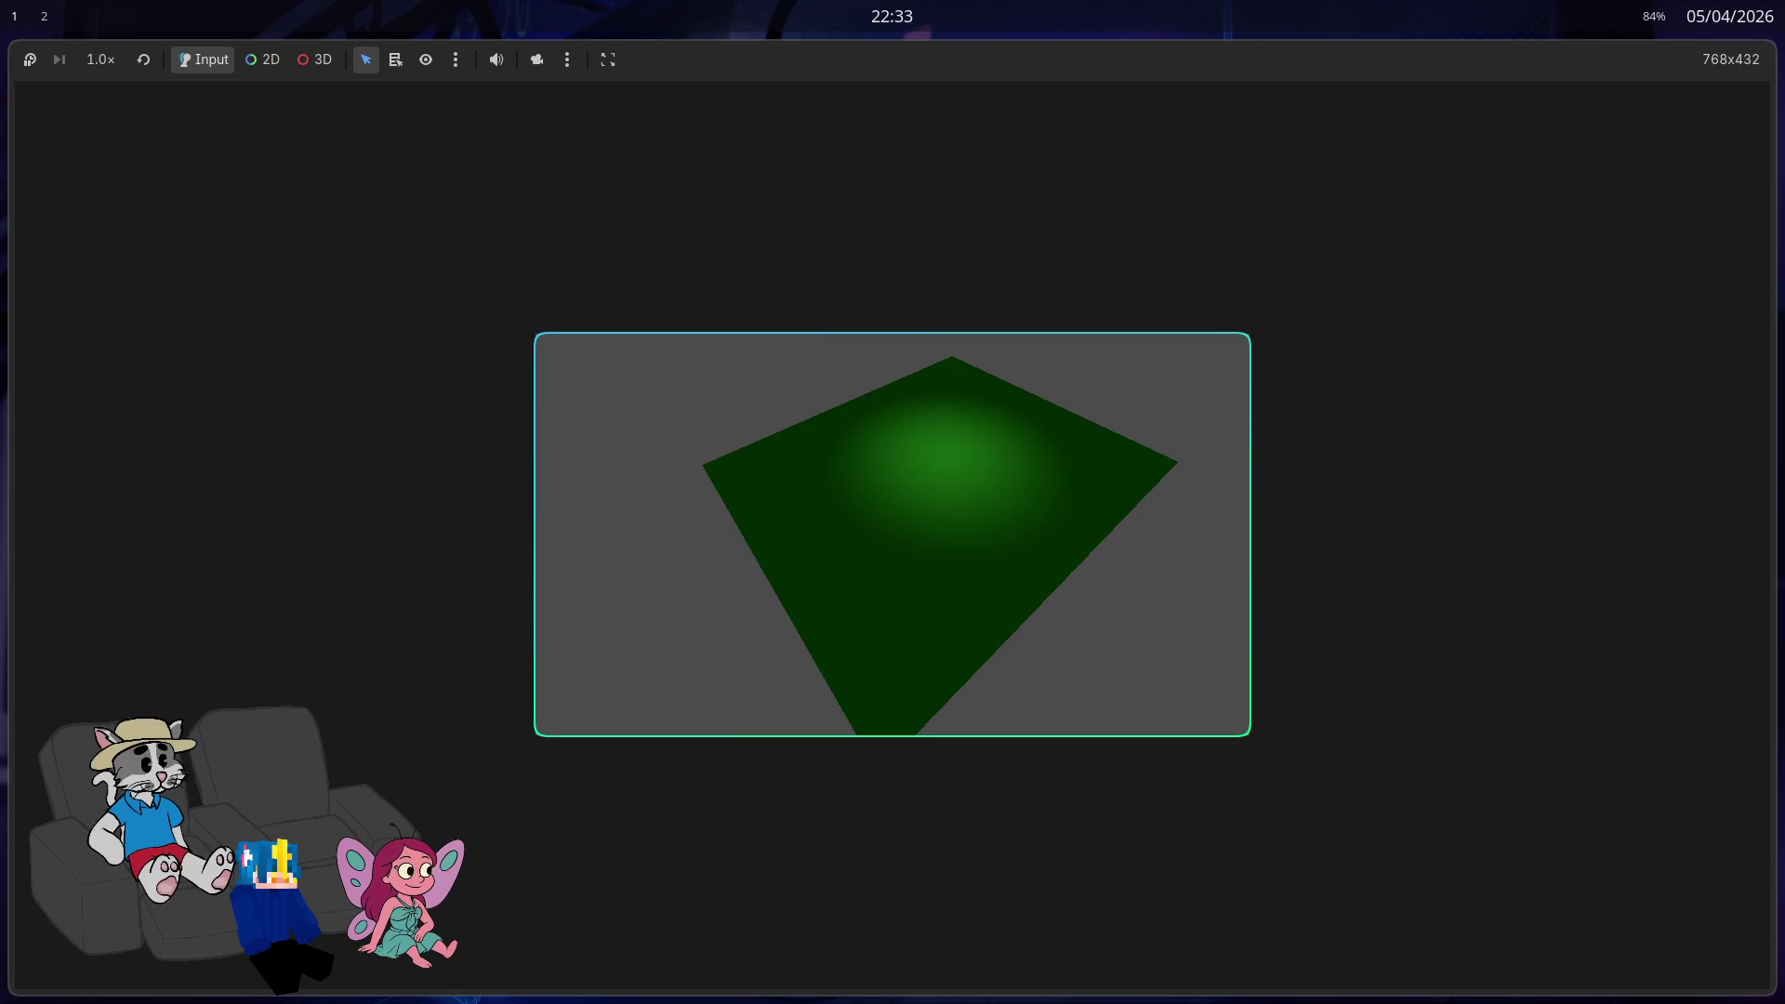
# Step: Stop the running game and make the Godot editor fill the whole screen
pyautogui.hotkey('alt', 'F4')
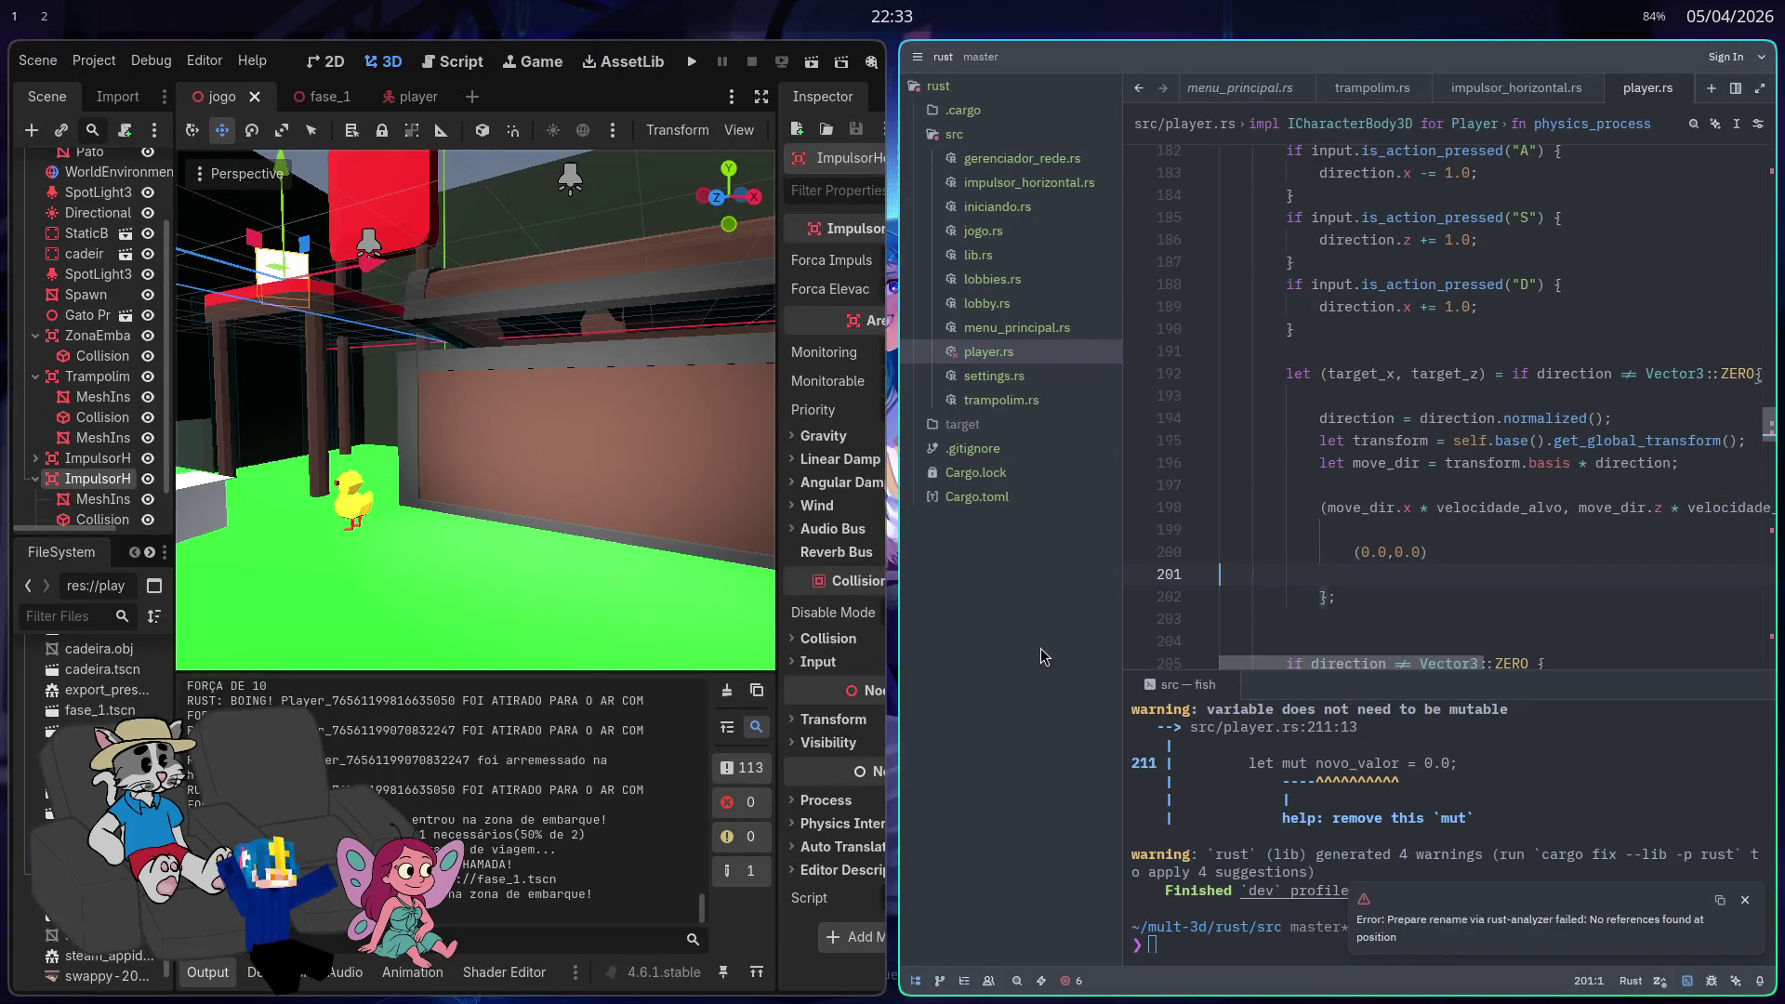
pyautogui.press('super+f')
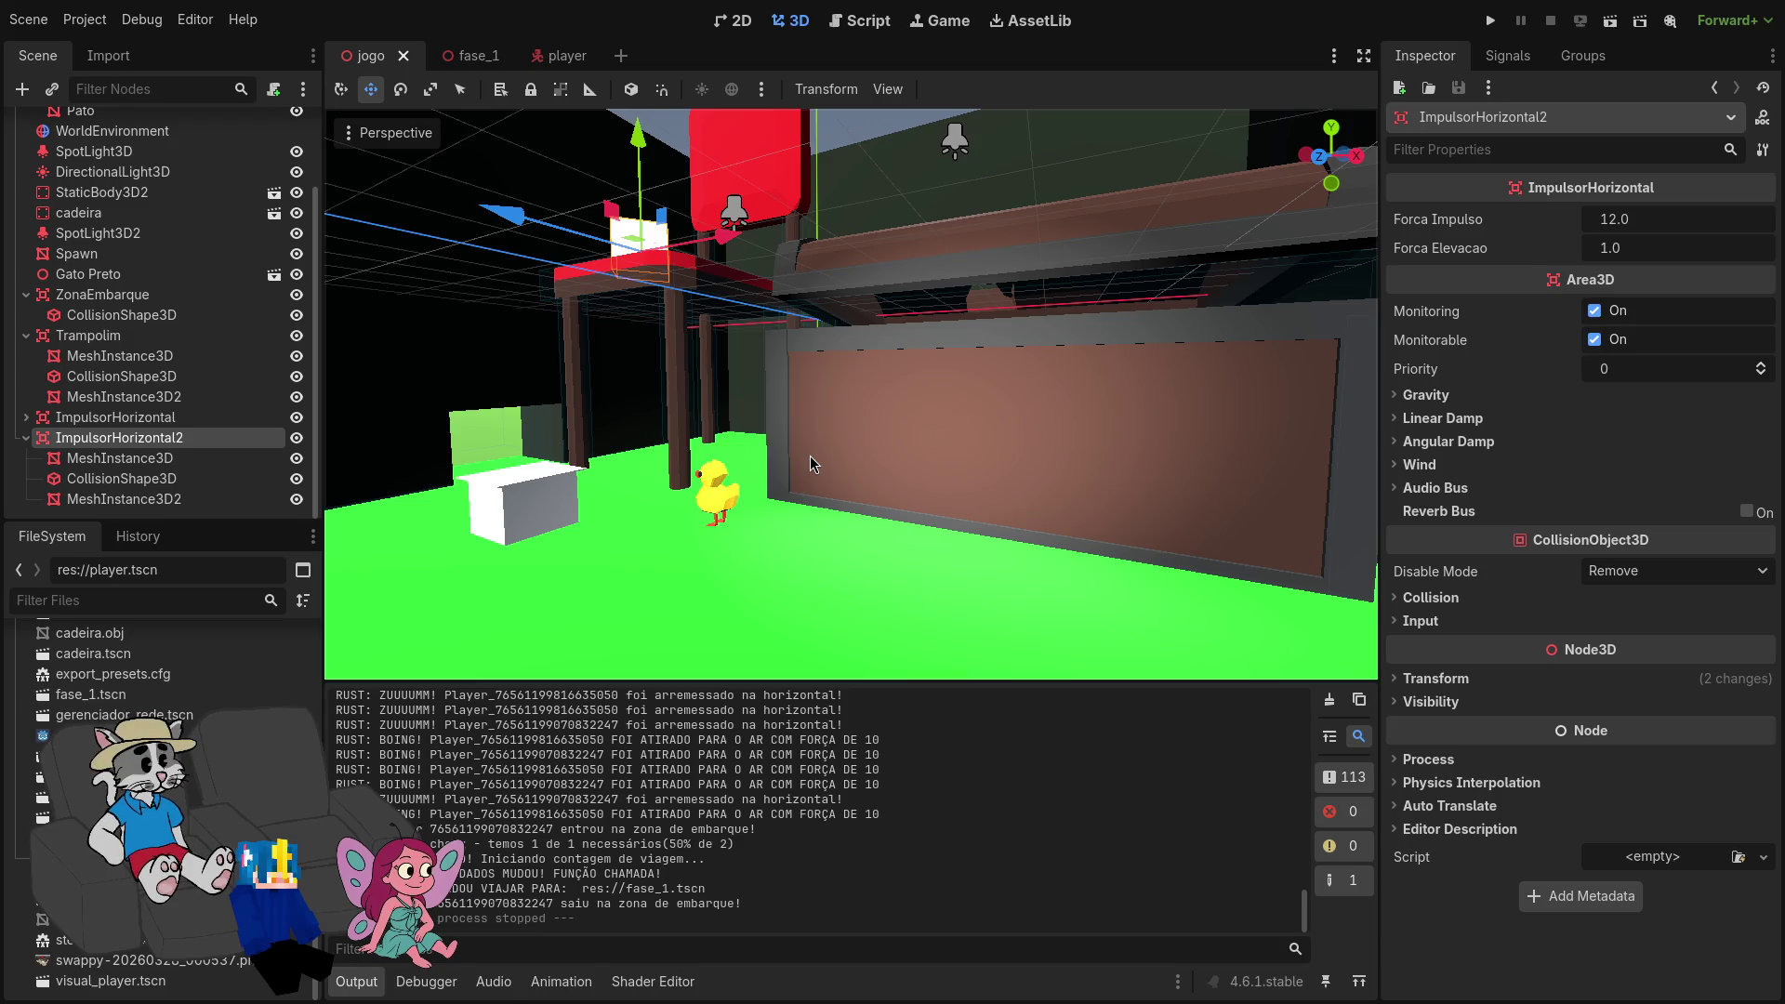
# Step: Look down on the scene, then fly past the duck and cubes toward the green wall and red table
pyautogui.moveTo(811, 456)
pyautogui.mouseDown()
pyautogui.moveTo(800, 530)
pyautogui.moveTo(795, 423)
pyautogui.moveTo(716, 430)
pyautogui.moveTo(892, 460)
pyautogui.mouseUp()
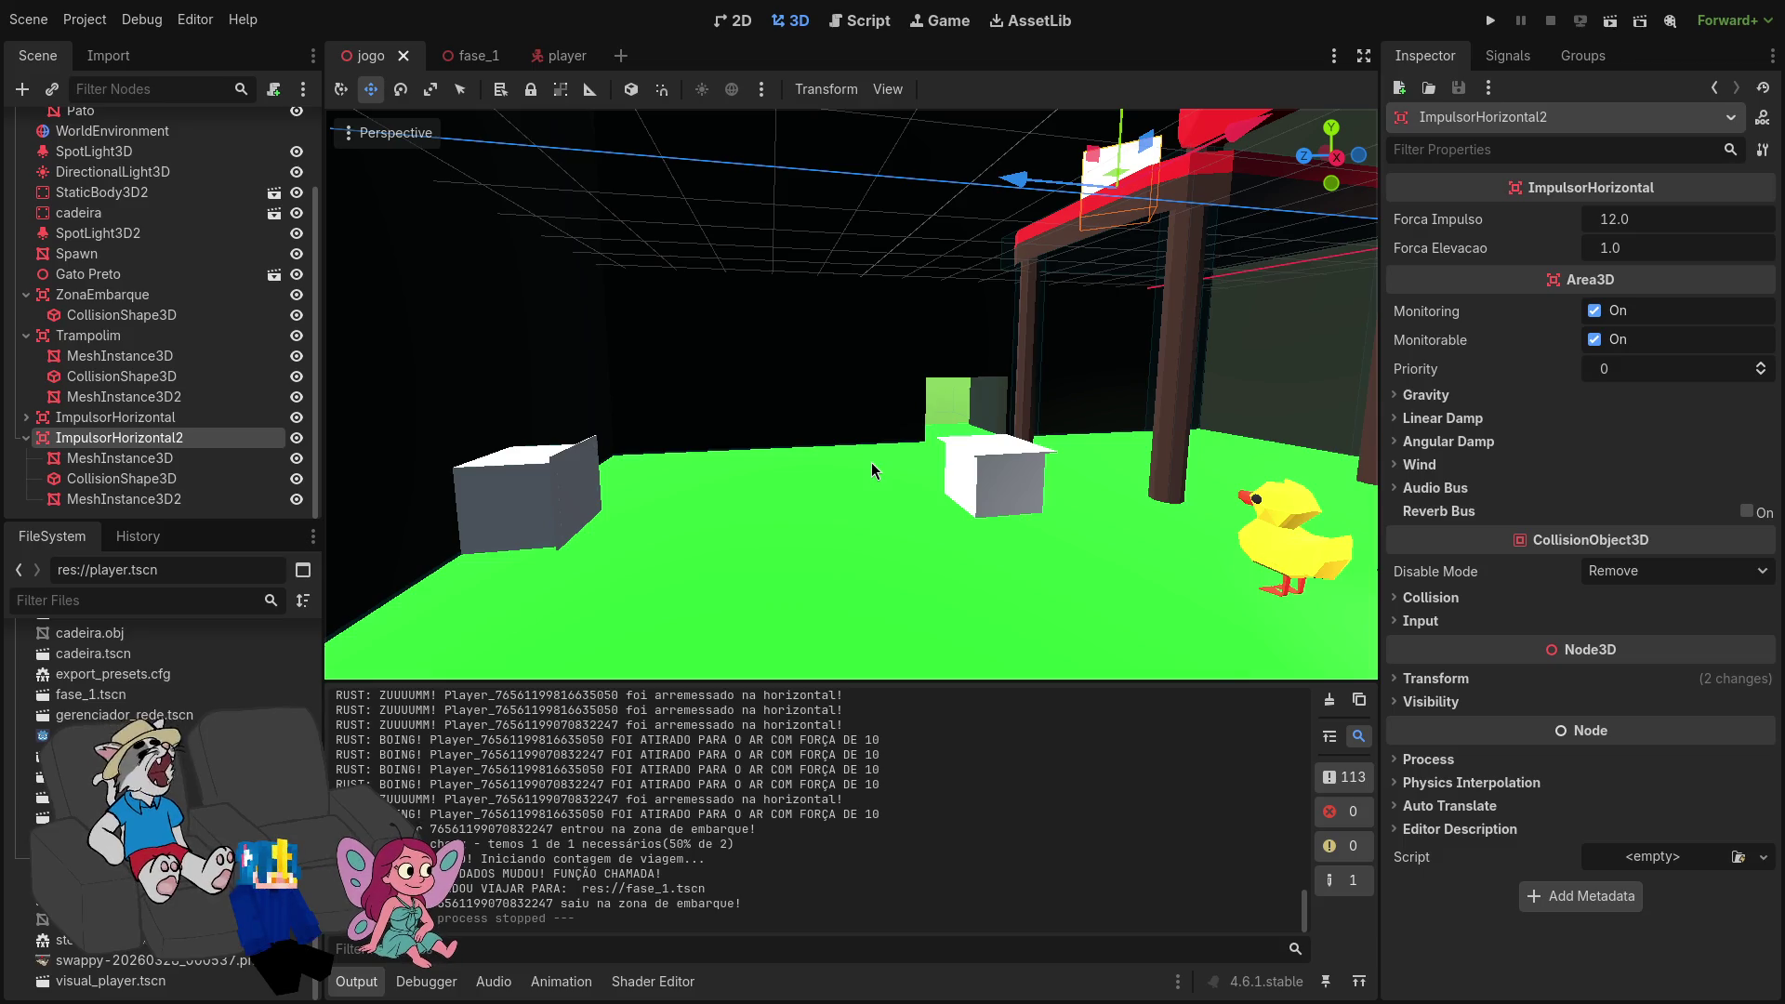
pyautogui.press('w')
pyautogui.press('w')
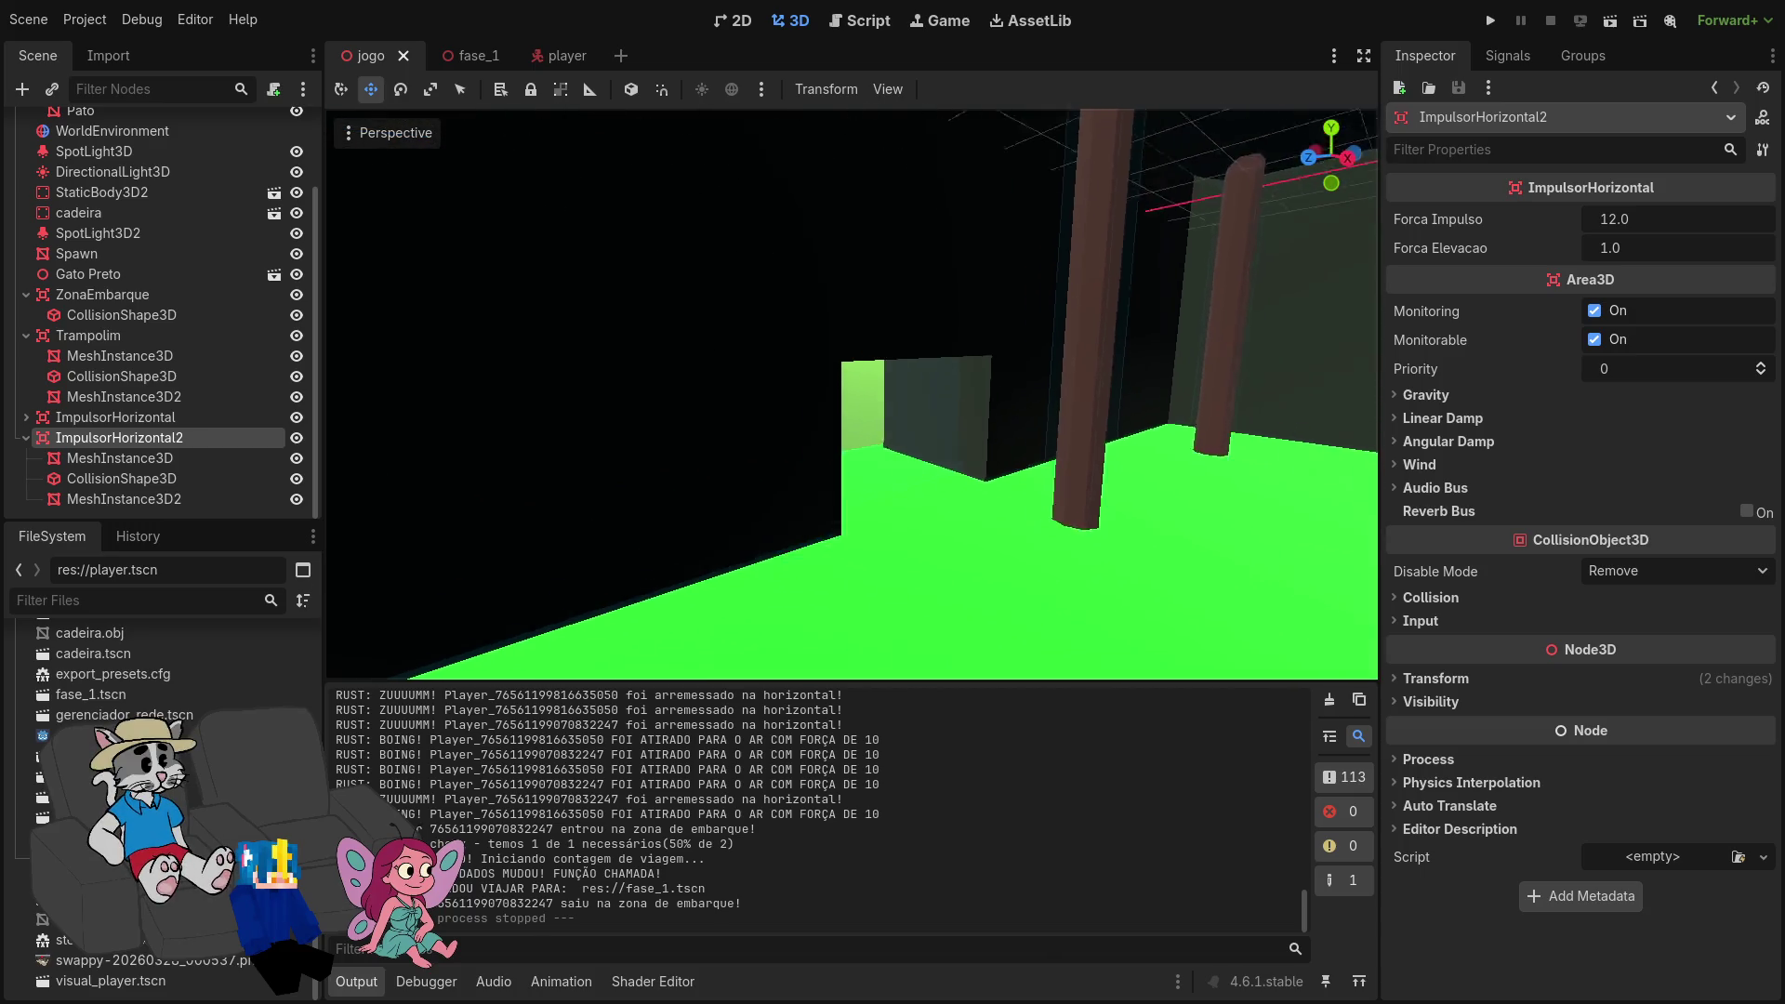
pyautogui.press('w')
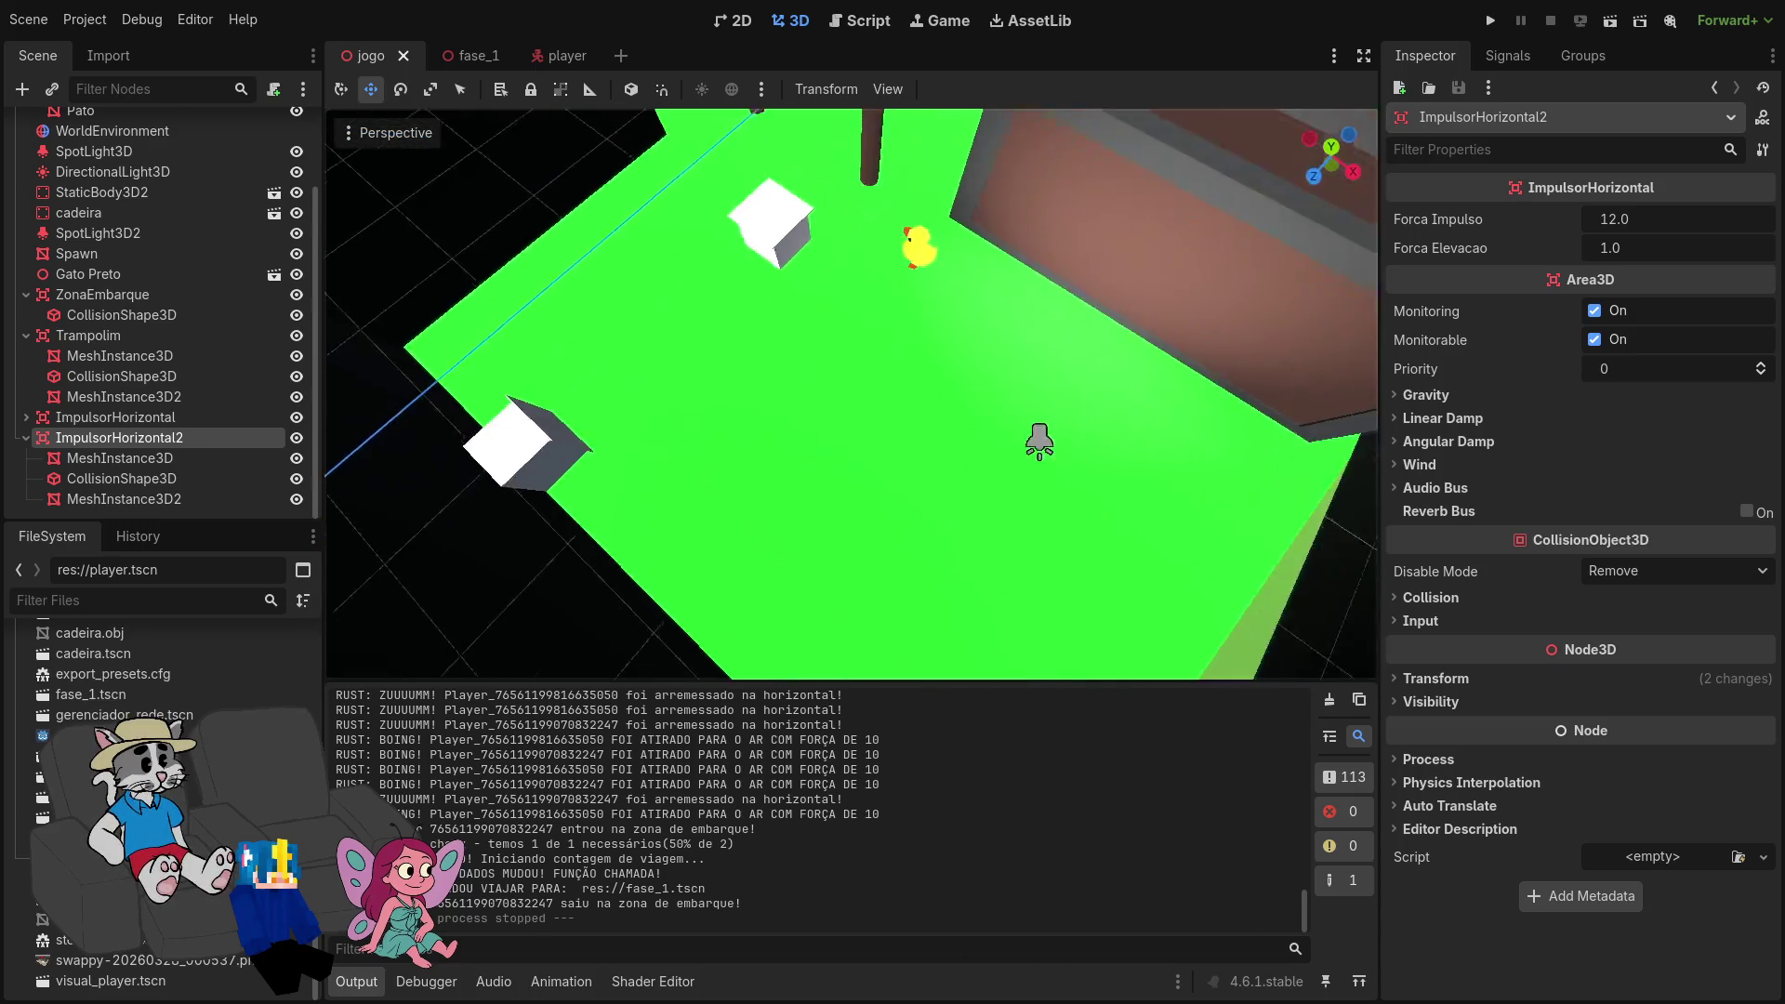
pyautogui.press('w')
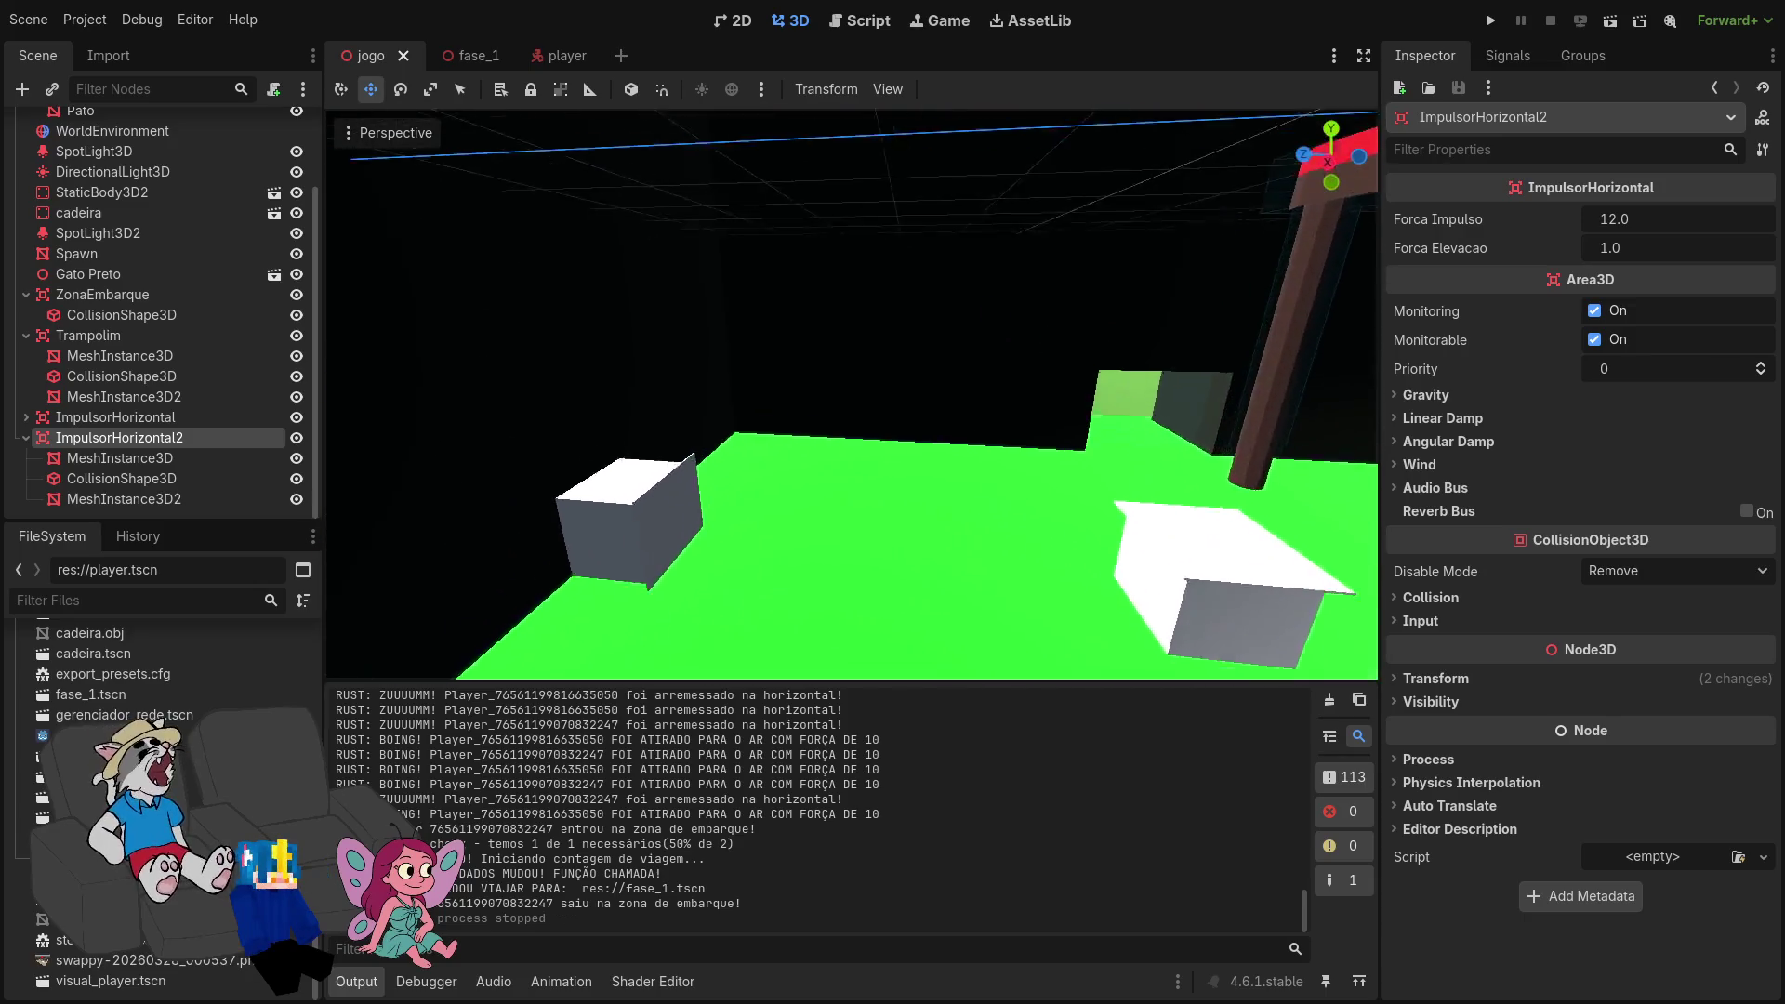
pyautogui.press('w')
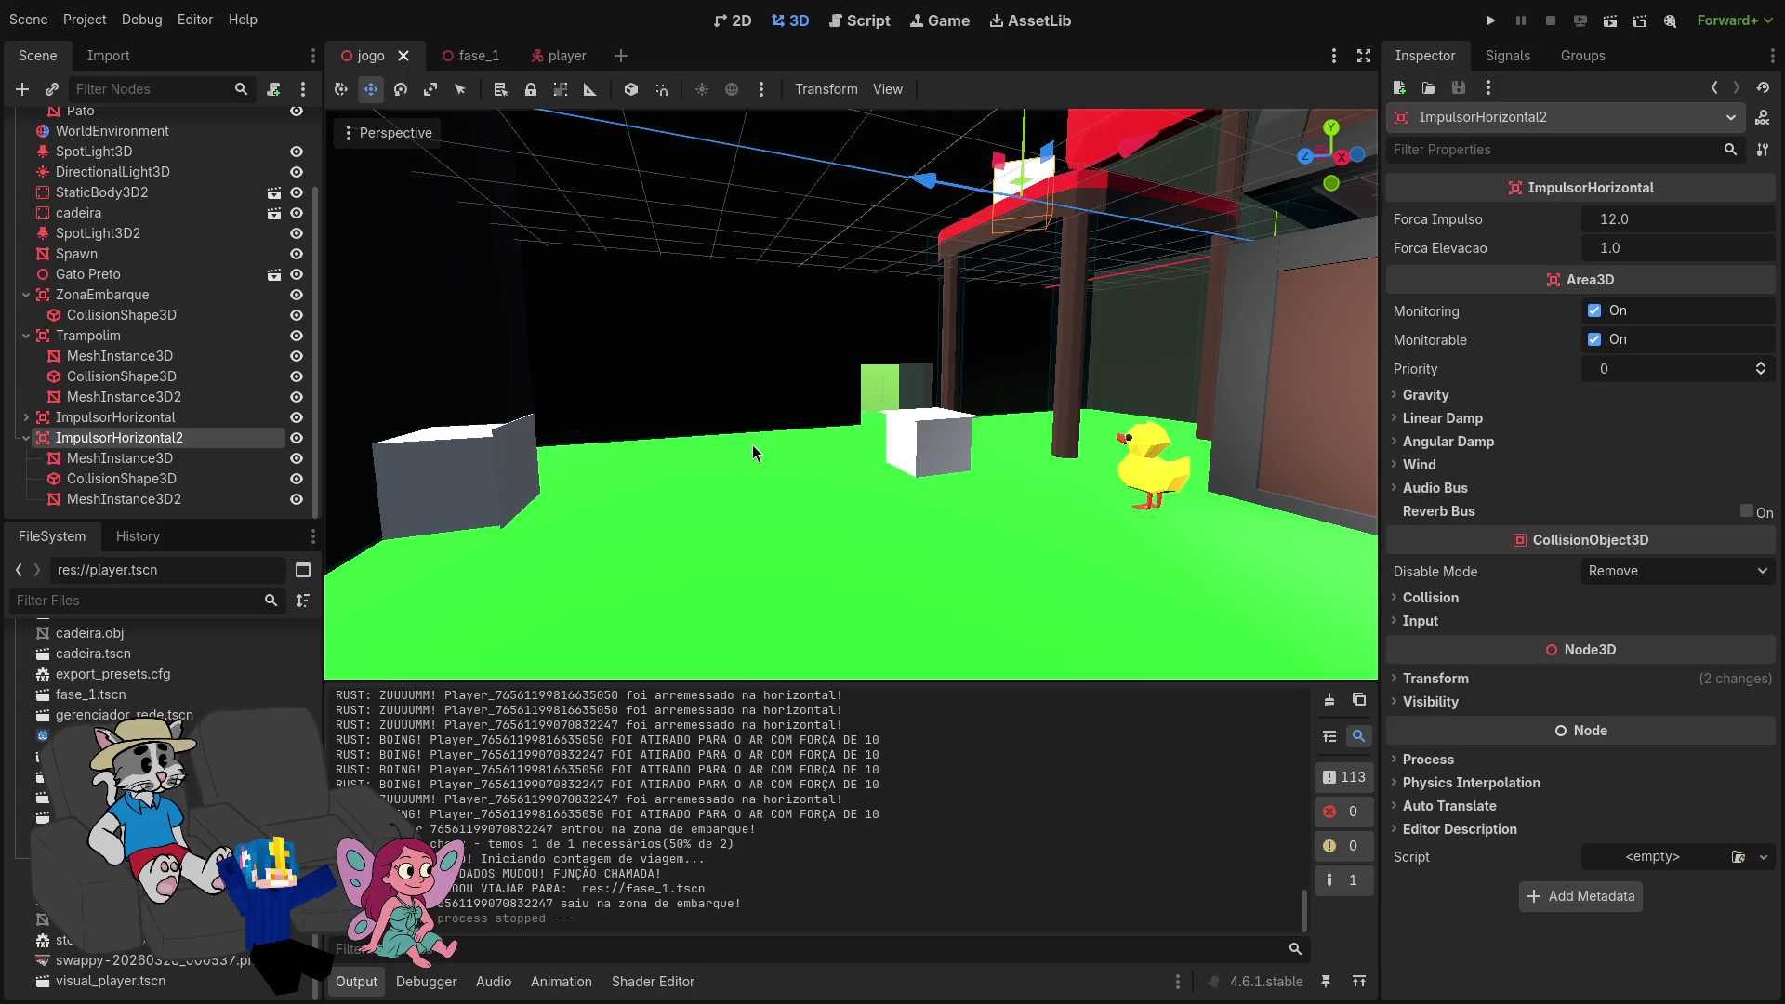
pyautogui.press('w')
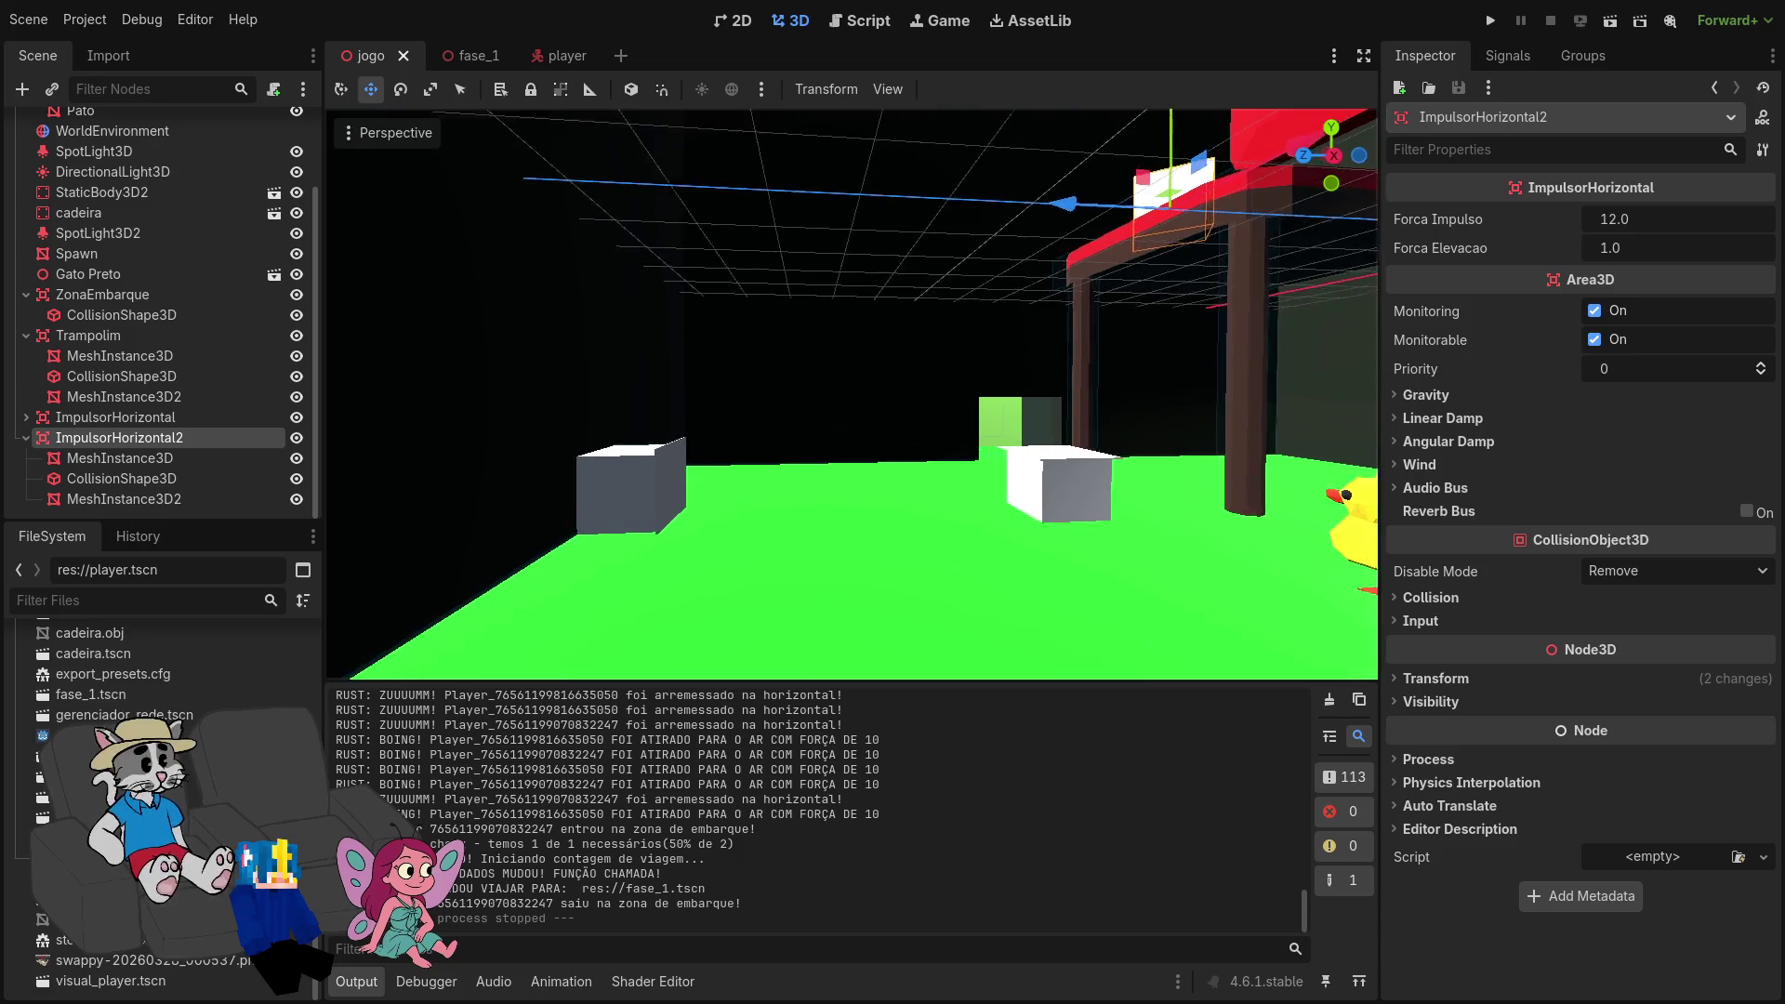
pyautogui.press('s')
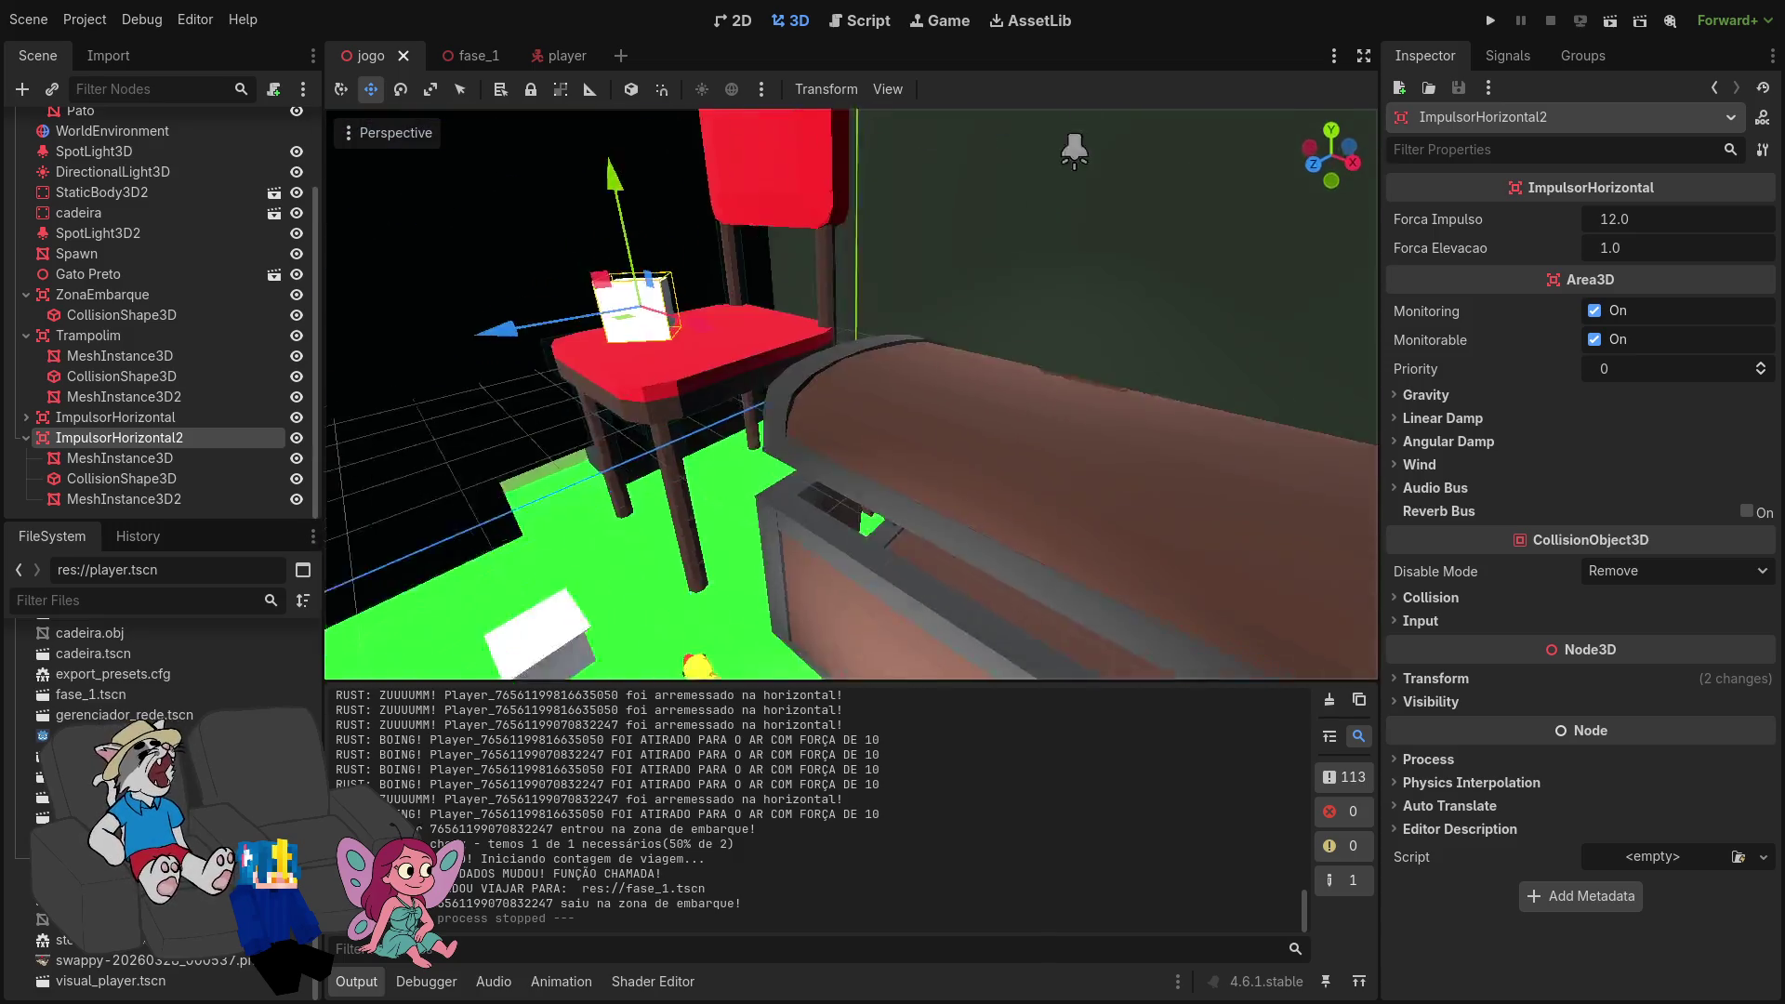
# Step: Fly close to the chair seat, through the green-floored box, and back to the white cube
pyautogui.press('w')
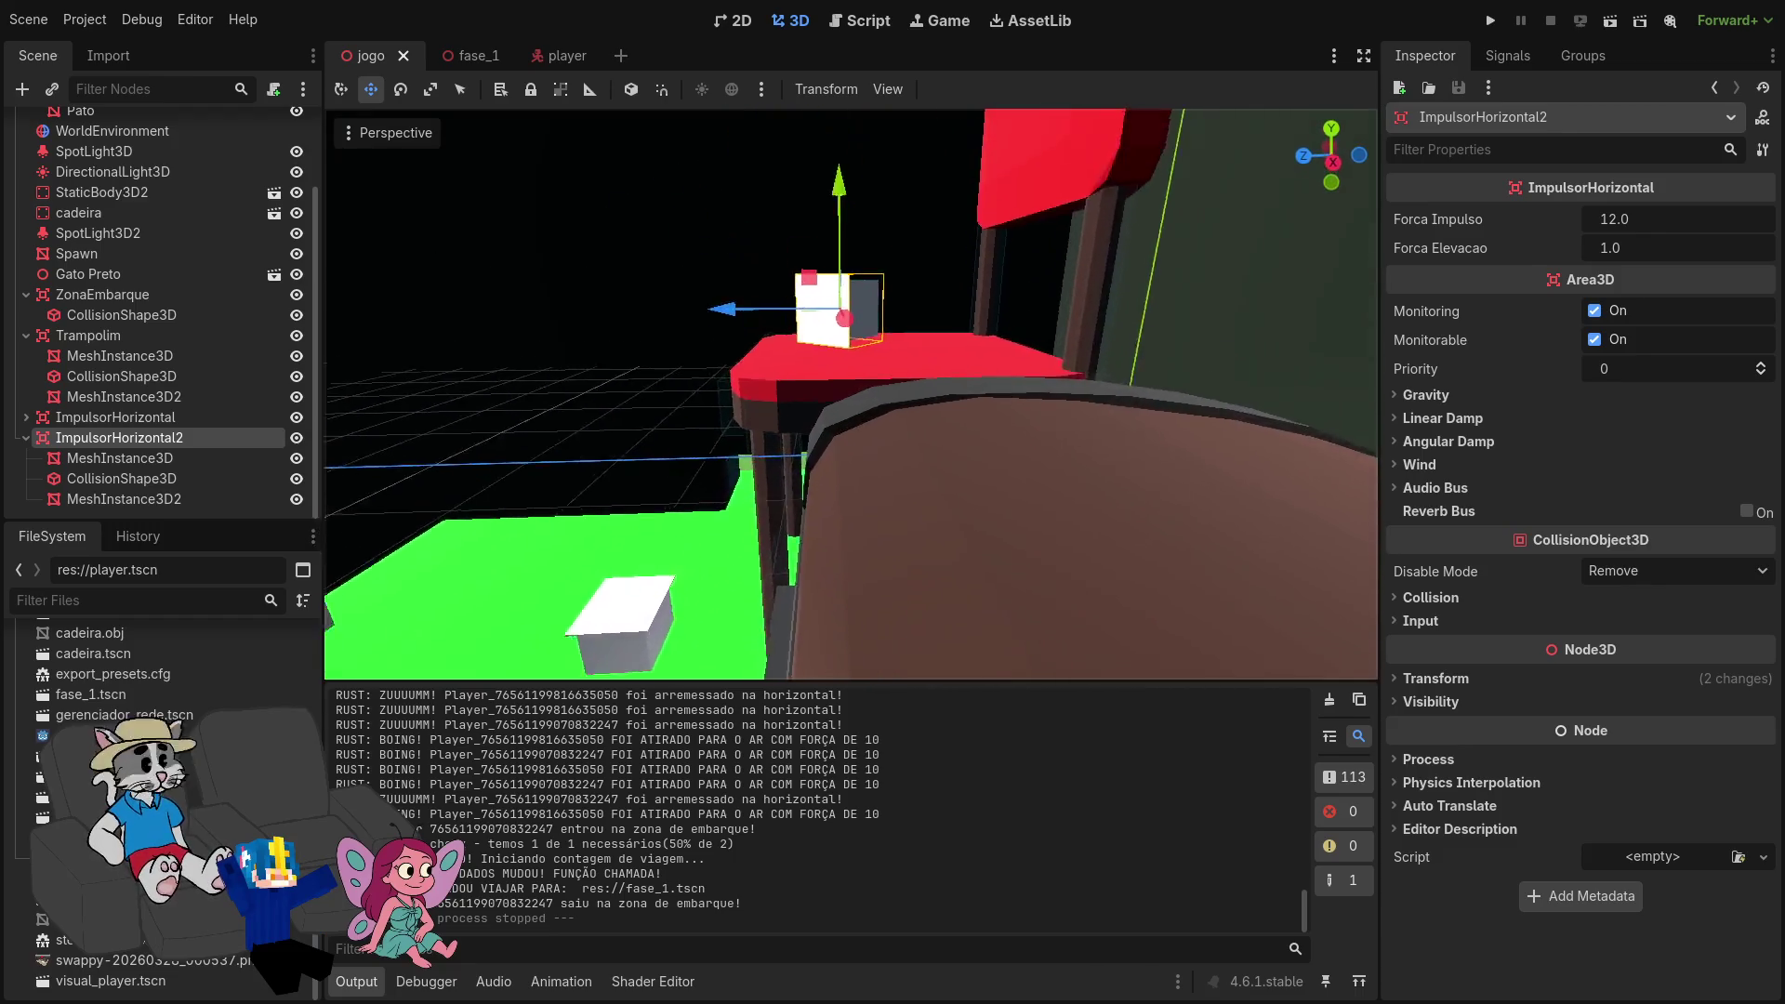
pyautogui.press('s')
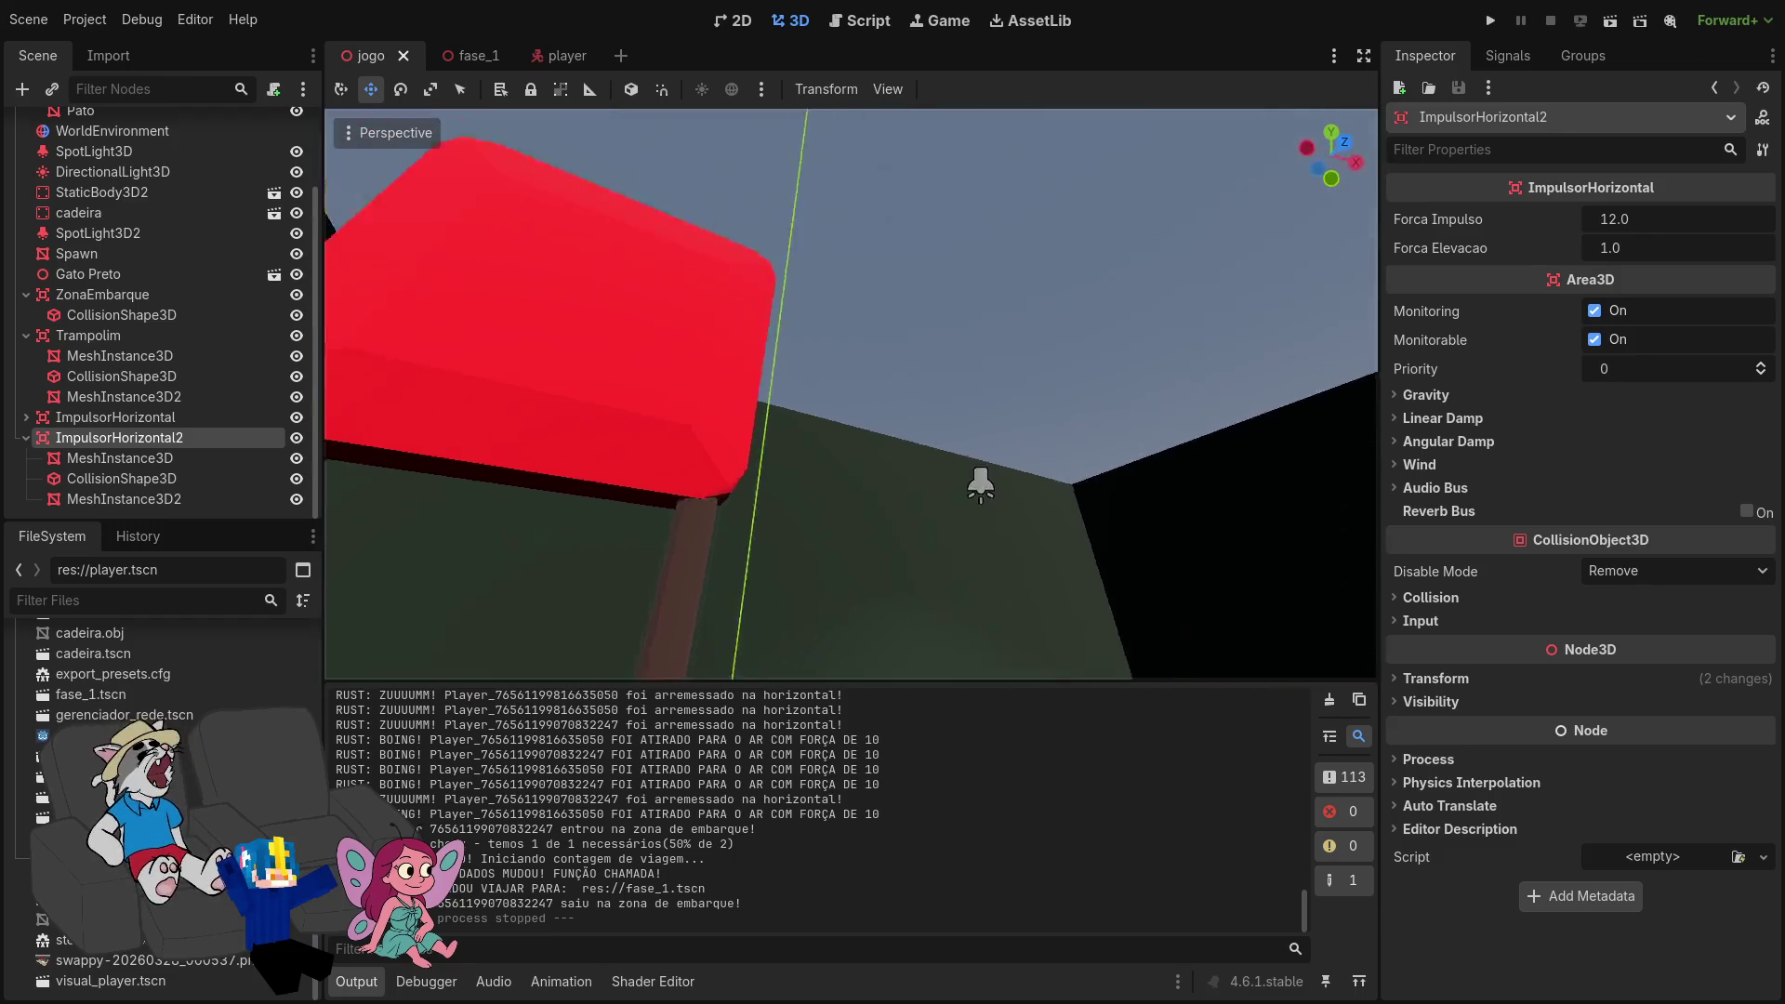
pyautogui.press('w')
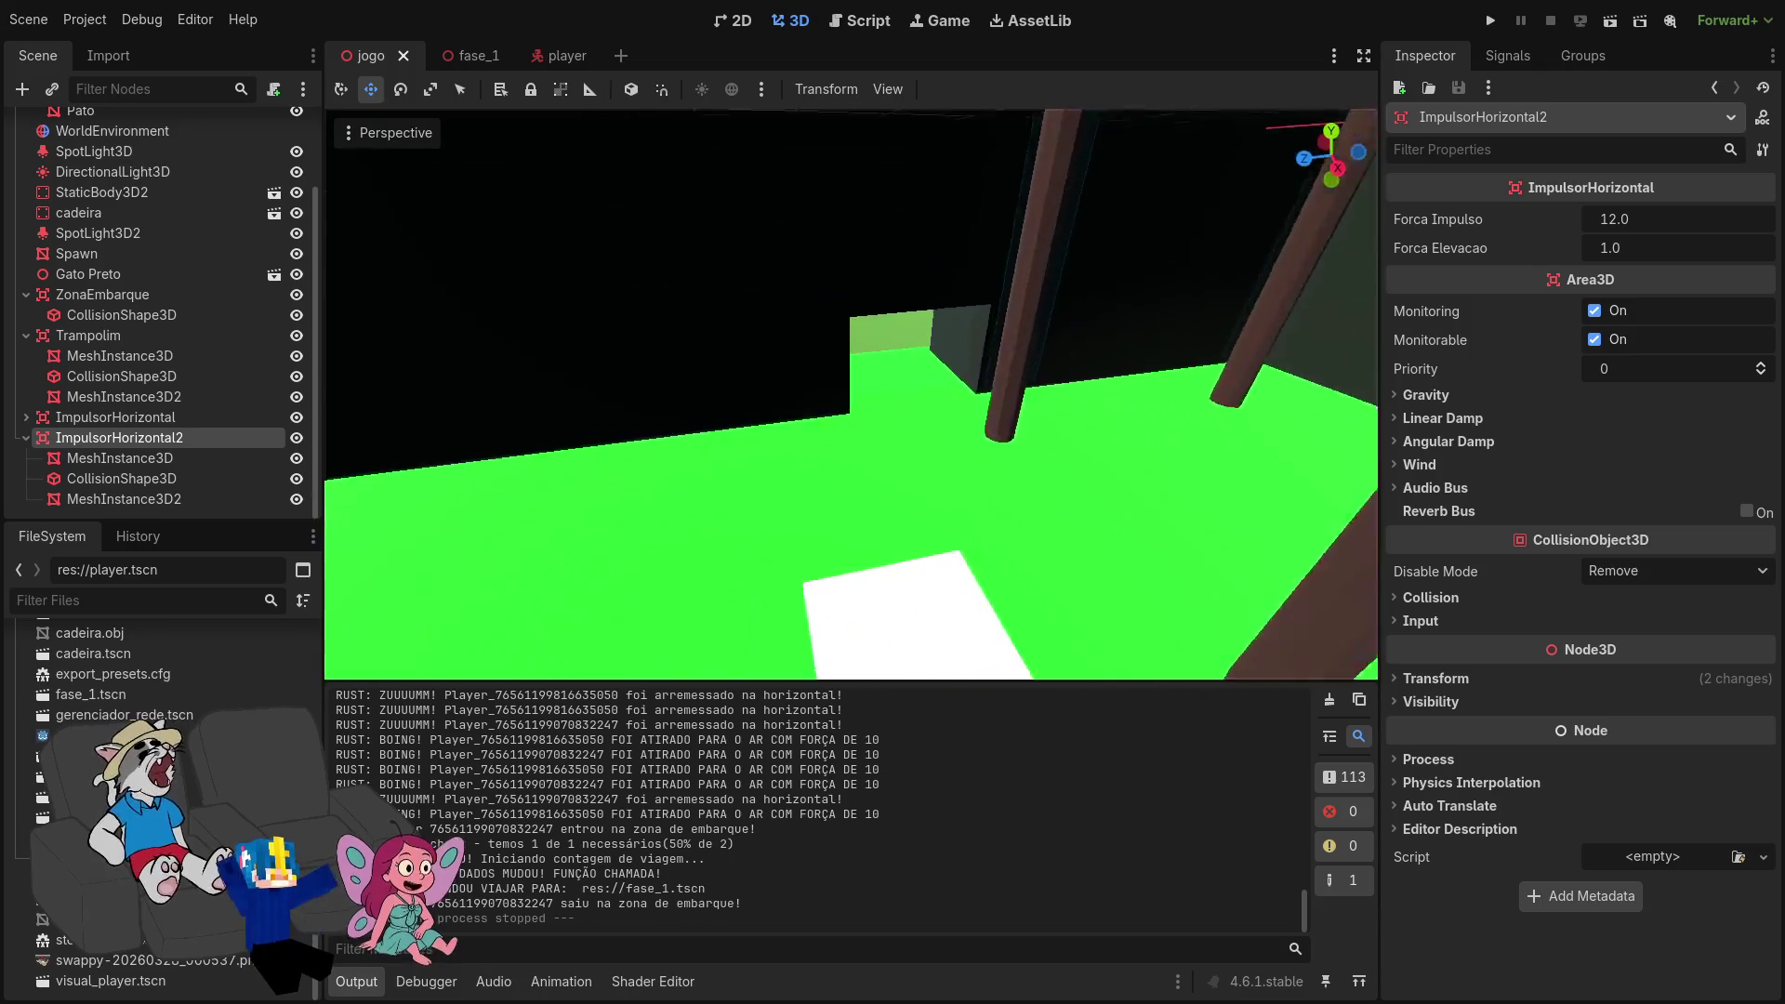
pyautogui.press('s')
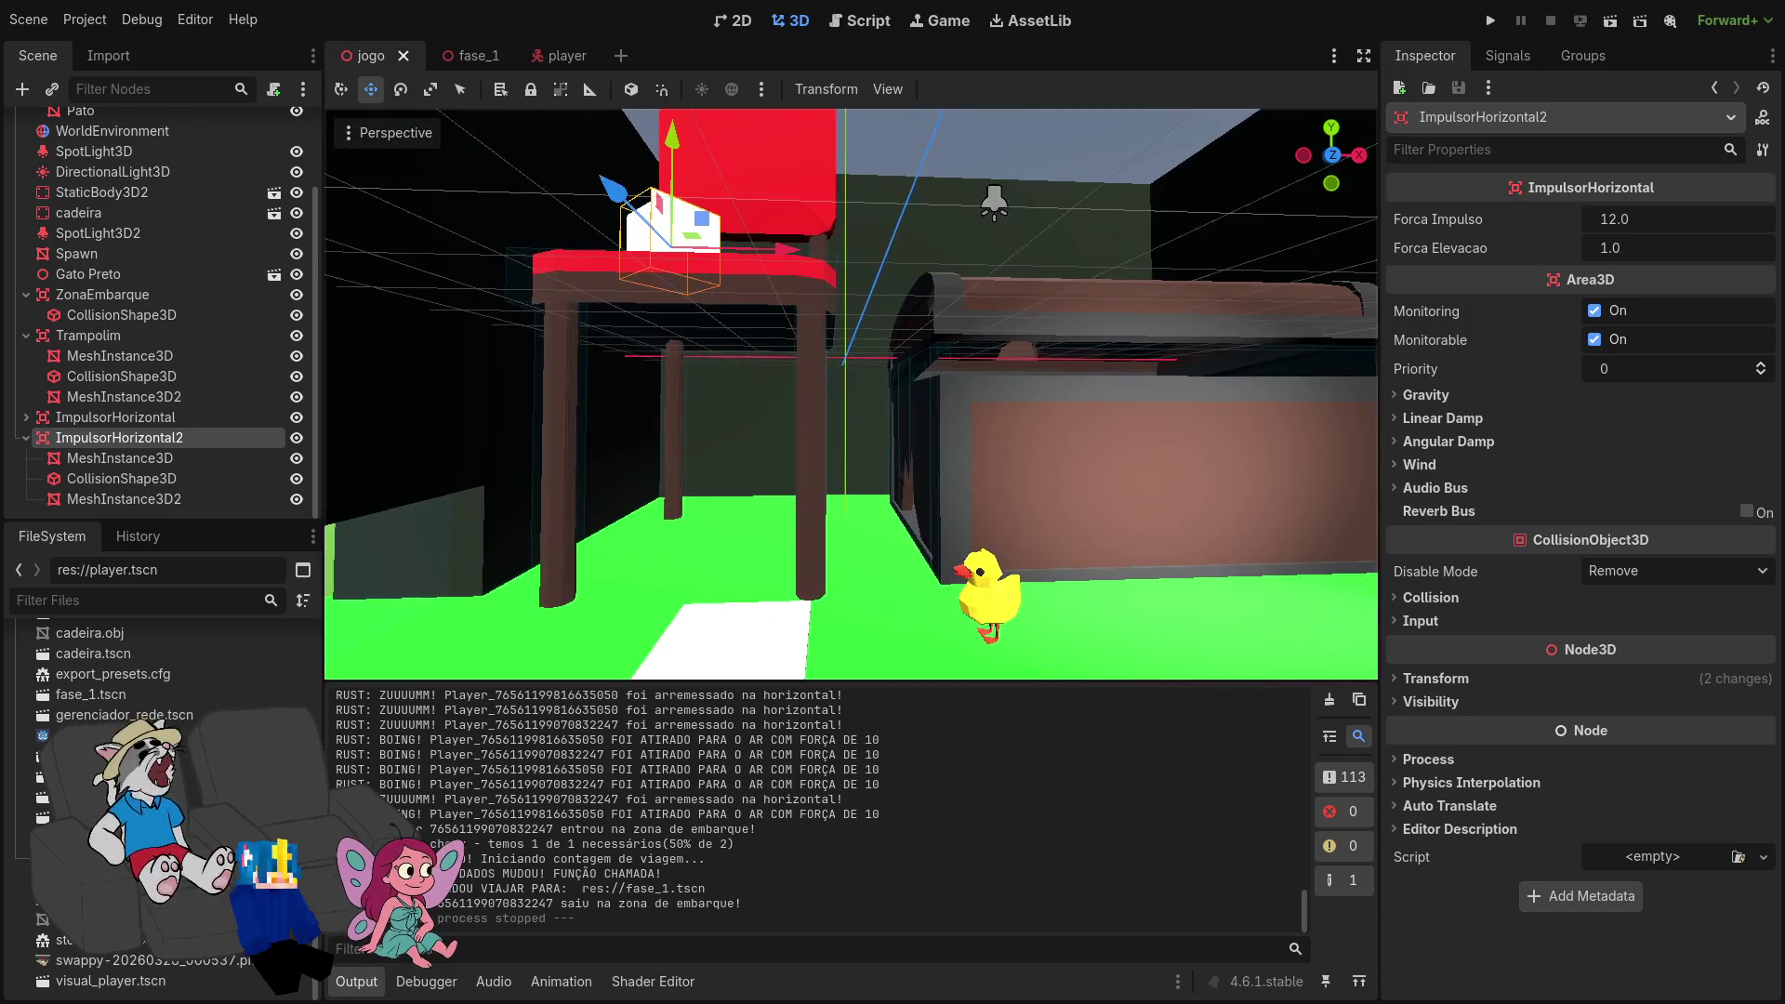
pyautogui.press('w')
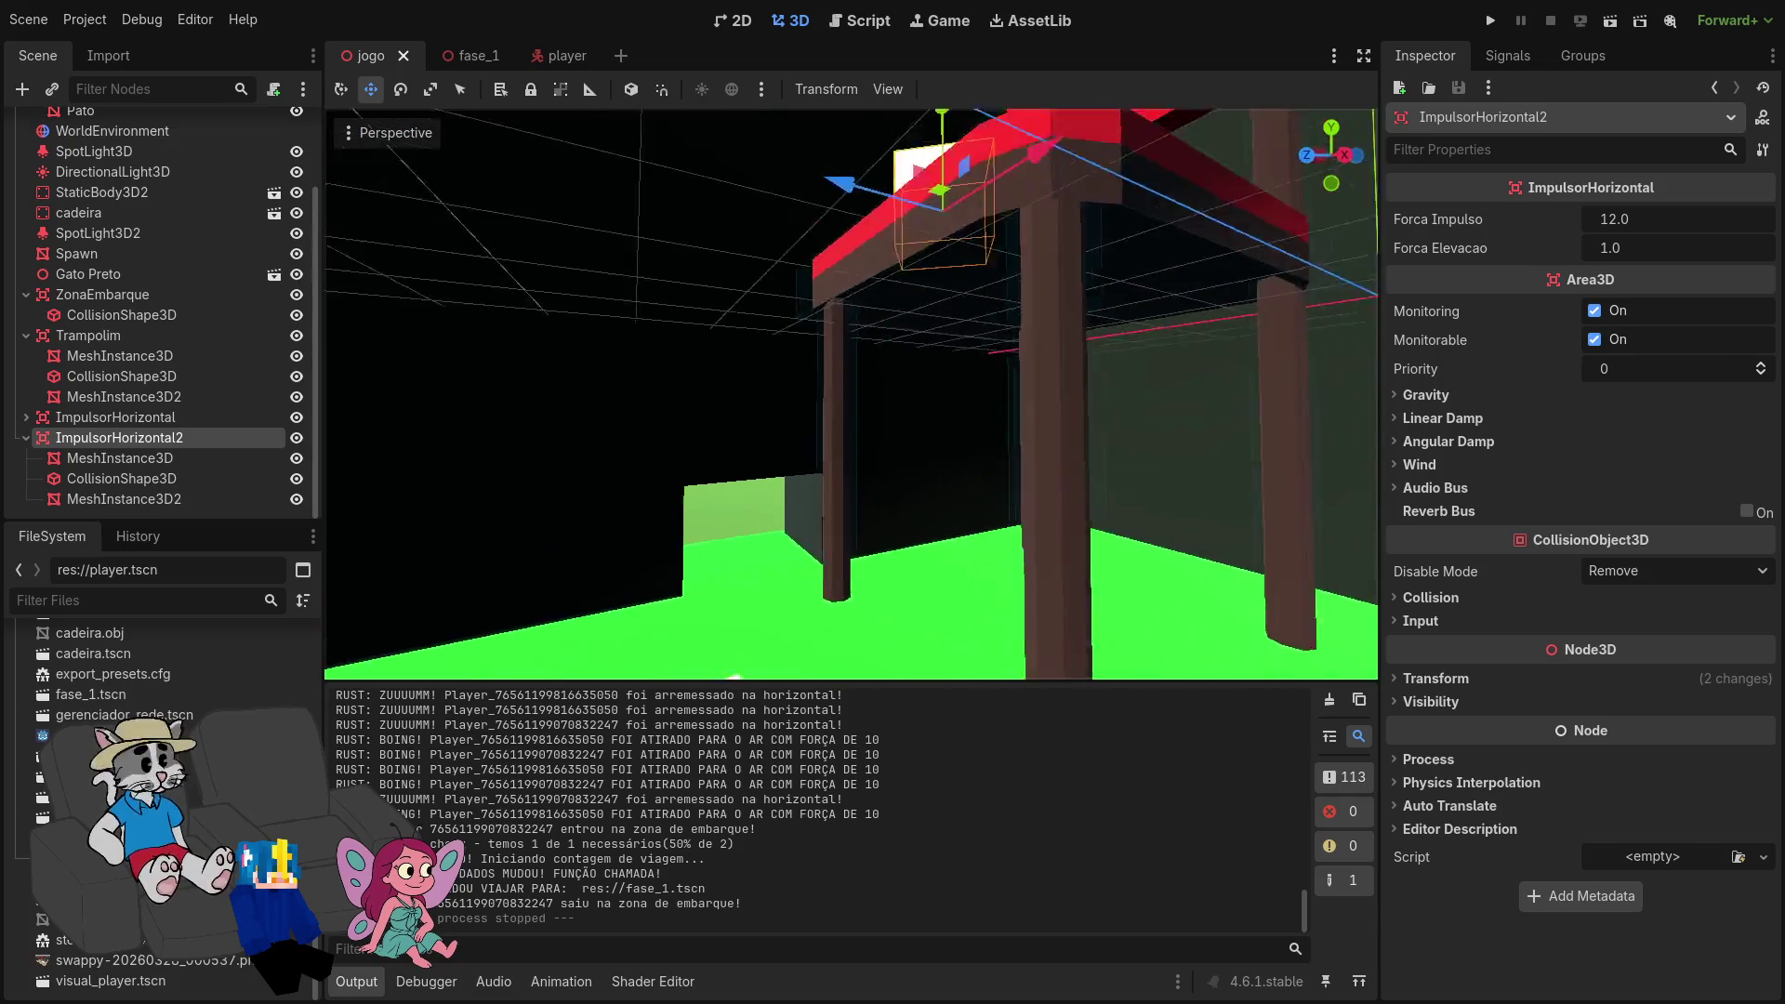
pyautogui.press('w')
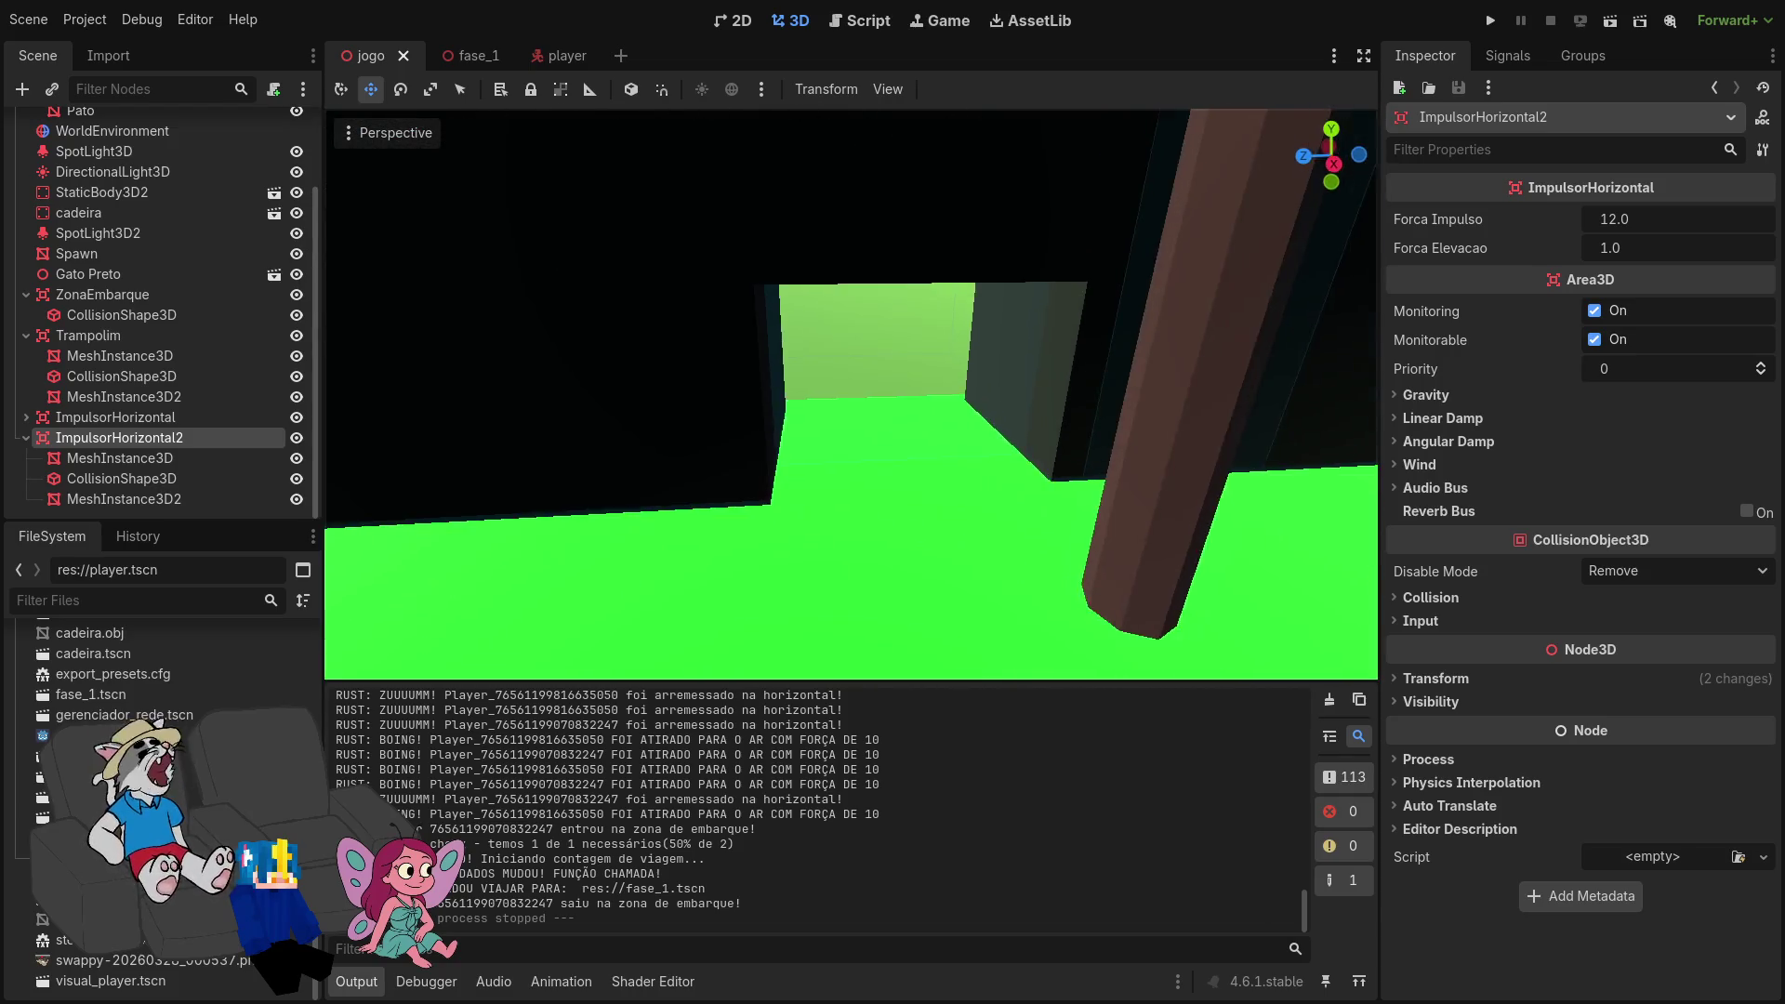
pyautogui.press('s')
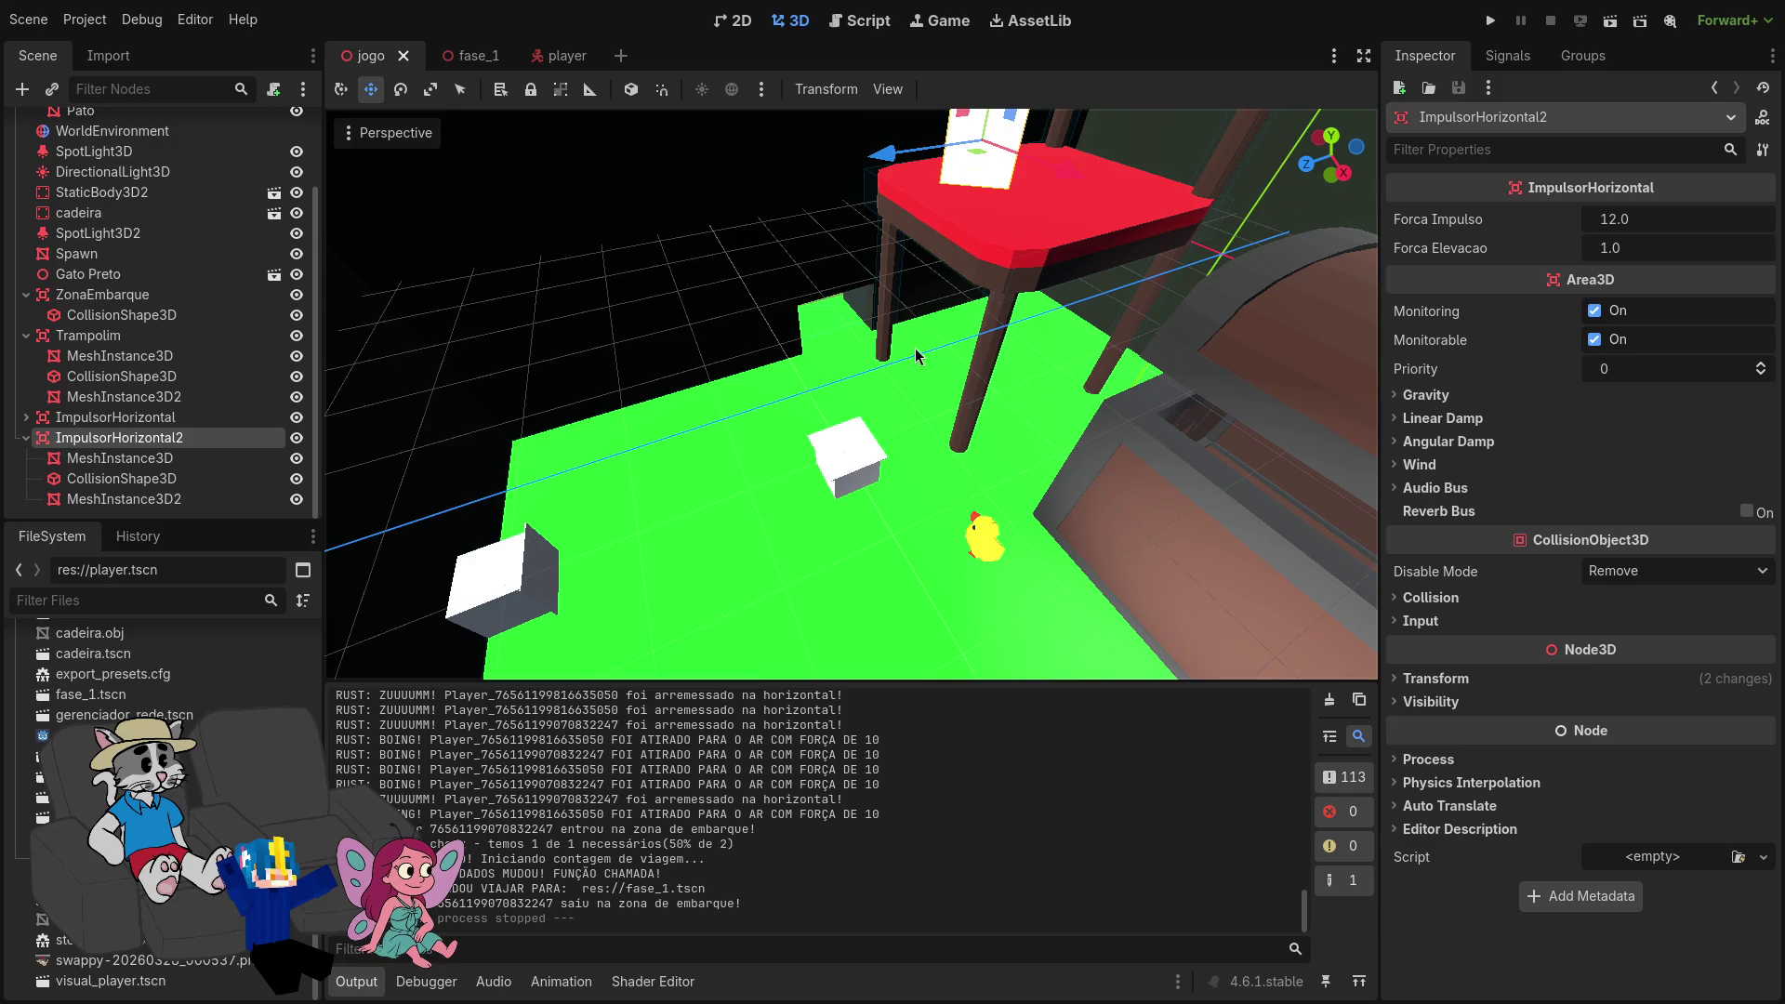
# Step: Zoom the viewport in and out, then leave fullscreen and switch to Steam's PEAK page
pyautogui.scroll(-3, 902, 355)
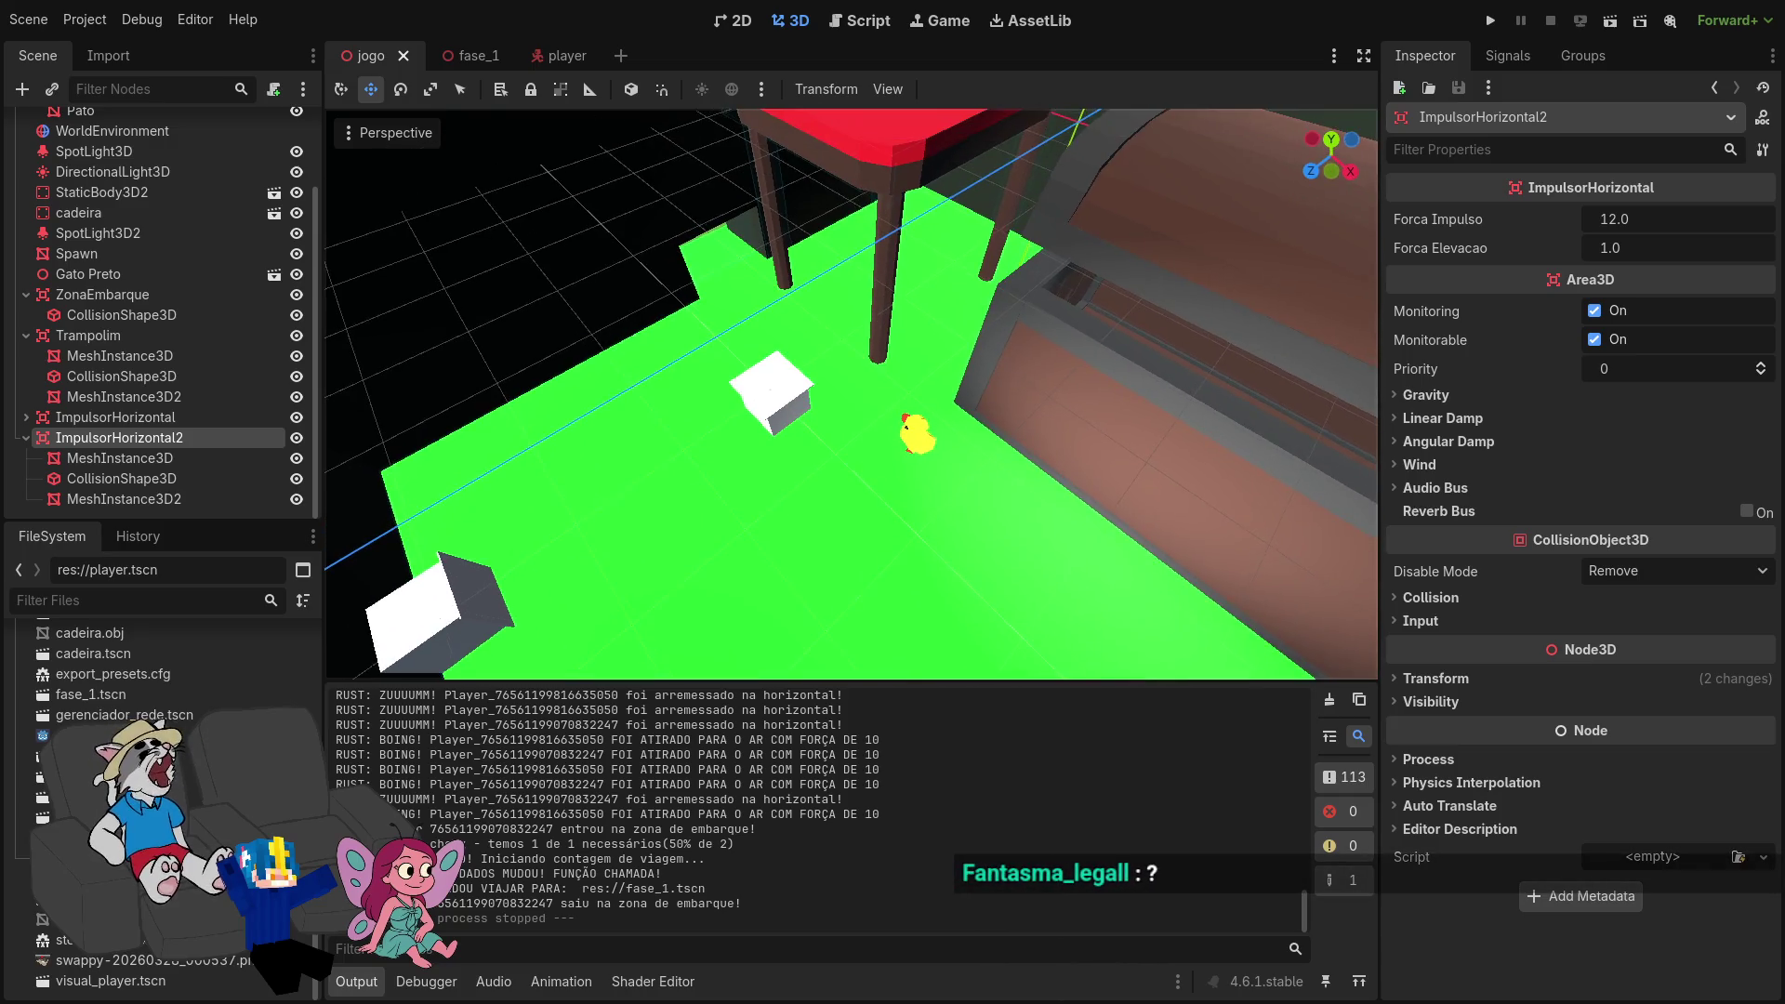
pyautogui.scroll(10, 850, 394)
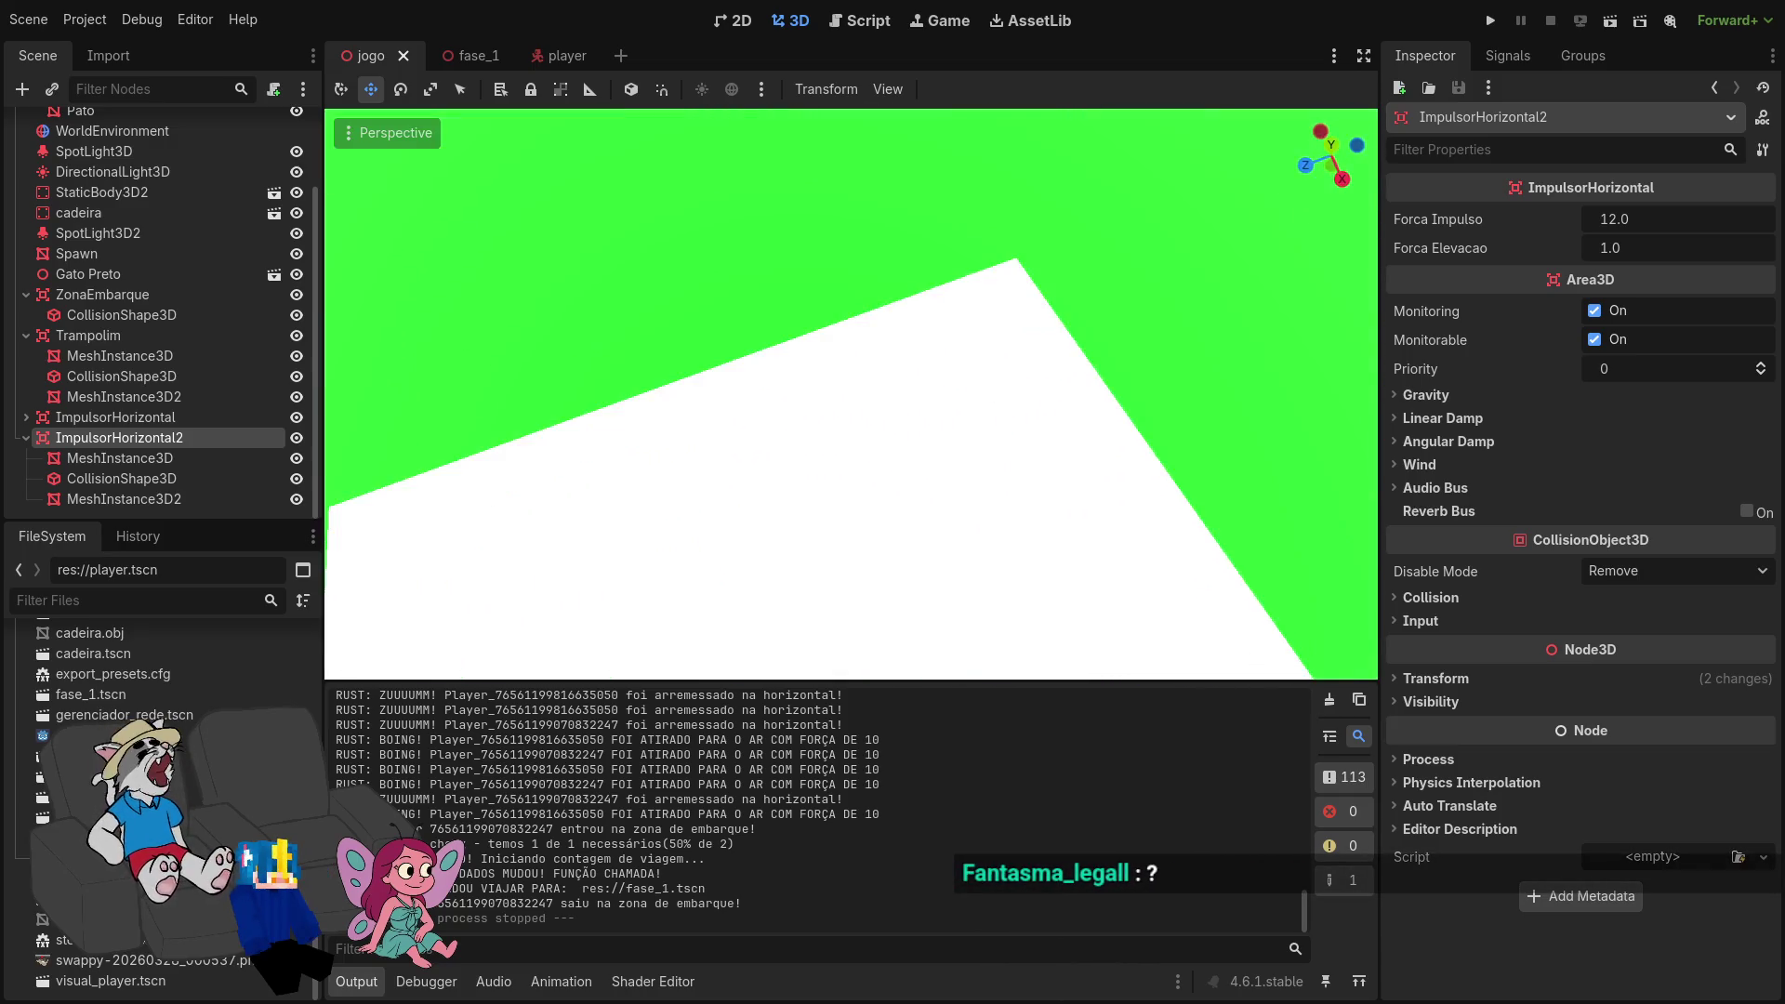
pyautogui.scroll(-8, 851, 394)
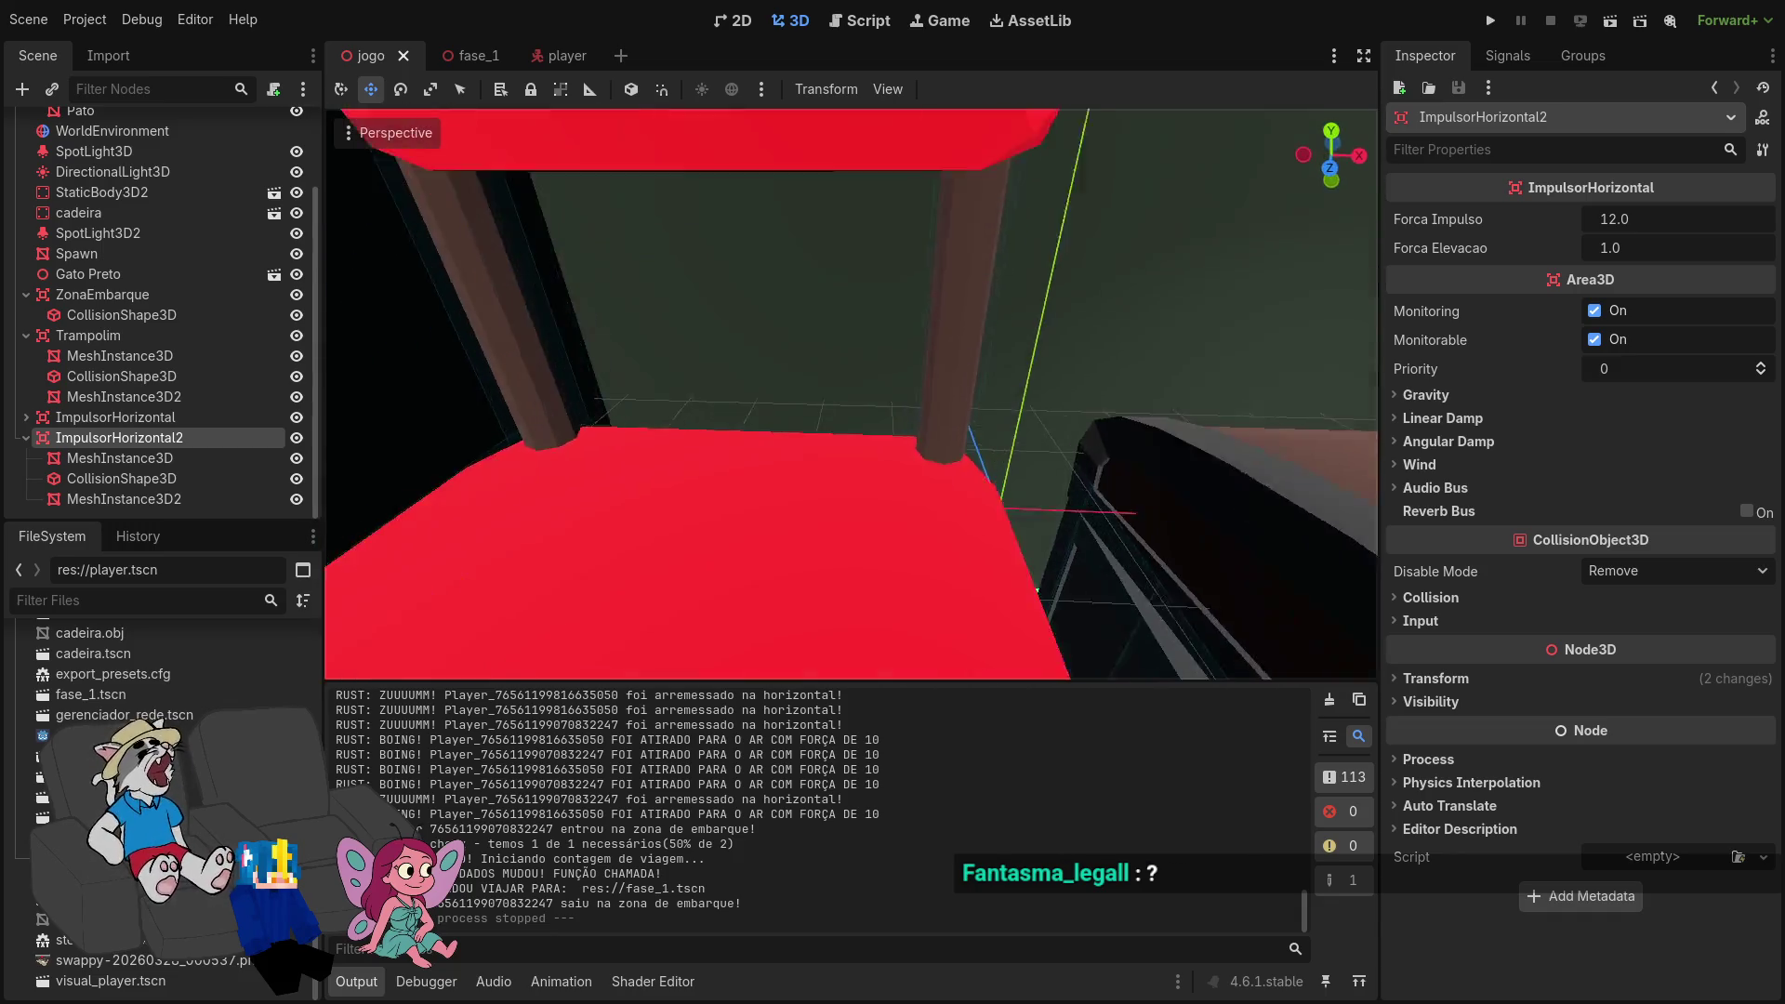
pyautogui.scroll(5, 851, 395)
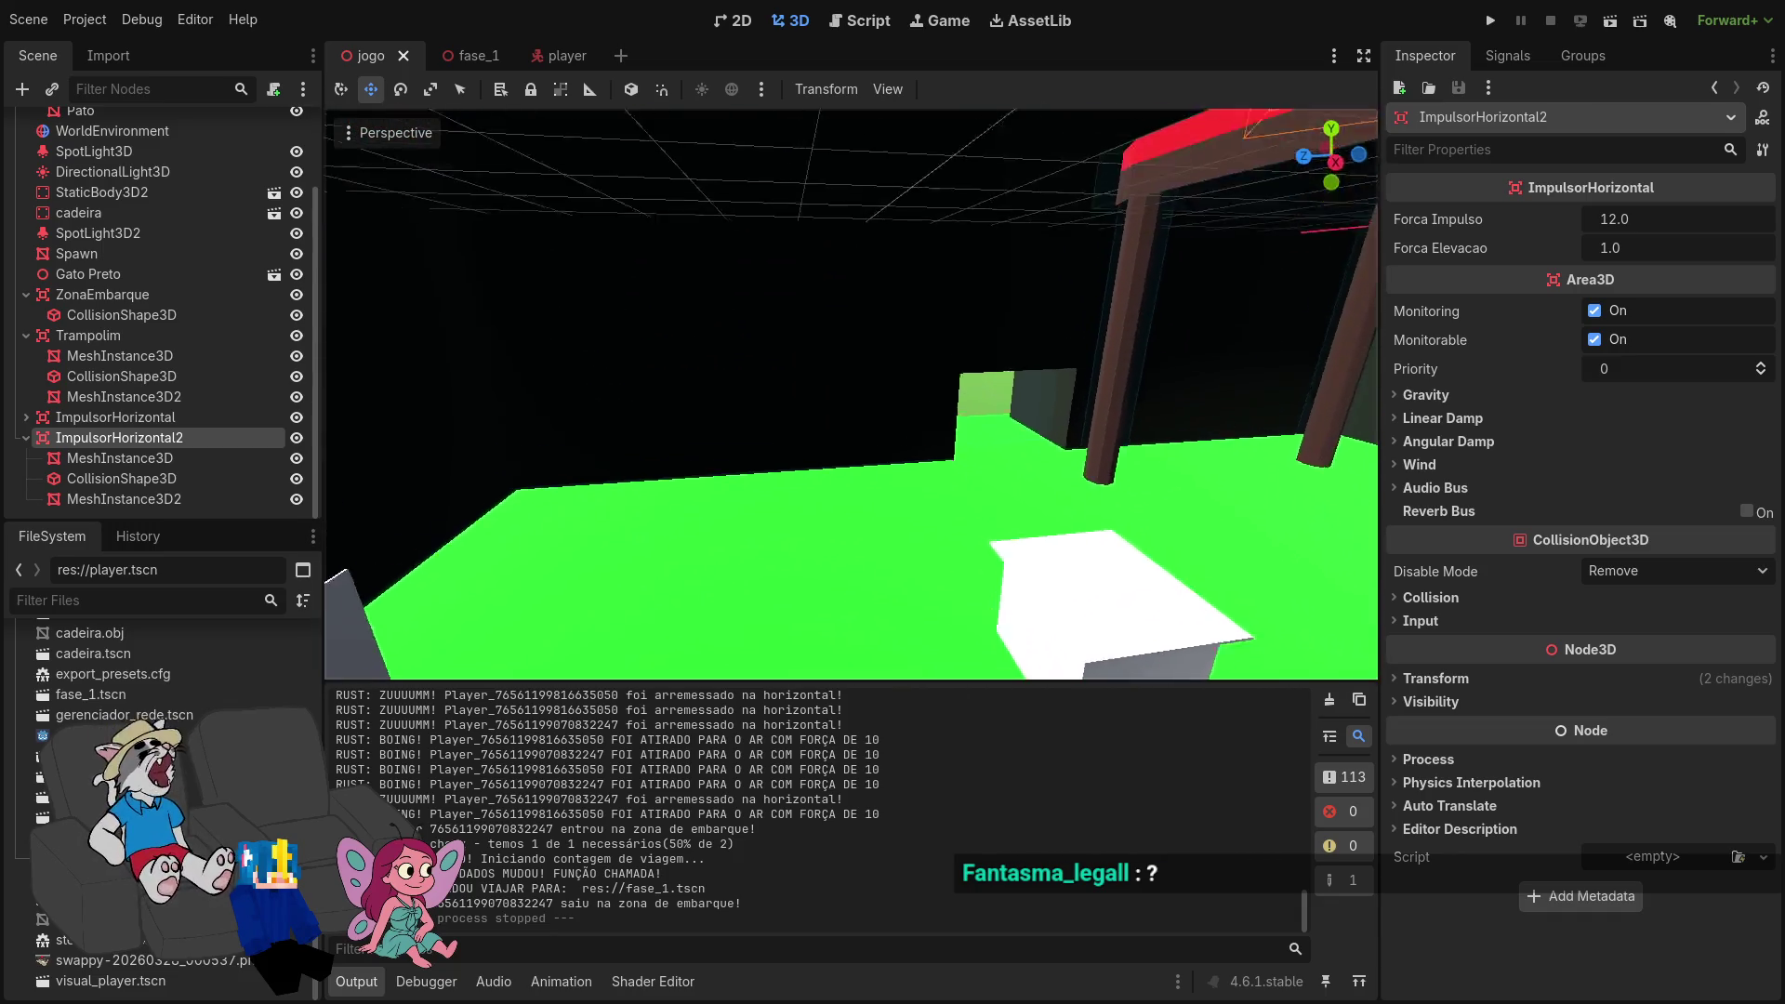
pyautogui.scroll(5, 883, 363)
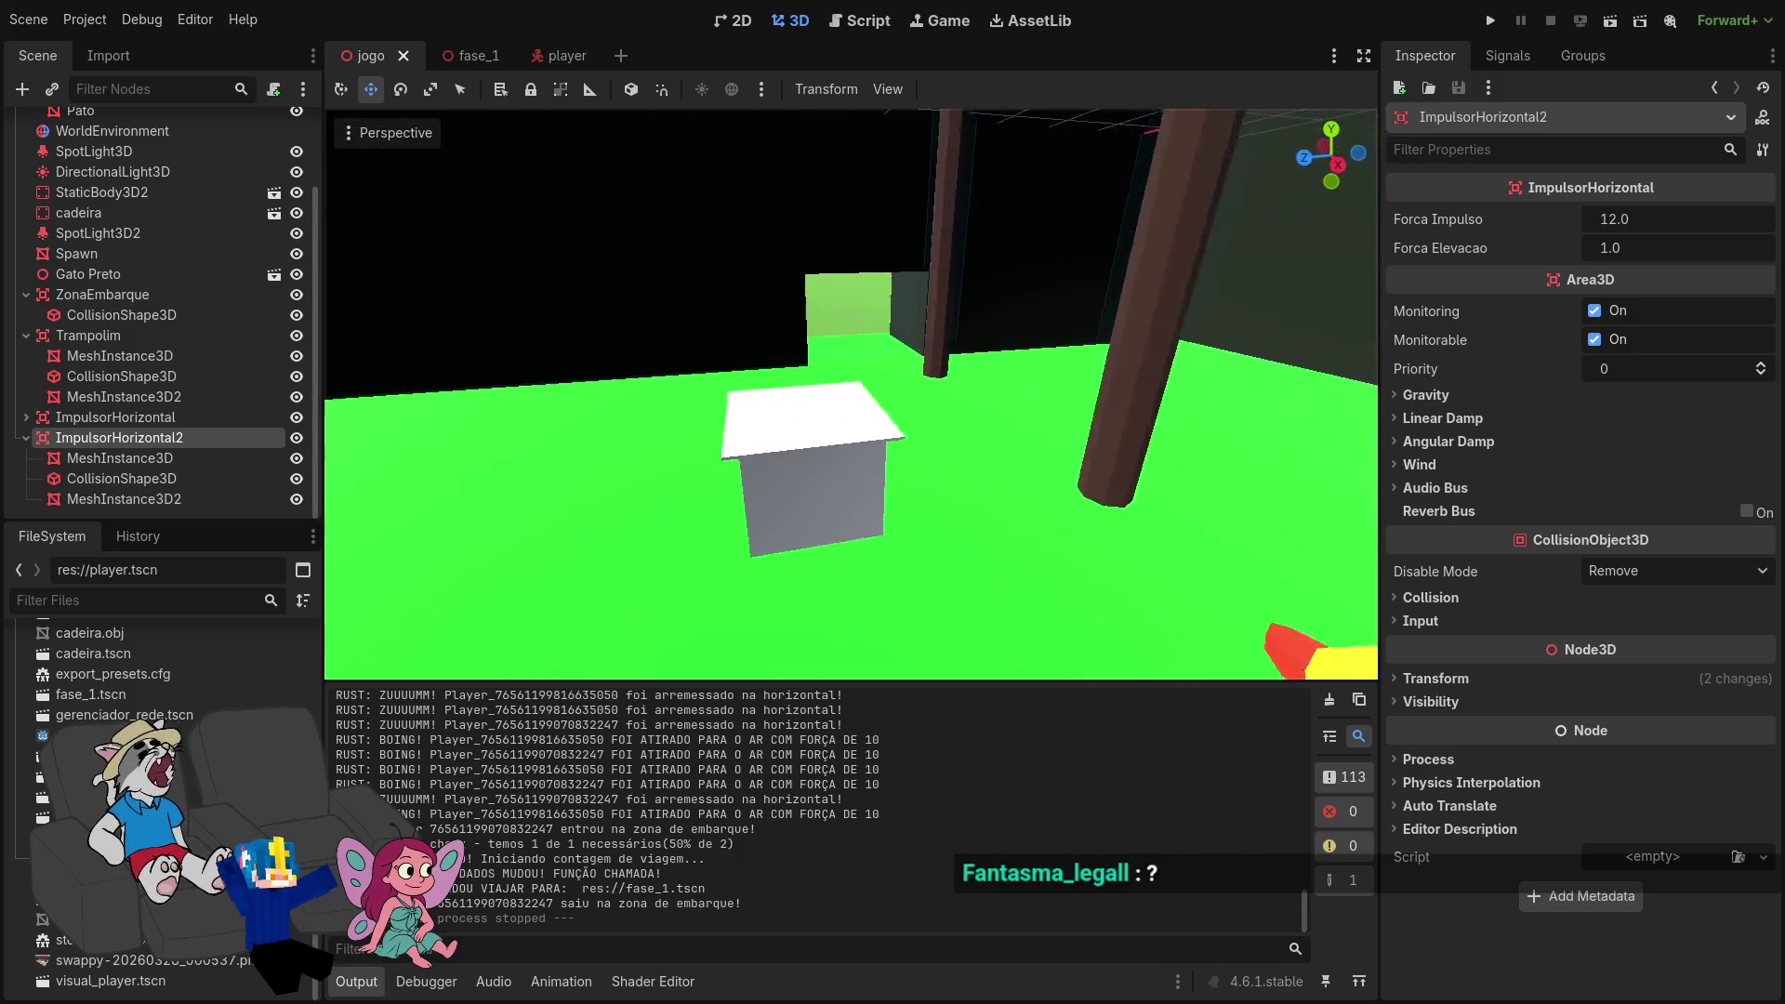
pyautogui.press('super+f')
pyautogui.press('super+2')
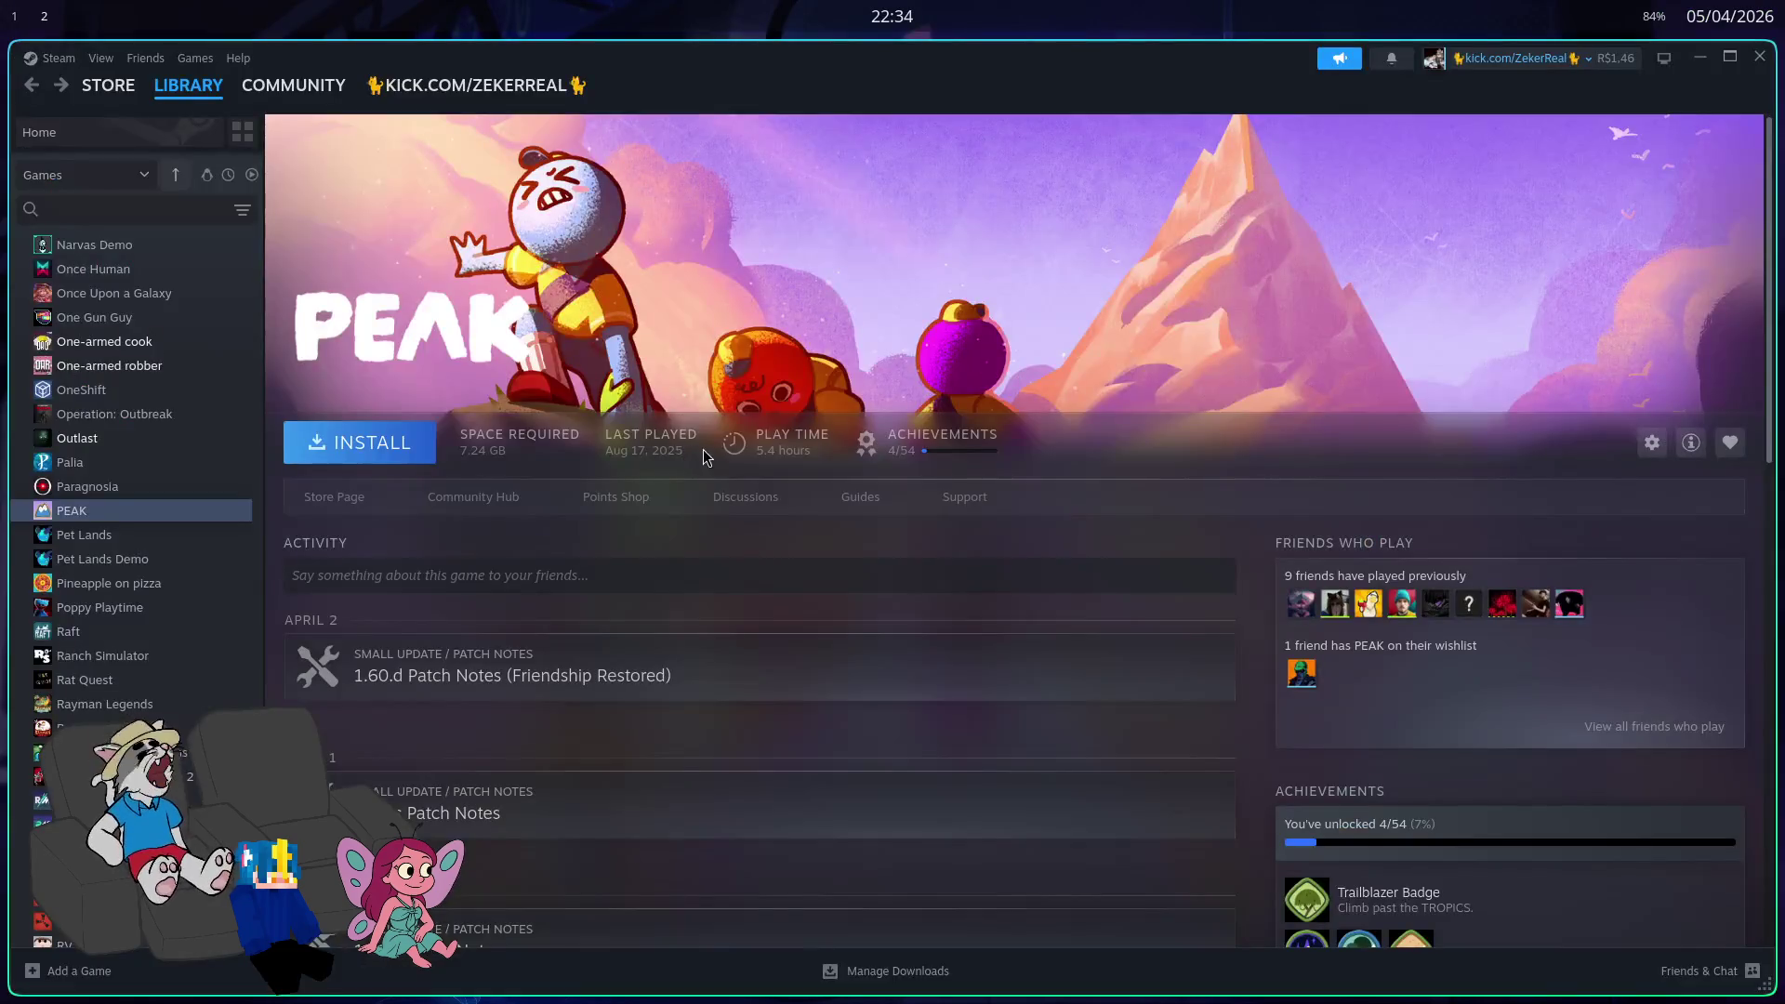
# Step: Open a private browser window and Google 'salsicha com ferro'
pyautogui.press('super+b')
pyautogui.hotkey('ctrl', 'shift', 'p')
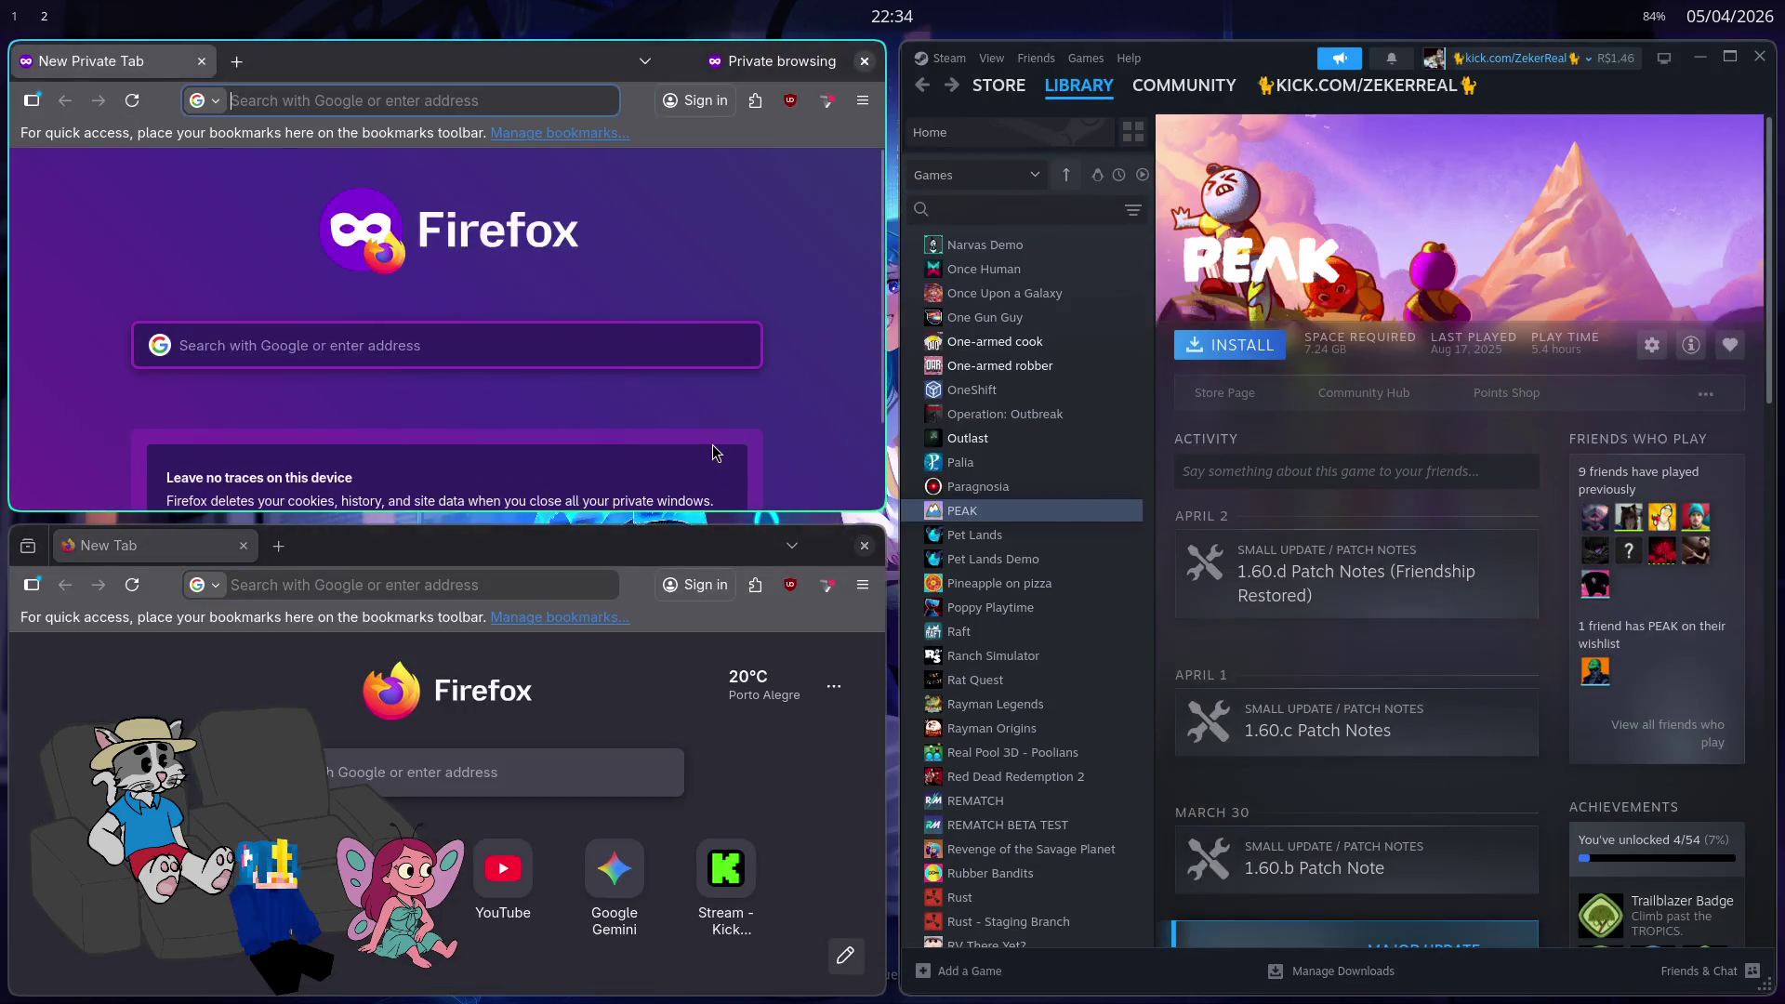
pyautogui.write('salsicha com ferro')
pyautogui.press('Return')
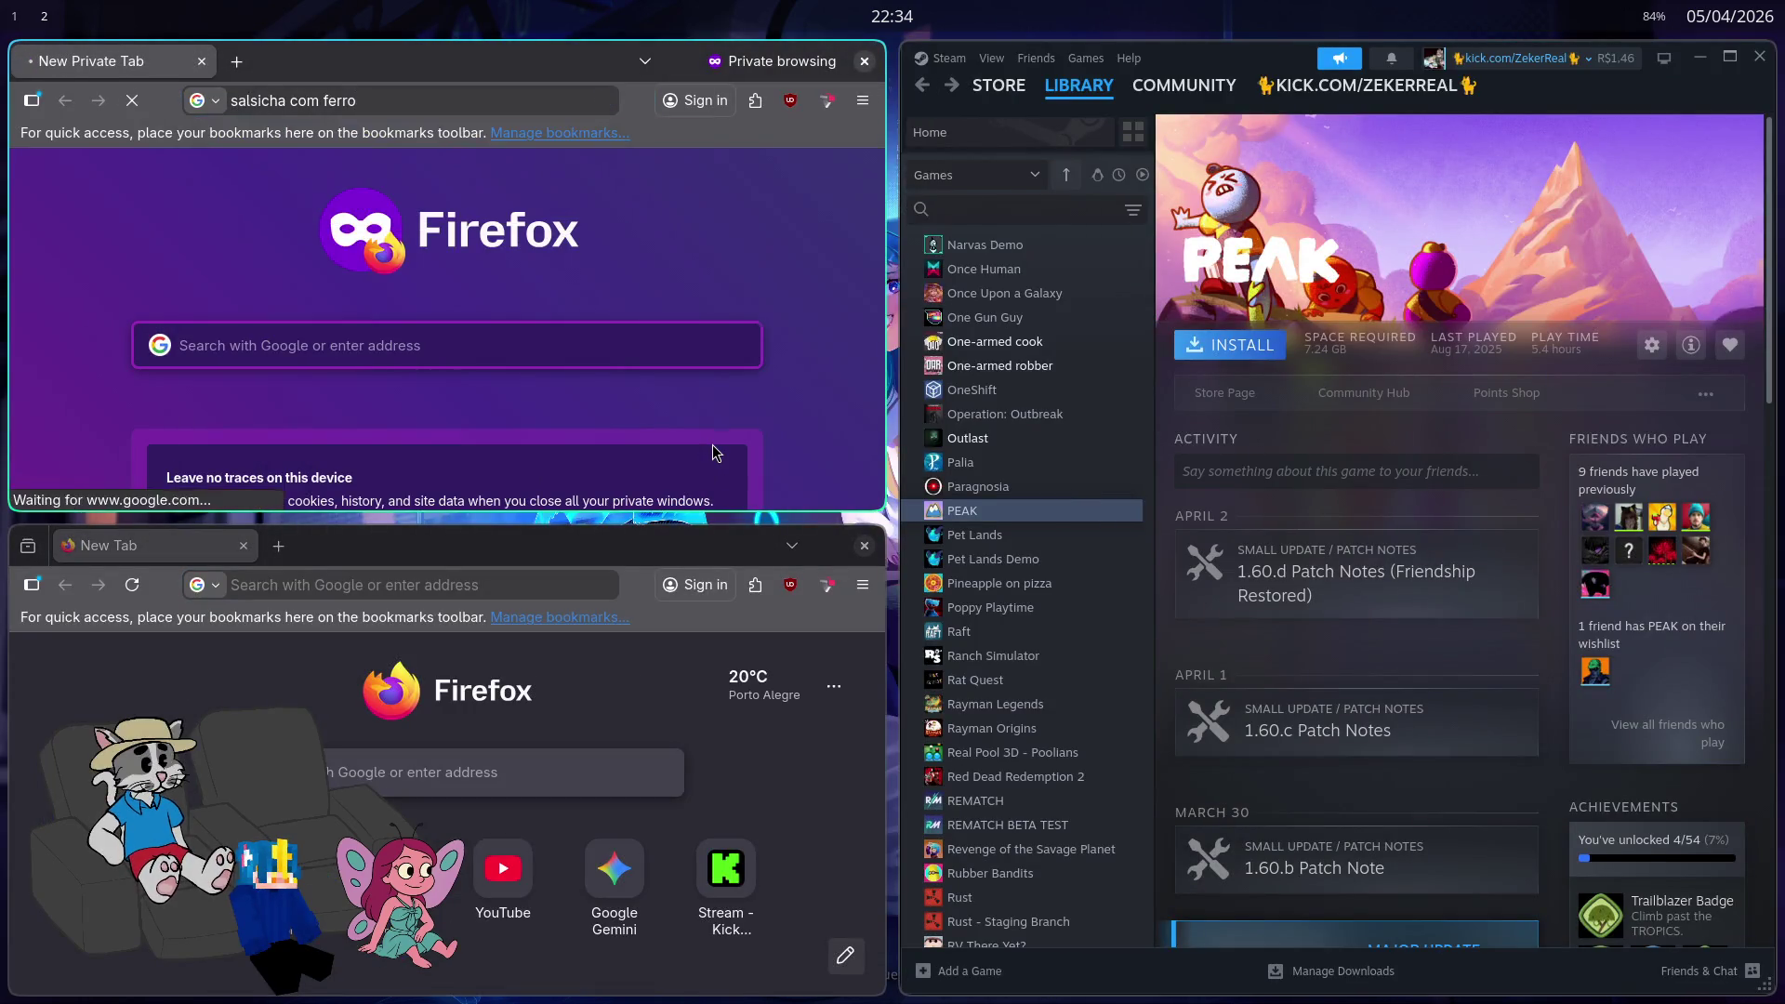
pyautogui.hotkey('ctrl', 'w')
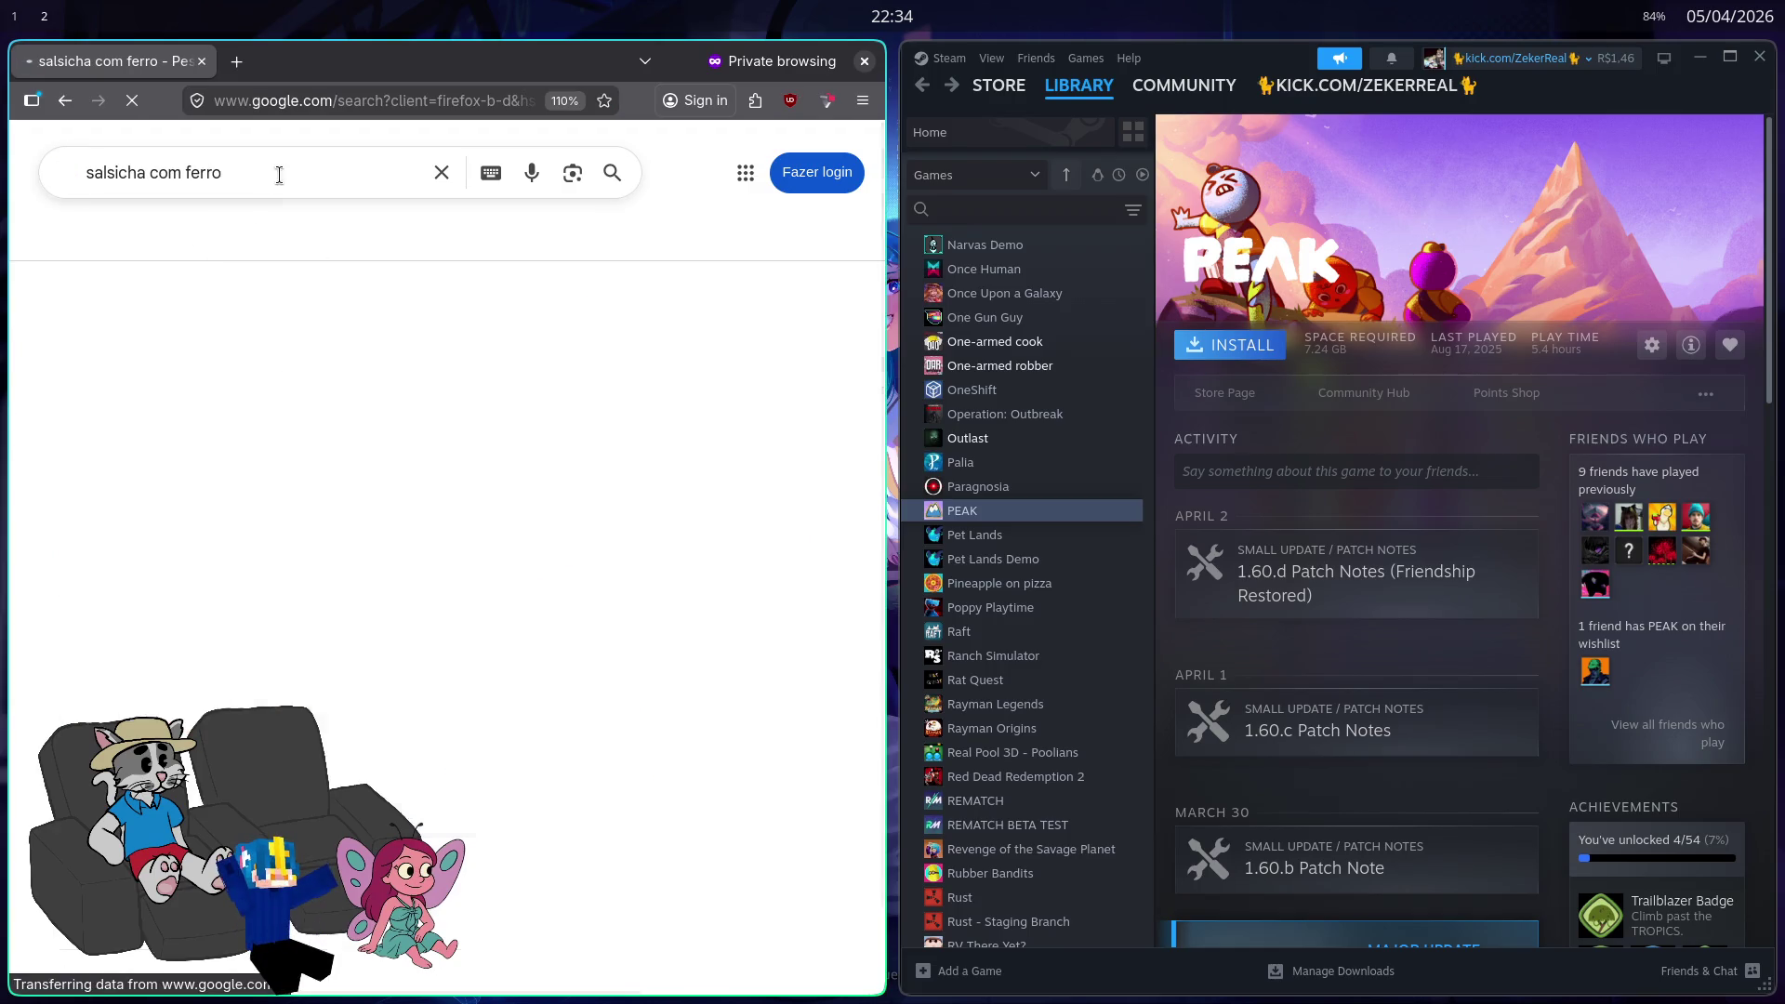
# Step: Change the search to 'salsicha pendurada' and preview the hanging sausage images in fullscreen
pyautogui.press('BackSpace')
pyautogui.press('BackSpace')
pyautogui.press('BackSpace')
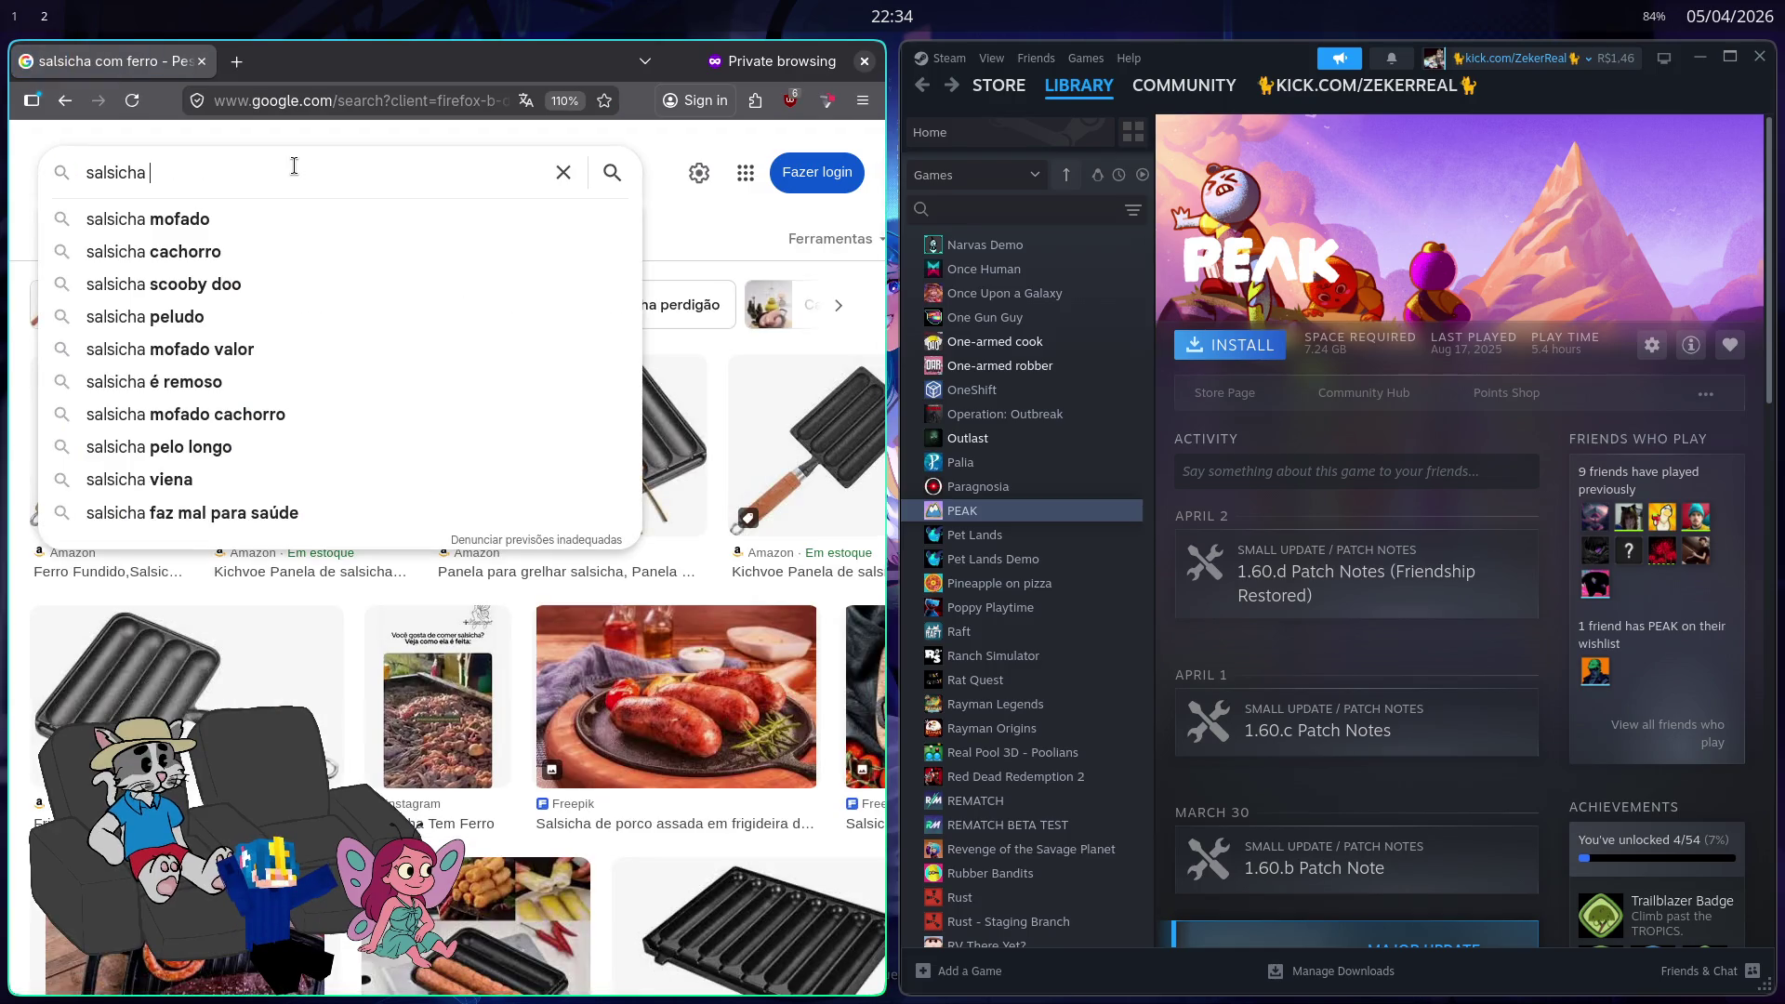
pyautogui.write('pendurada')
pyautogui.press('Return')
pyautogui.press('F11')
pyautogui.click(336, 341)
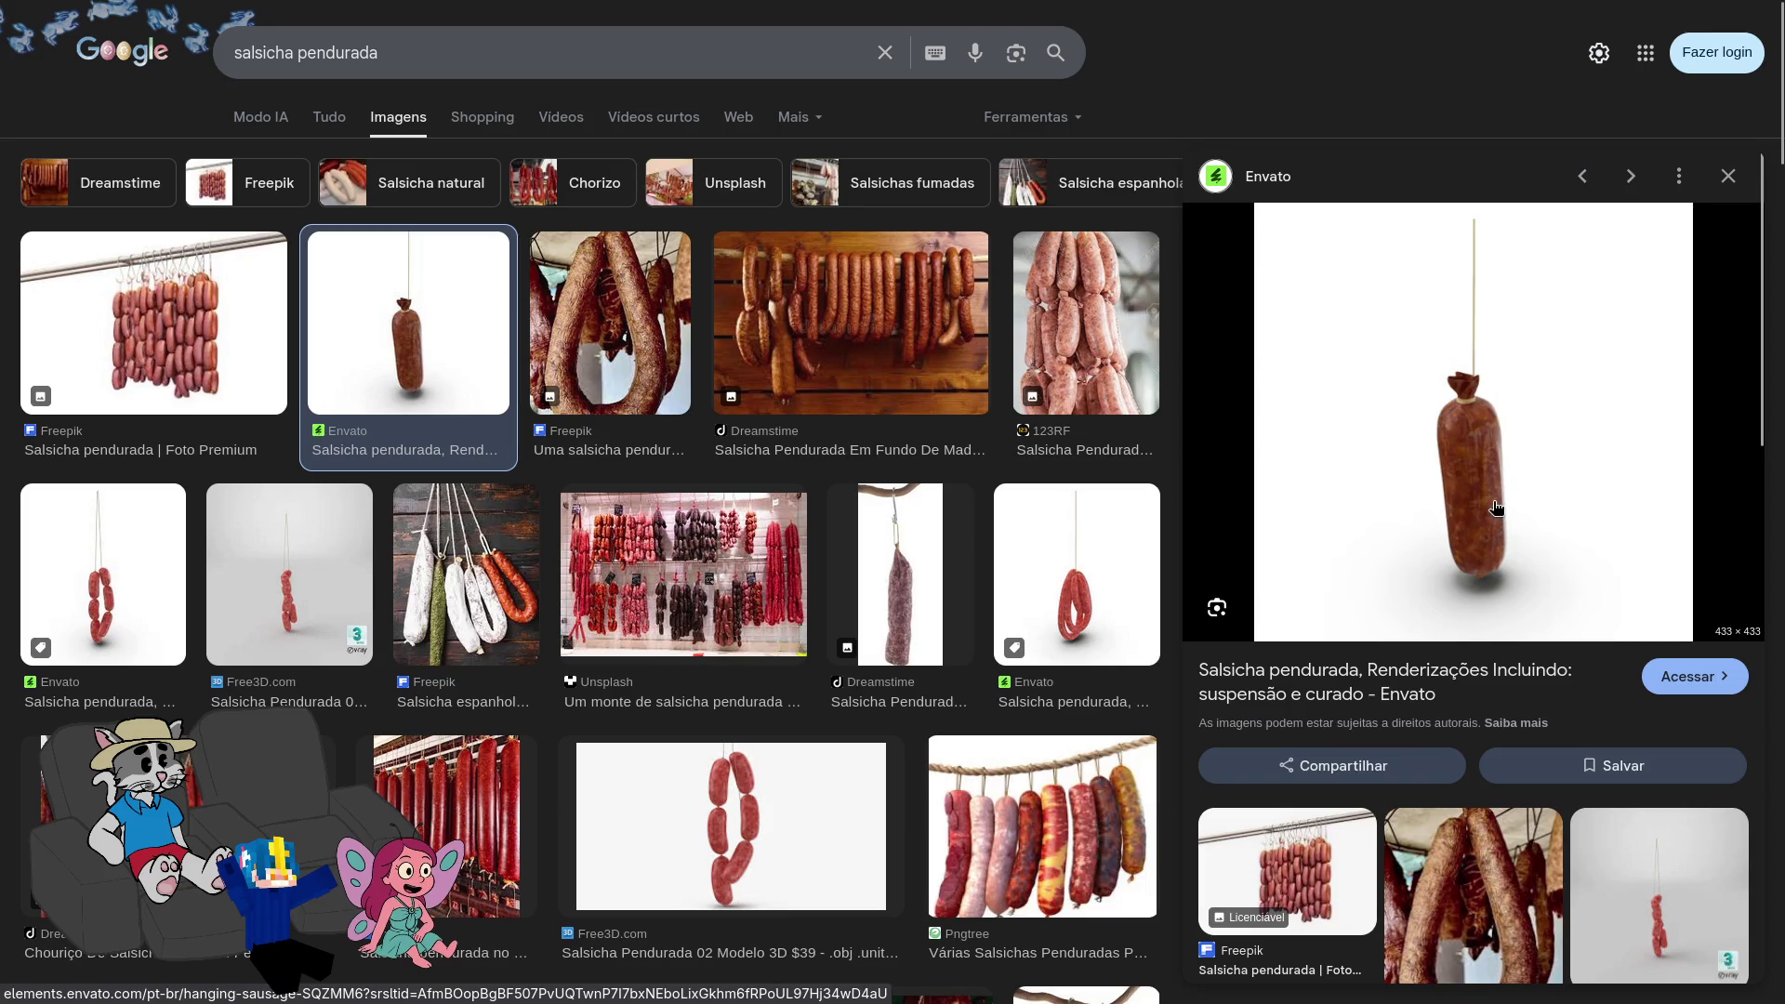
pyautogui.click(227, 359)
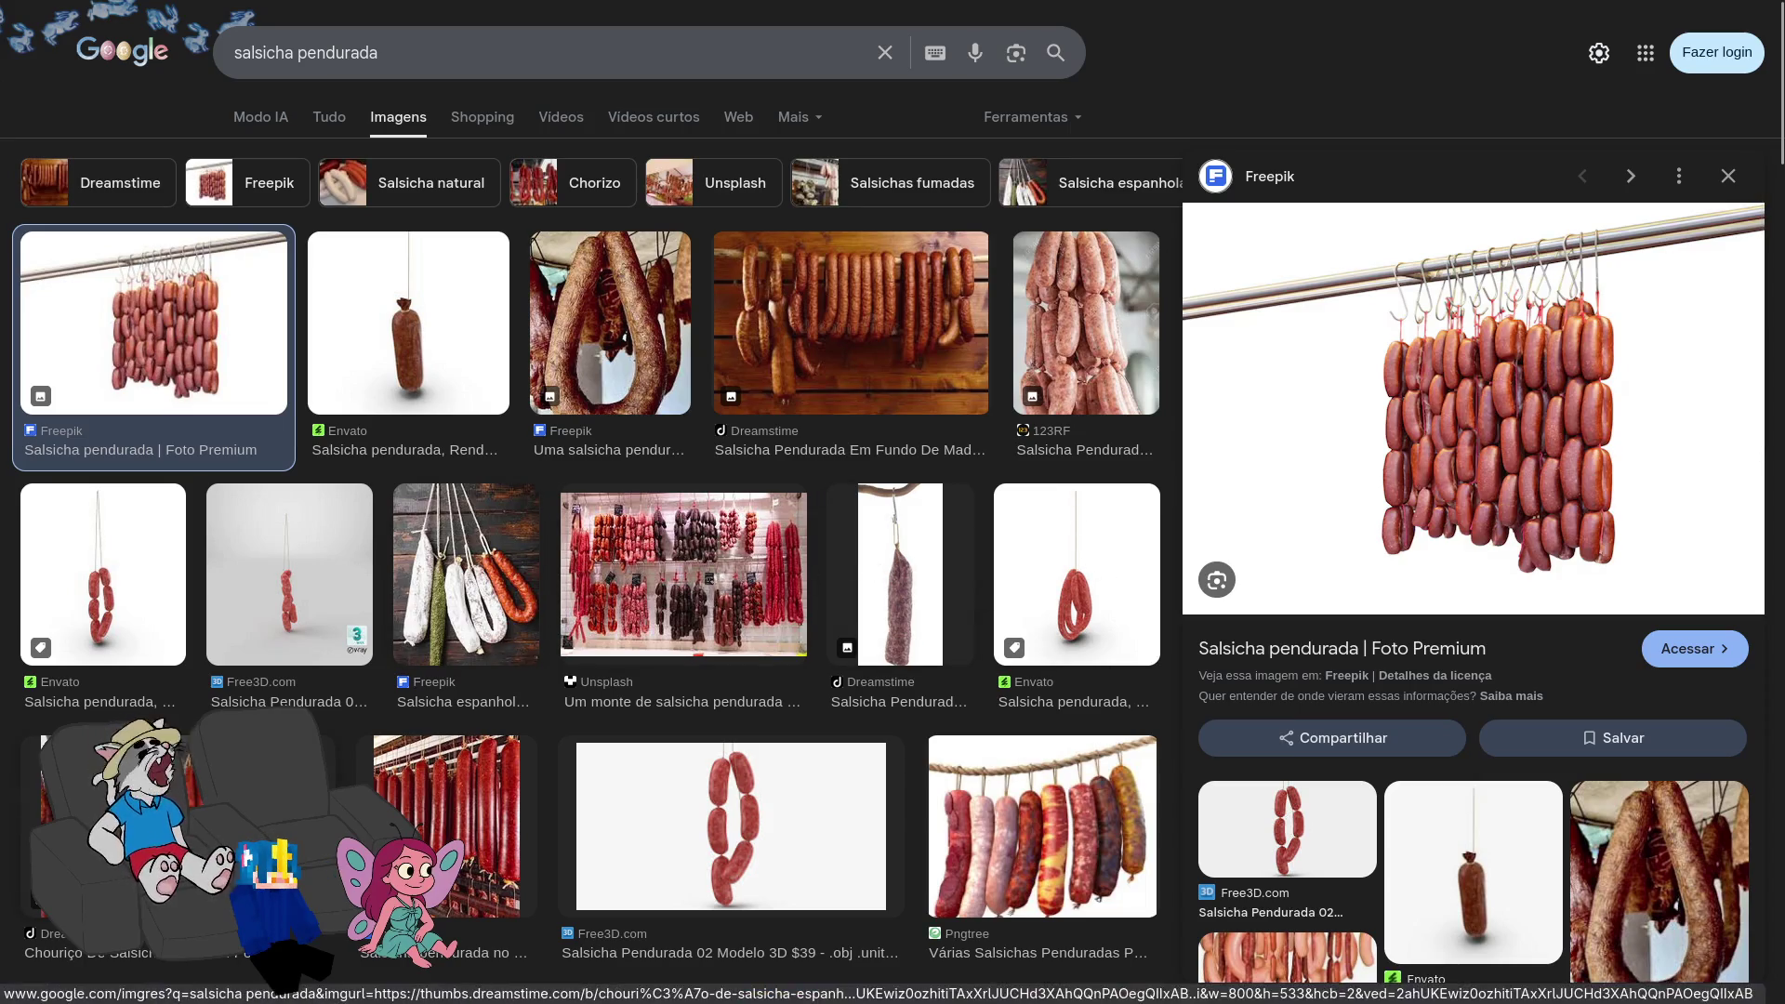
# Step: Scroll through the image results, exit fullscreen, and return to the Godot workspace
pyautogui.scroll(-10, 777, 585)
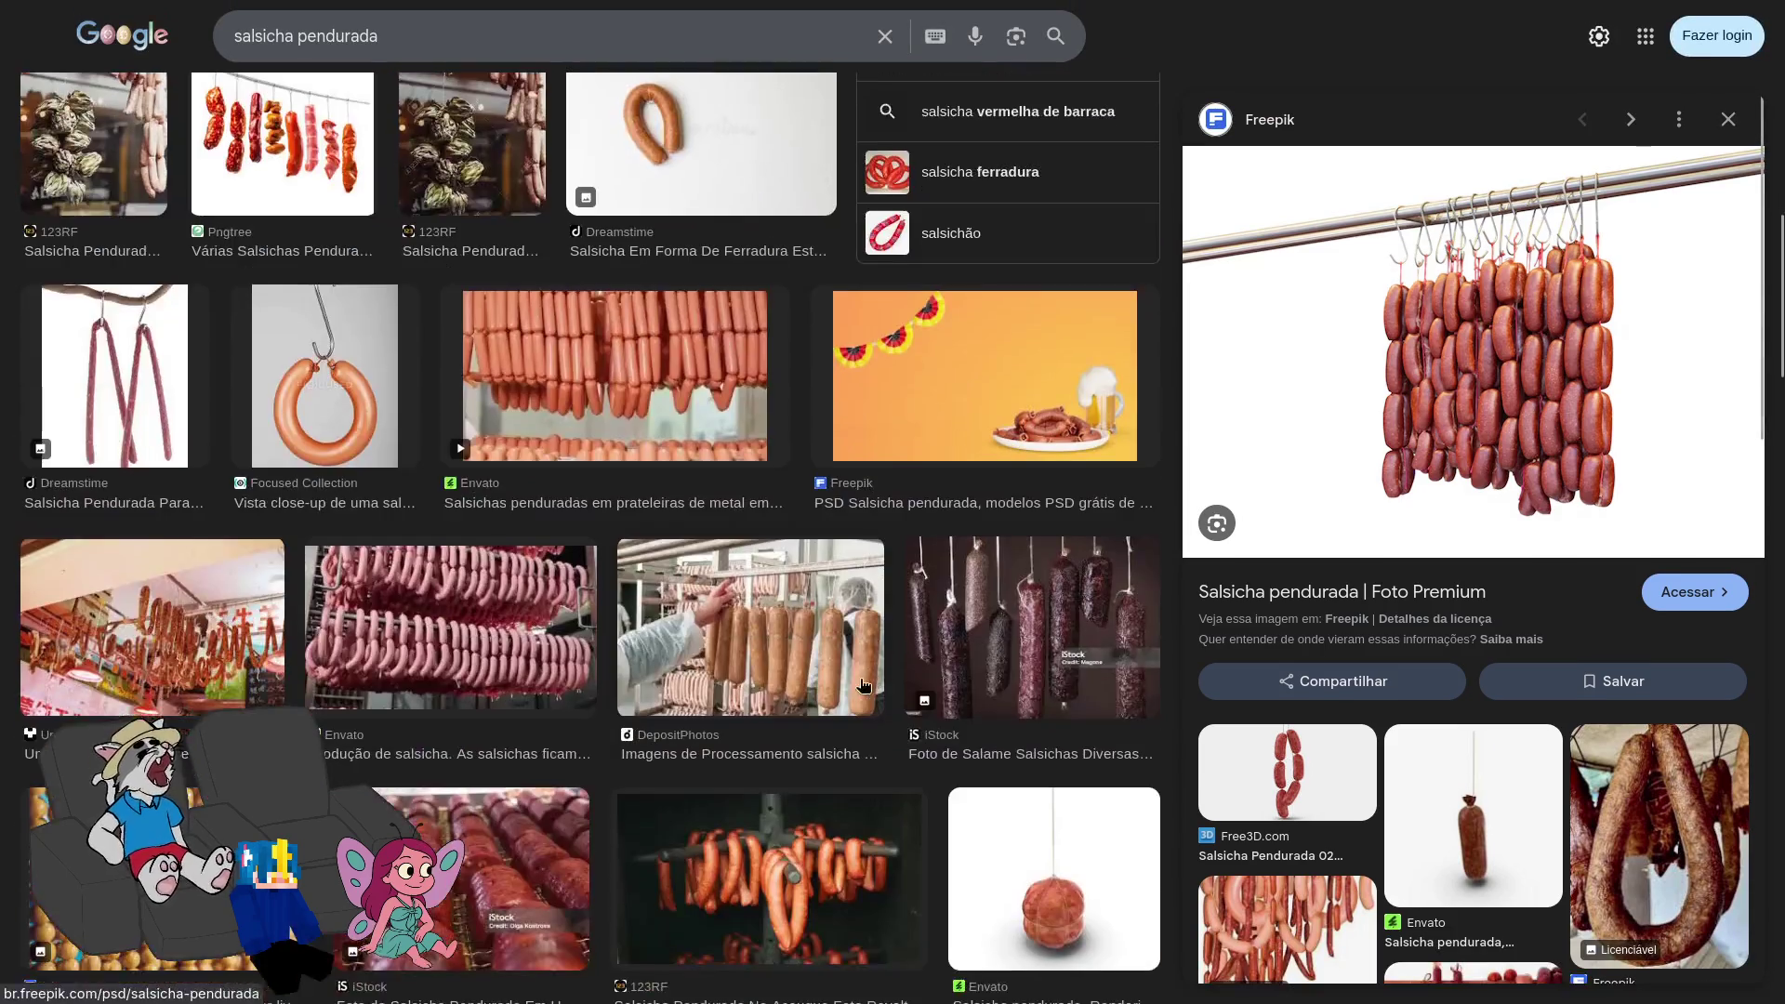
pyautogui.scroll(-8, 778, 585)
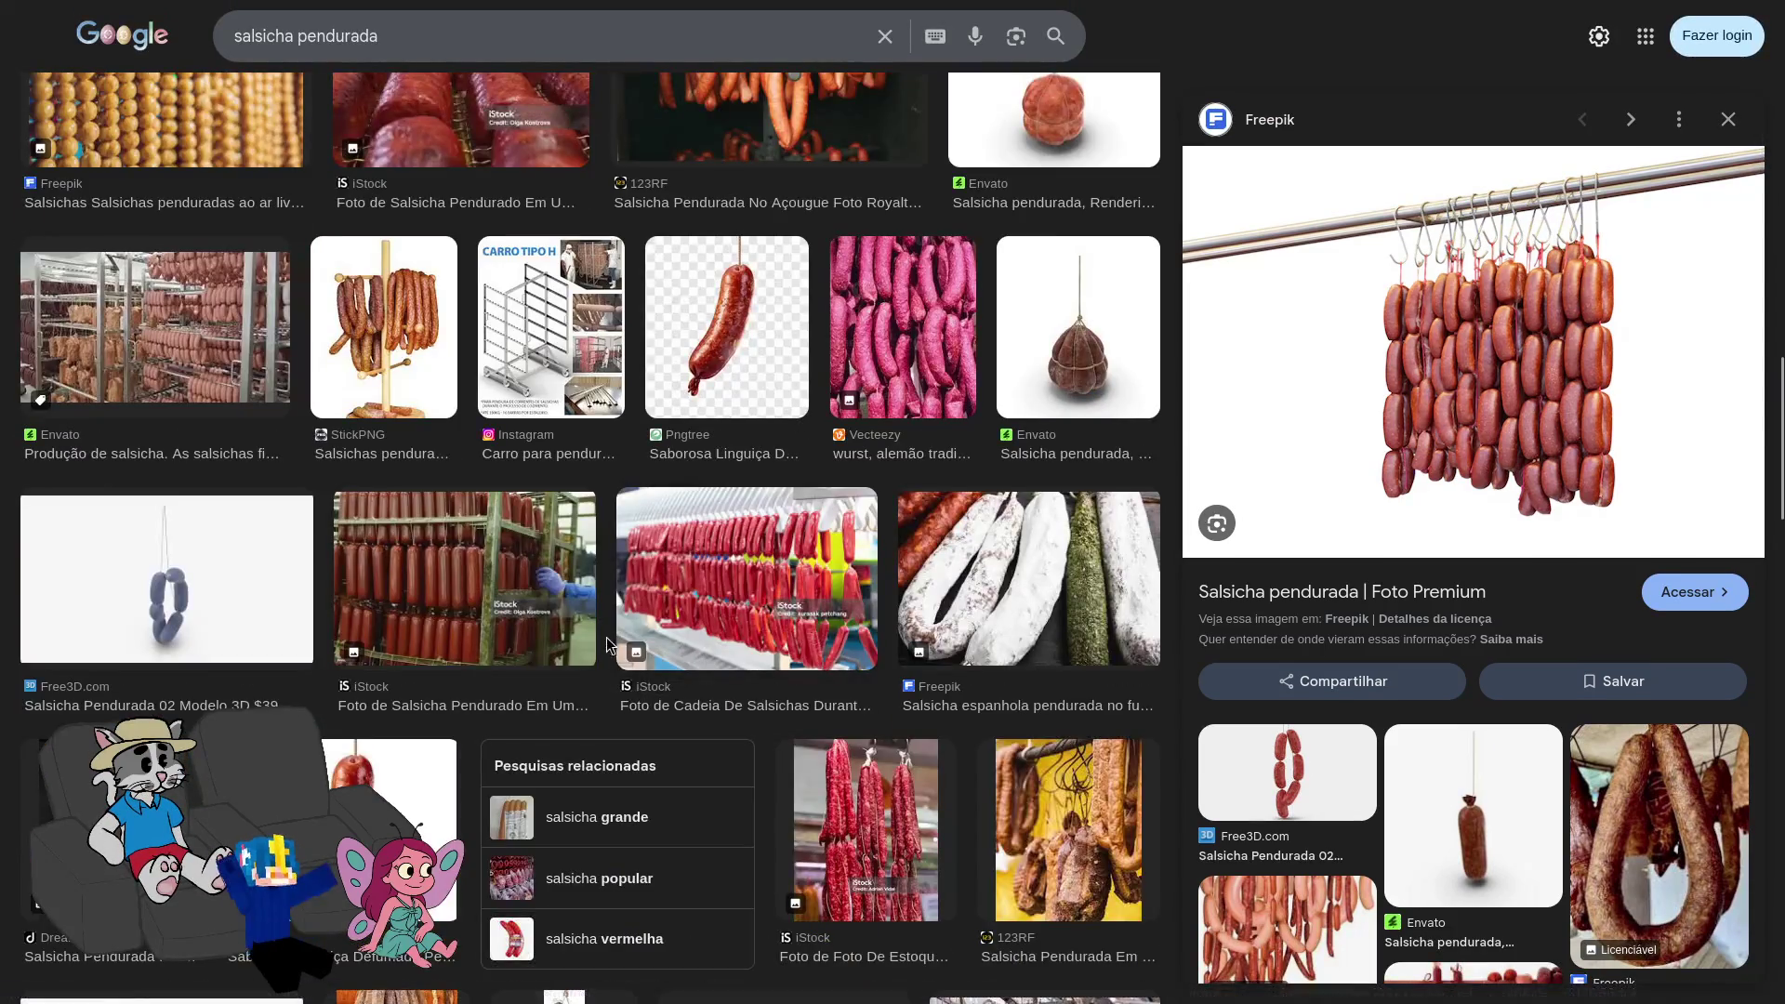
pyautogui.scroll(5, 714, 614)
pyautogui.press('F11')
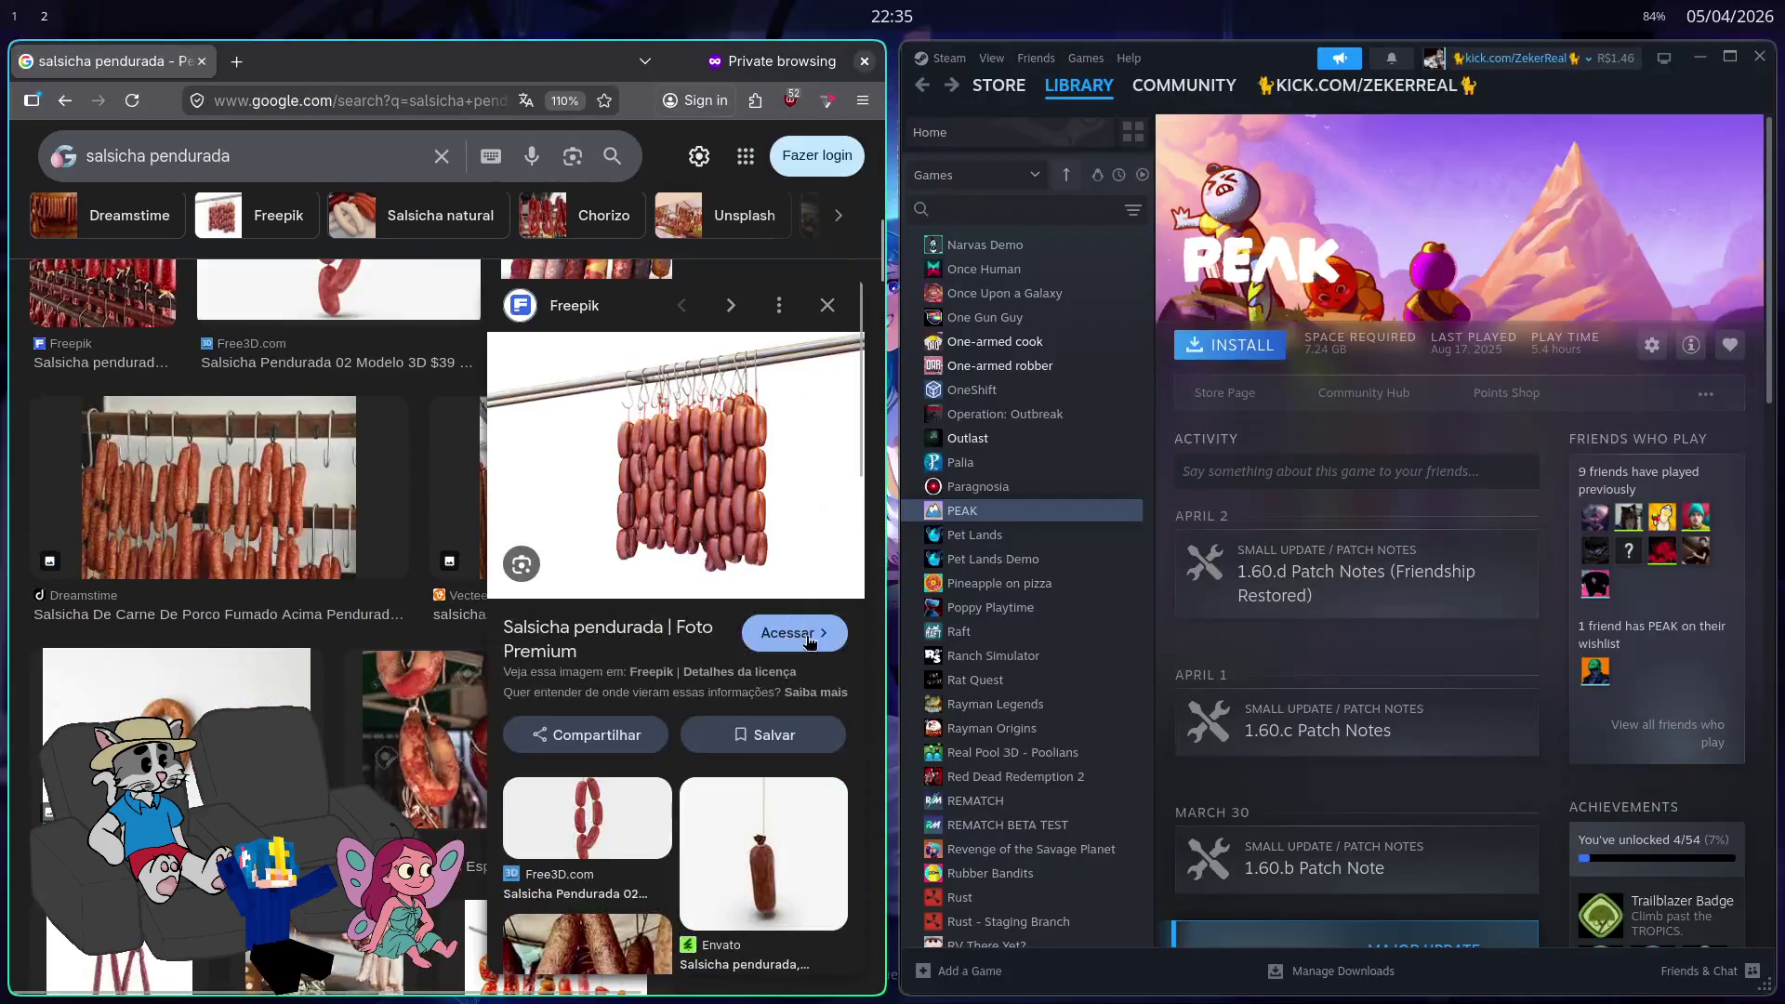
pyautogui.press('super+2')
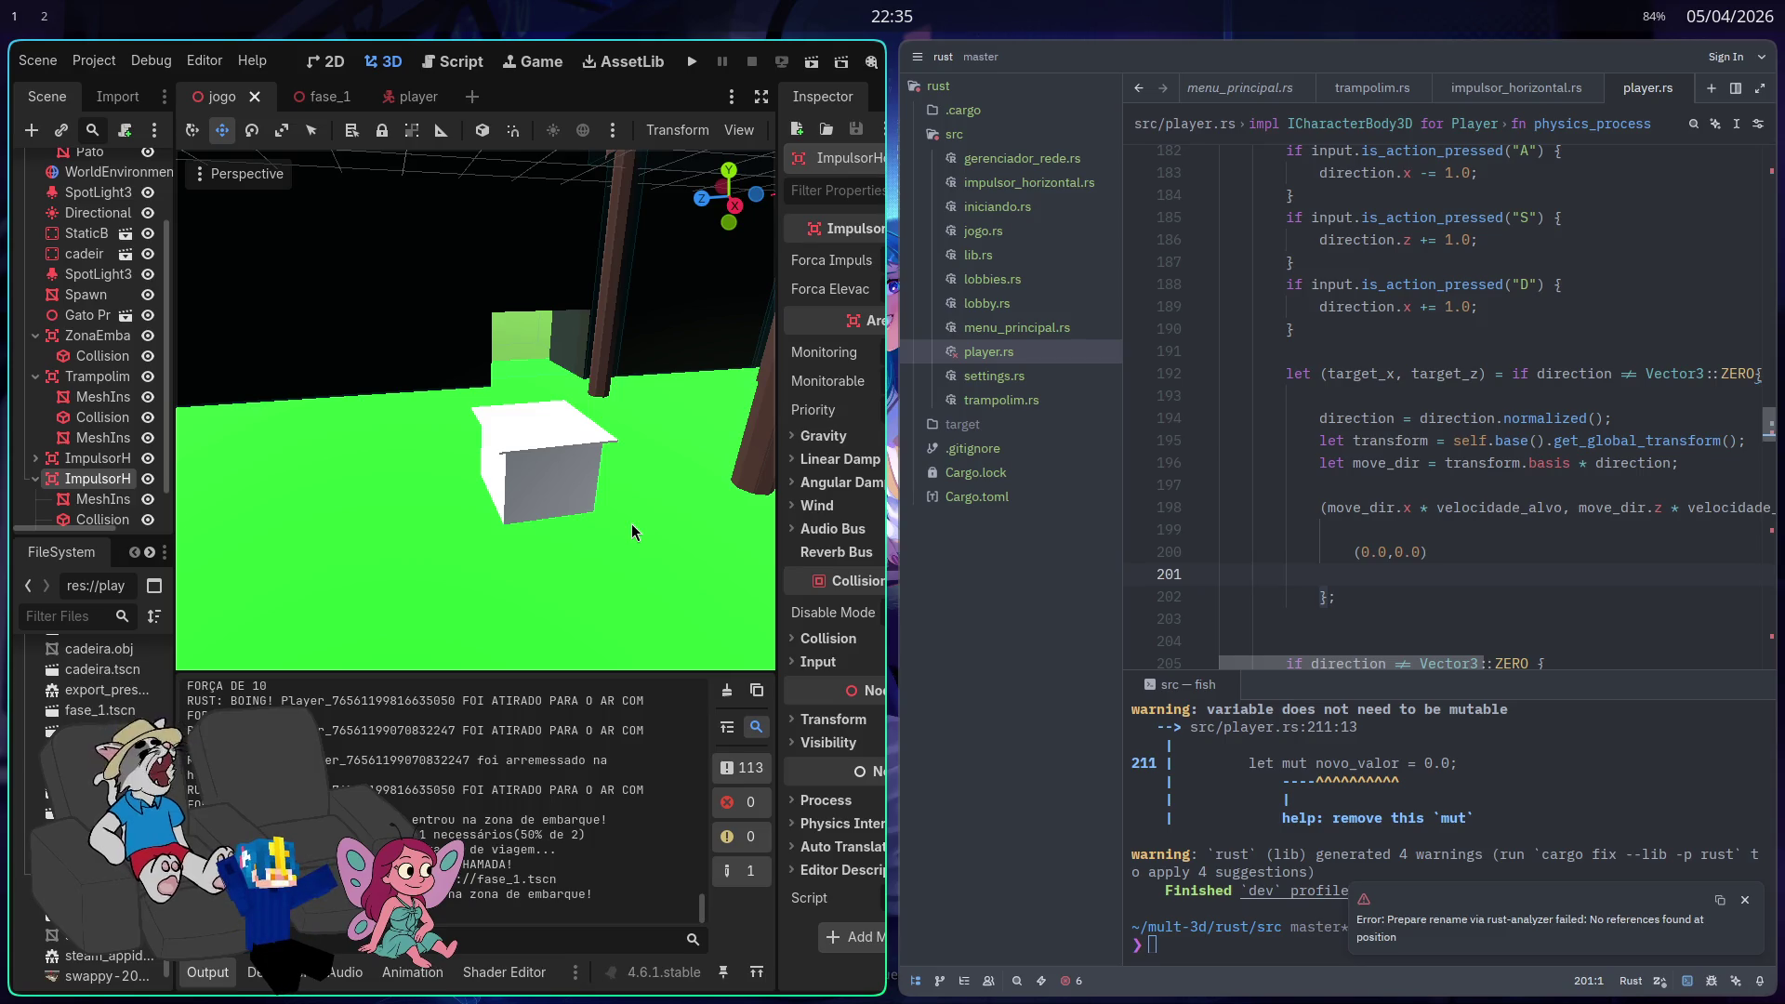
# Step: Freelook from the white impulse pad up to a top-down view of the walled arena
pyautogui.moveTo(633, 522)
pyautogui.mouseDown()
pyautogui.moveTo(563, 406)
pyautogui.moveTo(546, 409)
pyautogui.mouseUp()
pyautogui.scroll(4, 547, 410)
pyautogui.scroll(-2, 547, 409)
pyautogui.scroll(10, 546, 409)
pyautogui.moveTo(469, 577); pyautogui.dragTo(468, 577)
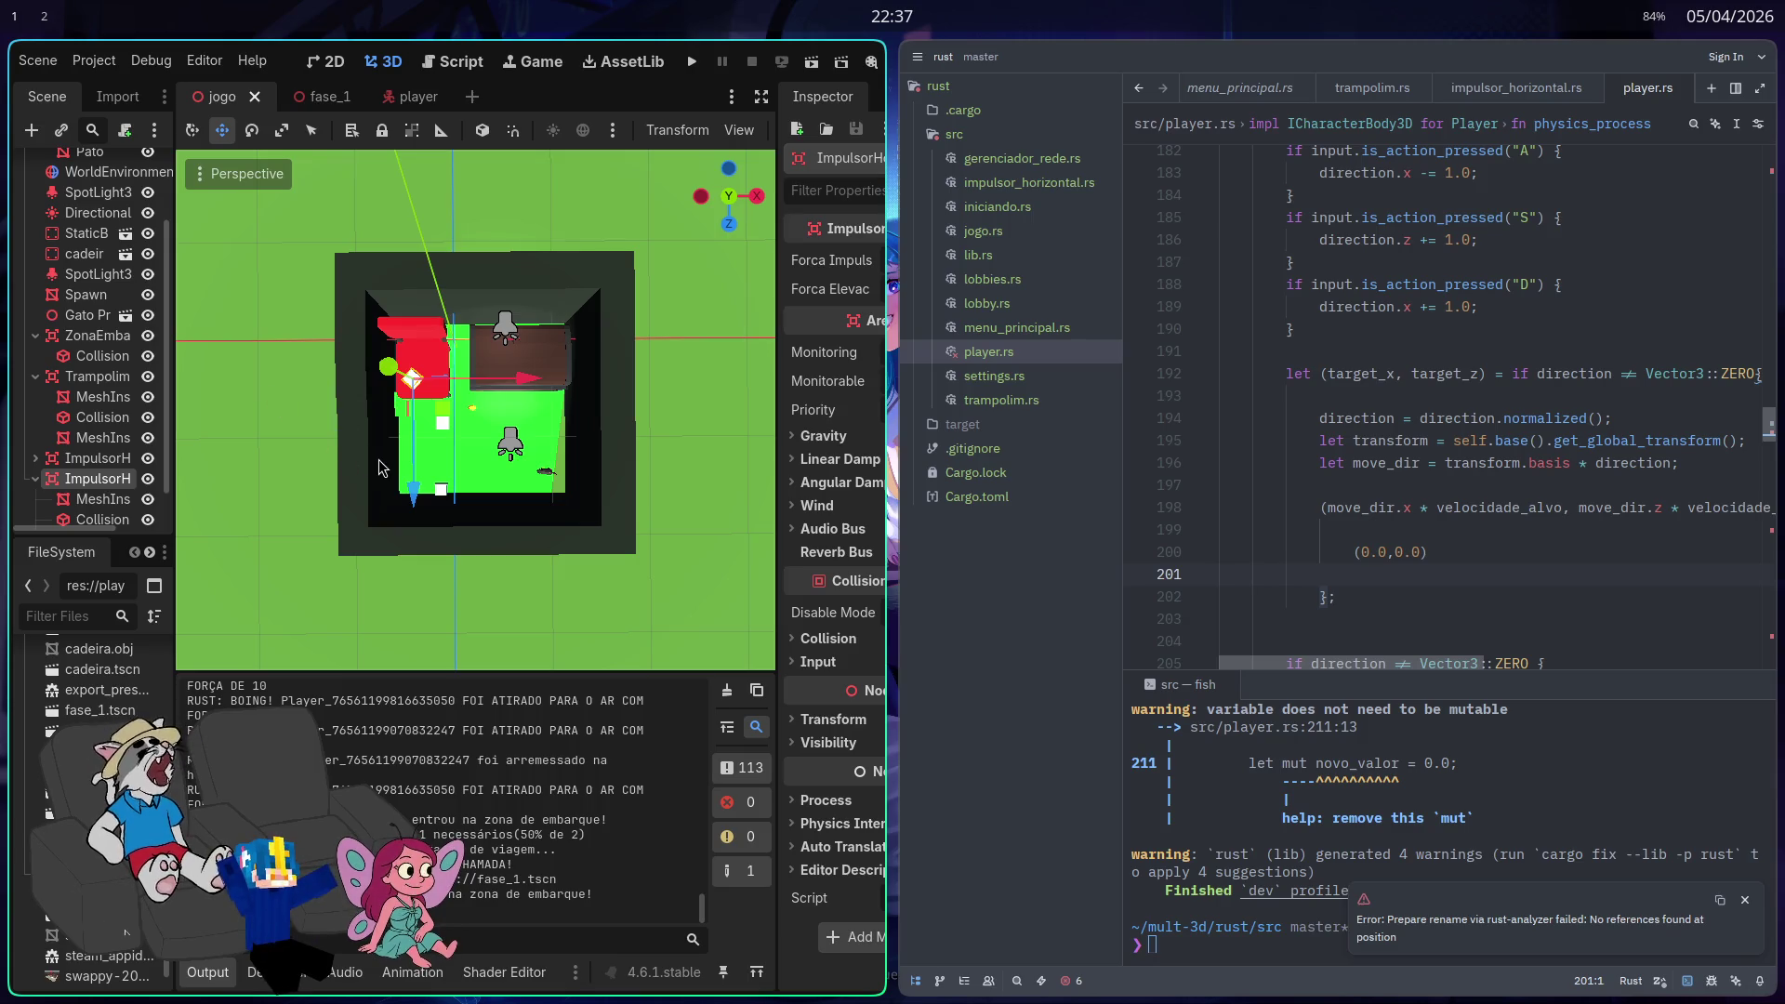
pyautogui.moveTo(319, 437)
pyautogui.mouseDown()
pyautogui.moveTo(334, 430)
pyautogui.moveTo(319, 442)
pyautogui.mouseUp()
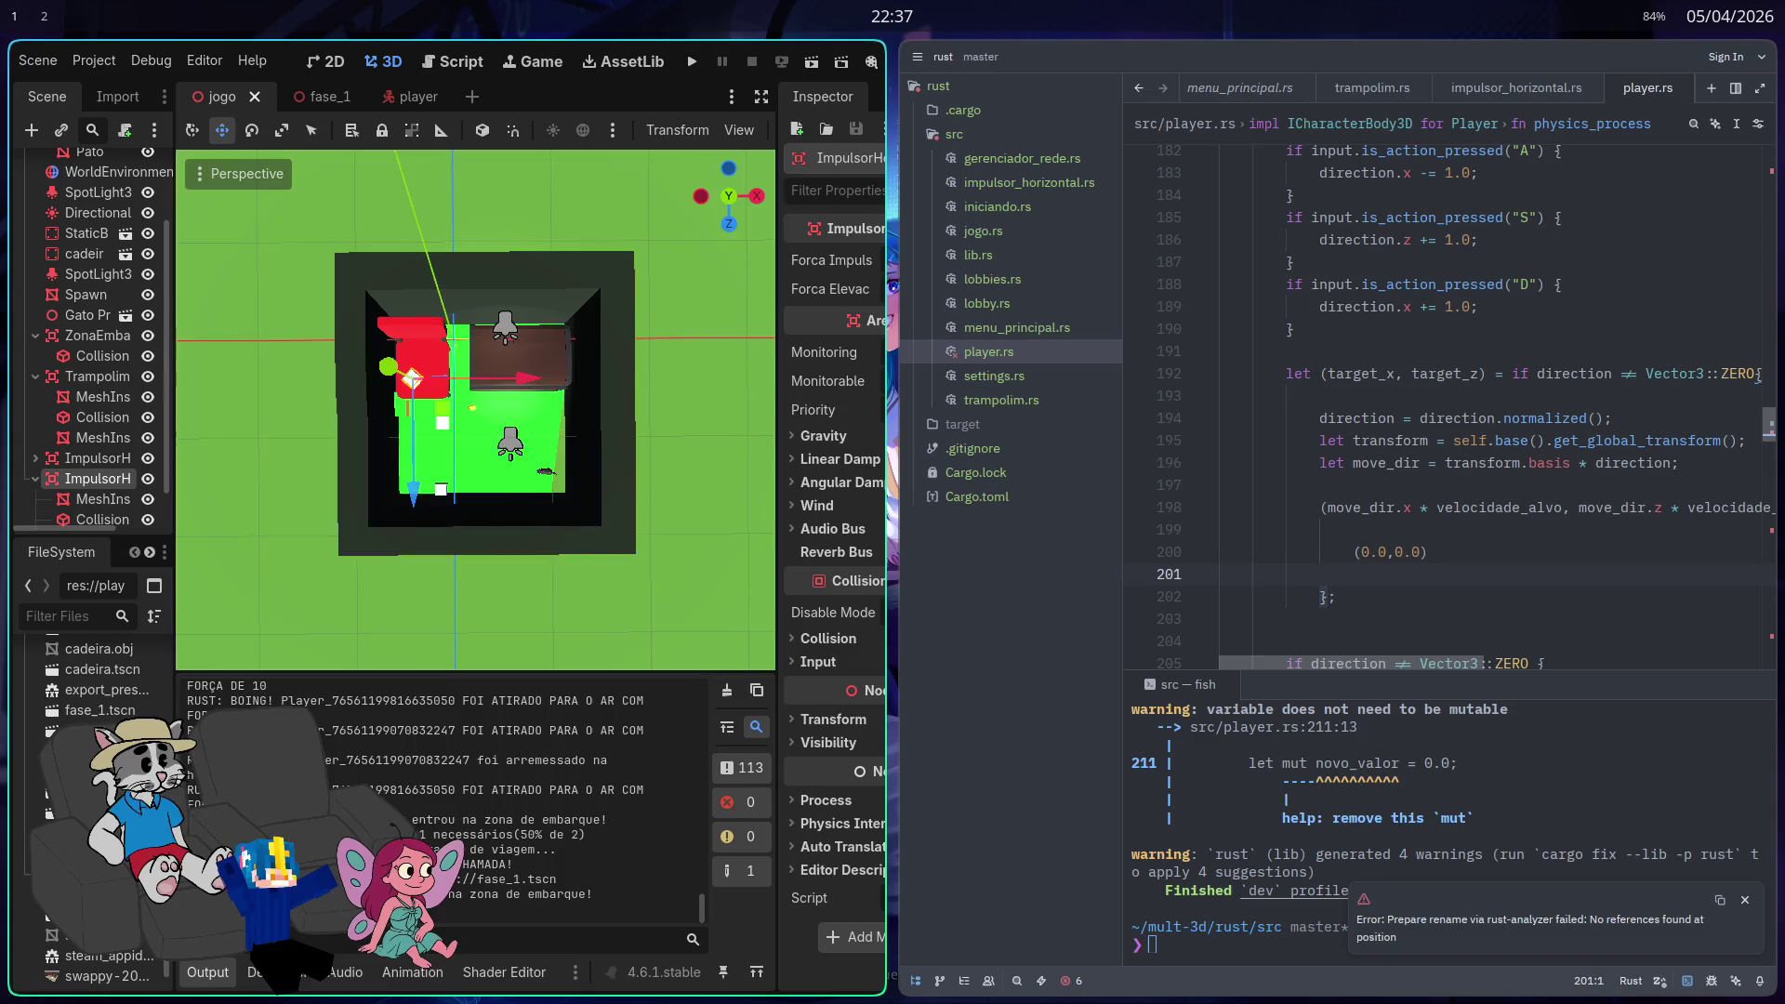
# Step: Expand the Godot editor to fullscreen and fly the camera forward into the room
pyautogui.scroll(5, 650, 467)
pyautogui.scroll(-3, 187, 549)
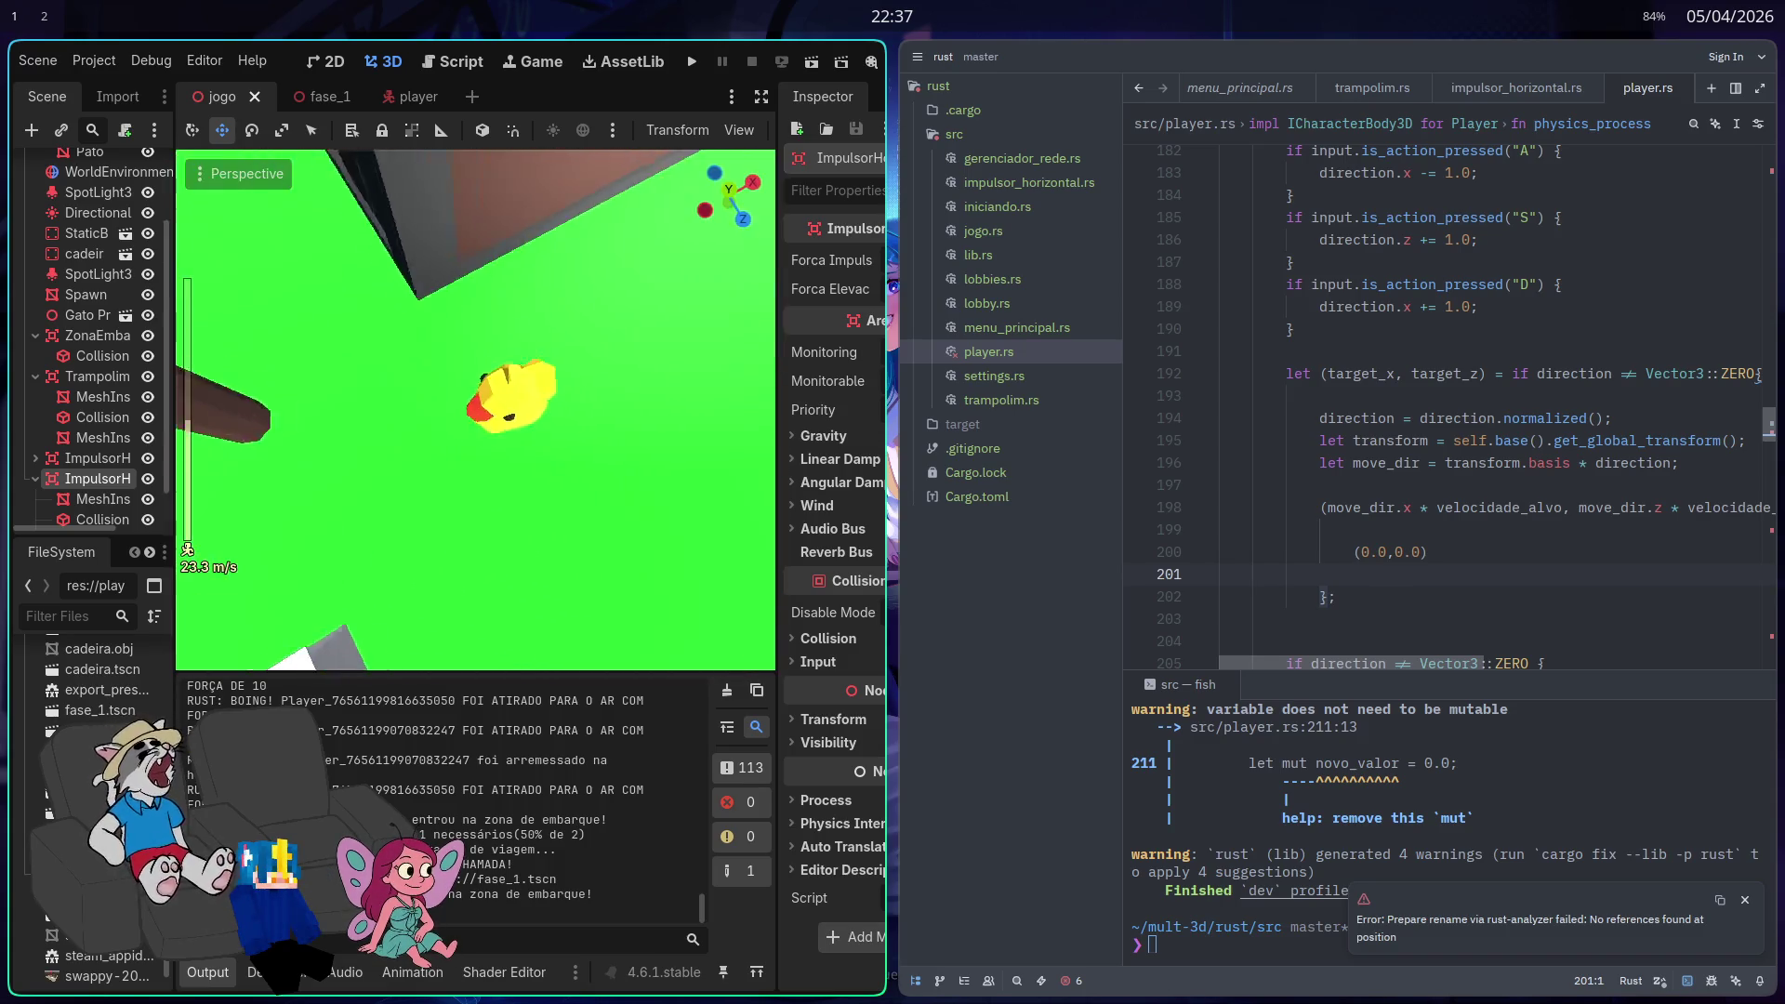
pyautogui.scroll(-2, 187, 548)
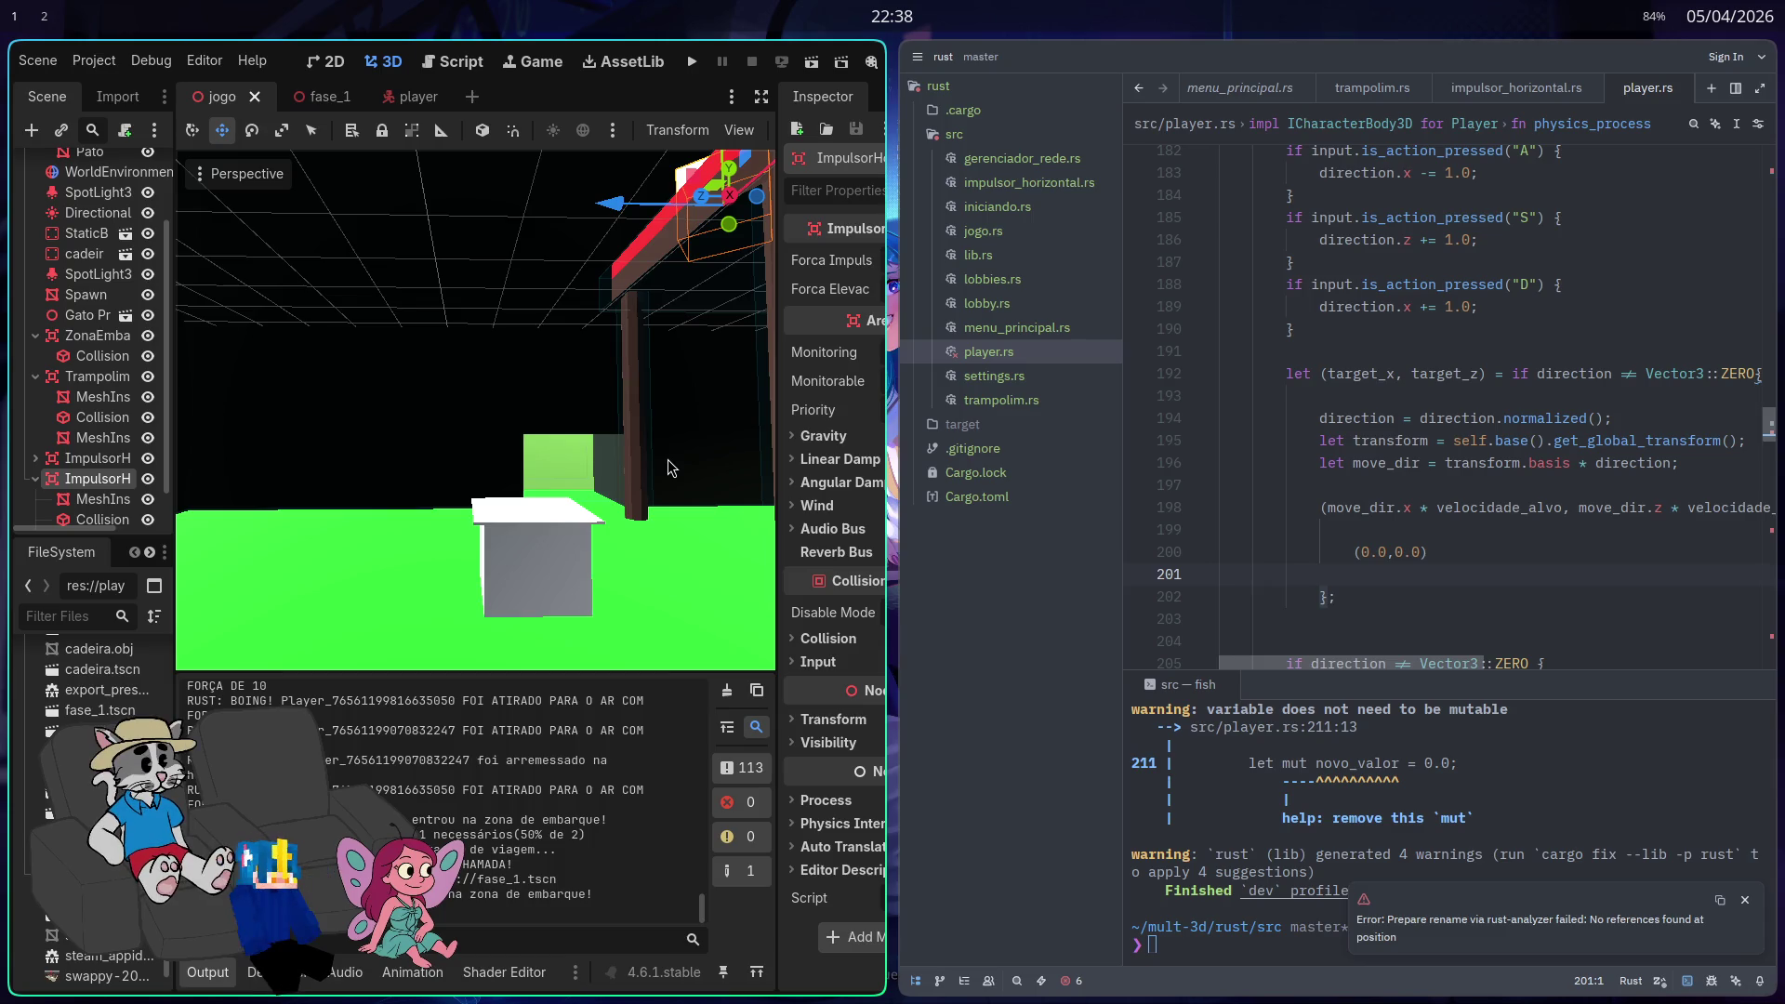
pyautogui.press('super+f')
pyautogui.press('w')
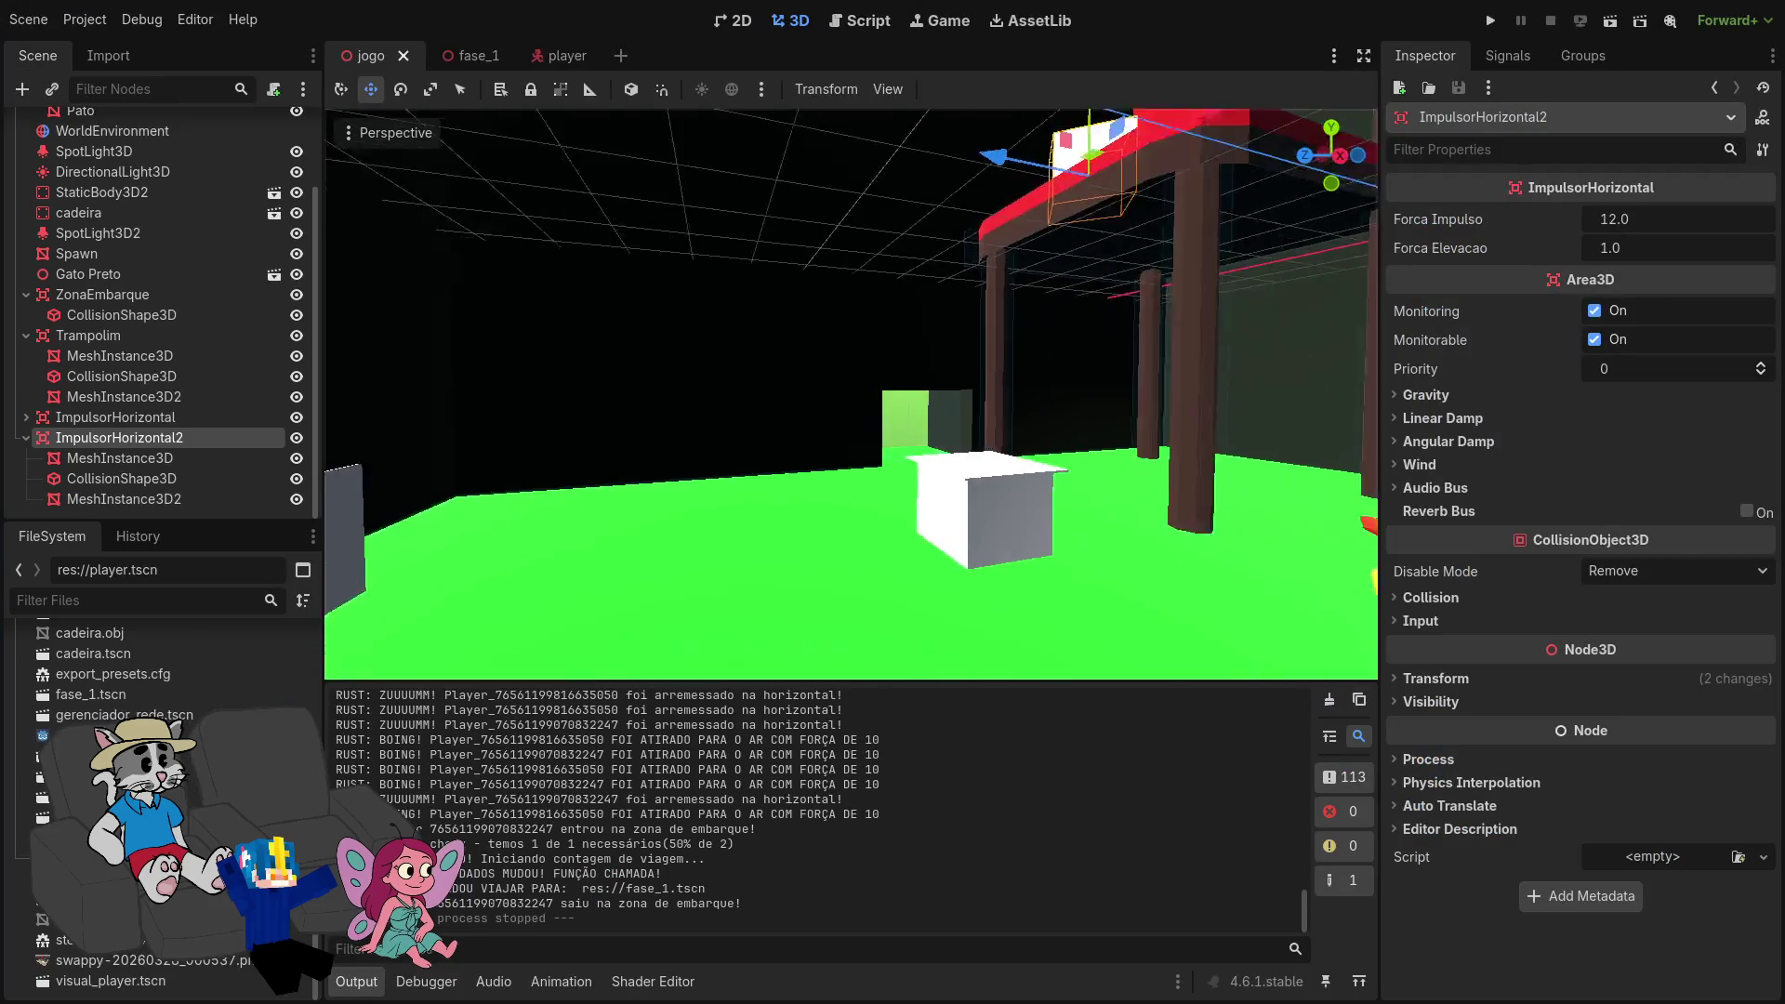
pyautogui.scroll(2, 851, 395)
pyautogui.scroll(-12, 851, 395)
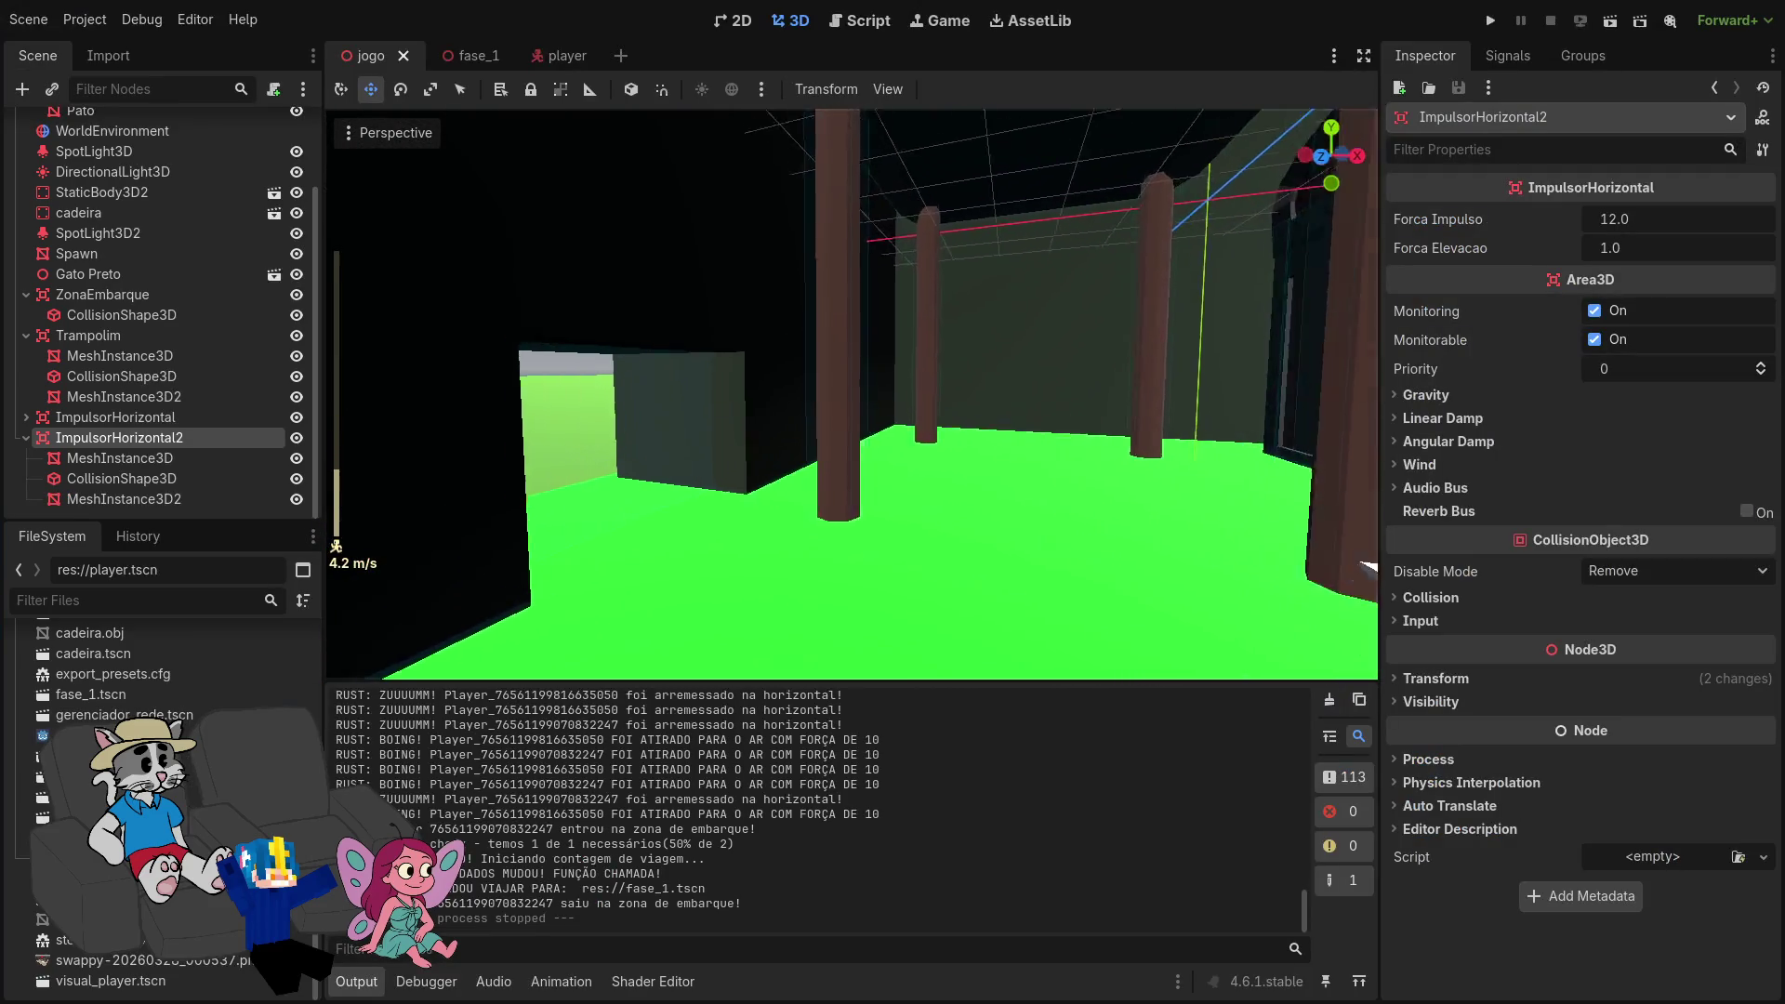
# Step: Fly around the white box to an eye-level view facing the box and duck
pyautogui.press('w')
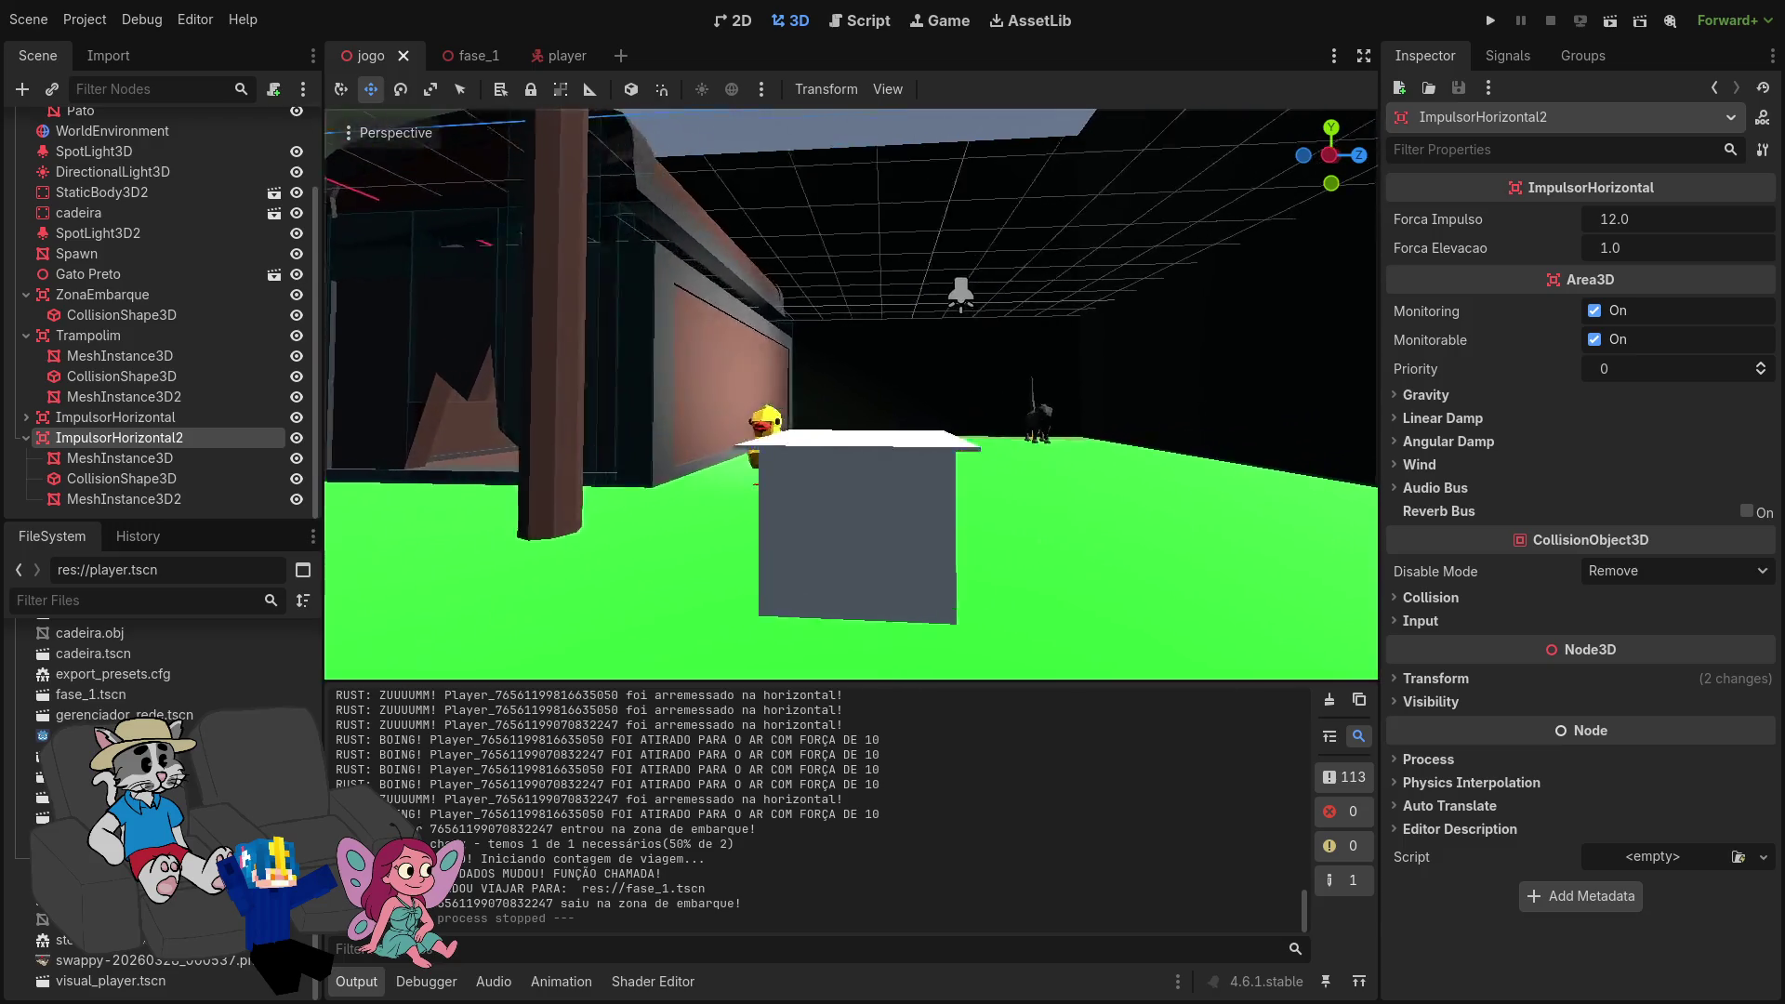
pyautogui.press('e')
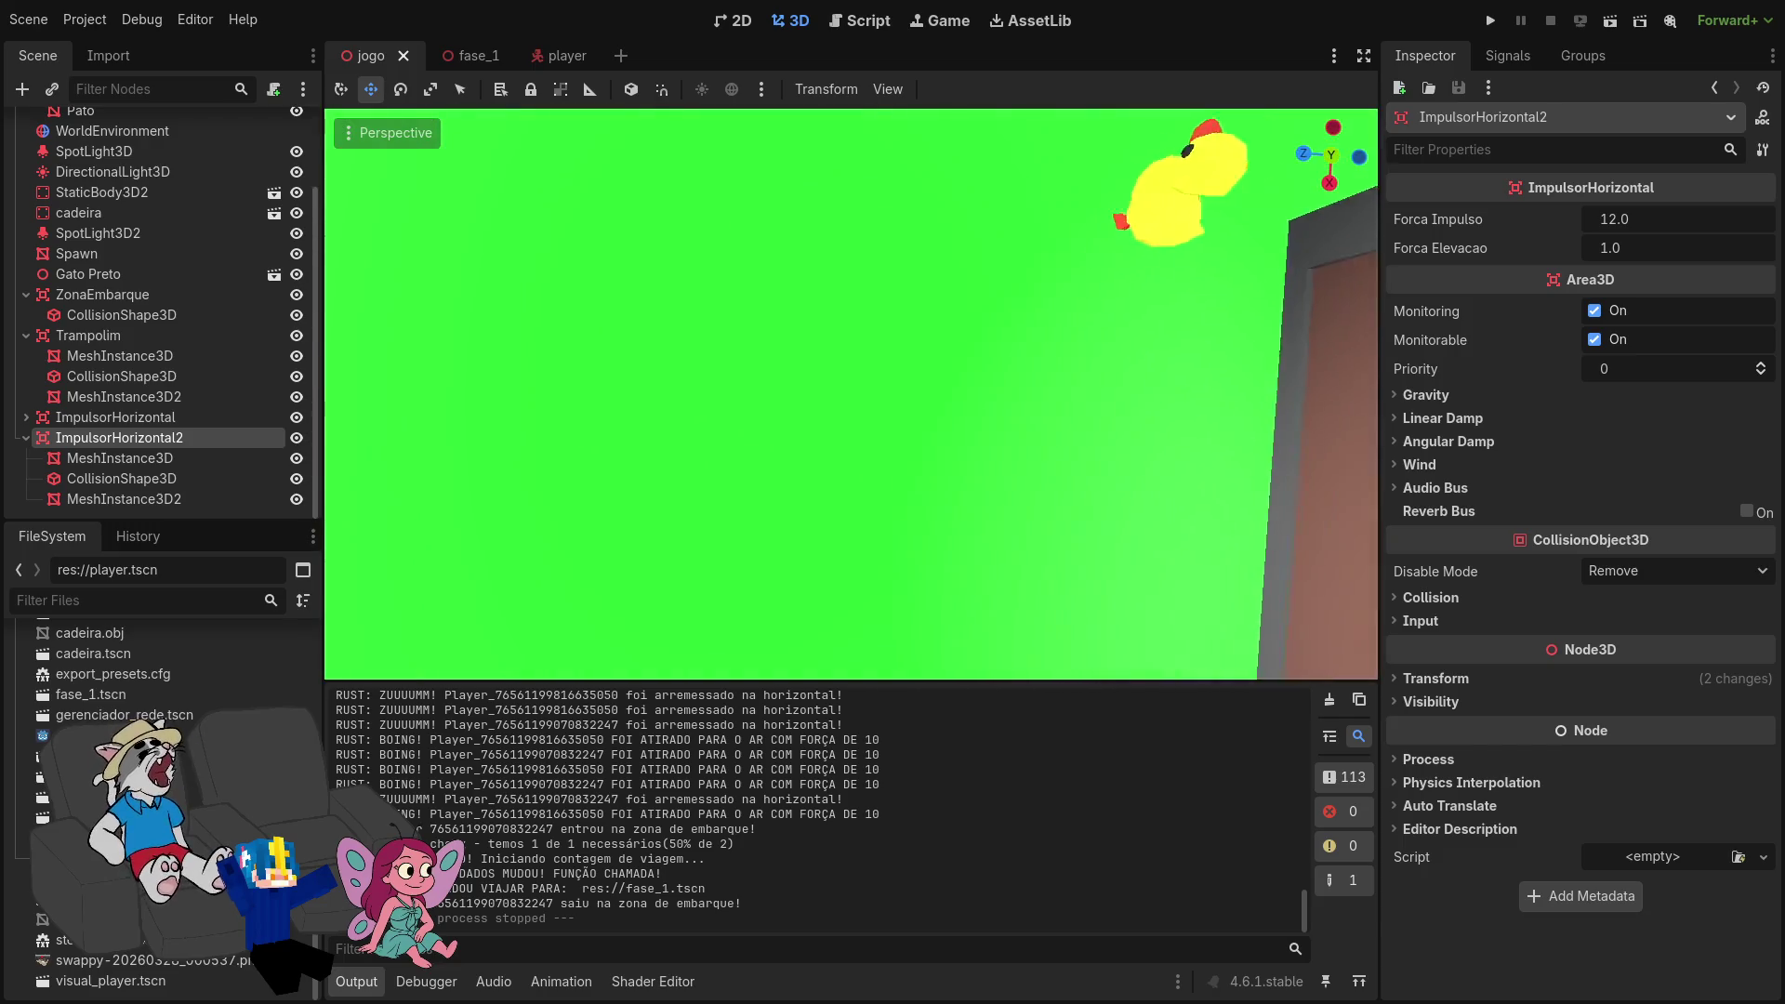
pyautogui.press('w')
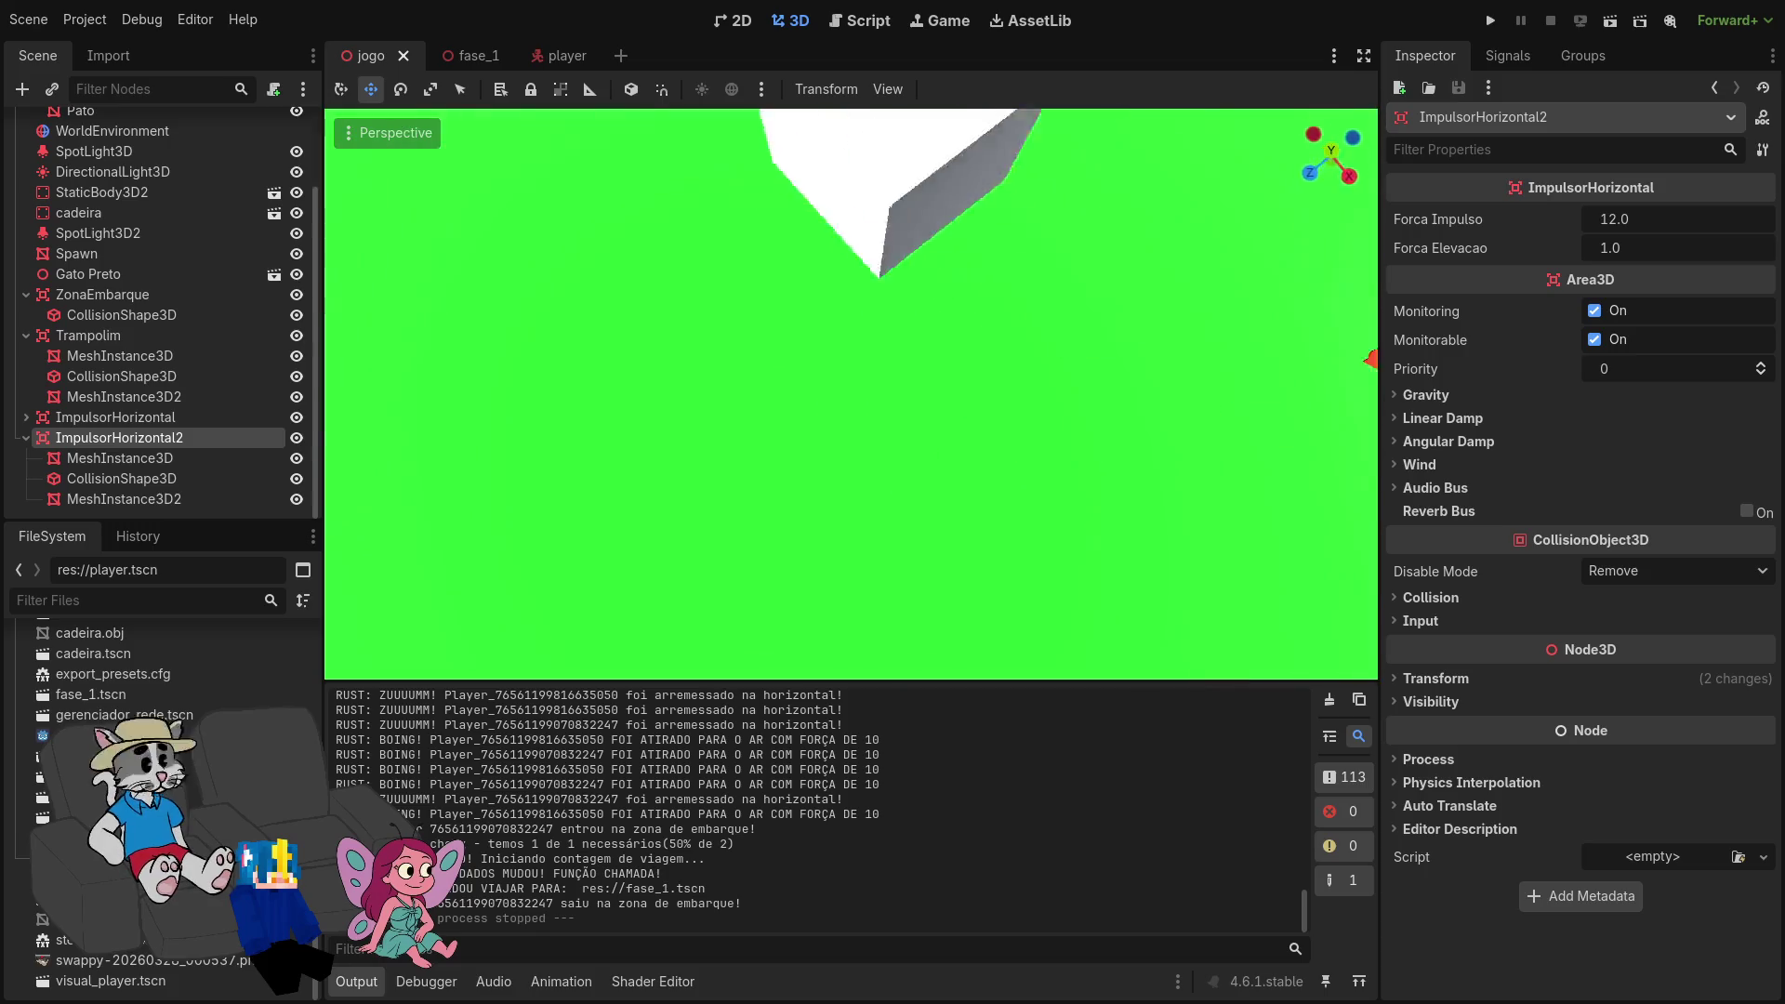
pyautogui.press('s')
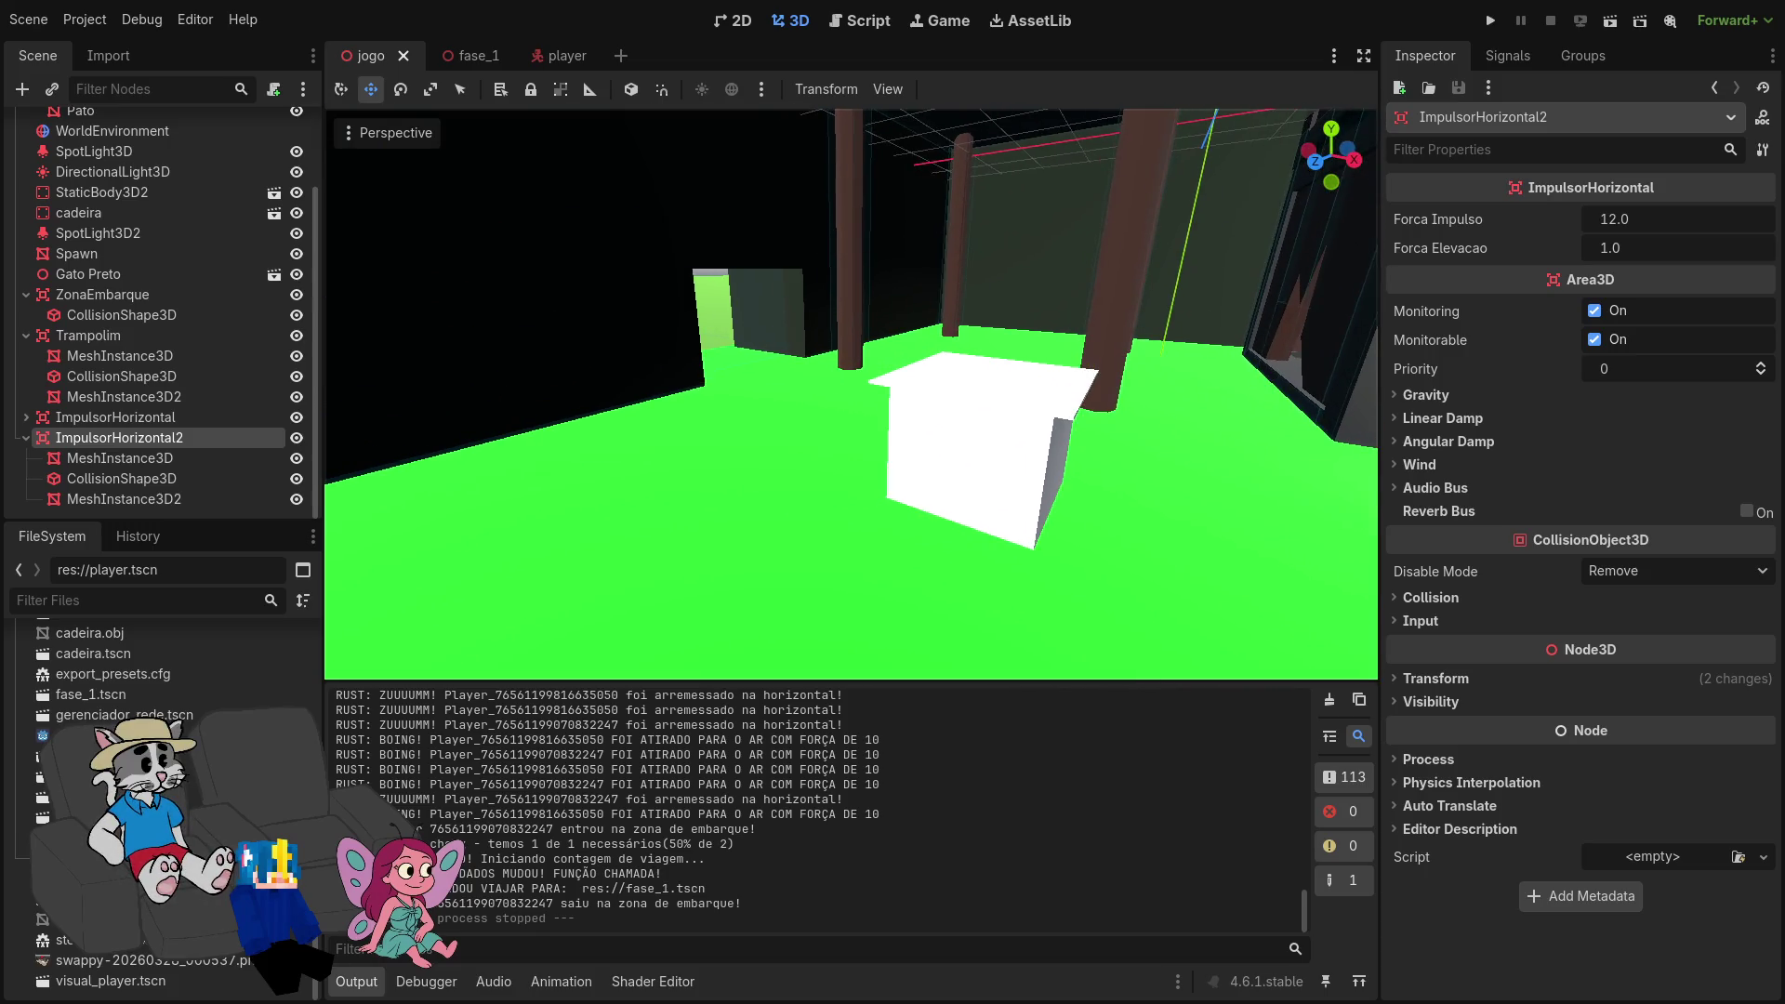
pyautogui.press('w')
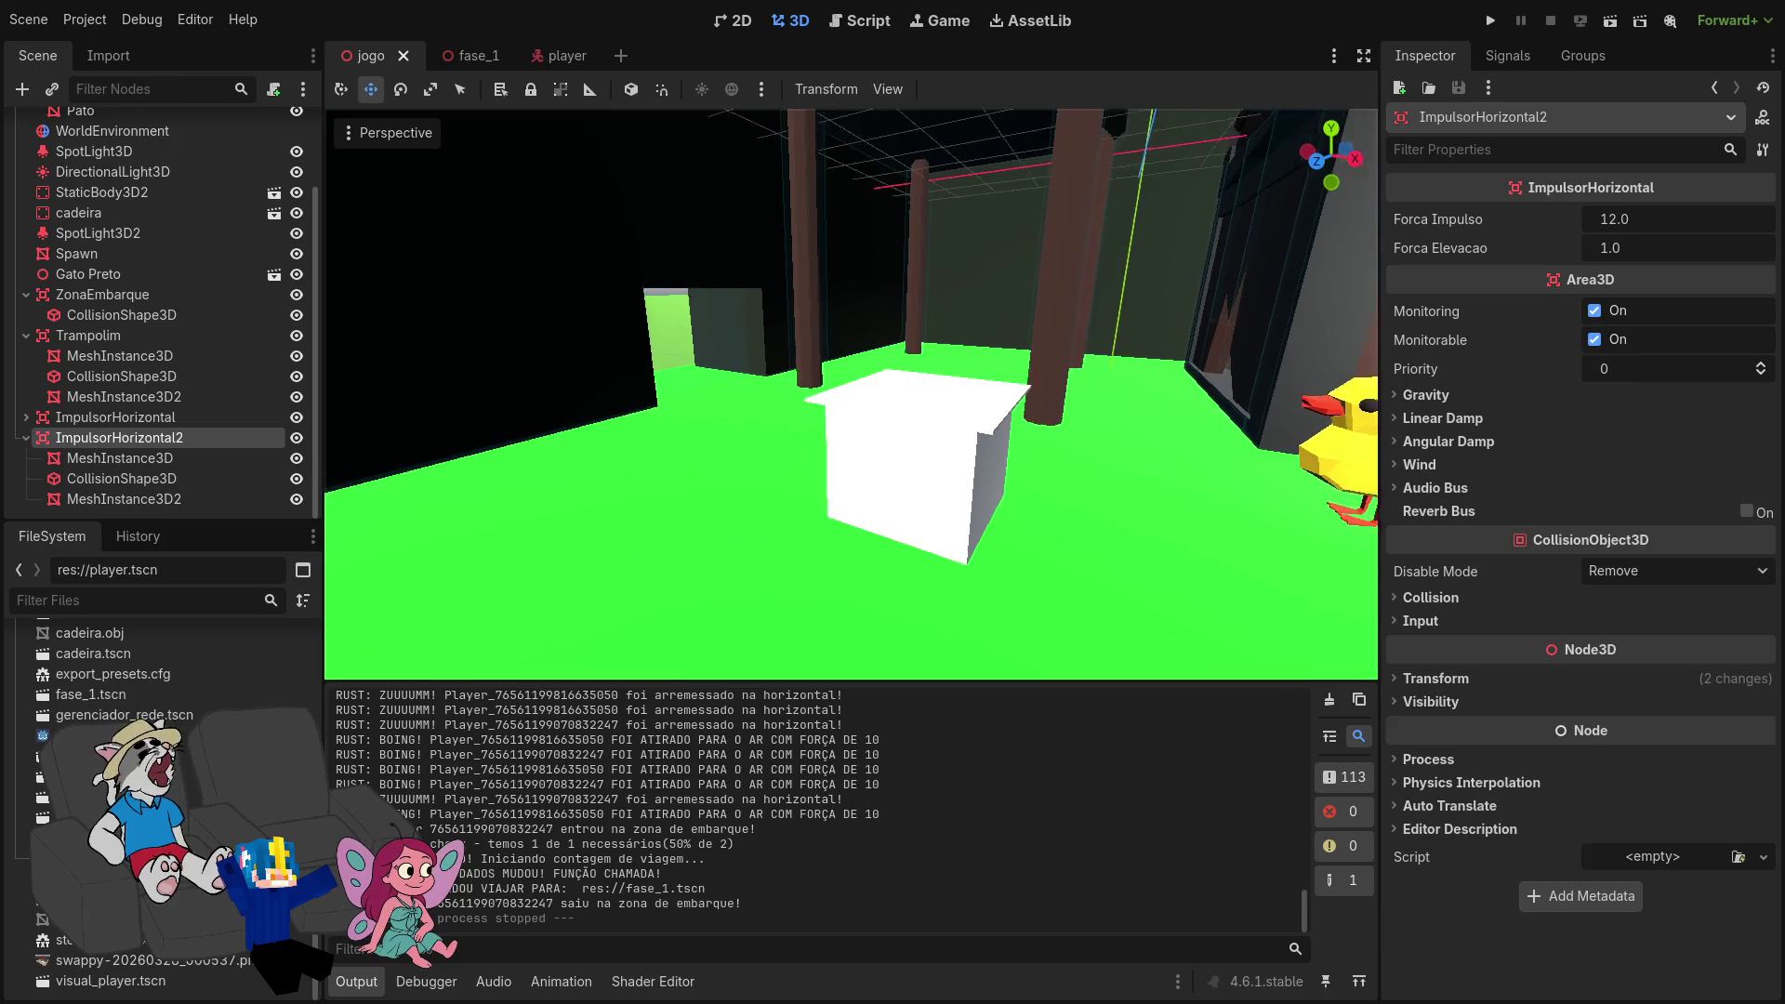
pyautogui.press('s')
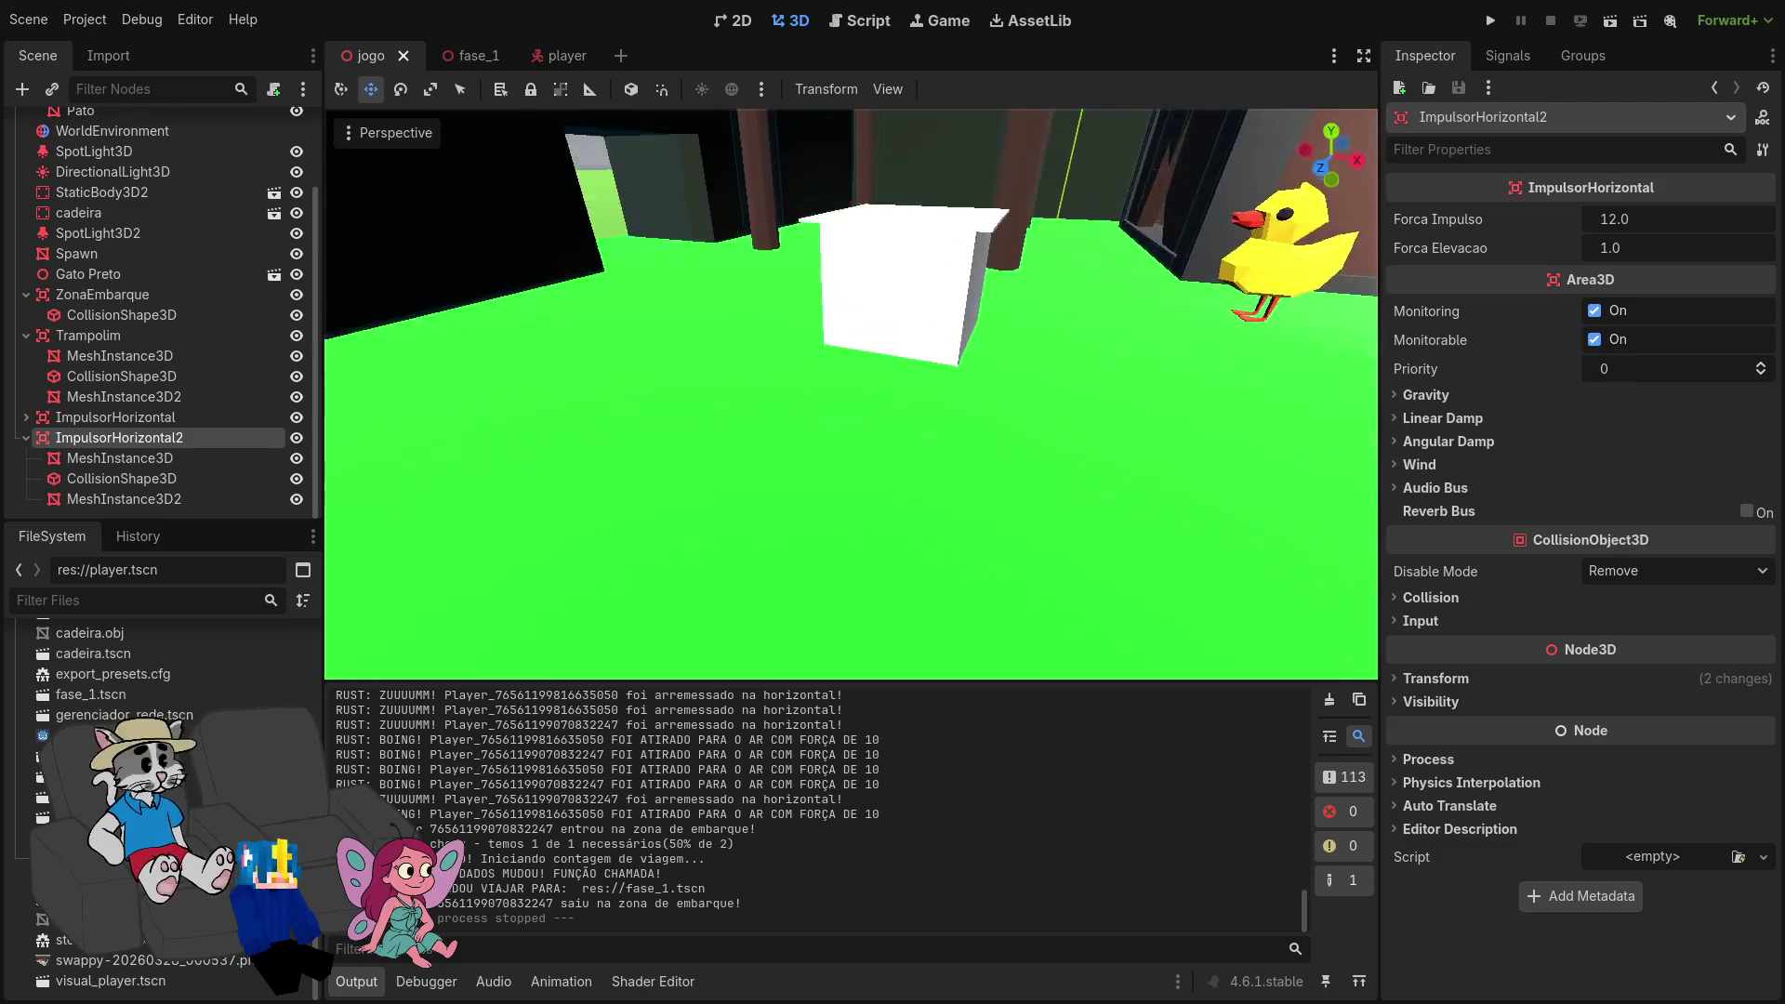
pyautogui.press('w')
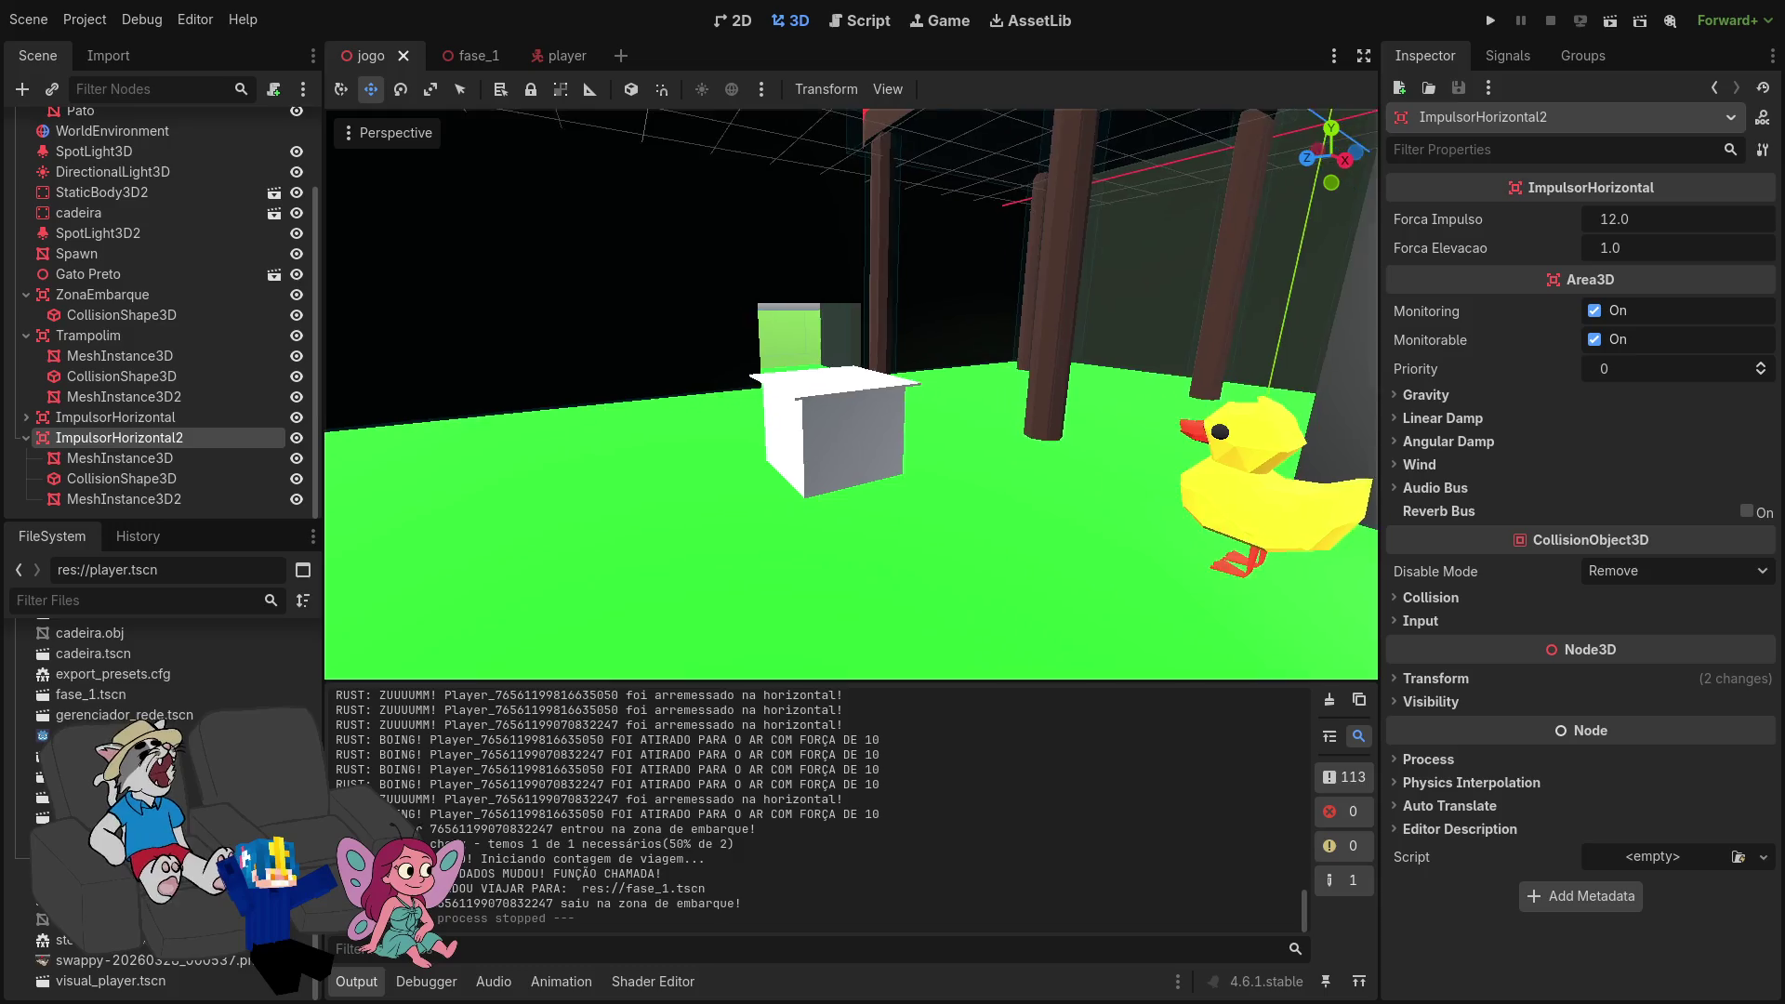
pyautogui.rightClick(733, 476)
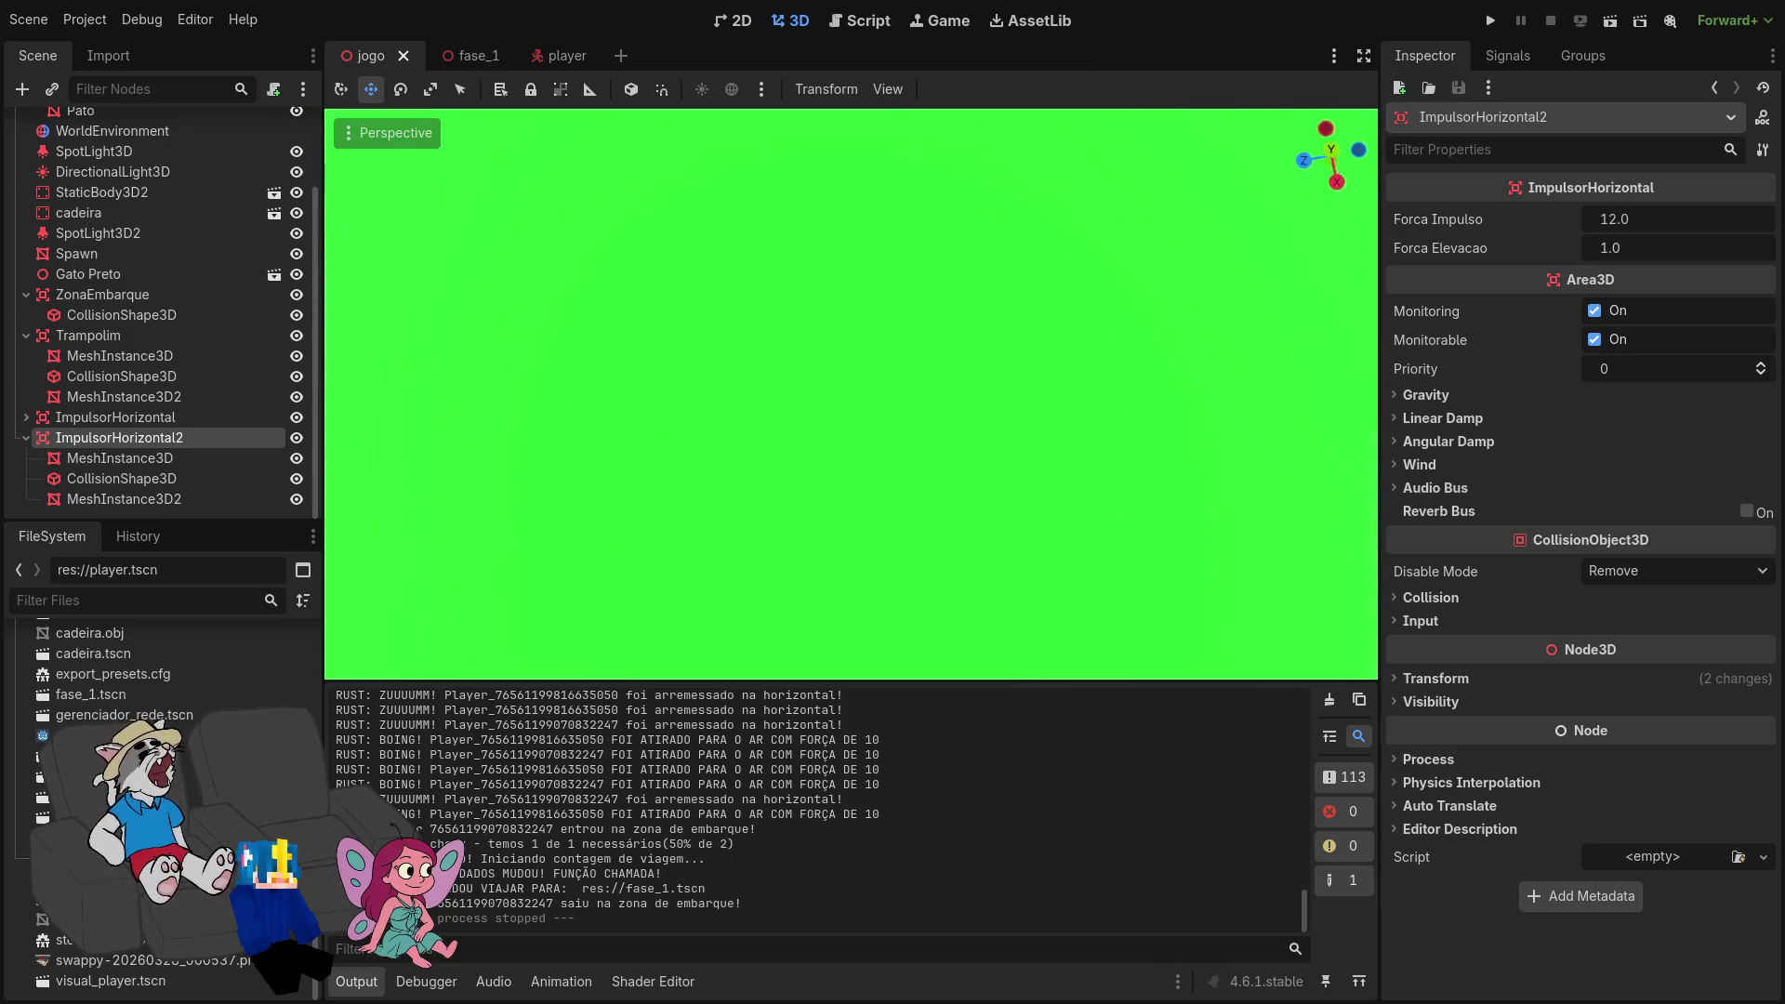
pyautogui.rightClick(733, 476)
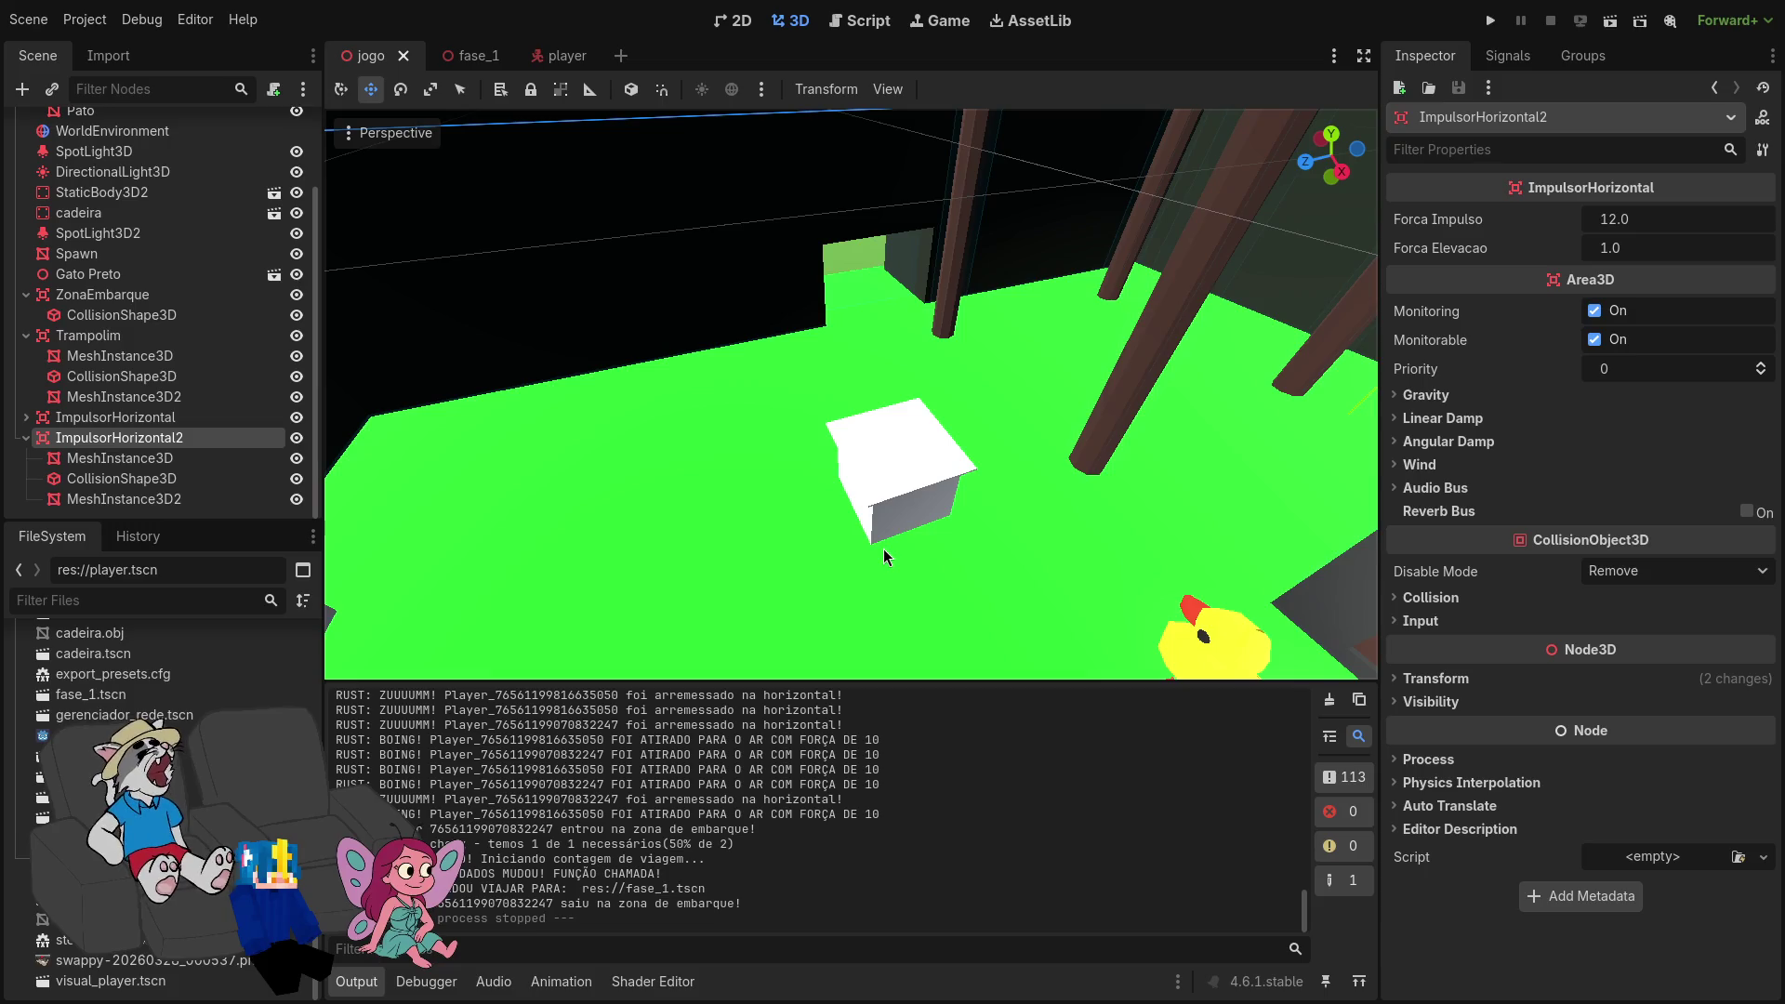
# Step: Swing the camera around the white impulse pad and zoom nearer to it
pyautogui.moveTo(917, 502)
pyautogui.mouseDown()
pyautogui.moveTo(939, 465)
pyautogui.moveTo(976, 456)
pyautogui.moveTo(1032, 474)
pyautogui.moveTo(1060, 539)
pyautogui.moveTo(1033, 488)
pyautogui.moveTo(1023, 521)
pyautogui.moveTo(1030, 497)
pyautogui.moveTo(1056, 511)
pyautogui.moveTo(1041, 502)
pyautogui.moveTo(1023, 535)
pyautogui.moveTo(1025, 507)
pyautogui.moveTo(1047, 519)
pyautogui.mouseUp()
pyautogui.scroll(-1, 1018, 521)
pyautogui.scroll(10, 1018, 520)
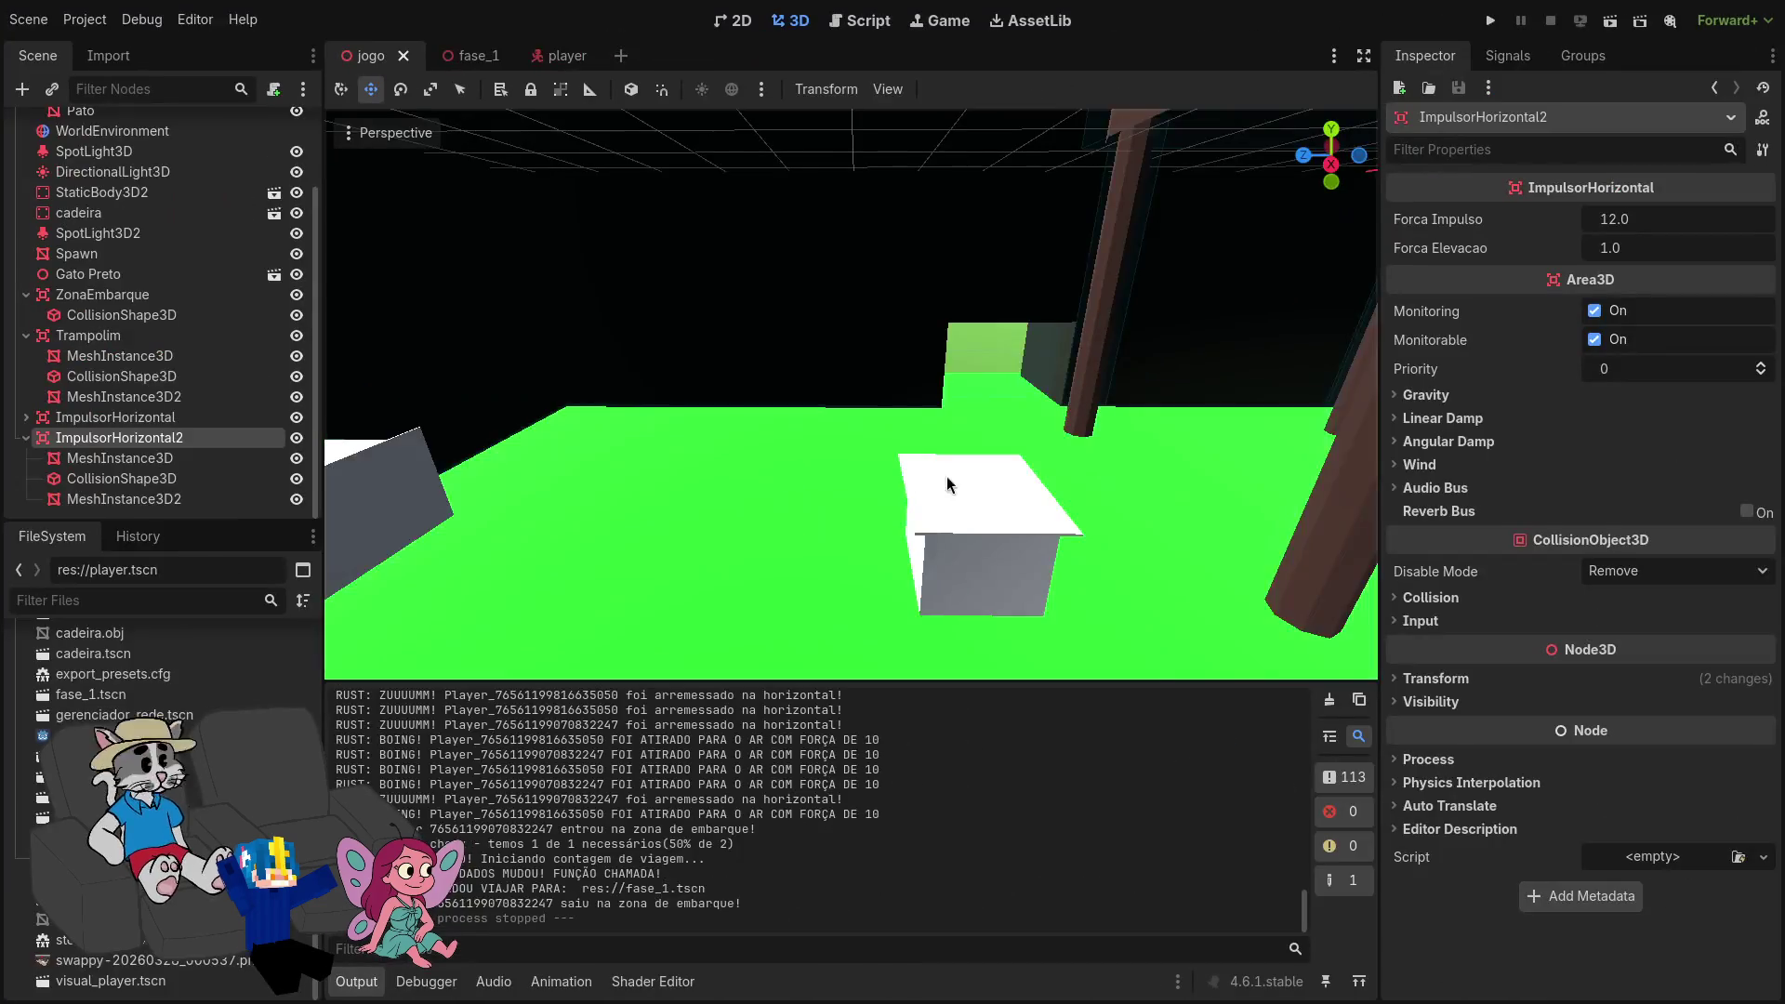
pyautogui.moveTo(946, 484); pyautogui.dragTo(968, 402)
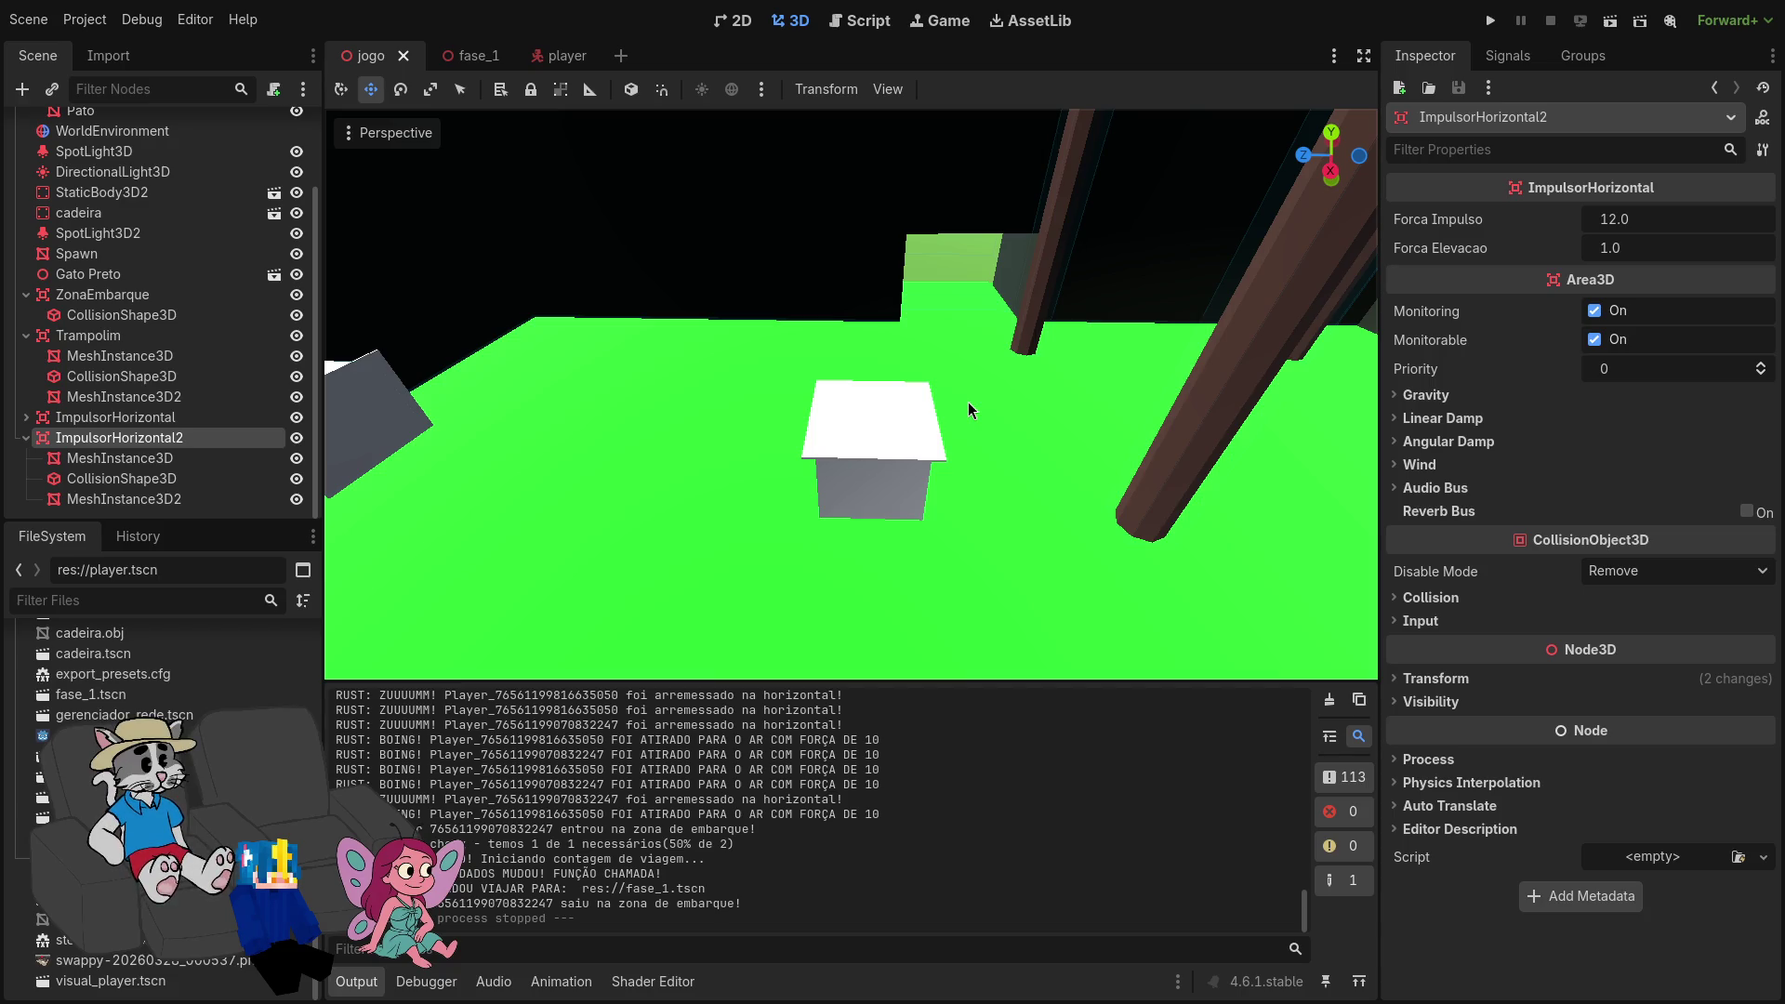
# Step: Take Godot out of fullscreen, leaving the desktop wallpaper showing
pyautogui.press('super+f')
# Step: Launch Steam from the app launcher and bring its library window forward
pyautogui.press('super+3')
pyautogui.press('super+space')
pyautogui.write('steam')
pyautogui.press('Return')
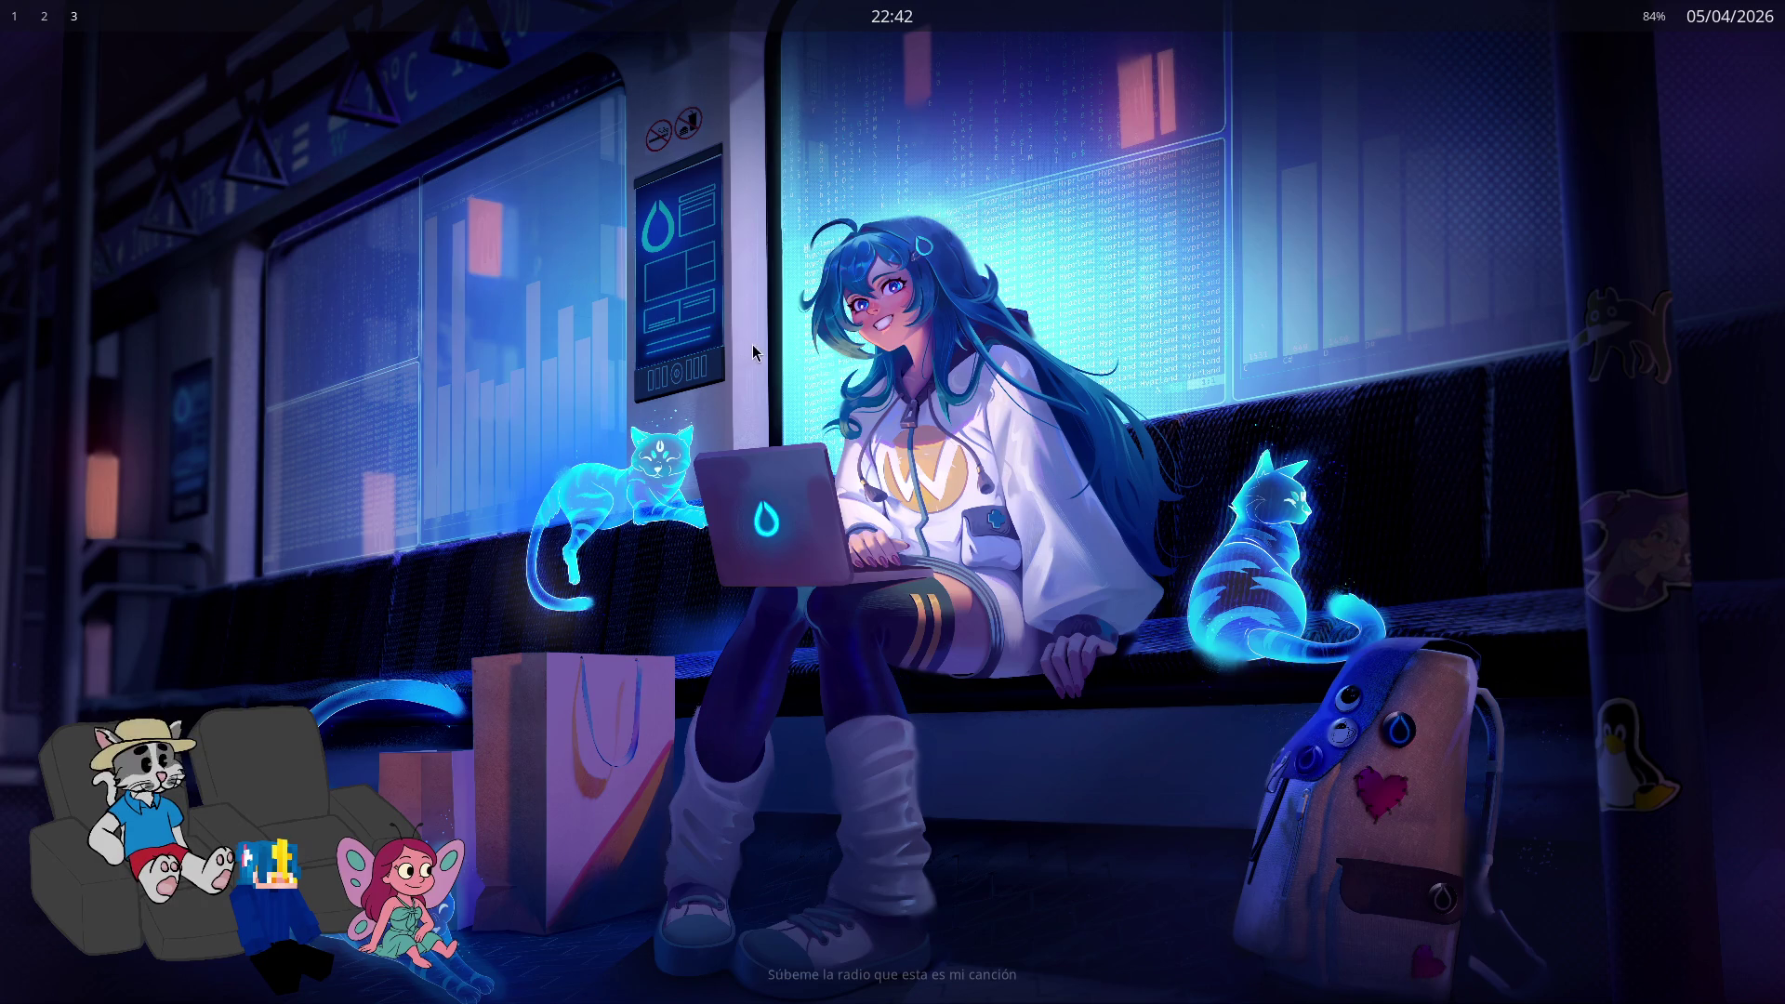
pyautogui.press('super+1')
pyautogui.press('super+2')
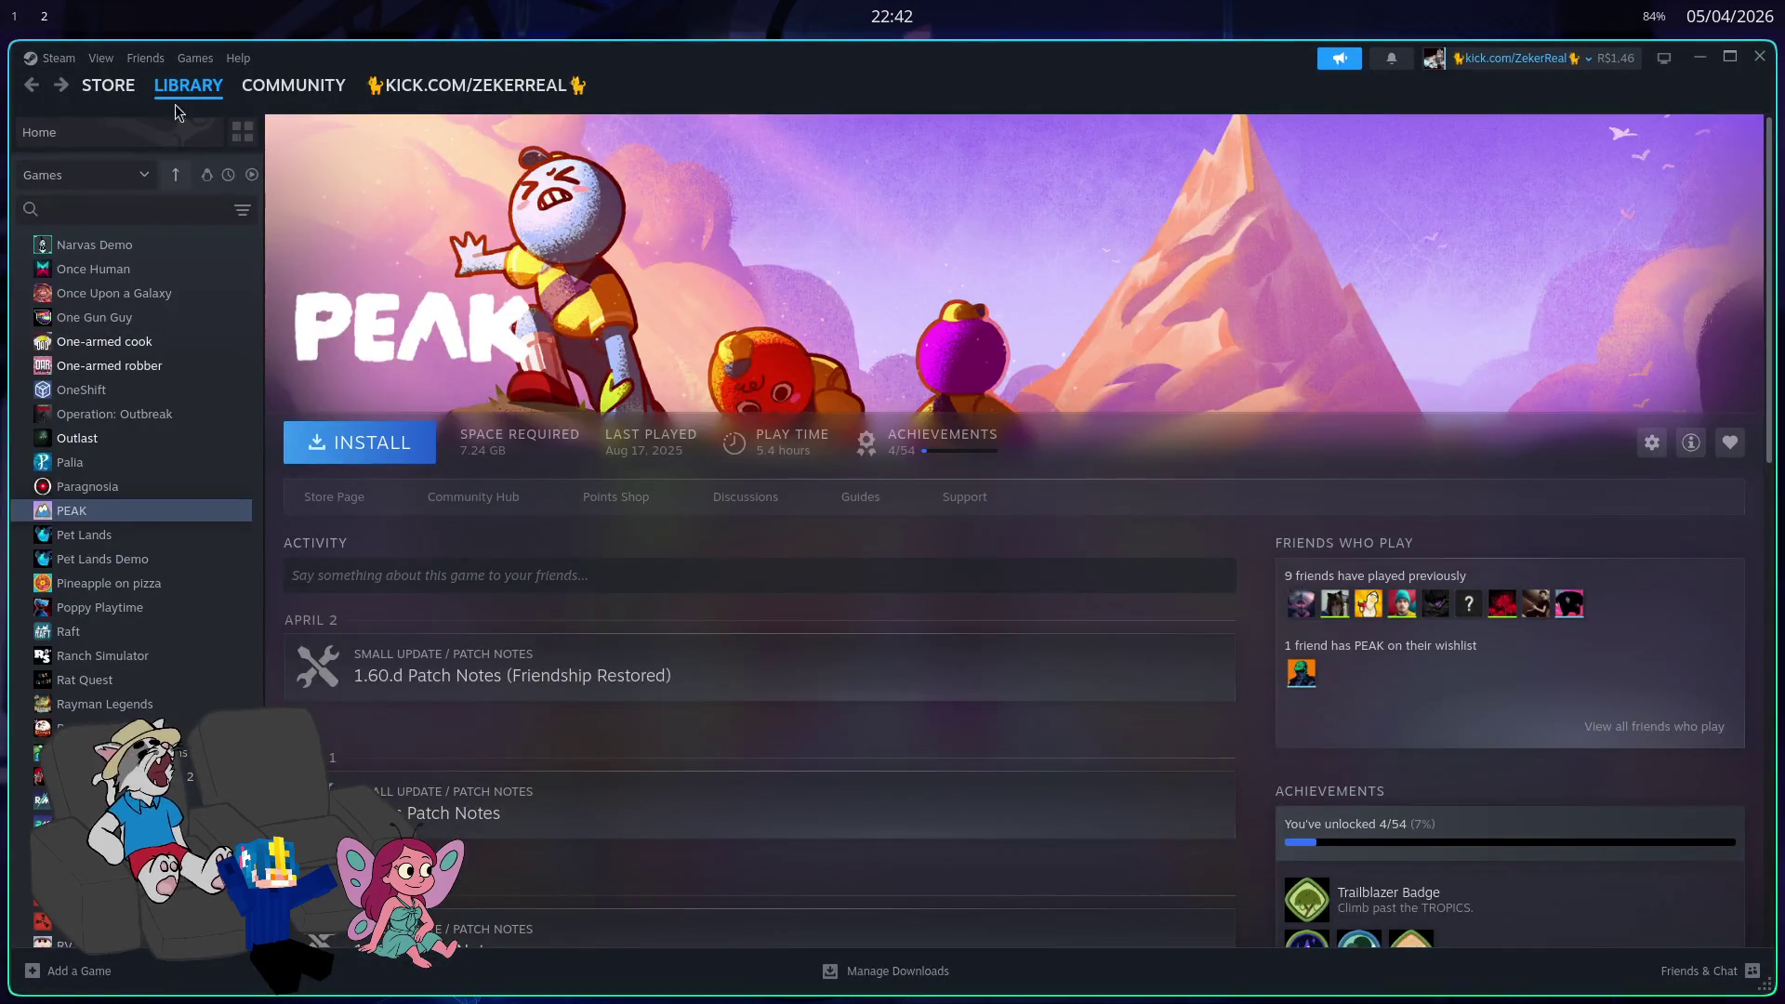
# Step: Search the store for 'ja', open Ghost Janitors, and pause its trailer
pyautogui.click(108, 85)
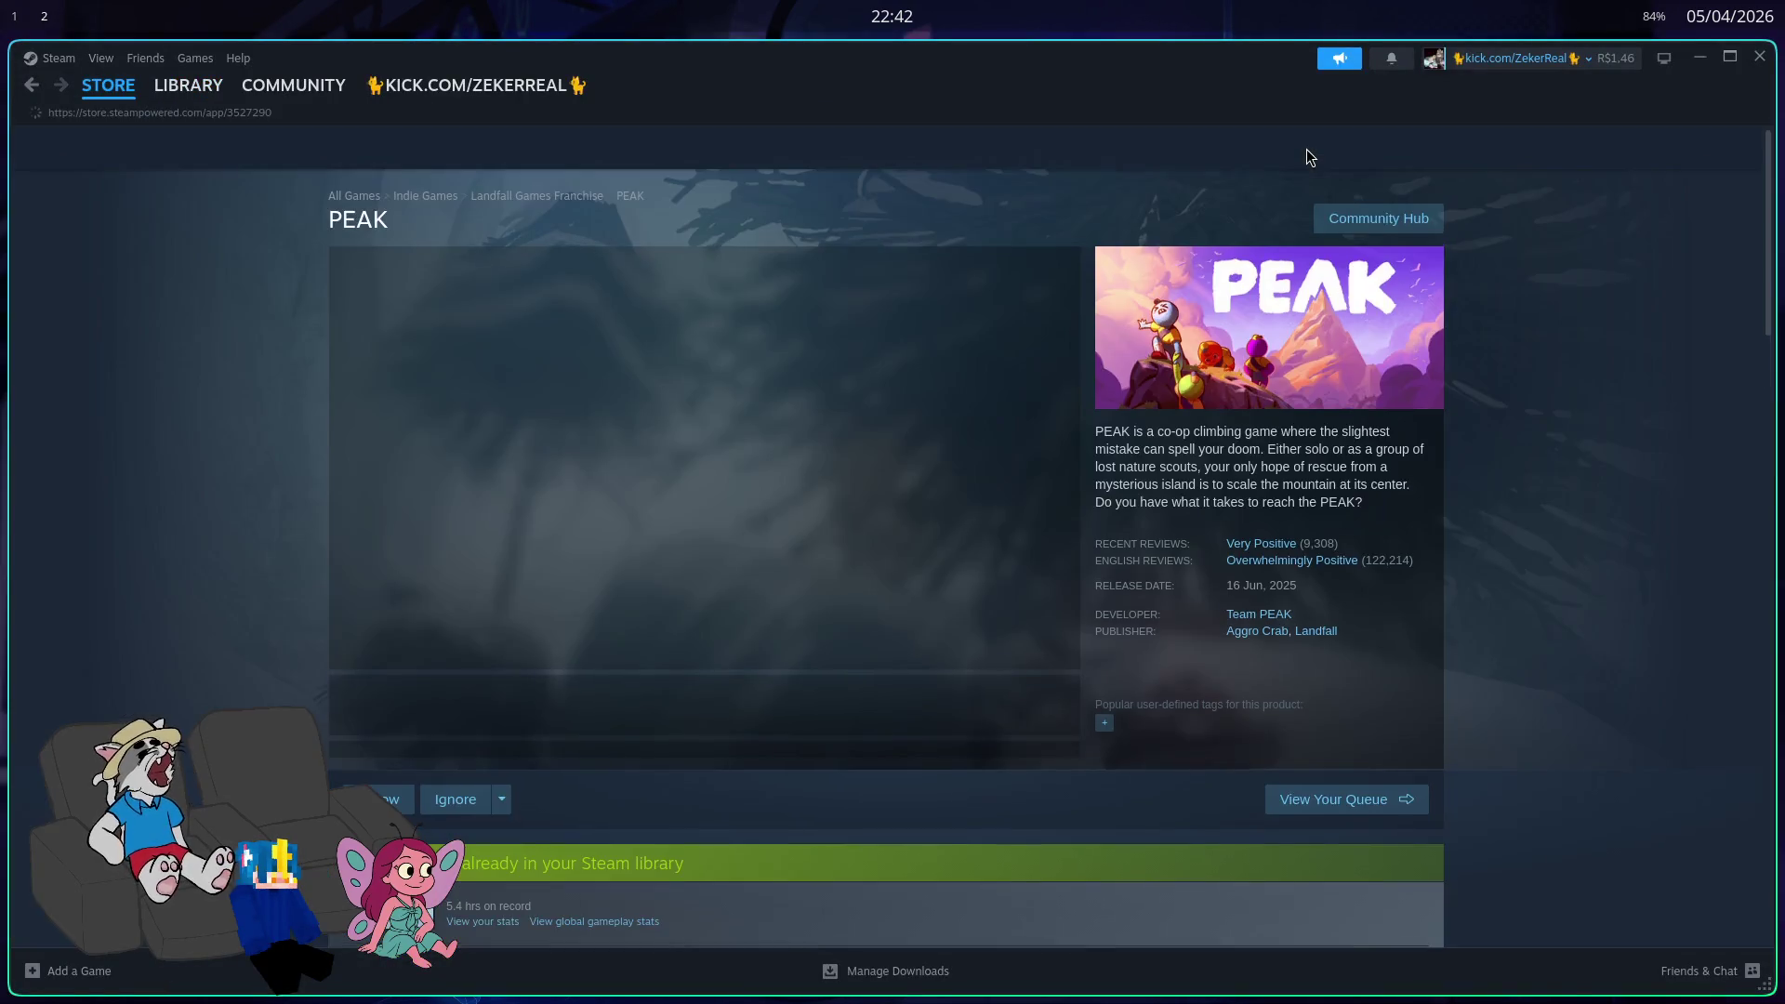
pyautogui.click(1240, 148)
pyautogui.write('ja')
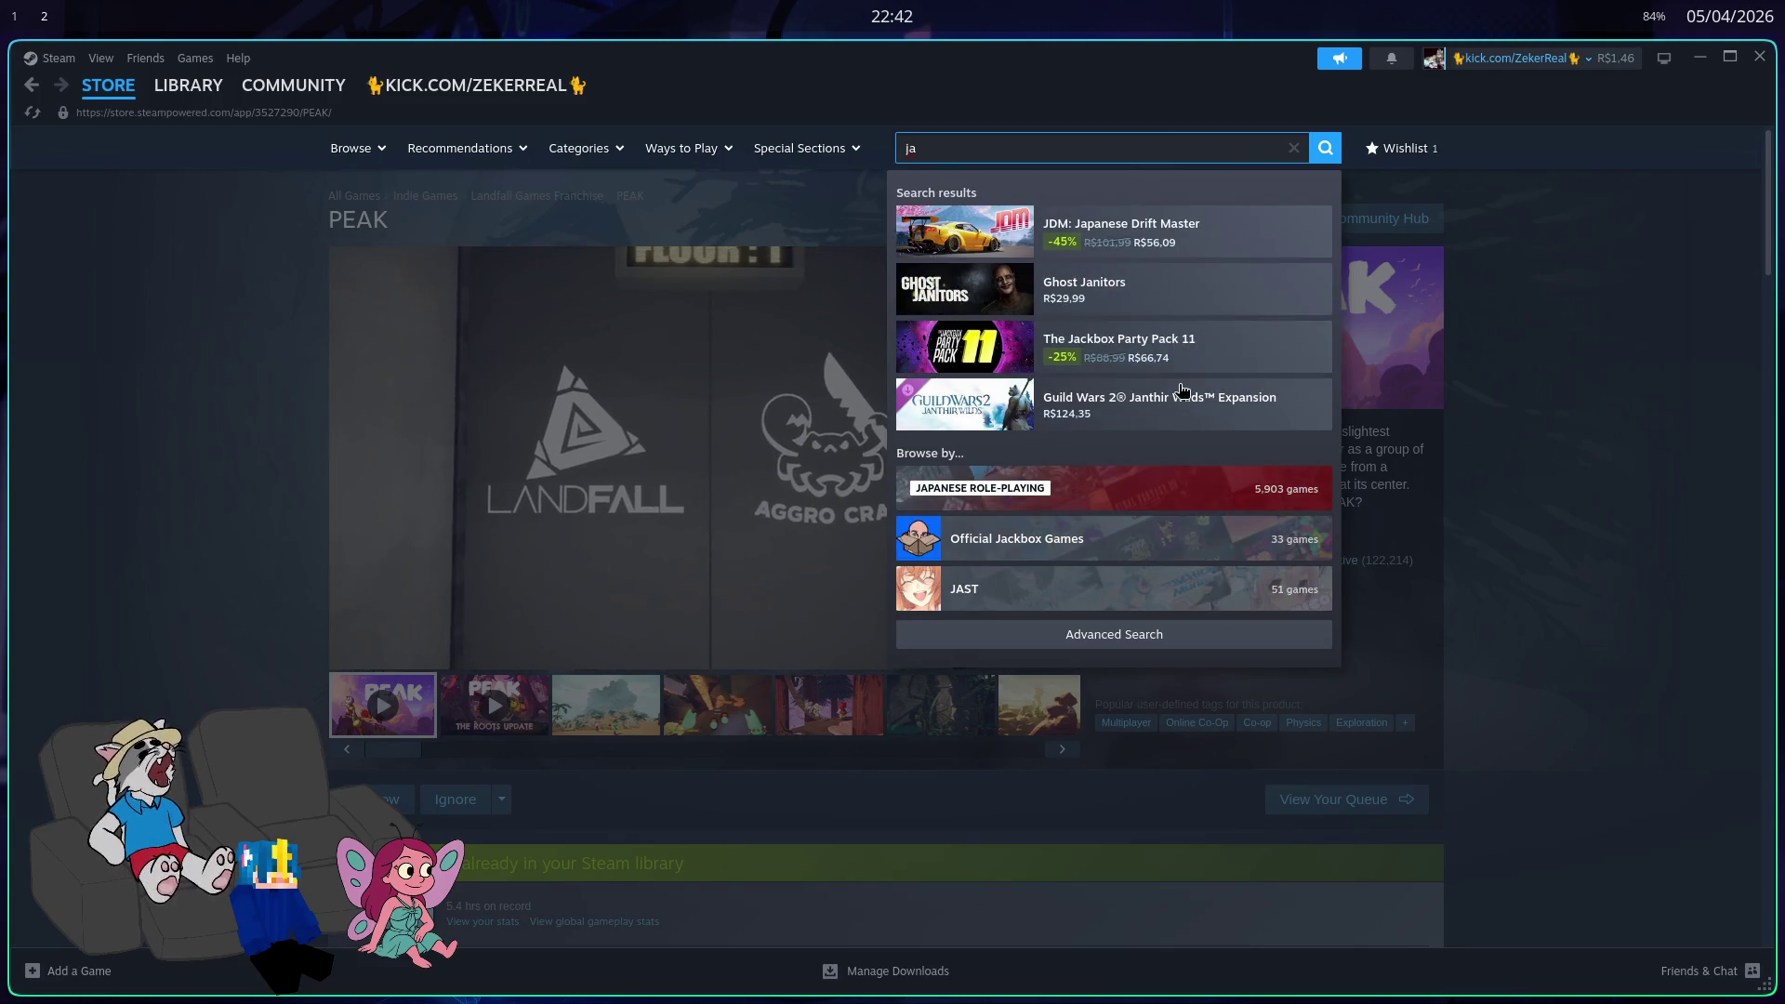
pyautogui.click(1130, 300)
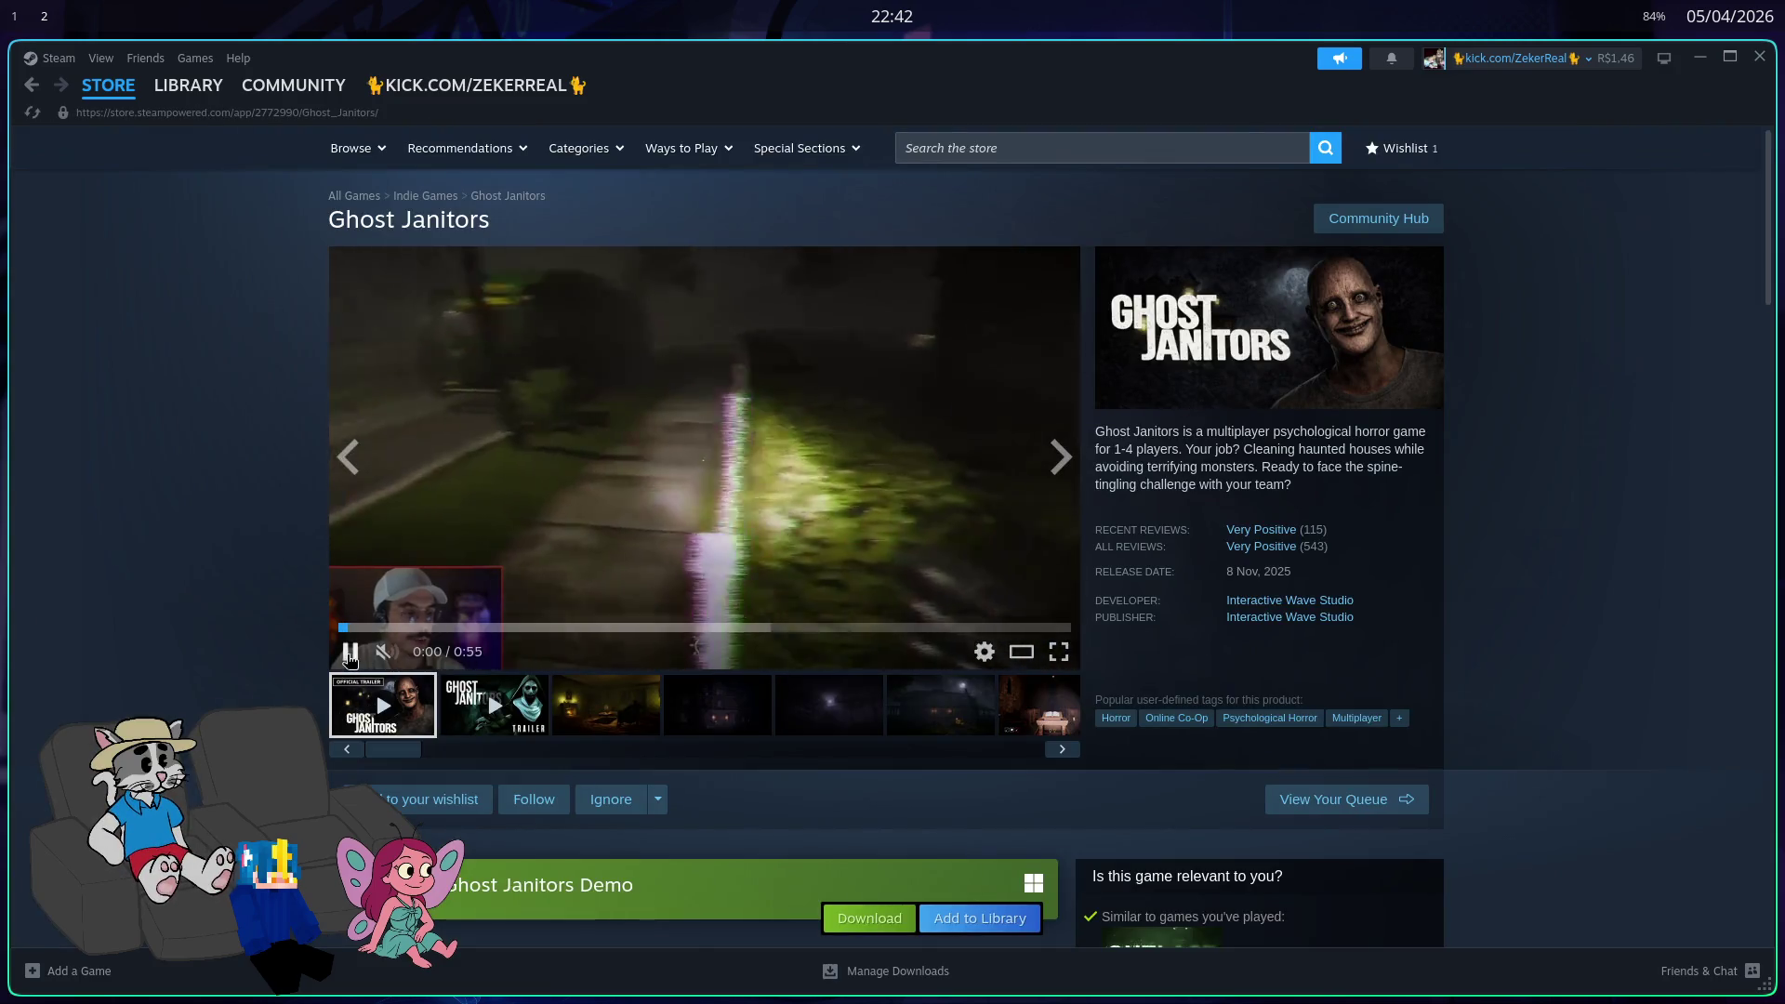
pyautogui.click(351, 655)
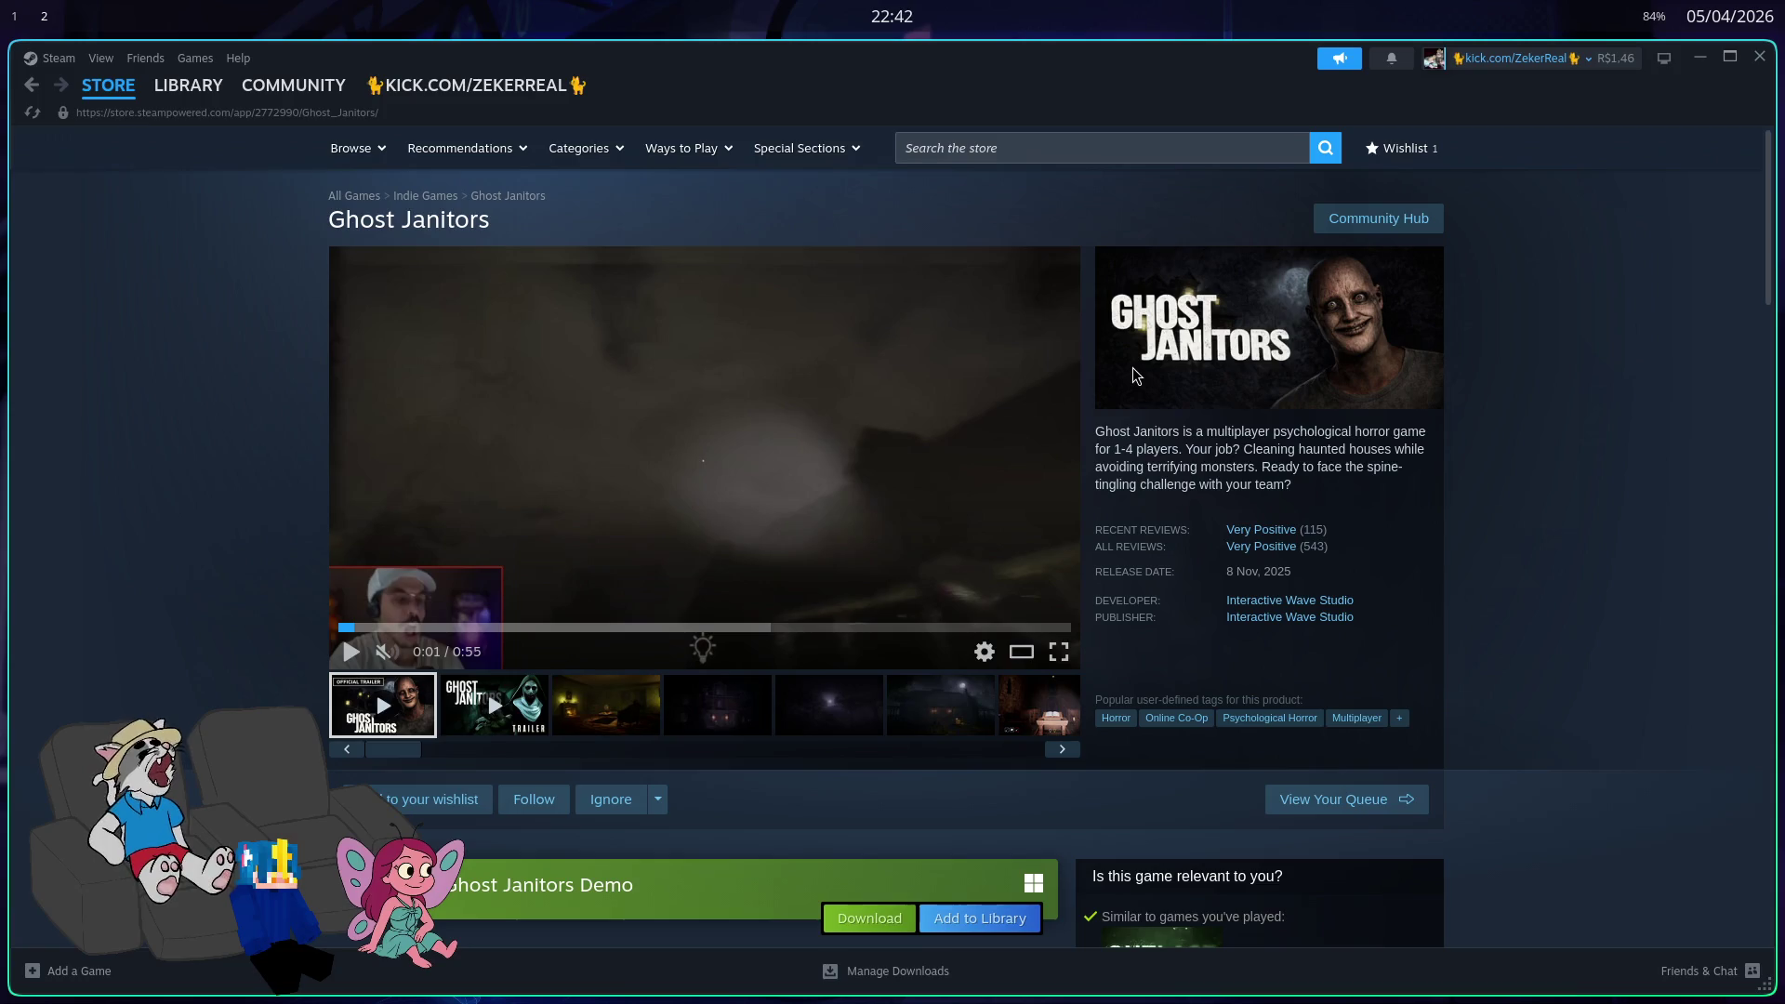
pyautogui.scroll(-5, 1093, 456)
pyautogui.scroll(5, 985, 672)
pyautogui.scroll(1, 1018, 606)
pyautogui.click(1012, 148)
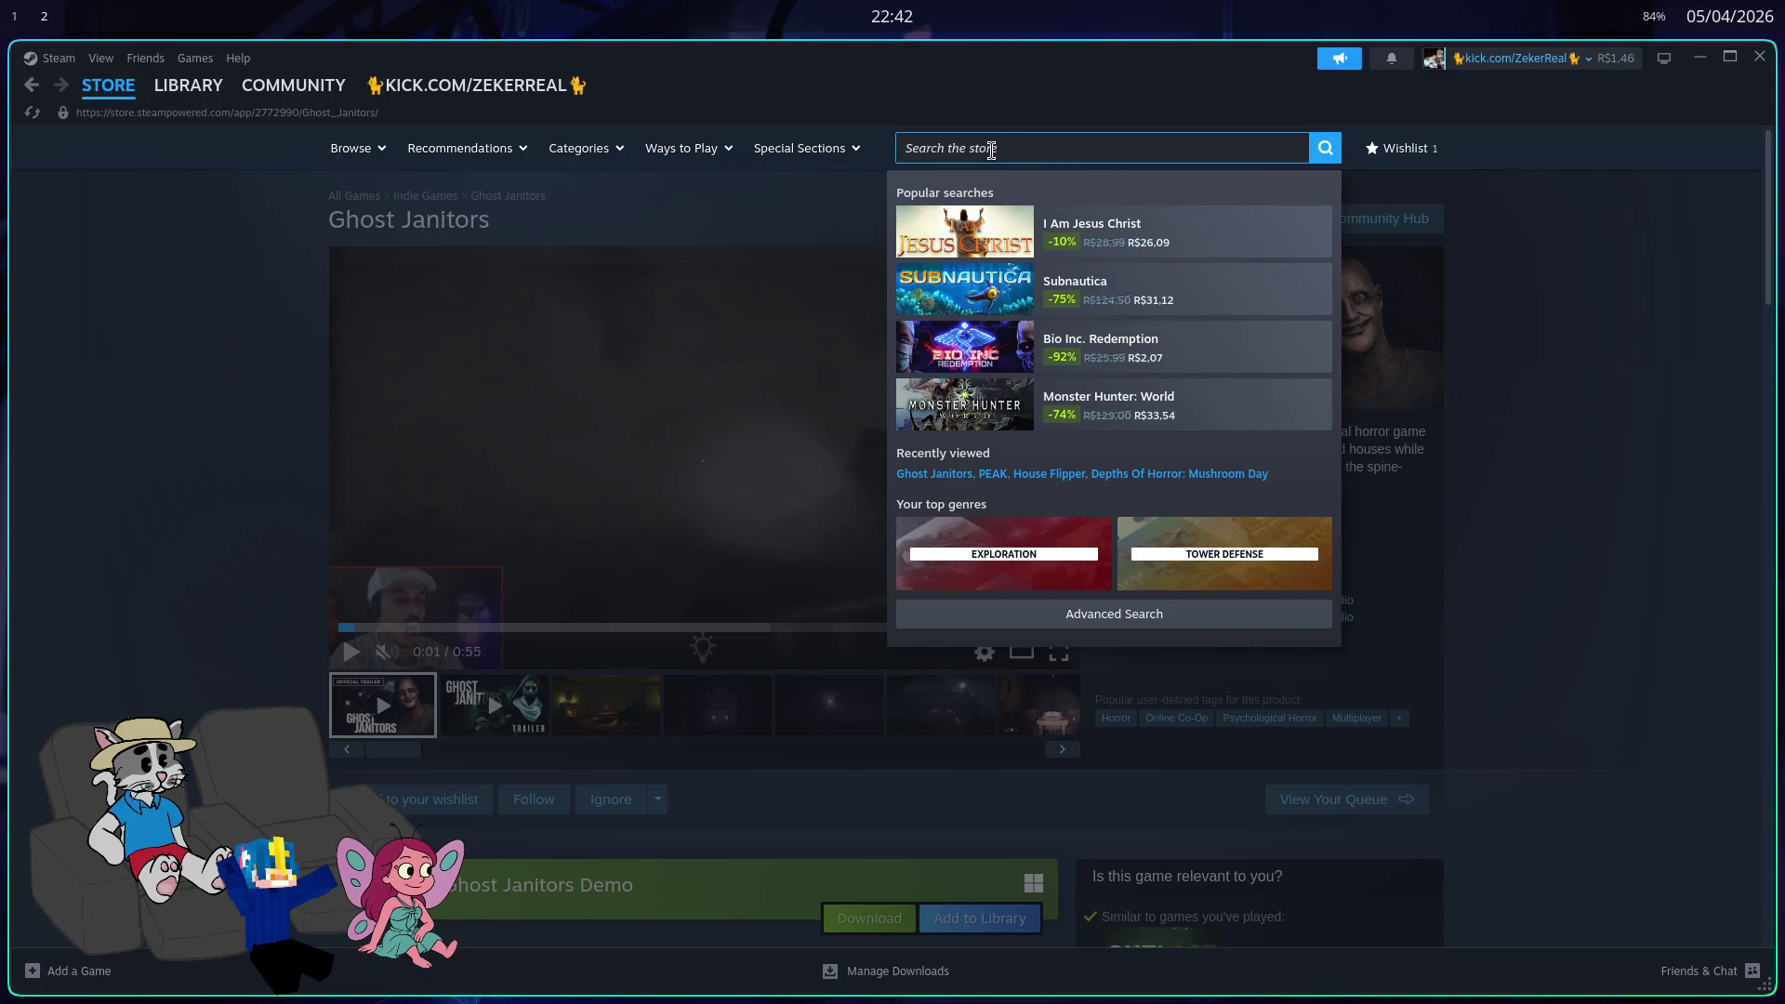
pyautogui.click(267, 434)
pyautogui.scroll(-1, 1085, 369)
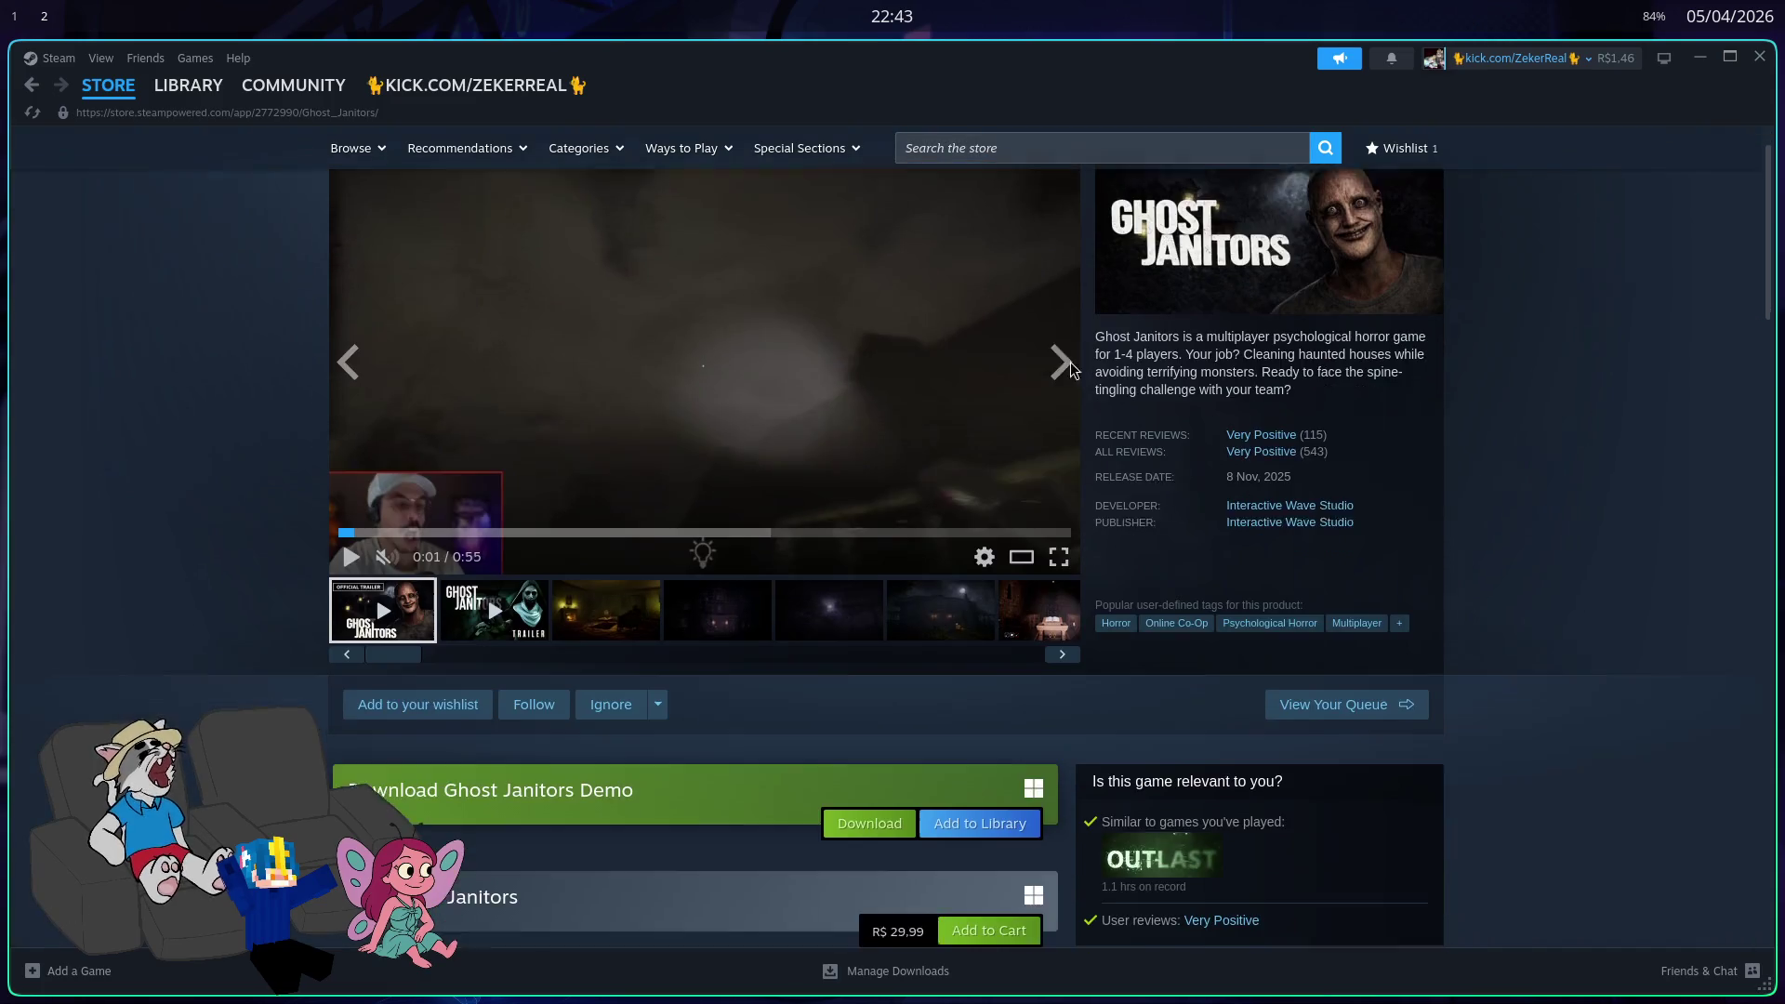
pyautogui.scroll(1, 834, 347)
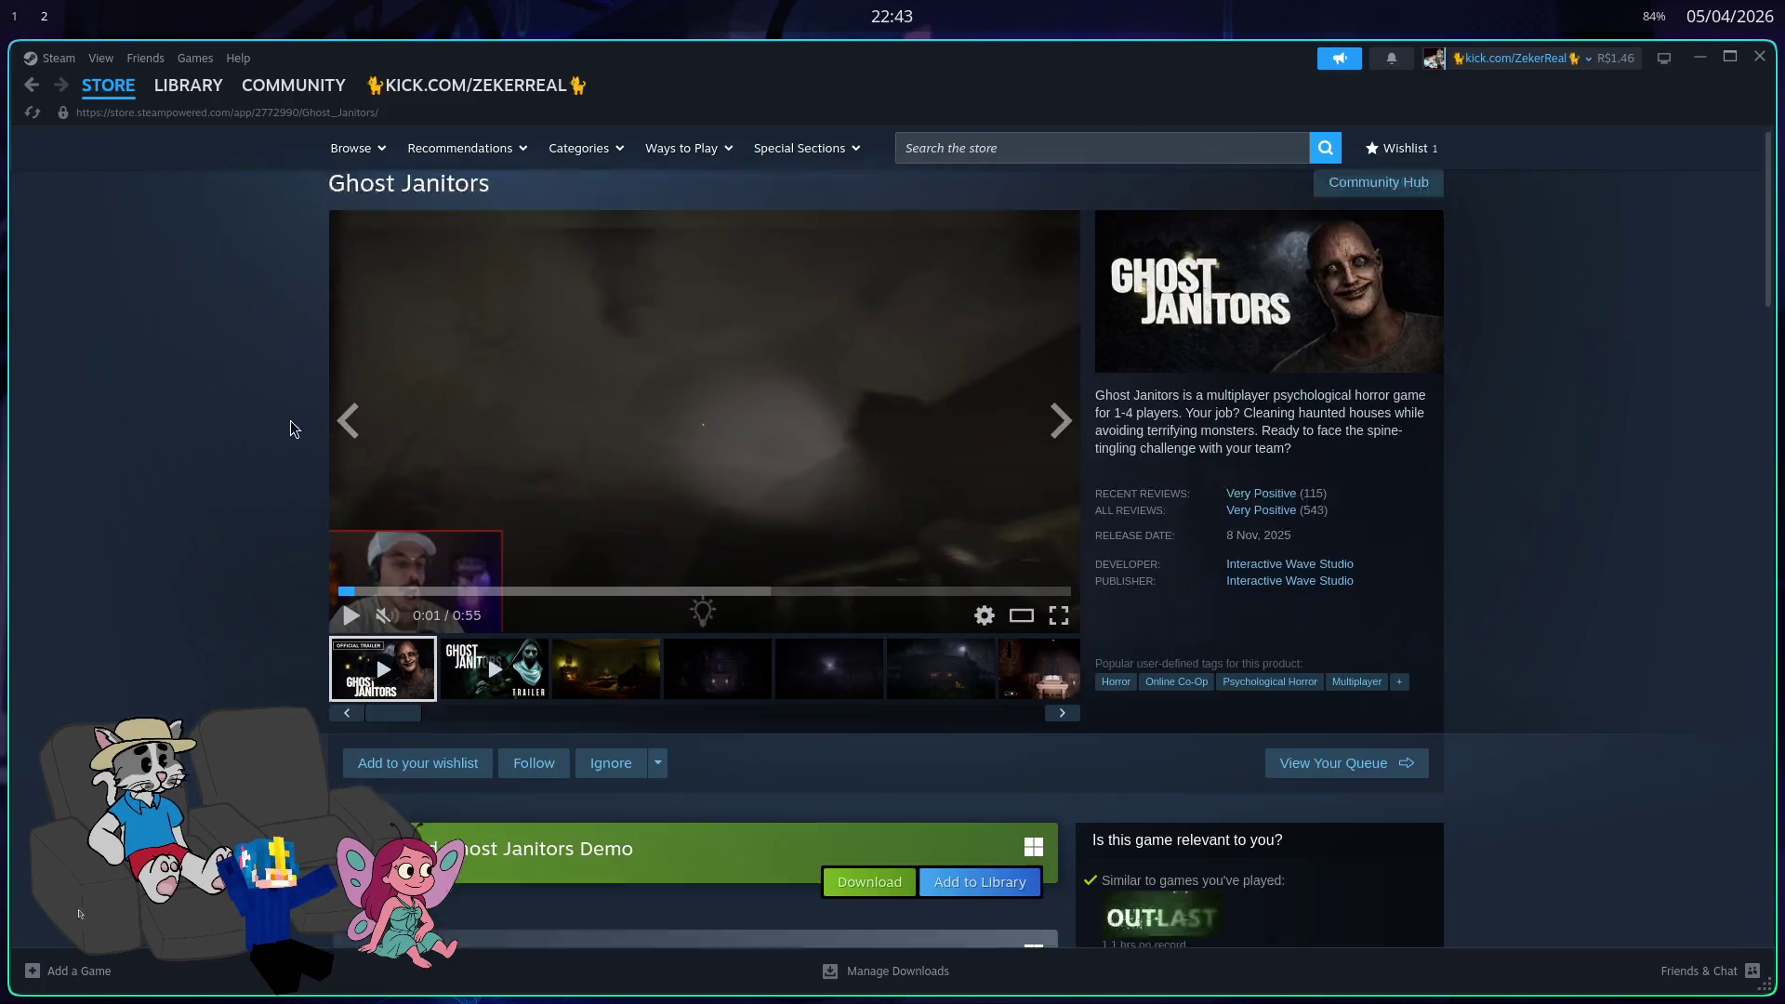
pyautogui.scroll(-10, 198, 433)
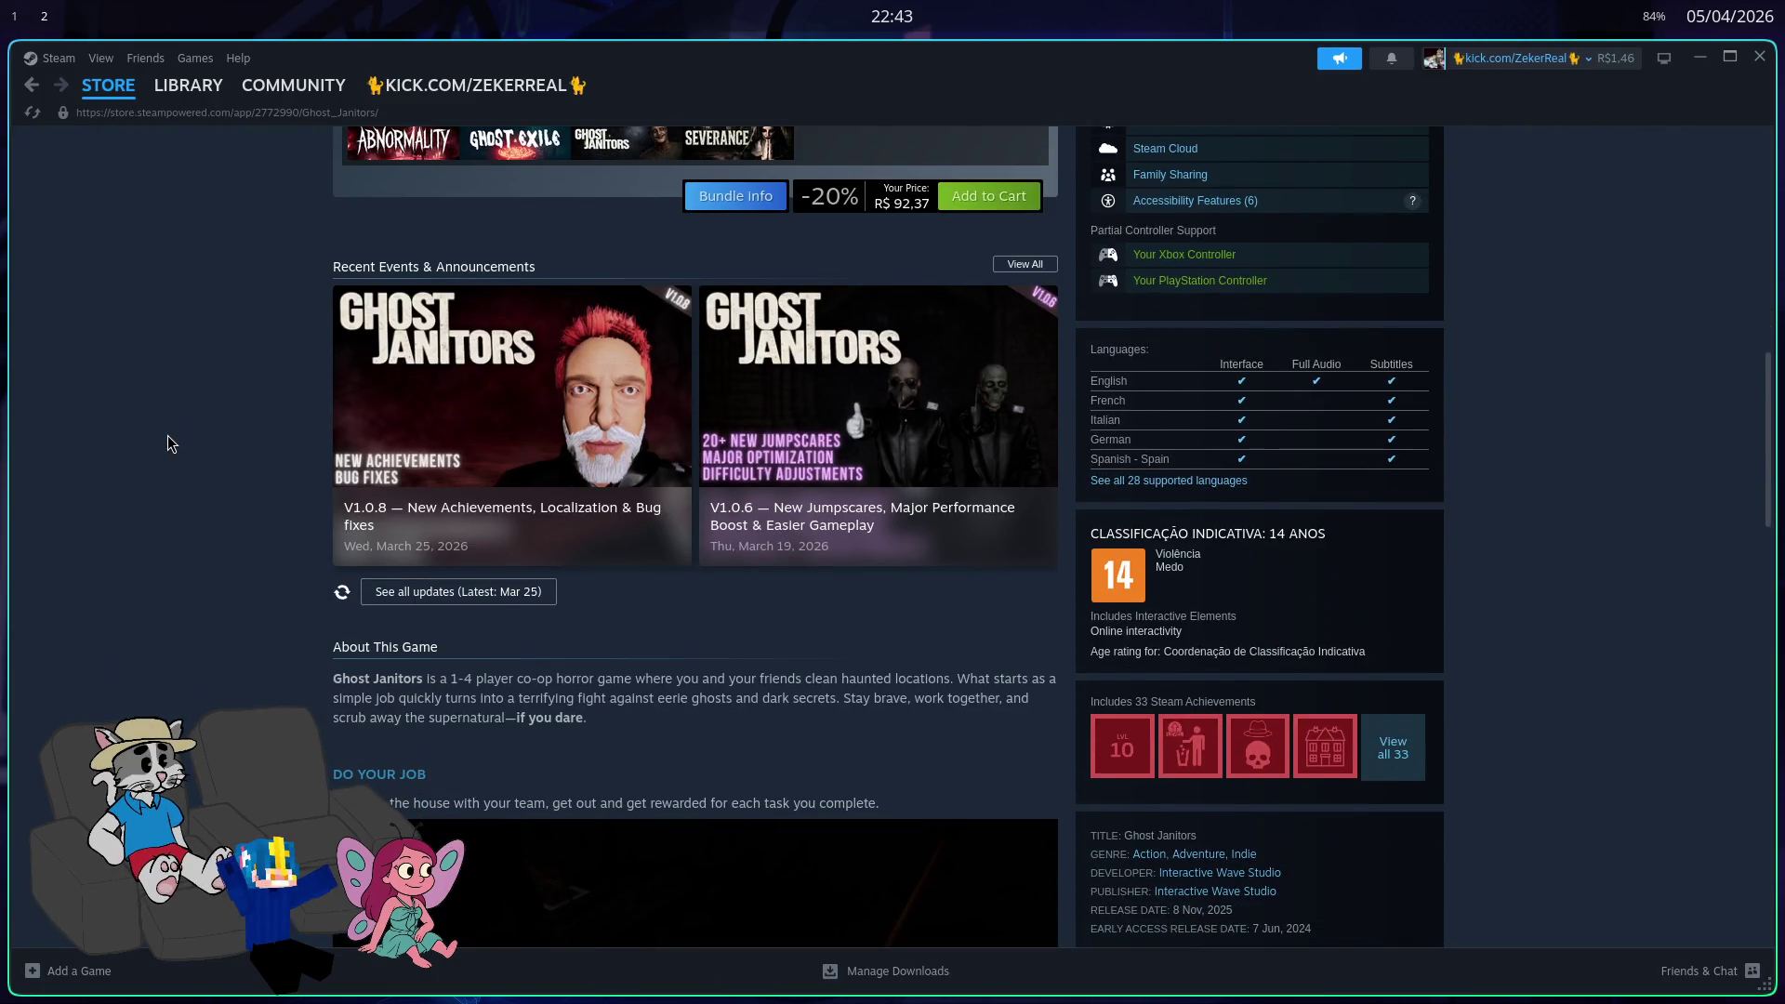
pyautogui.scroll(10, 190, 438)
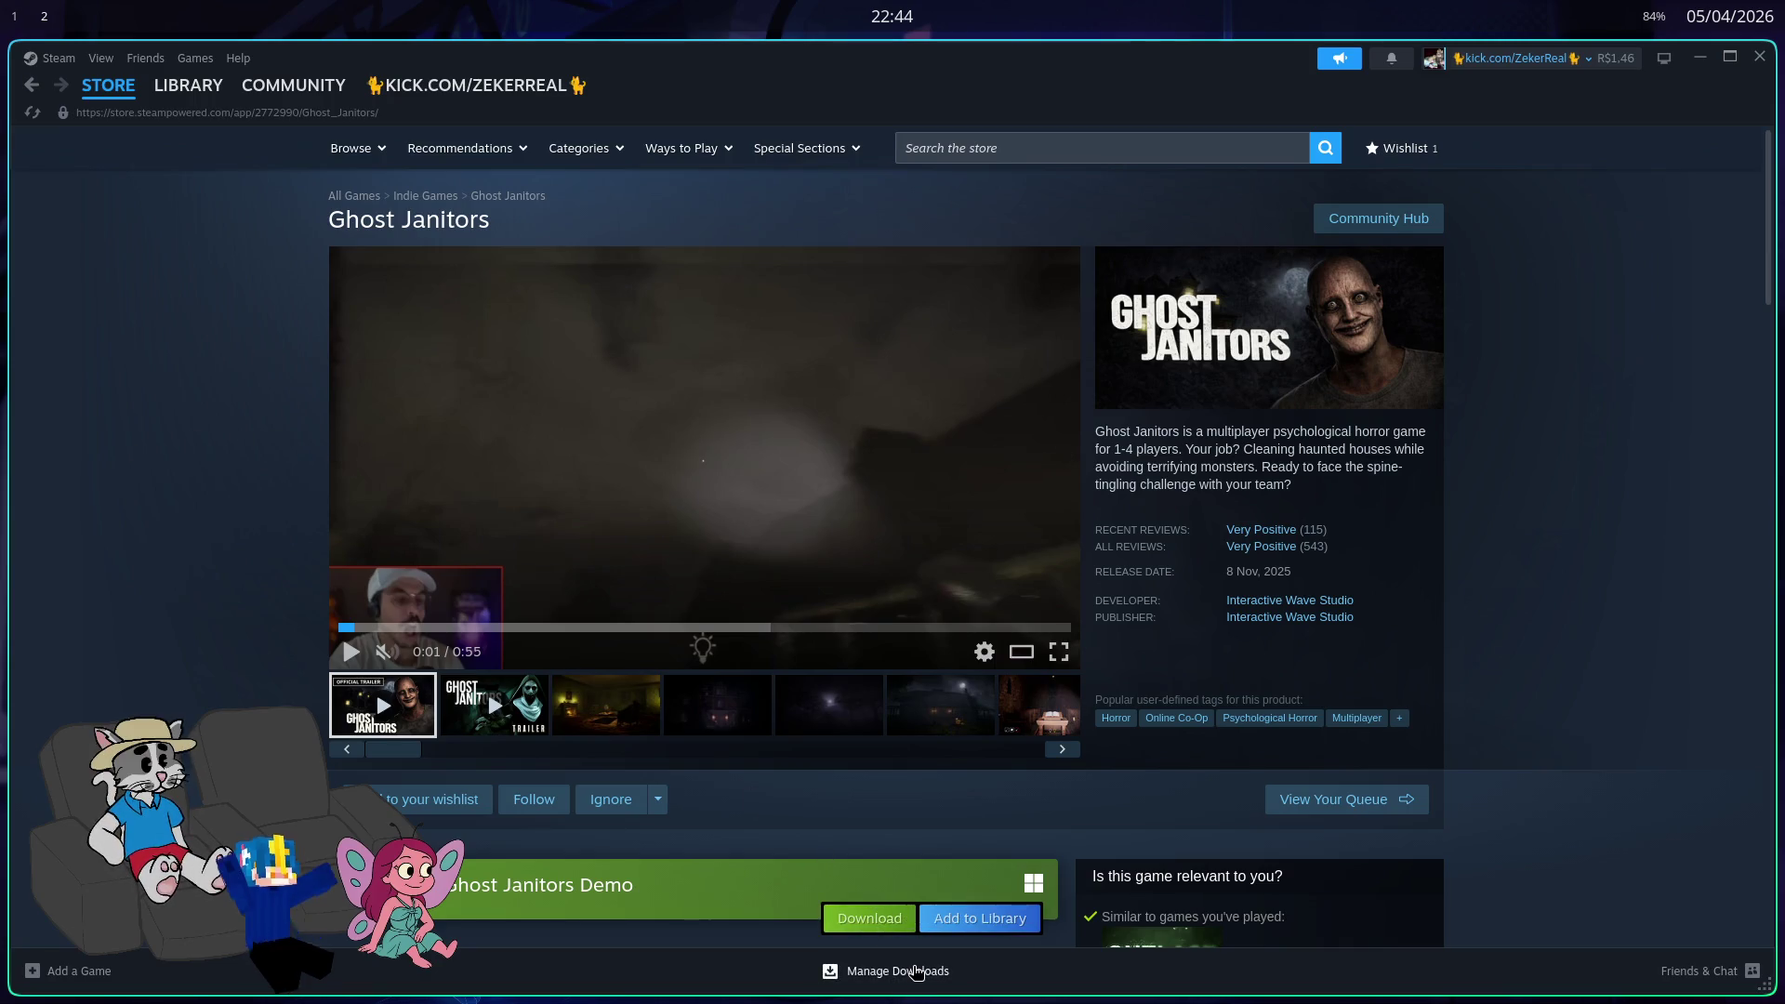
pyautogui.click(917, 971)
pyautogui.hotkey('alt', 'Left')
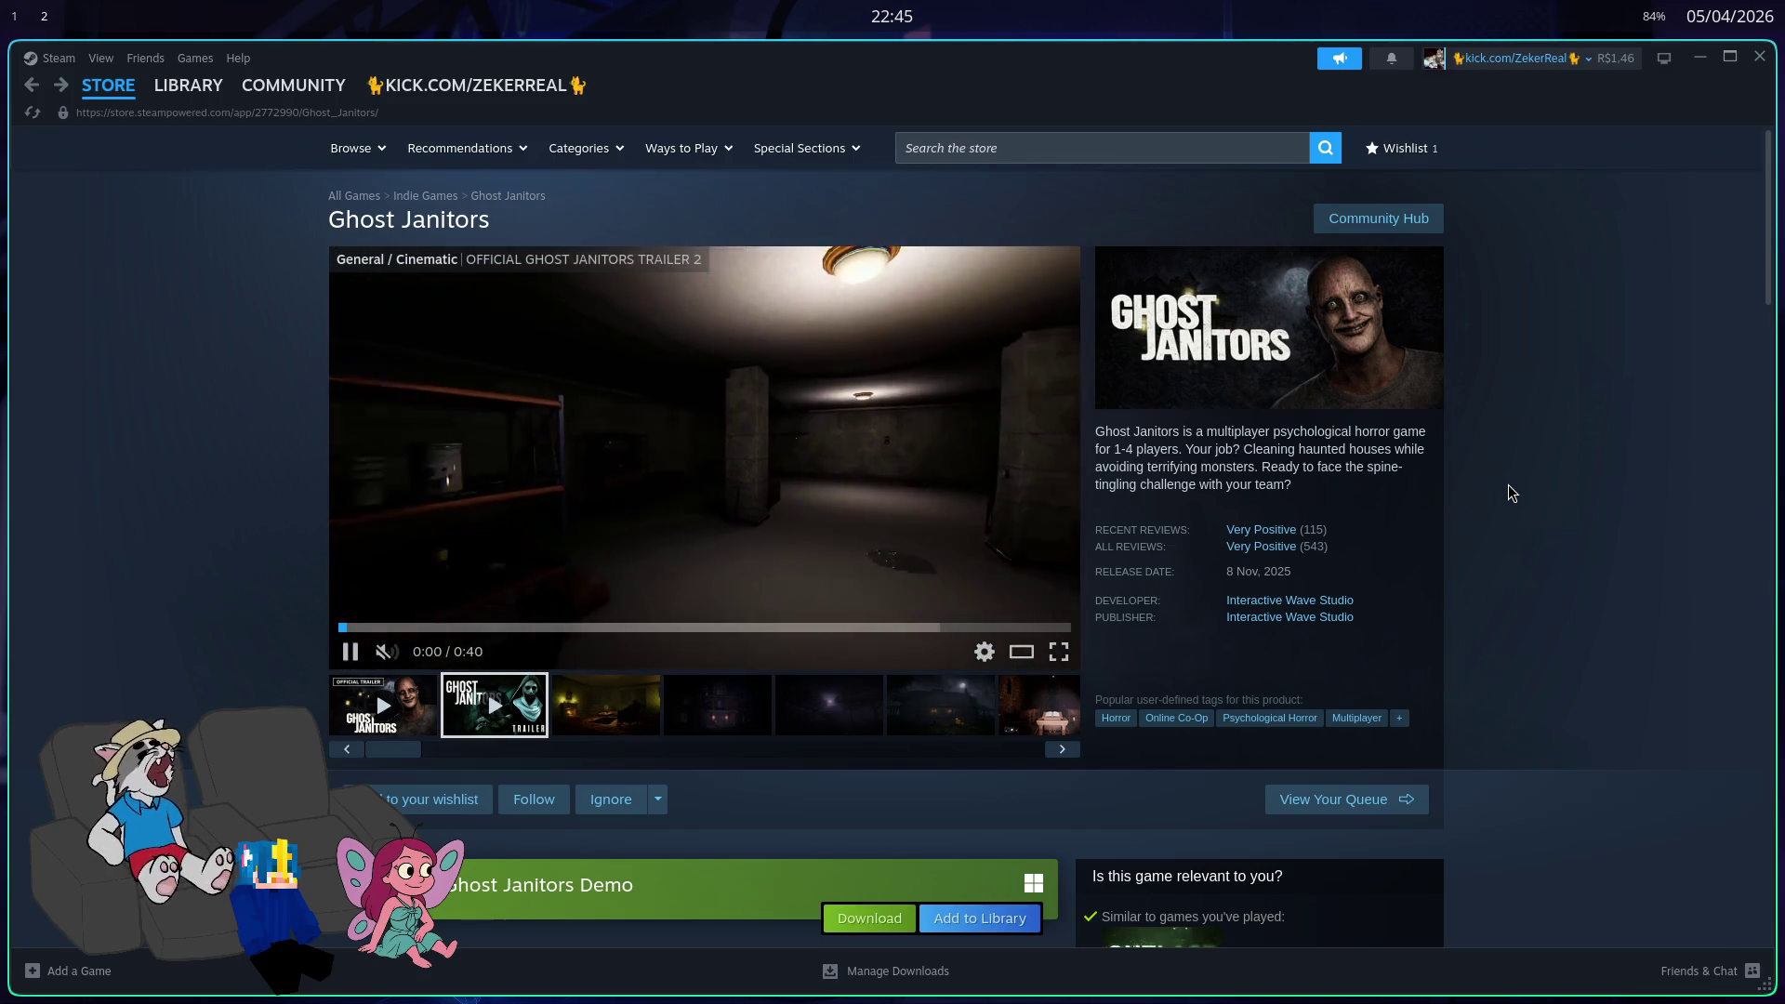
# Step: Scroll through the Ghost Janitors page and start a new store search
pyautogui.scroll(-1, 1366, 391)
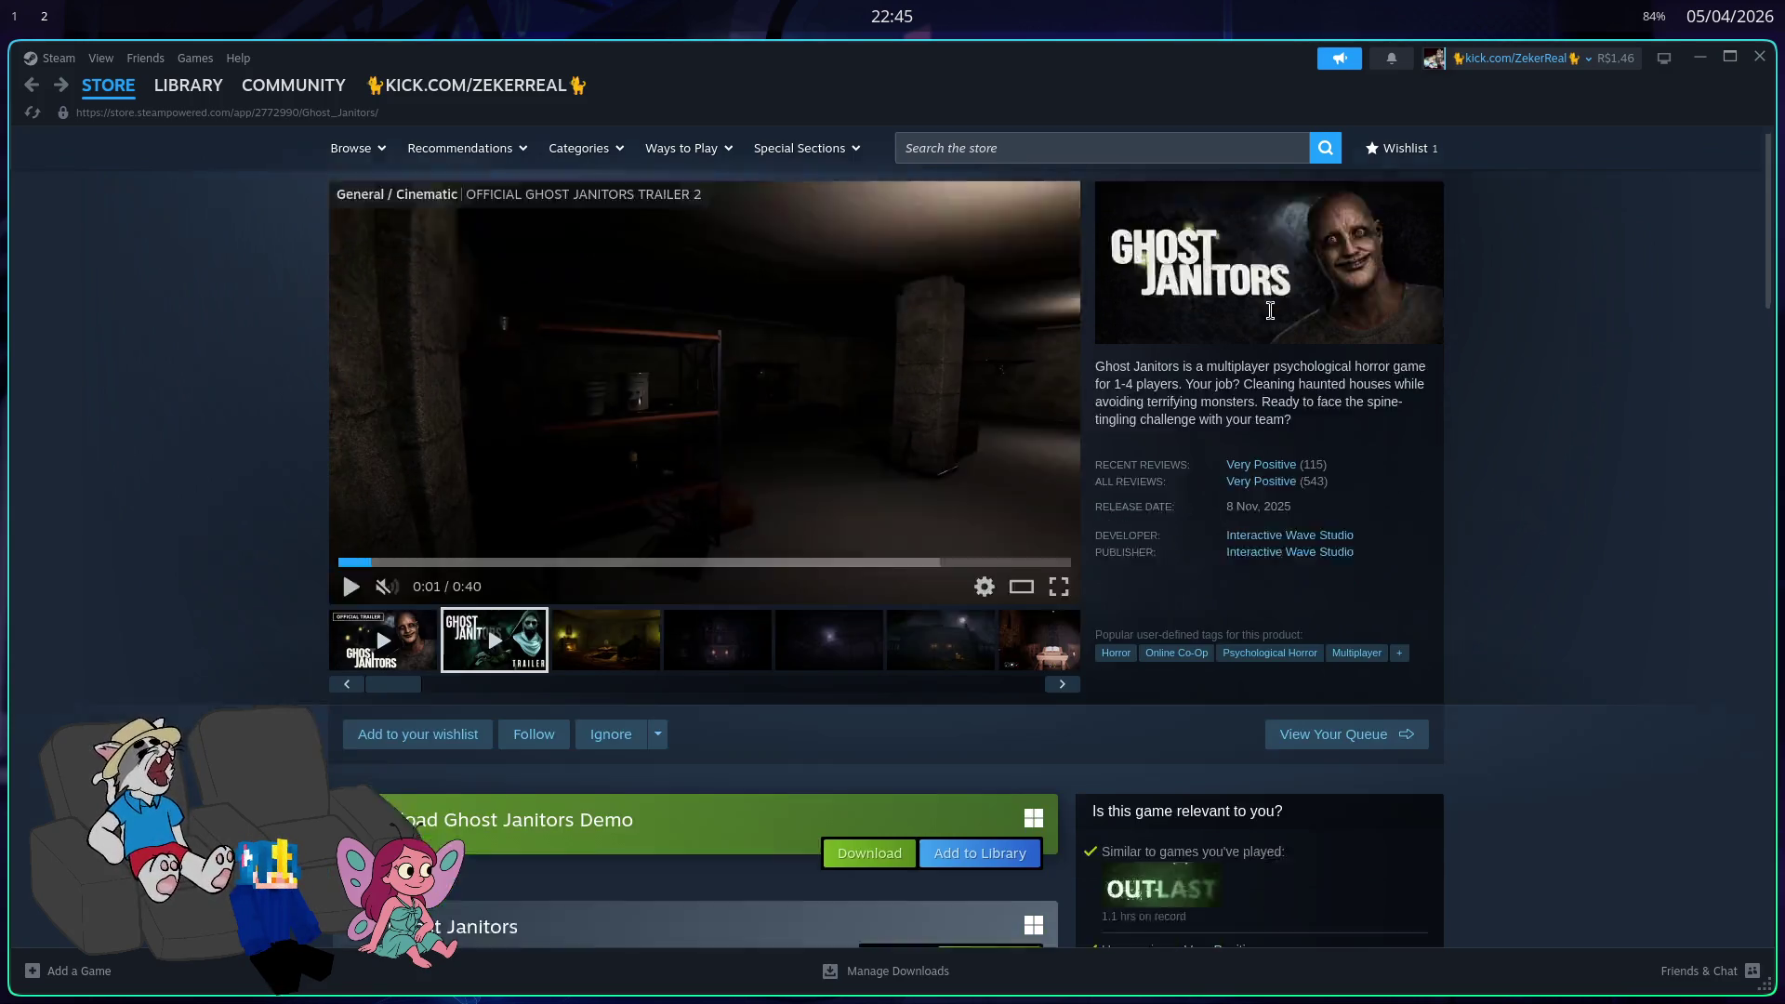
pyautogui.scroll(-4, 1505, 403)
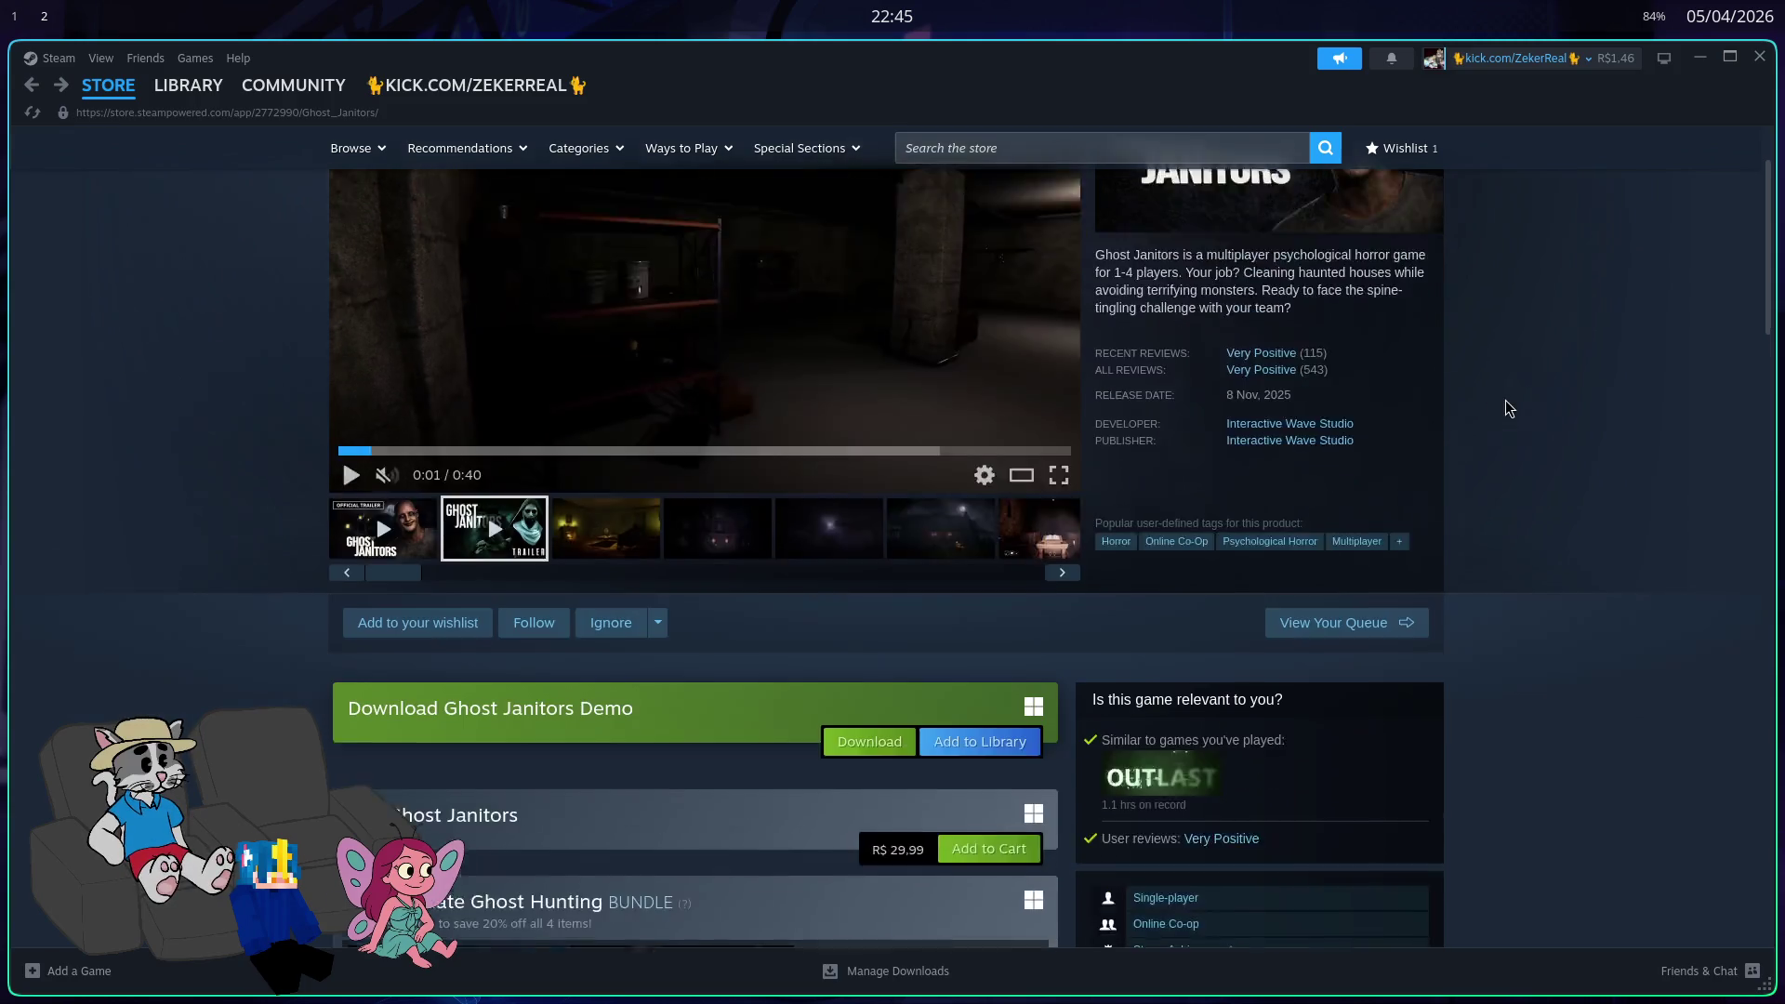
pyautogui.scroll(5, 1466, 402)
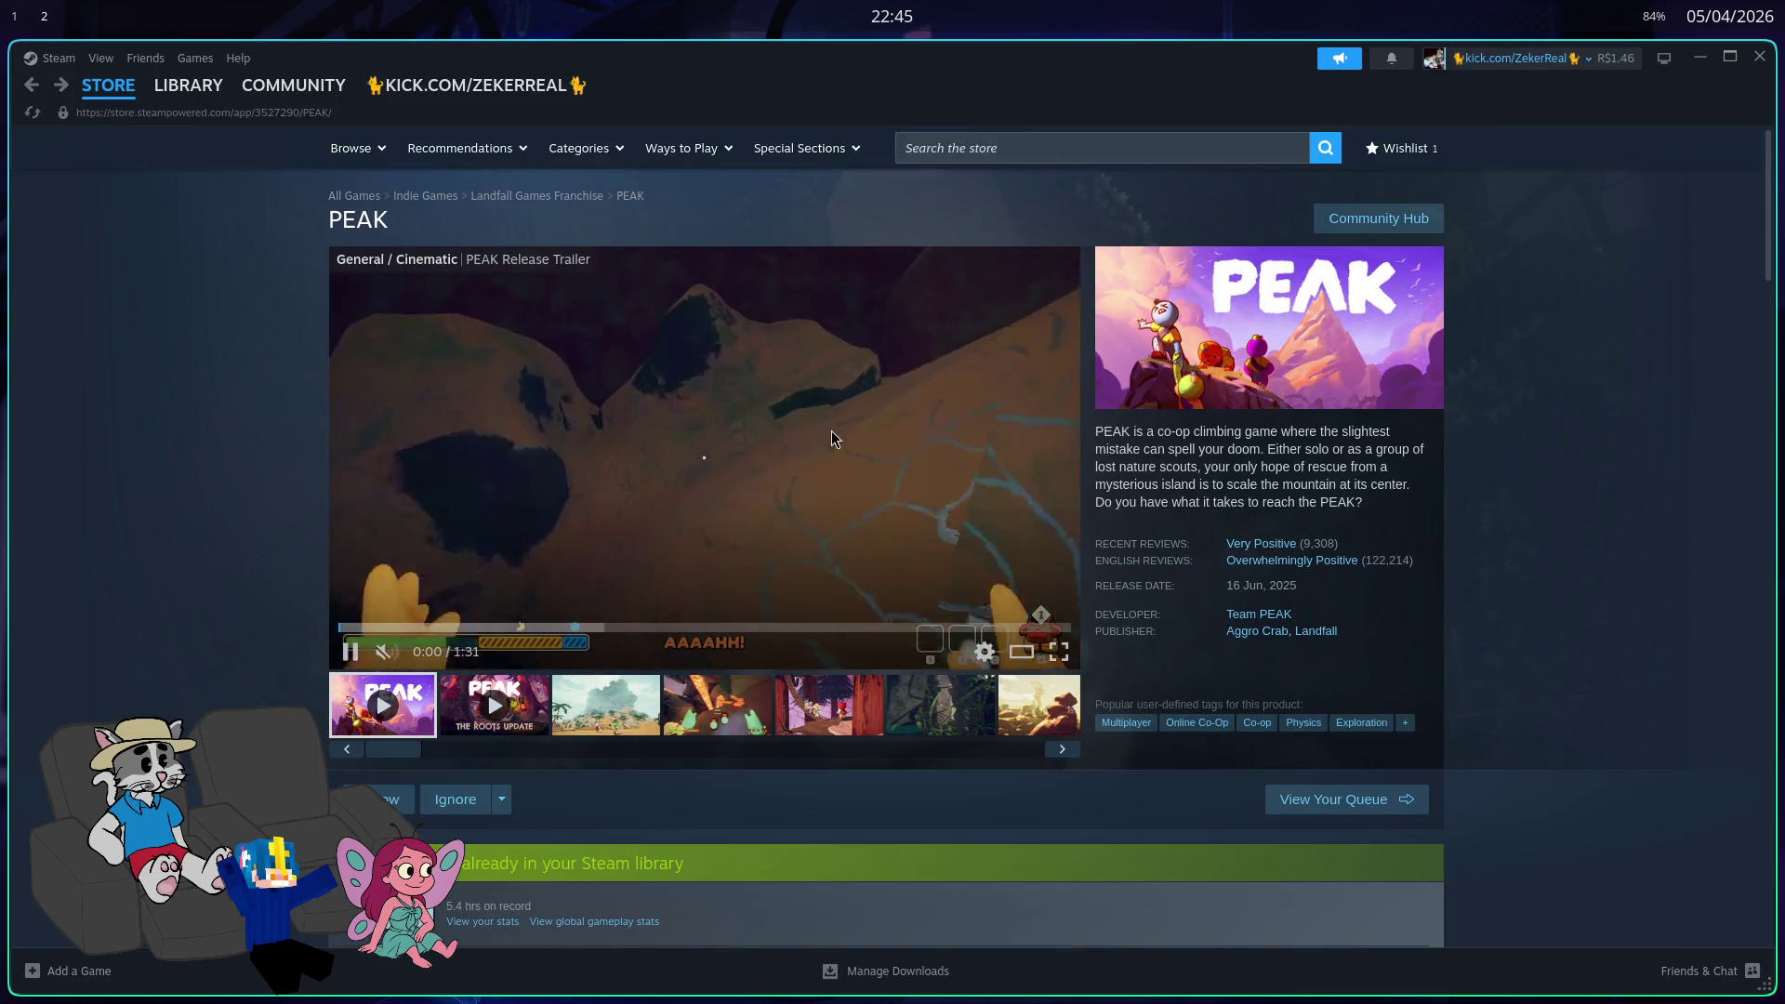
pyautogui.click(1066, 138)
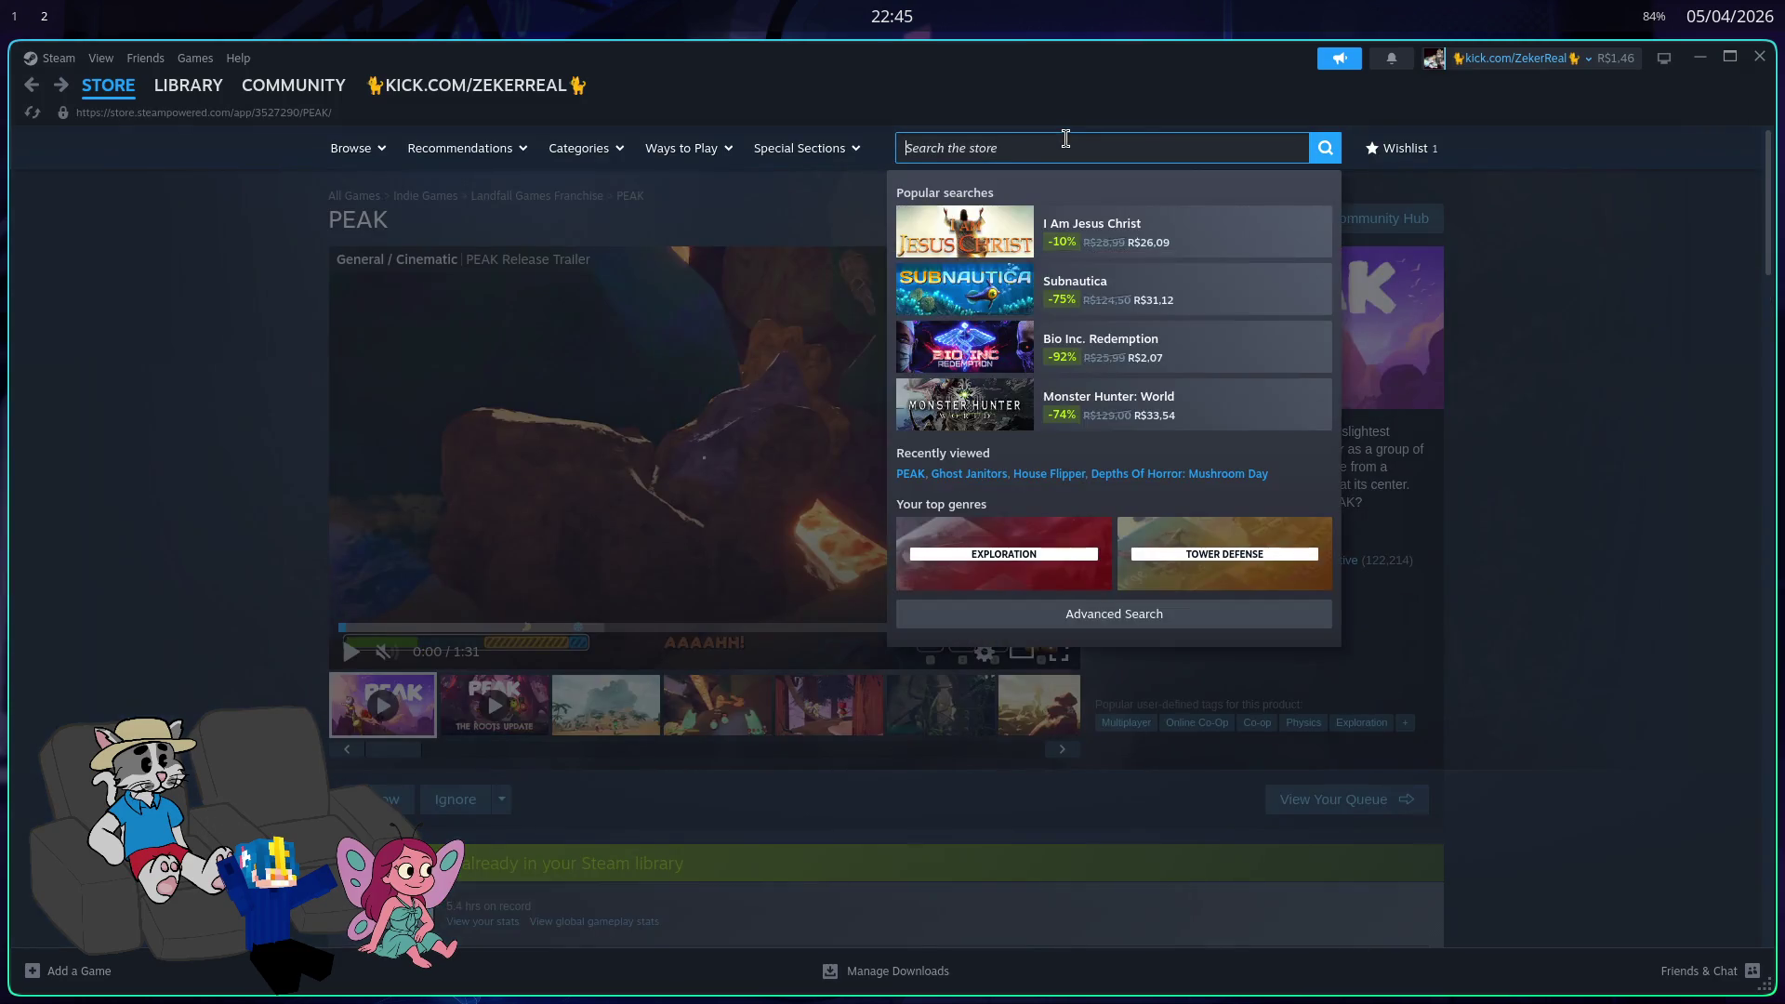
# Step: Search 'bonk' and open the Megabonk store page, scrolling through it
pyautogui.write('megabonk')
pyautogui.click(1116, 231)
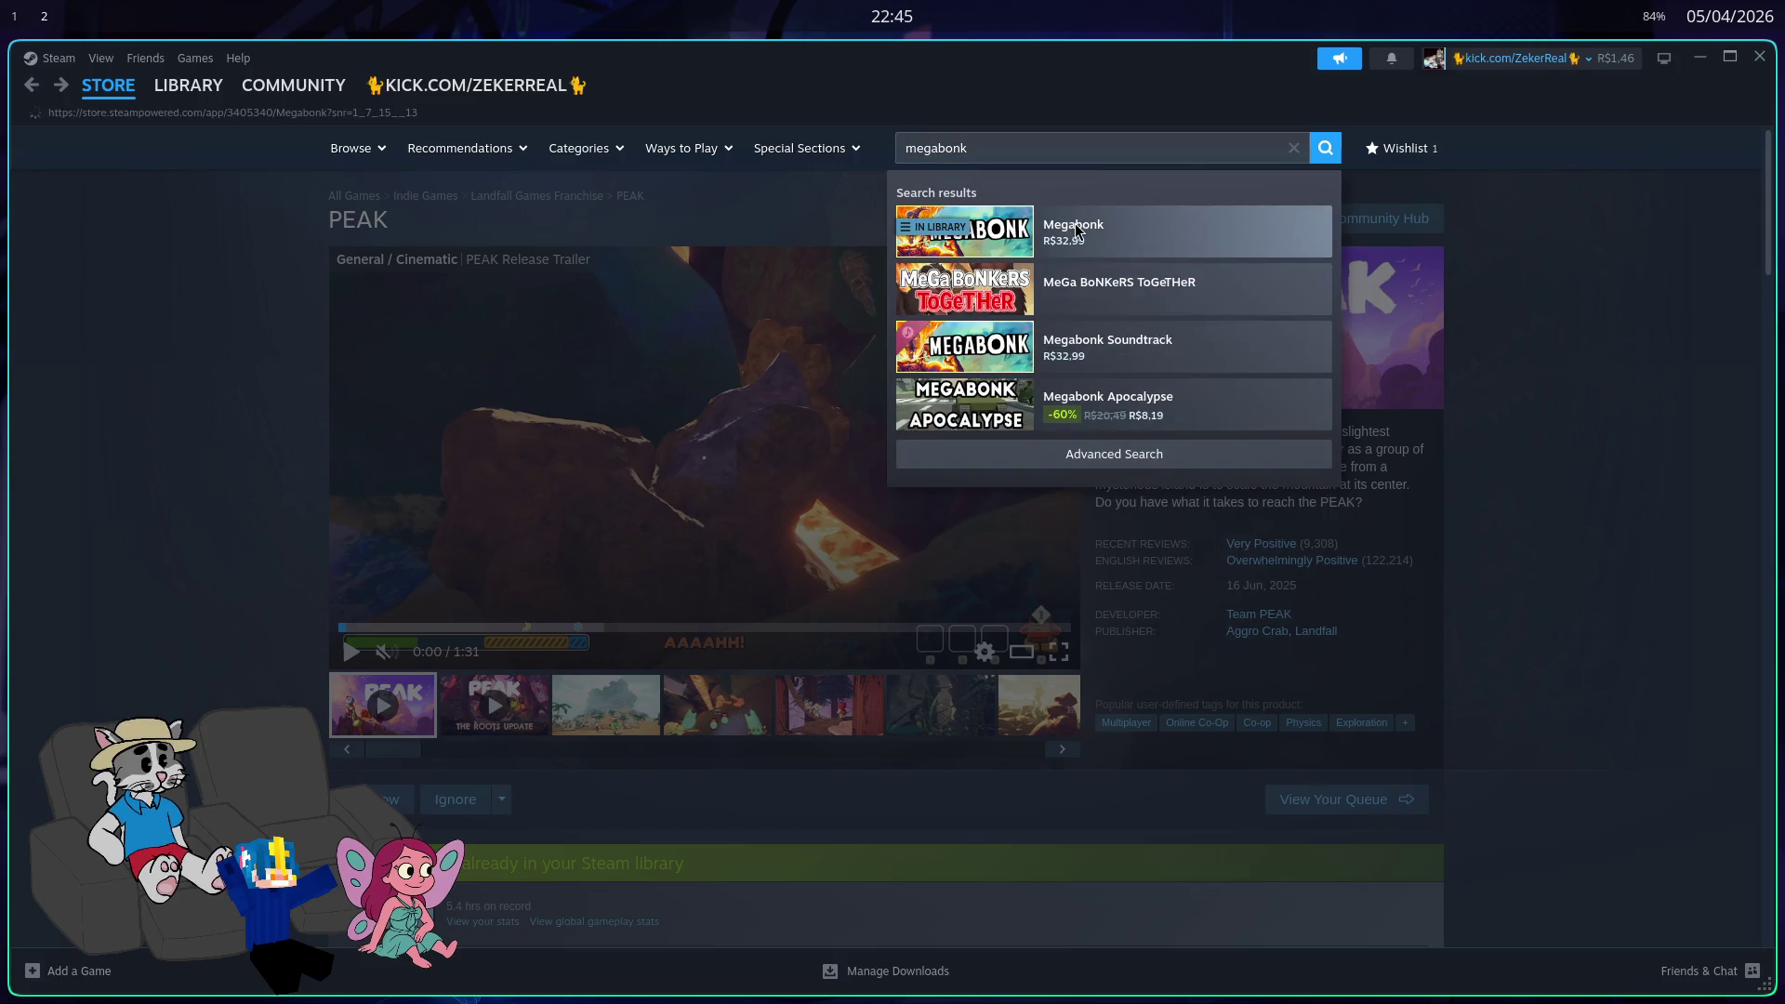
pyautogui.scroll(-1, 1160, 326)
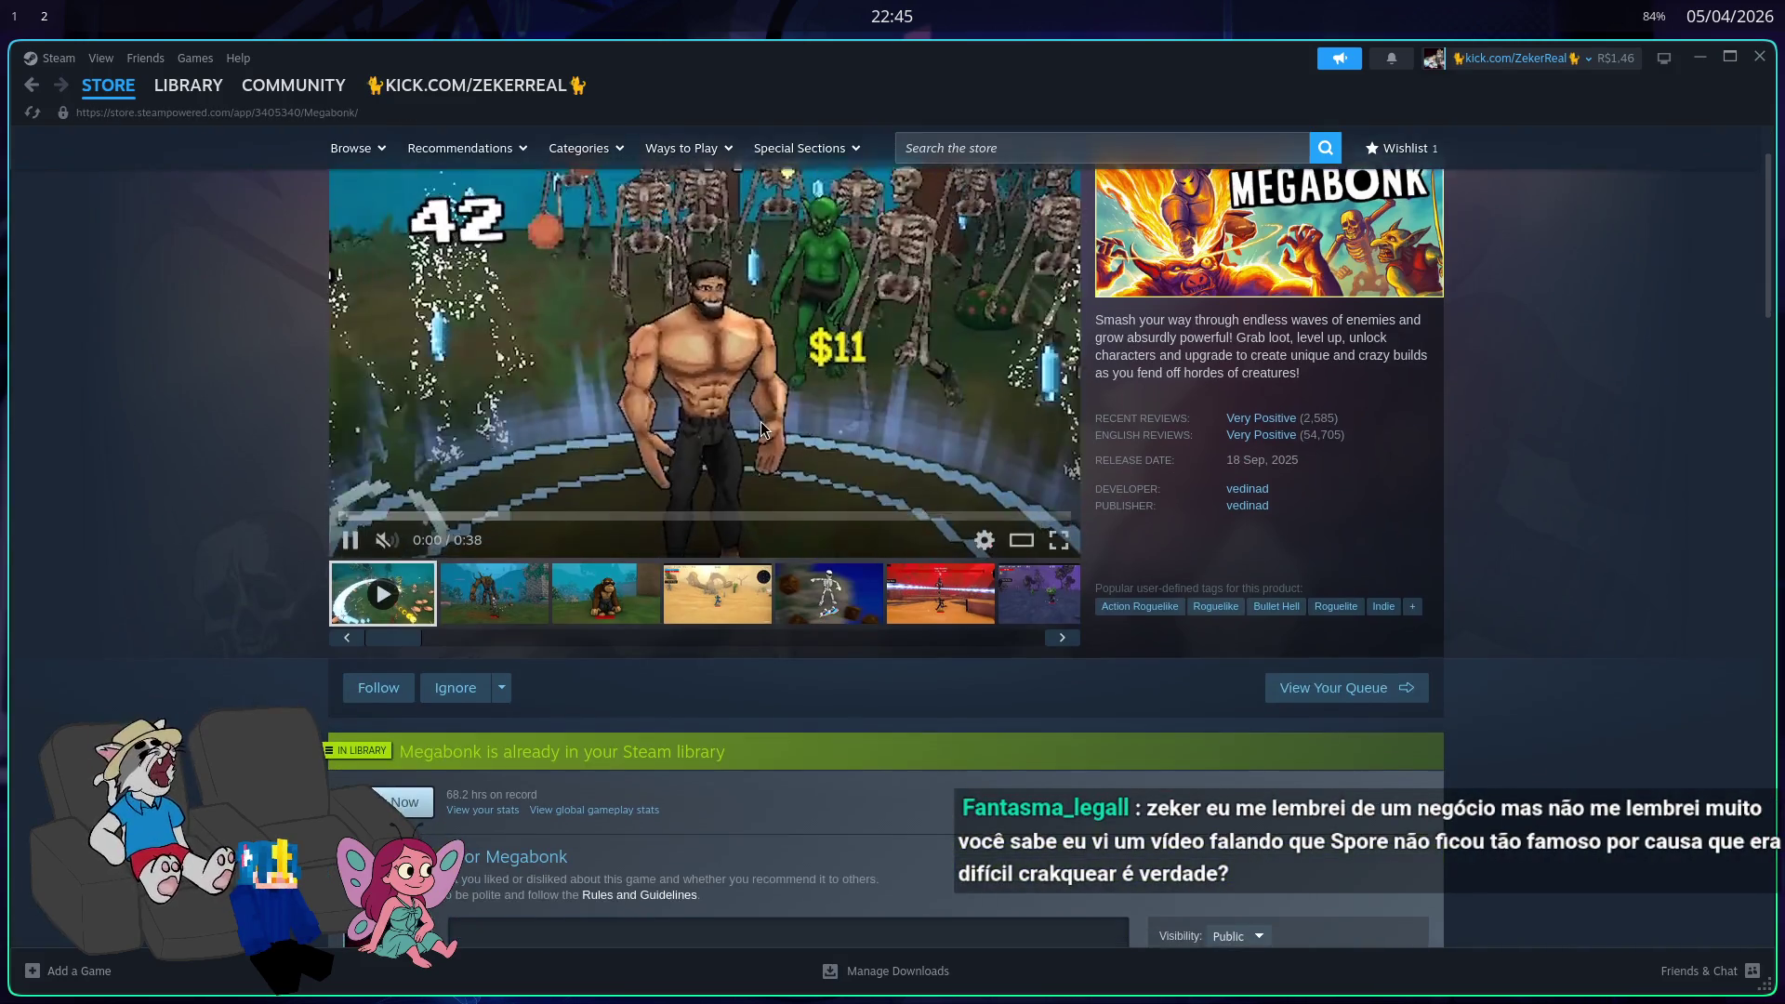
pyautogui.scroll(-10, 1160, 325)
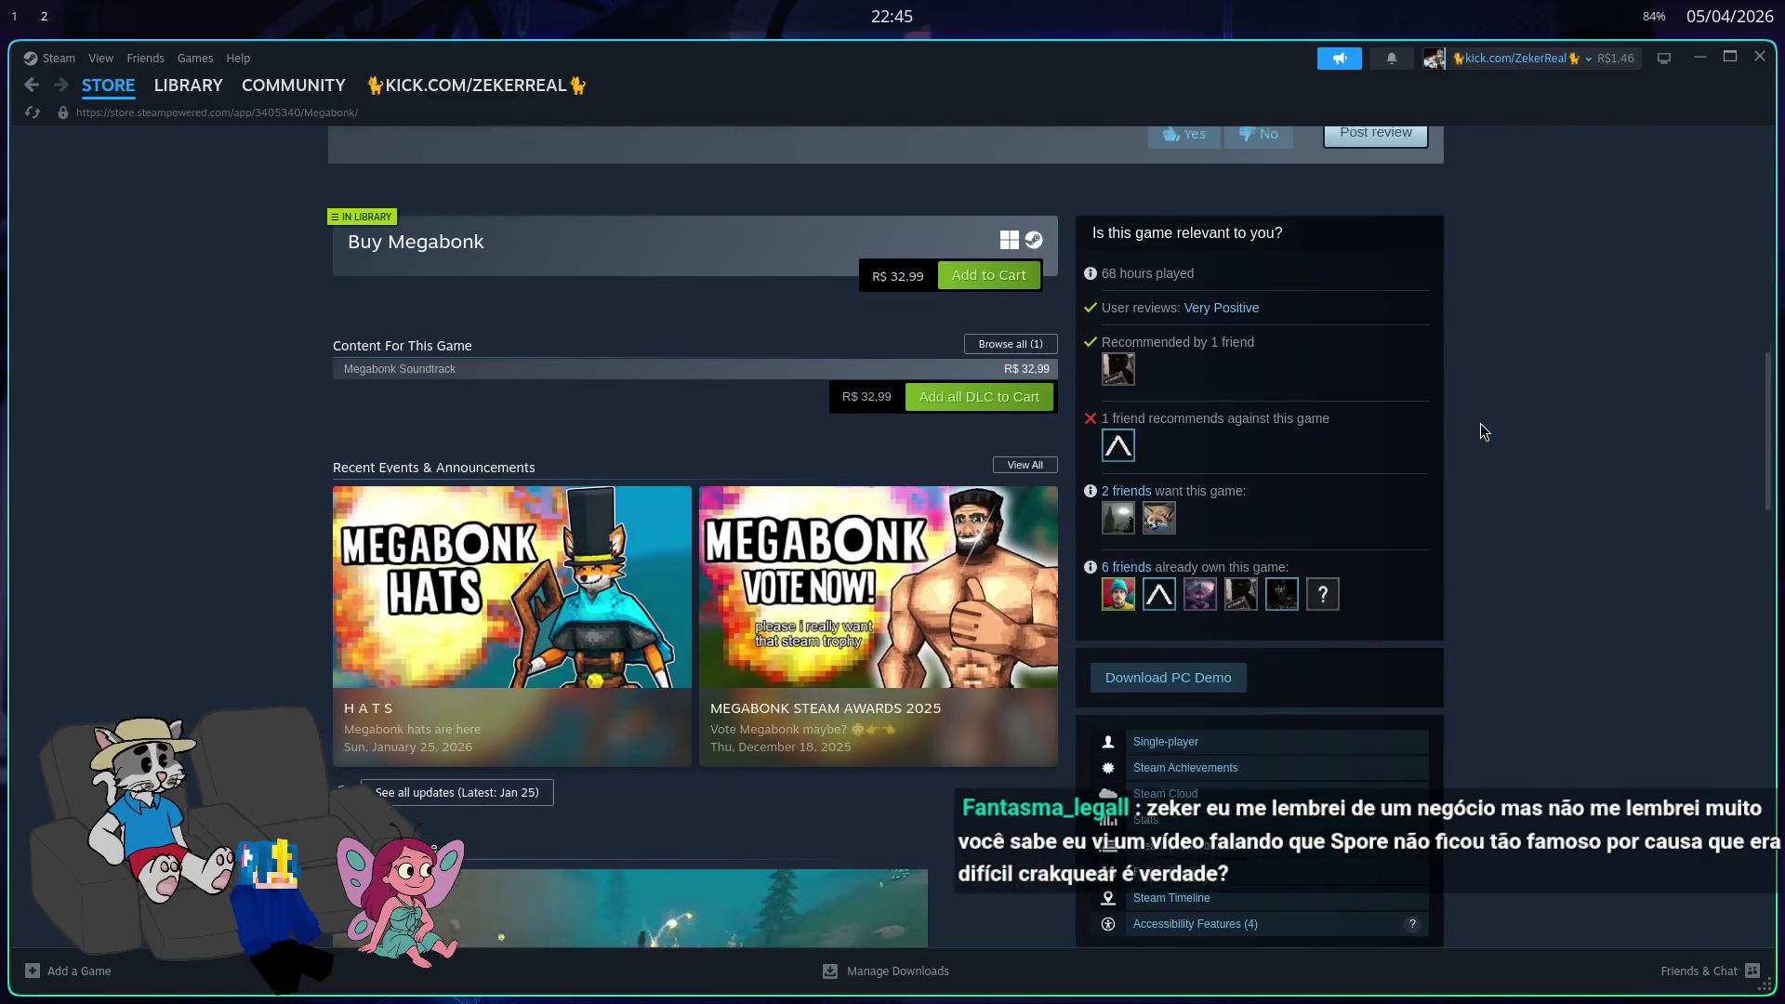
pyautogui.scroll(-4, 1374, 446)
pyautogui.scroll(8, 1209, 437)
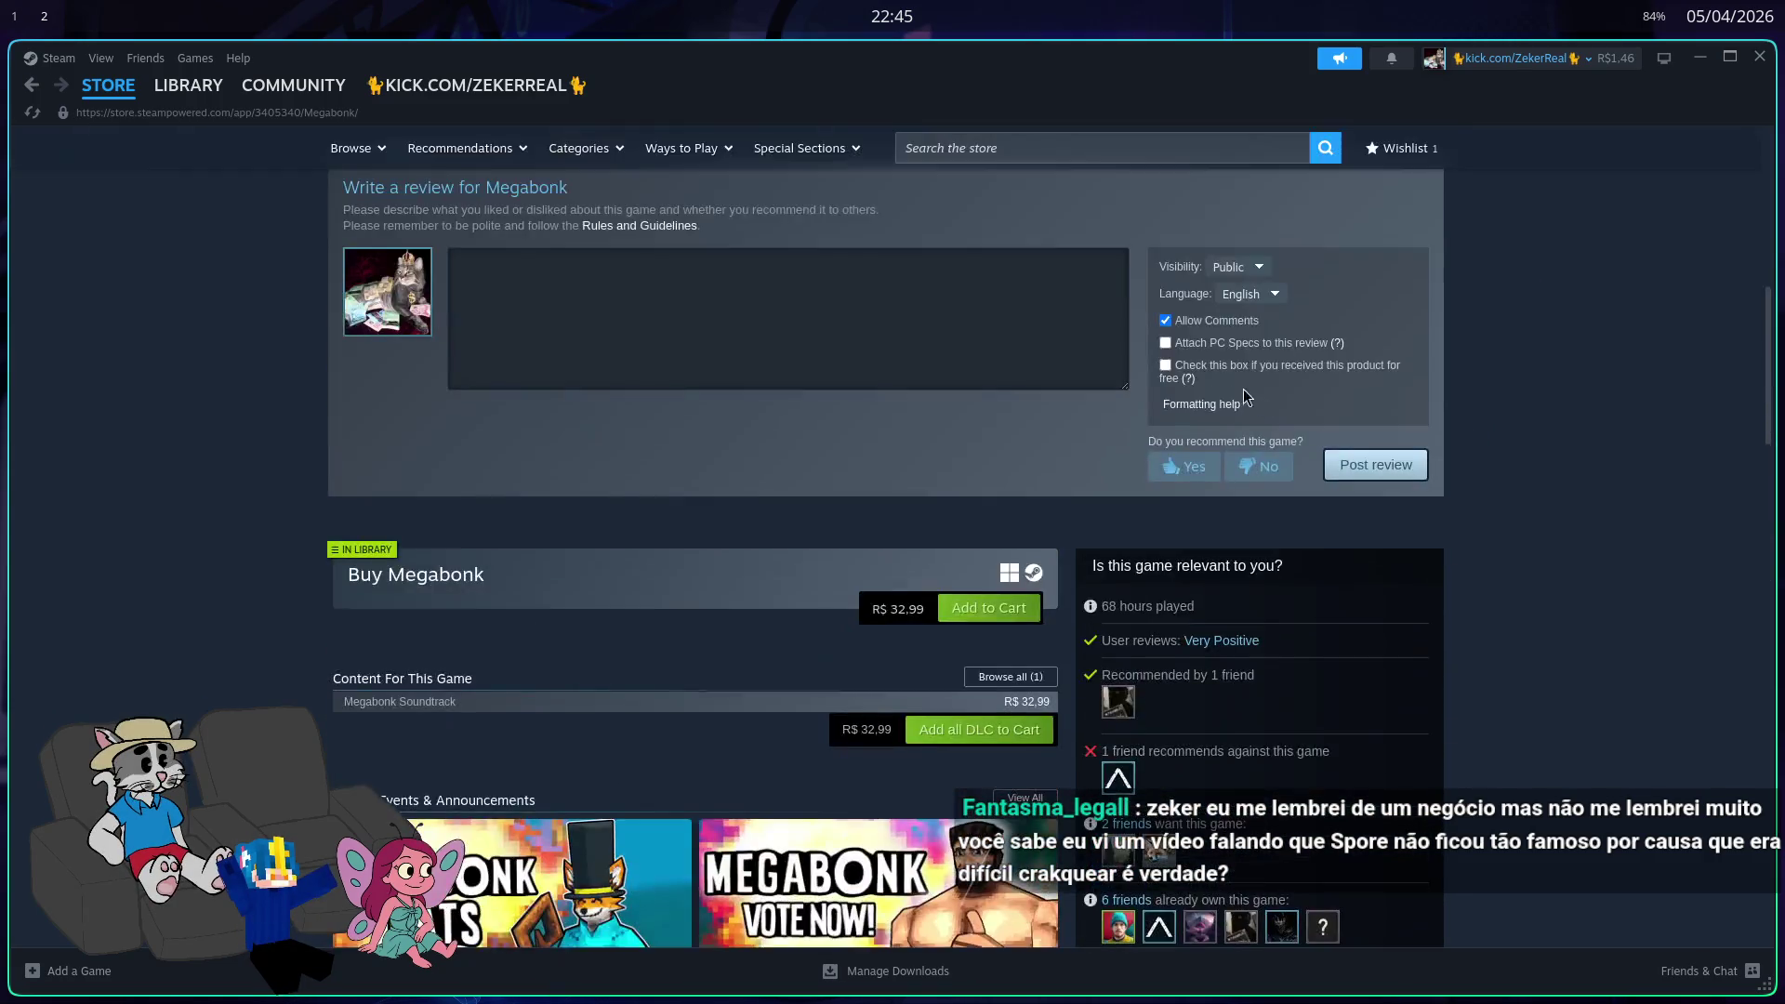
pyautogui.scroll(4, 1179, 433)
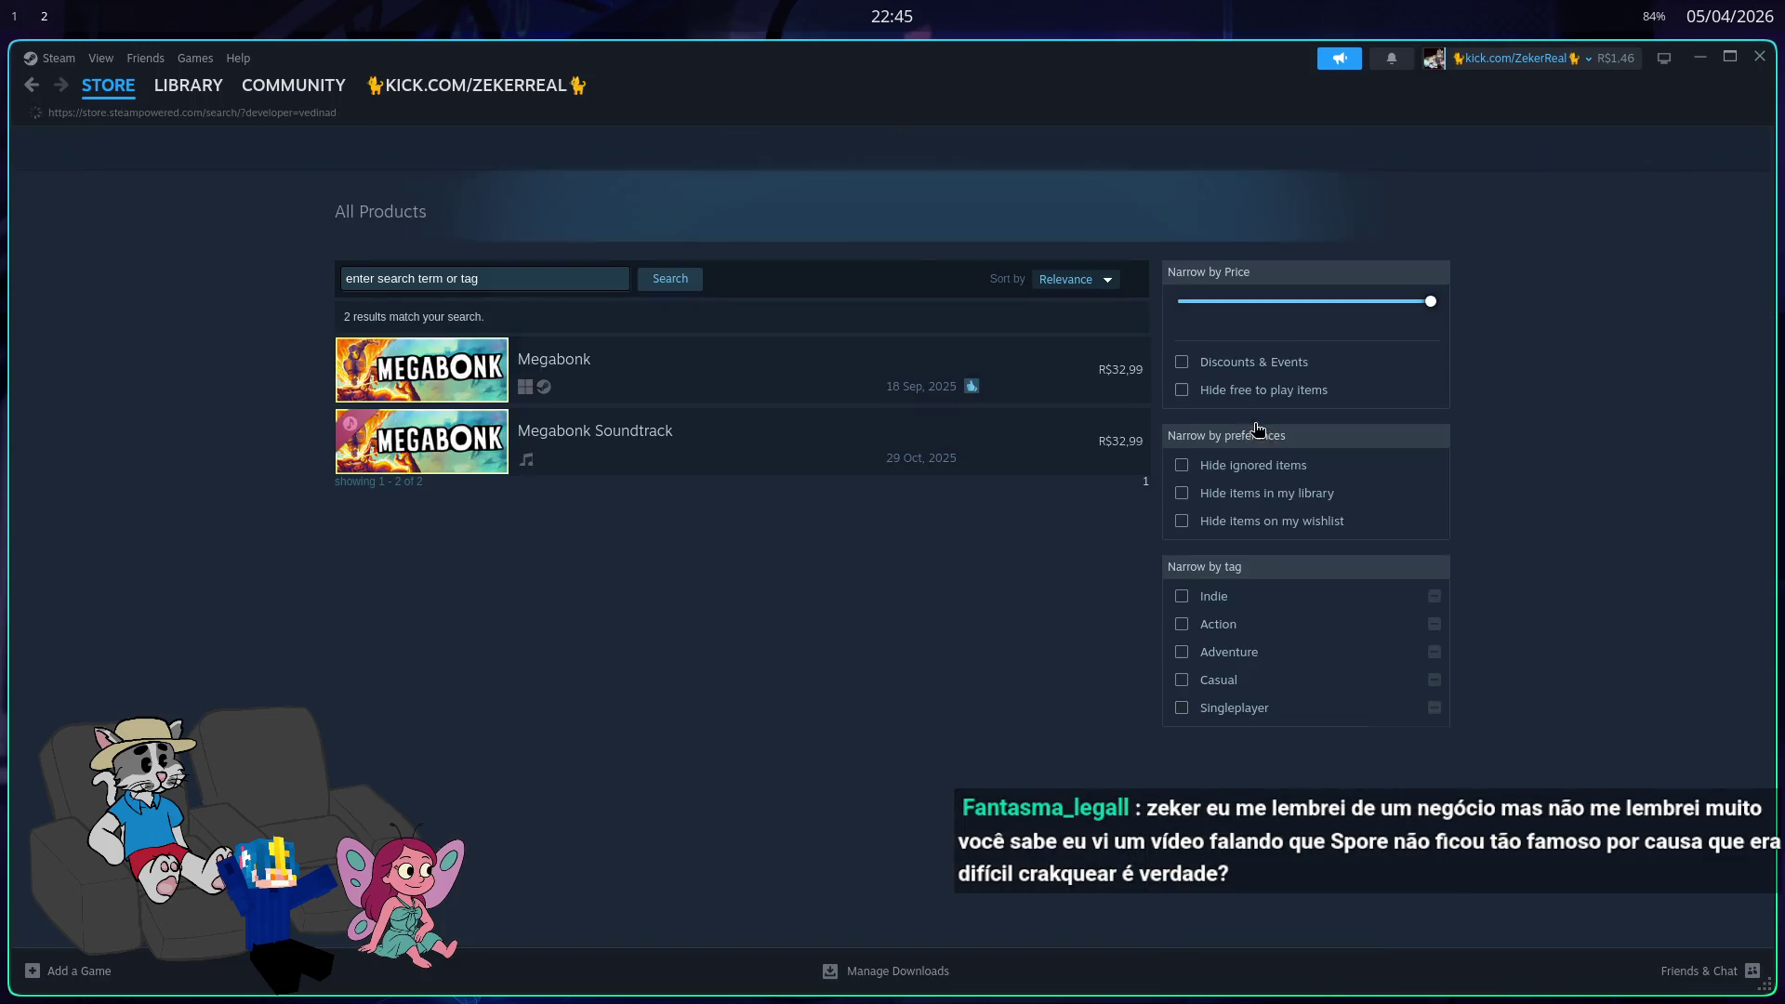
# Step: Open the Megabonk Soundtrack page and select text in its first user review
pyautogui.click(806, 466)
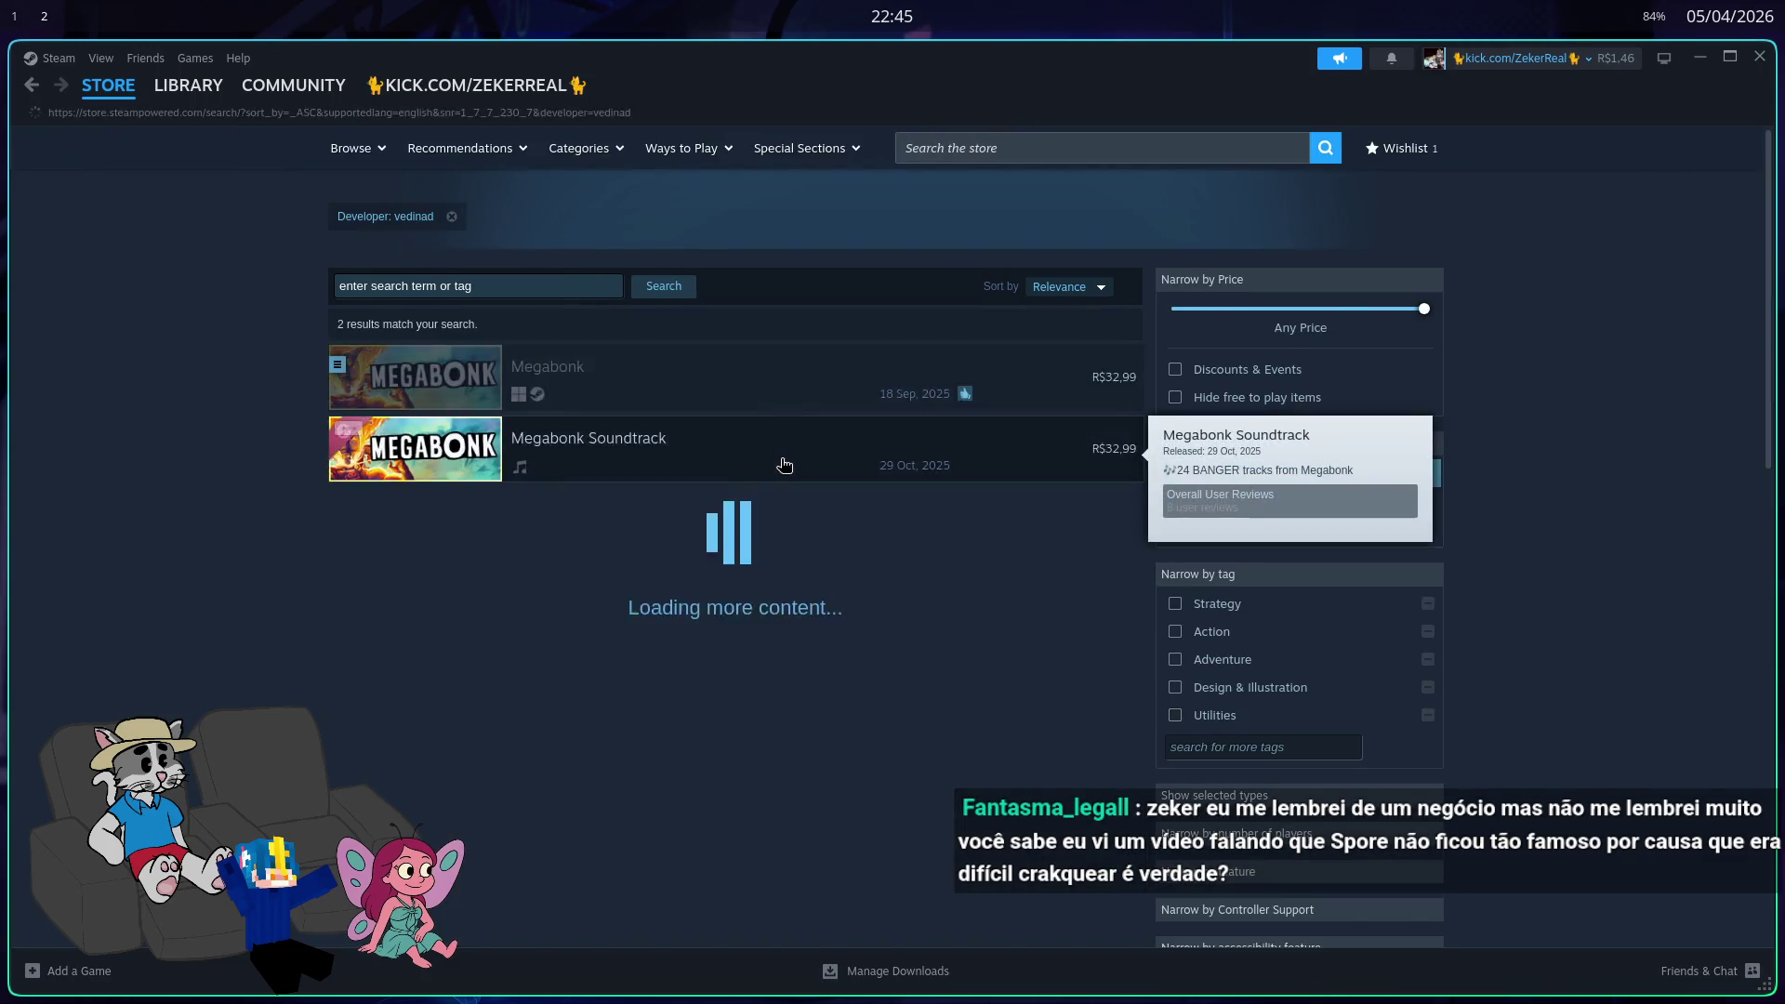
pyautogui.scroll(-12, 974, 543)
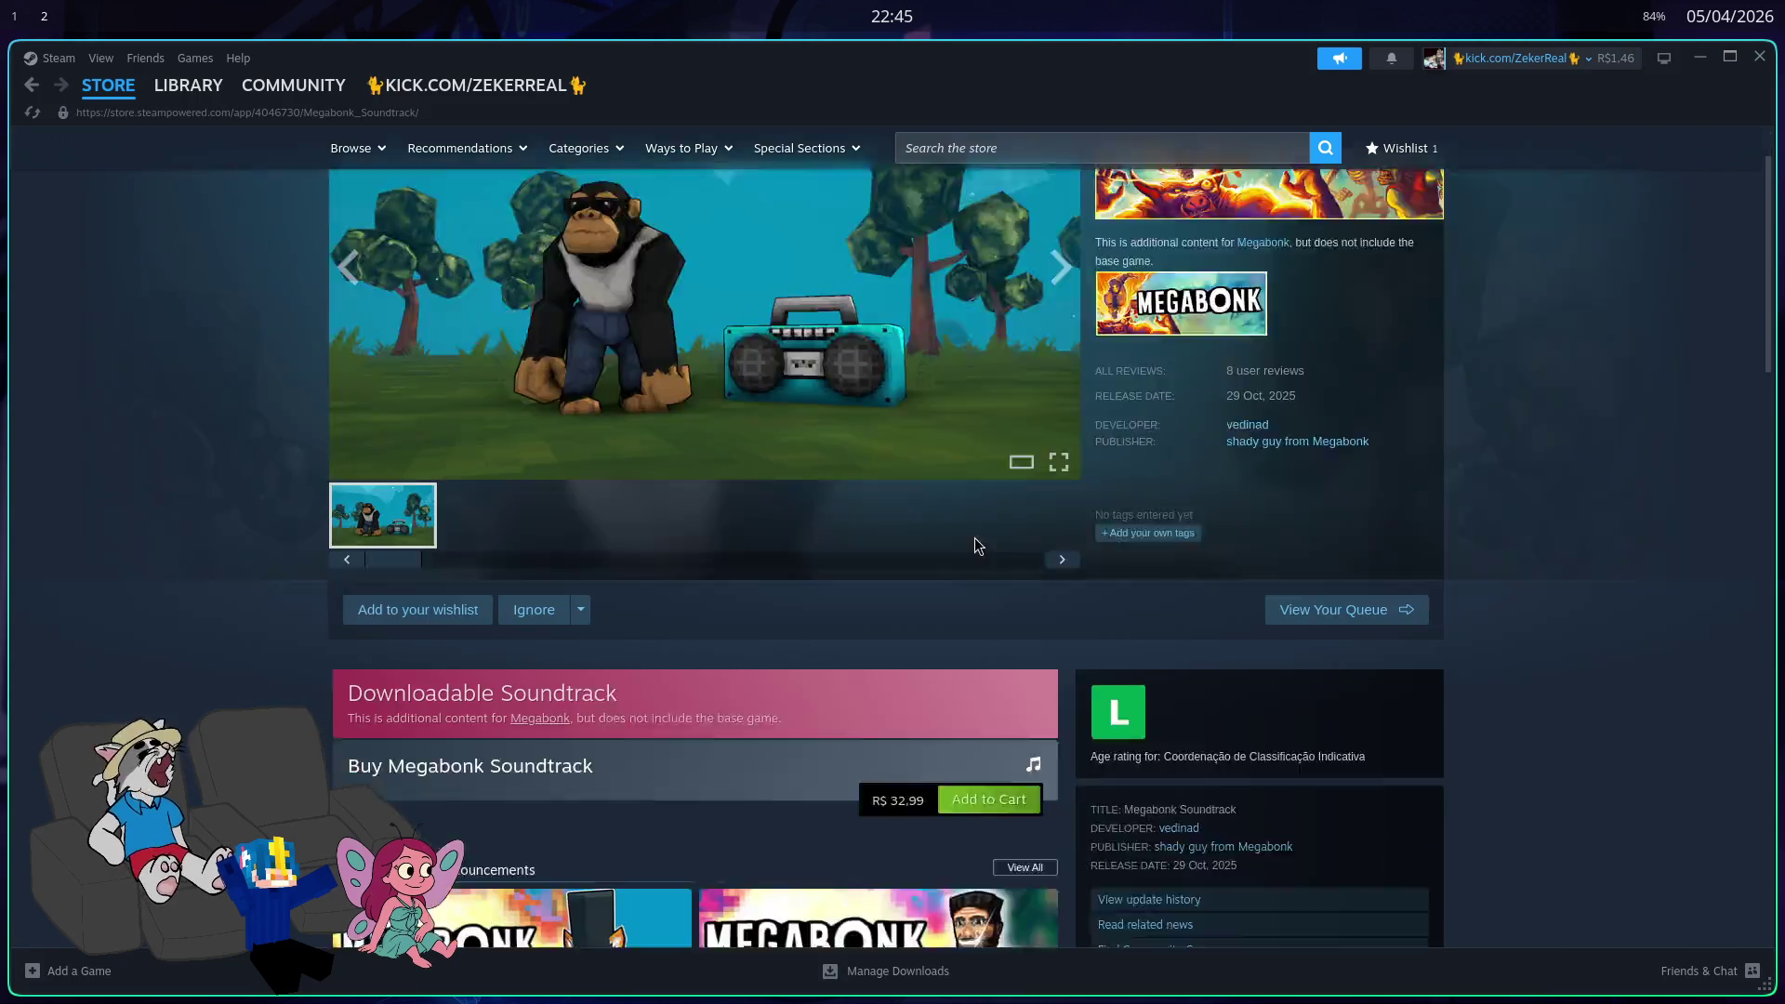
pyautogui.scroll(-15, 1093, 604)
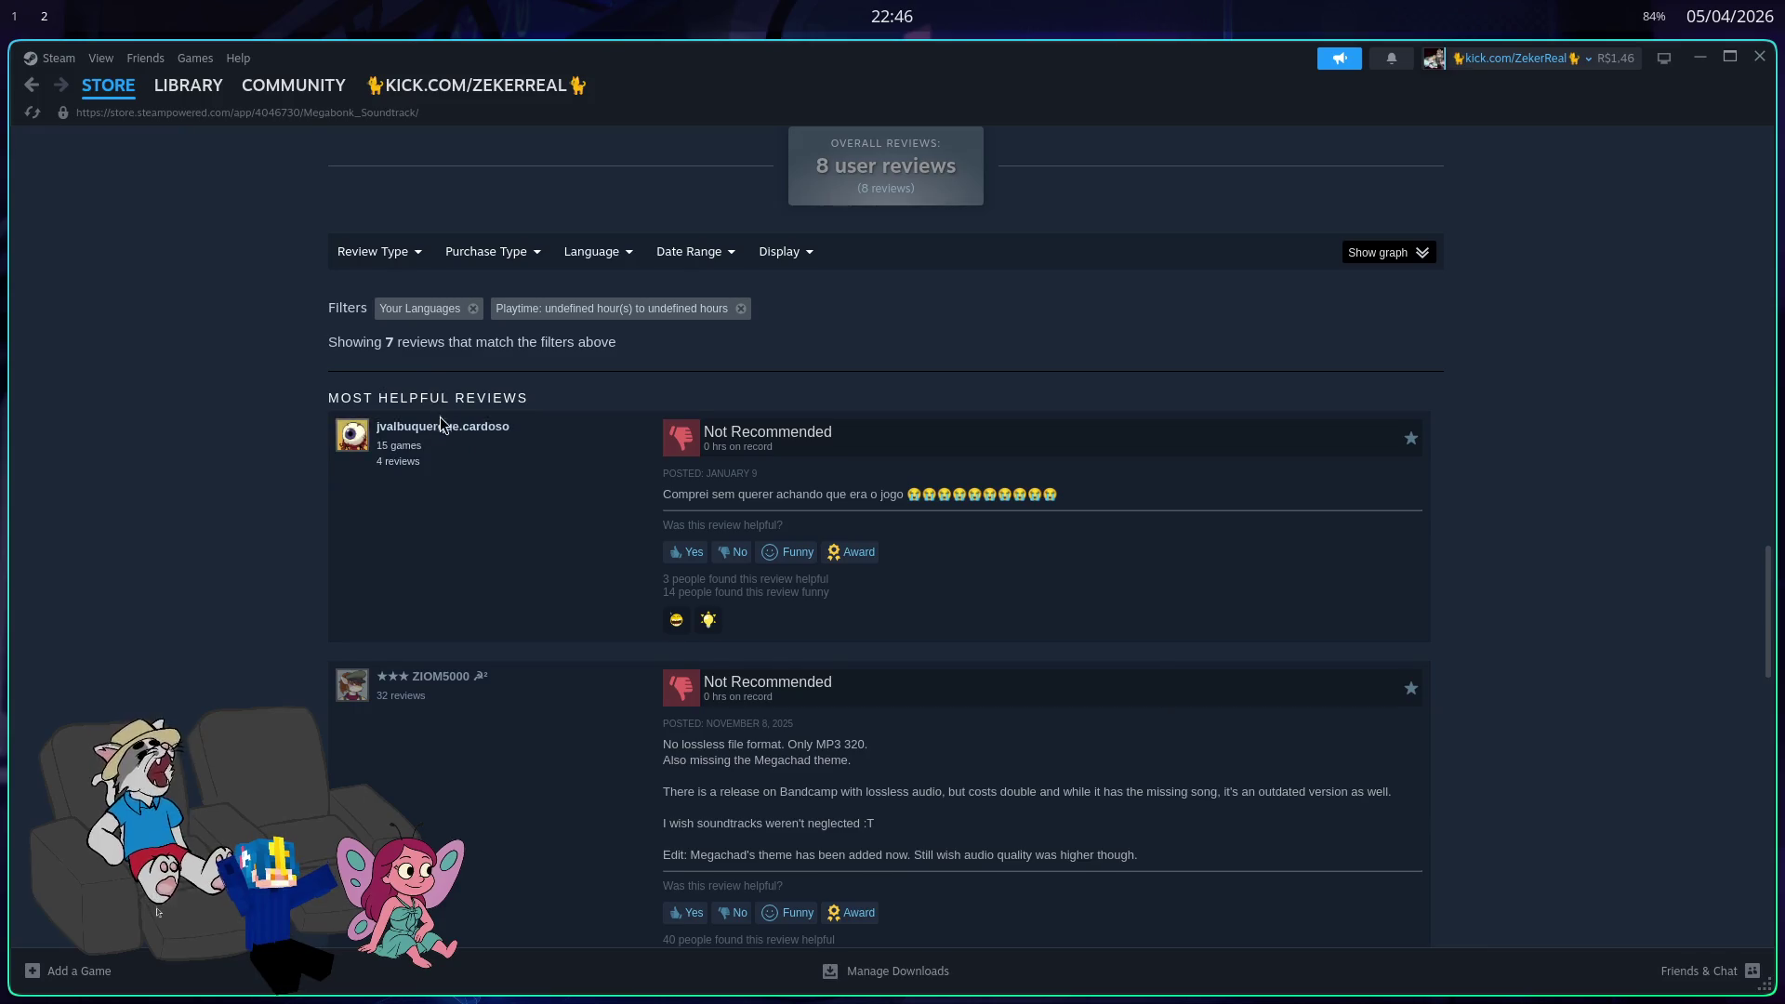
pyautogui.scroll(-15, 506, 430)
pyautogui.scroll(12, 496, 452)
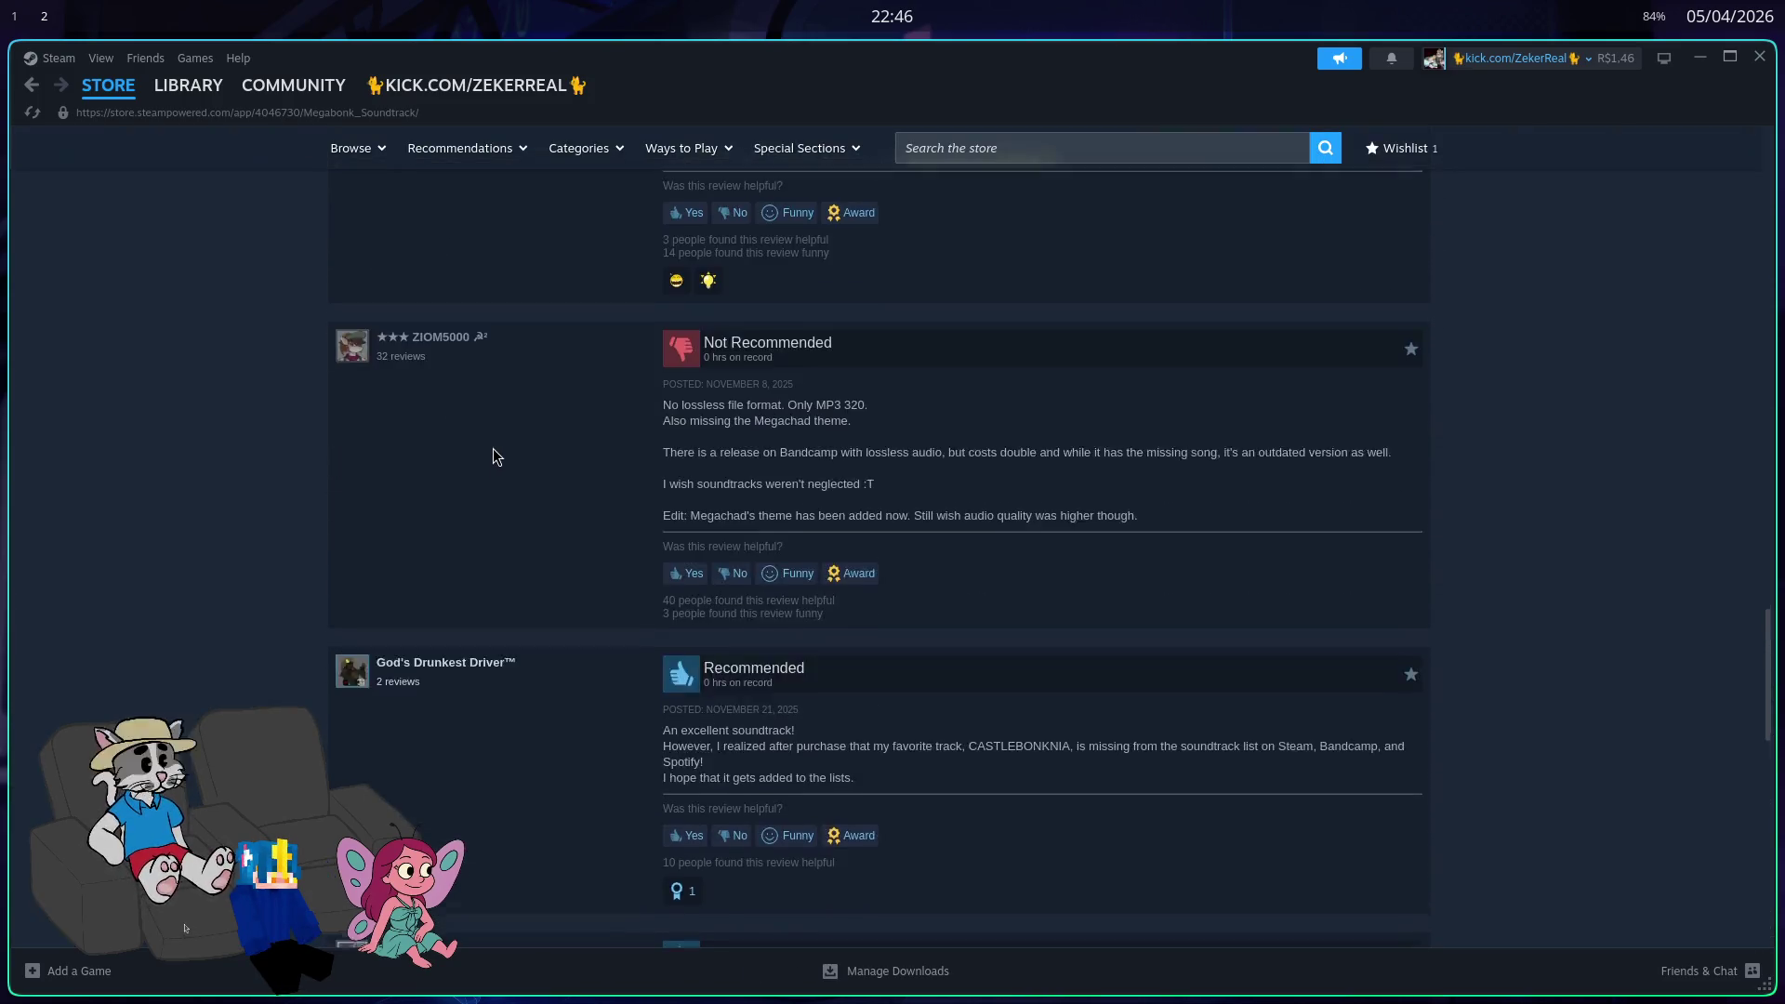
pyautogui.scroll(3, 492, 448)
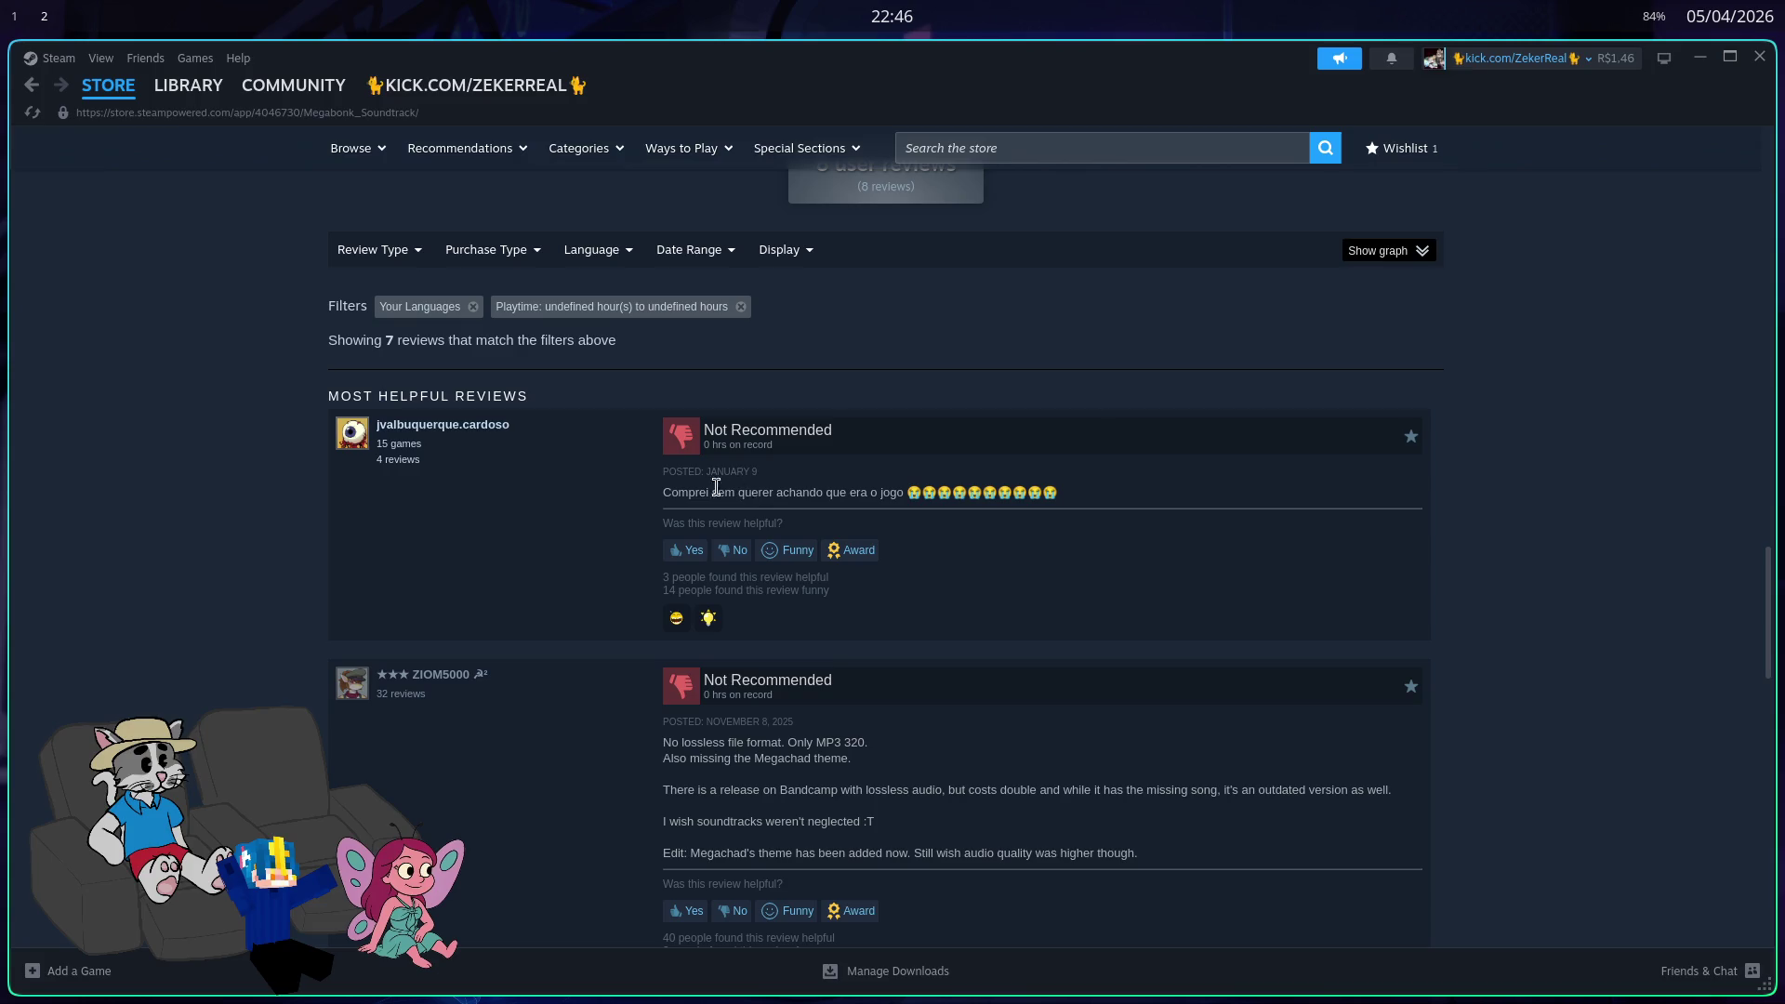
pyautogui.moveTo(893, 492); pyautogui.dragTo(885, 488)
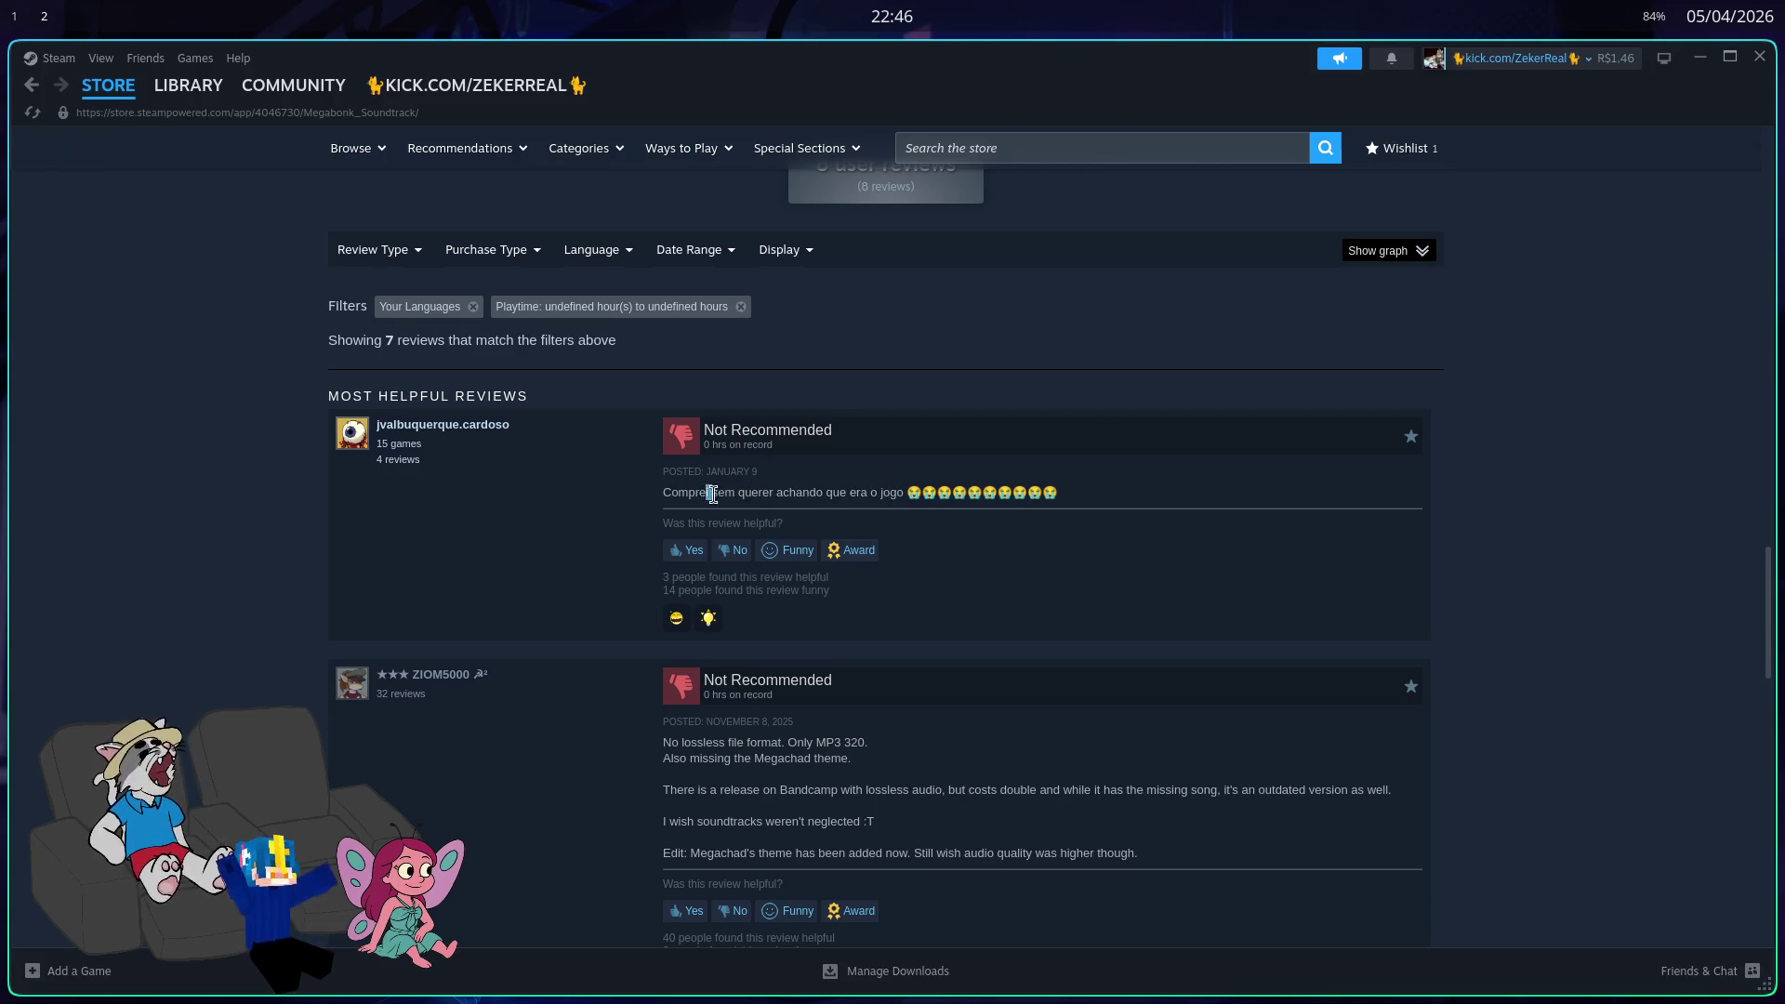
pyautogui.moveTo(769, 491); pyautogui.dragTo(804, 490)
pyautogui.moveTo(911, 503); pyautogui.dragTo(907, 495)
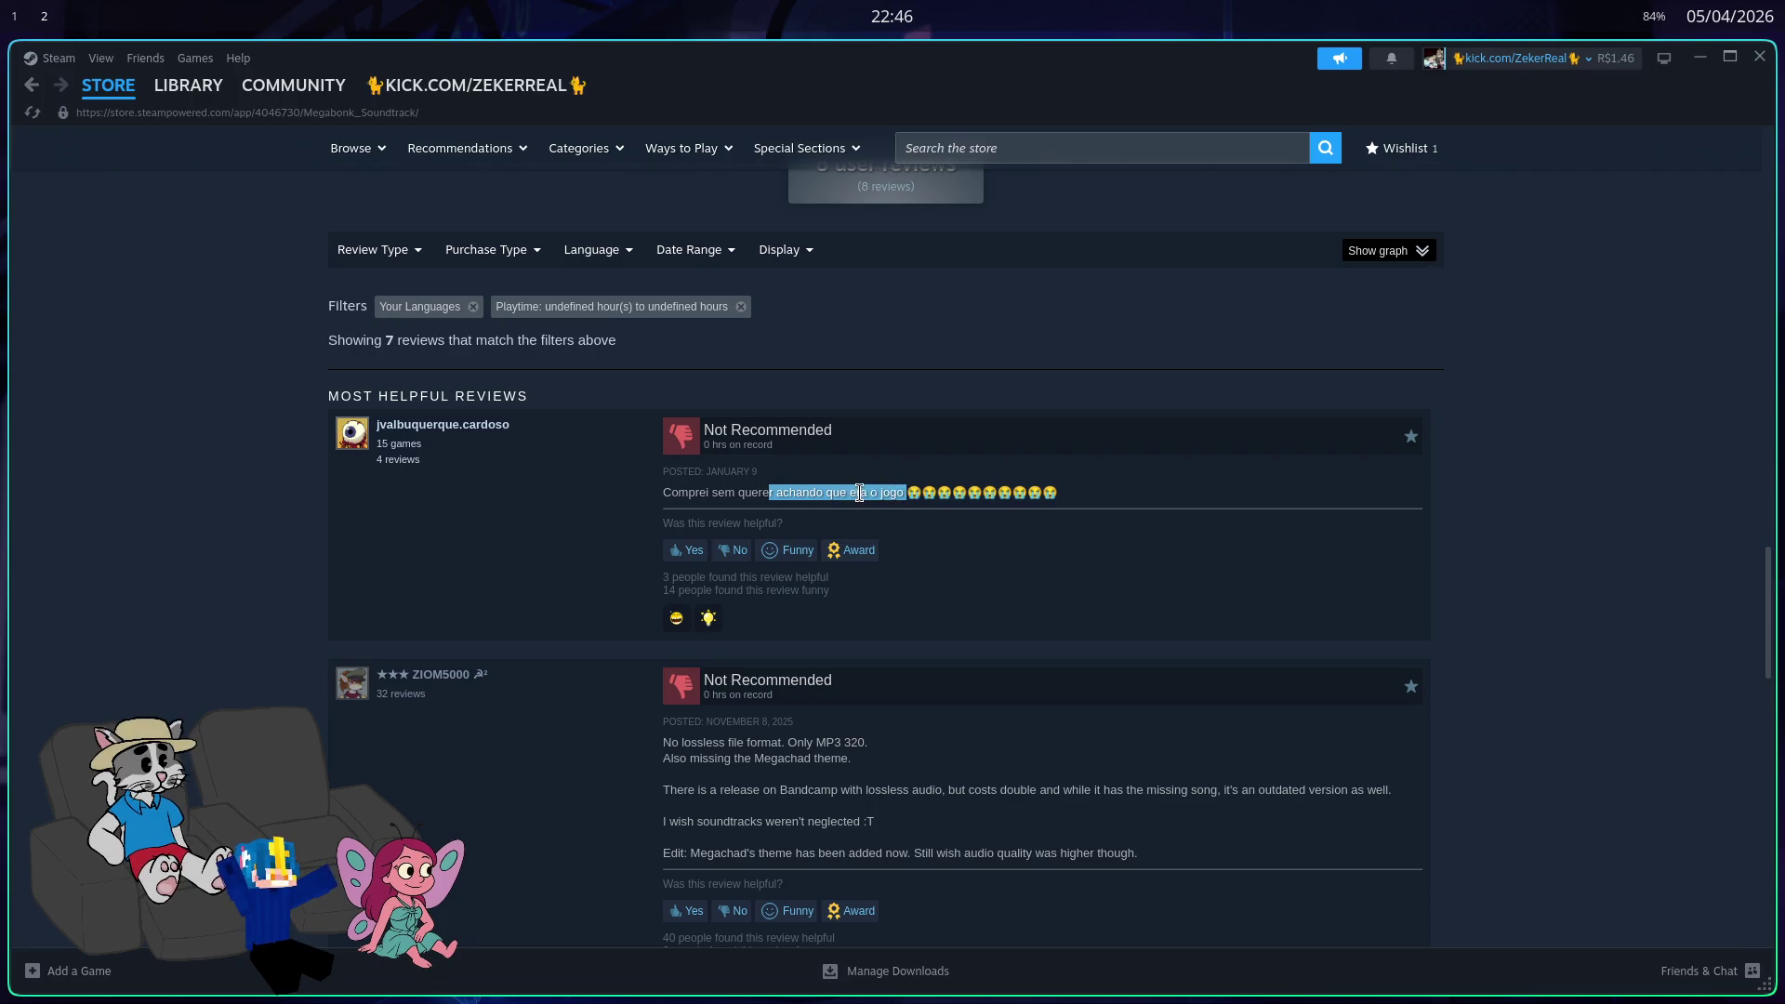
# Step: Scroll through the soundtrack reviews, then list all products from developer vedinad
pyautogui.scroll(15, 827, 488)
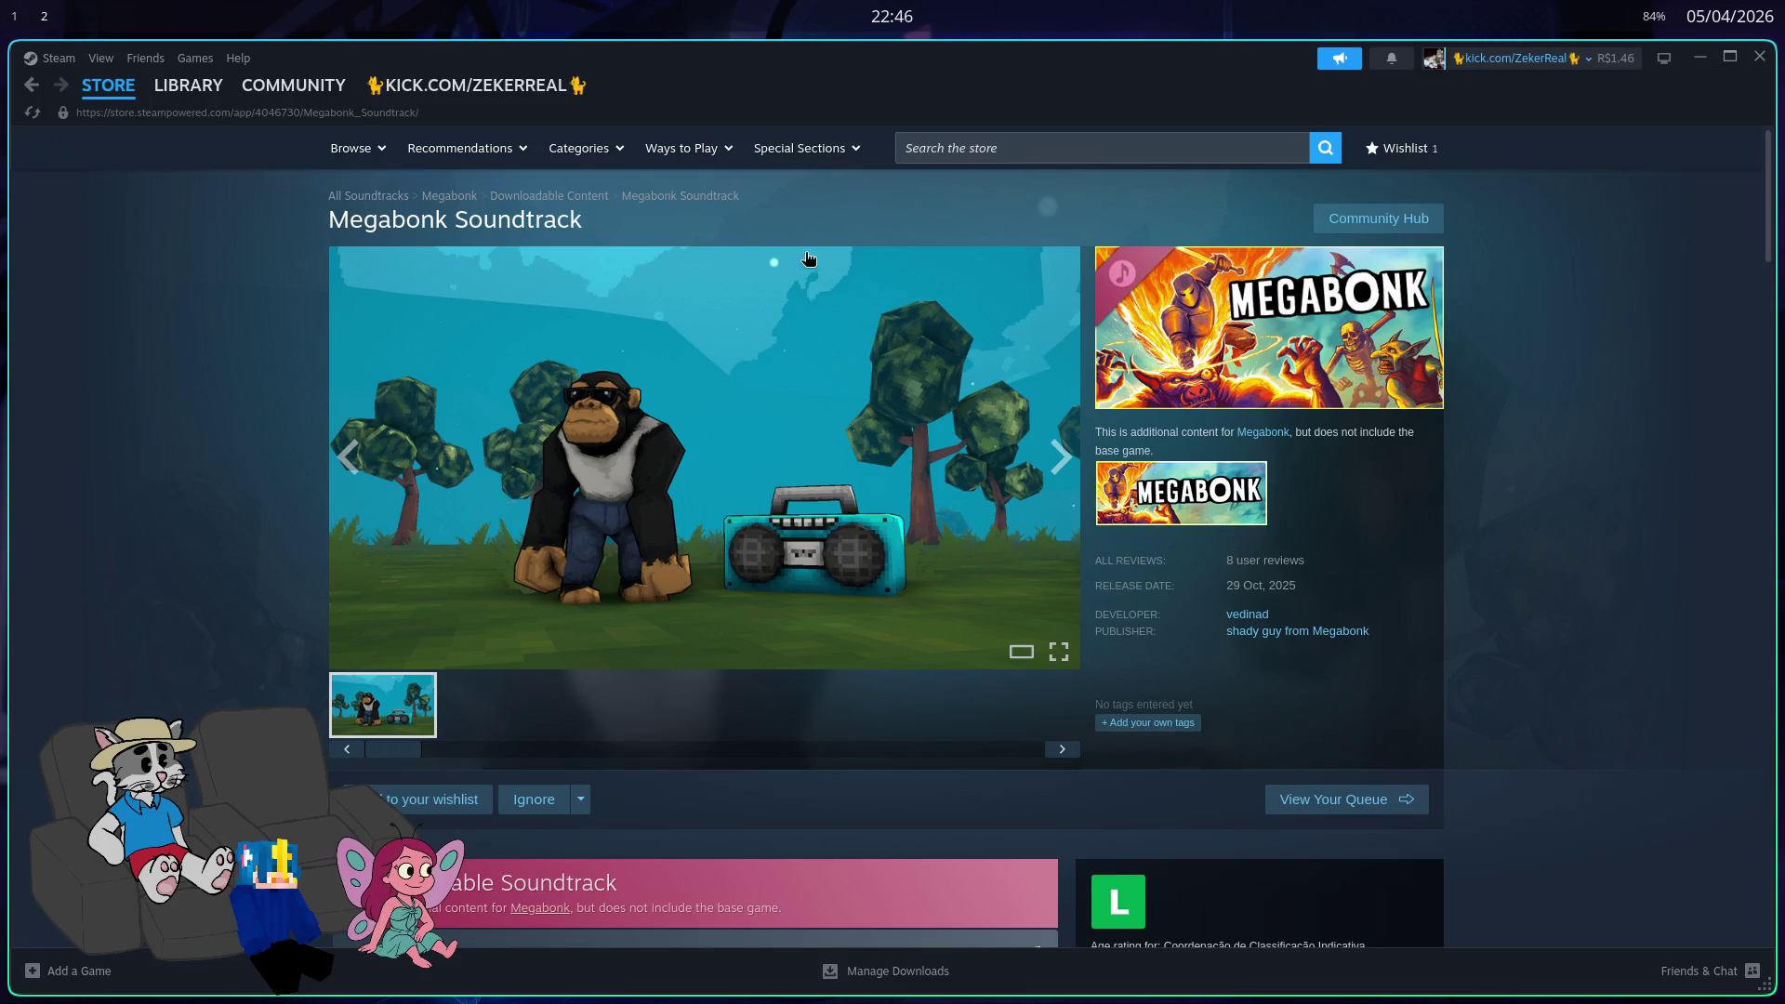
pyautogui.scroll(-15, 913, 457)
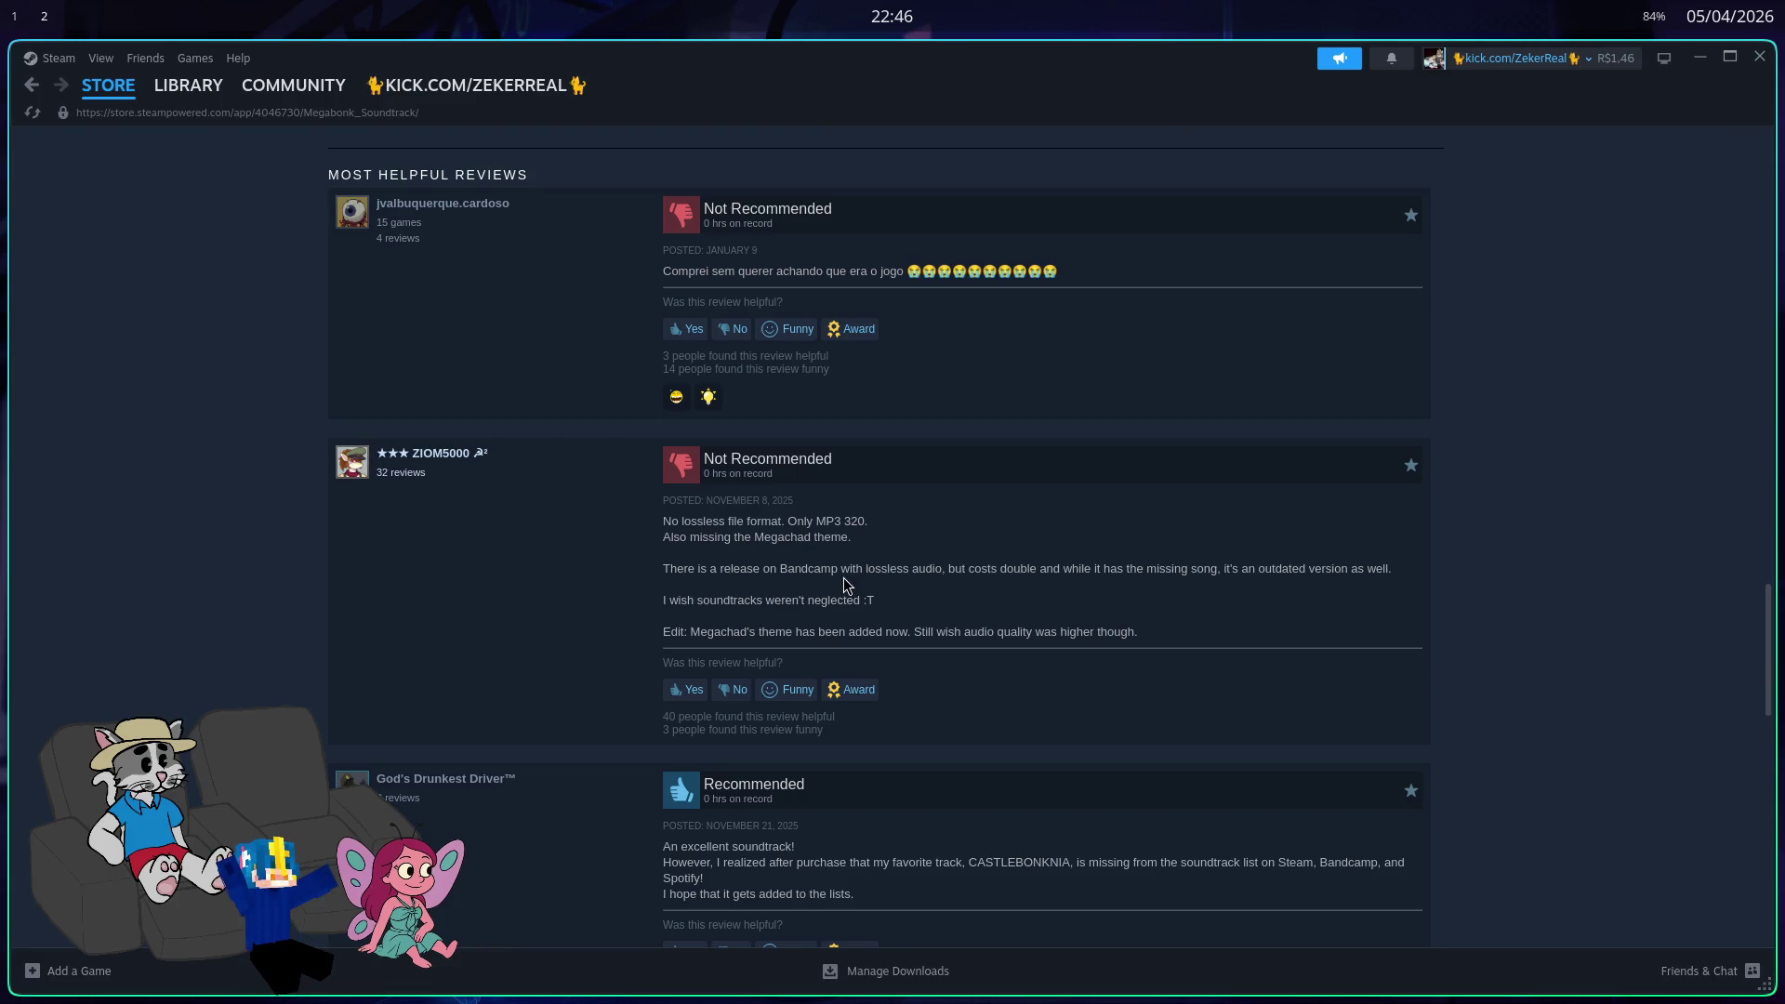
pyautogui.scroll(-10, 849, 584)
pyautogui.scroll(6, 841, 582)
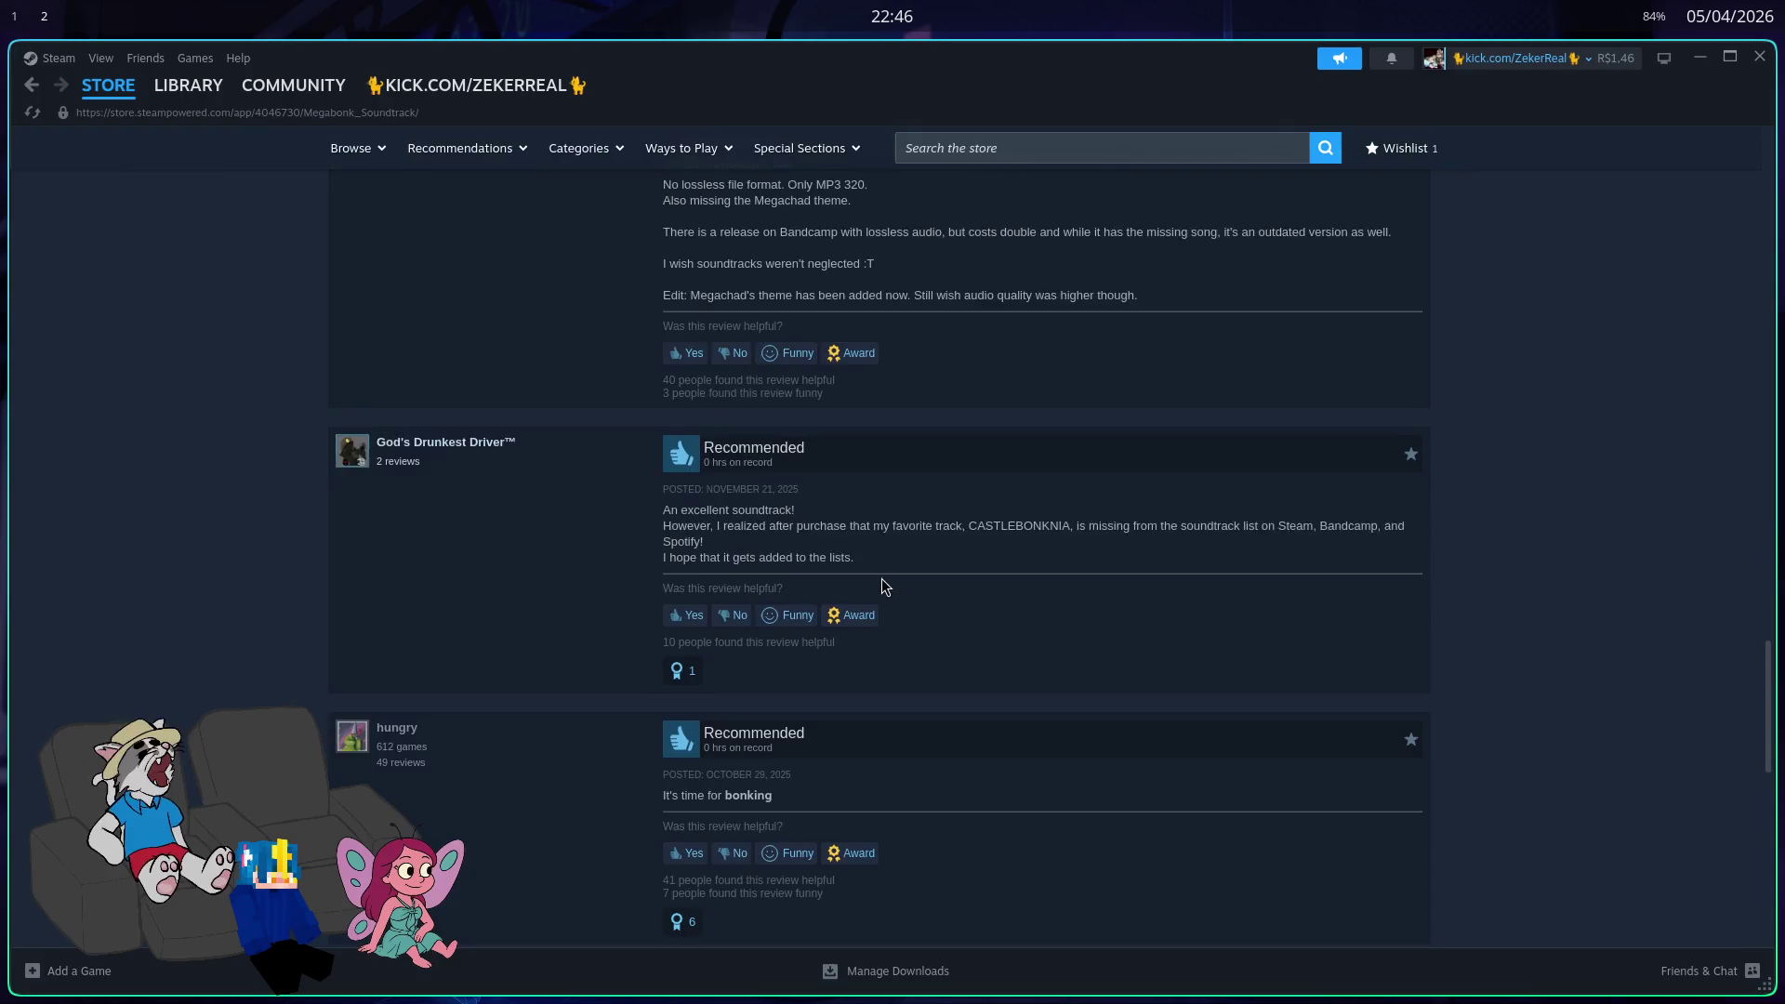
pyautogui.scroll(20, 876, 582)
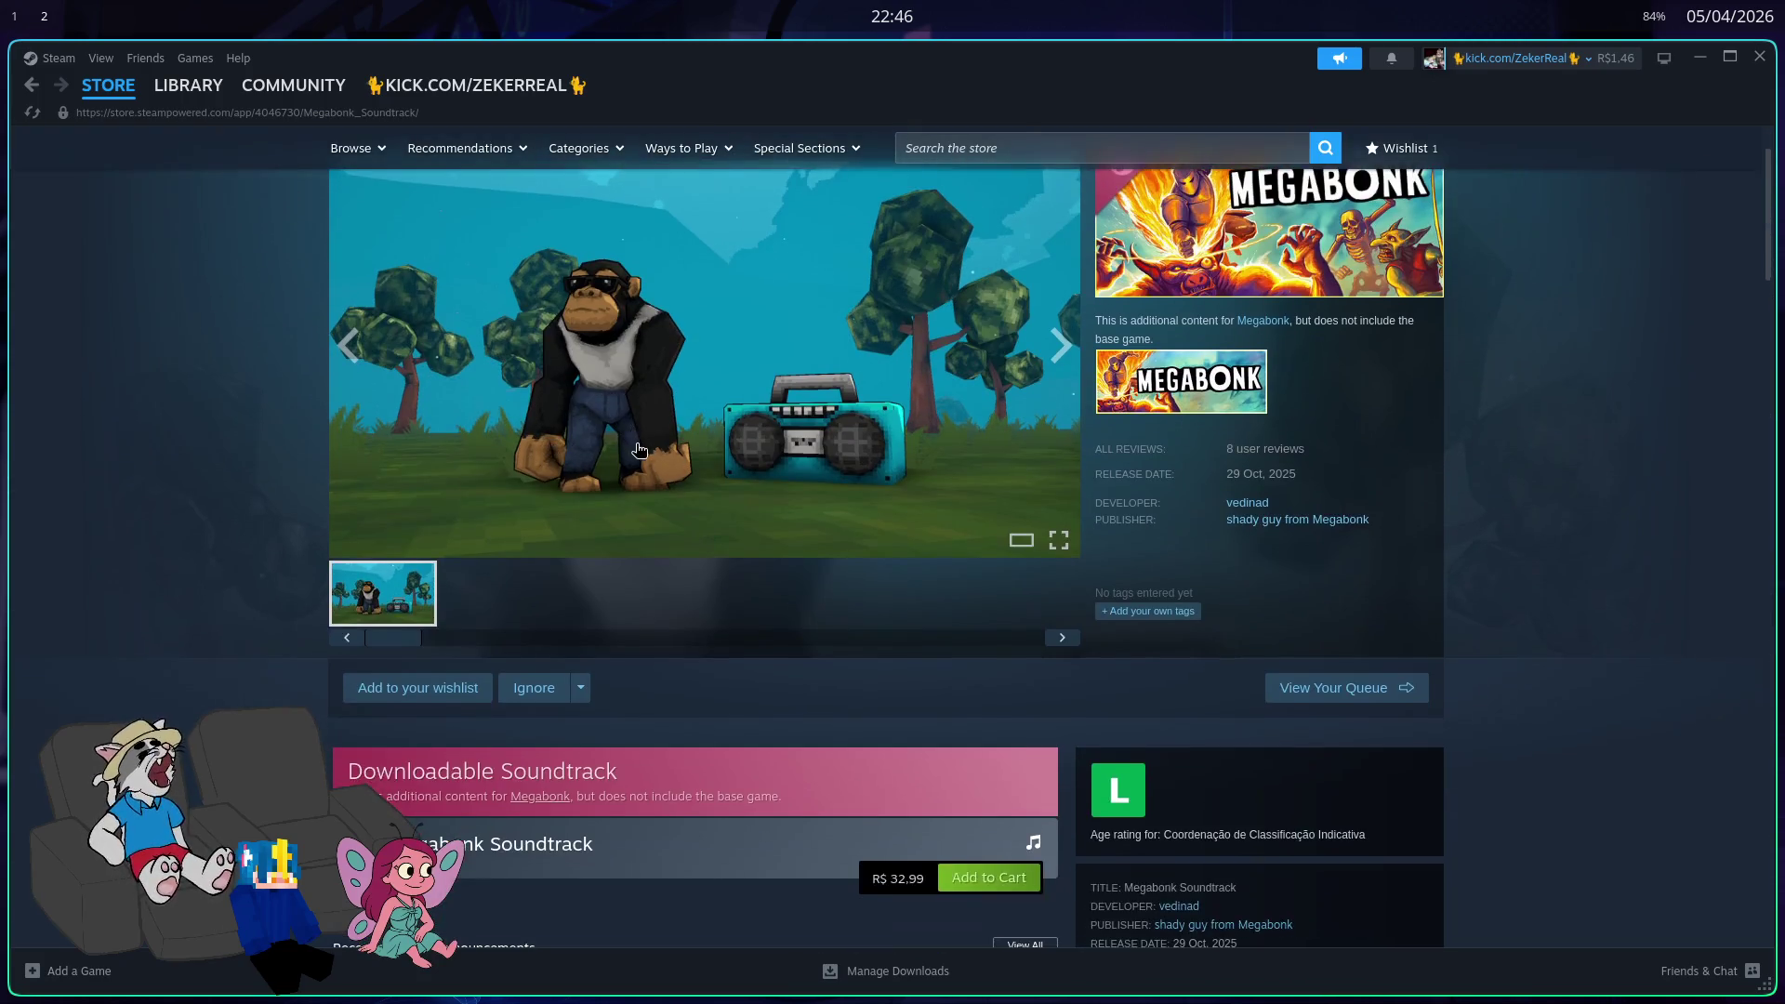
pyautogui.scroll(-10, 640, 450)
pyautogui.scroll(5, 636, 433)
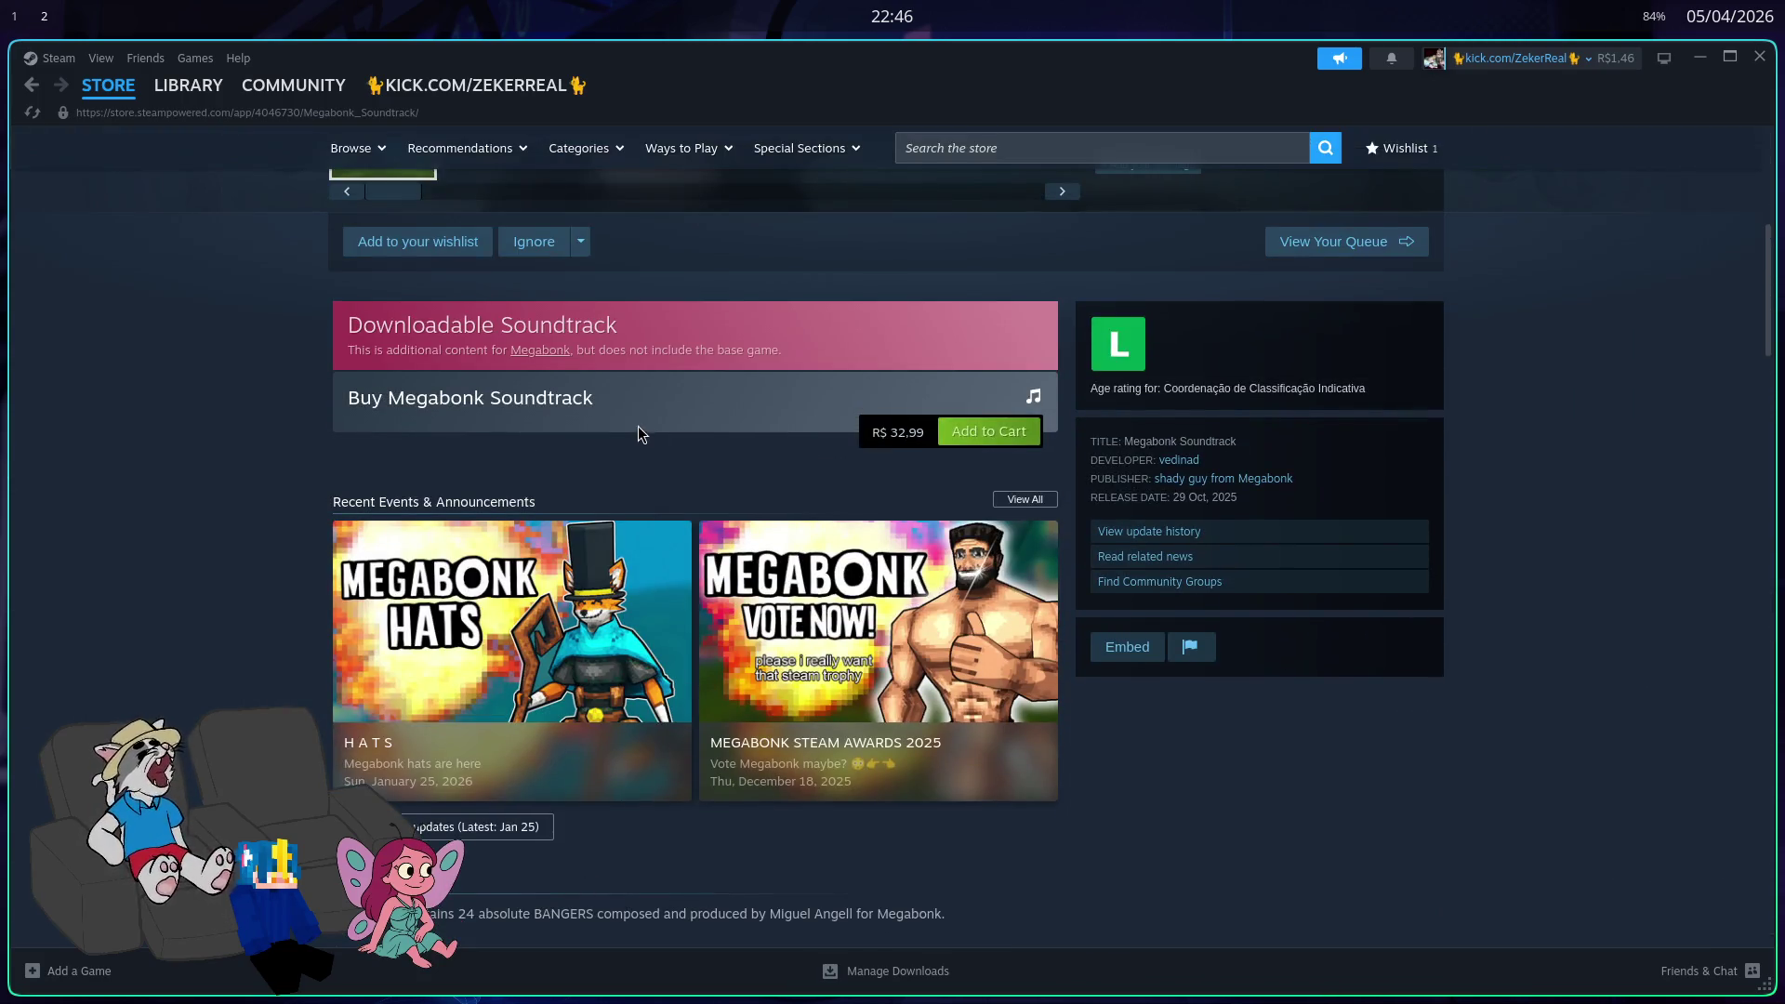
pyautogui.scroll(-15, 640, 435)
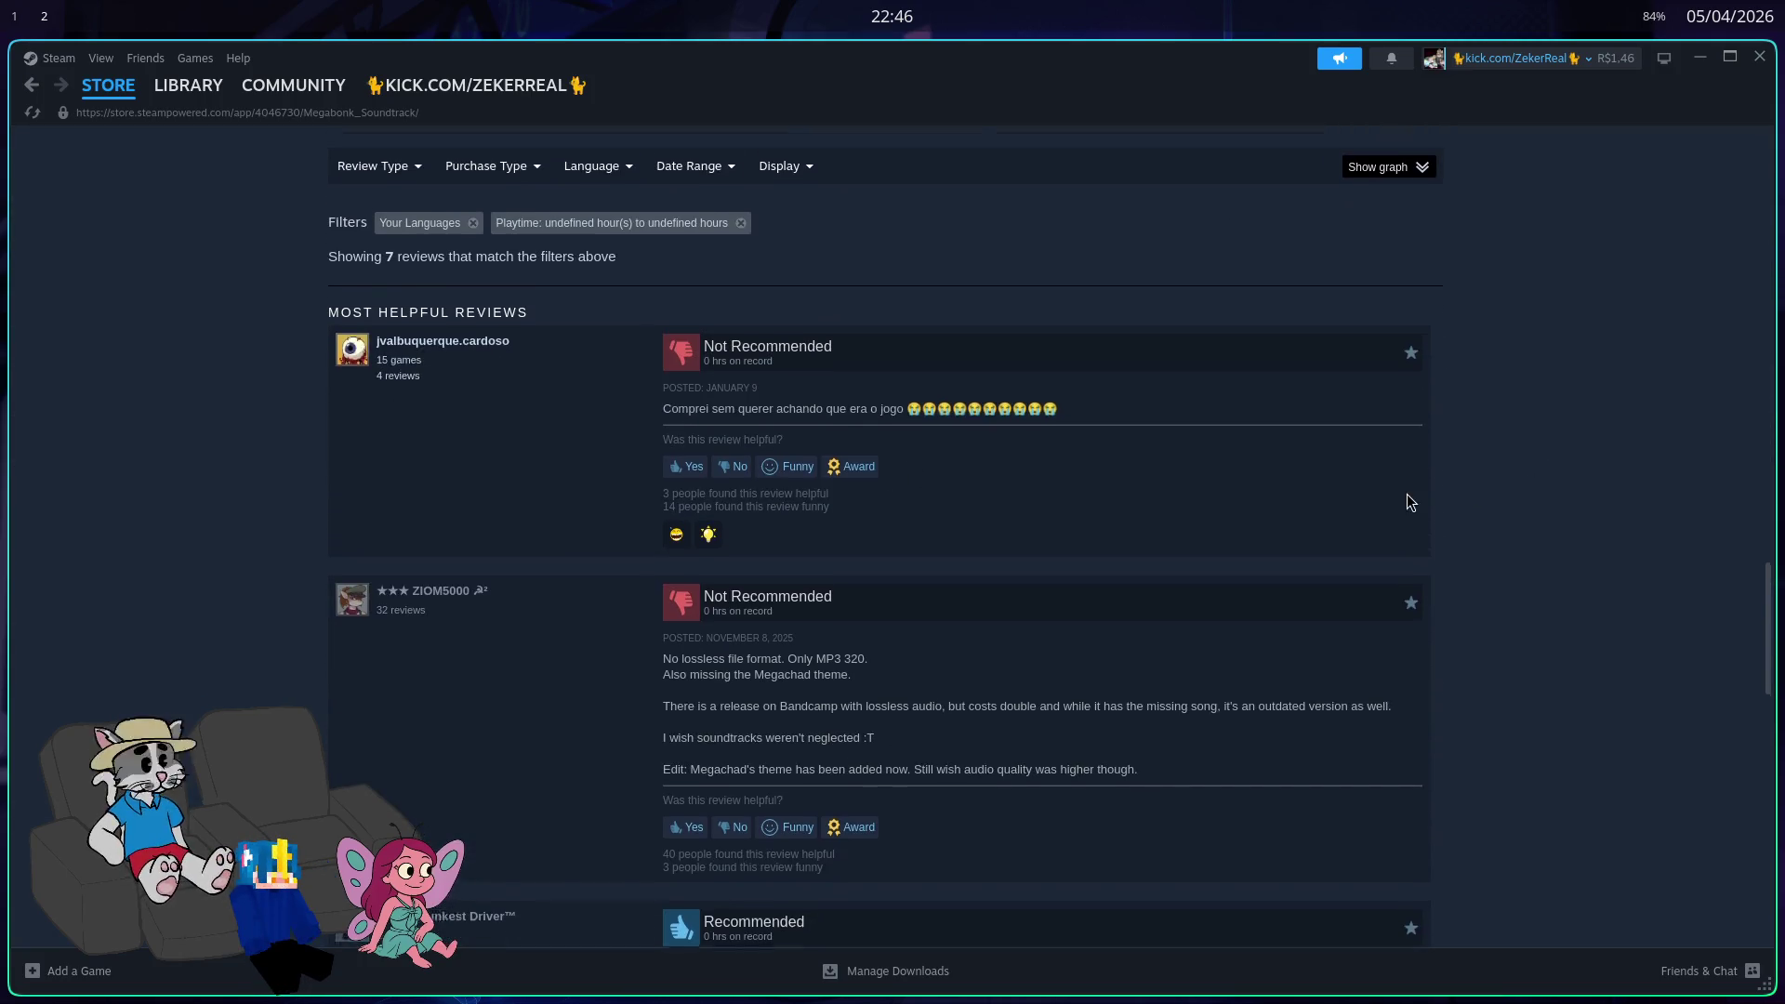
pyautogui.scroll(1, 1454, 471)
pyautogui.scroll(-5, 1452, 457)
pyautogui.scroll(-10, 1419, 382)
pyautogui.scroll(7, 1376, 400)
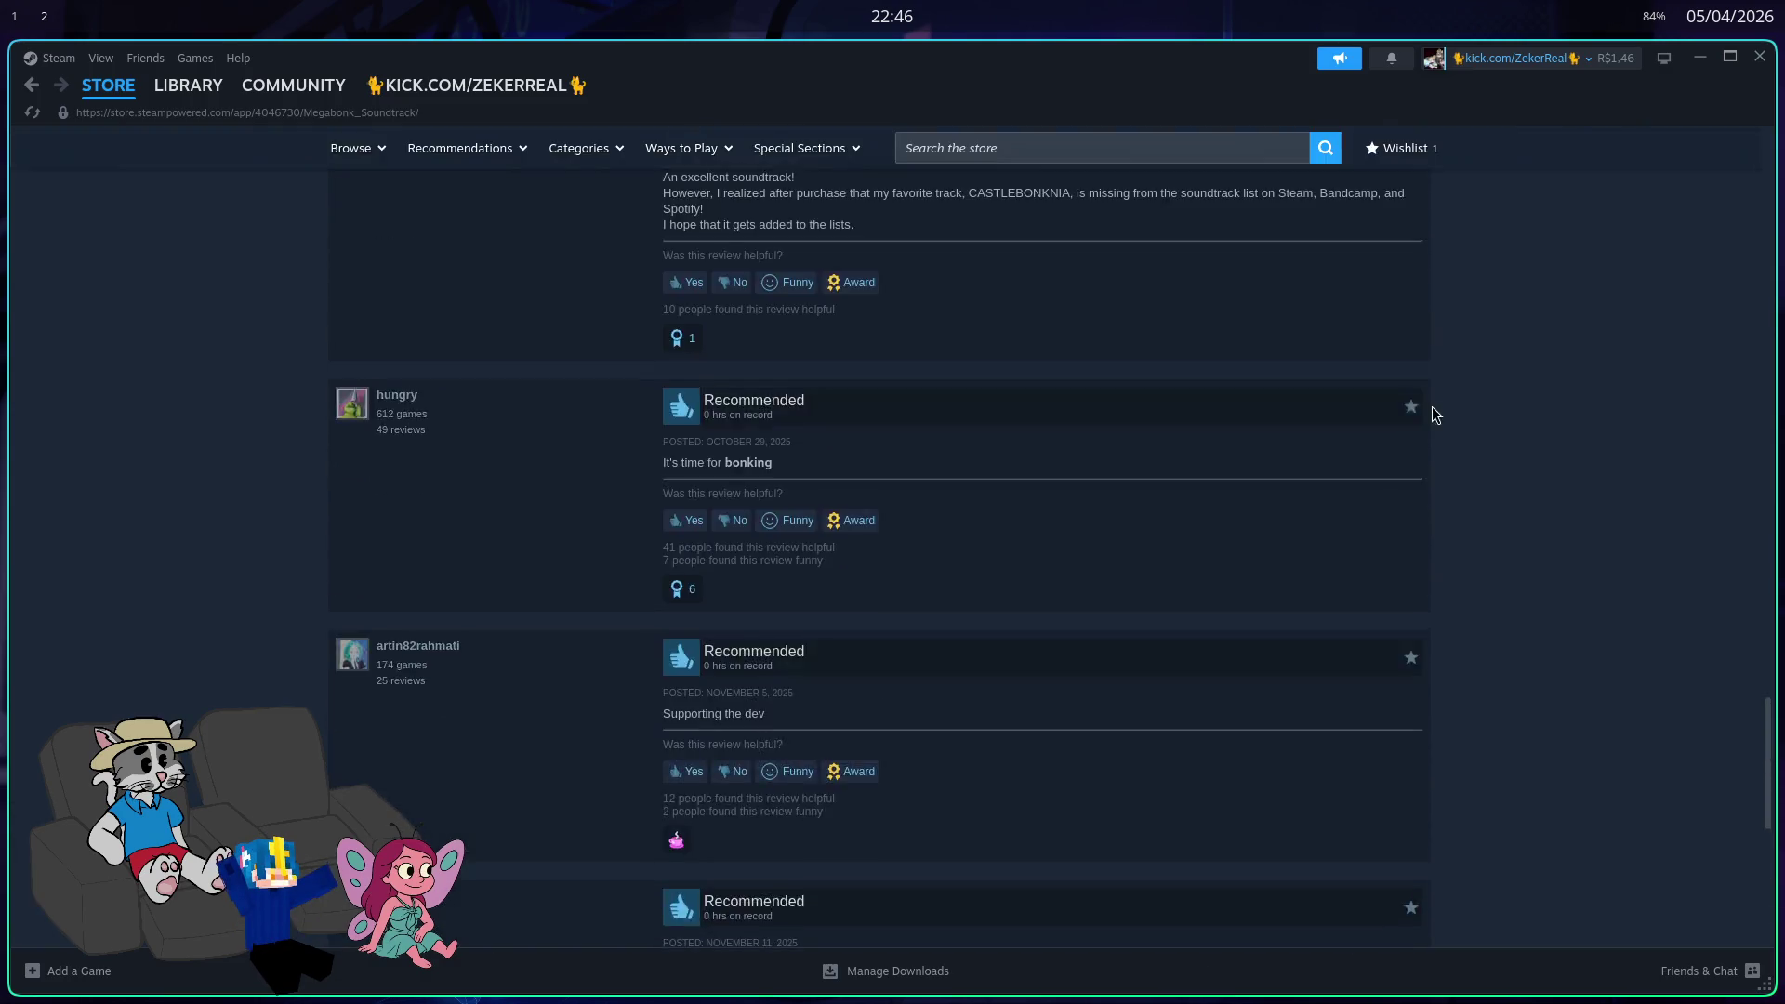
pyautogui.scroll(20, 1428, 419)
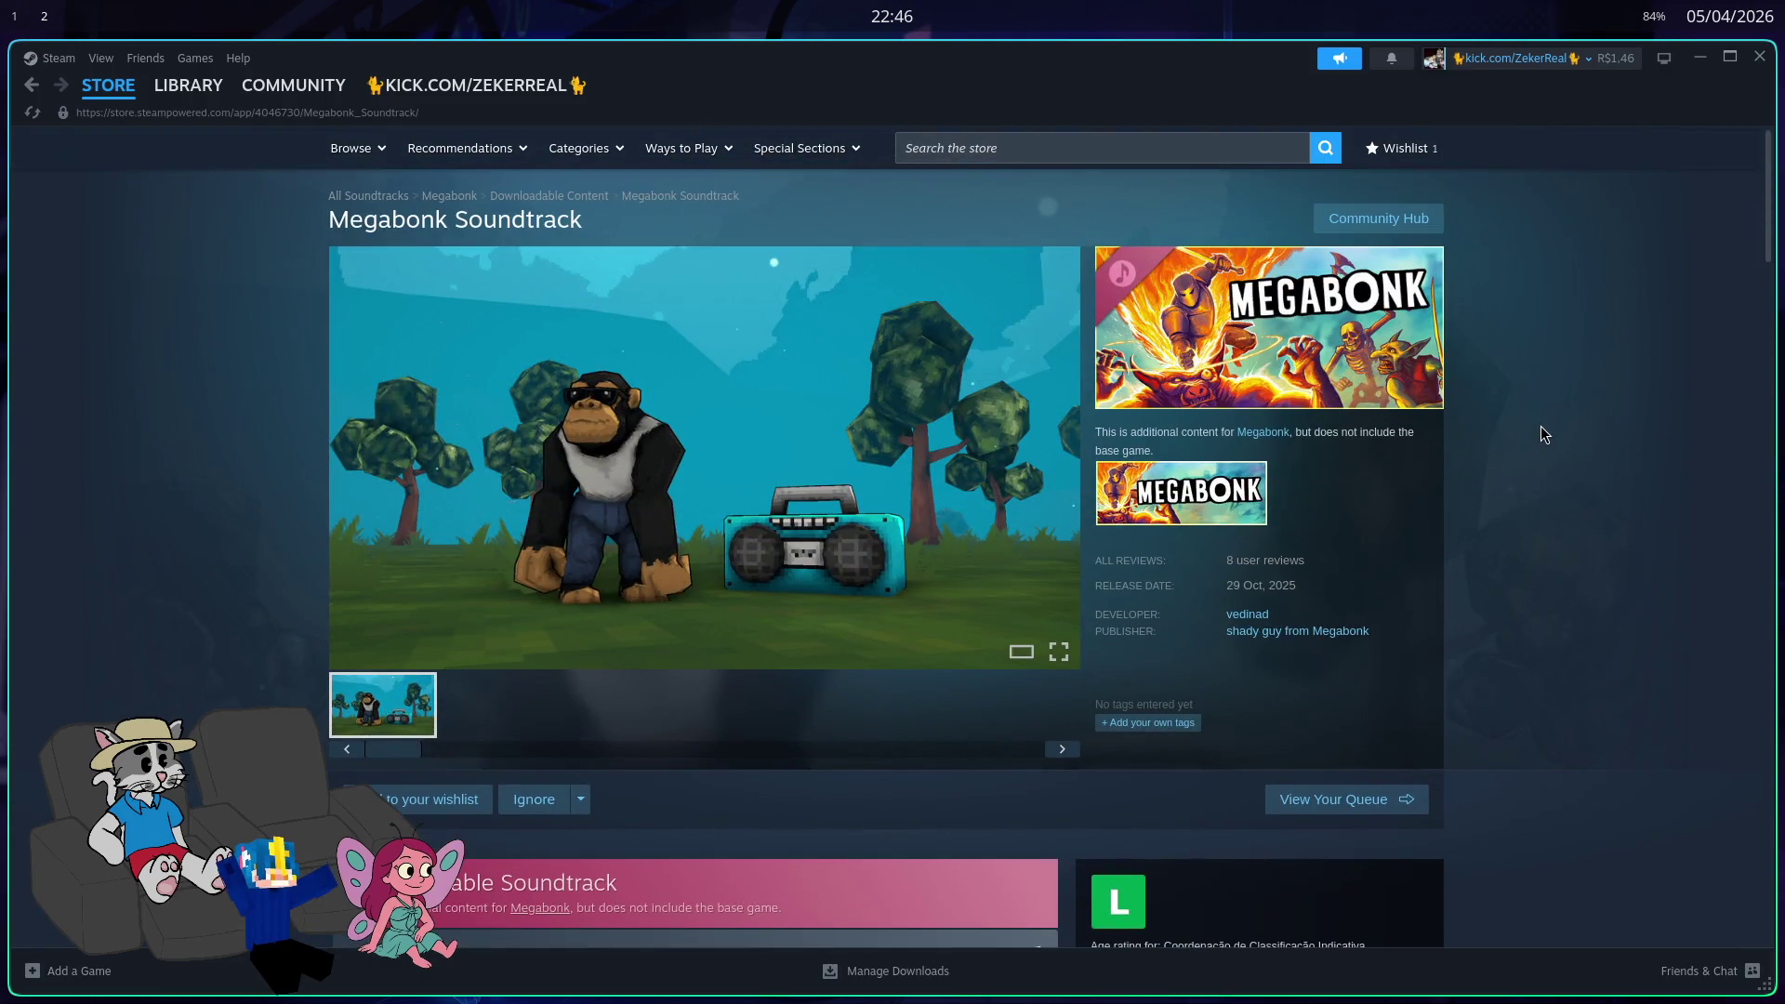
pyautogui.click(1246, 614)
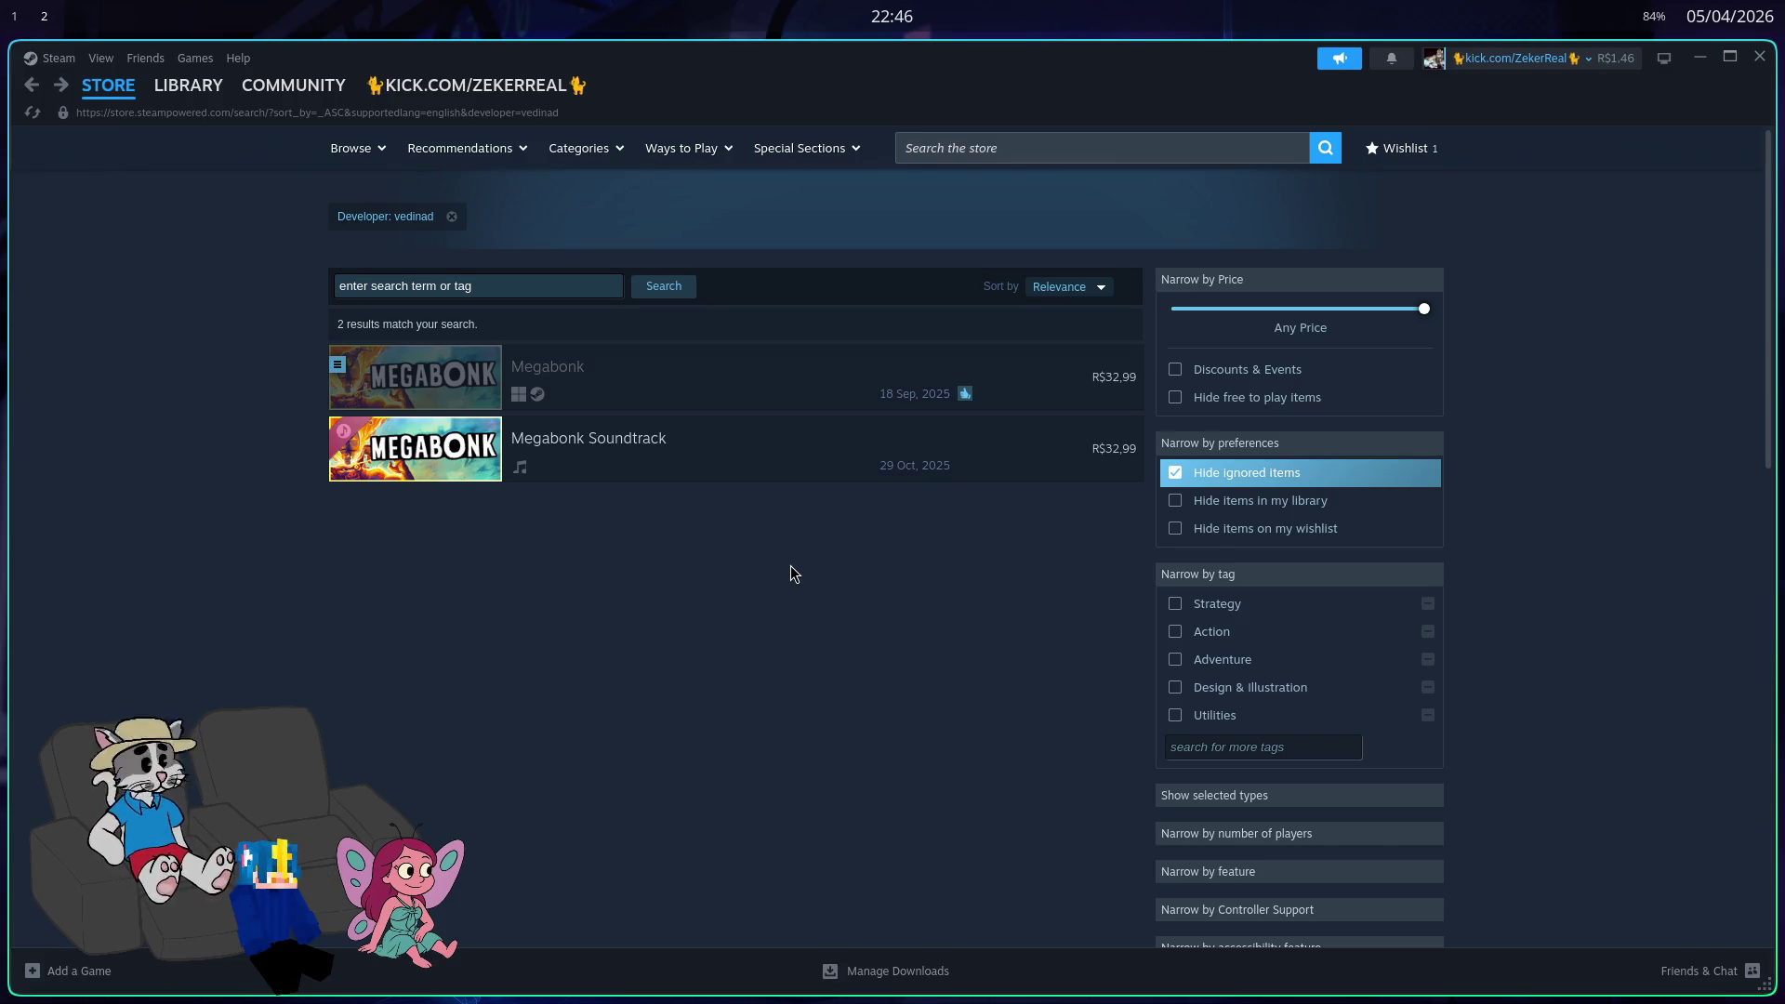
# Step: Return to the Megabonk store page and pause its trailer at 0:01
pyautogui.click(34, 90)
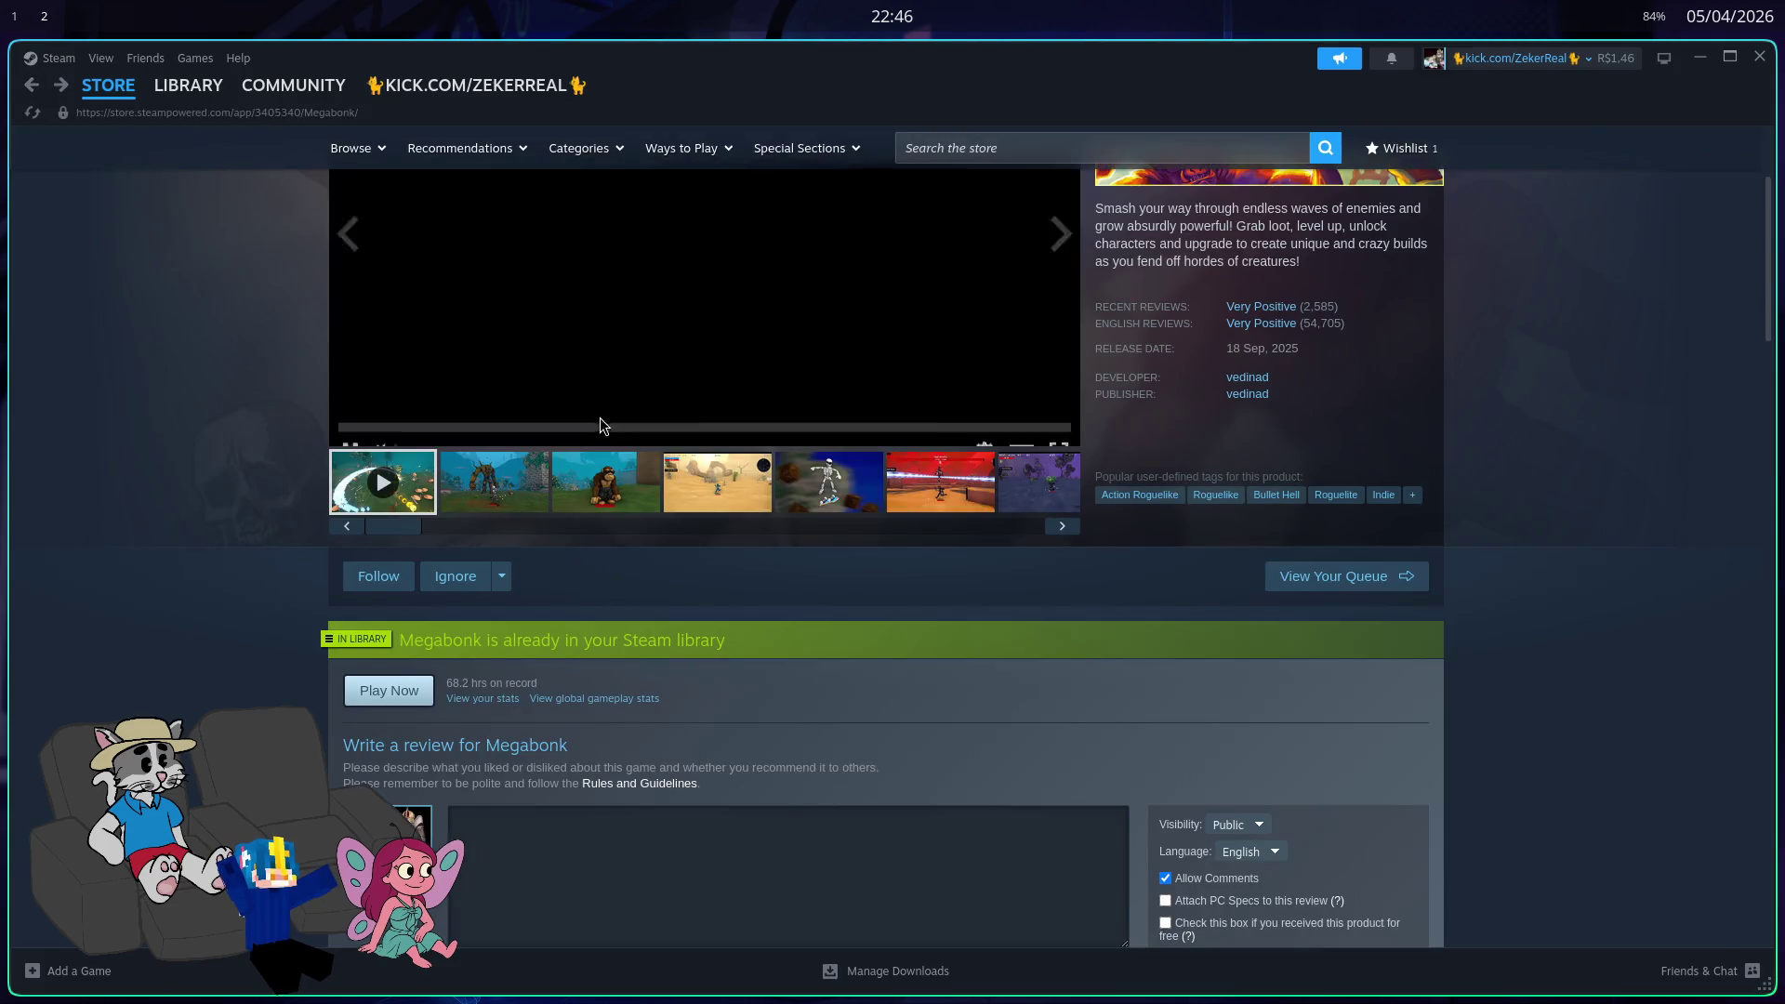
pyautogui.click(349, 429)
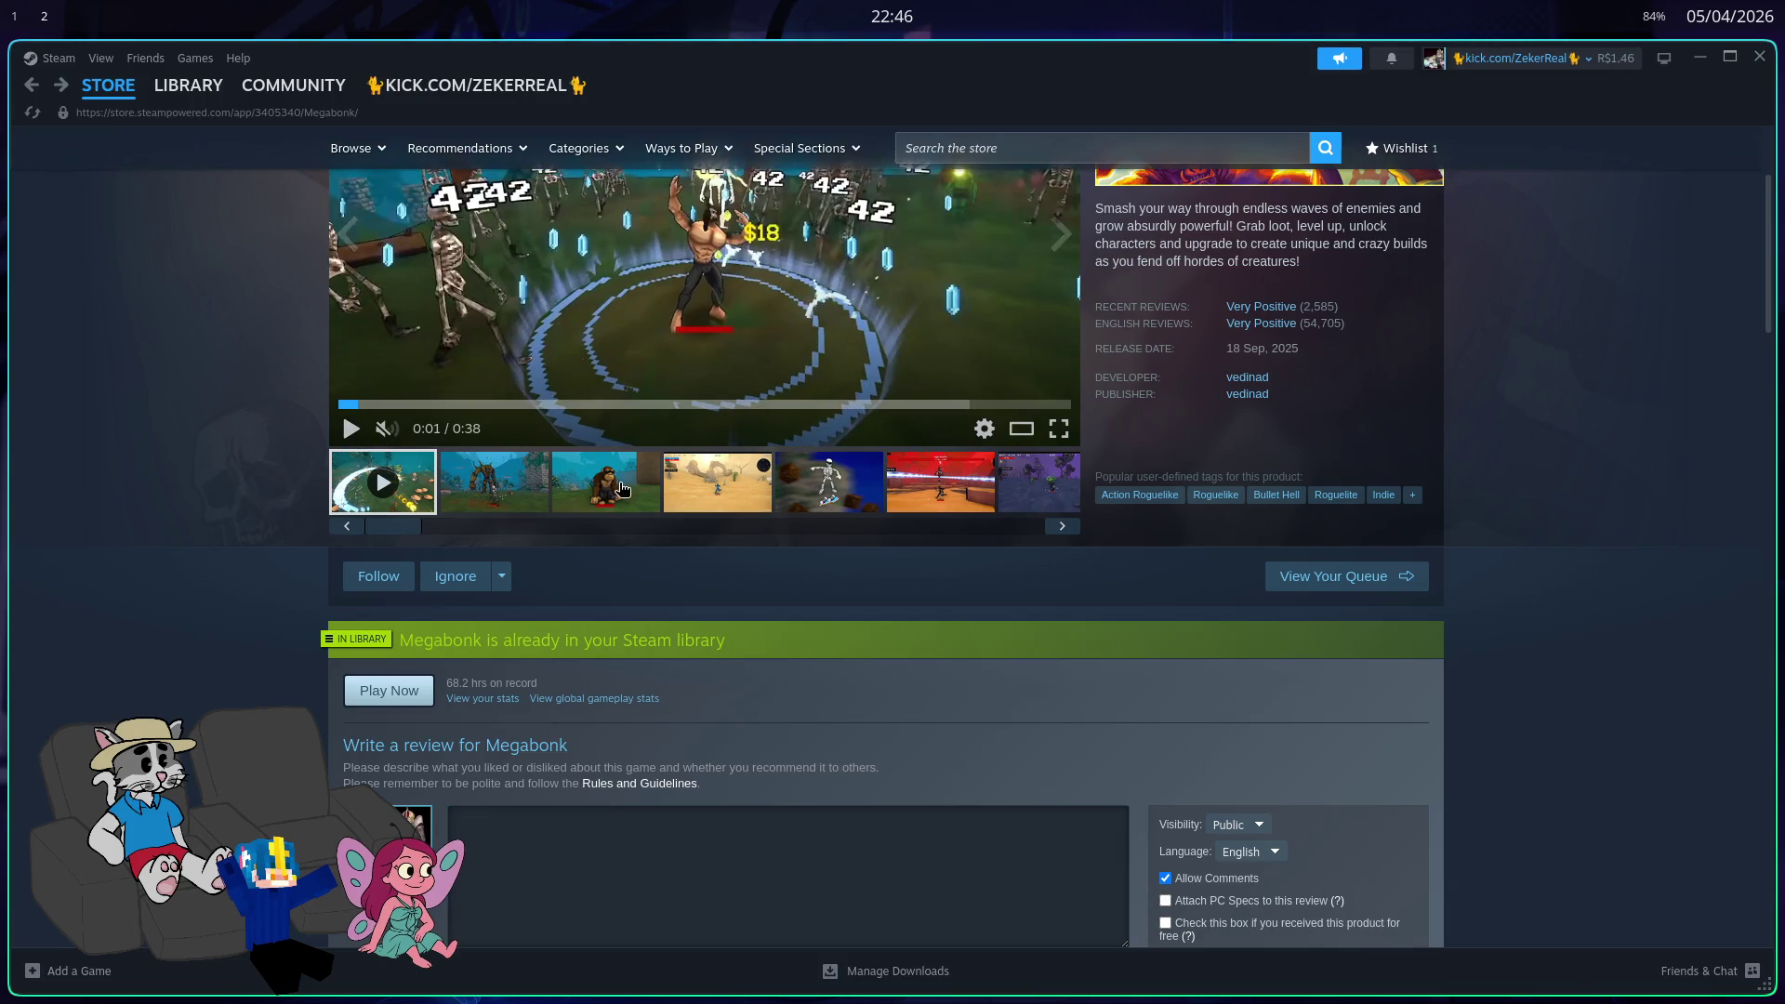
pyautogui.scroll(2, 622, 490)
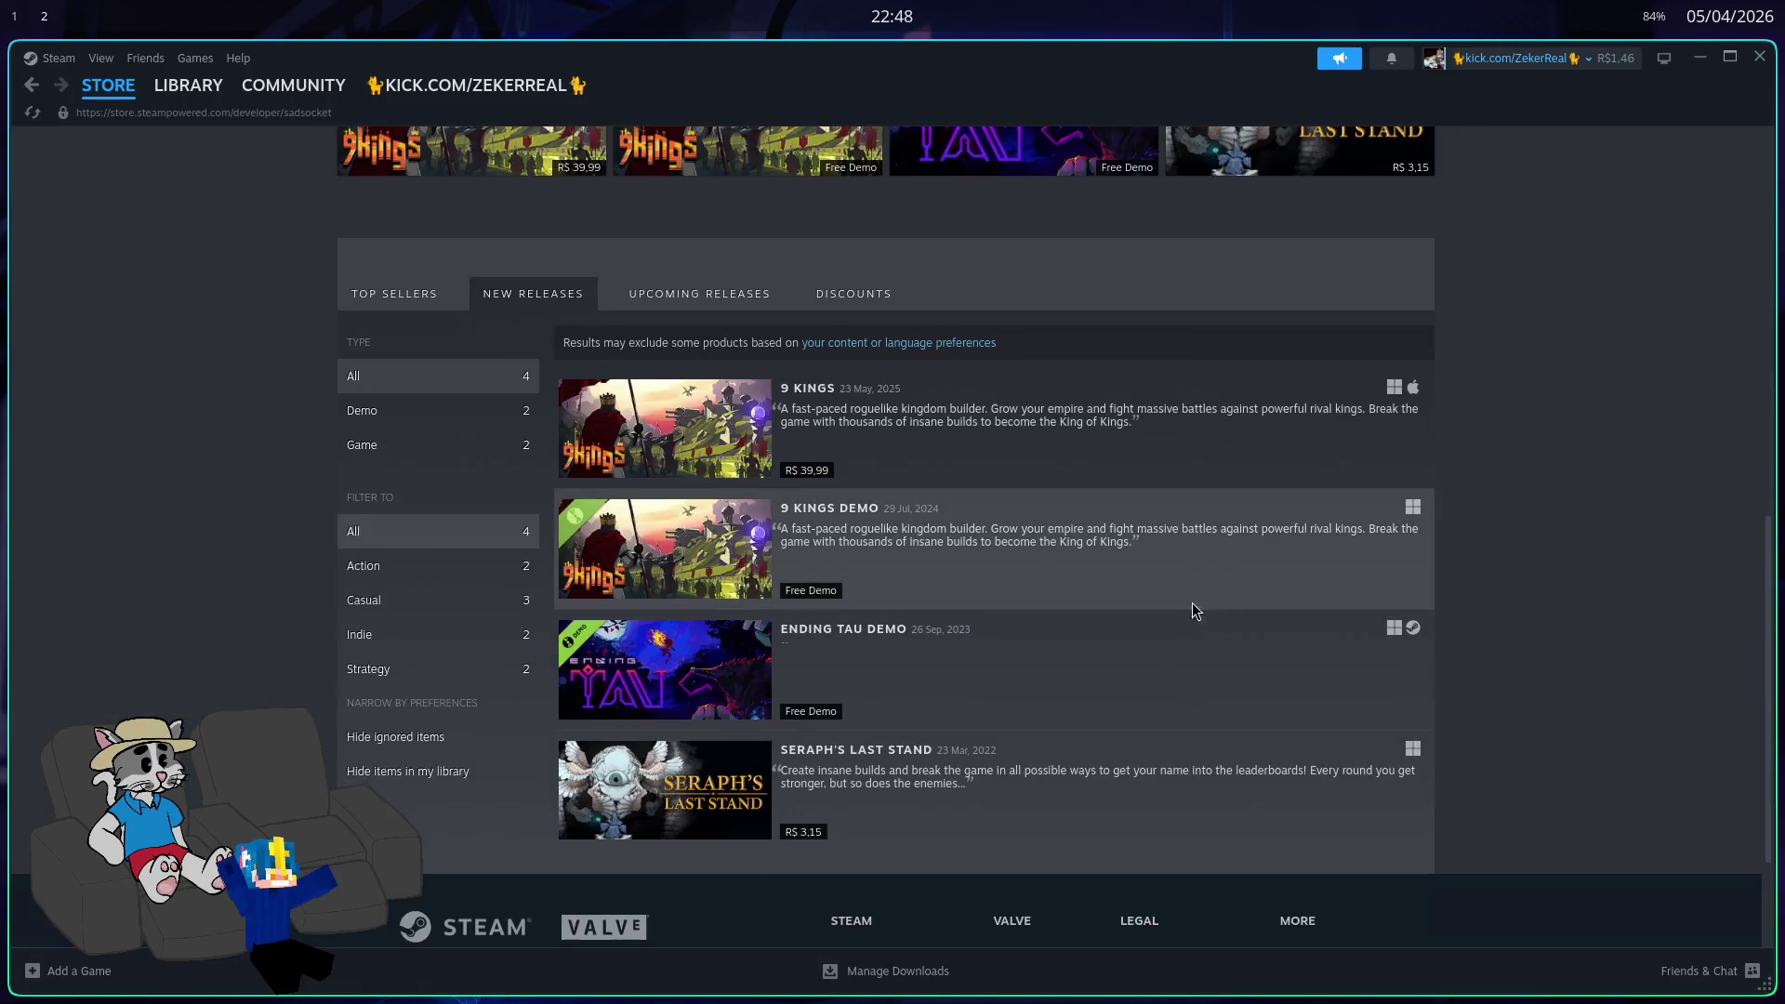
# Step: Open the Seraph's Last Stand store page (R$ 3,15) and pause its trailer at 0:16 of 1:07
pyautogui.click(1121, 805)
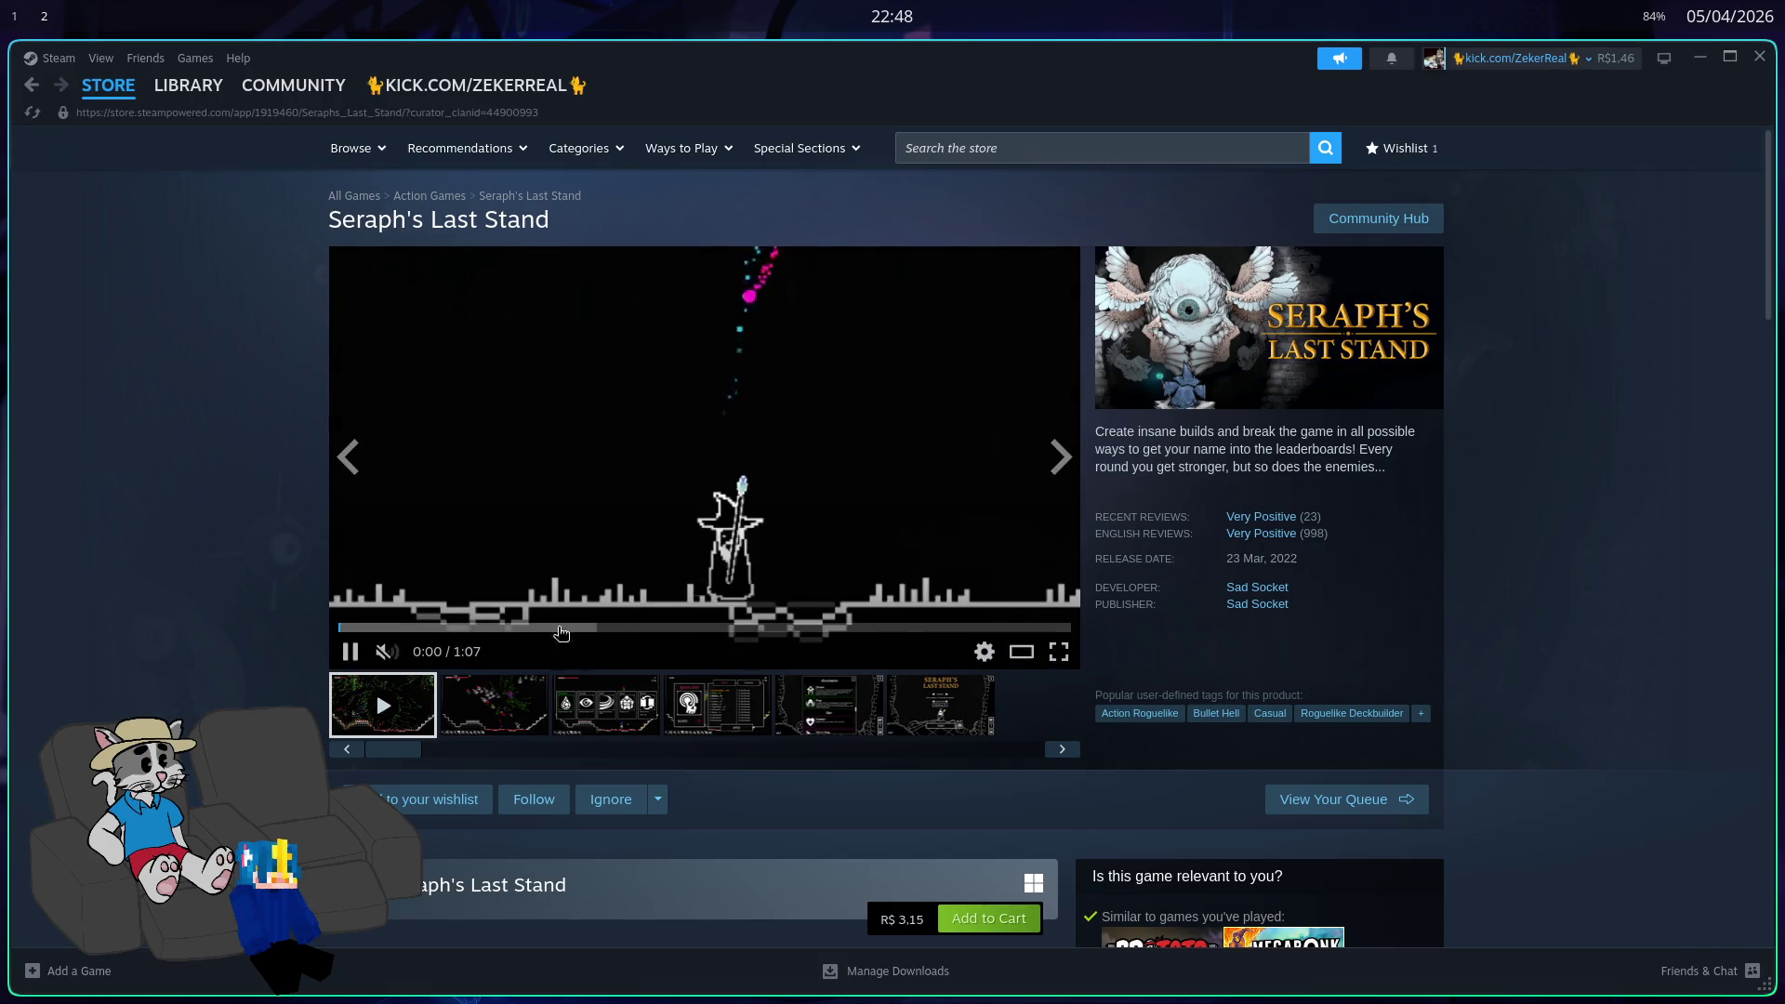
pyautogui.scroll(-8, 710, 486)
pyautogui.scroll(5, 725, 610)
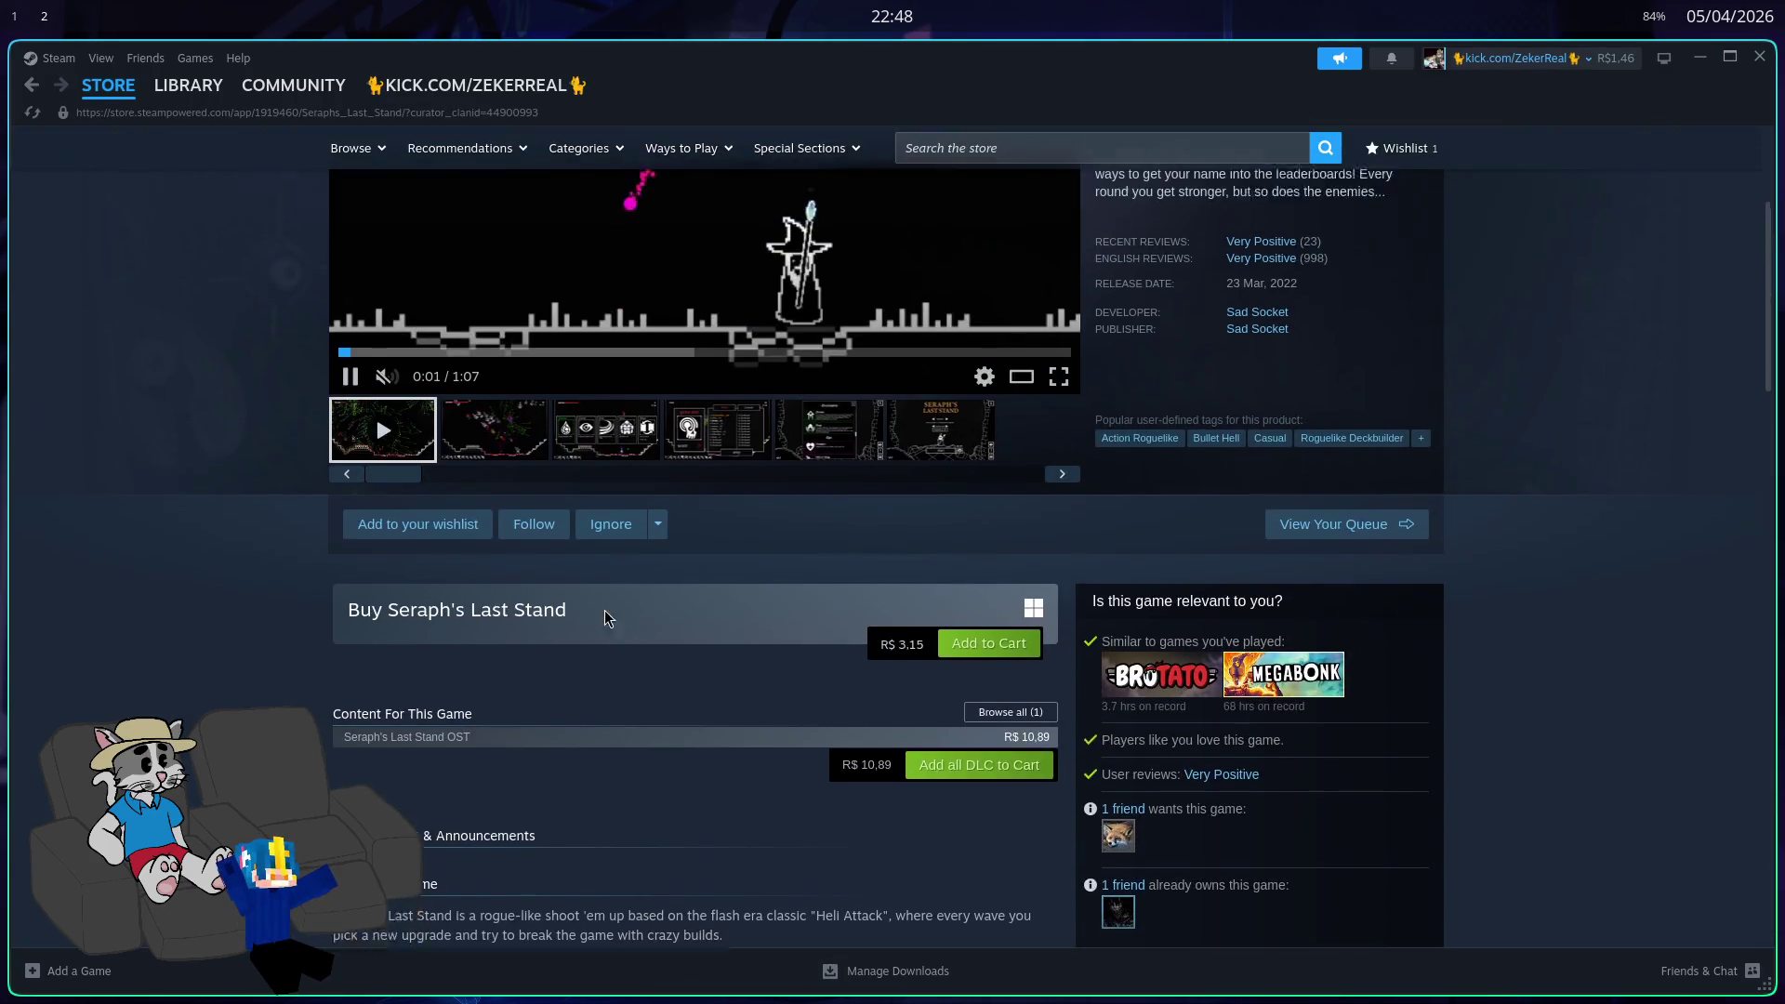
pyautogui.scroll(3, 658, 513)
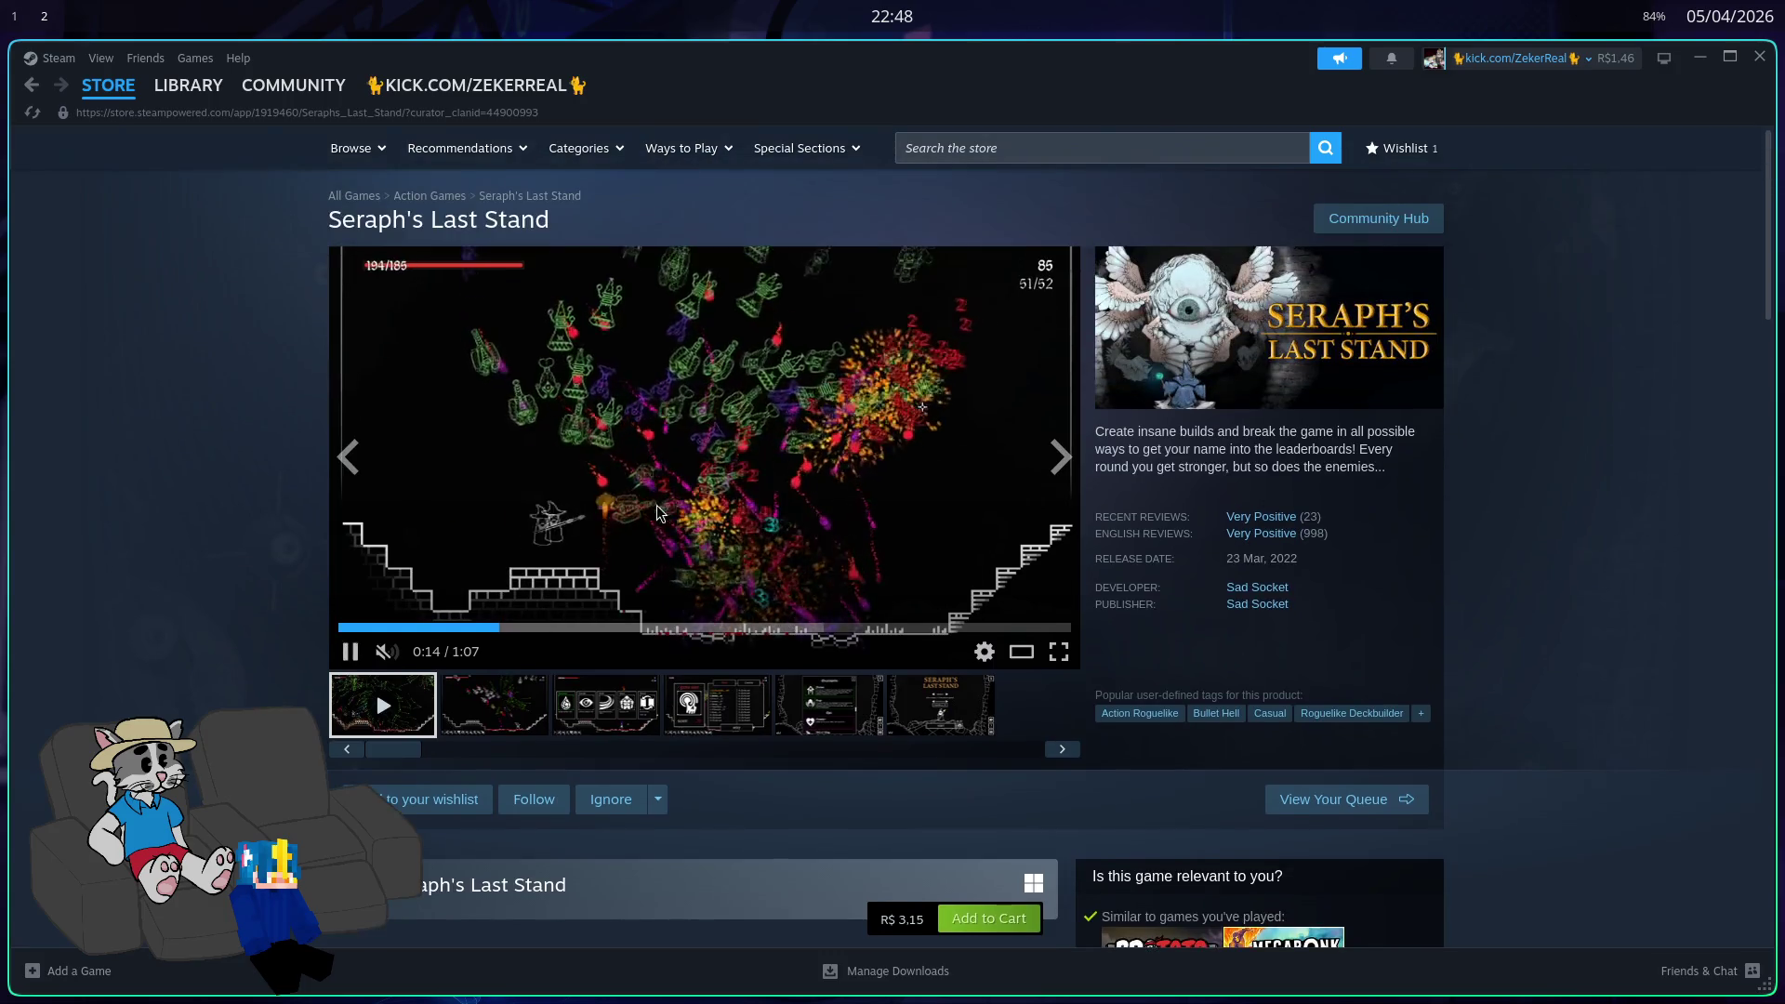
pyautogui.click(658, 511)
pyautogui.scroll(-3, 375, 476)
pyautogui.scroll(3, 463, 391)
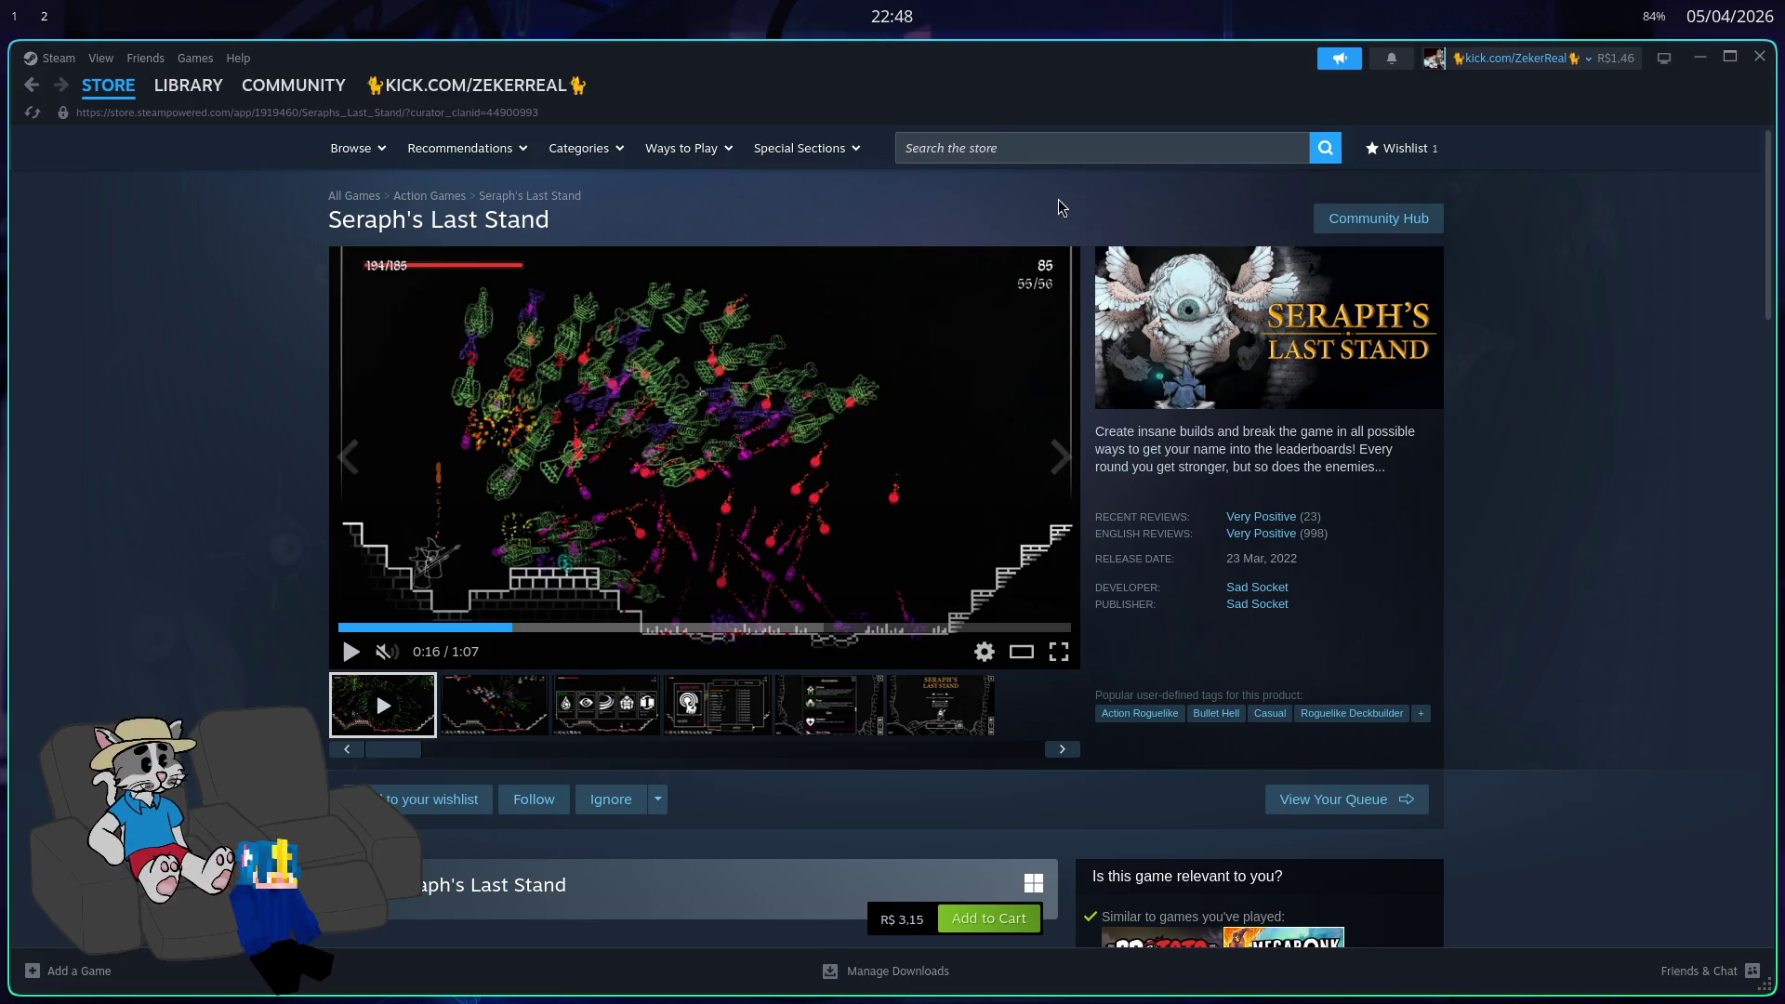
# Step: Search the store to open the Relic Dudes page, then the SPORE page priced R$ 59,00
pyautogui.click(1035, 151)
pyautogui.write('reall')
pyautogui.press('BackSpace')
pyautogui.press('BackSpace')
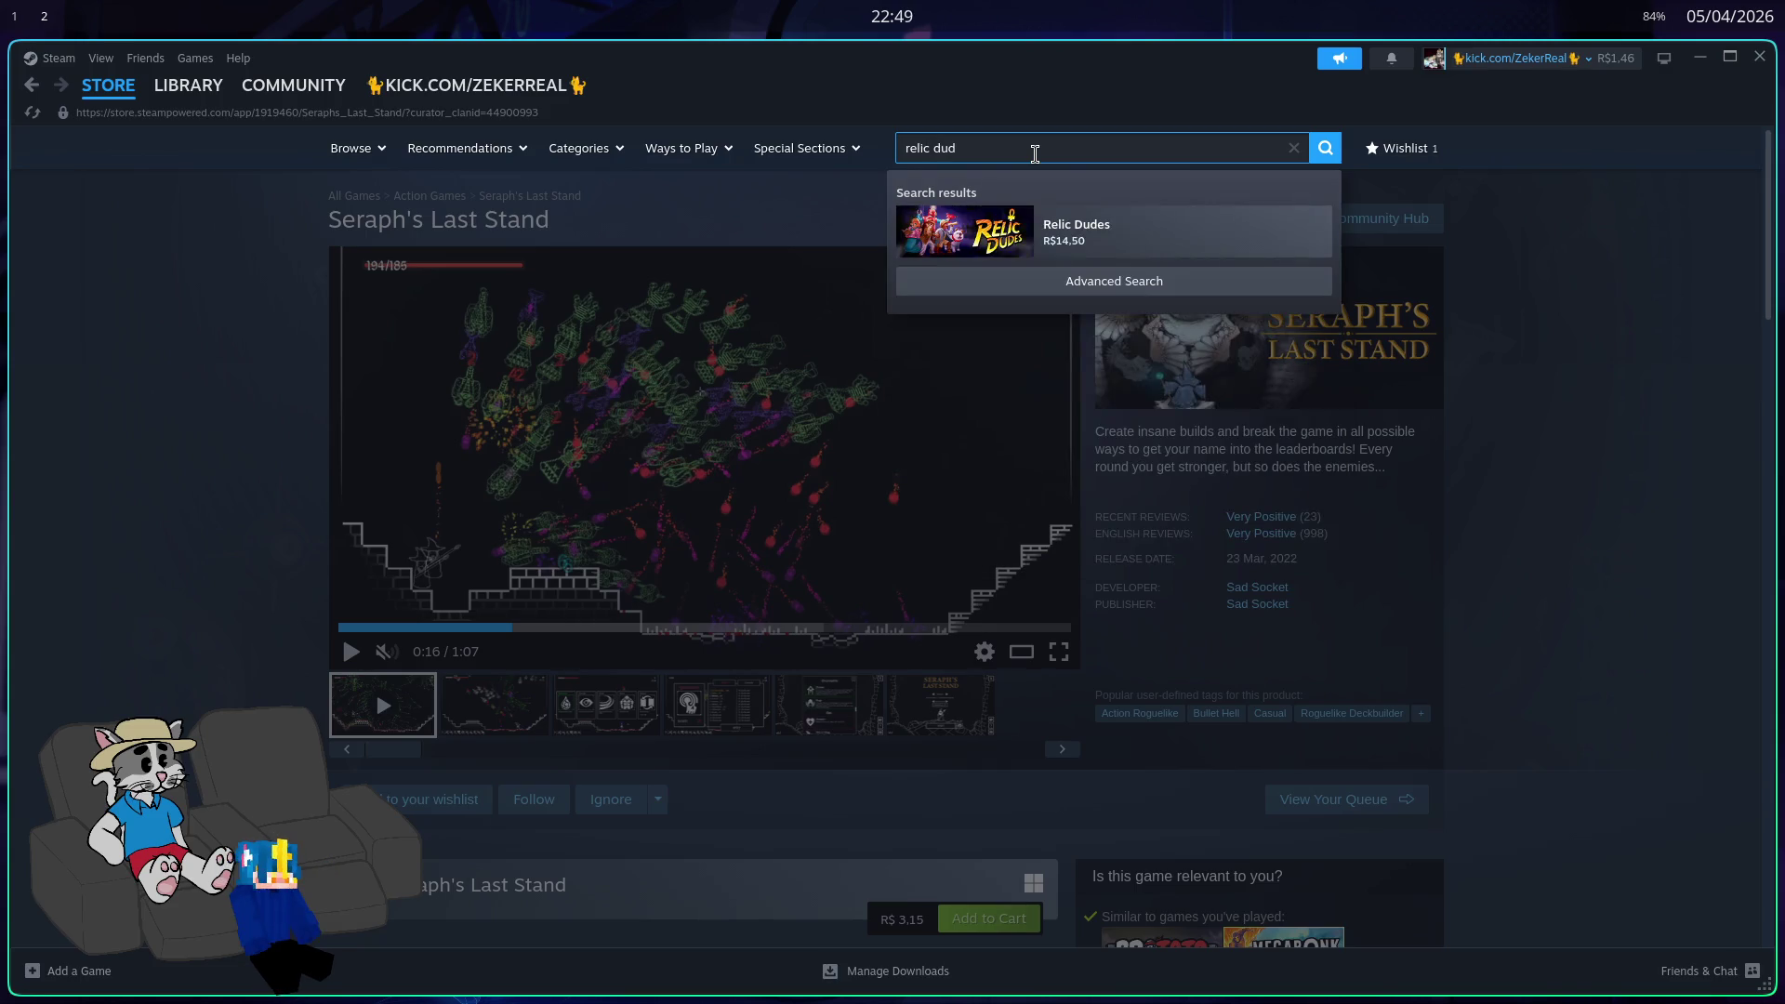
pyautogui.click(1169, 218)
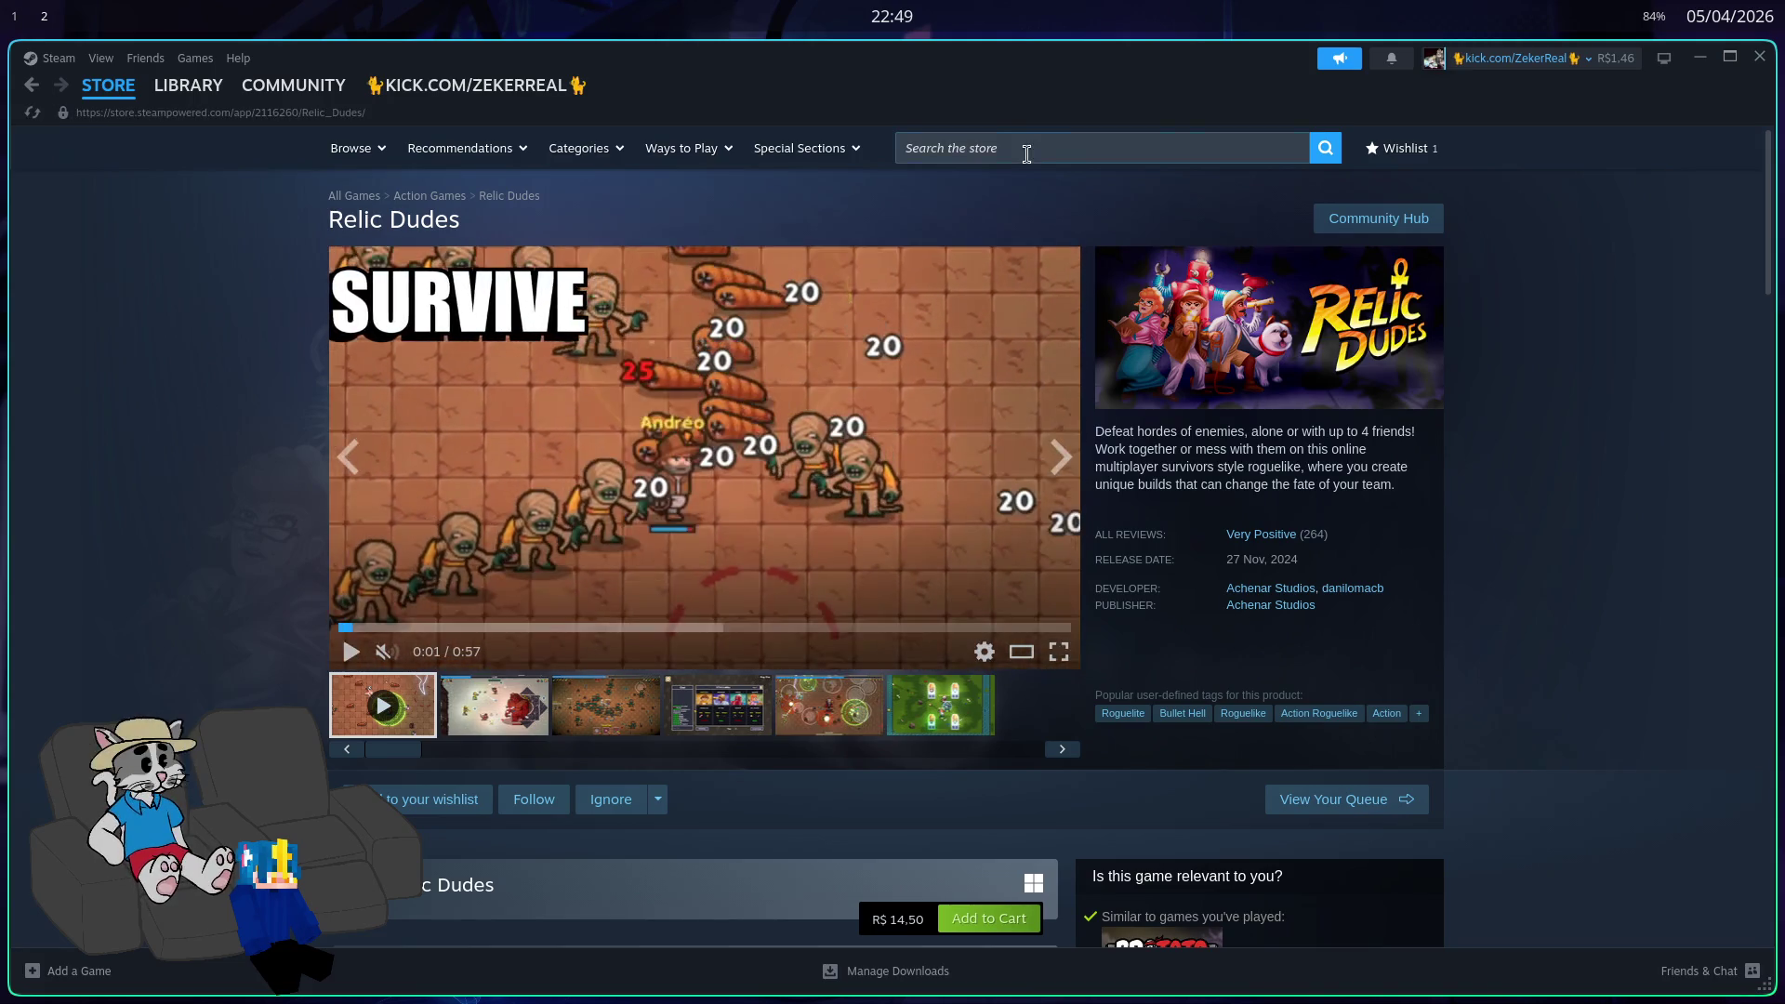
pyautogui.click(1027, 150)
pyautogui.click(1162, 227)
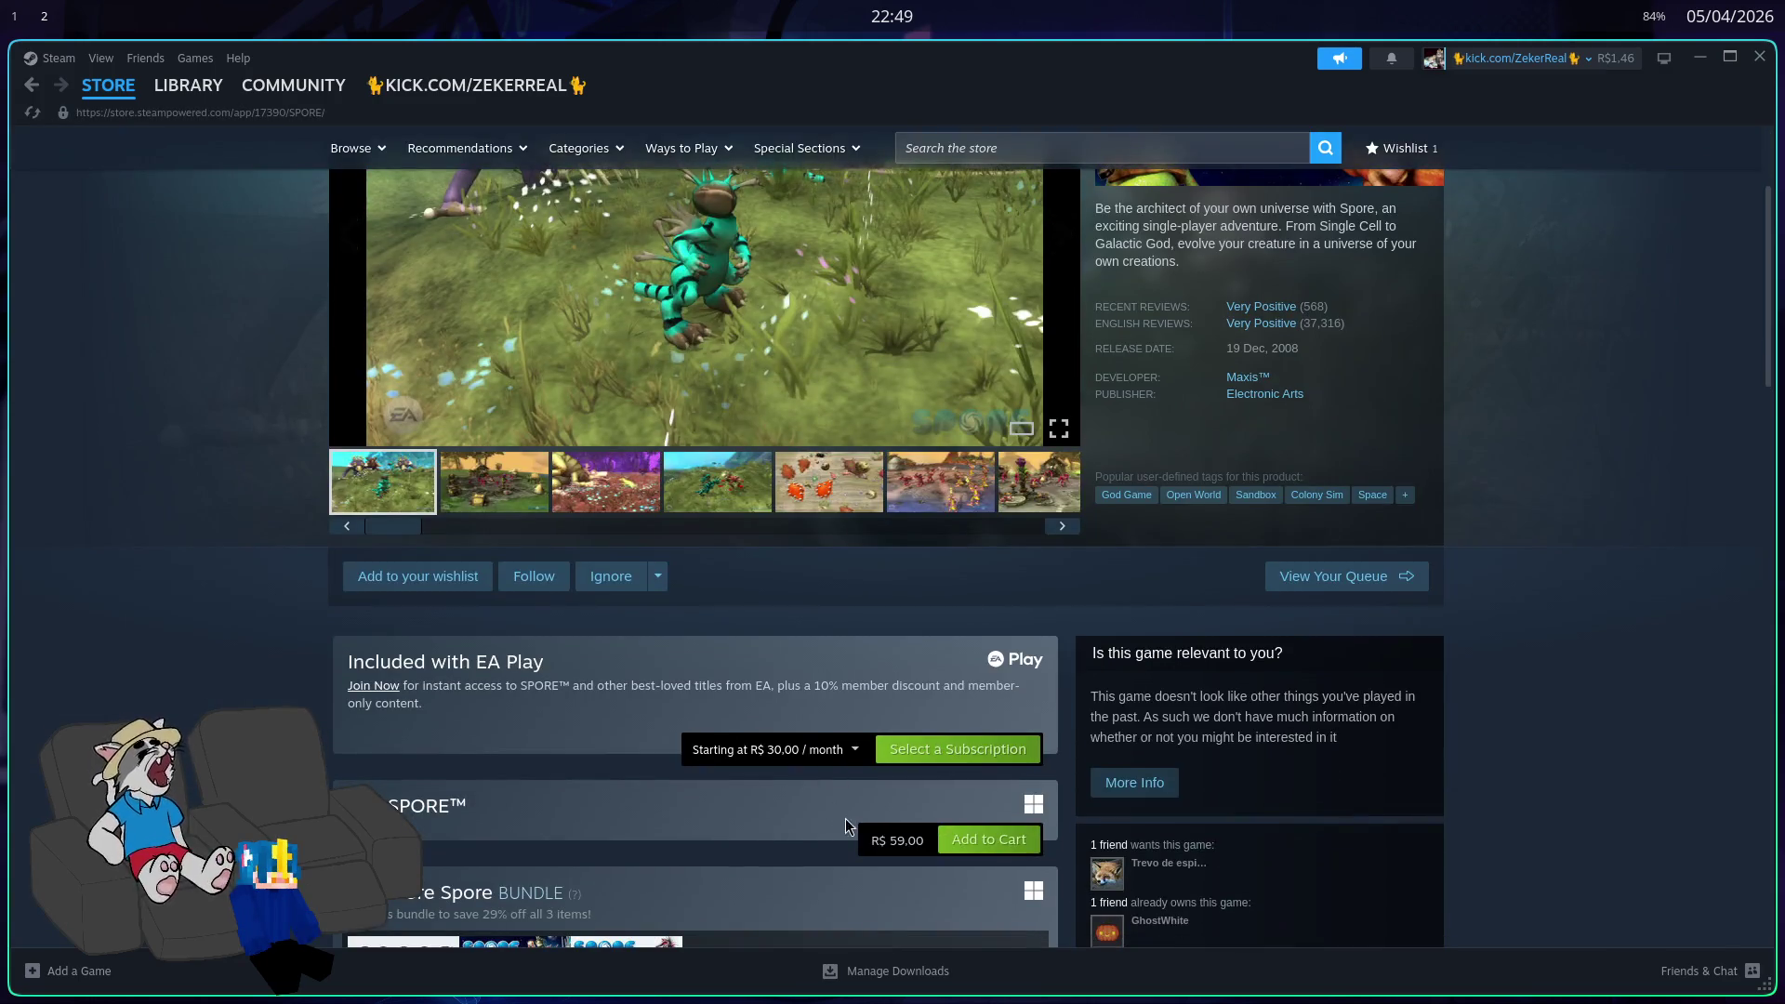
pyautogui.scroll(-2, 898, 834)
pyautogui.scroll(3, 1323, 498)
pyautogui.moveTo(1278, 465); pyautogui.dragTo(1310, 476)
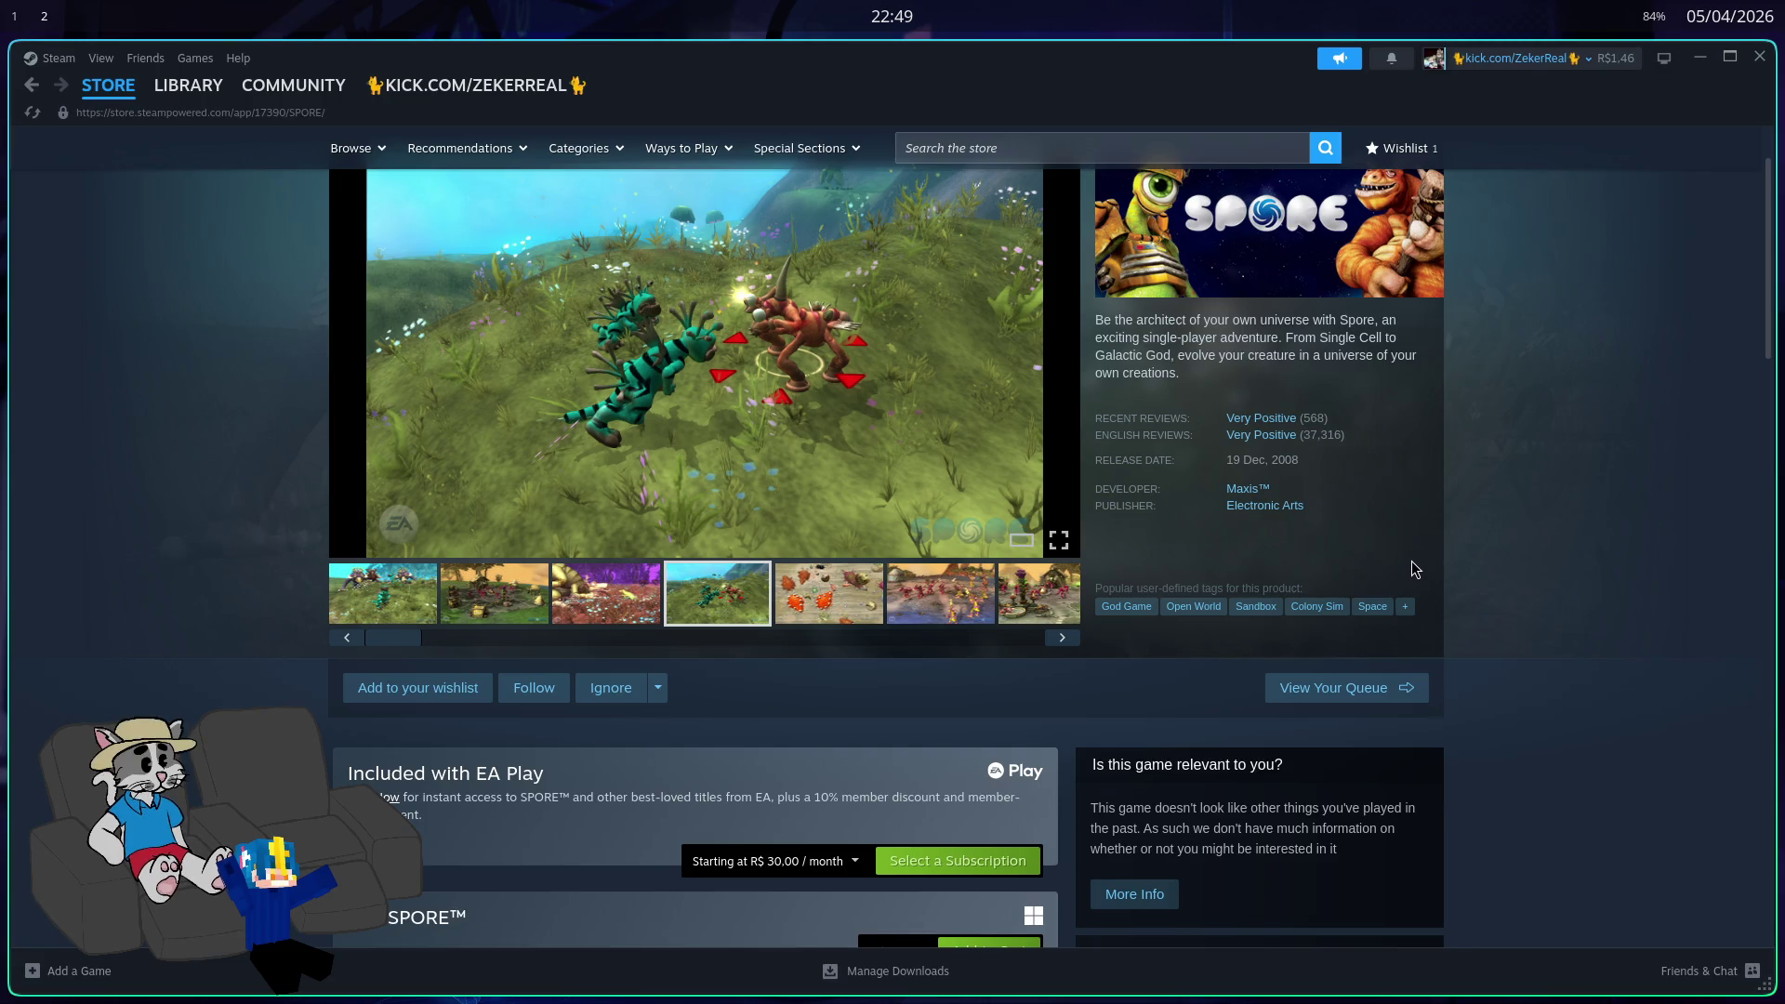
pyautogui.scroll(-7, 1412, 567)
pyautogui.scroll(1, 1499, 595)
pyautogui.scroll(-15, 1497, 601)
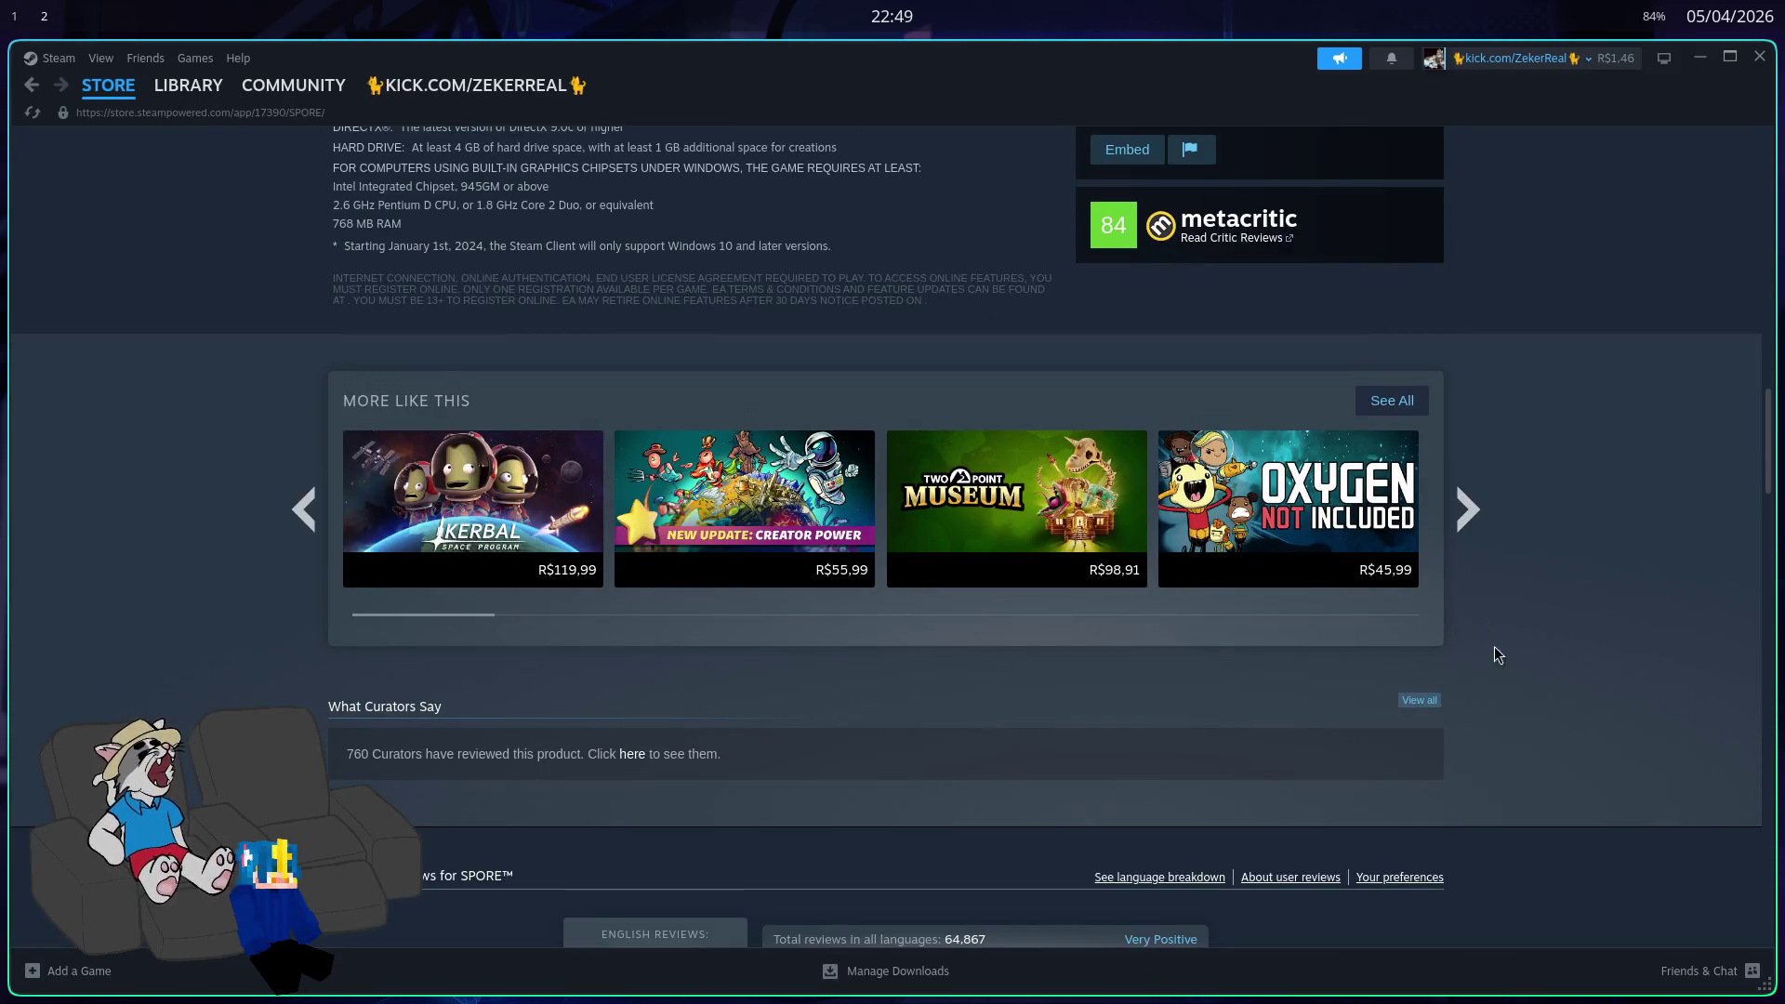
pyautogui.scroll(-4, 1571, 673)
pyautogui.scroll(-1, 1543, 663)
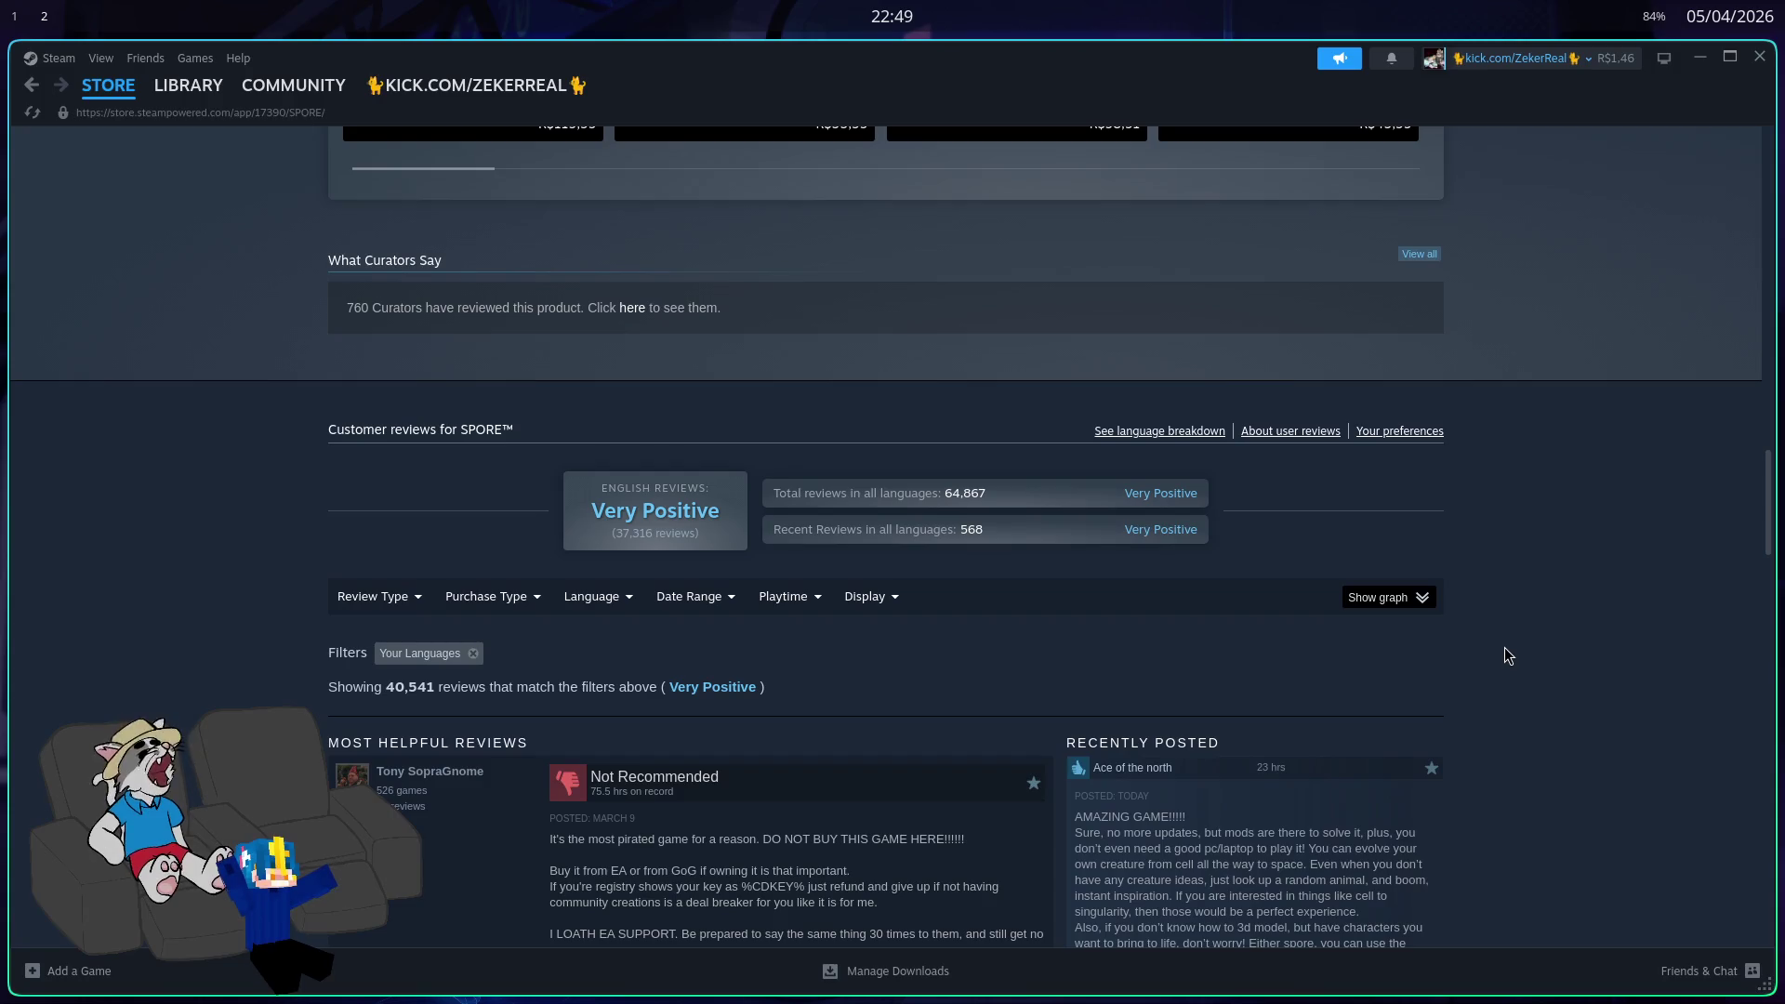
pyautogui.scroll(-1, 1322, 749)
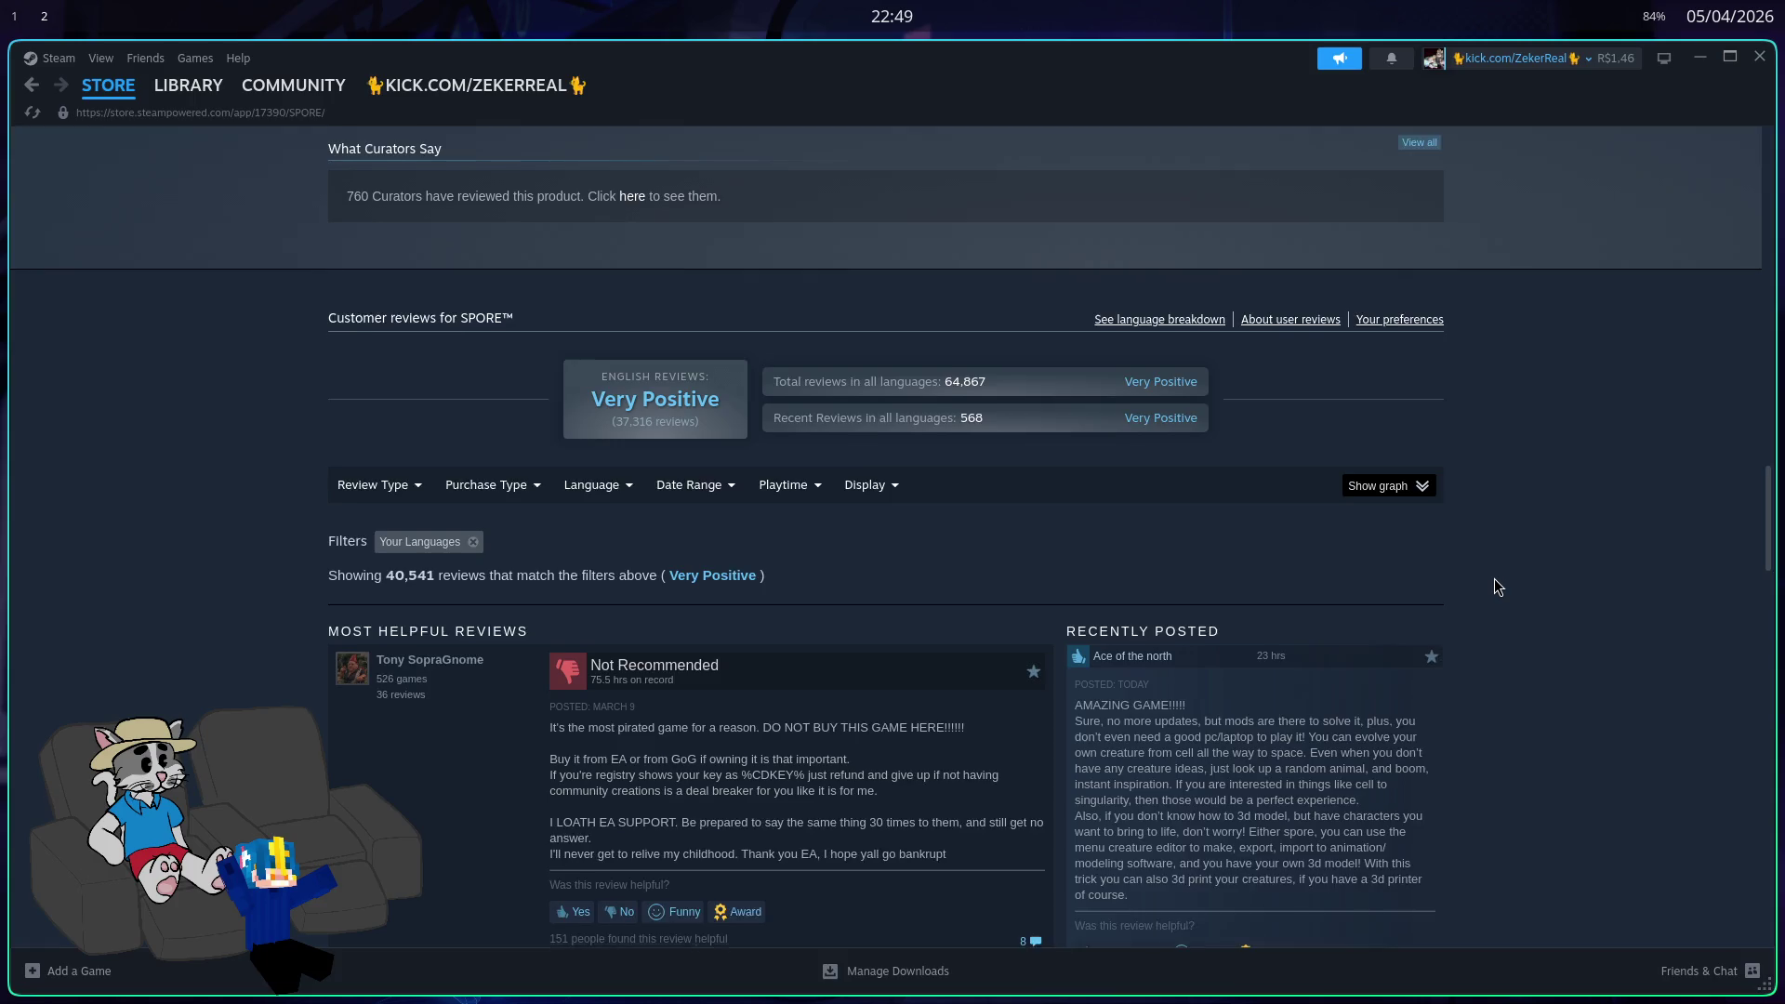
pyautogui.scroll(1, 1493, 582)
pyautogui.scroll(-3, 1493, 582)
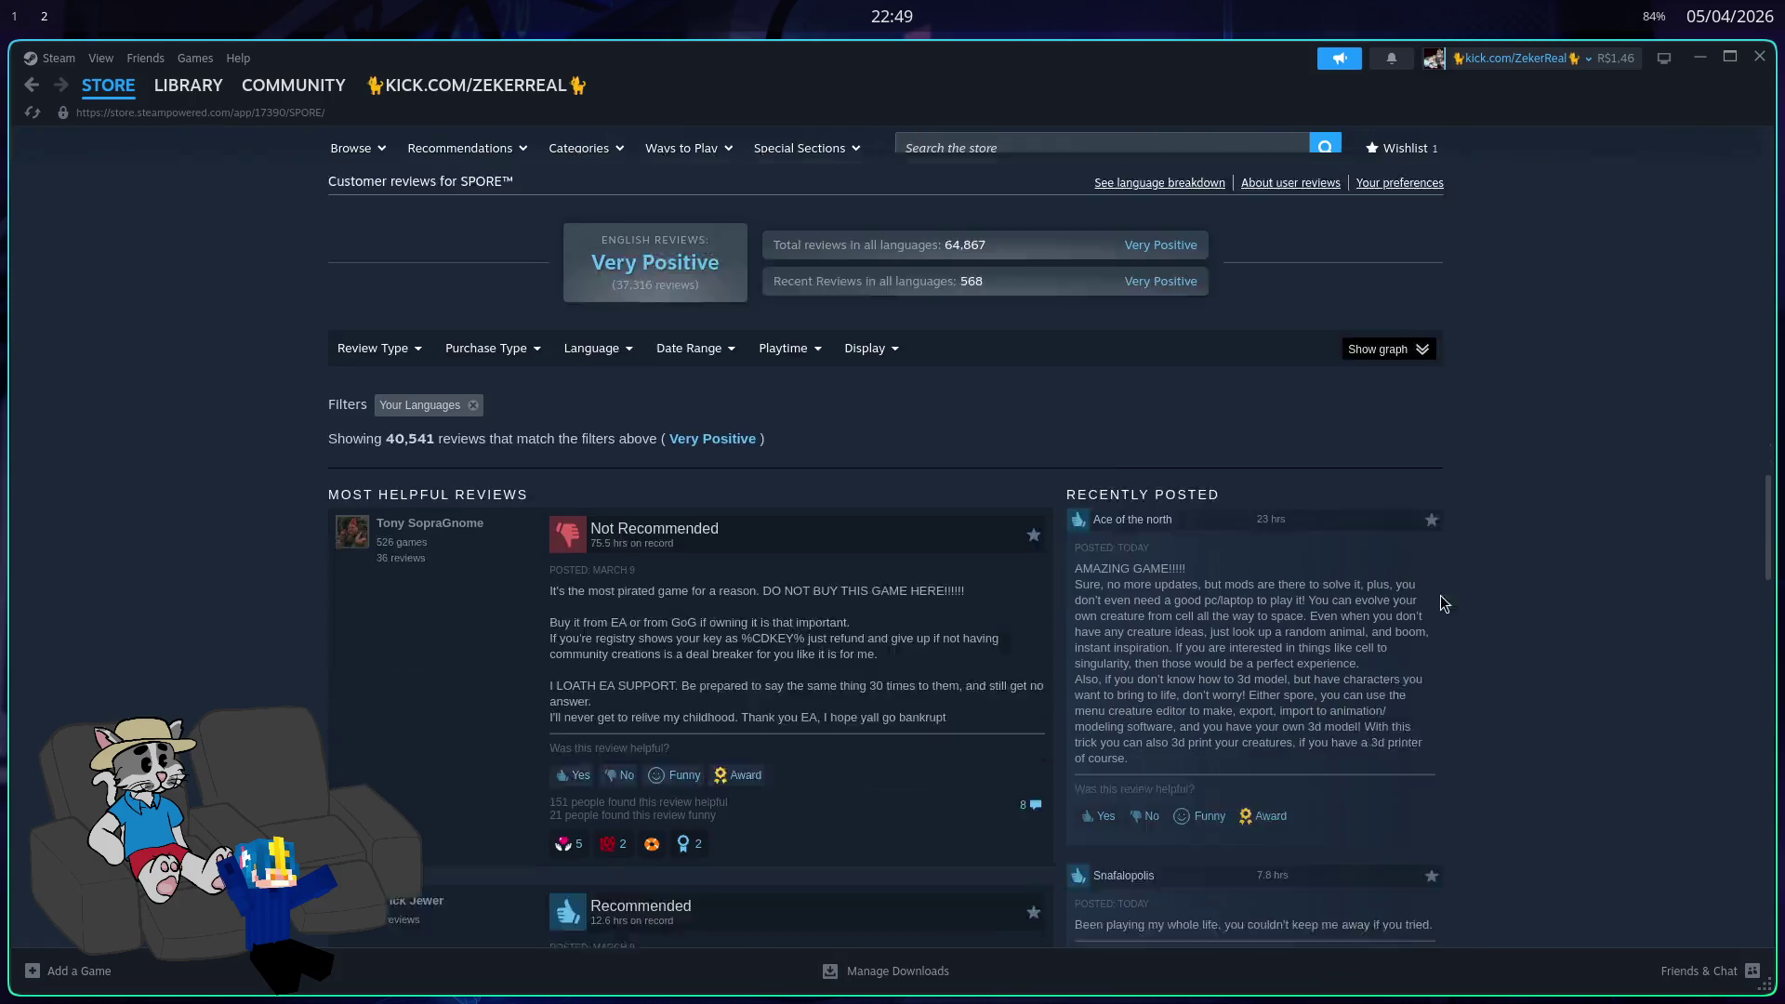
pyautogui.moveTo(946, 631)
pyautogui.mouseDown()
pyautogui.moveTo(553, 552)
pyautogui.moveTo(576, 529)
pyautogui.mouseUp()
pyautogui.click(552, 528)
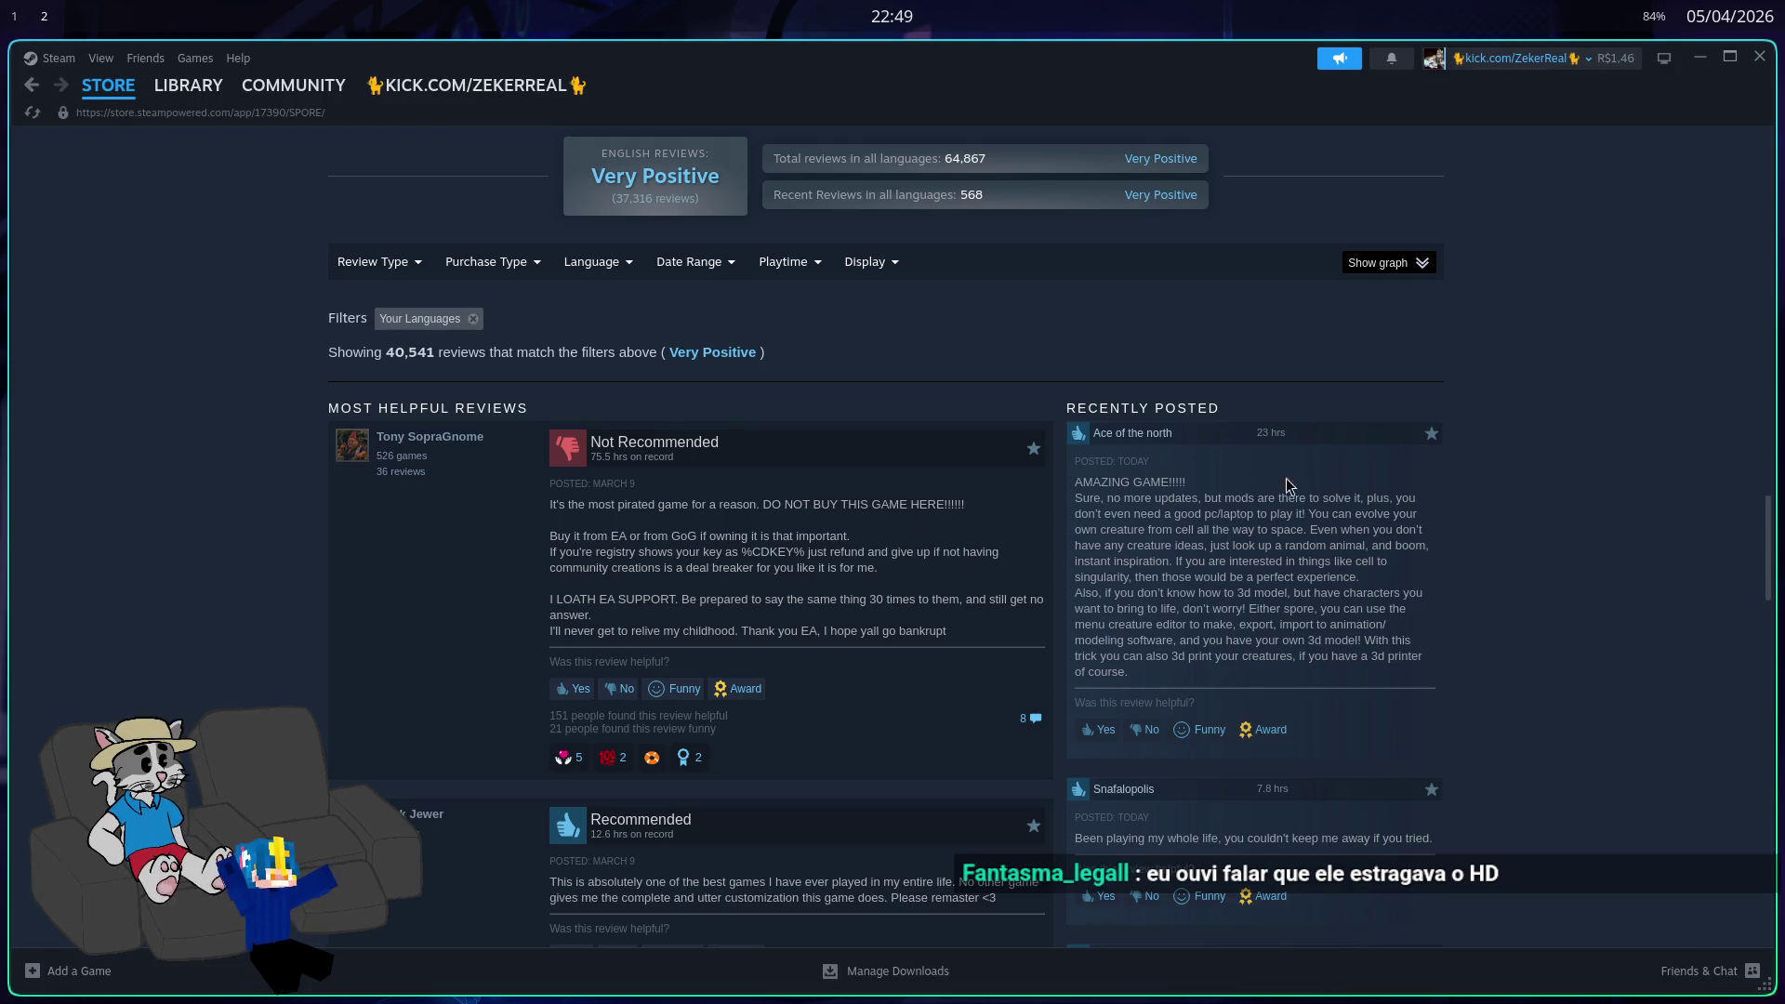
pyautogui.scroll(20, 1544, 429)
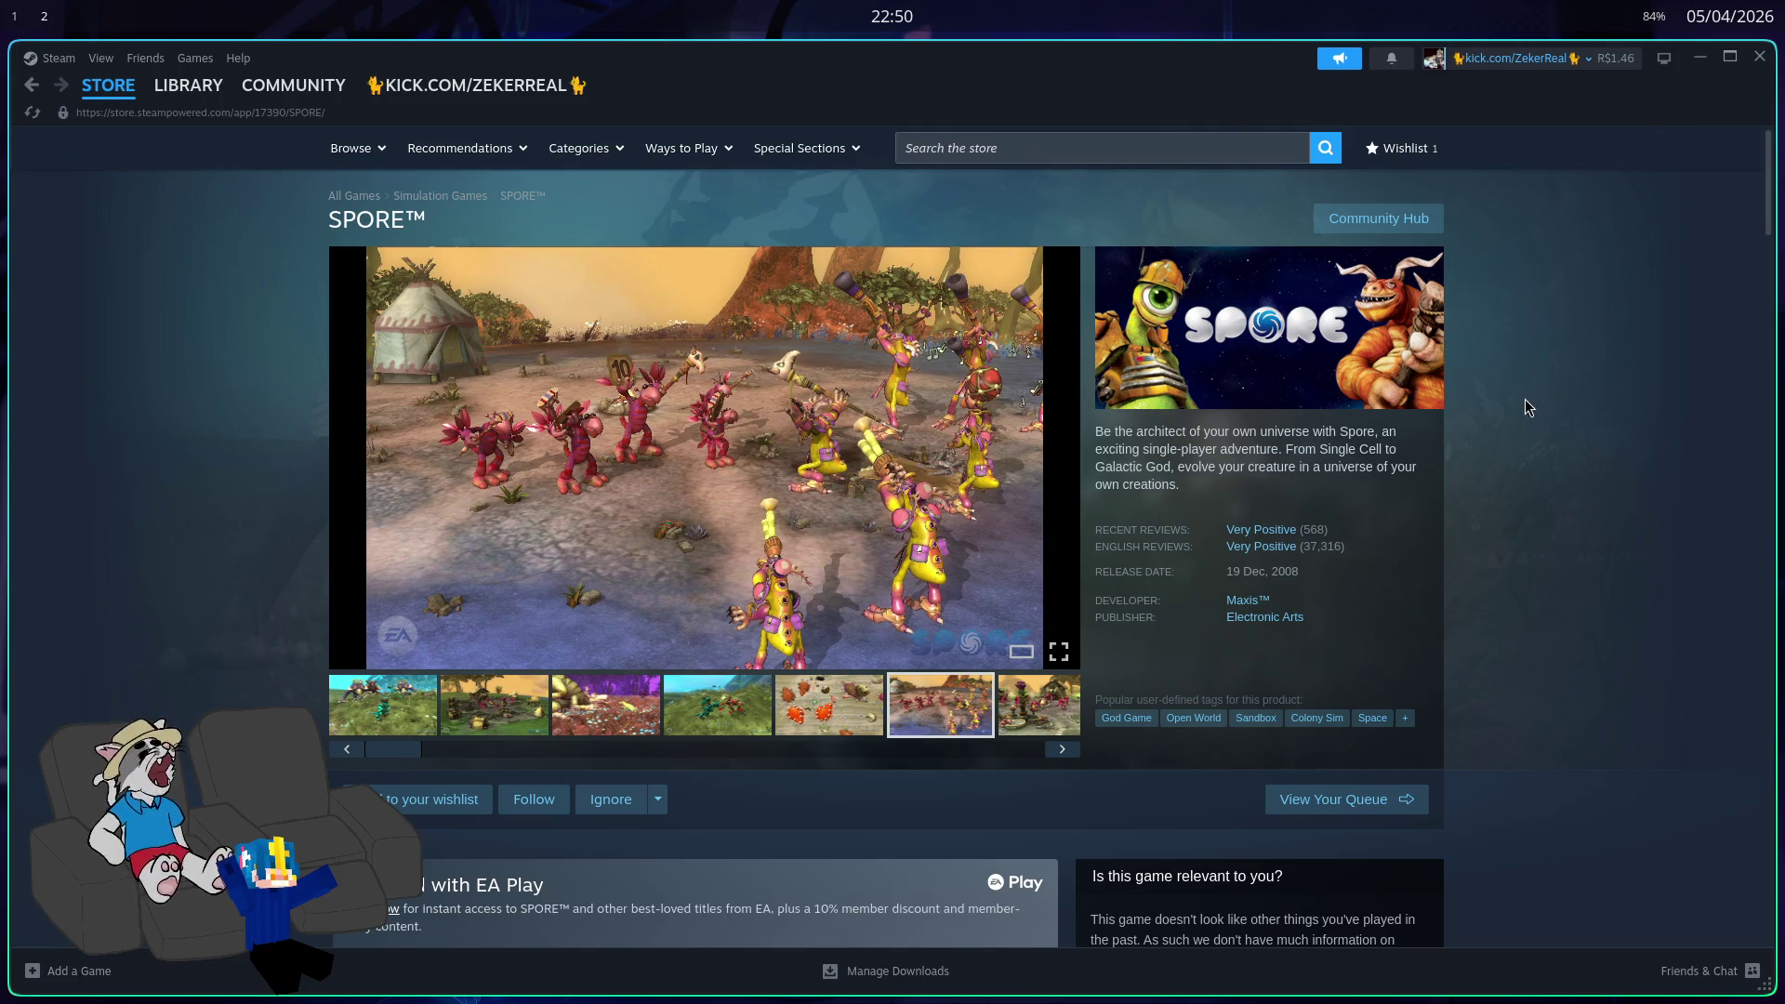
pyautogui.scroll(-20, 1508, 428)
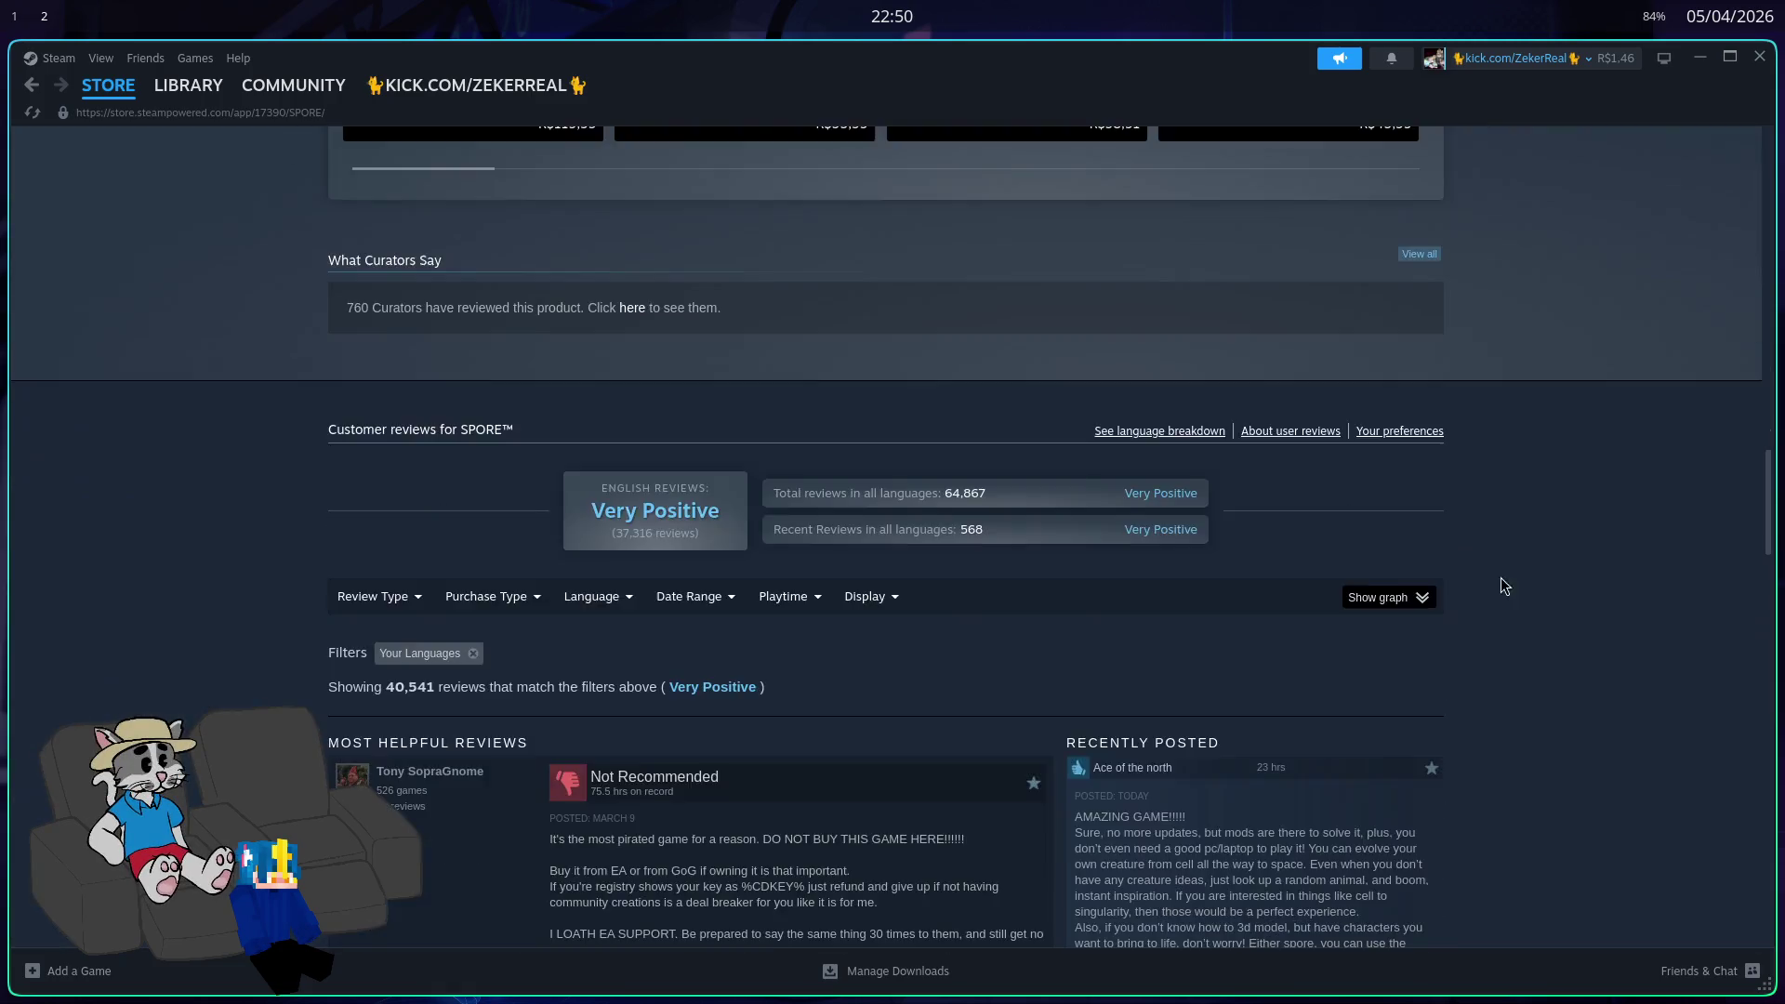
pyautogui.scroll(-4, 1506, 577)
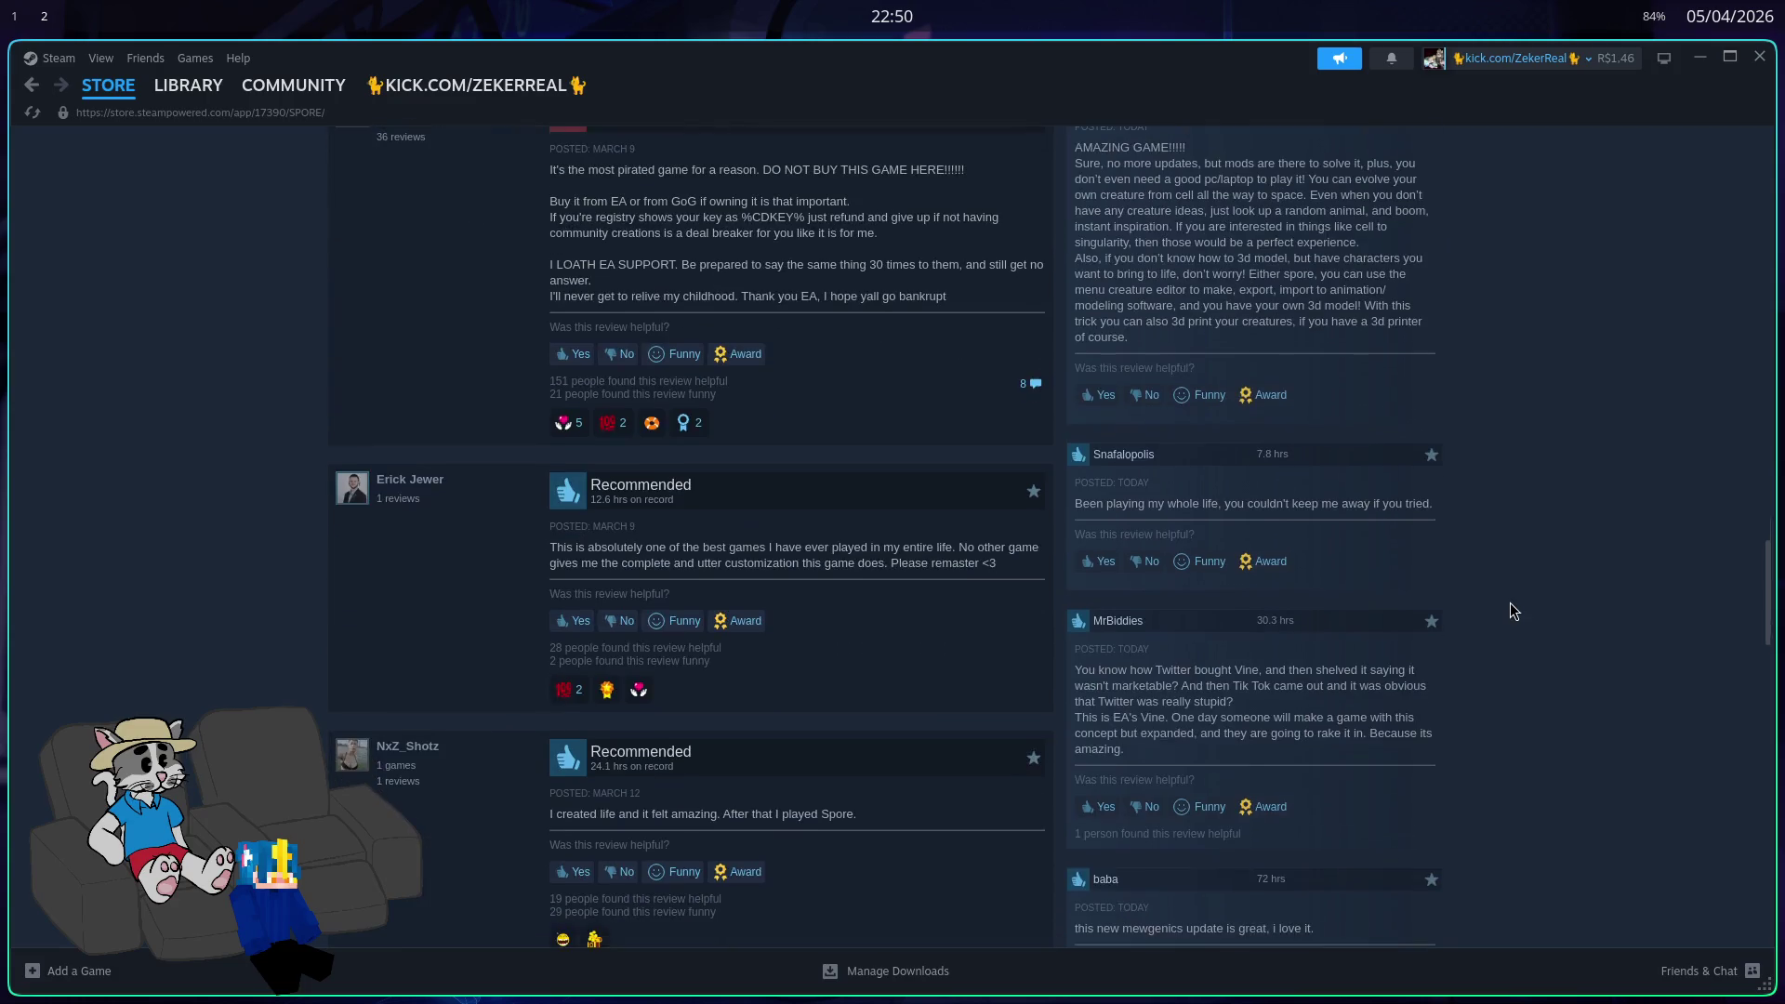
pyautogui.scroll(6, 1493, 601)
pyautogui.scroll(15, 1504, 593)
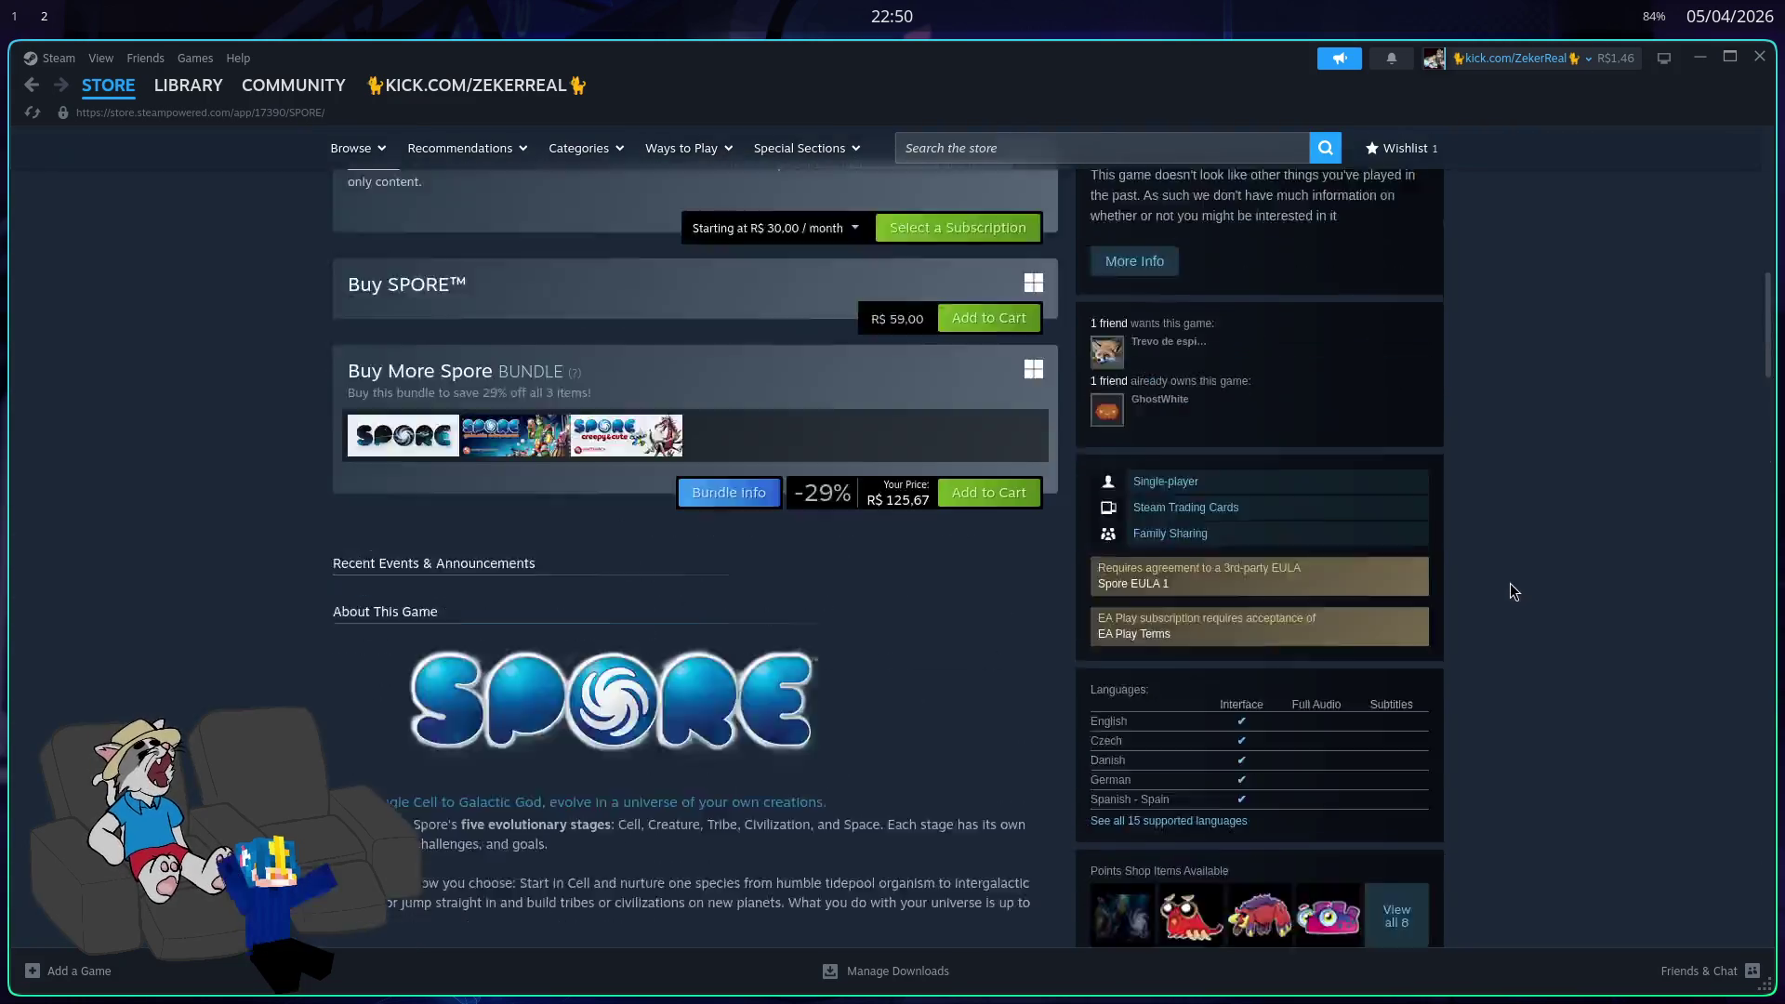
# Step: Go back to the Relic Dudes store page and pause, then resume its trailer
pyautogui.click(1058, 154)
pyautogui.write('reli')
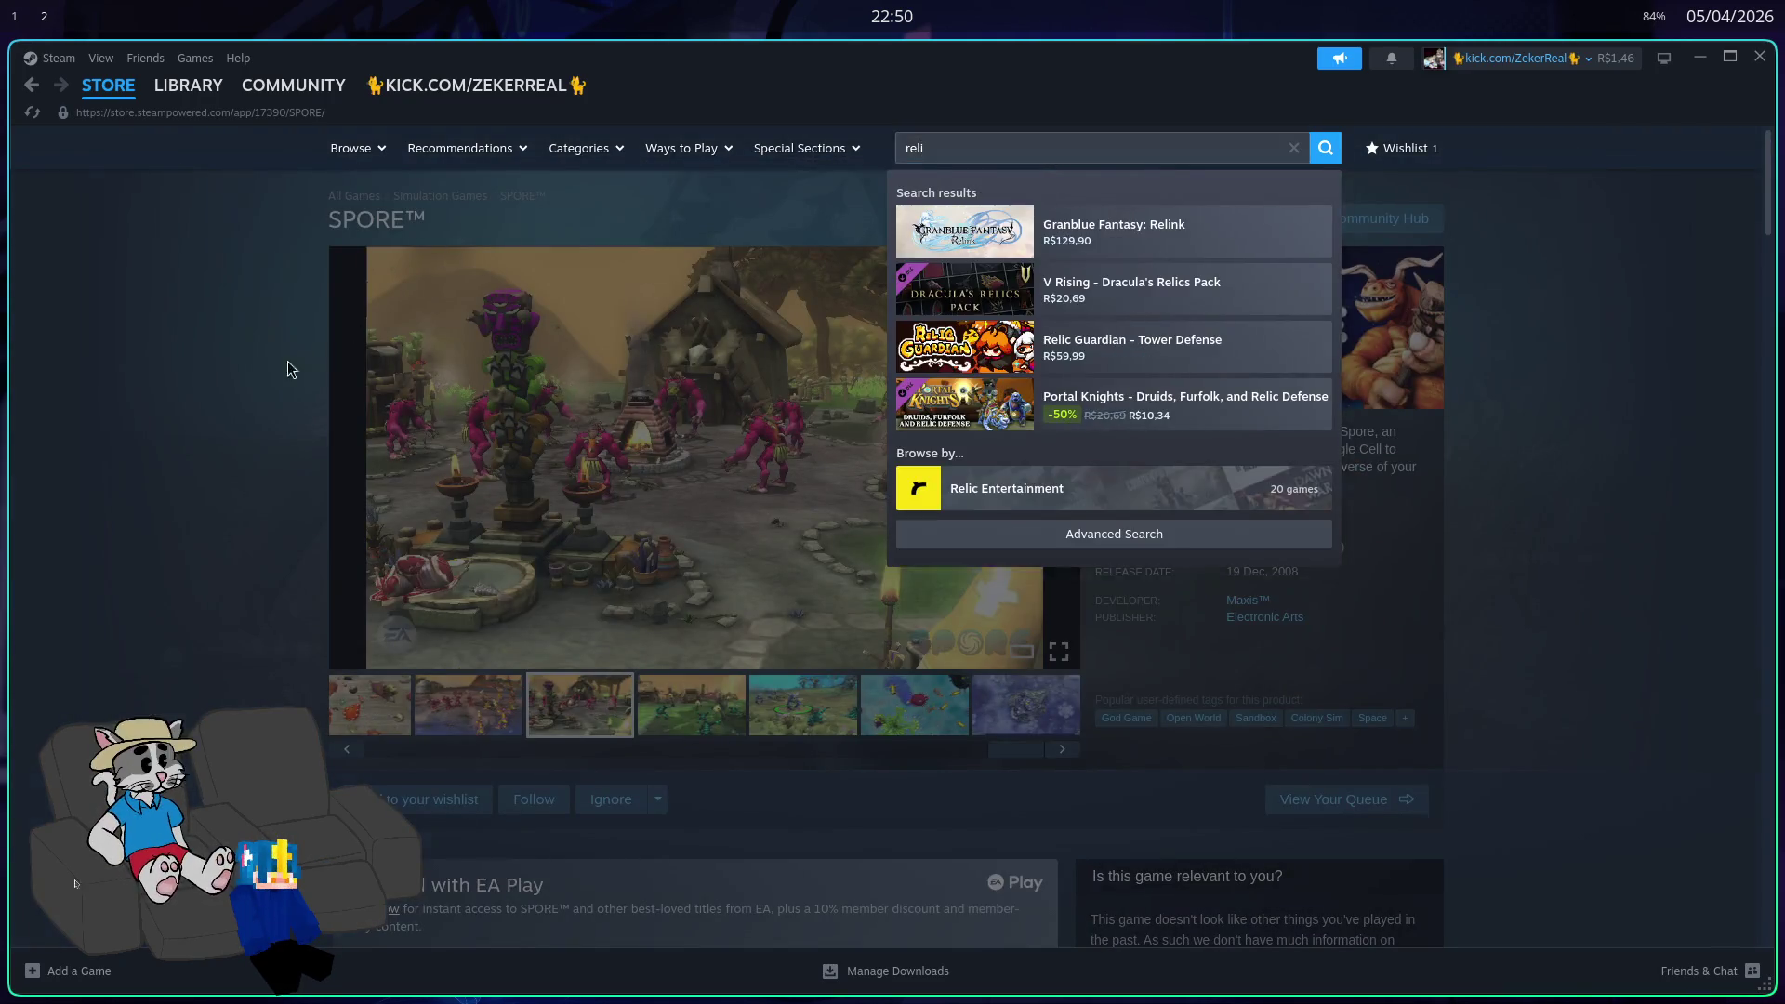
pyautogui.hotkey('alt', 'Left')
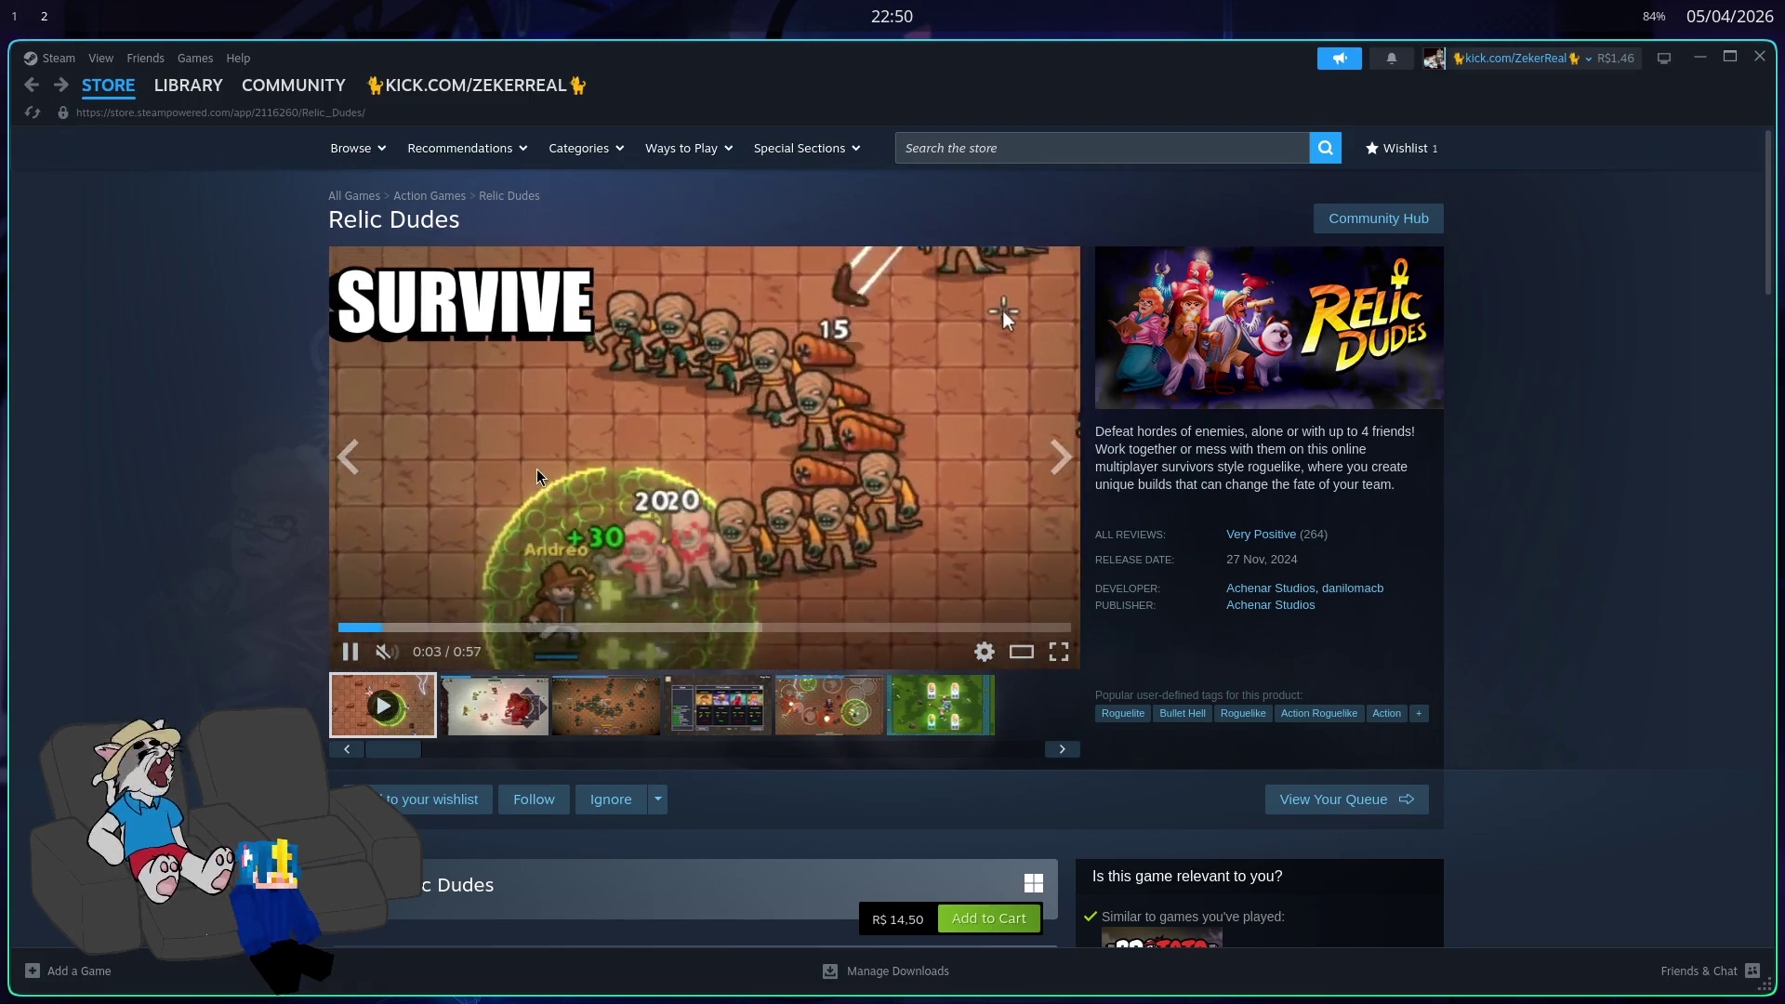
pyautogui.click(554, 526)
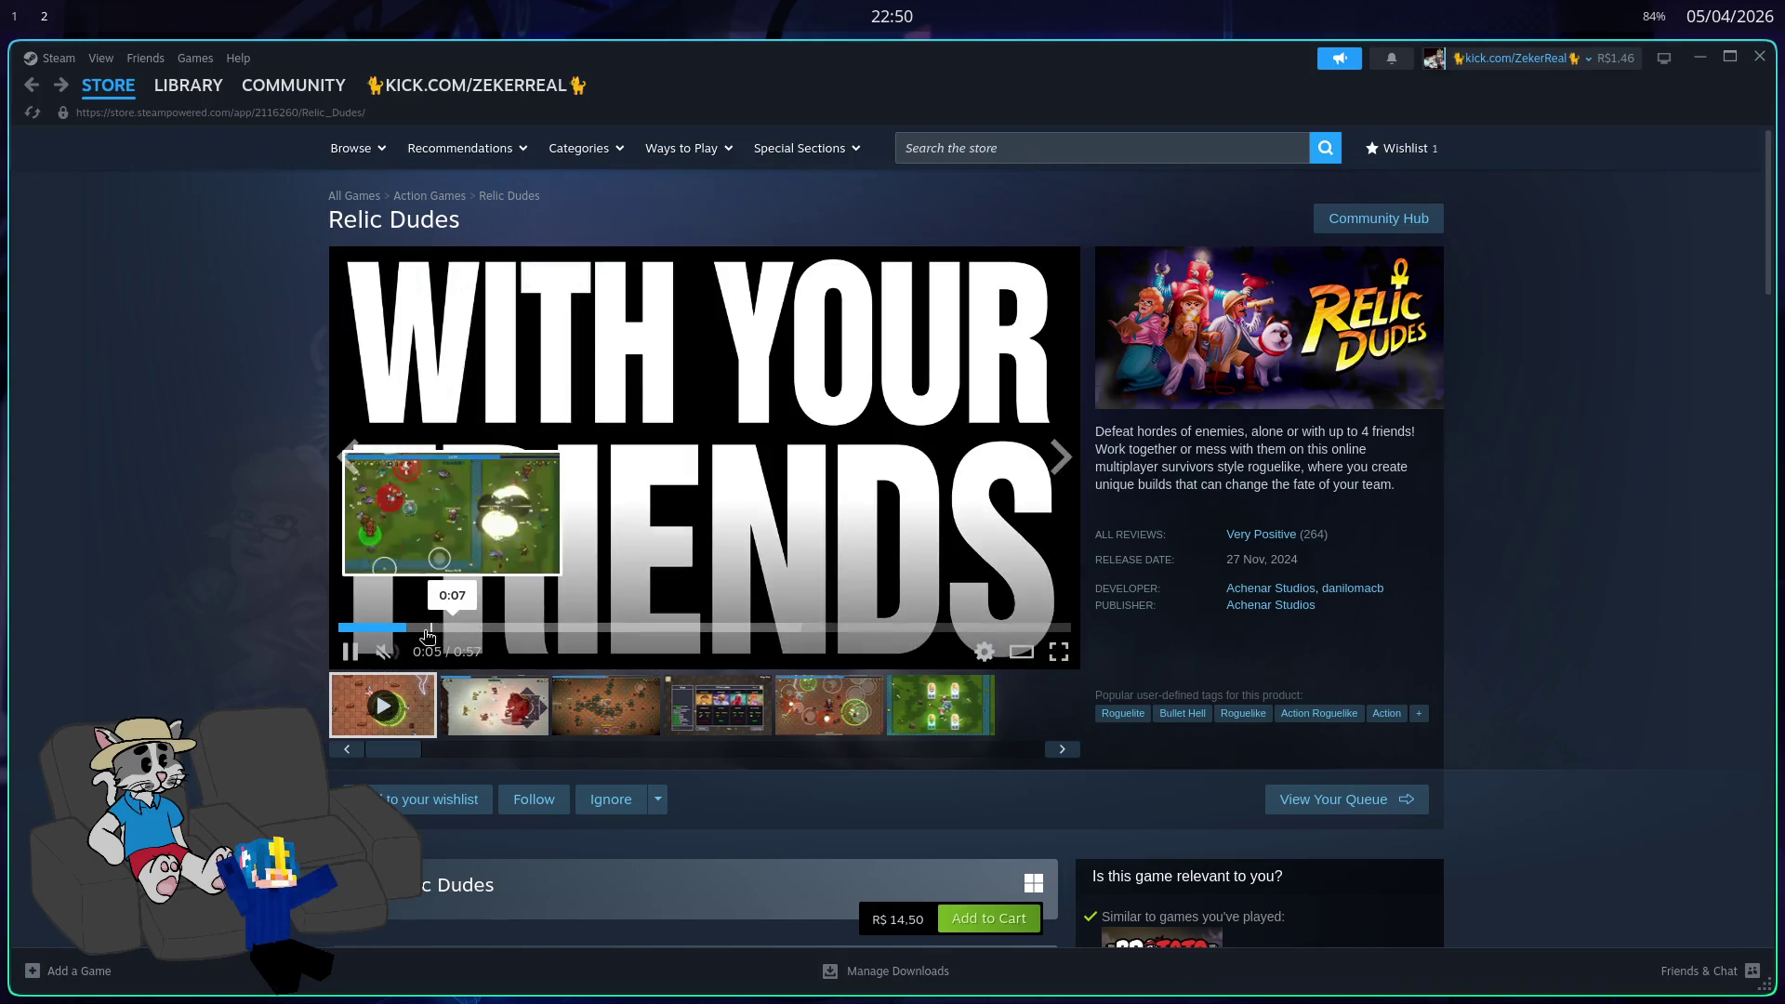
pyautogui.press('space')
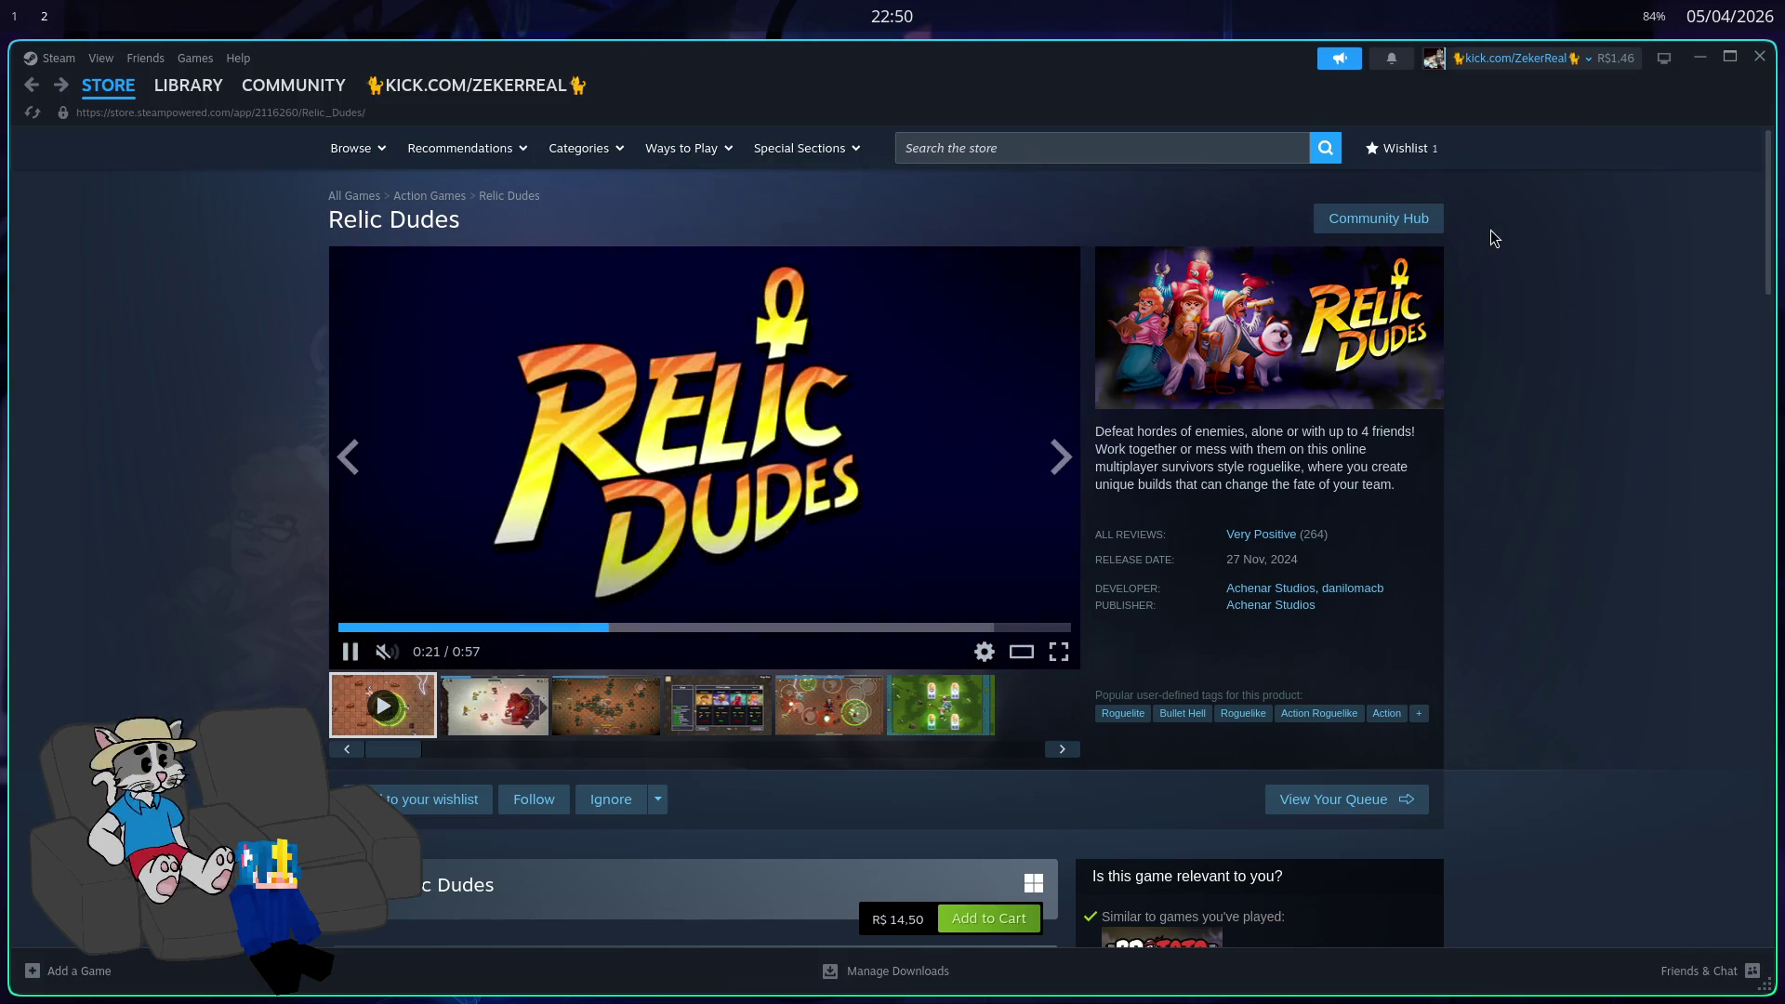
# Step: Skip the Relic Dudes trailer ahead through 0:29, 0:40, 0:47 and 0:52
pyautogui.click(702, 629)
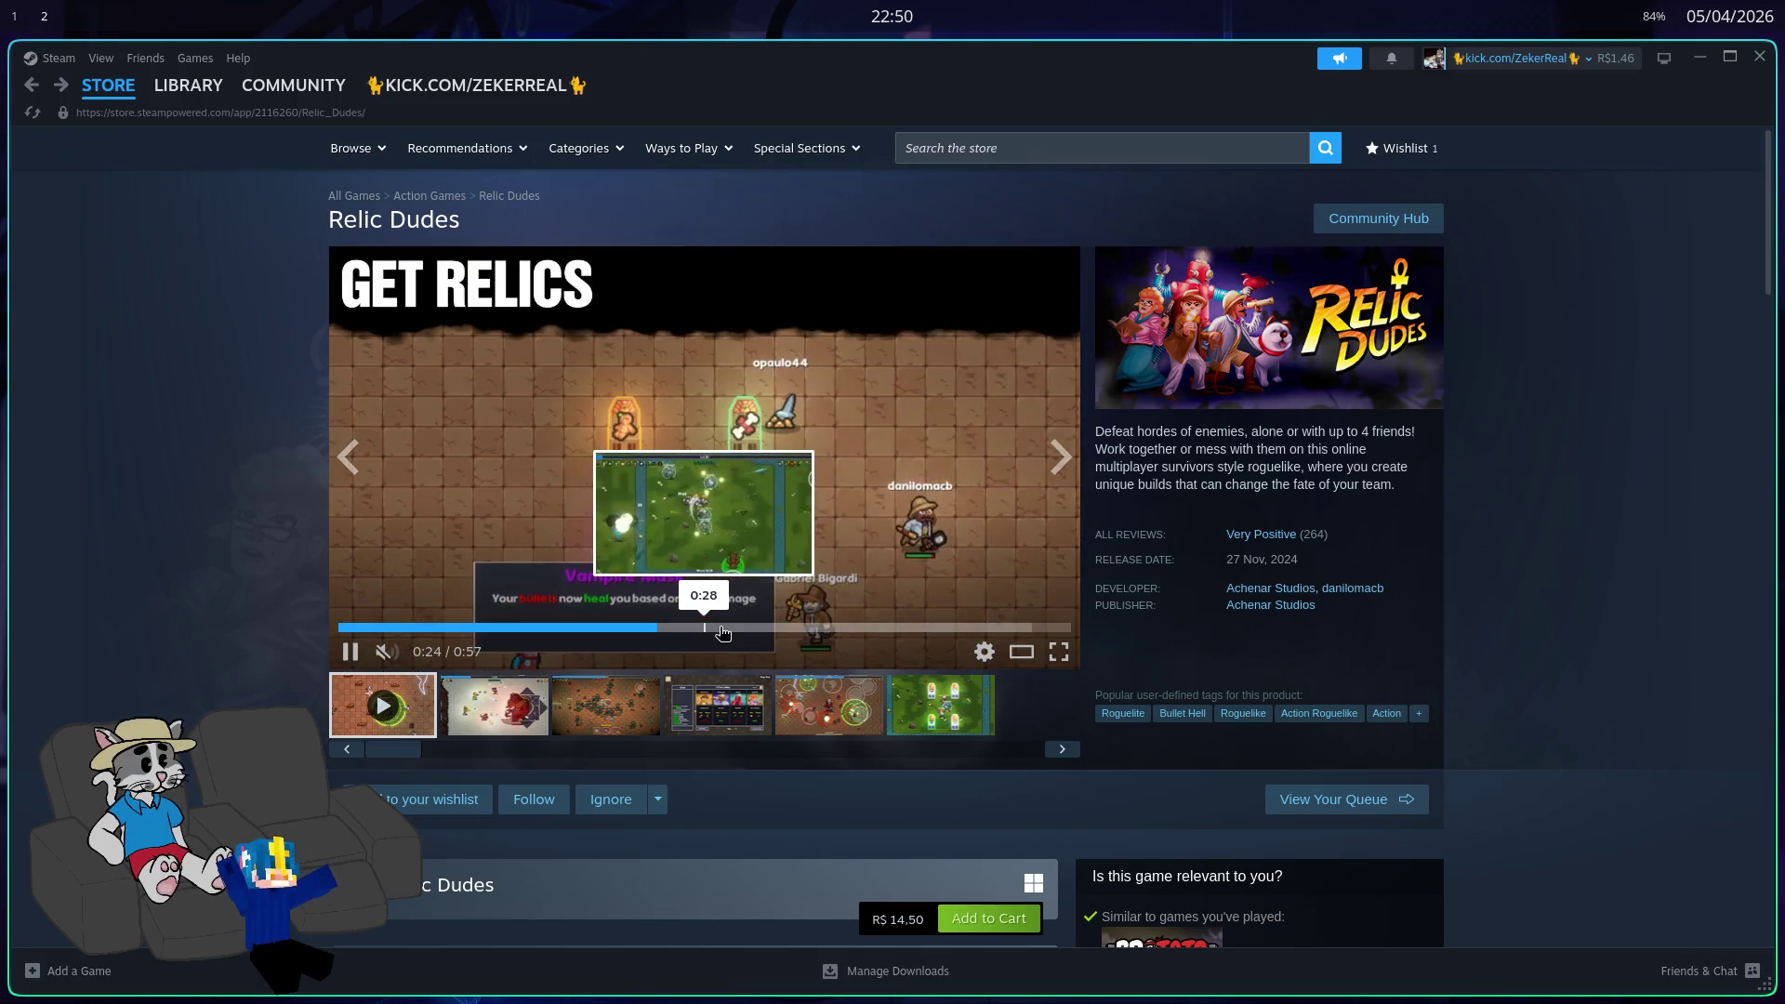
pyautogui.click(849, 630)
pyautogui.click(953, 629)
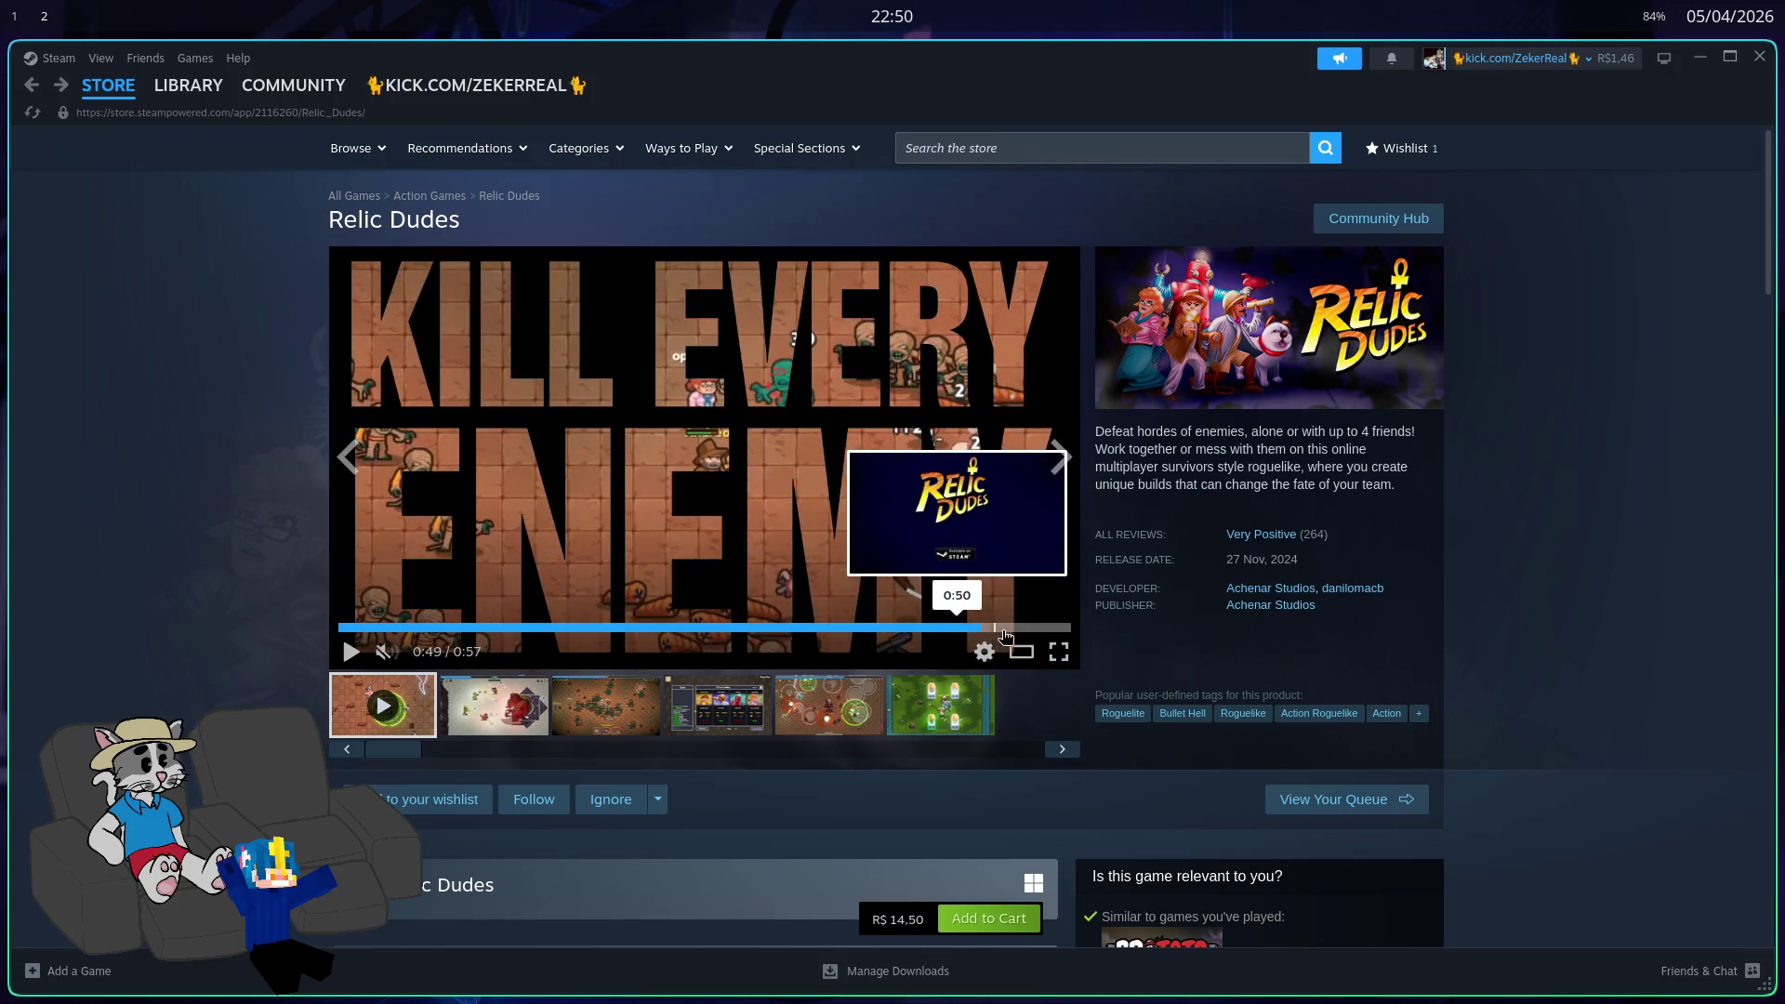
pyautogui.click(1026, 630)
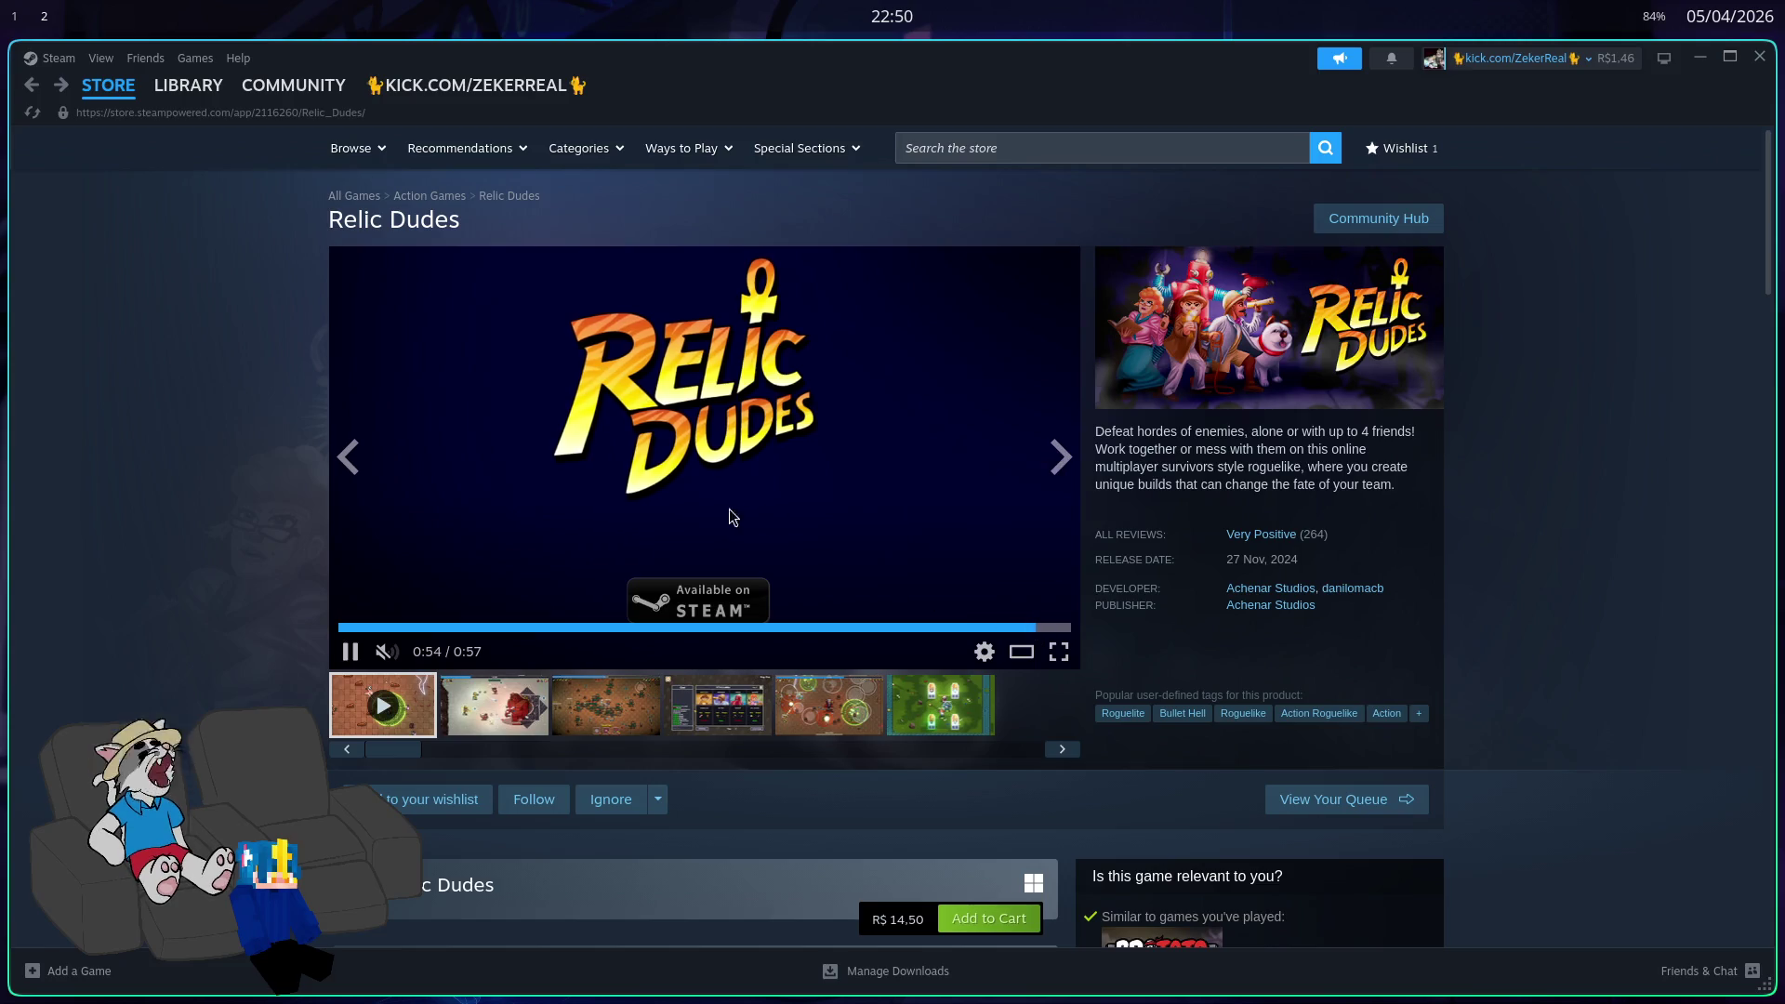
# Step: Browse the Relic Dudes screenshots, including the lobby and the green arena
pyautogui.click(494, 721)
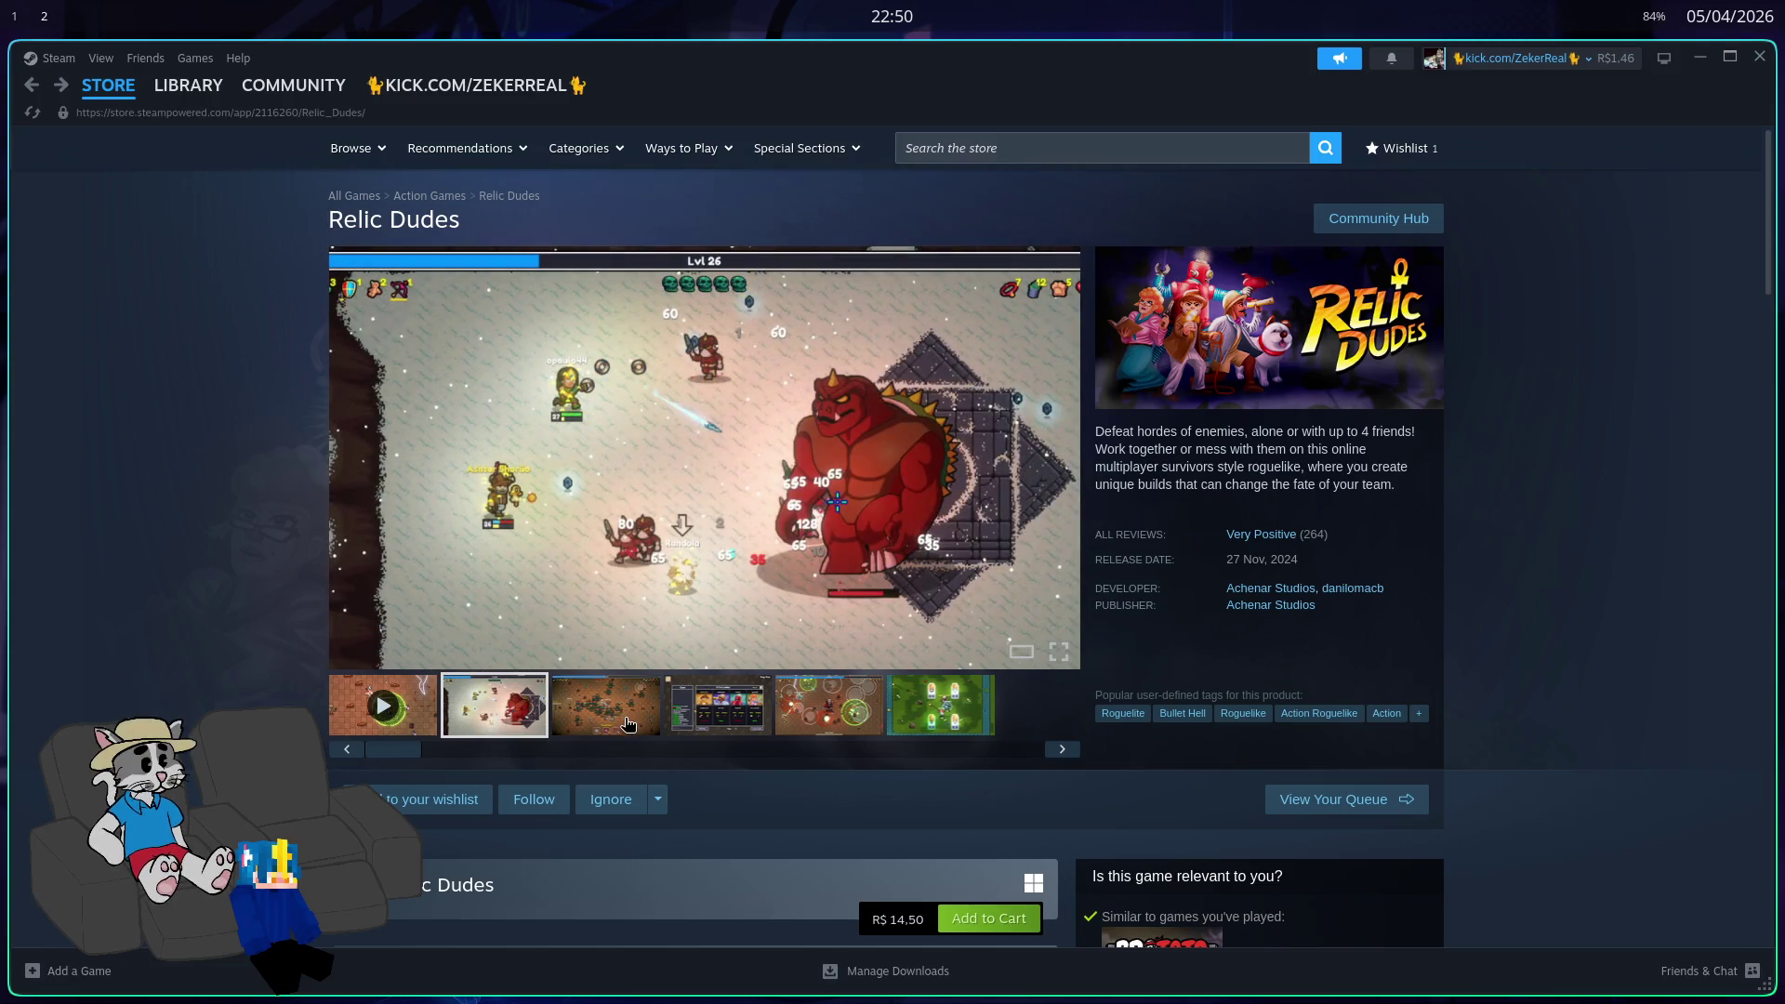
pyautogui.click(652, 711)
pyautogui.click(732, 719)
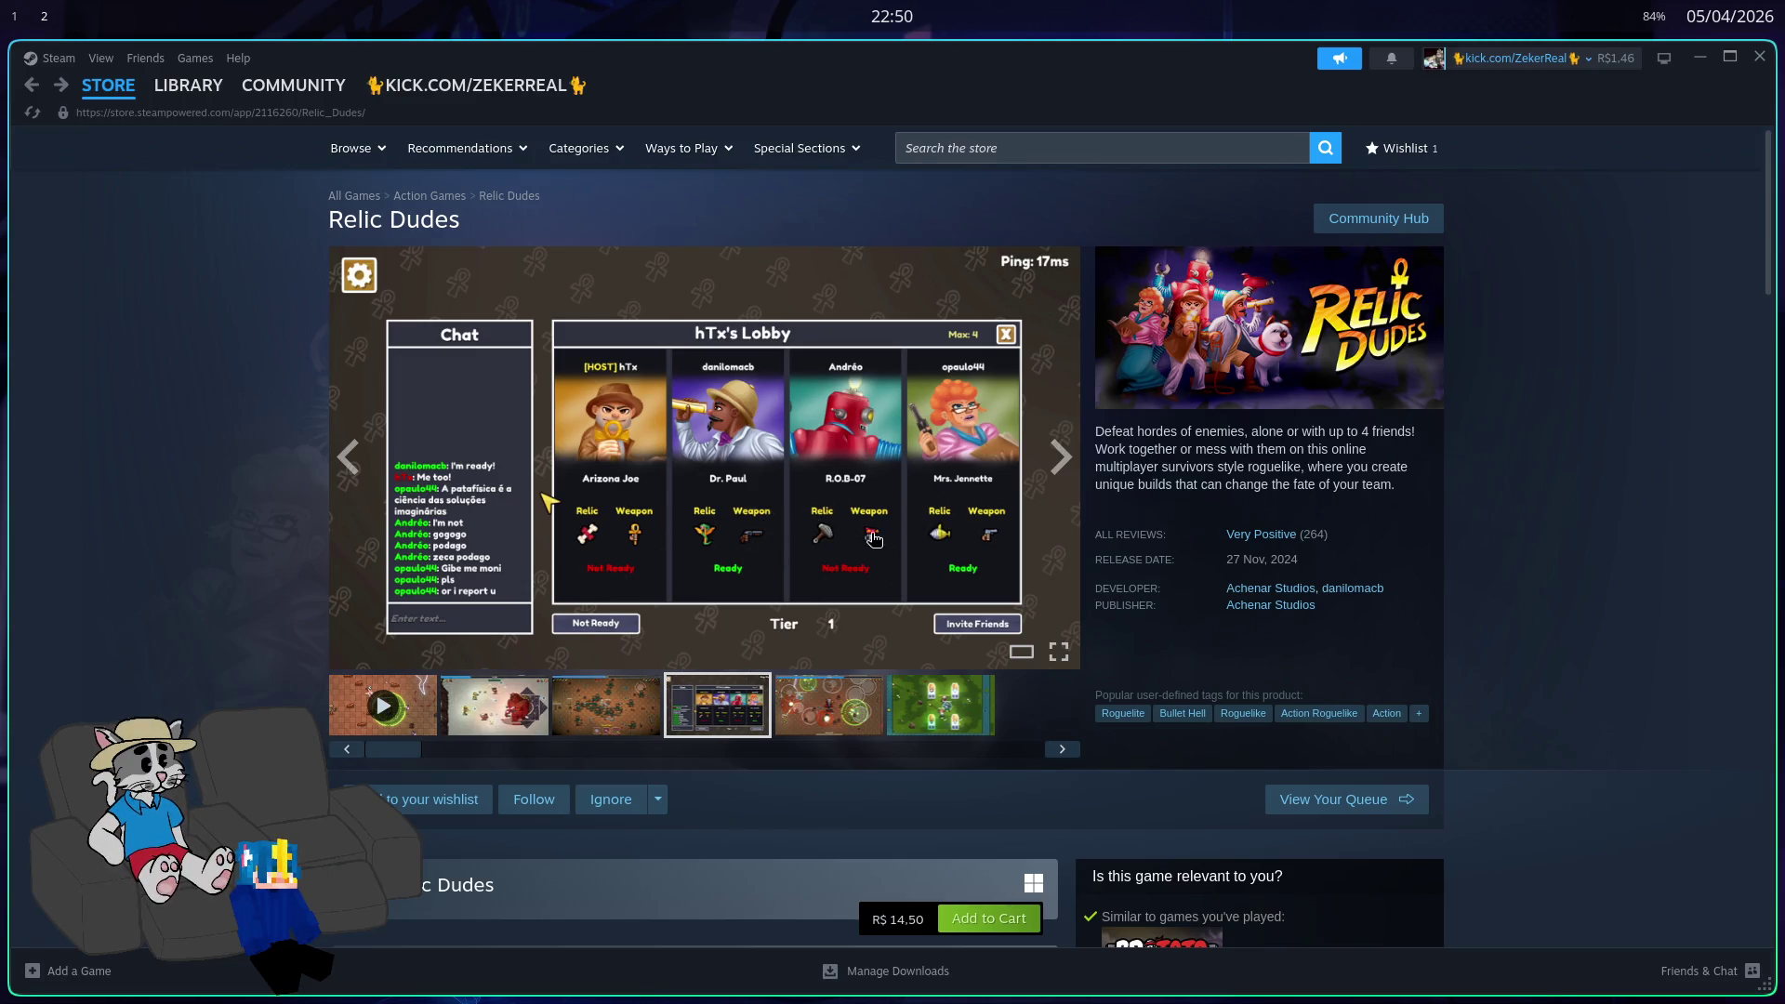
pyautogui.click(872, 737)
pyautogui.click(948, 730)
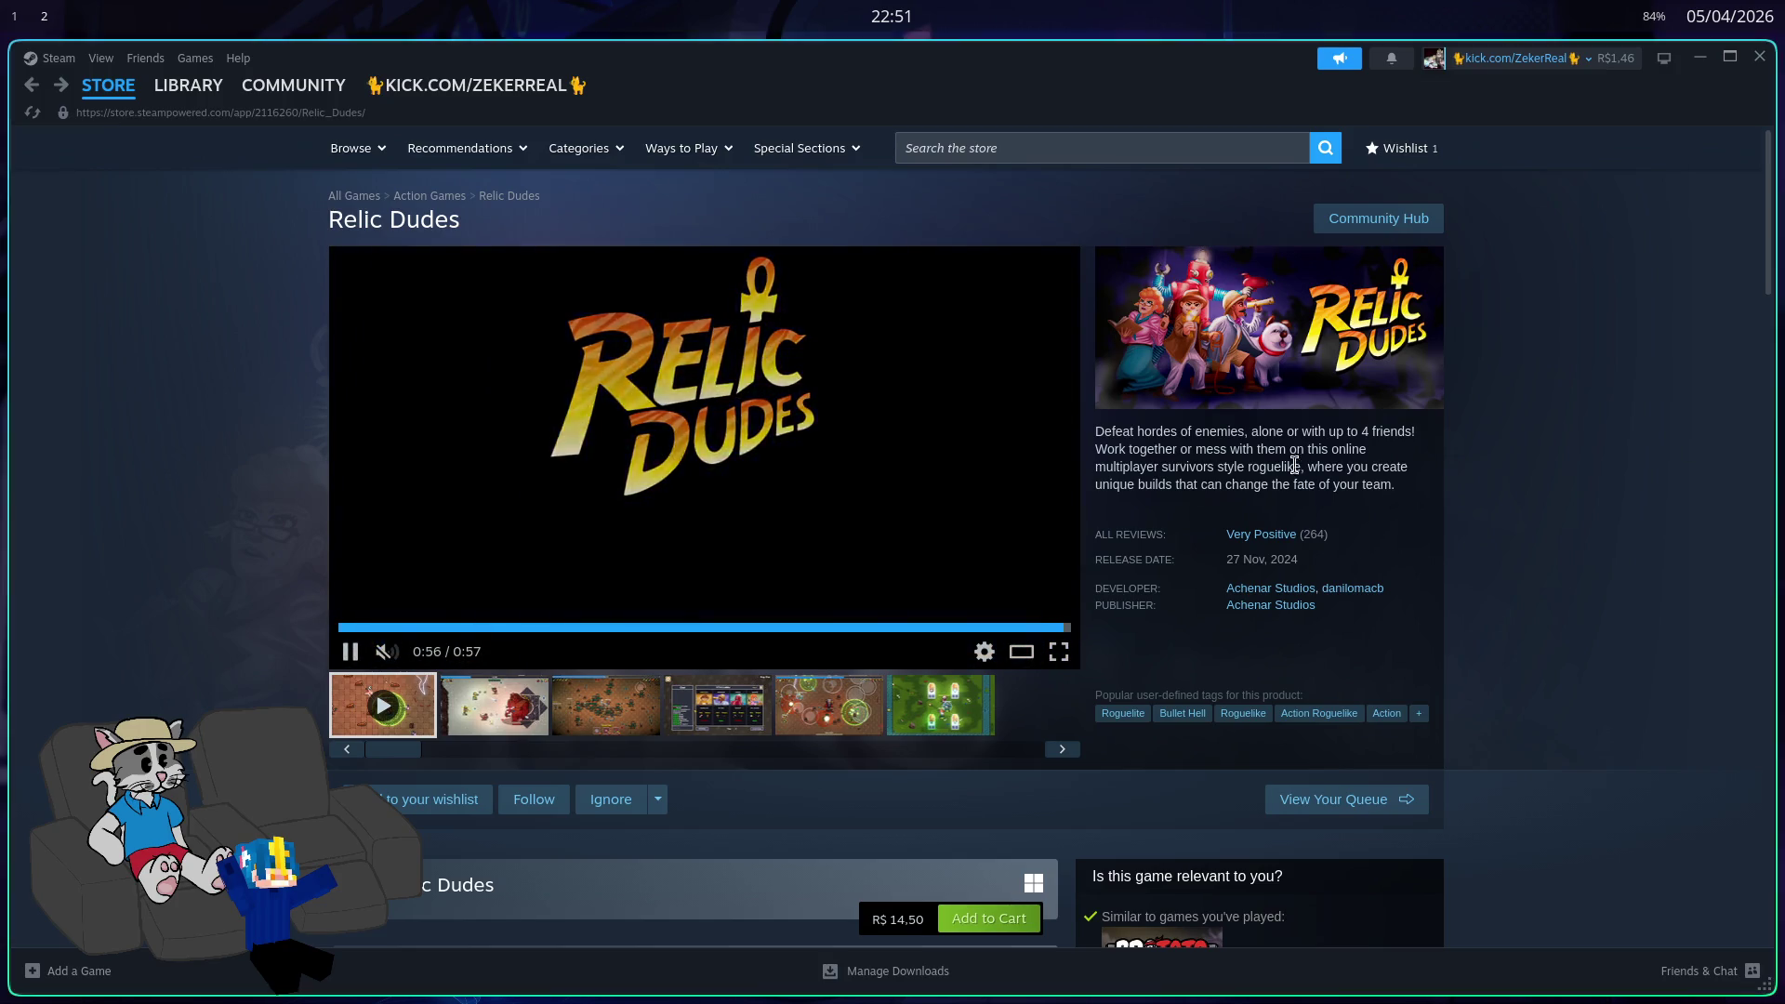
# Step: Launch Firefox, open a private window and load youtube.com
pyautogui.press('super')
pyautogui.write('m')
pyautogui.press('Return')
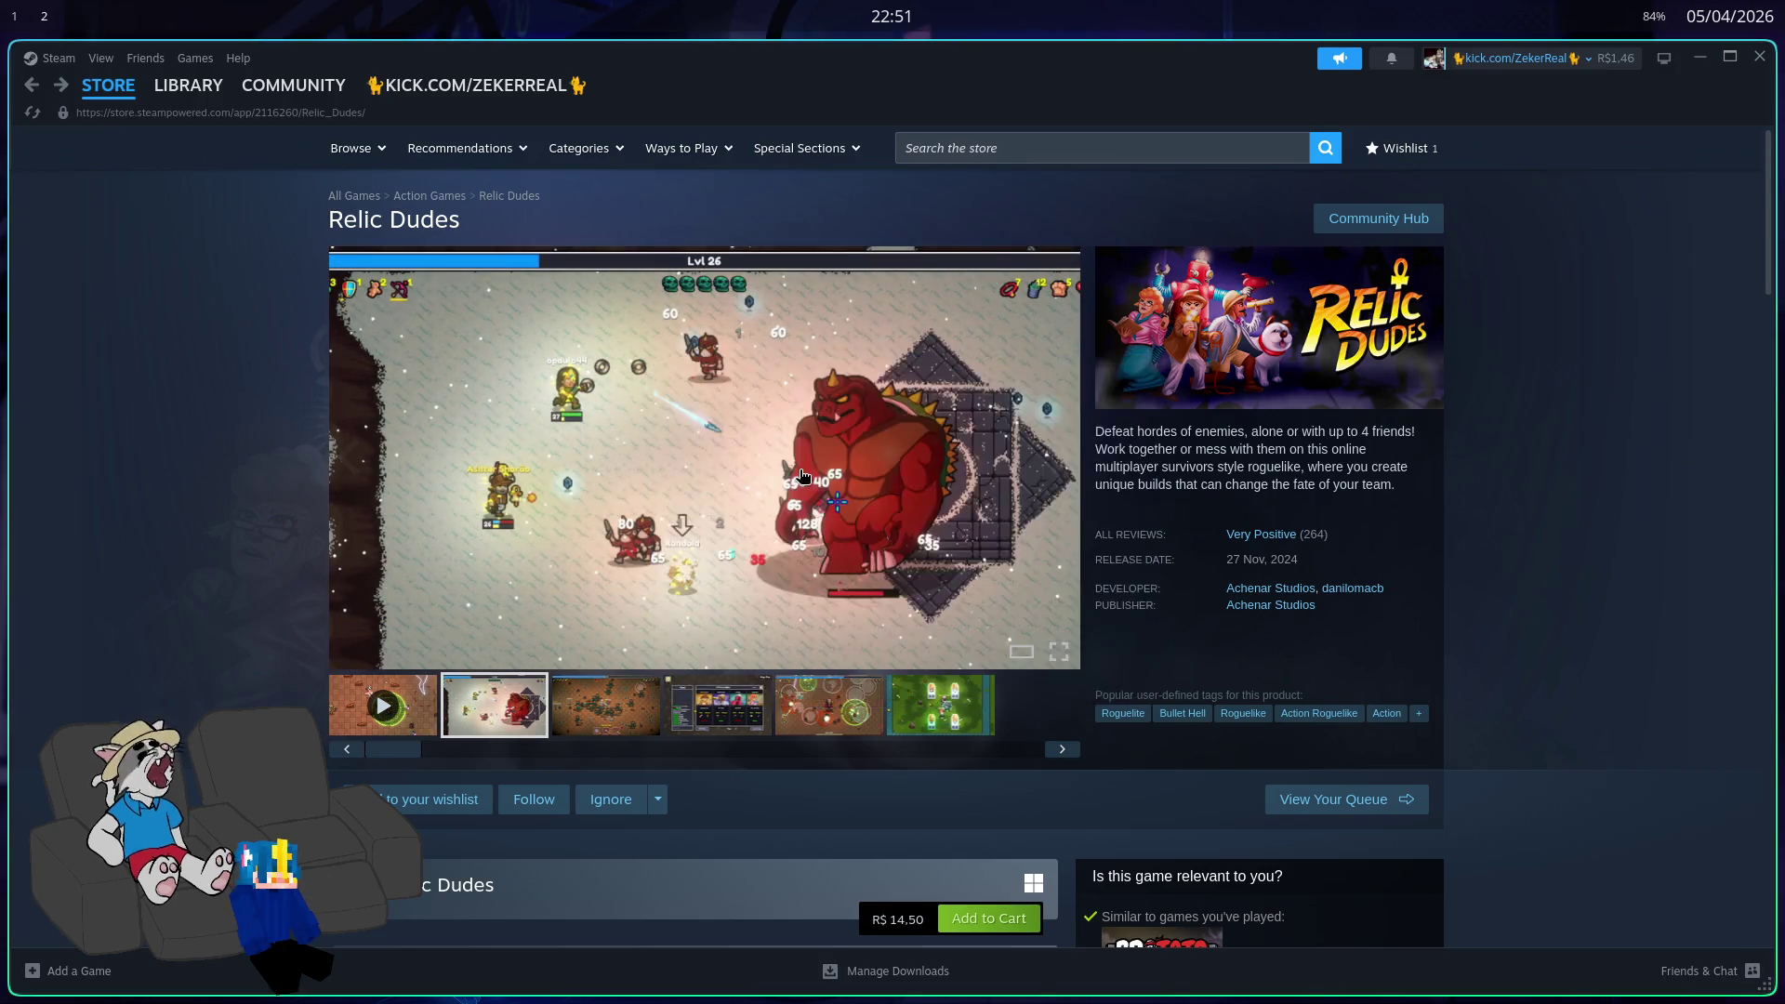
pyautogui.hotkey('ctrl', 'shift', 'p')
pyautogui.write('youtube.com')
pyautogui.press('Return')
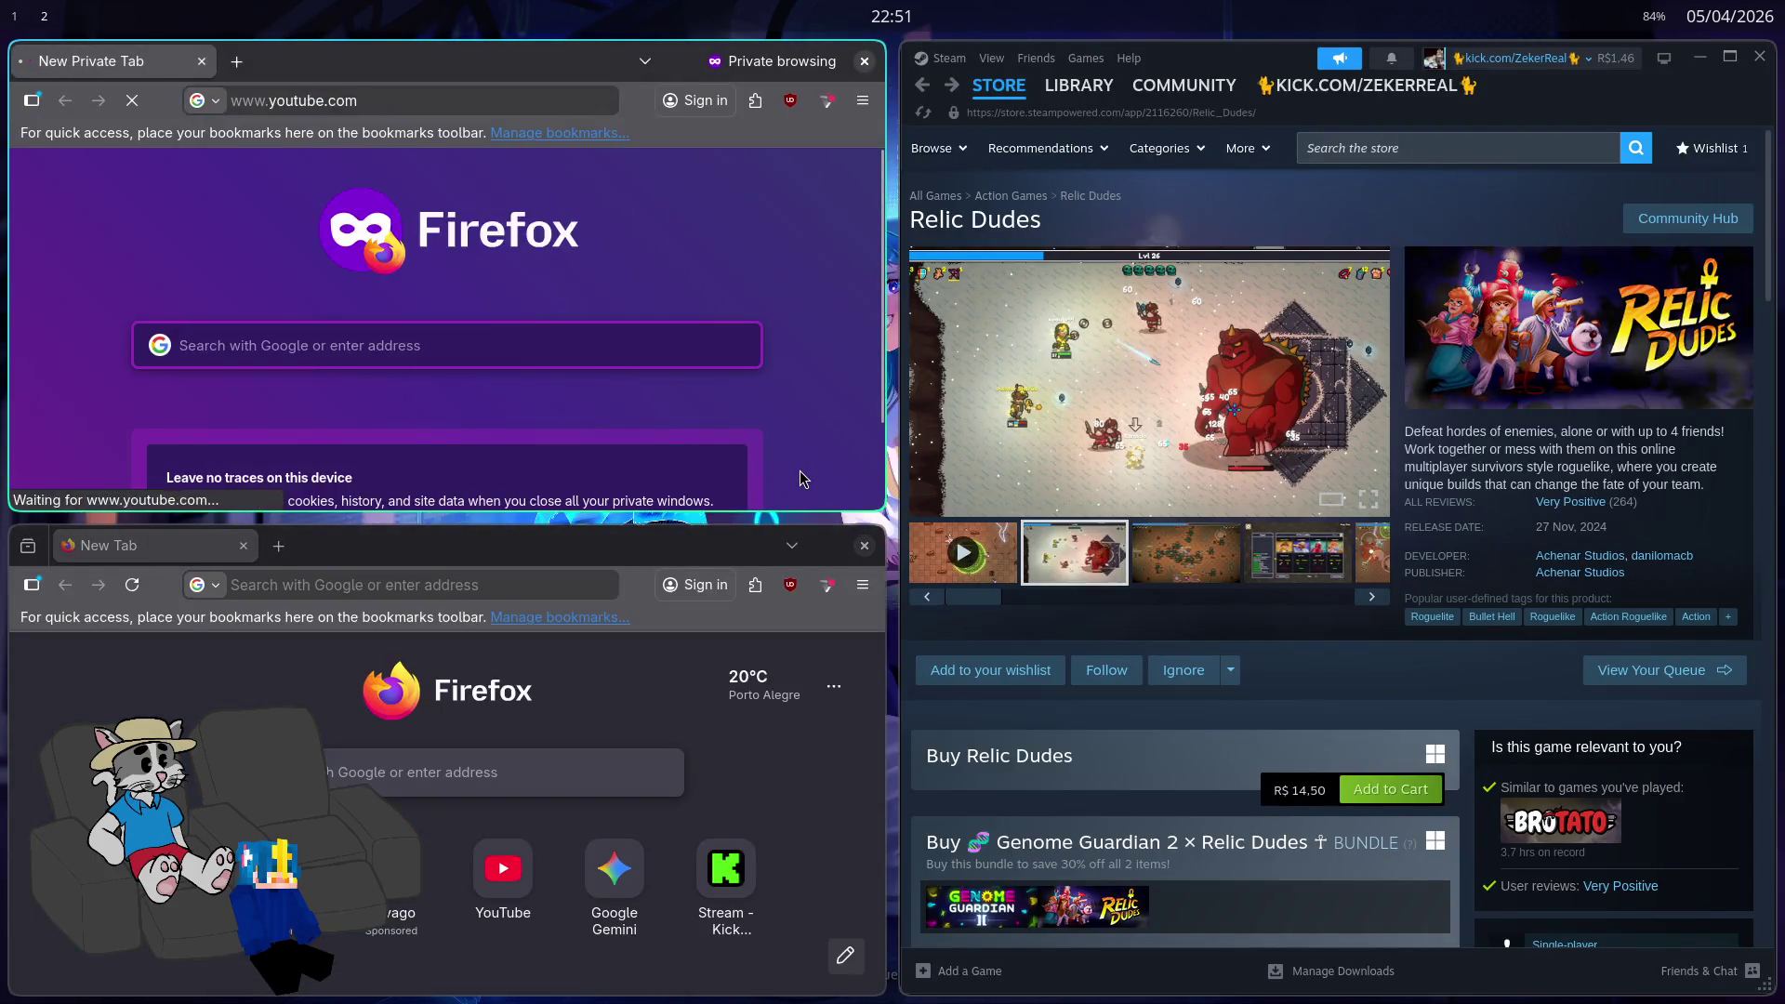
# Step: Make the browser fullscreen and load the pasted link to the stream video
pyautogui.press('F11')
pyautogui.click(672, 27)
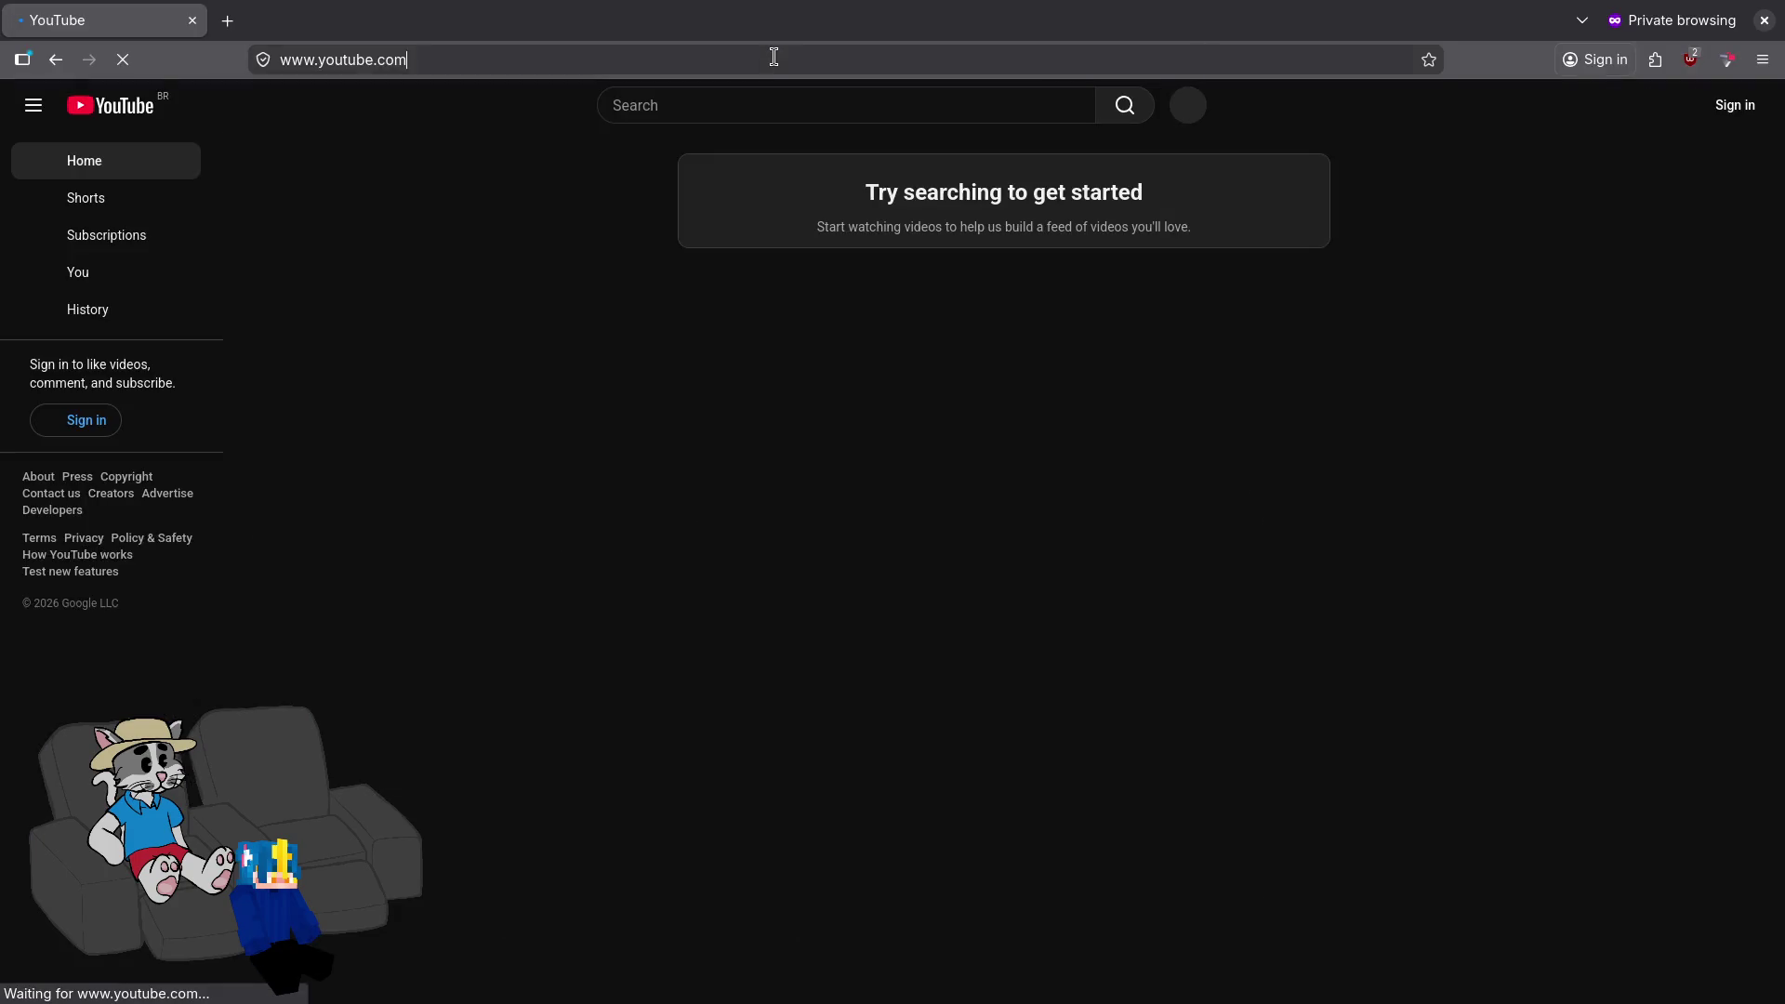
pyautogui.click(772, 56)
pyautogui.write('https://www.youtube.com/watch?v=lkXBcuqmvlU')
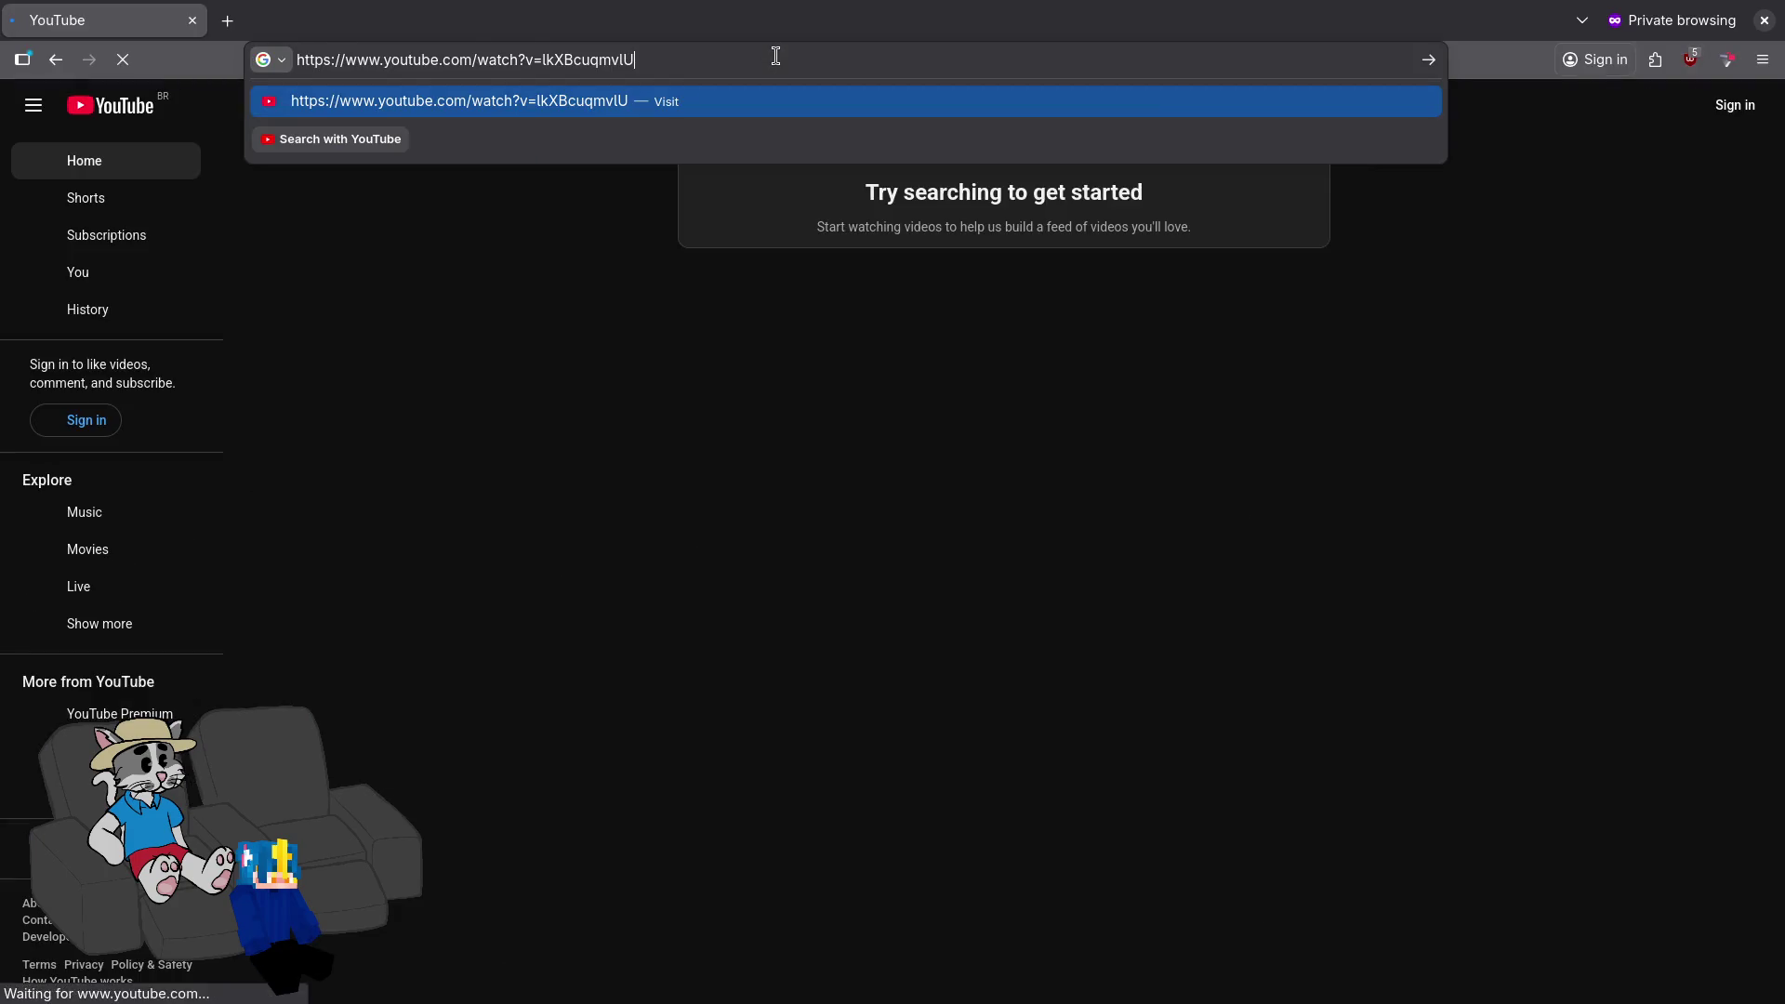
pyautogui.press('Return')
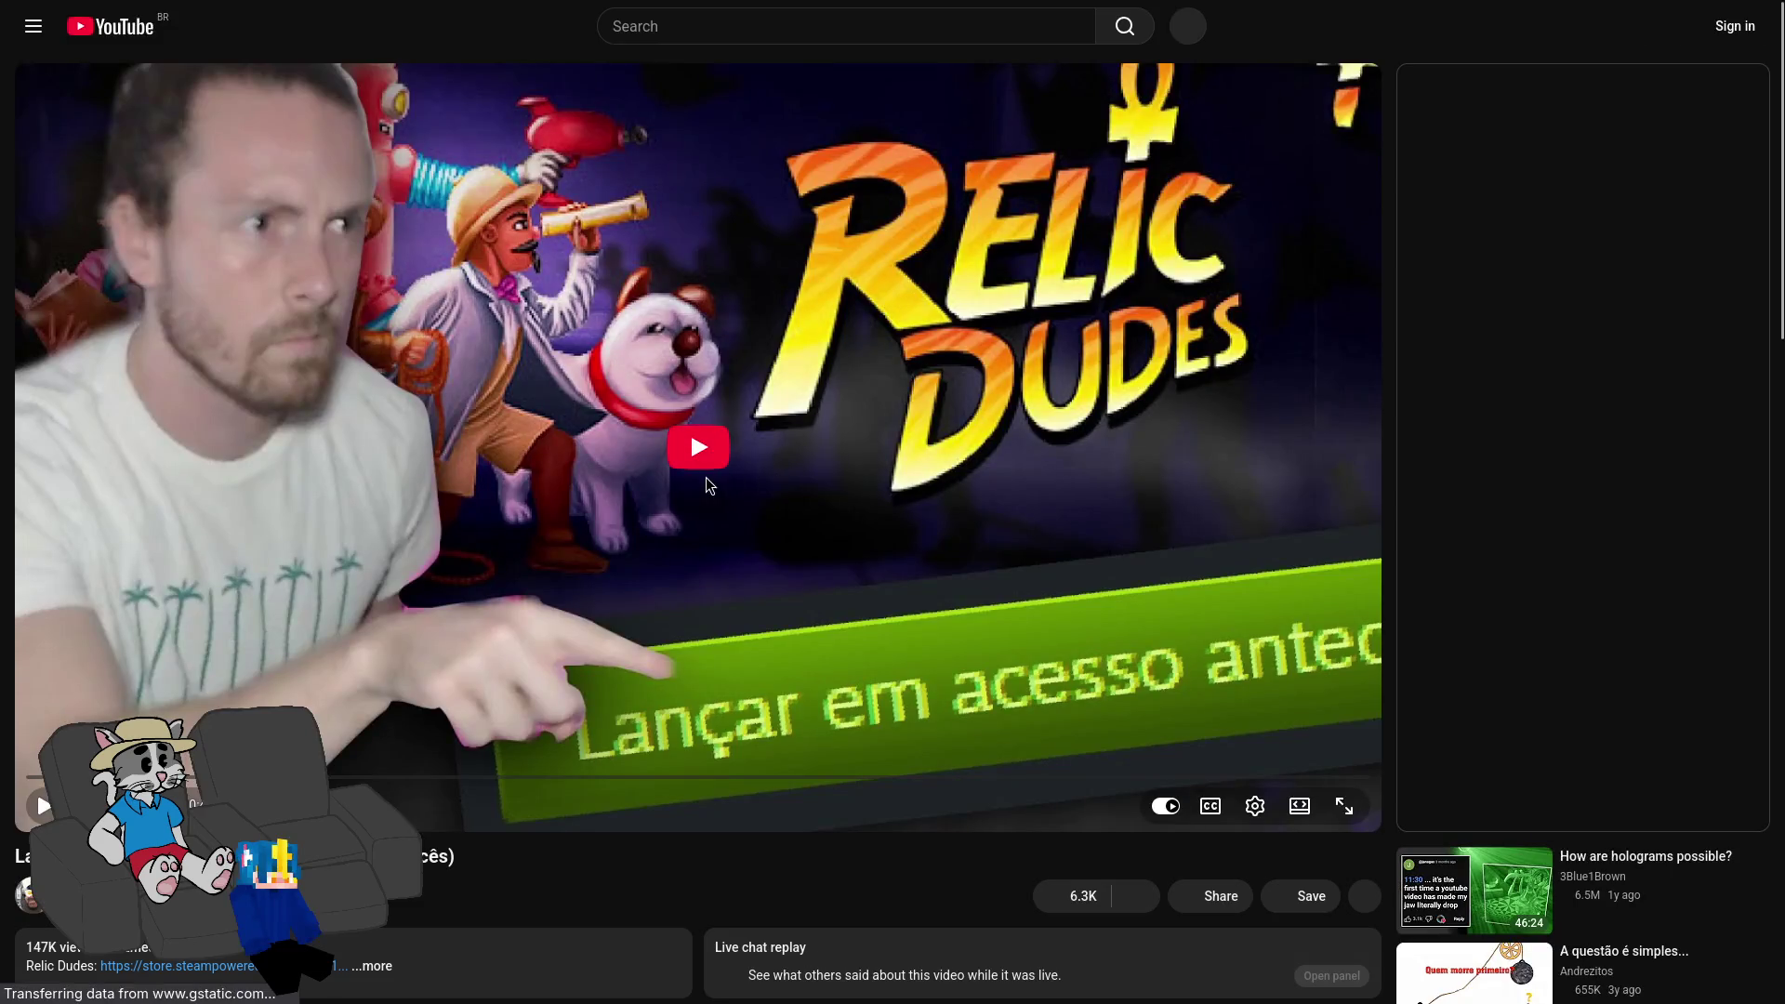
# Step: Start playing 'Lançando meu JOGO ONLINE (e jogando com vocês)' and jump ahead into the broadcast
pyautogui.scroll(-4, 689, 430)
pyautogui.scroll(1, 616, 635)
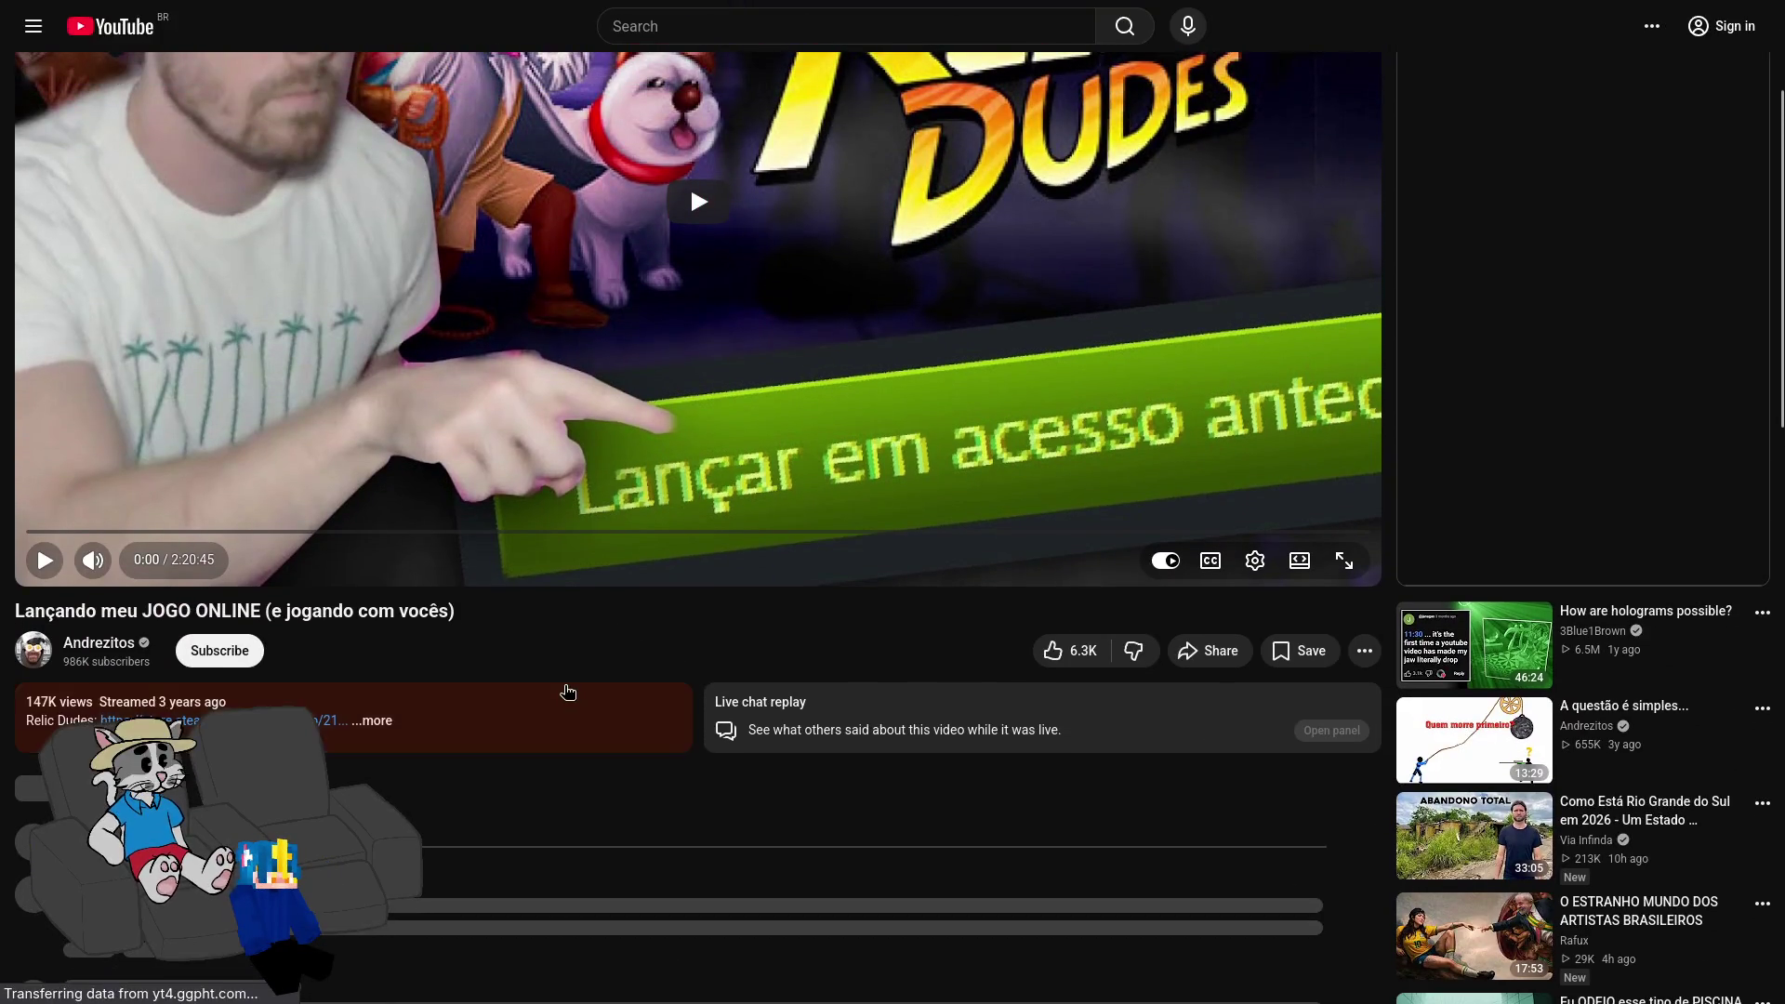
pyautogui.scroll(3, 650, 540)
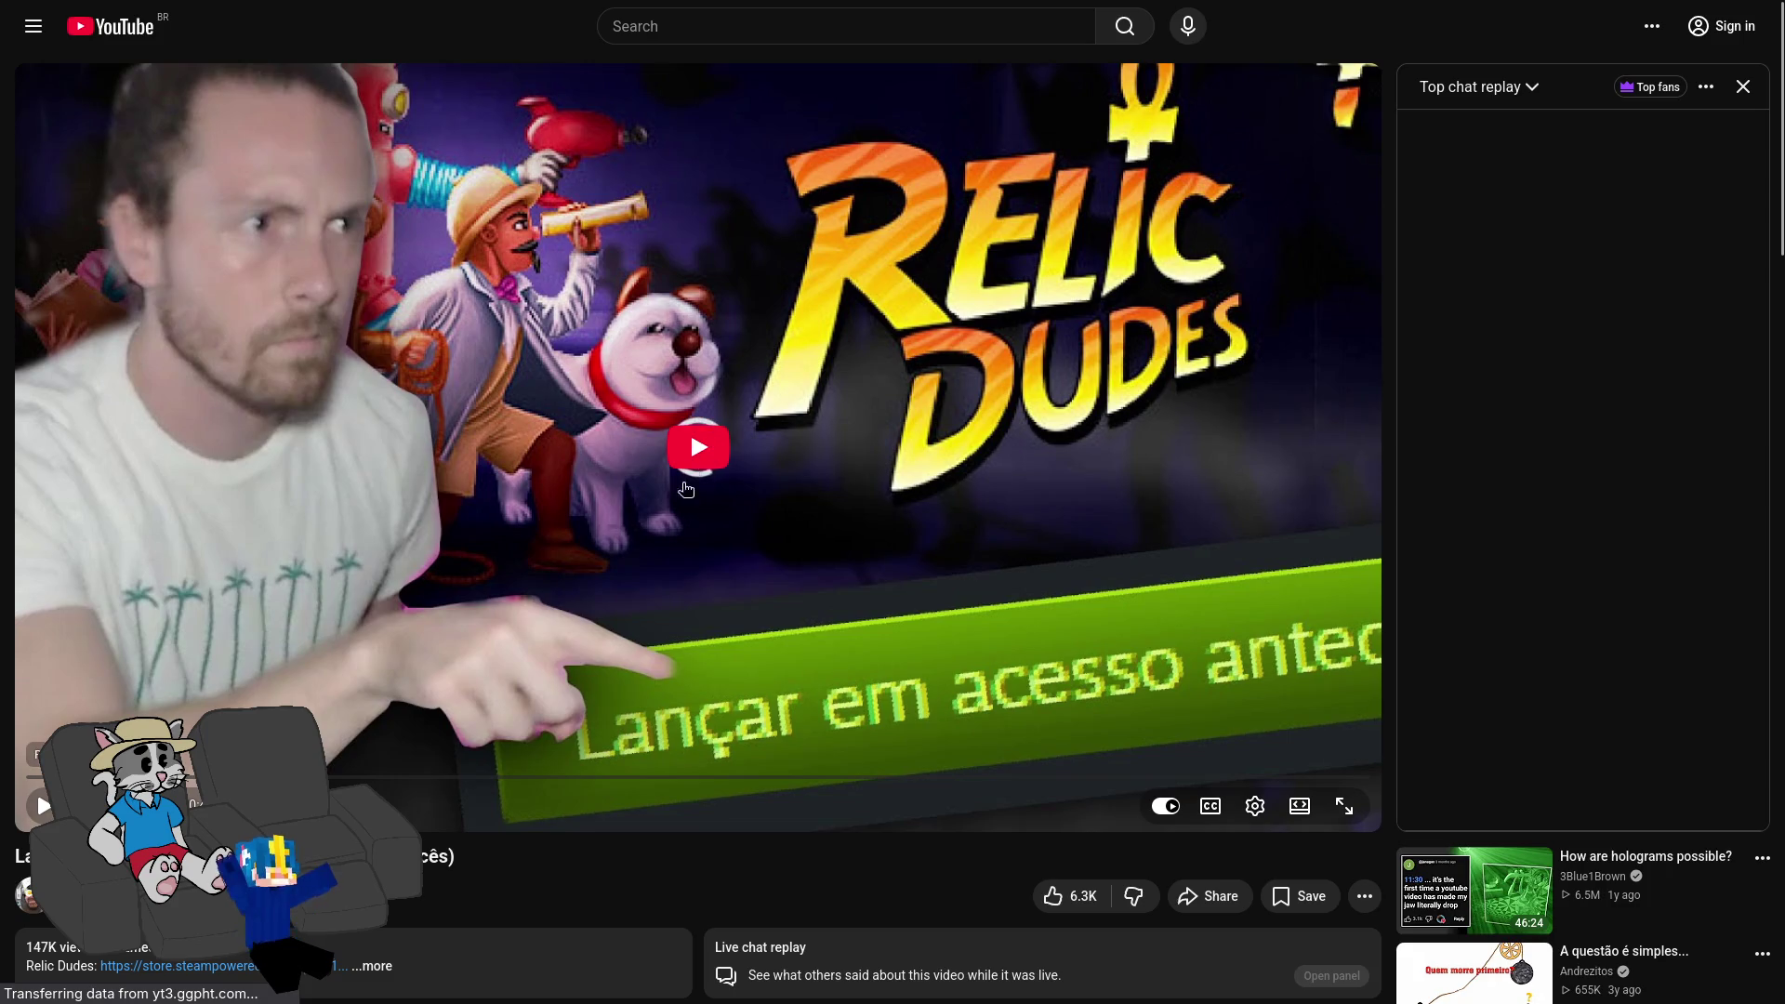
pyautogui.scroll(-6, 587, 660)
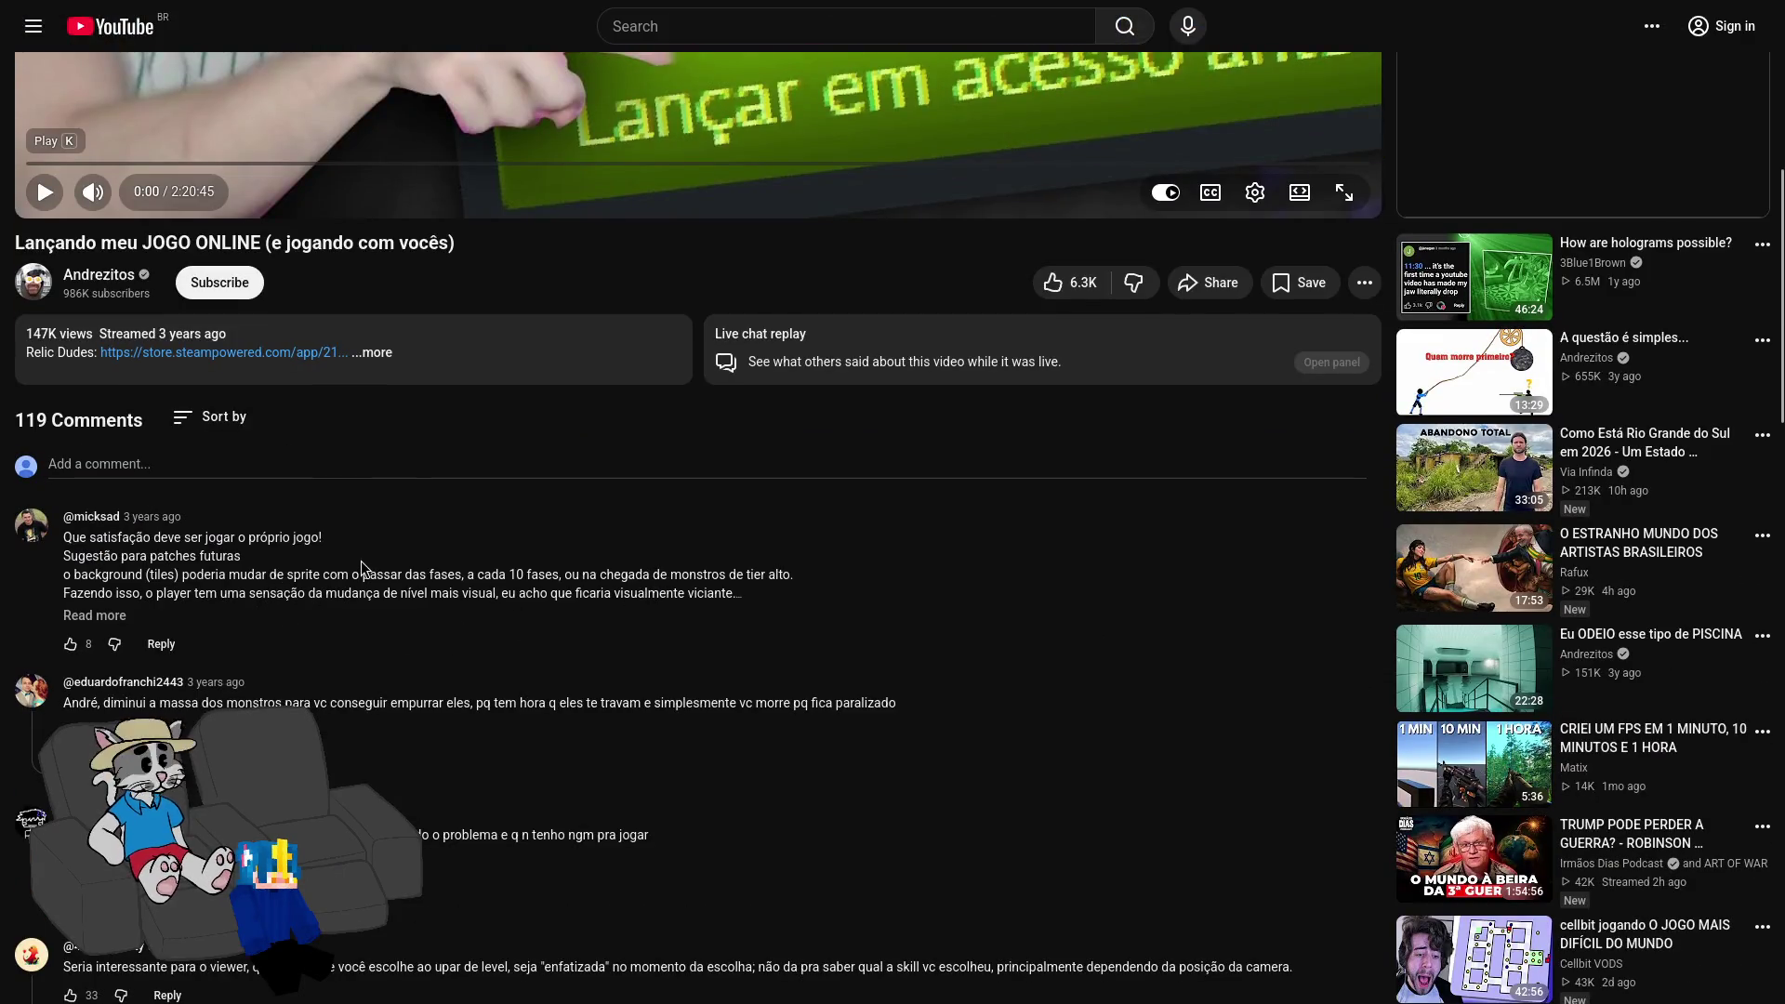
pyautogui.press('k')
pyautogui.scroll(6, 422, 537)
pyautogui.moveTo(41, 776); pyautogui.dragTo(42, 776)
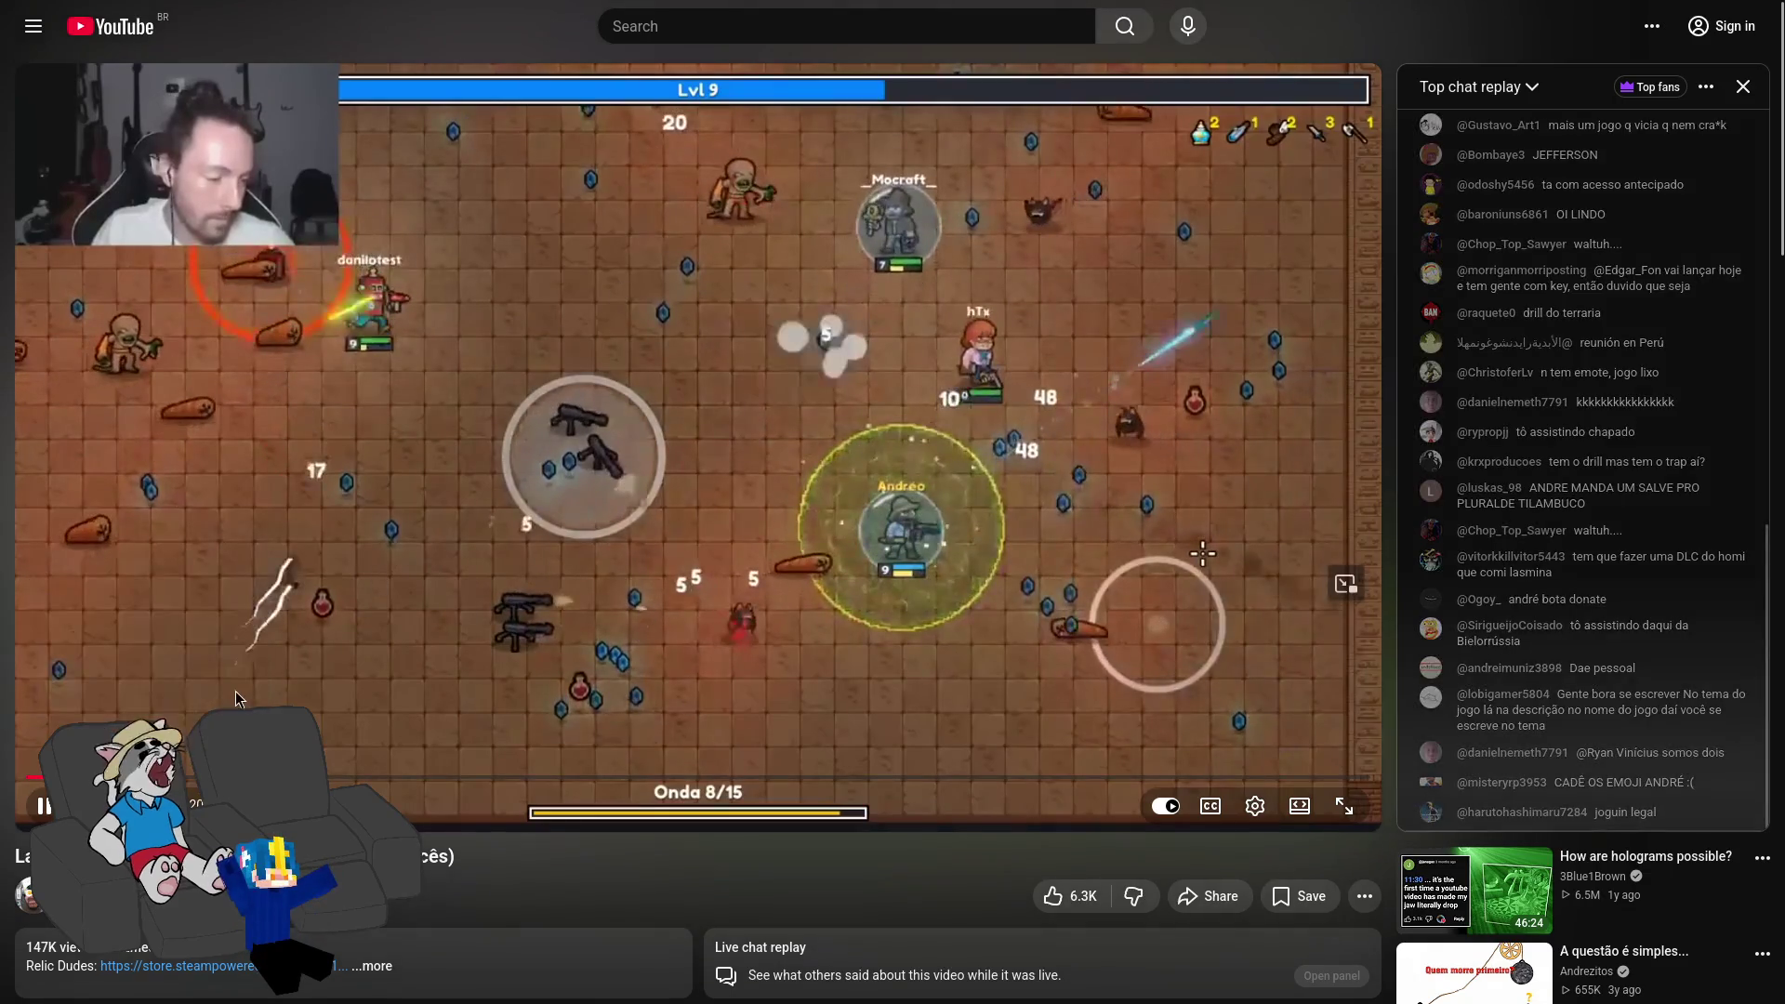
# Step: Seek further into the stream's Relic Dudes gameplay and pause it briefly a couple of times
pyautogui.press('l')
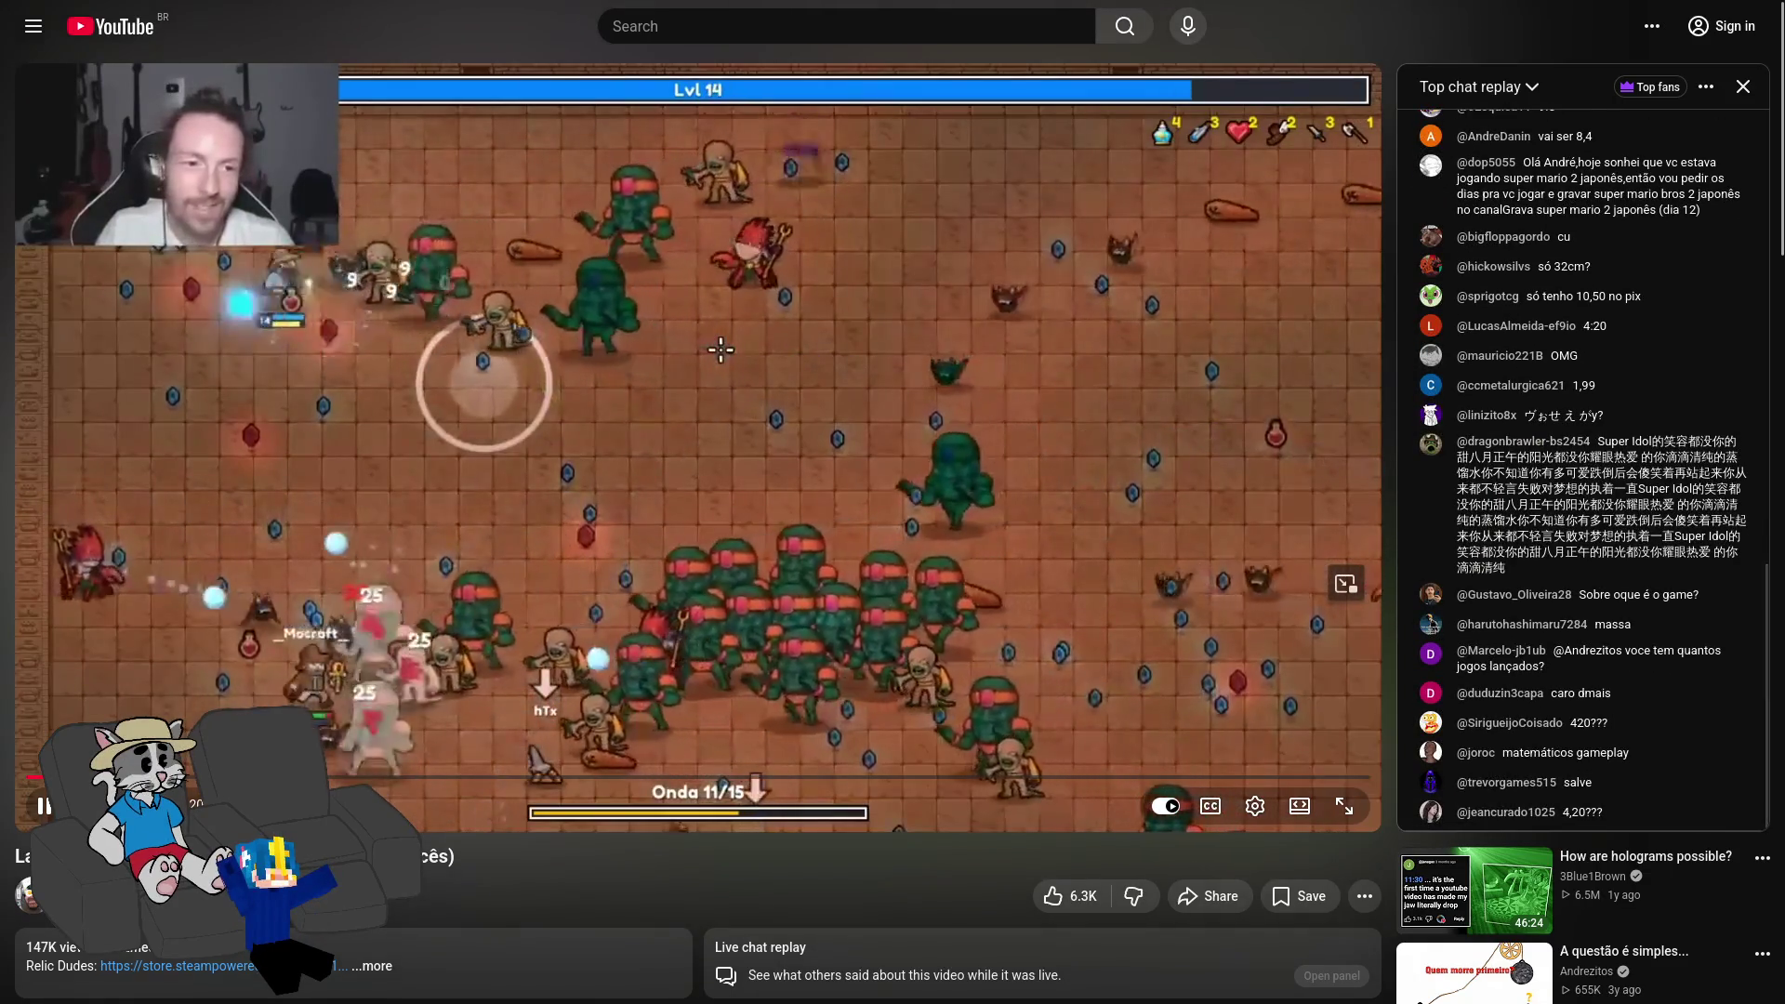
pyautogui.moveTo(195, 777); pyautogui.dragTo(333, 783)
pyautogui.click(759, 520)
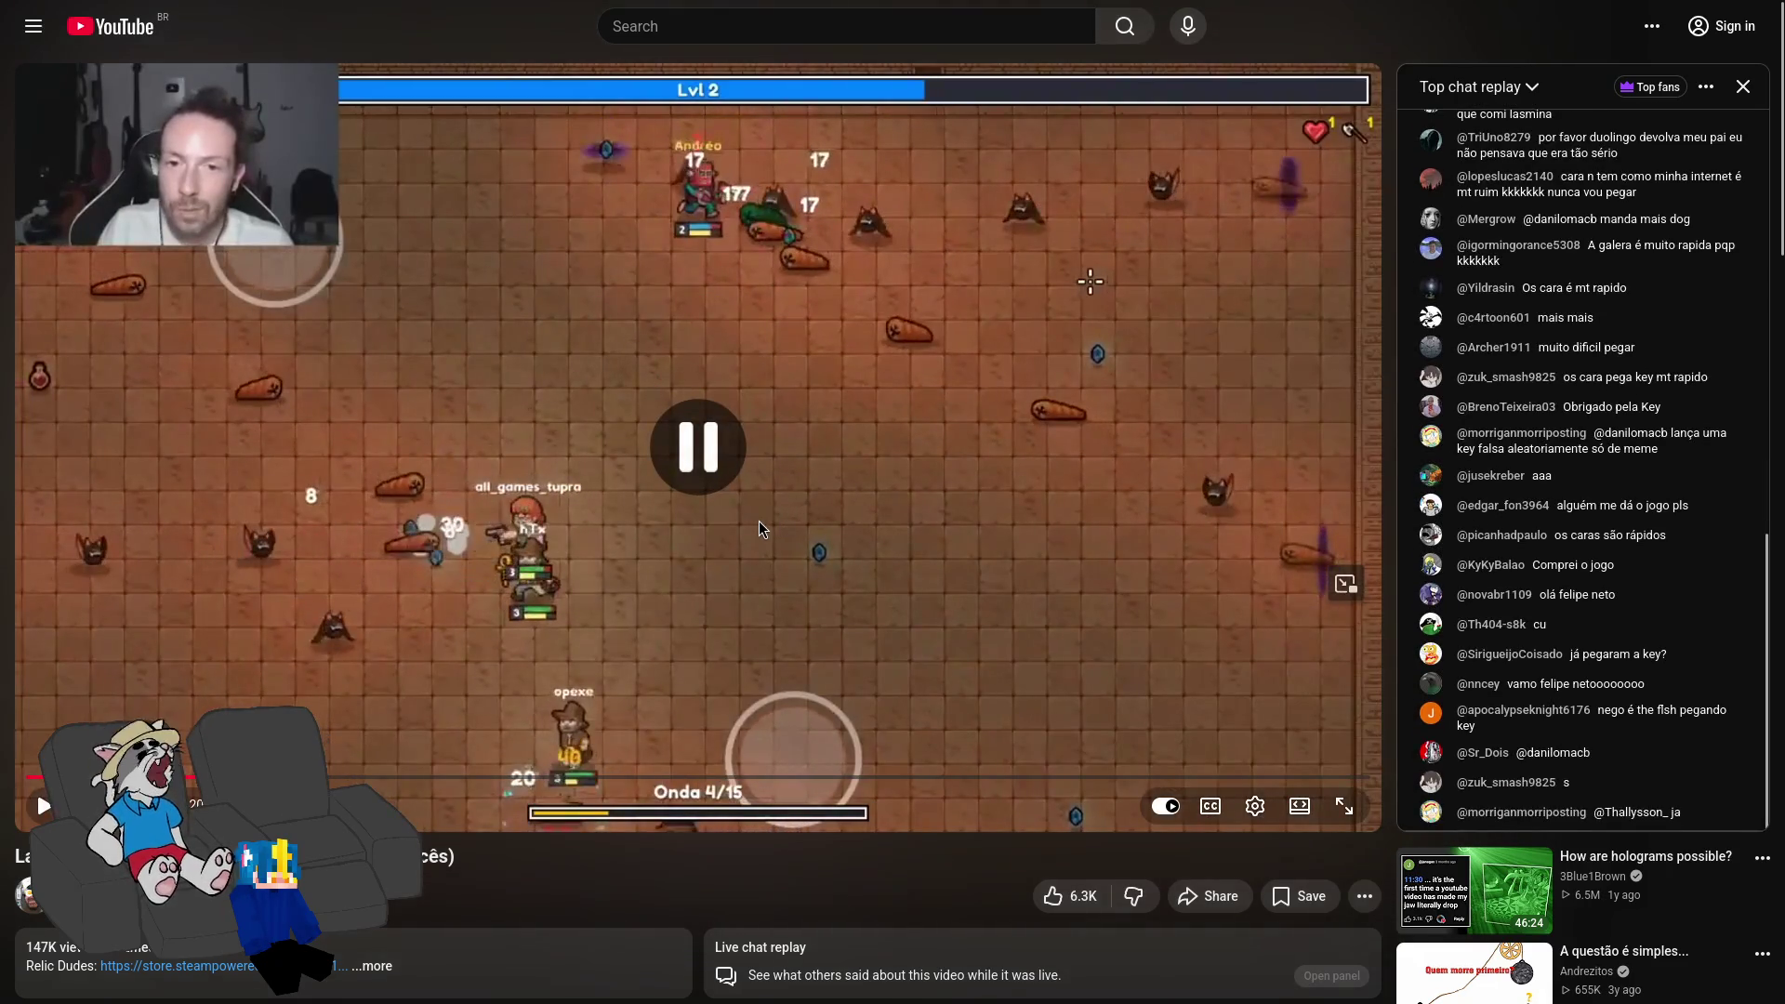
pyautogui.click(757, 522)
pyautogui.click(783, 478)
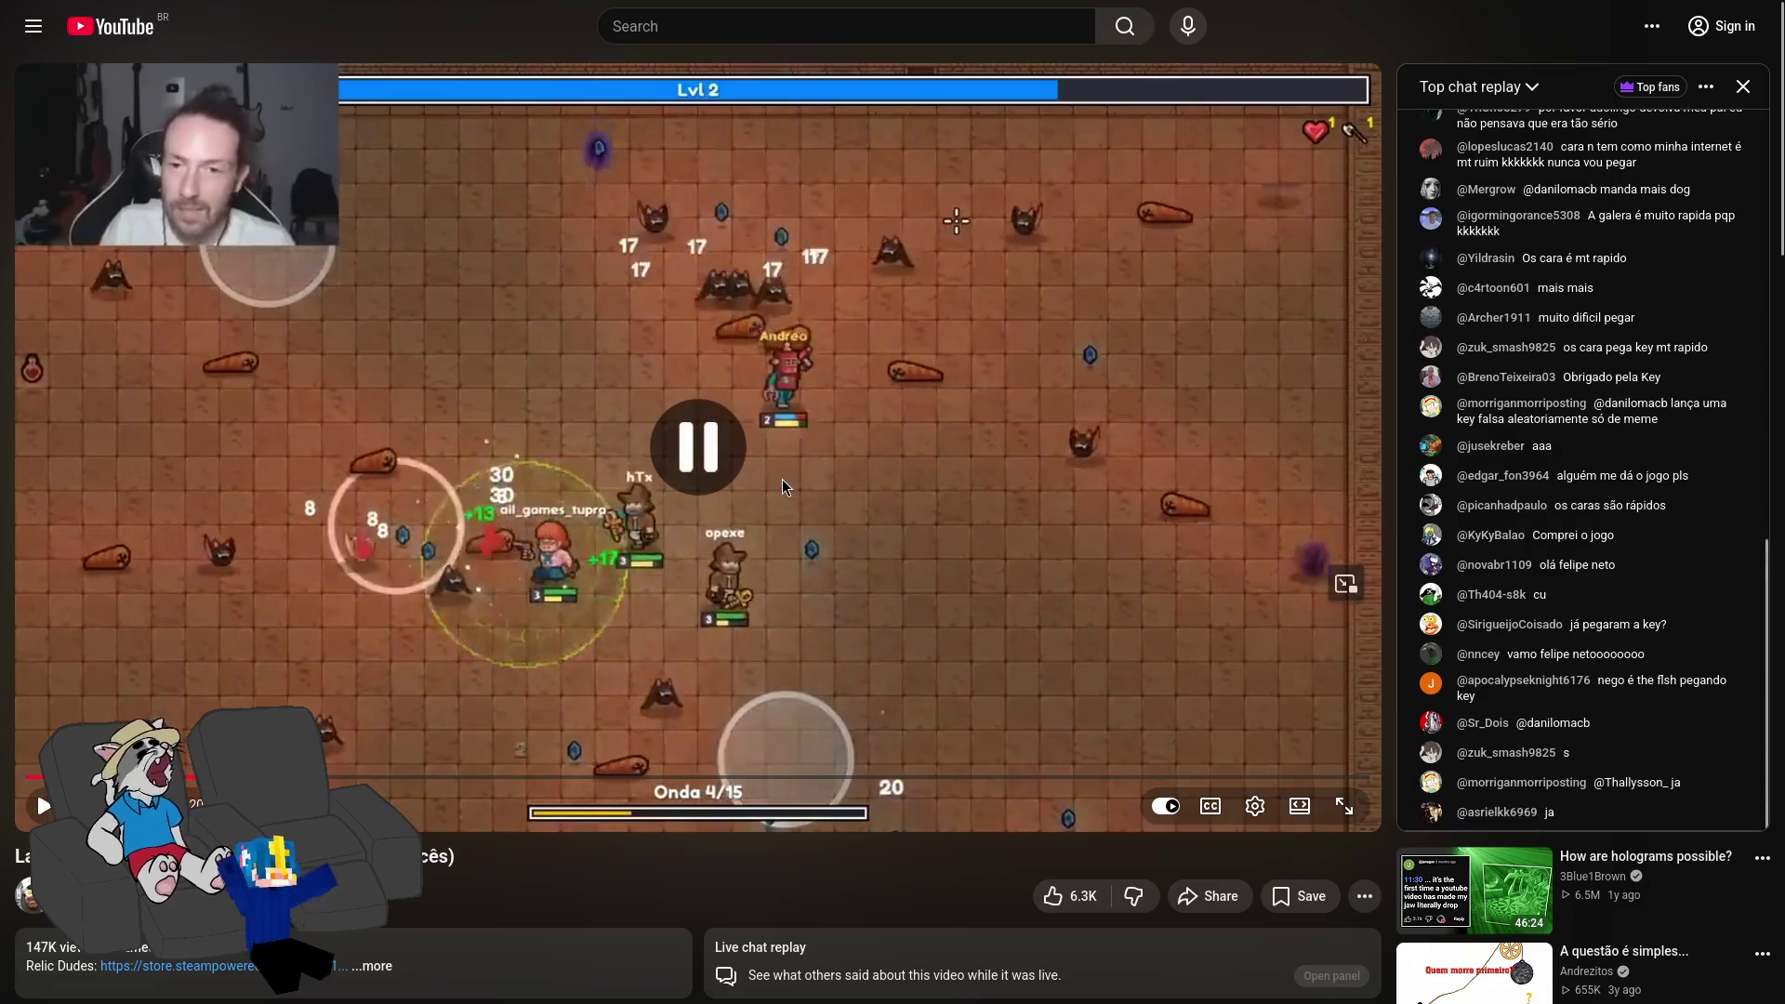
pyautogui.click(807, 435)
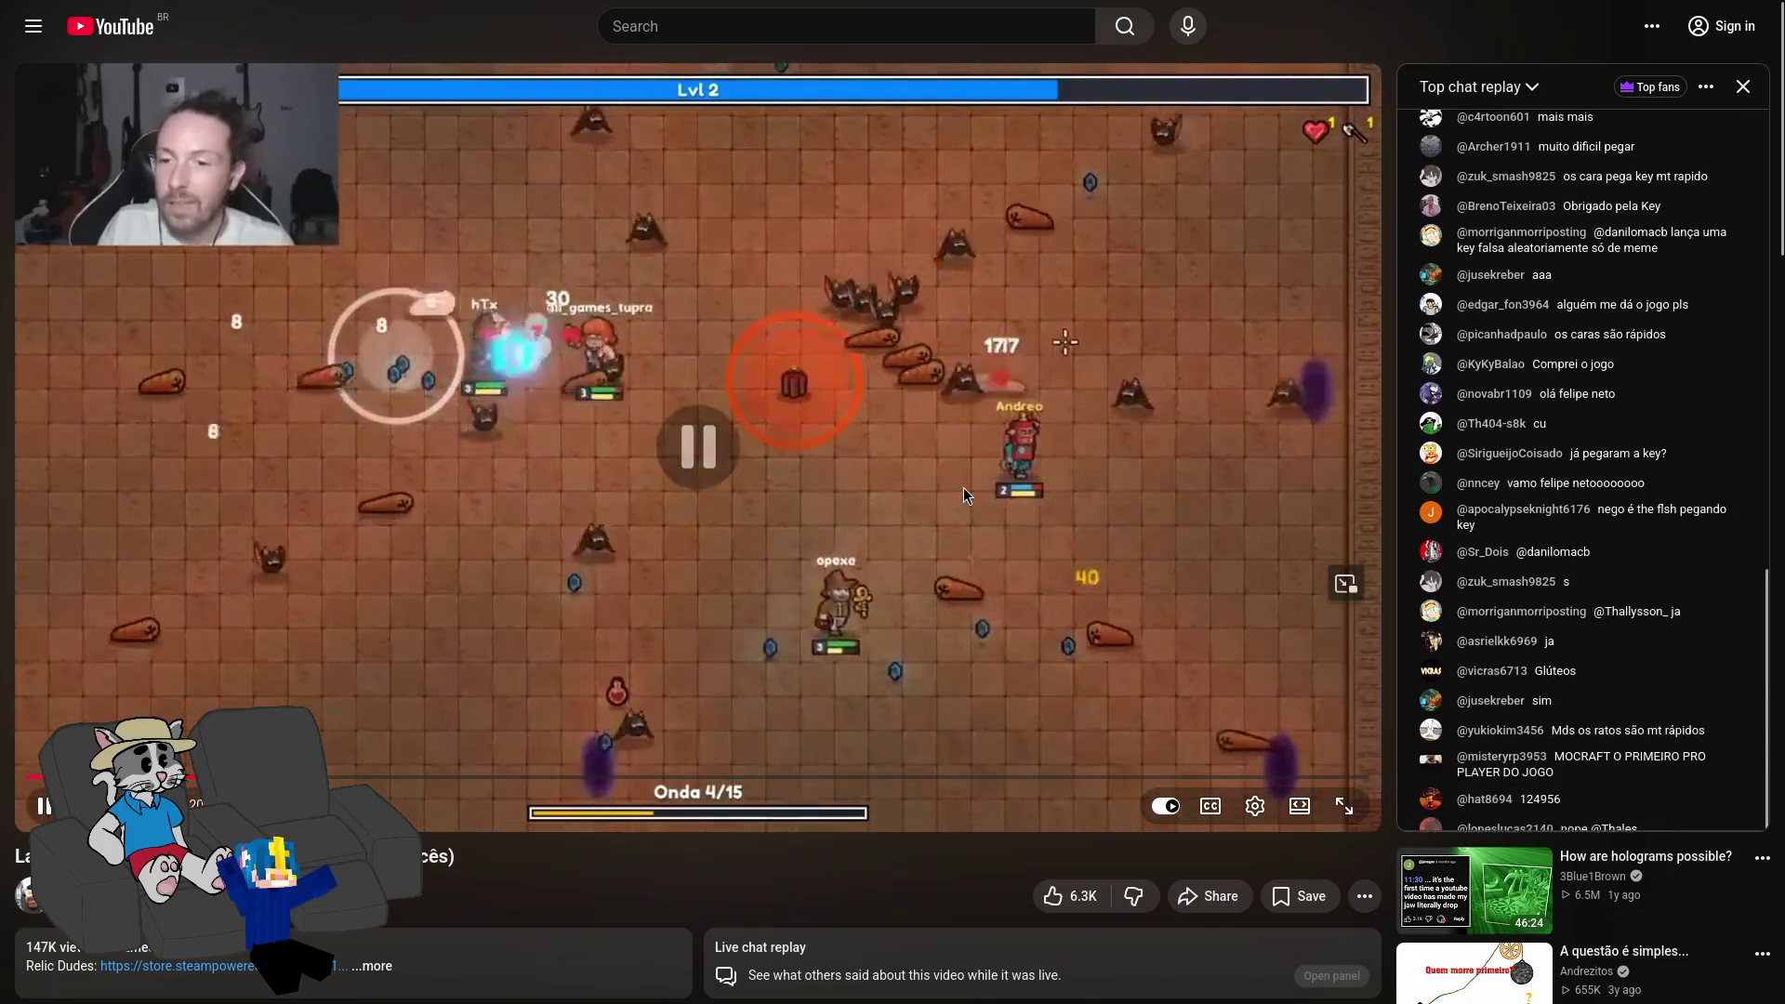
# Step: Watch the gameplay in short pause-resume bursts, then leave the stream tab
pyautogui.click(1002, 495)
pyautogui.click(1003, 493)
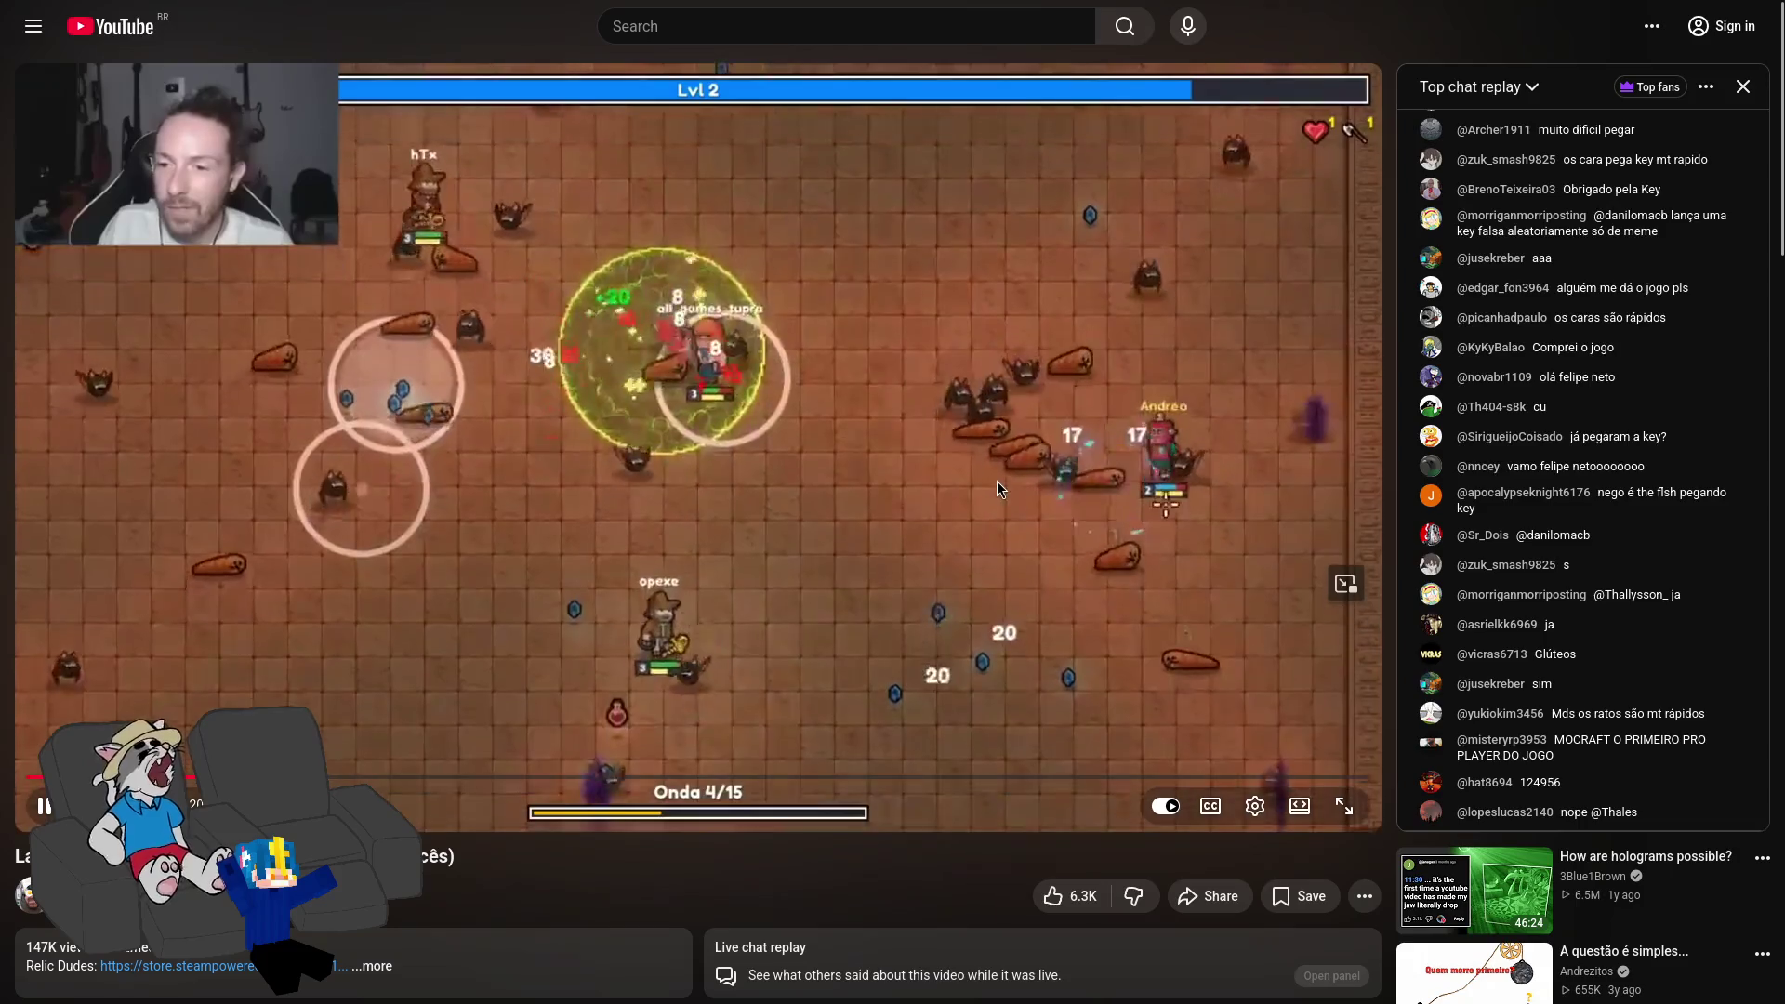
pyautogui.click(1045, 459)
pyautogui.click(1032, 461)
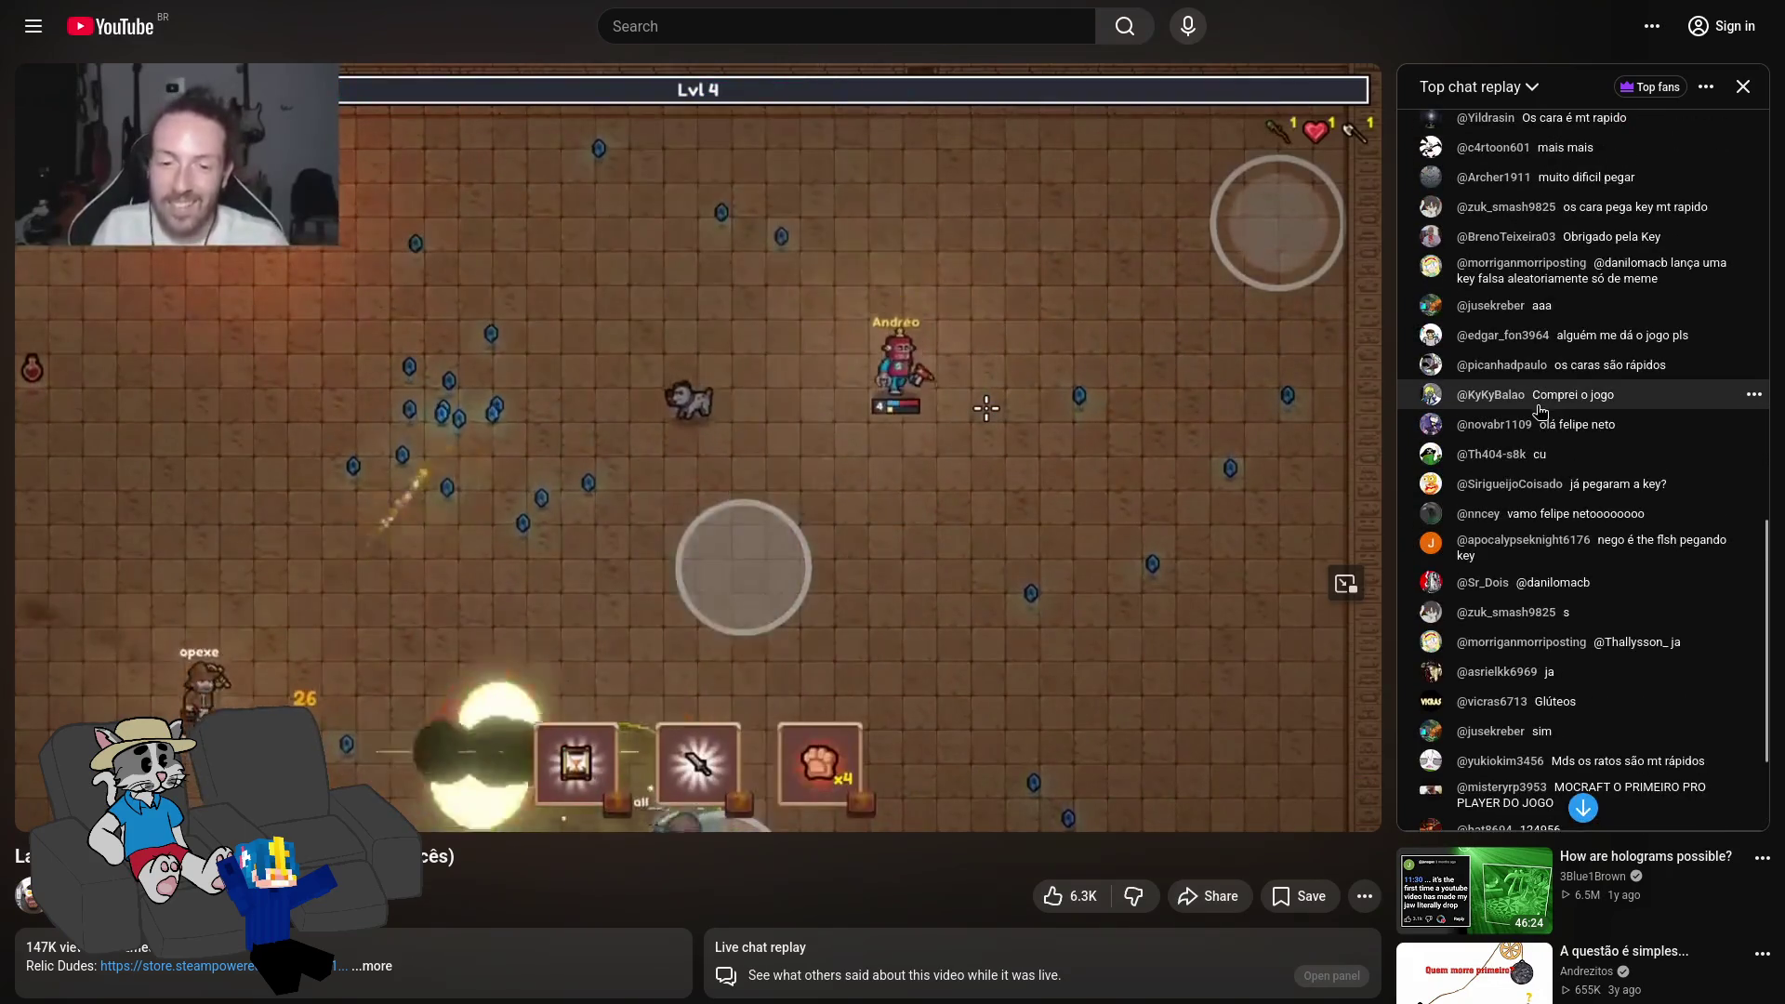
pyautogui.click(1149, 368)
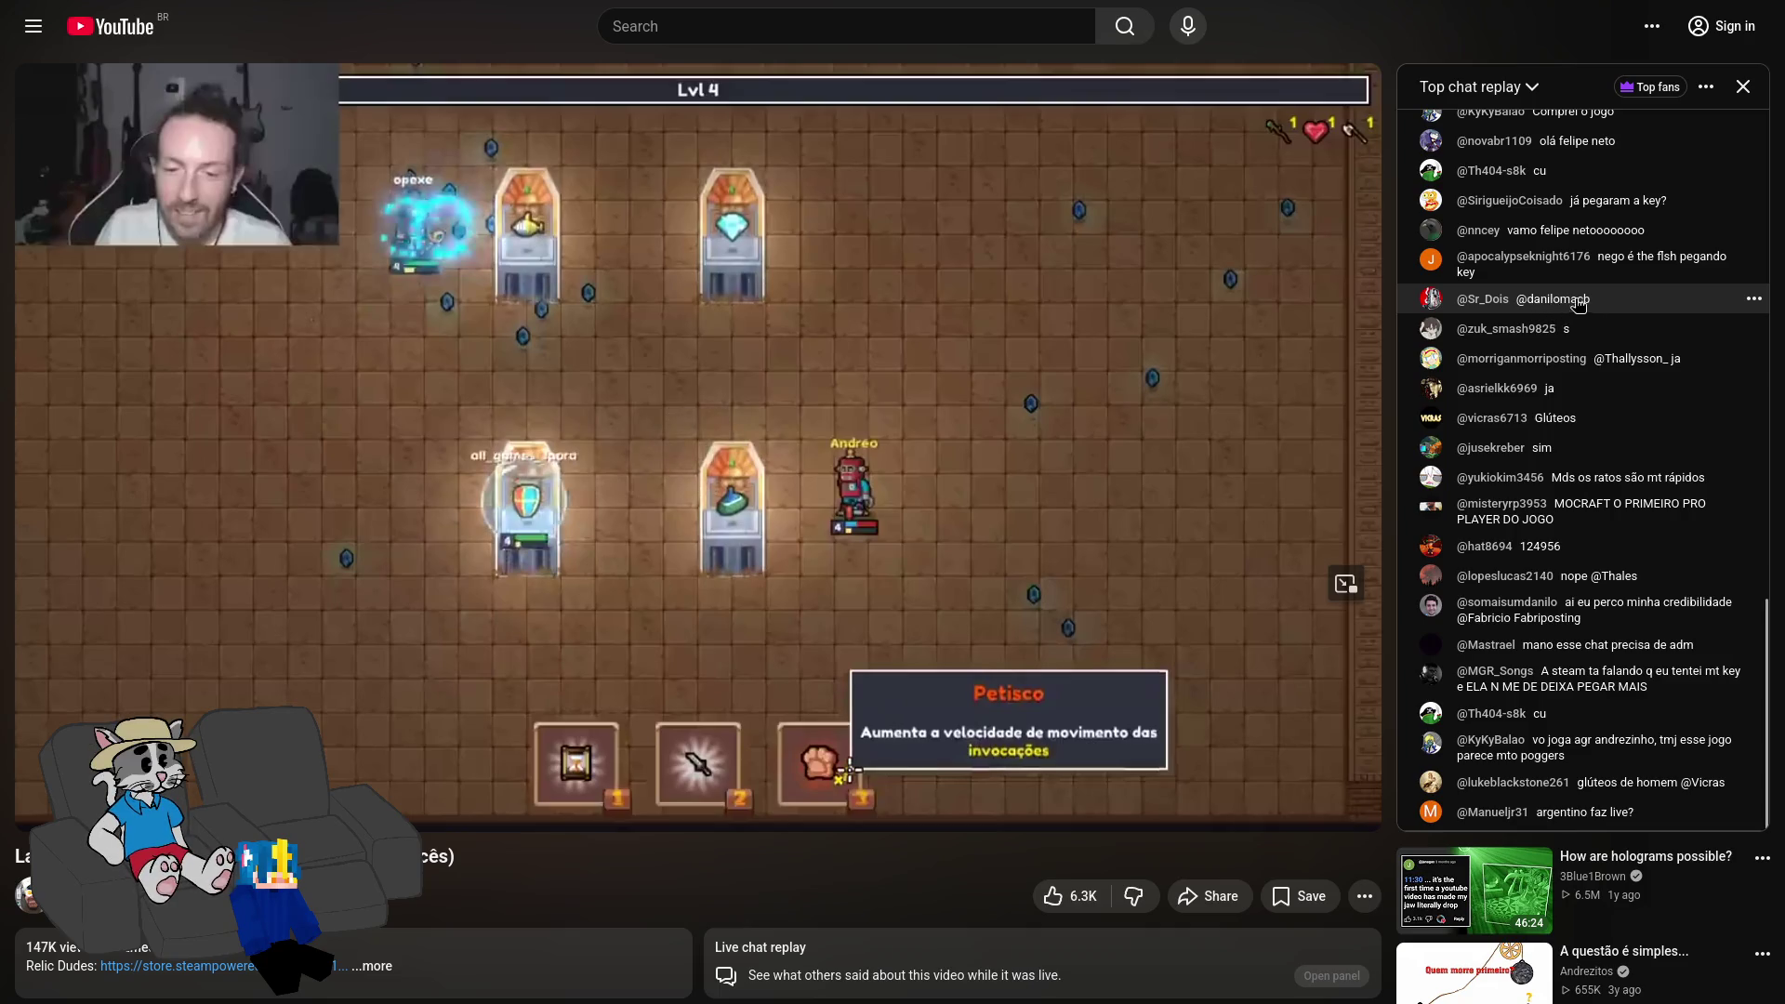
pyautogui.click(1039, 484)
pyautogui.click(1040, 483)
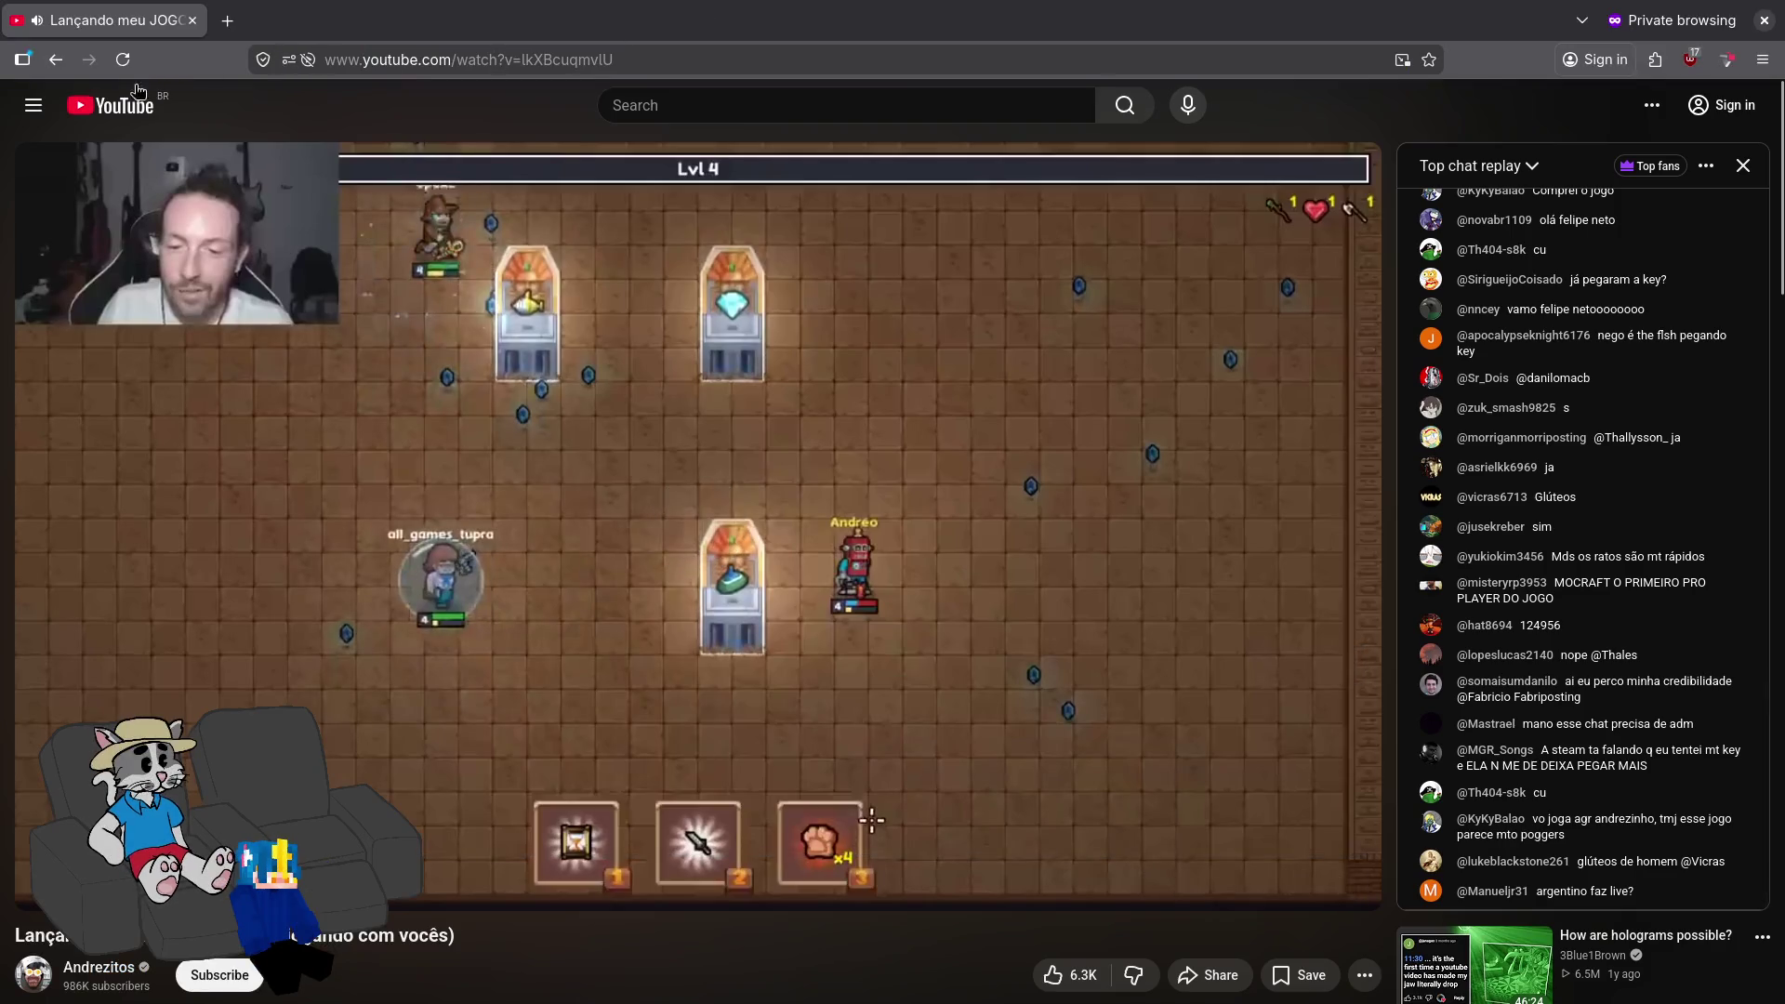
pyautogui.hotkey('ctrl', 'Tab')
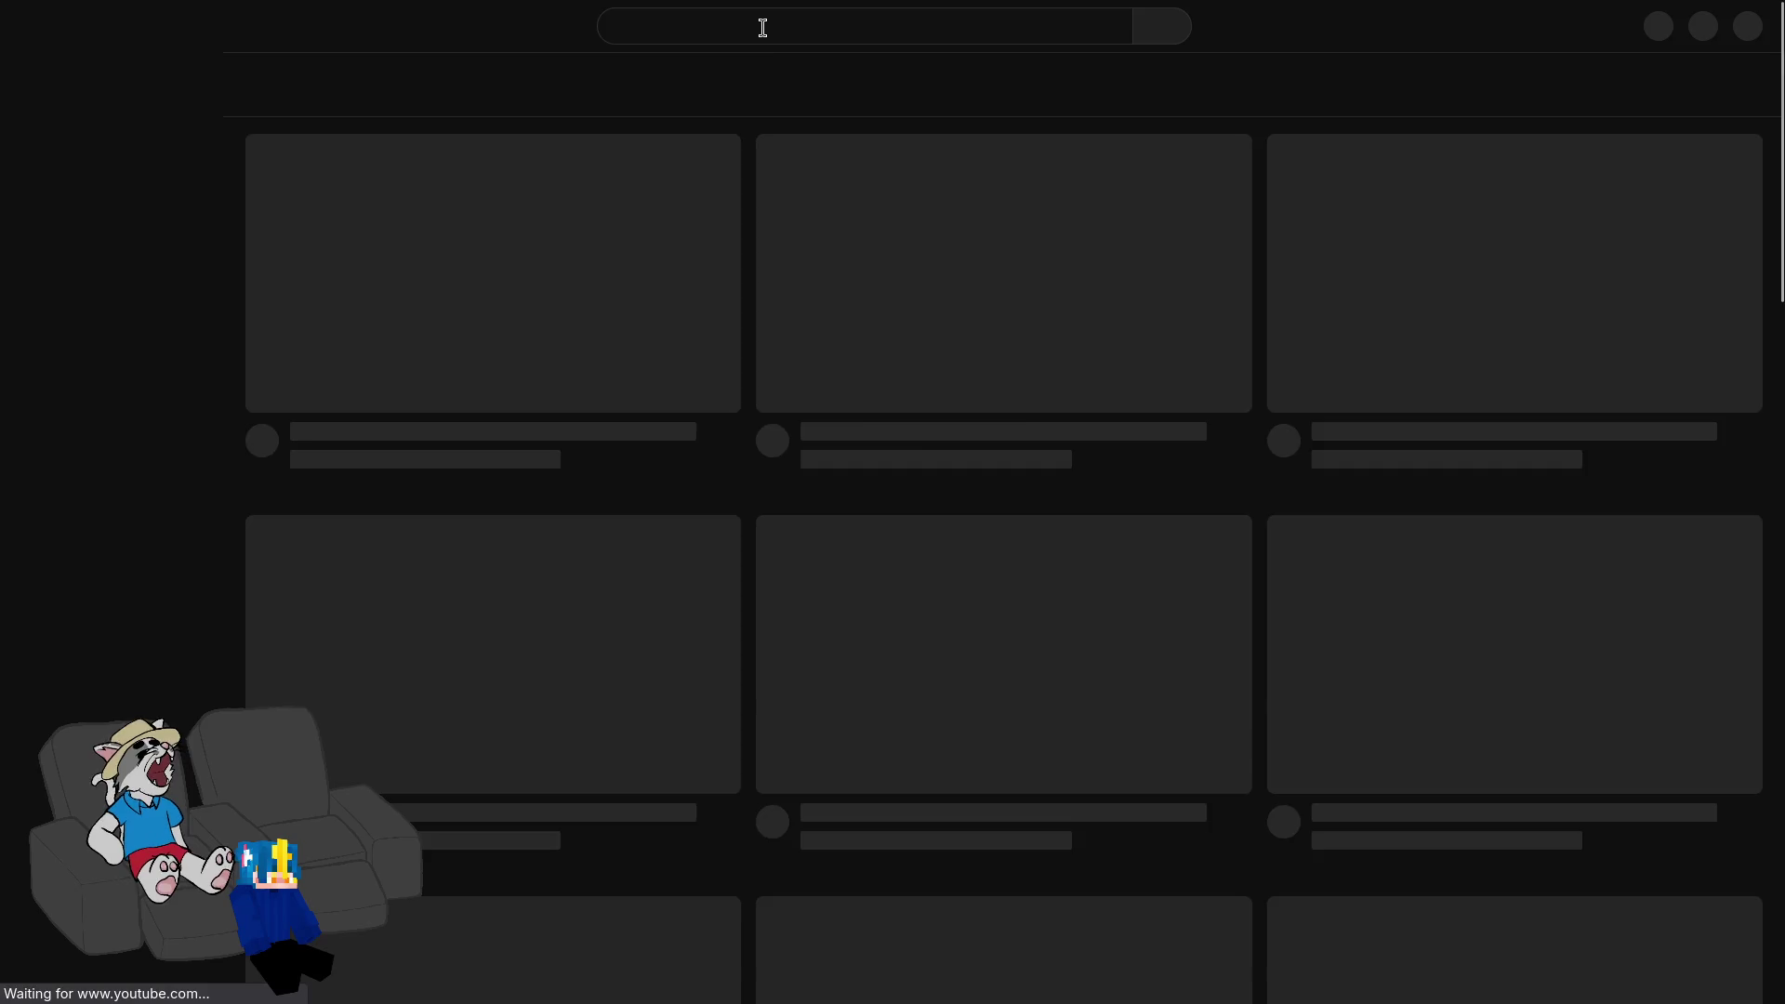
# Step: Search YouTube for 'danilomacb' and open that channel's Videos tab
pyautogui.click(763, 27)
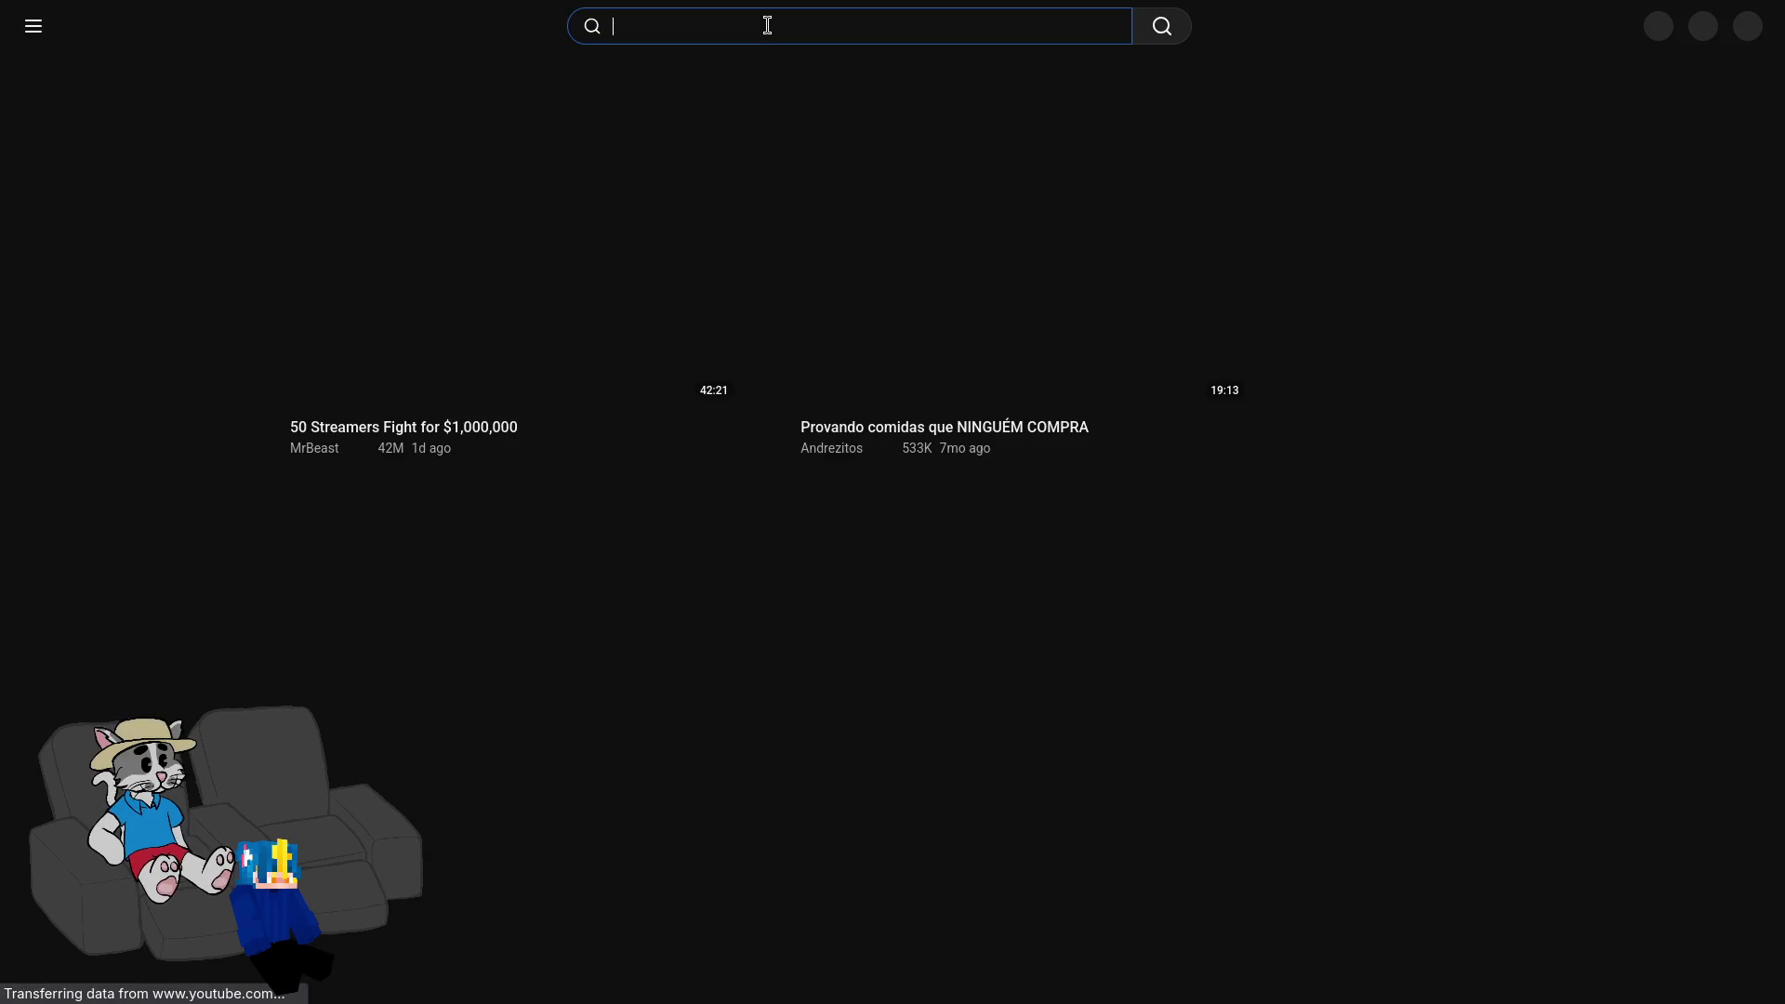
pyautogui.write('danilomacb')
pyautogui.press('Return')
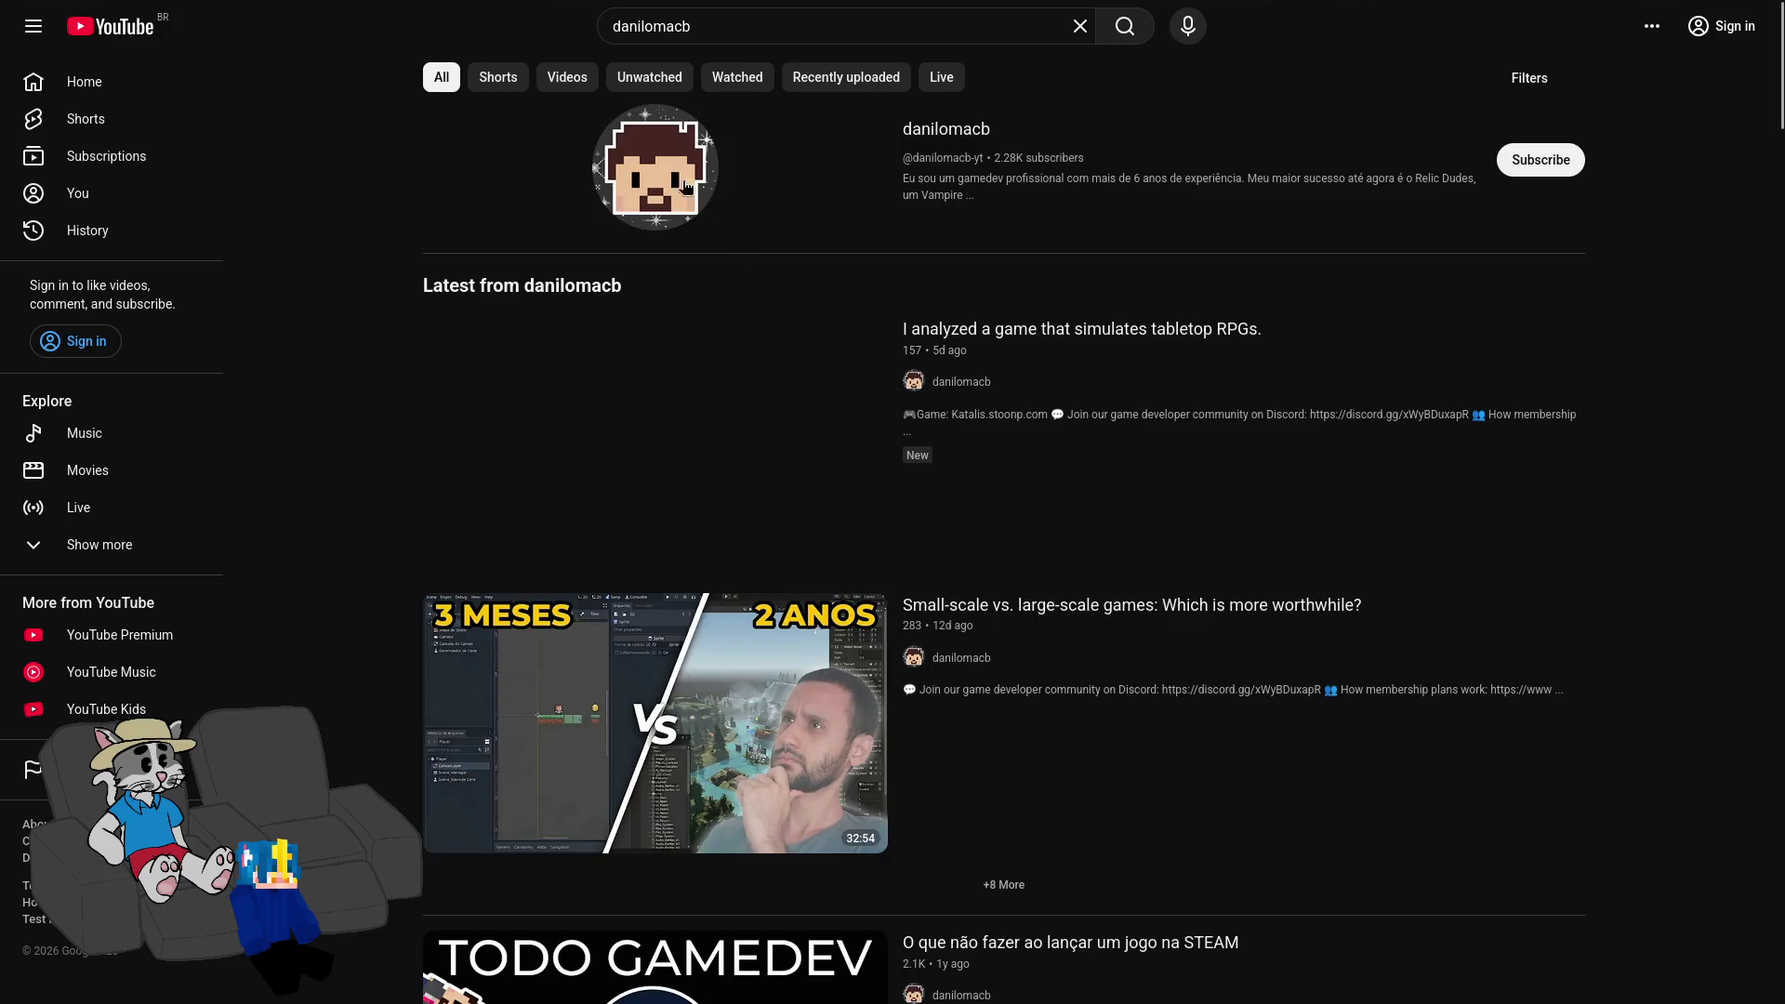
pyautogui.click(730, 208)
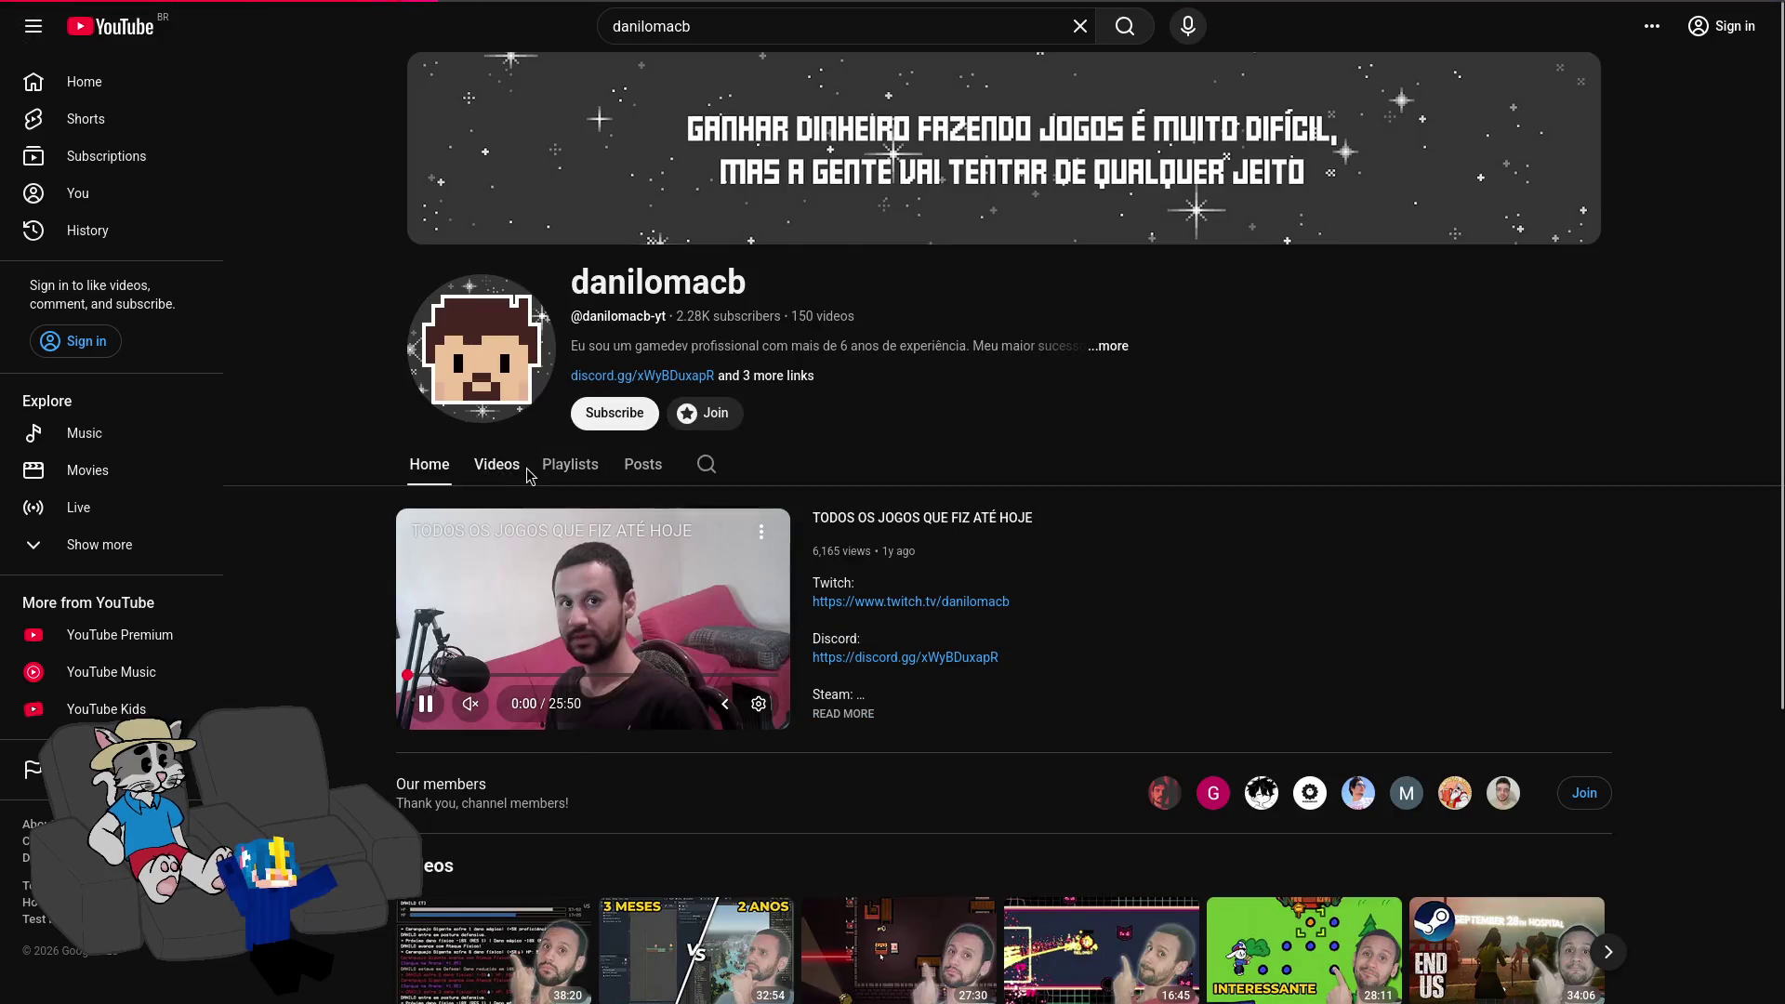
pyautogui.click(517, 465)
pyautogui.scroll(-4, 629, 518)
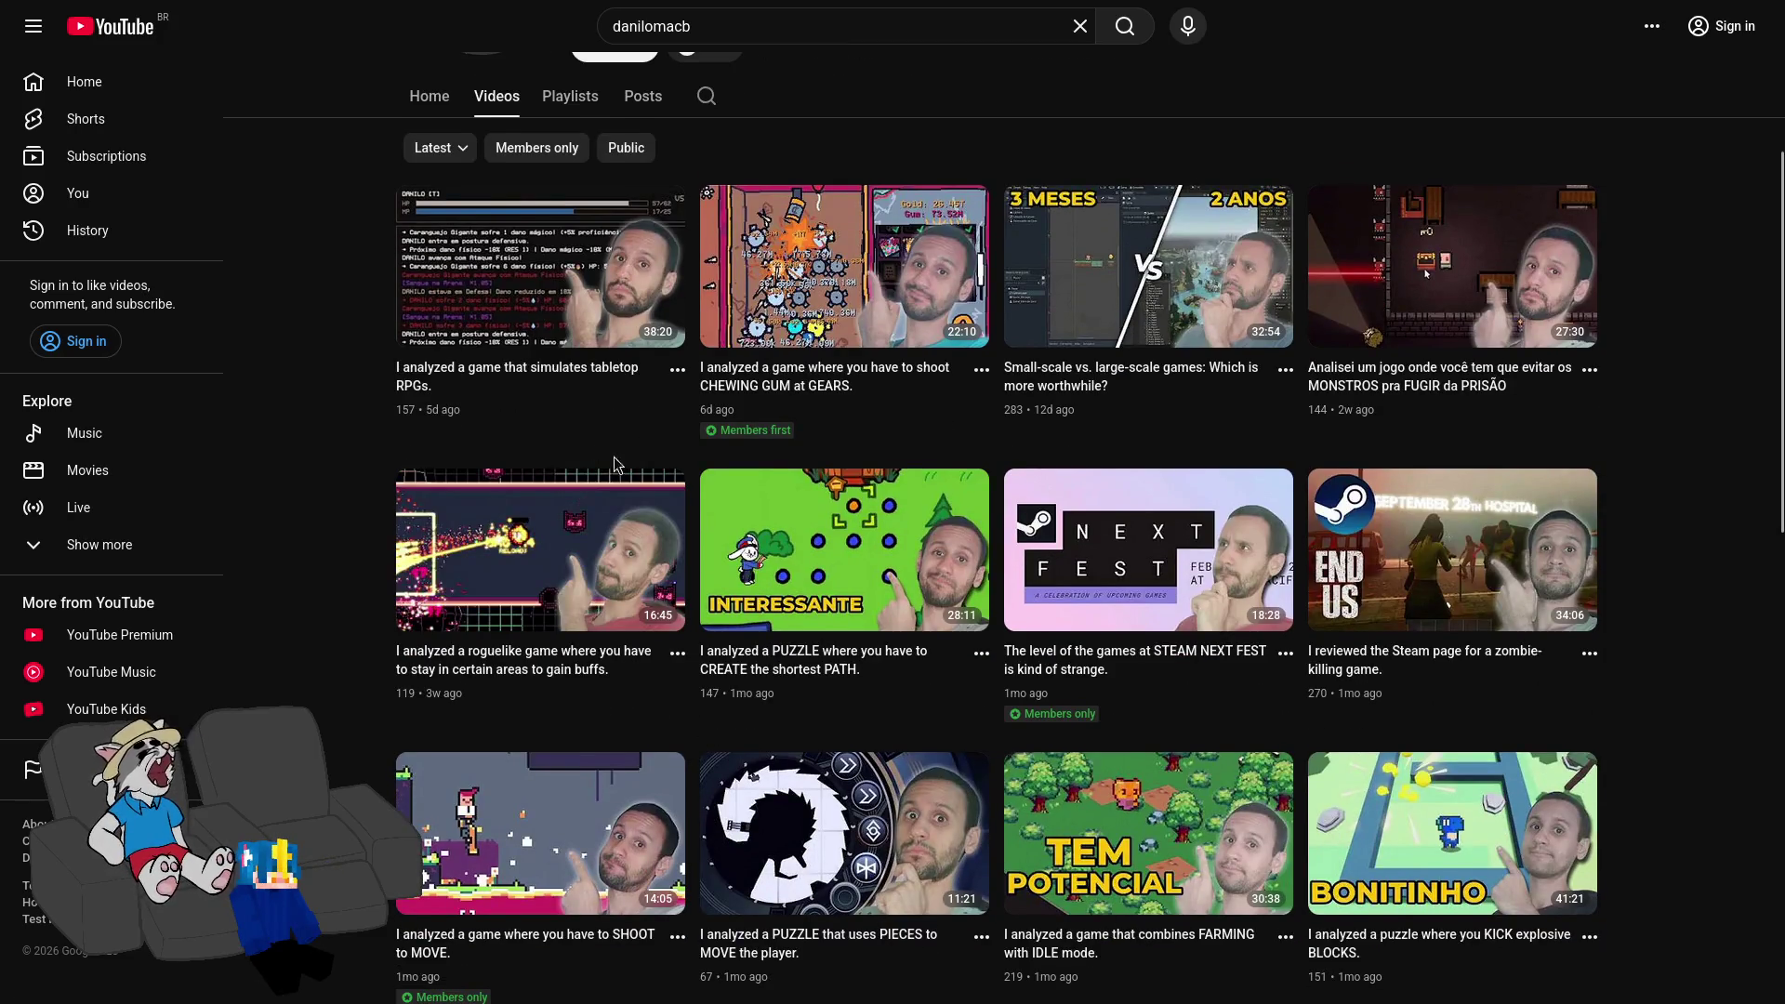
# Step: Scroll through the danilomacb channel's list of game-analysis uploads
pyautogui.scroll(-1, 610, 453)
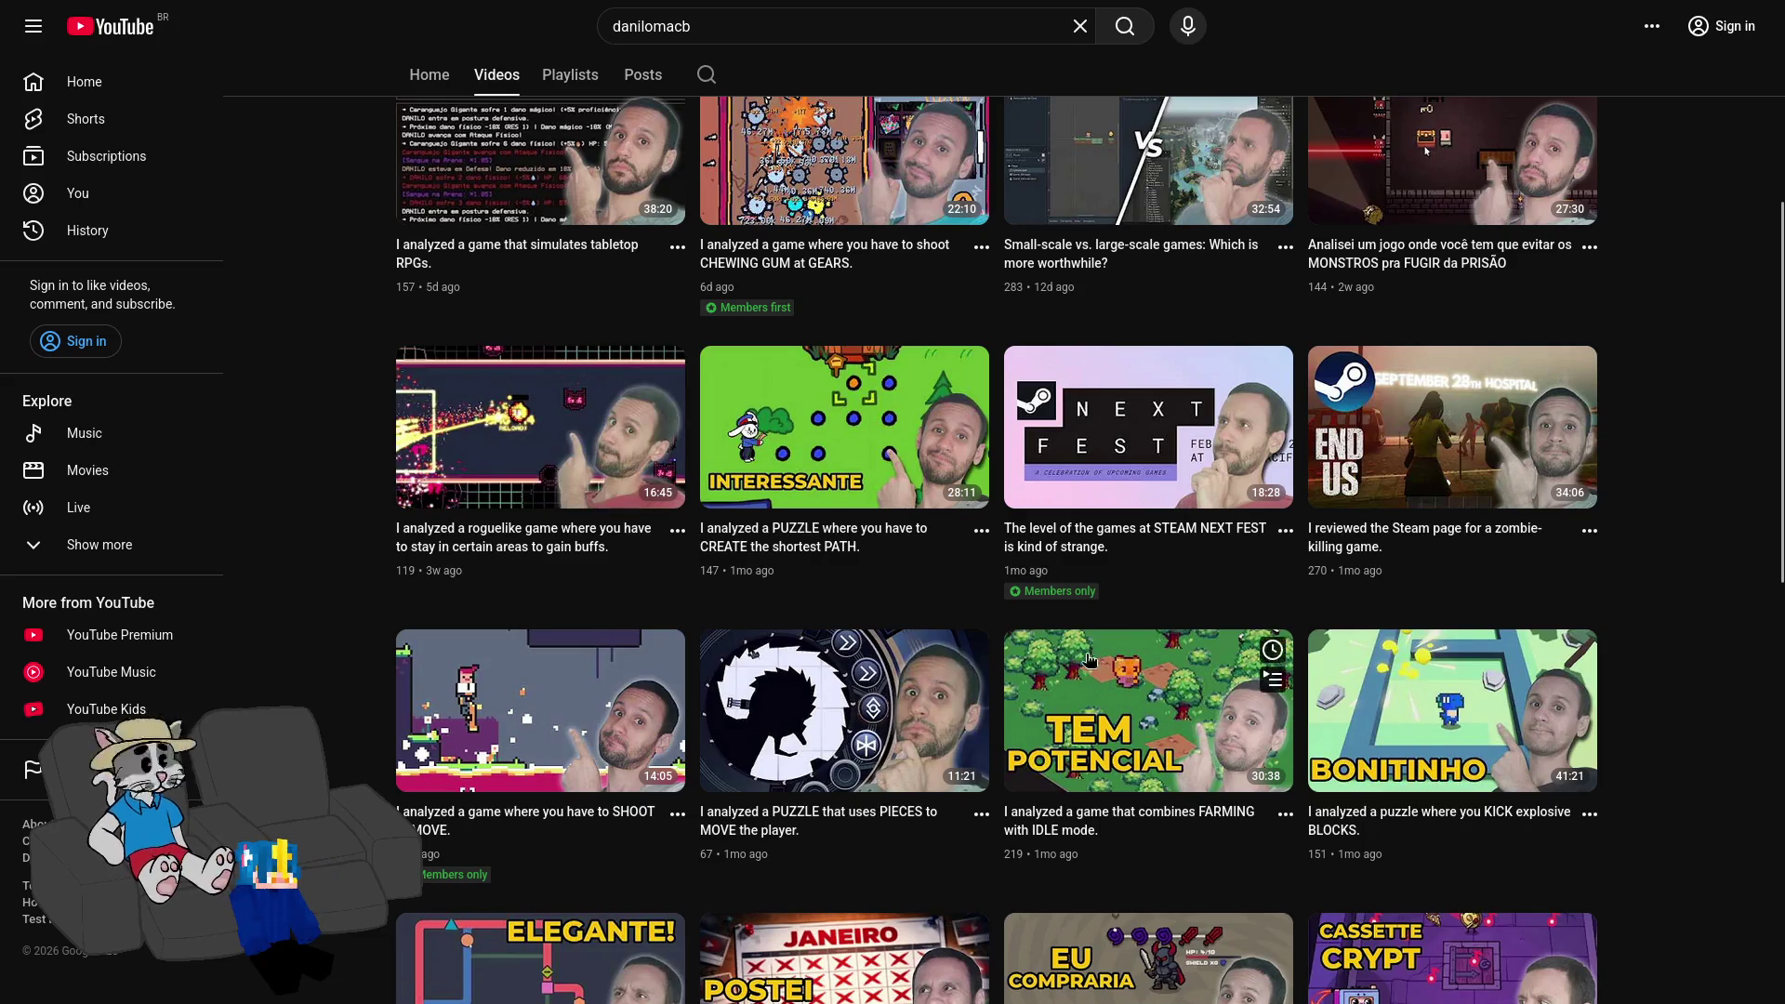
pyautogui.scroll(-3, 1455, 456)
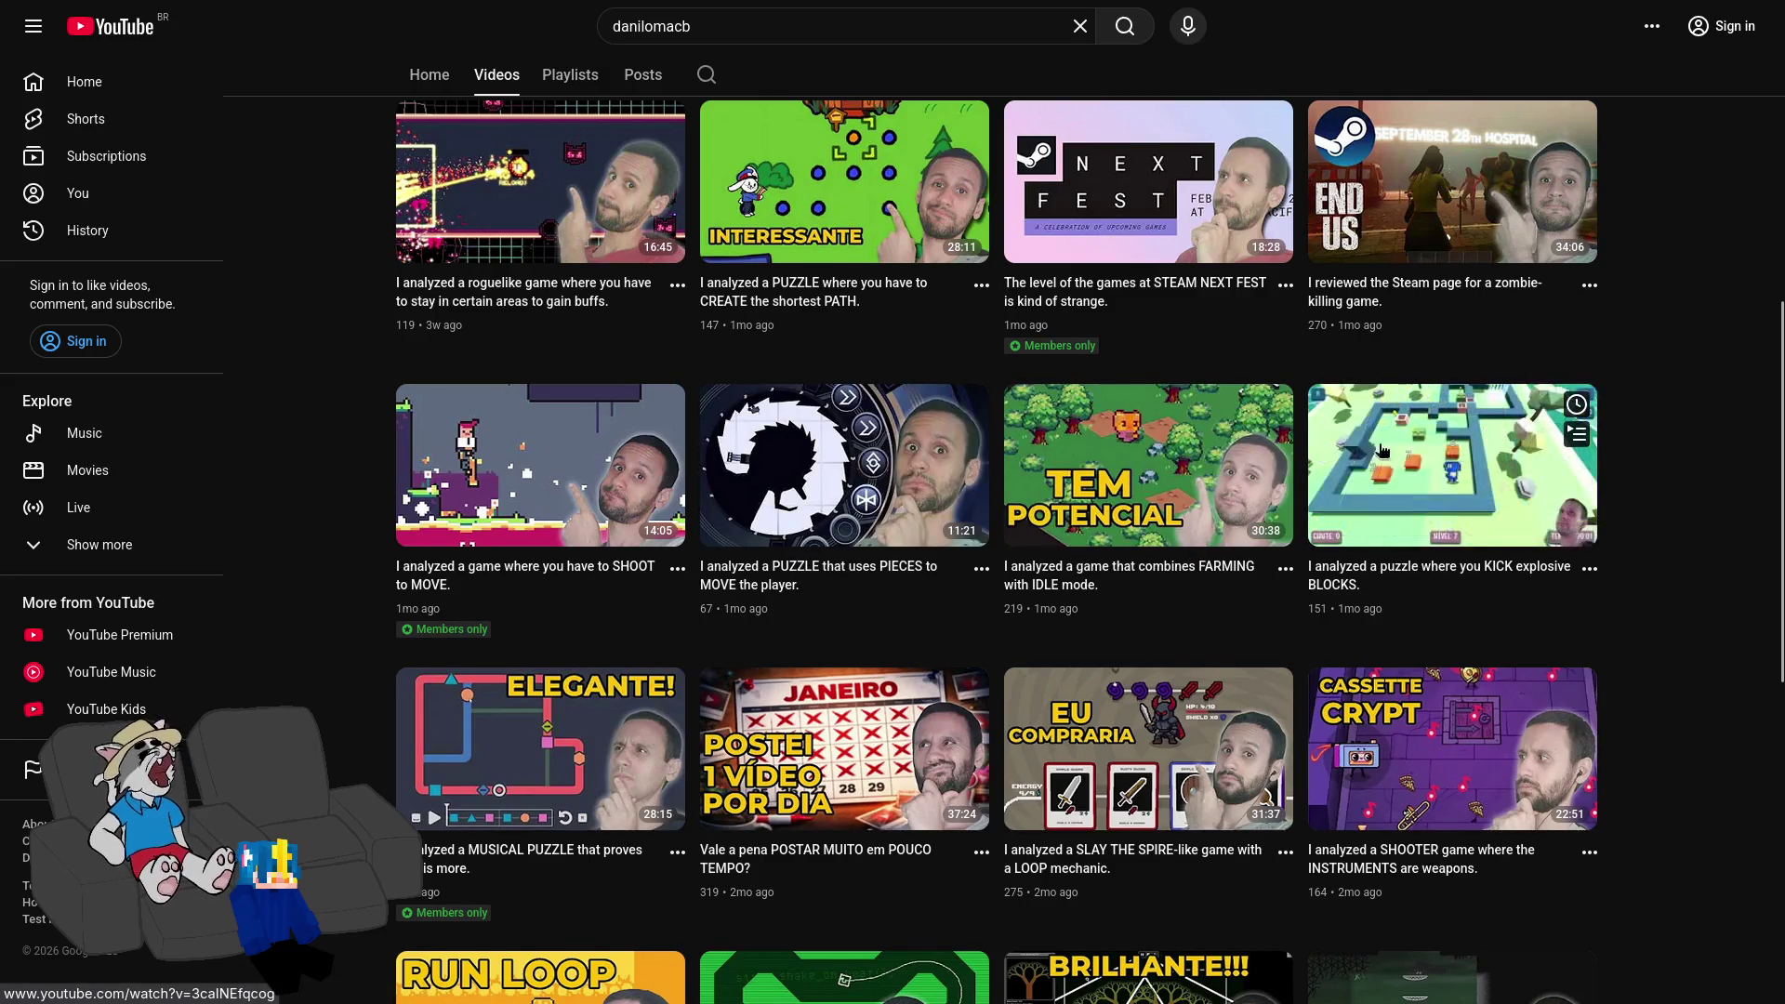
pyautogui.scroll(-3, 1410, 510)
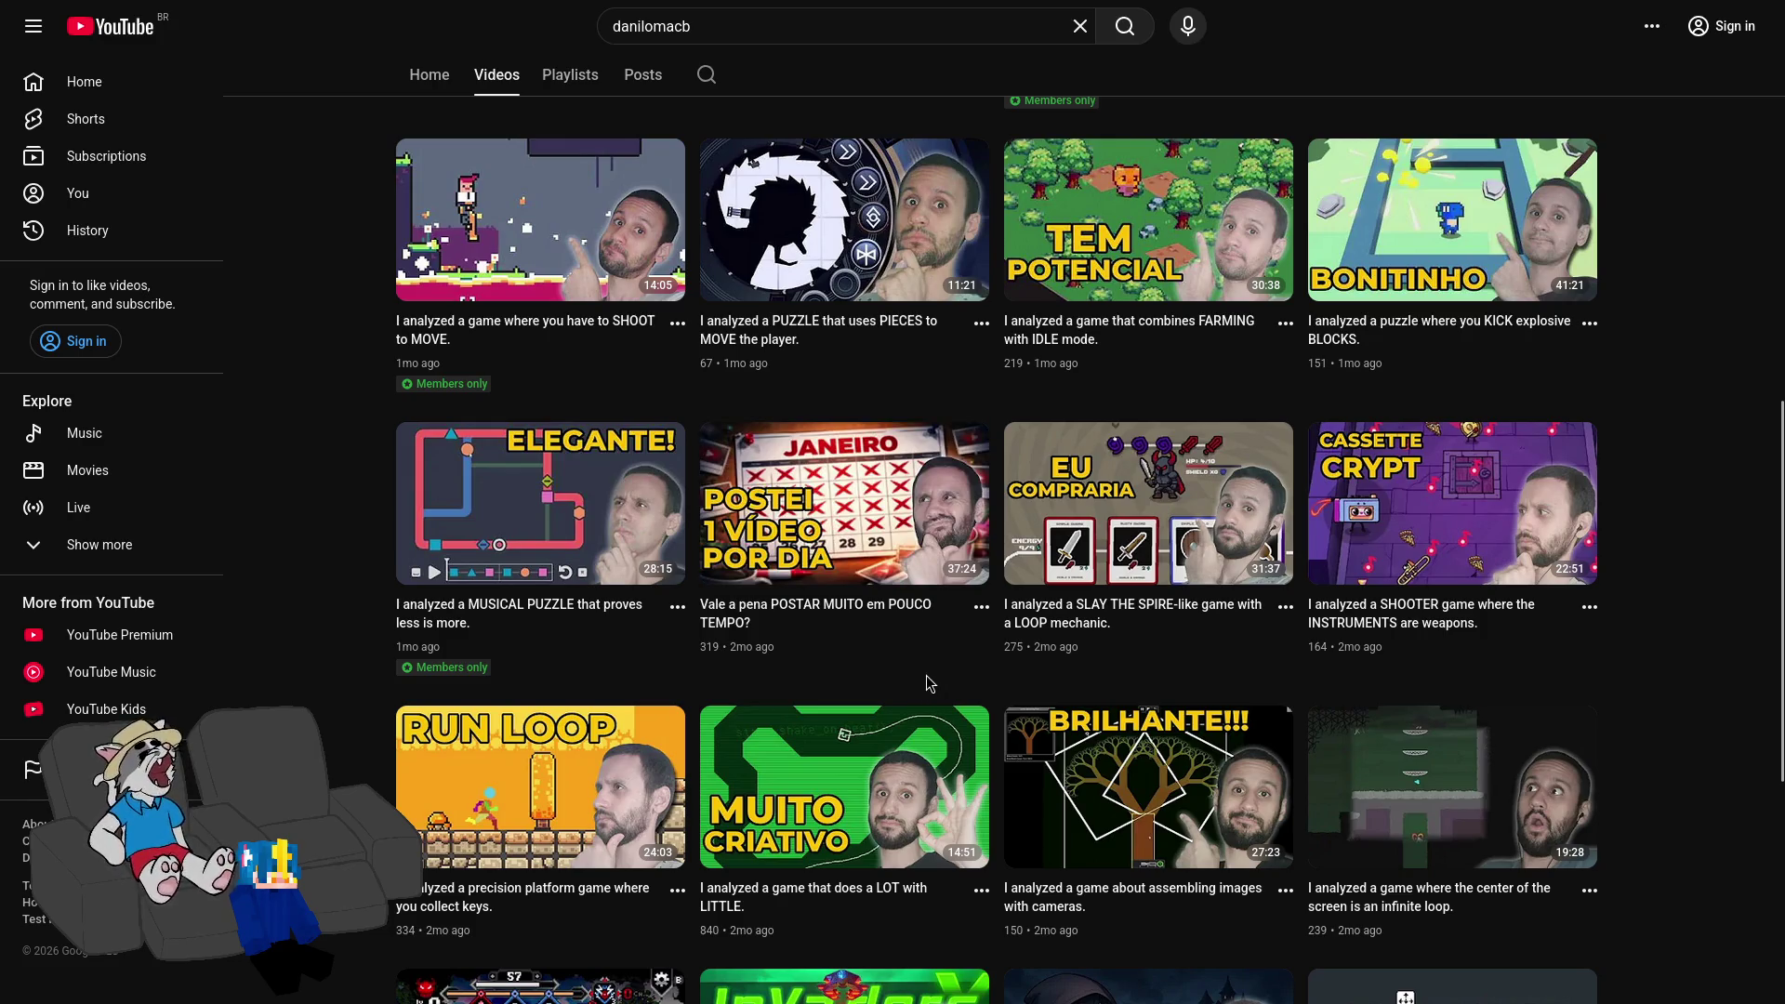
pyautogui.scroll(-6, 927, 688)
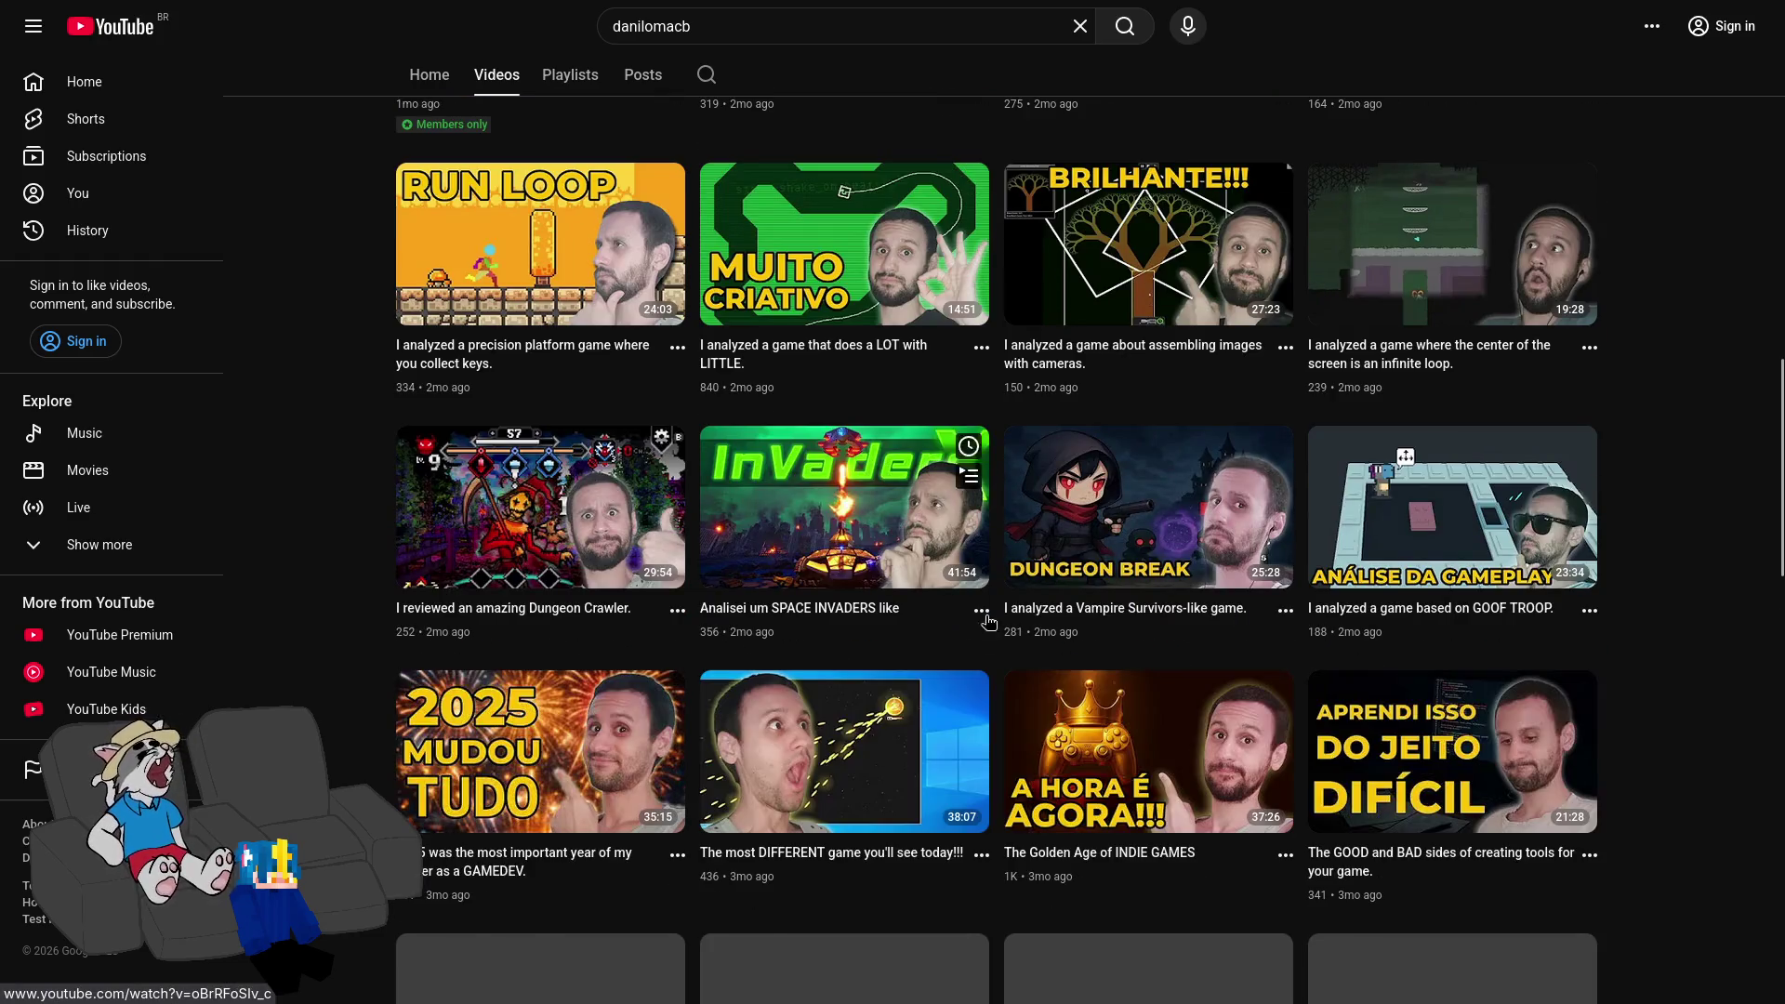
pyautogui.scroll(9, 943, 772)
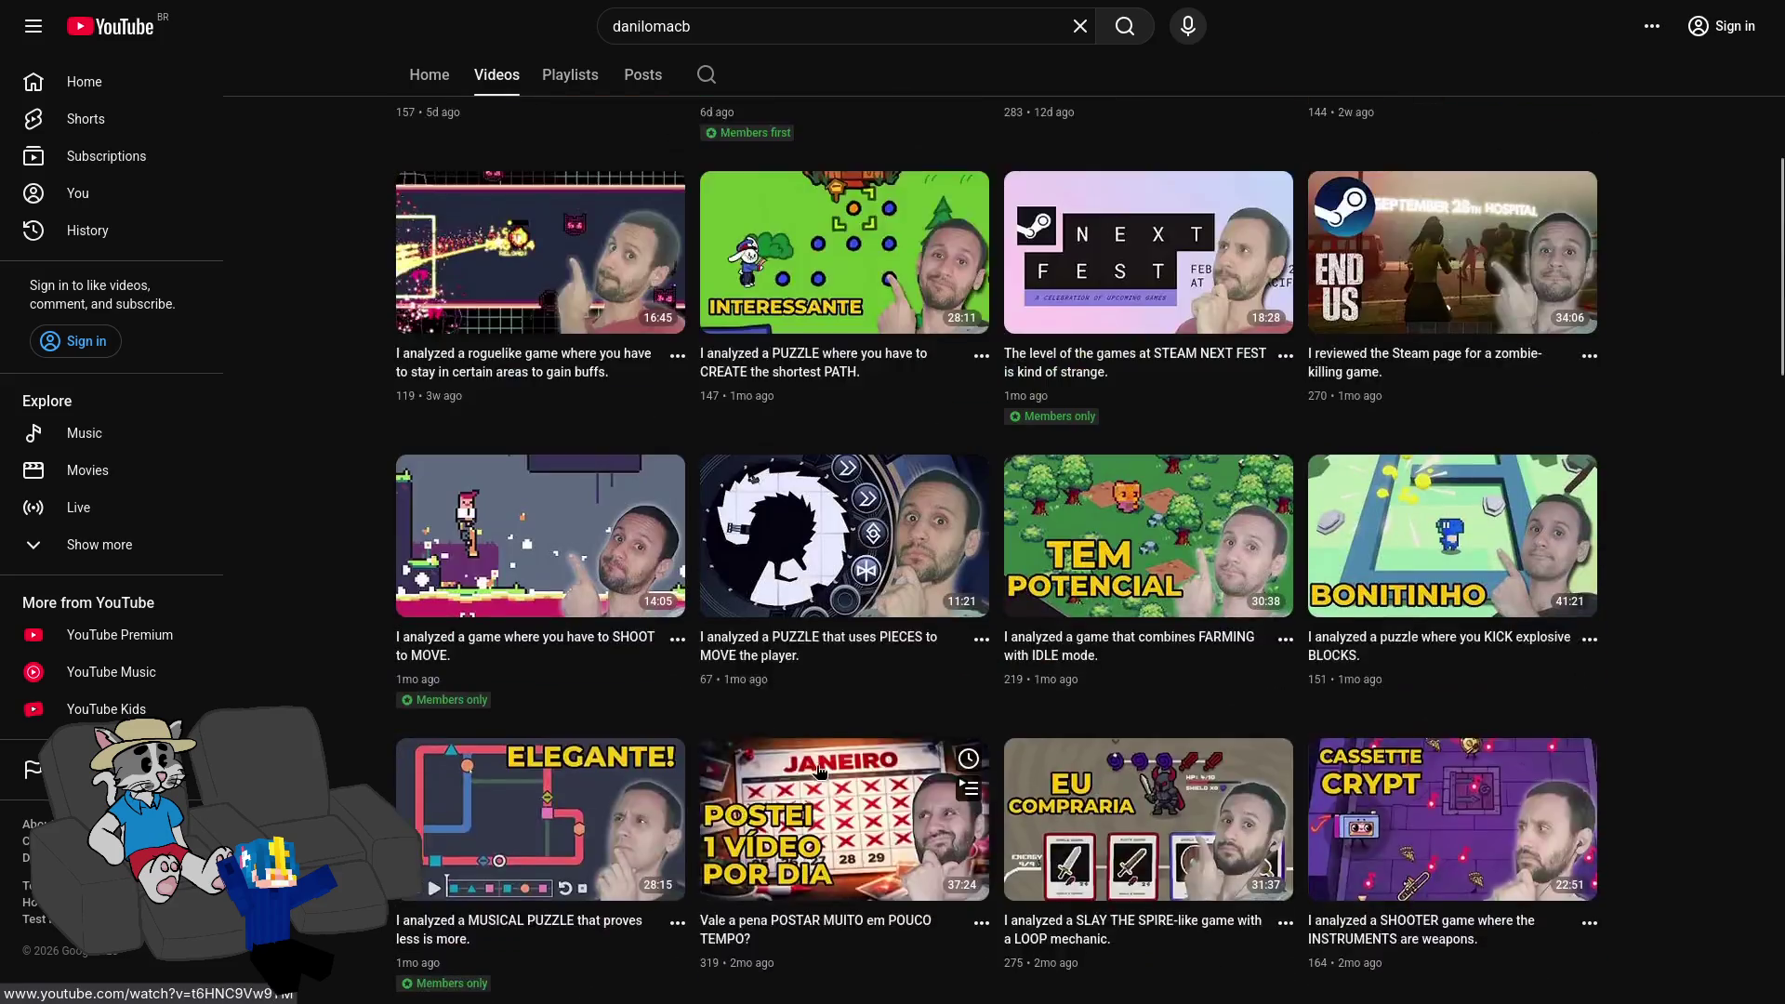
pyautogui.scroll(-10, 830, 598)
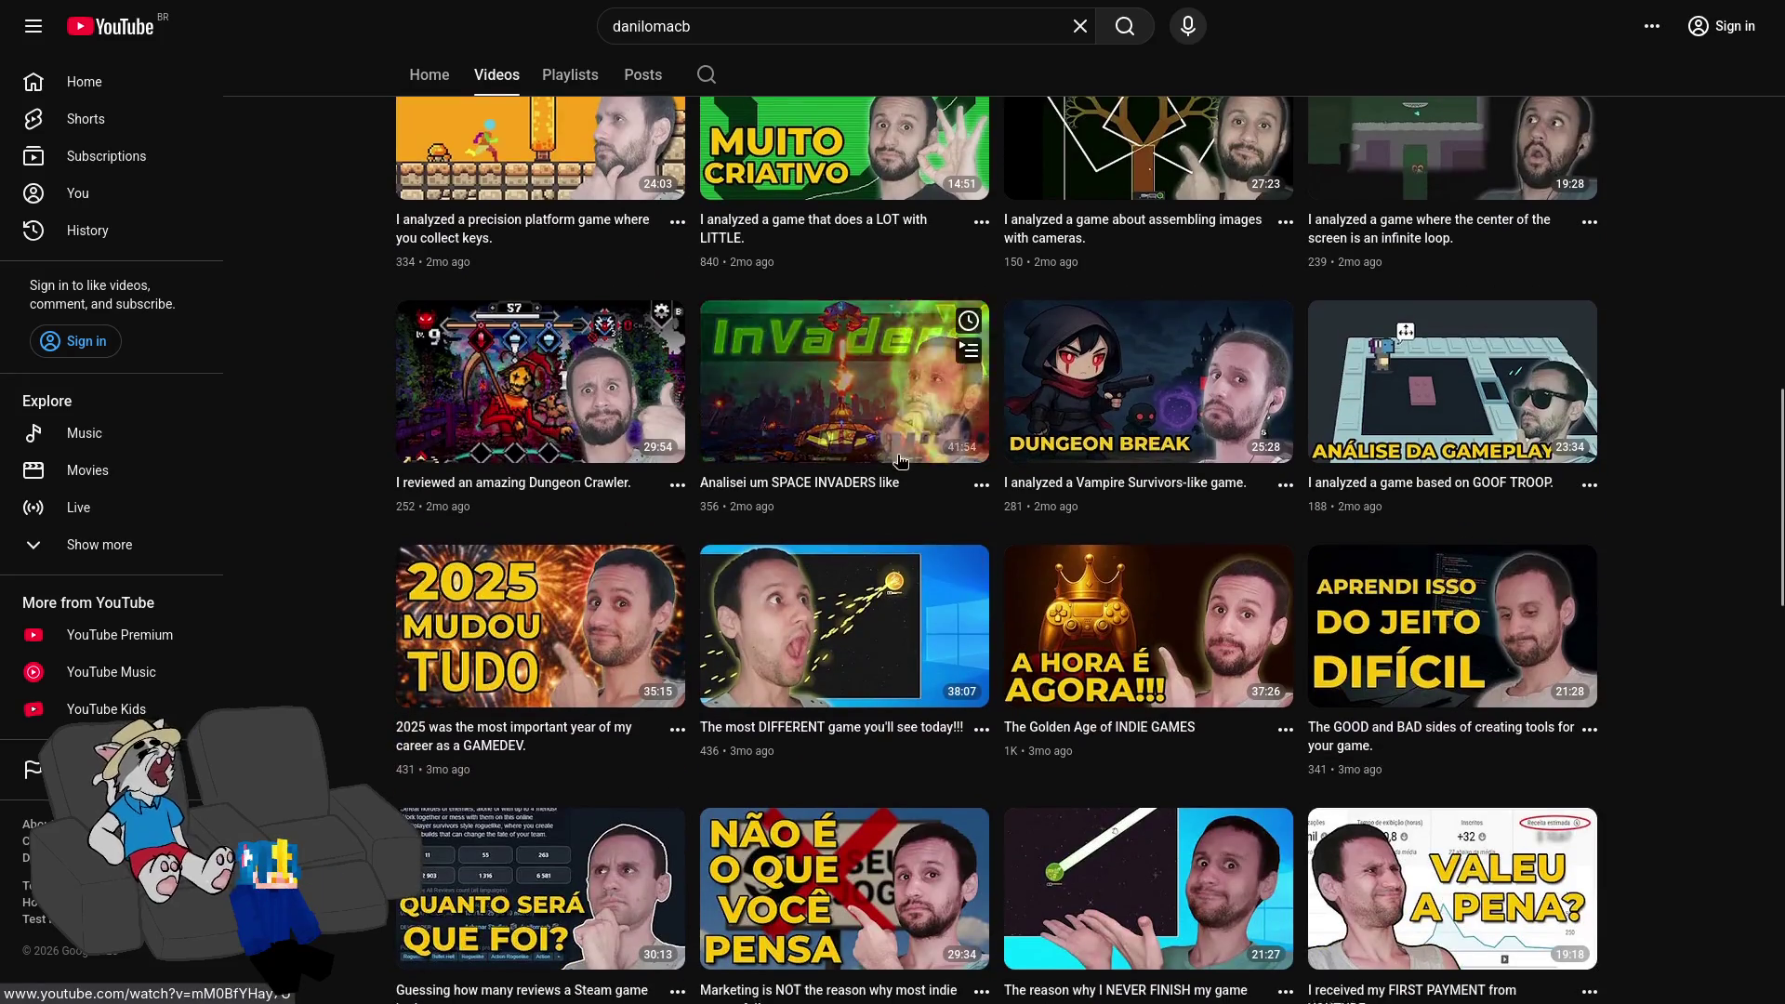
pyautogui.scroll(-2, 1143, 400)
pyautogui.scroll(-1, 1447, 760)
pyautogui.scroll(20, 1448, 760)
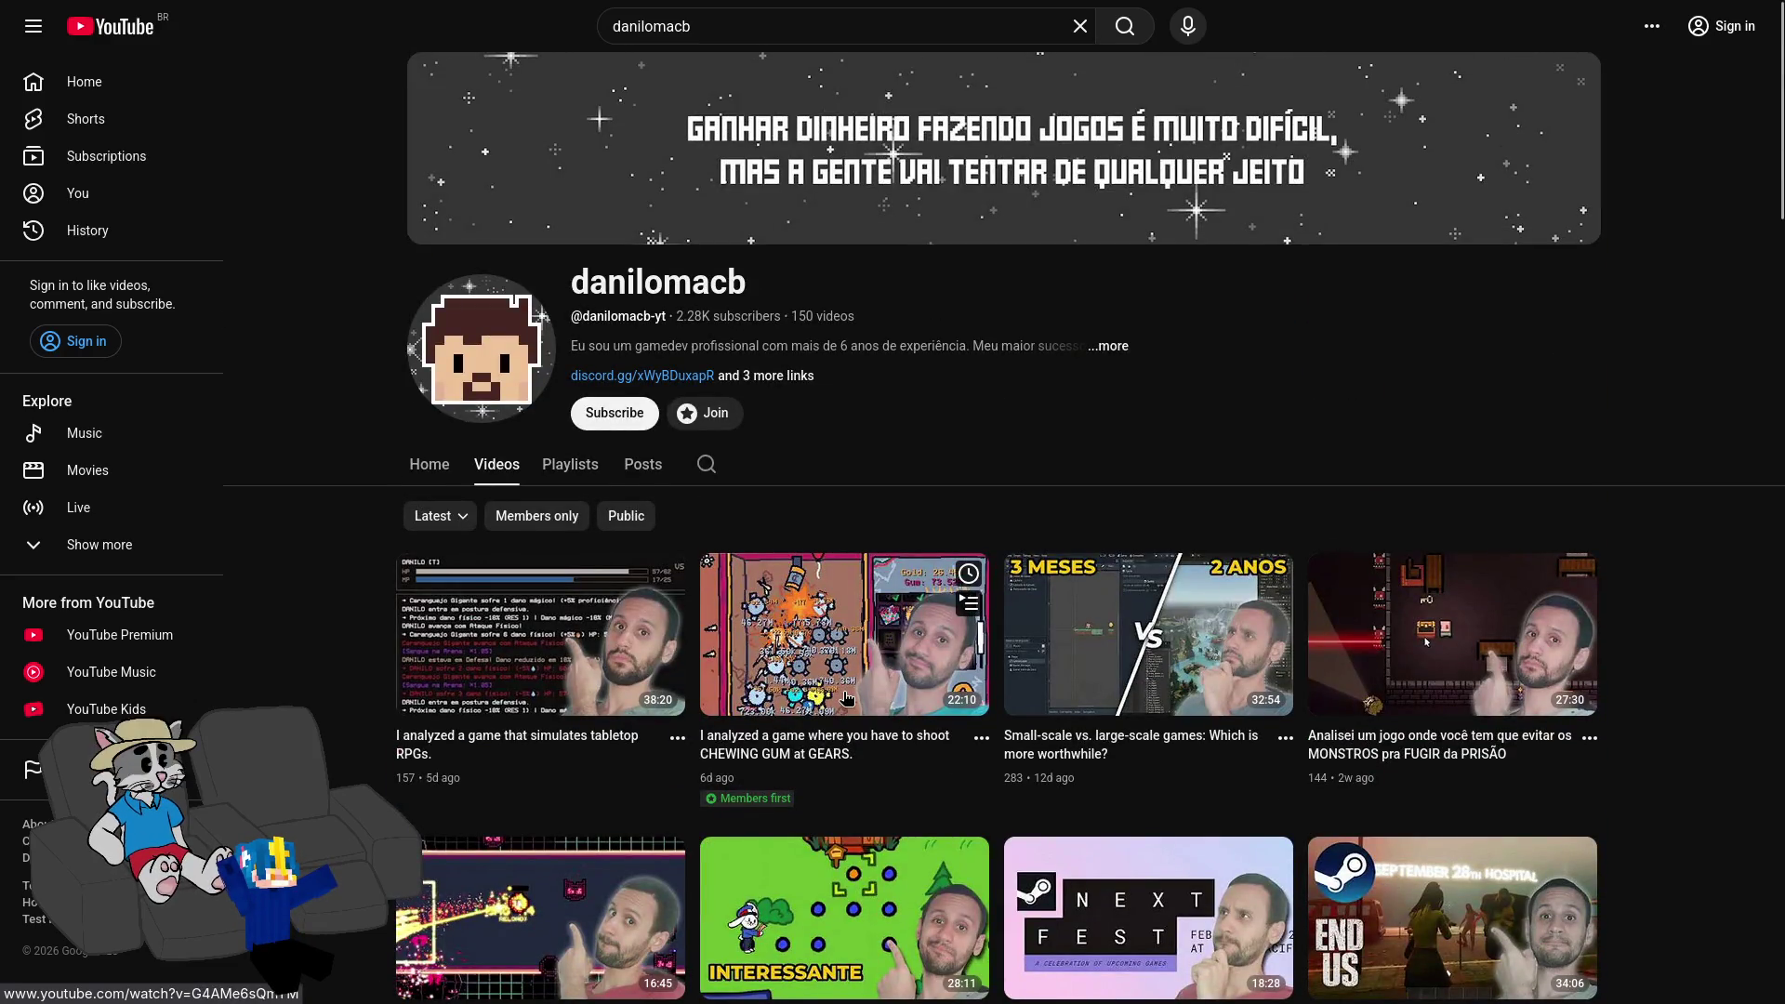
pyautogui.moveTo(1102, 653)
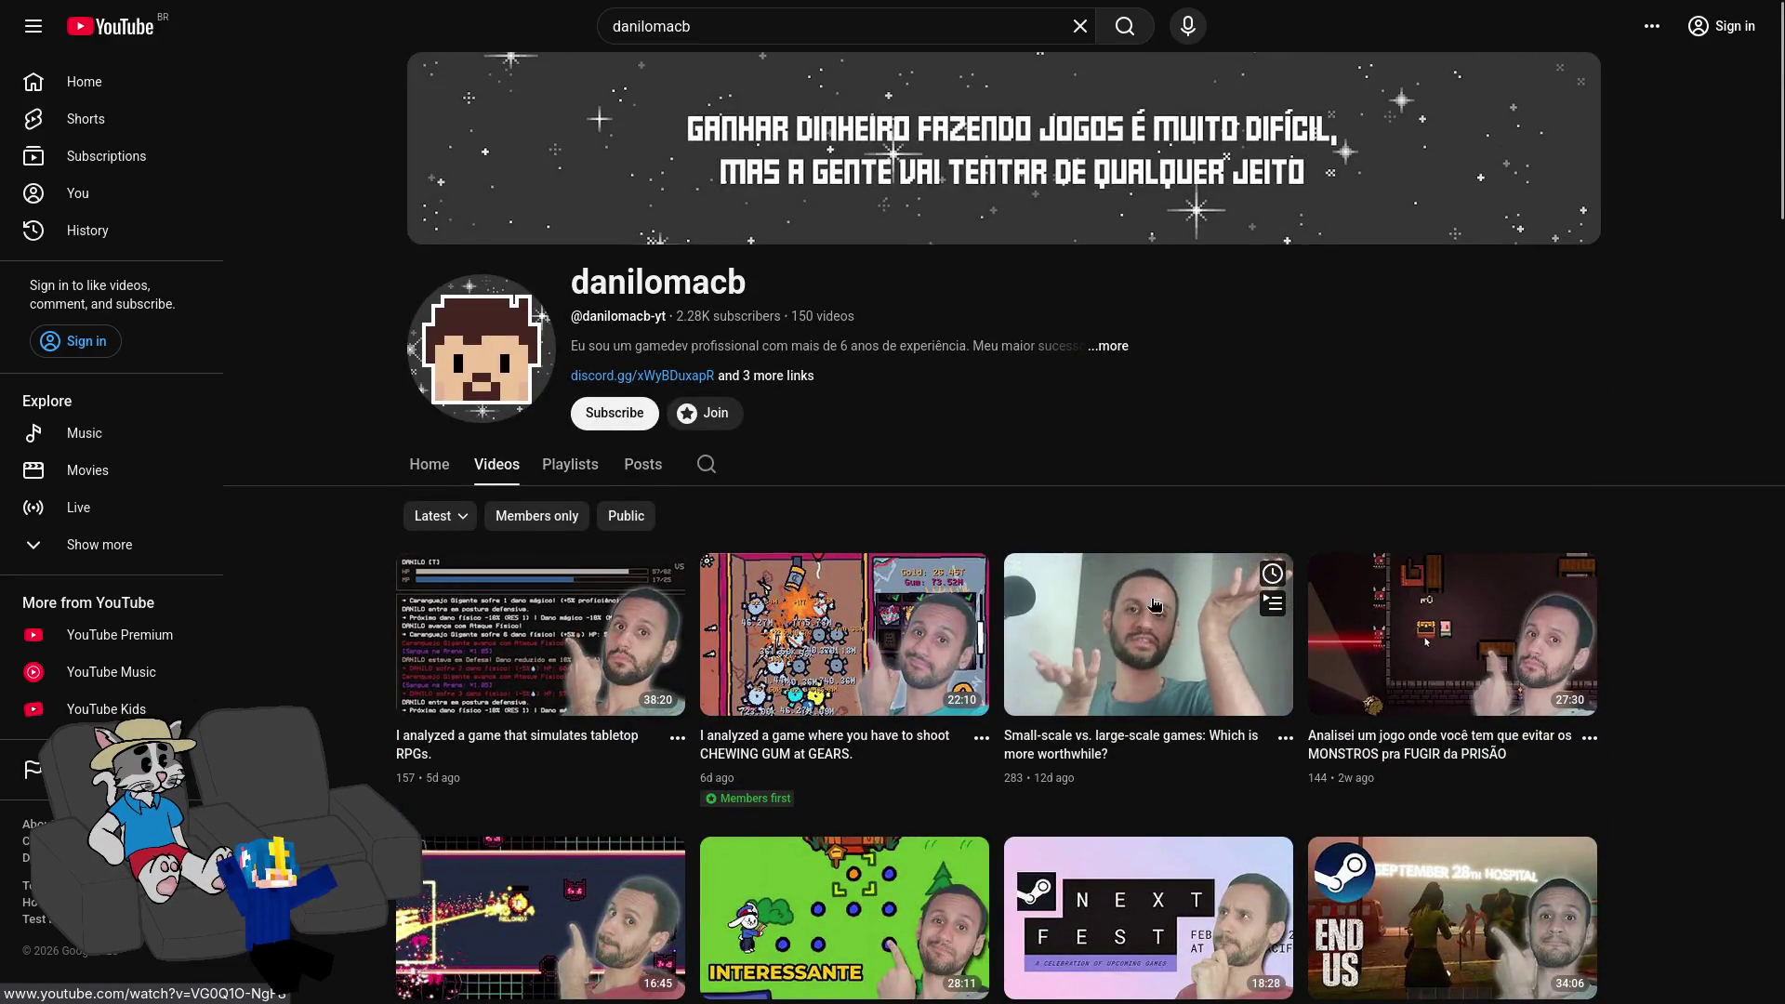
pyautogui.moveTo(1430, 600)
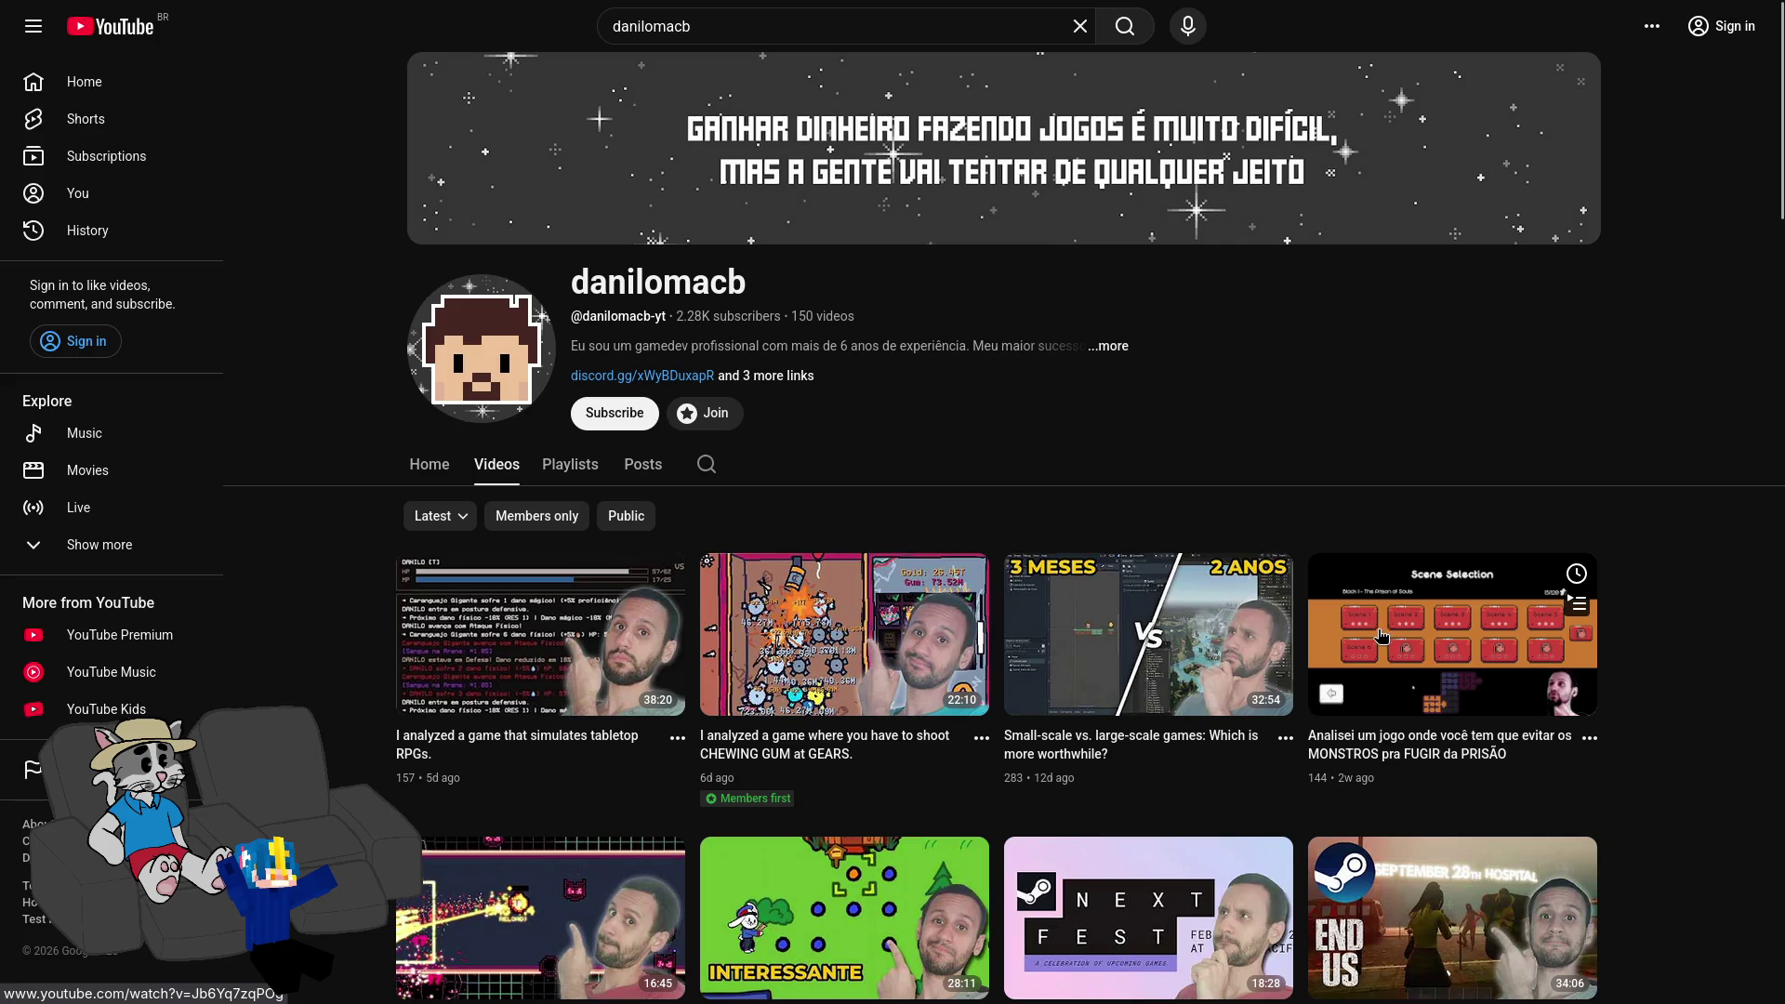
# Step: Scroll down to older uploads, return to the newest at the top, and switch back to the stream replay
pyautogui.scroll(-10, 1339, 502)
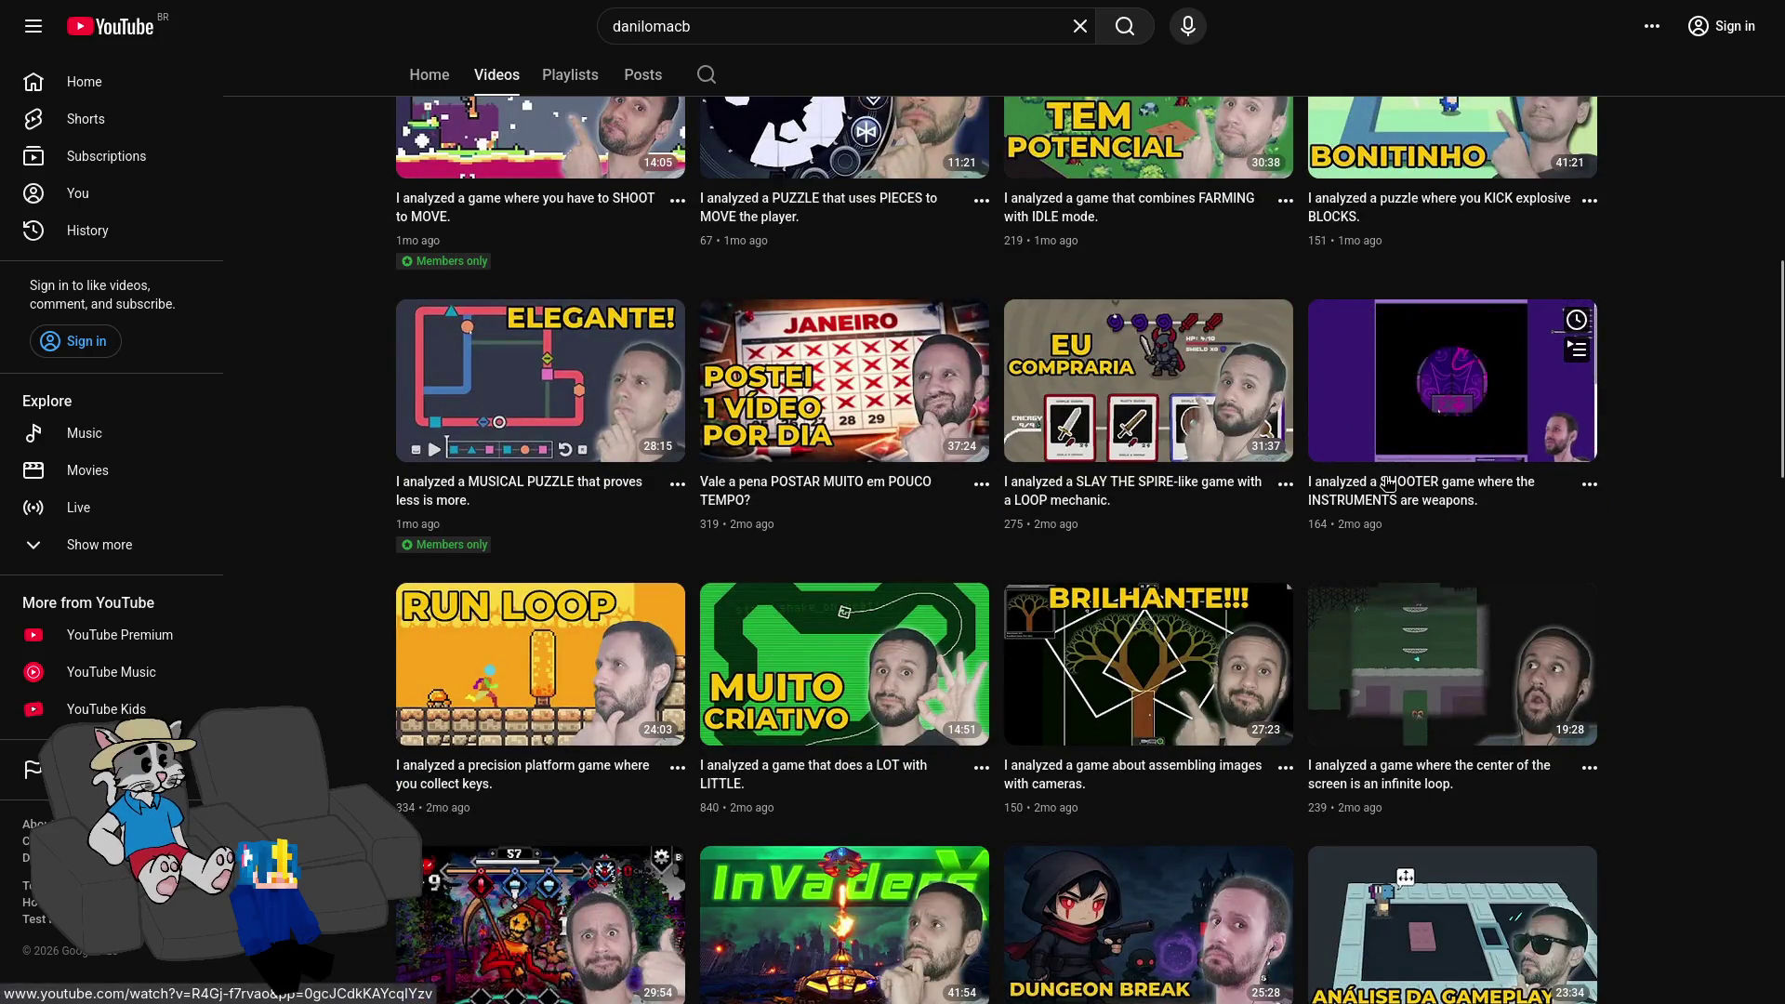
pyautogui.scroll(-6, 1345, 484)
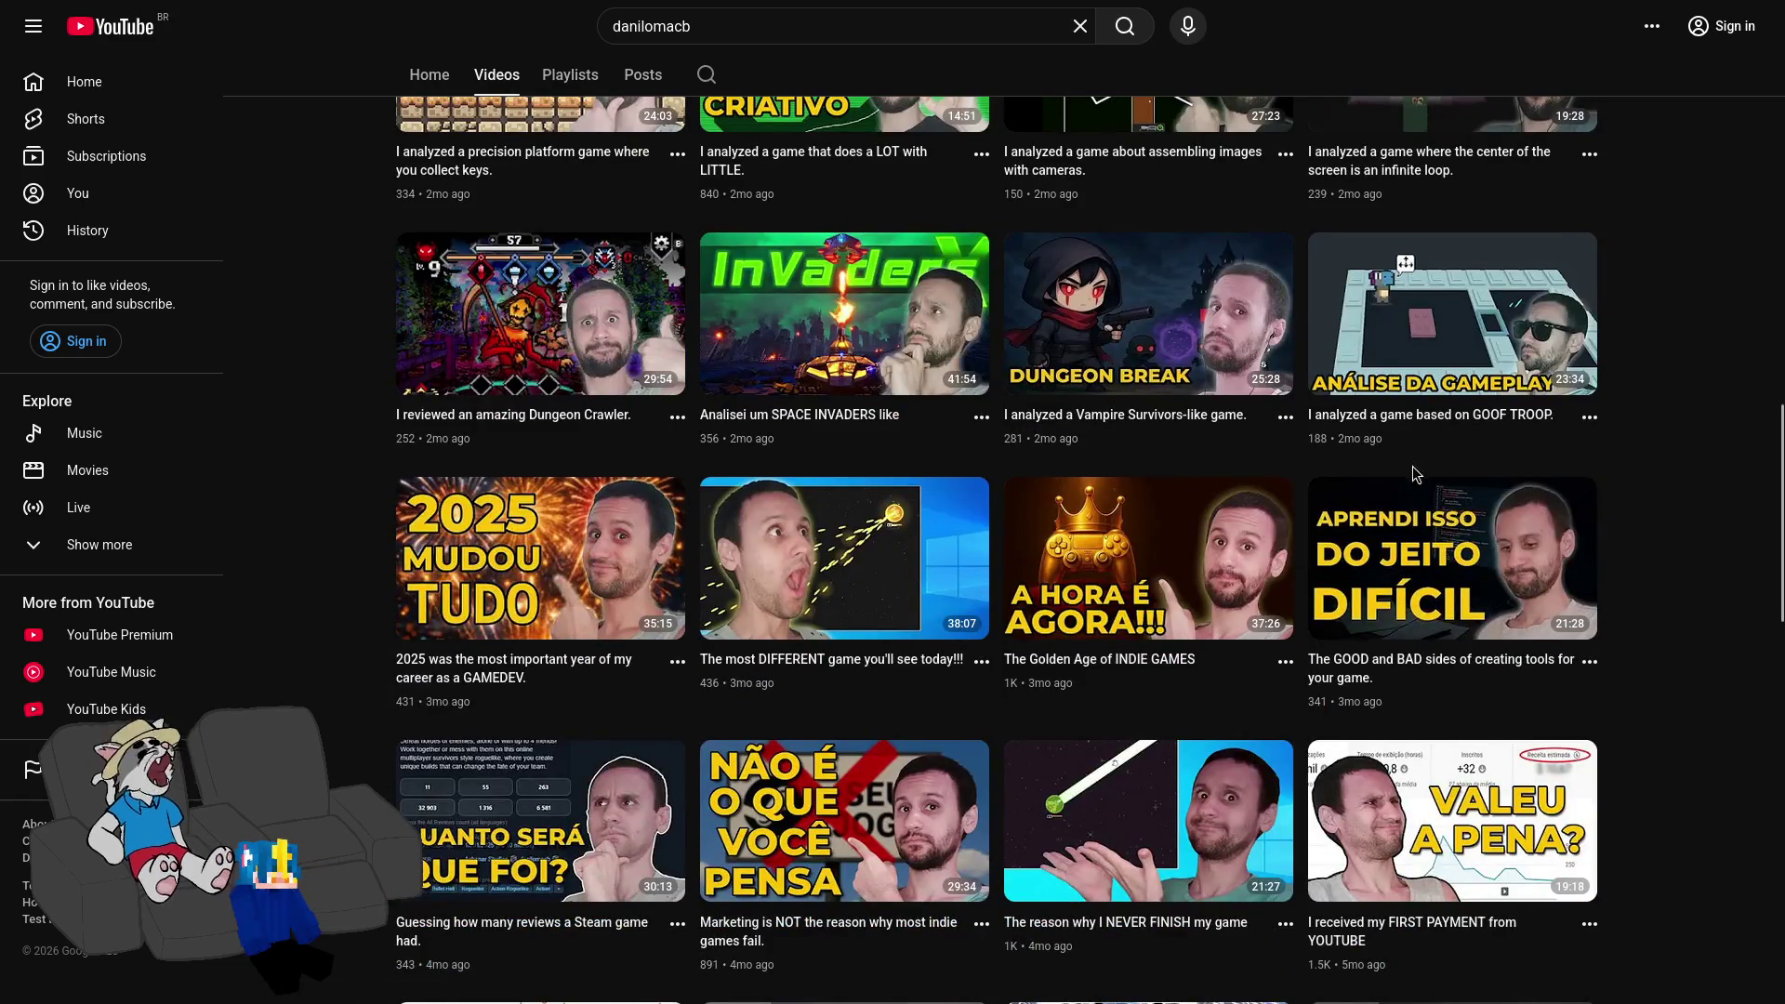
pyautogui.scroll(-5, 978, 402)
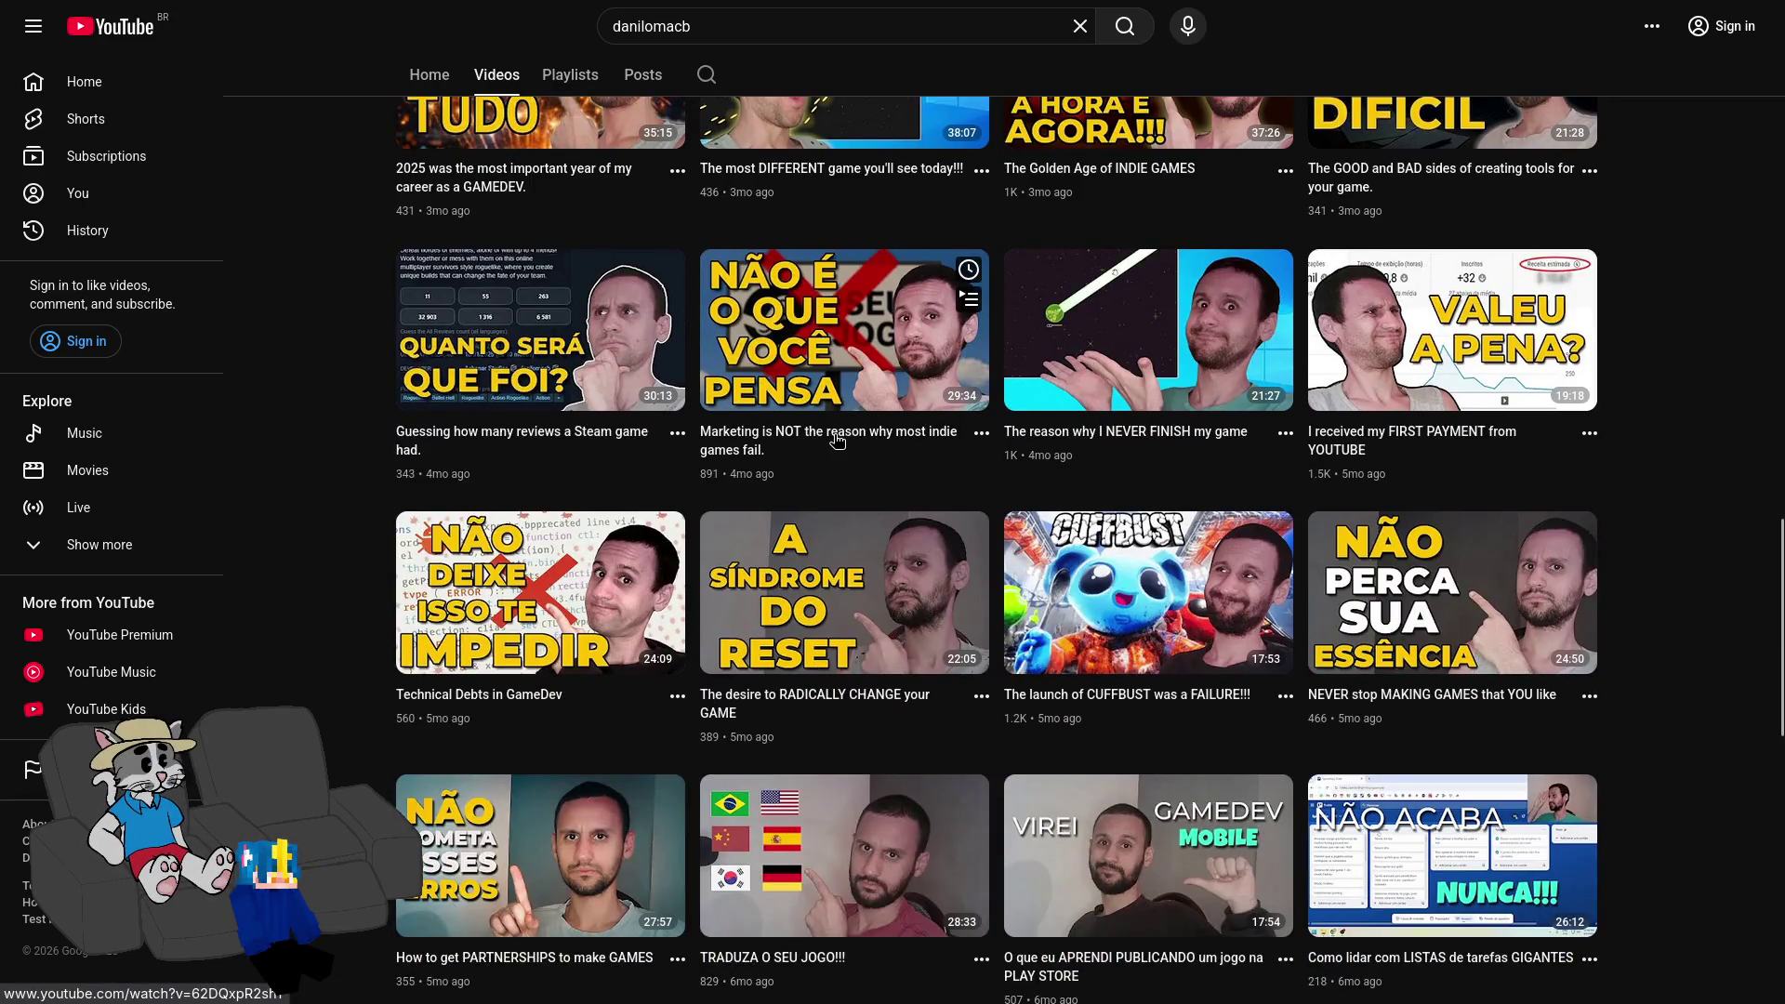
pyautogui.scroll(-8, 927, 423)
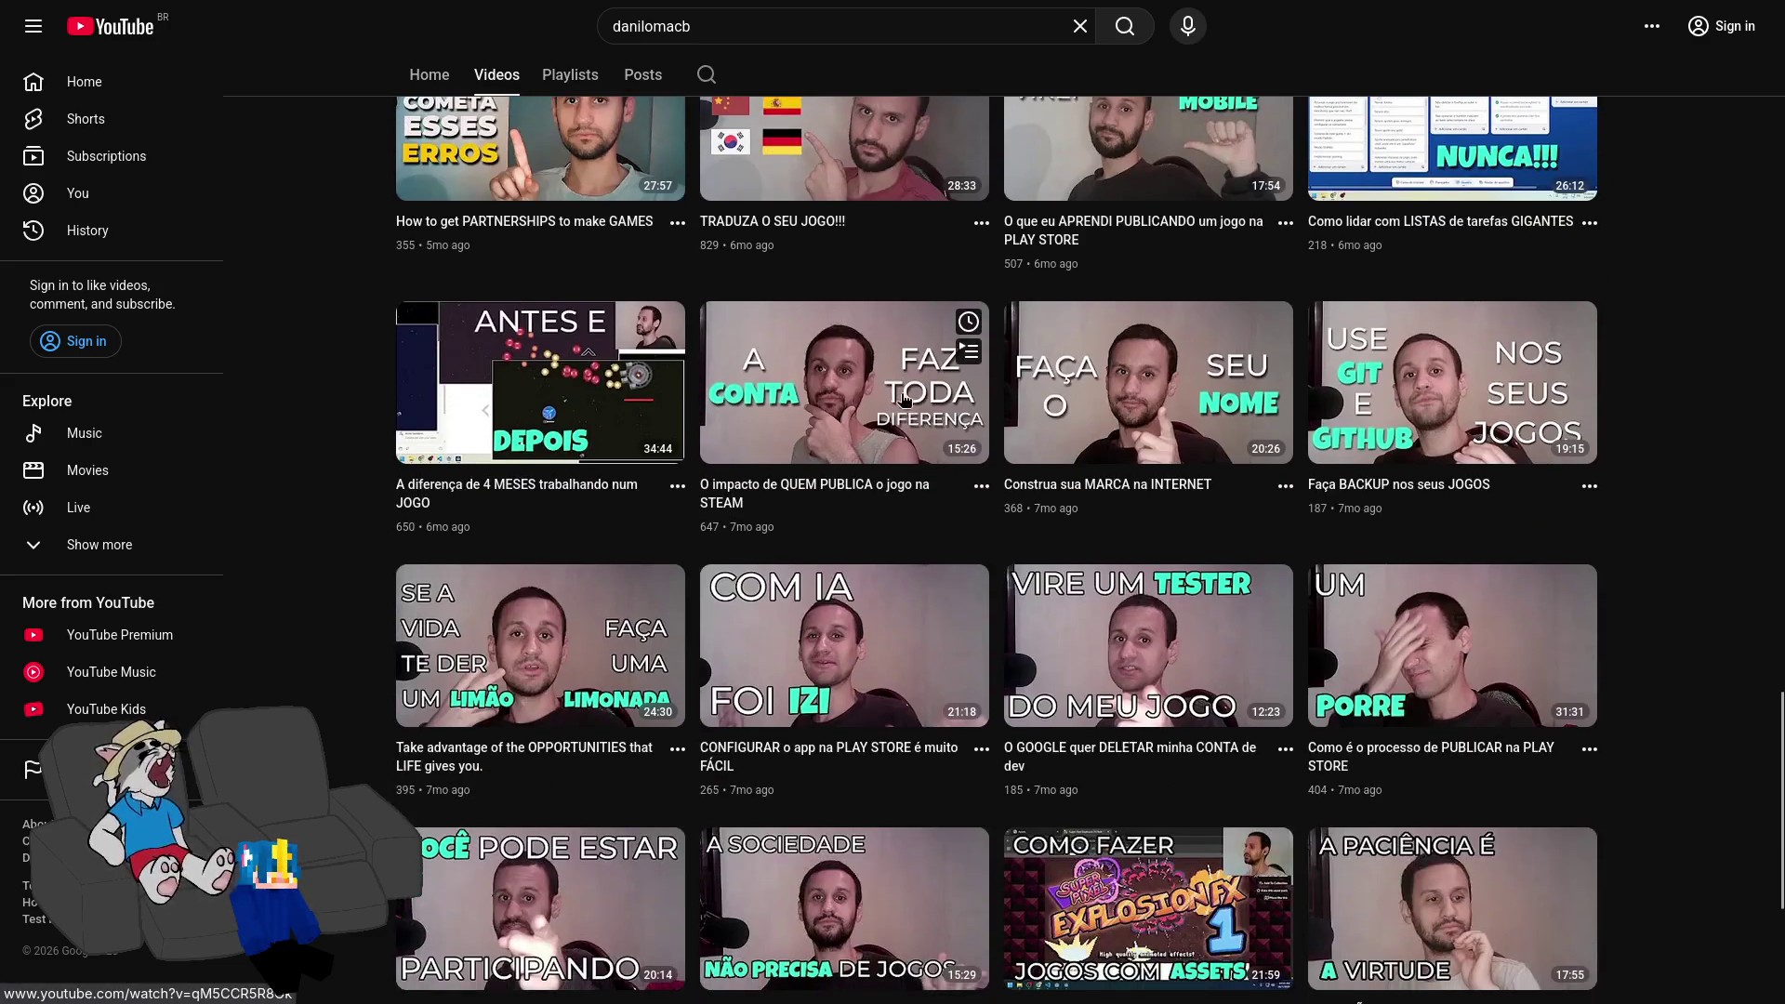
pyautogui.scroll(-4, 944, 437)
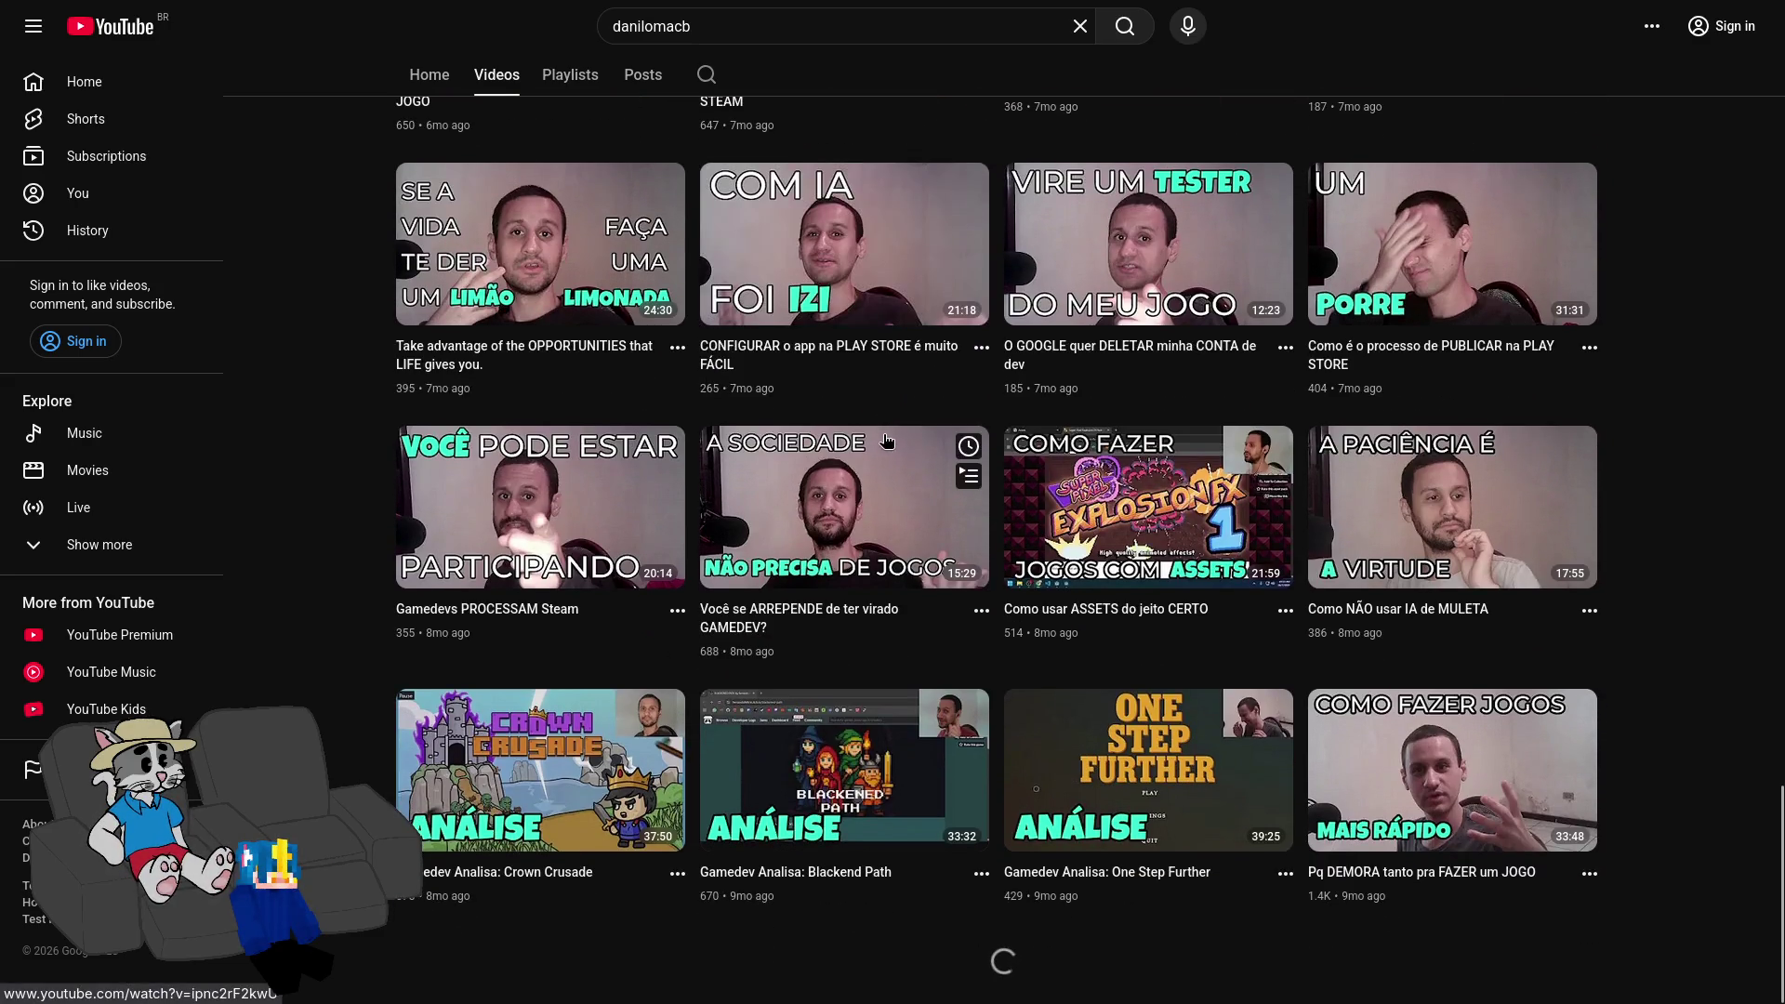
pyautogui.scroll(-12, 878, 436)
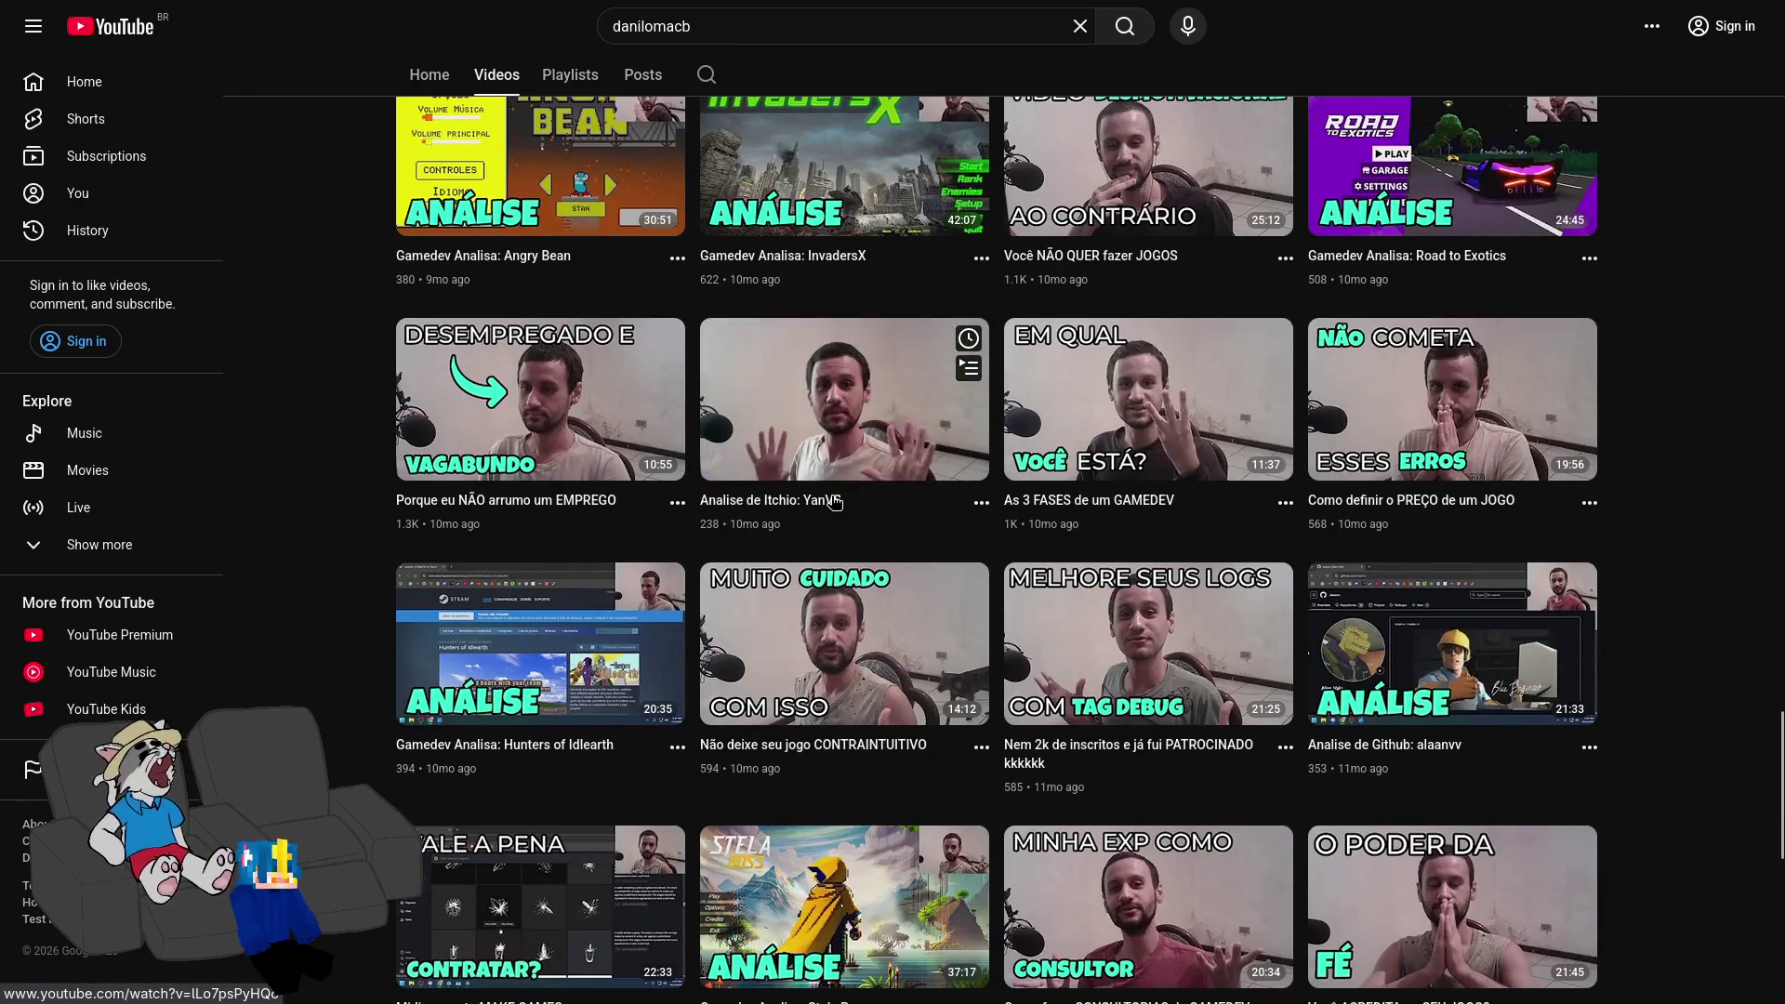
pyautogui.scroll(20, 837, 465)
pyautogui.press('F11')
pyautogui.scroll(-11, 745, 452)
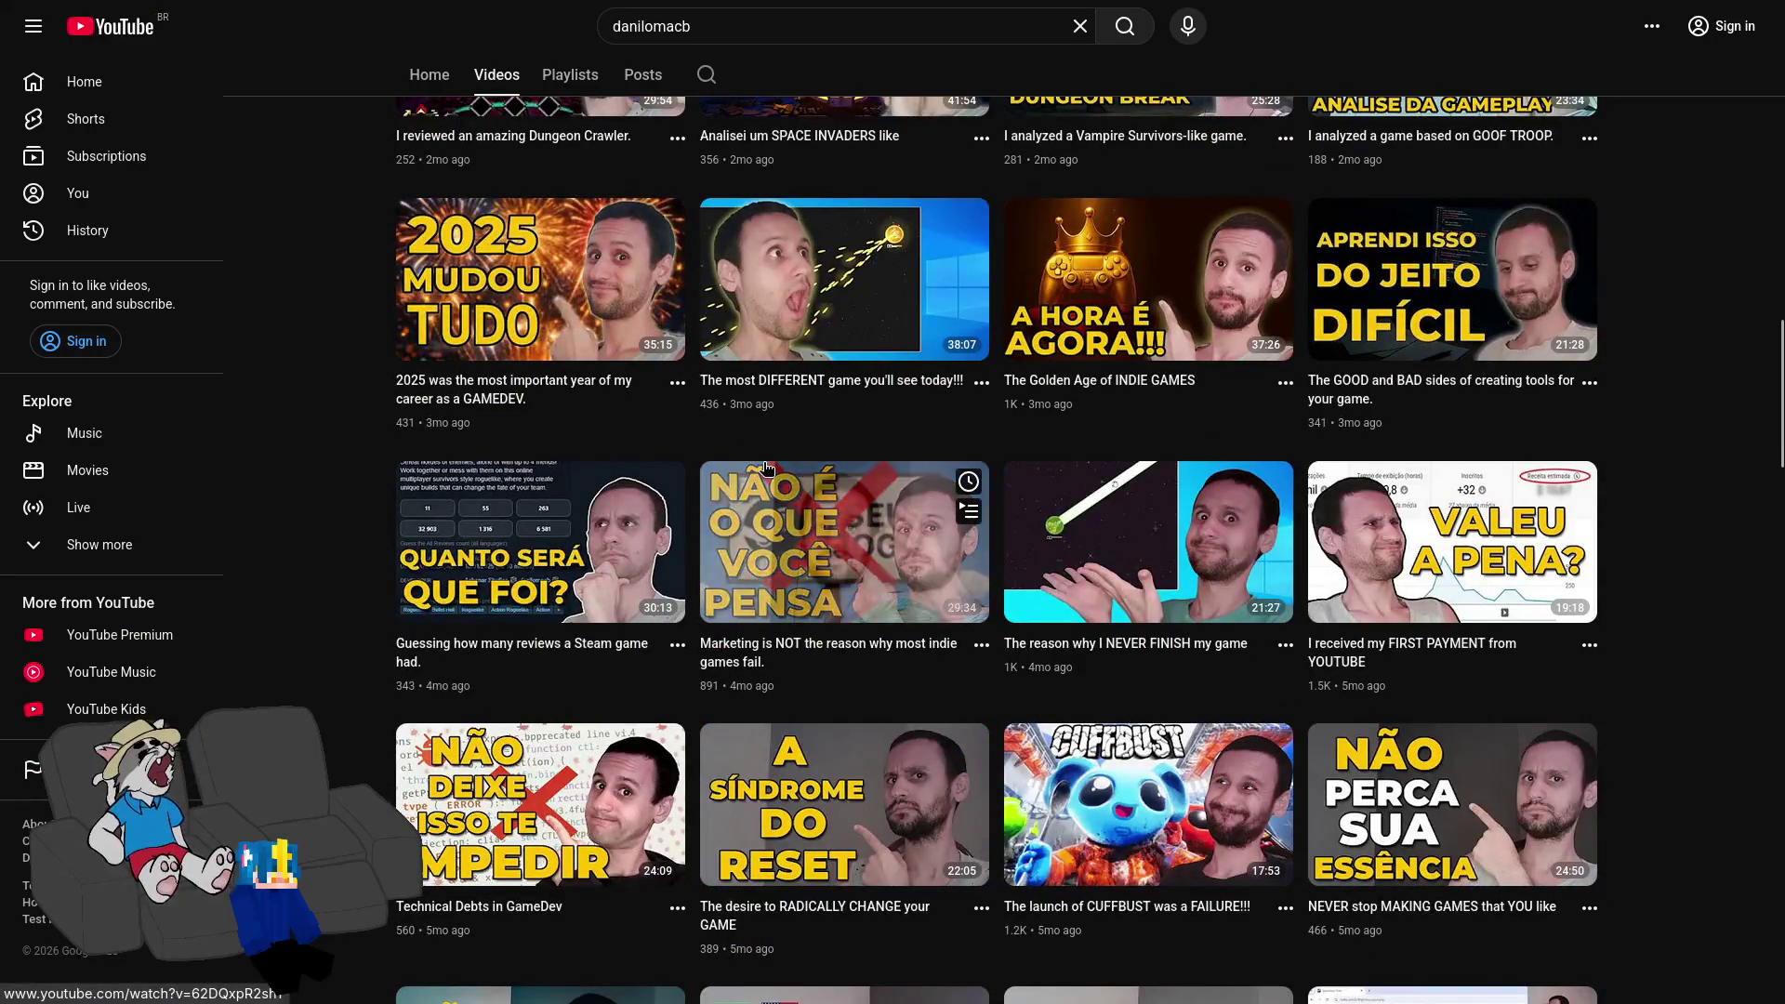
pyautogui.scroll(6, 744, 520)
pyautogui.scroll(15, 744, 526)
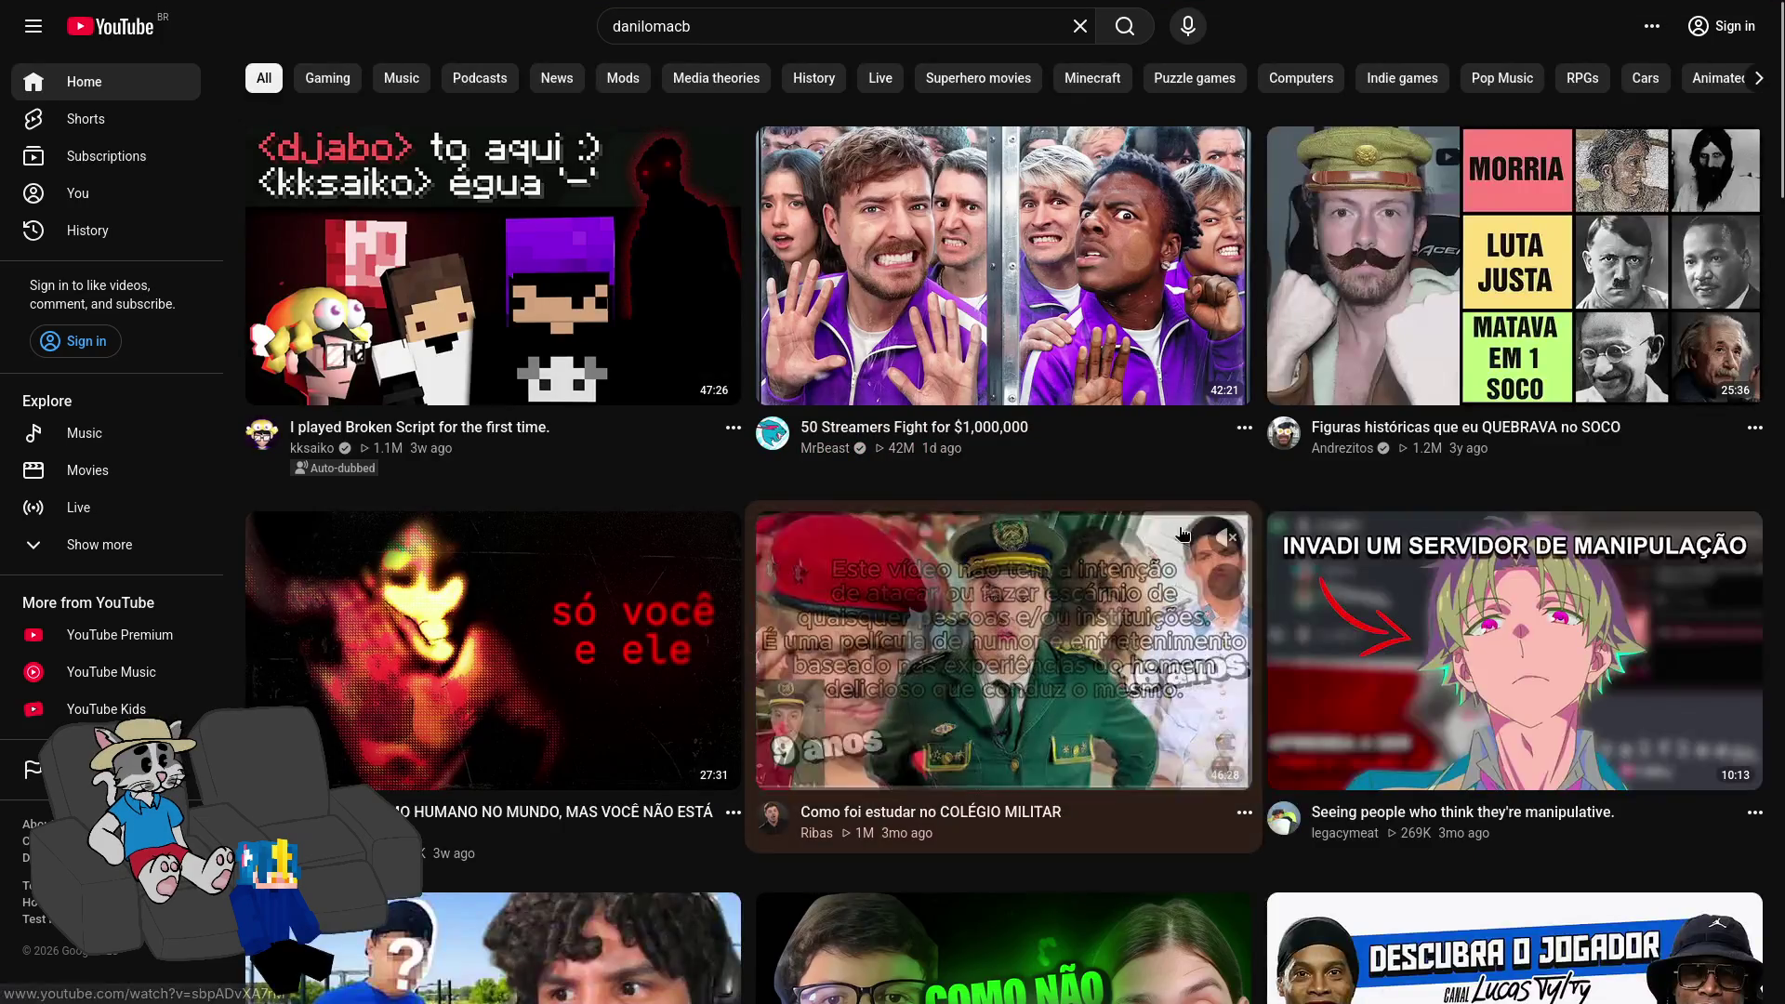
pyautogui.moveTo(826, 9)
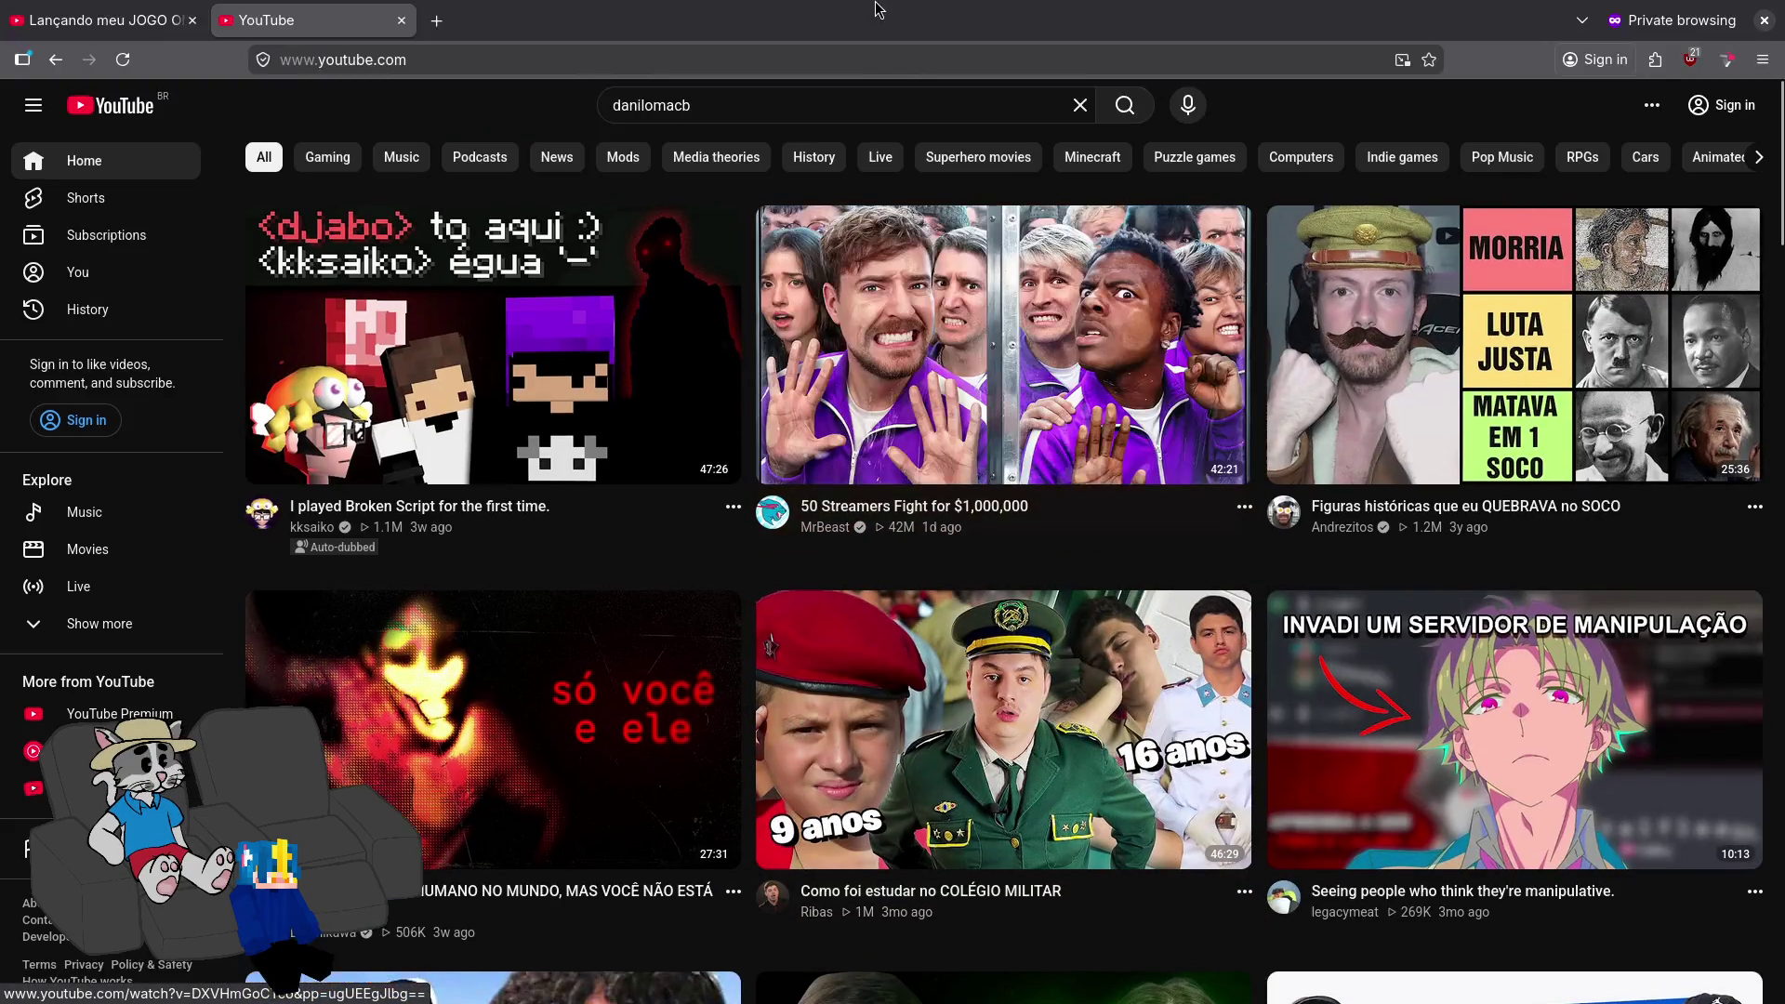
pyautogui.hotkey('ctrl', 'Tab')
# Step: Play the gameplay replay and skip ahead to Lvl 9, then wave 11
pyautogui.click(1000, 467)
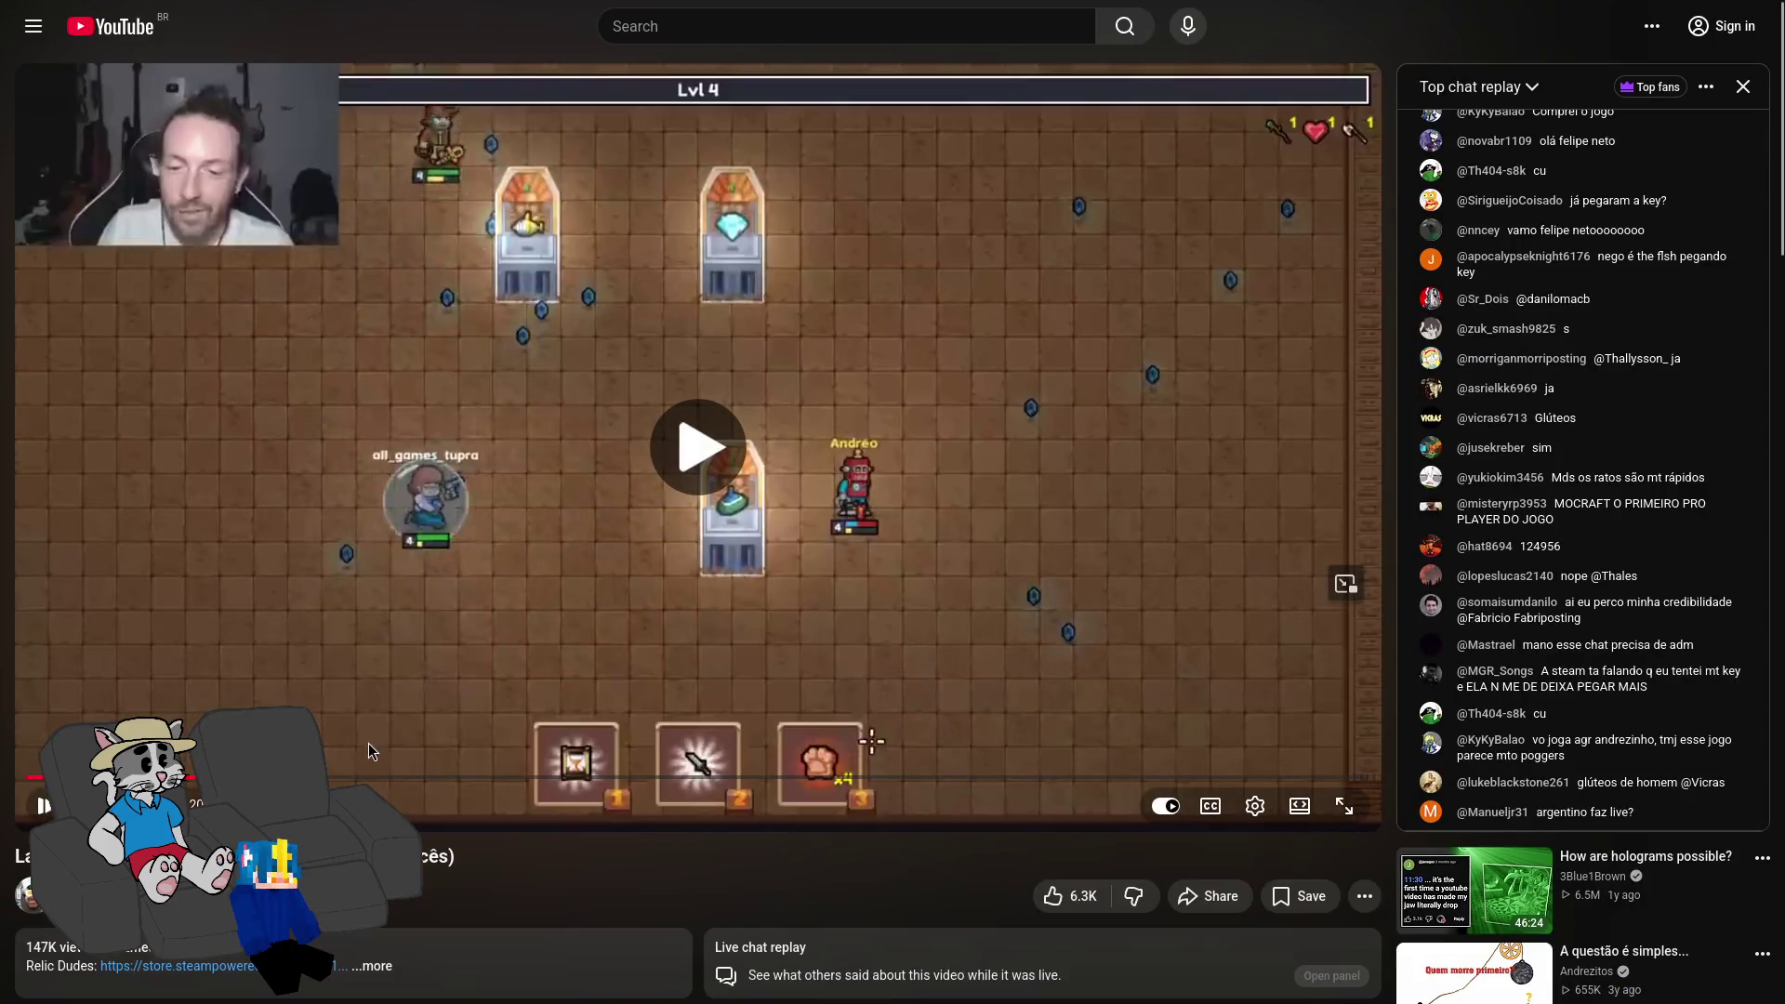
pyautogui.click(335, 779)
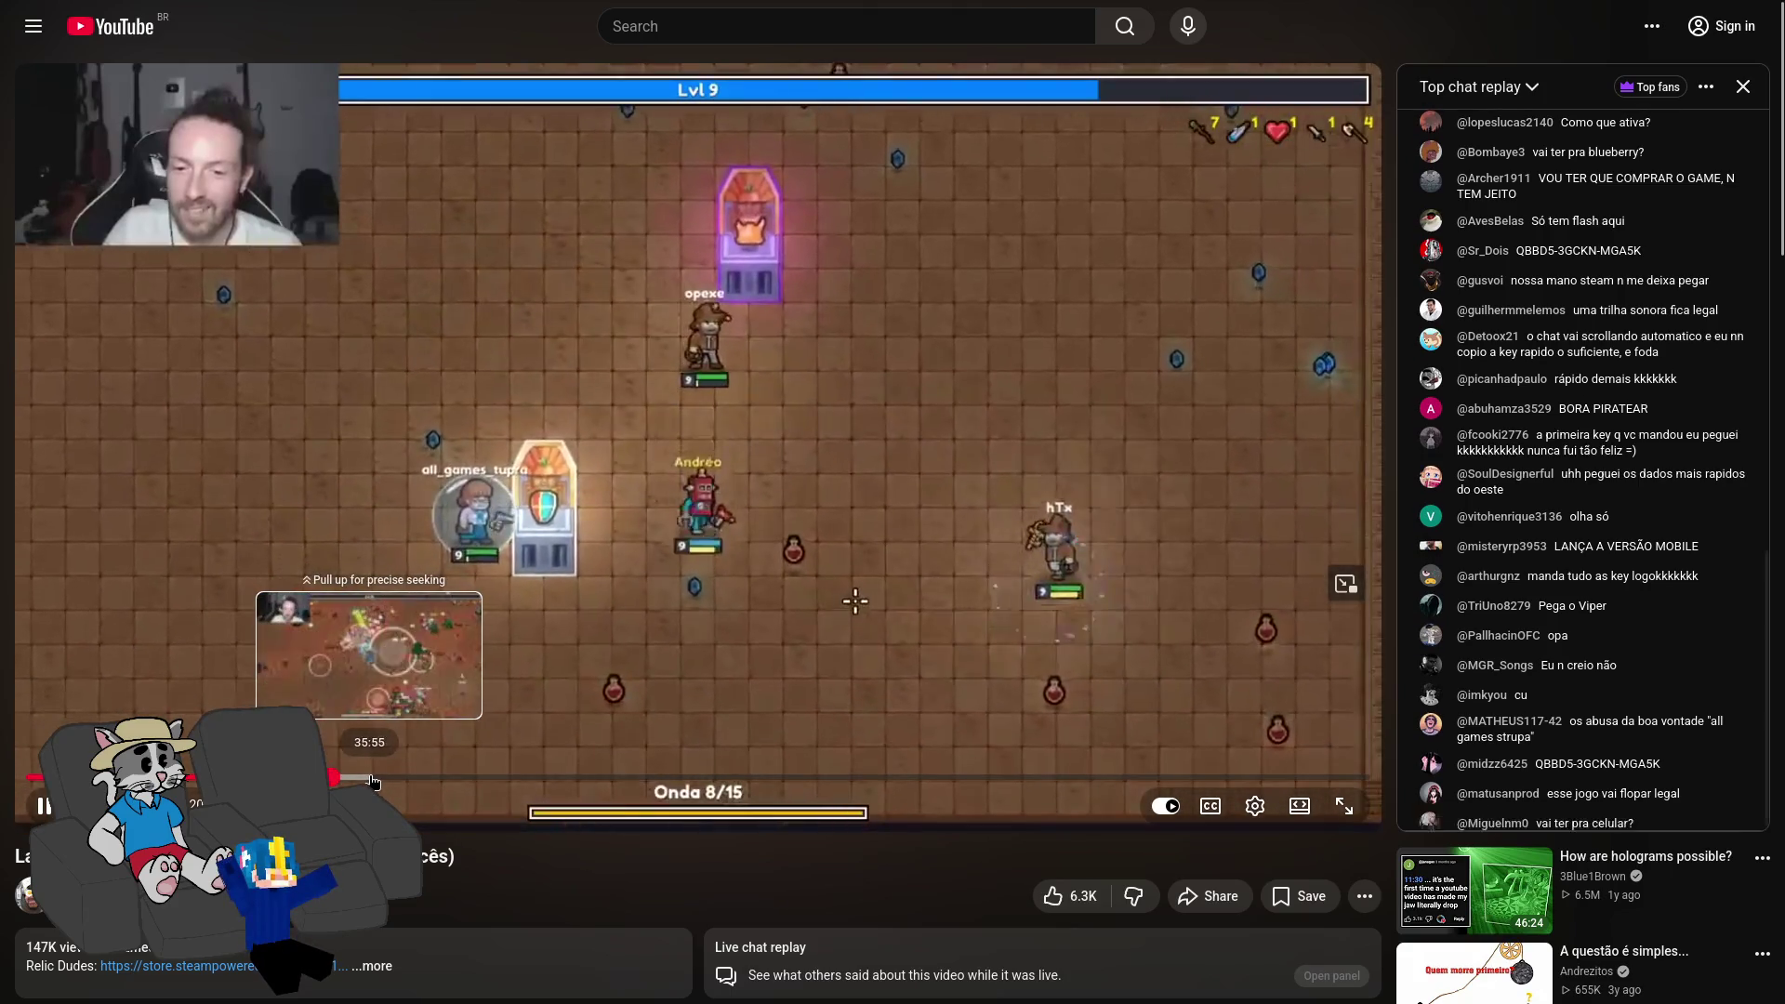
pyautogui.click(374, 782)
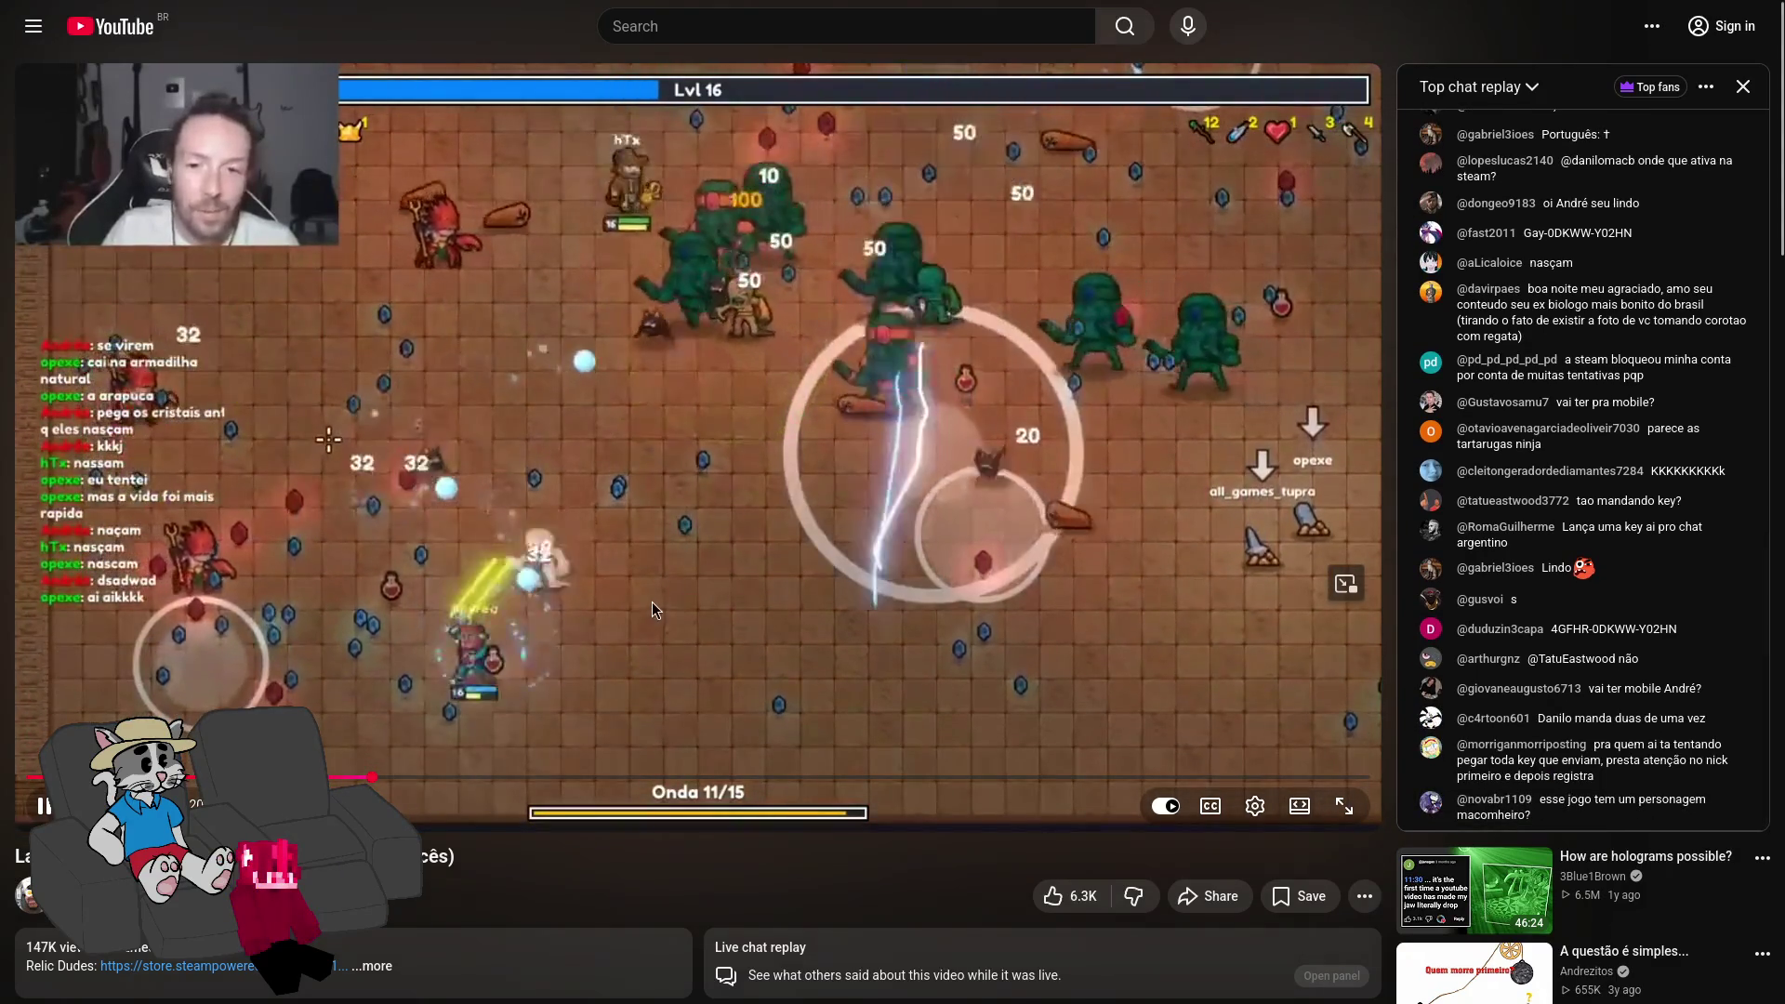
pyautogui.scroll(-3, 672, 582)
pyautogui.scroll(3, 697, 604)
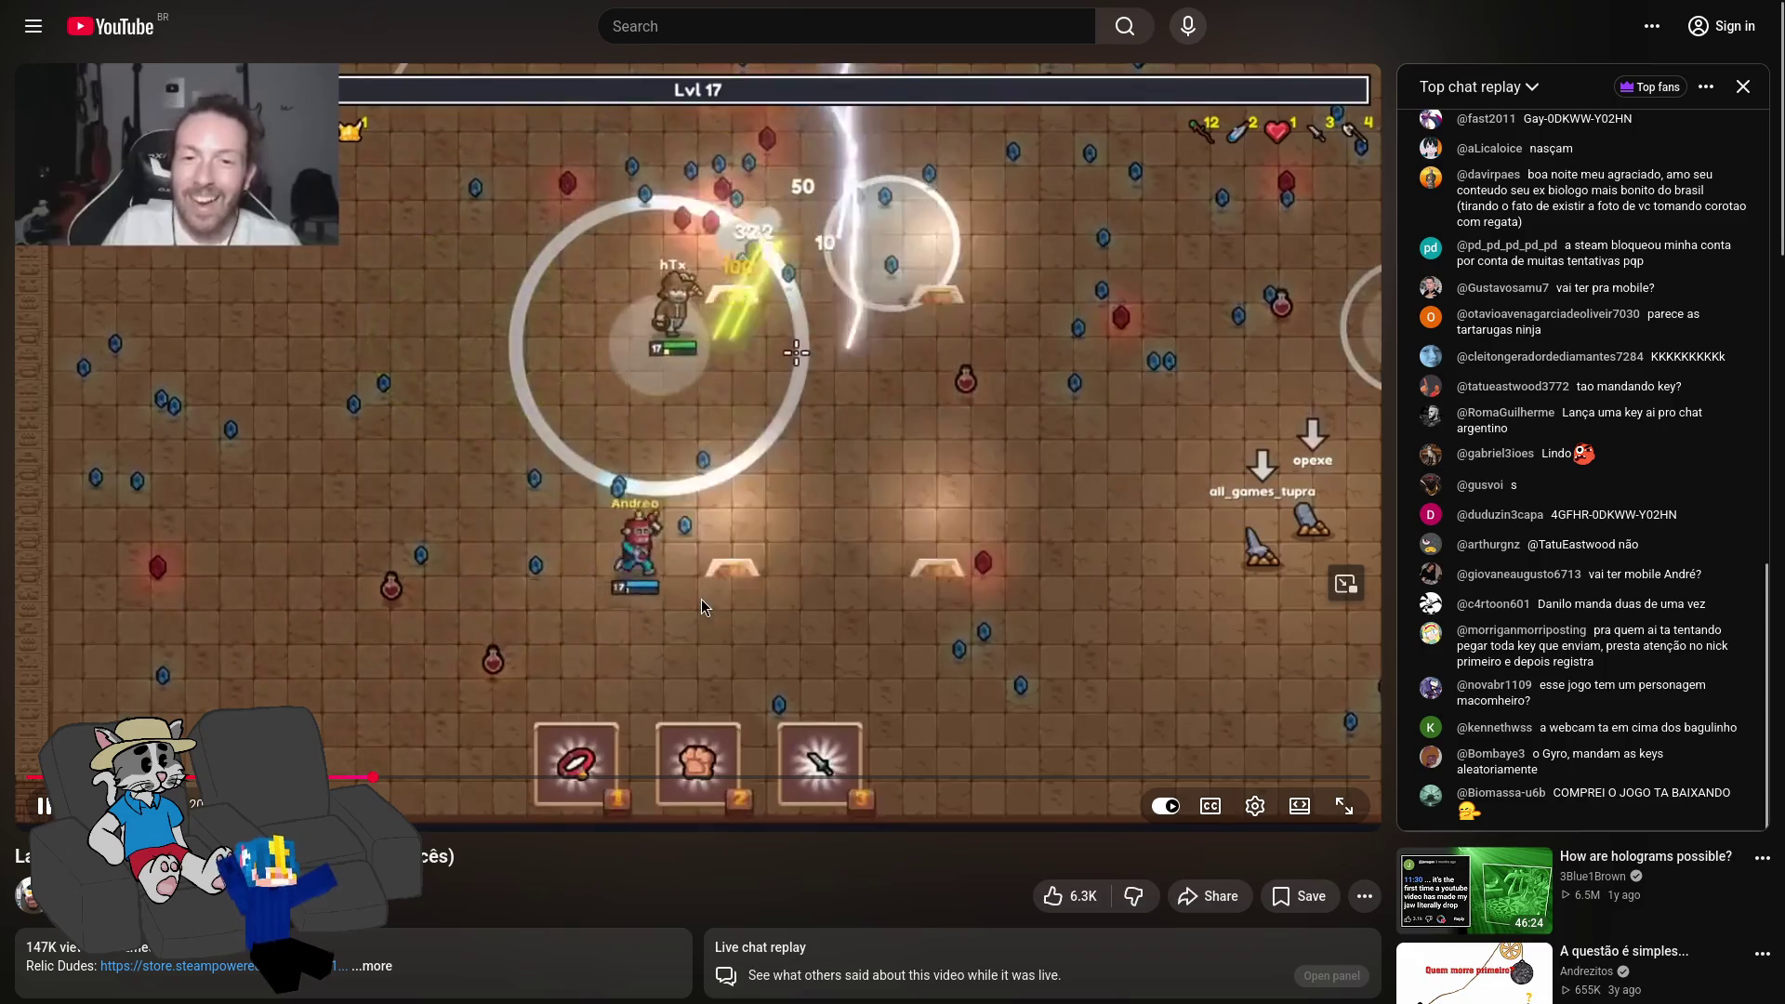
# Step: Pause and resume the replay until Lvl 17's item pedestals, leaving it paused
pyautogui.click(806, 522)
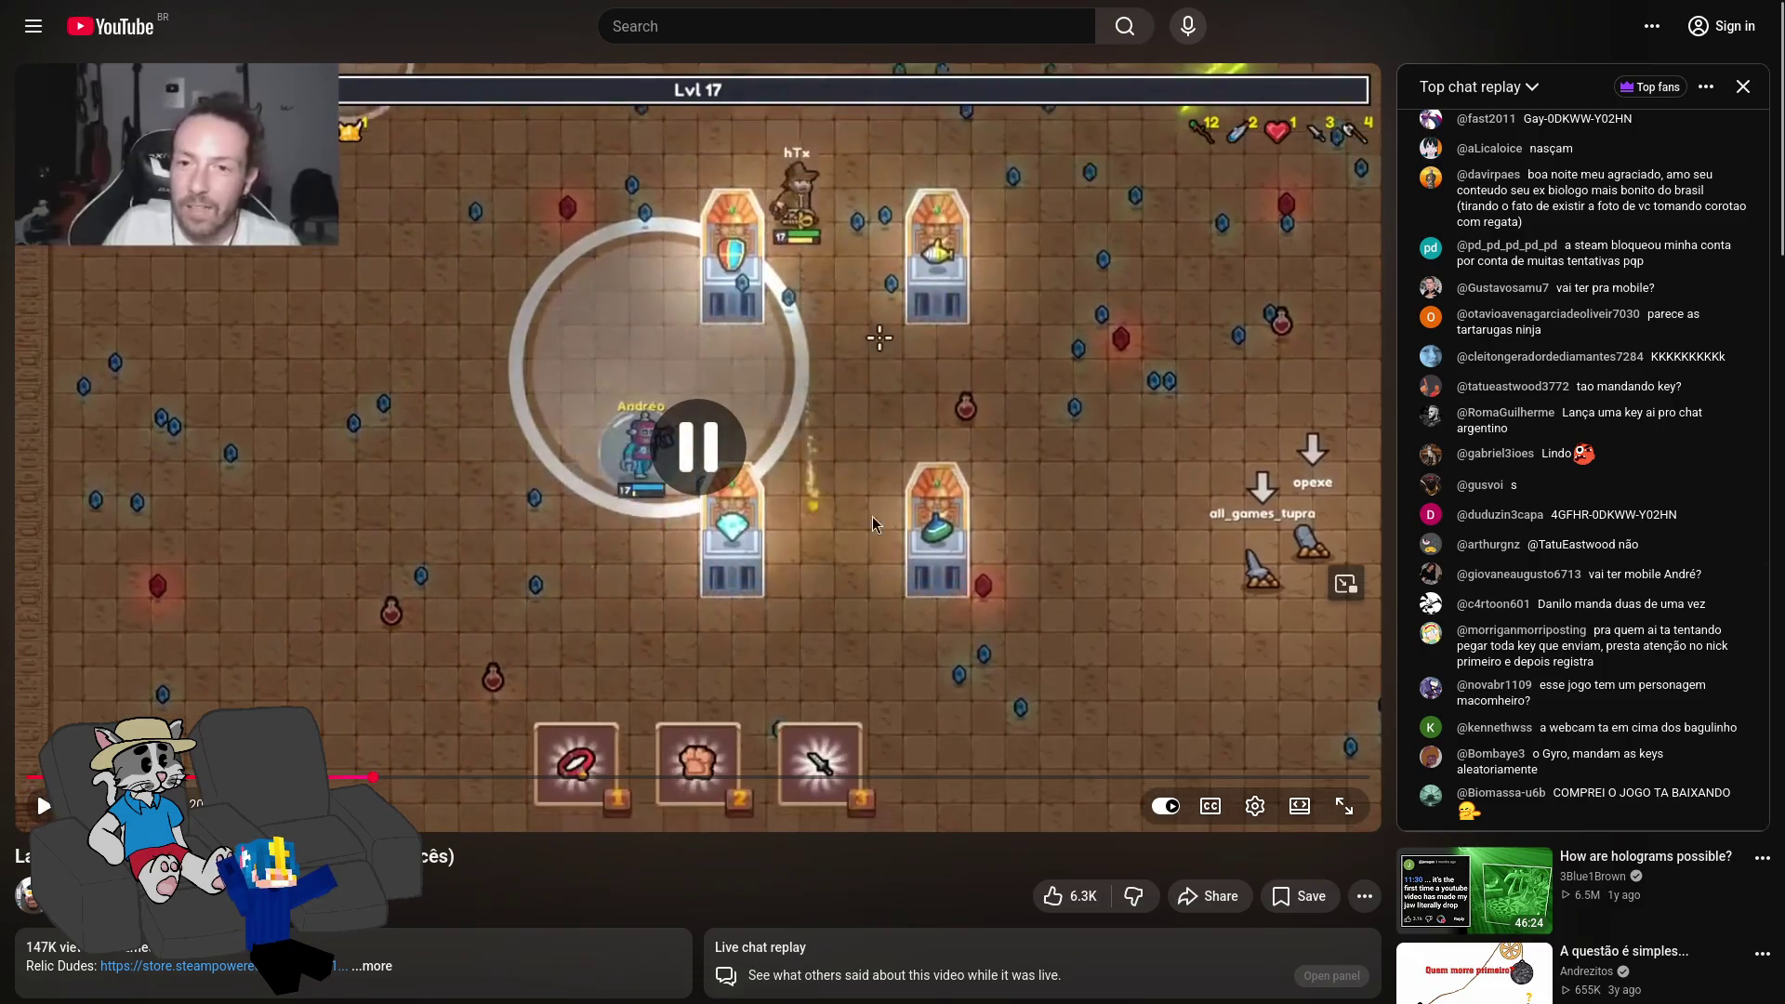
pyautogui.click(850, 491)
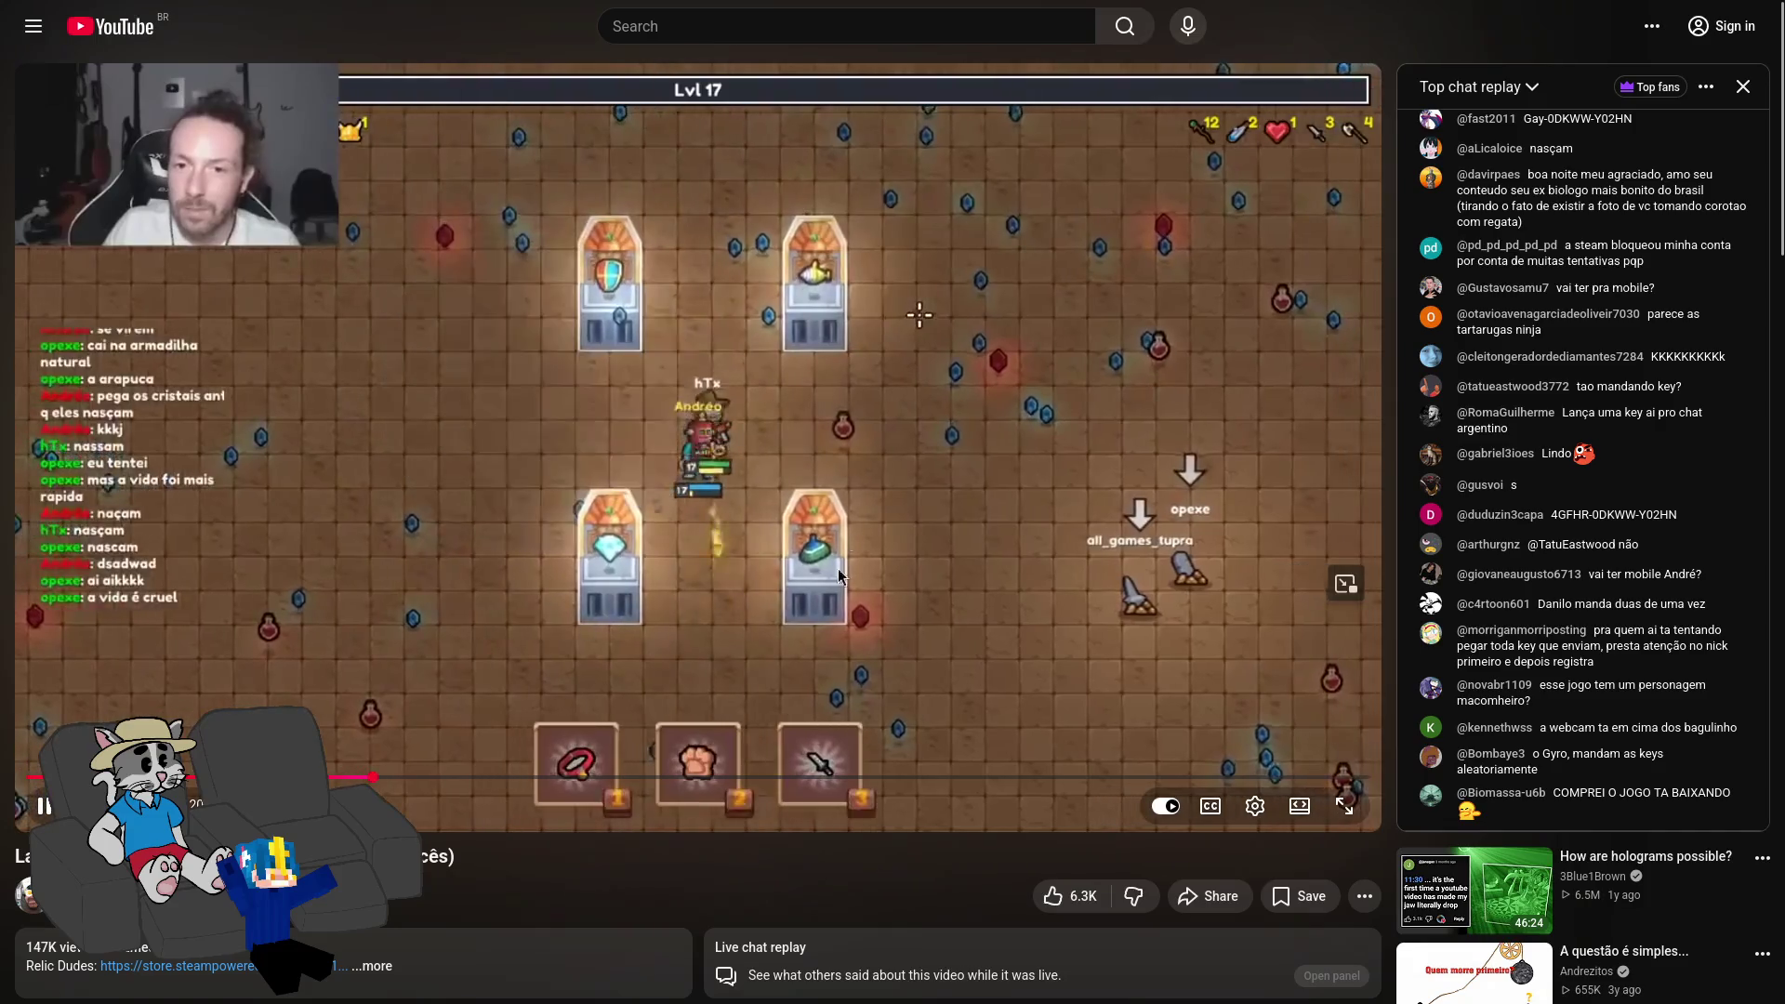
pyautogui.click(689, 477)
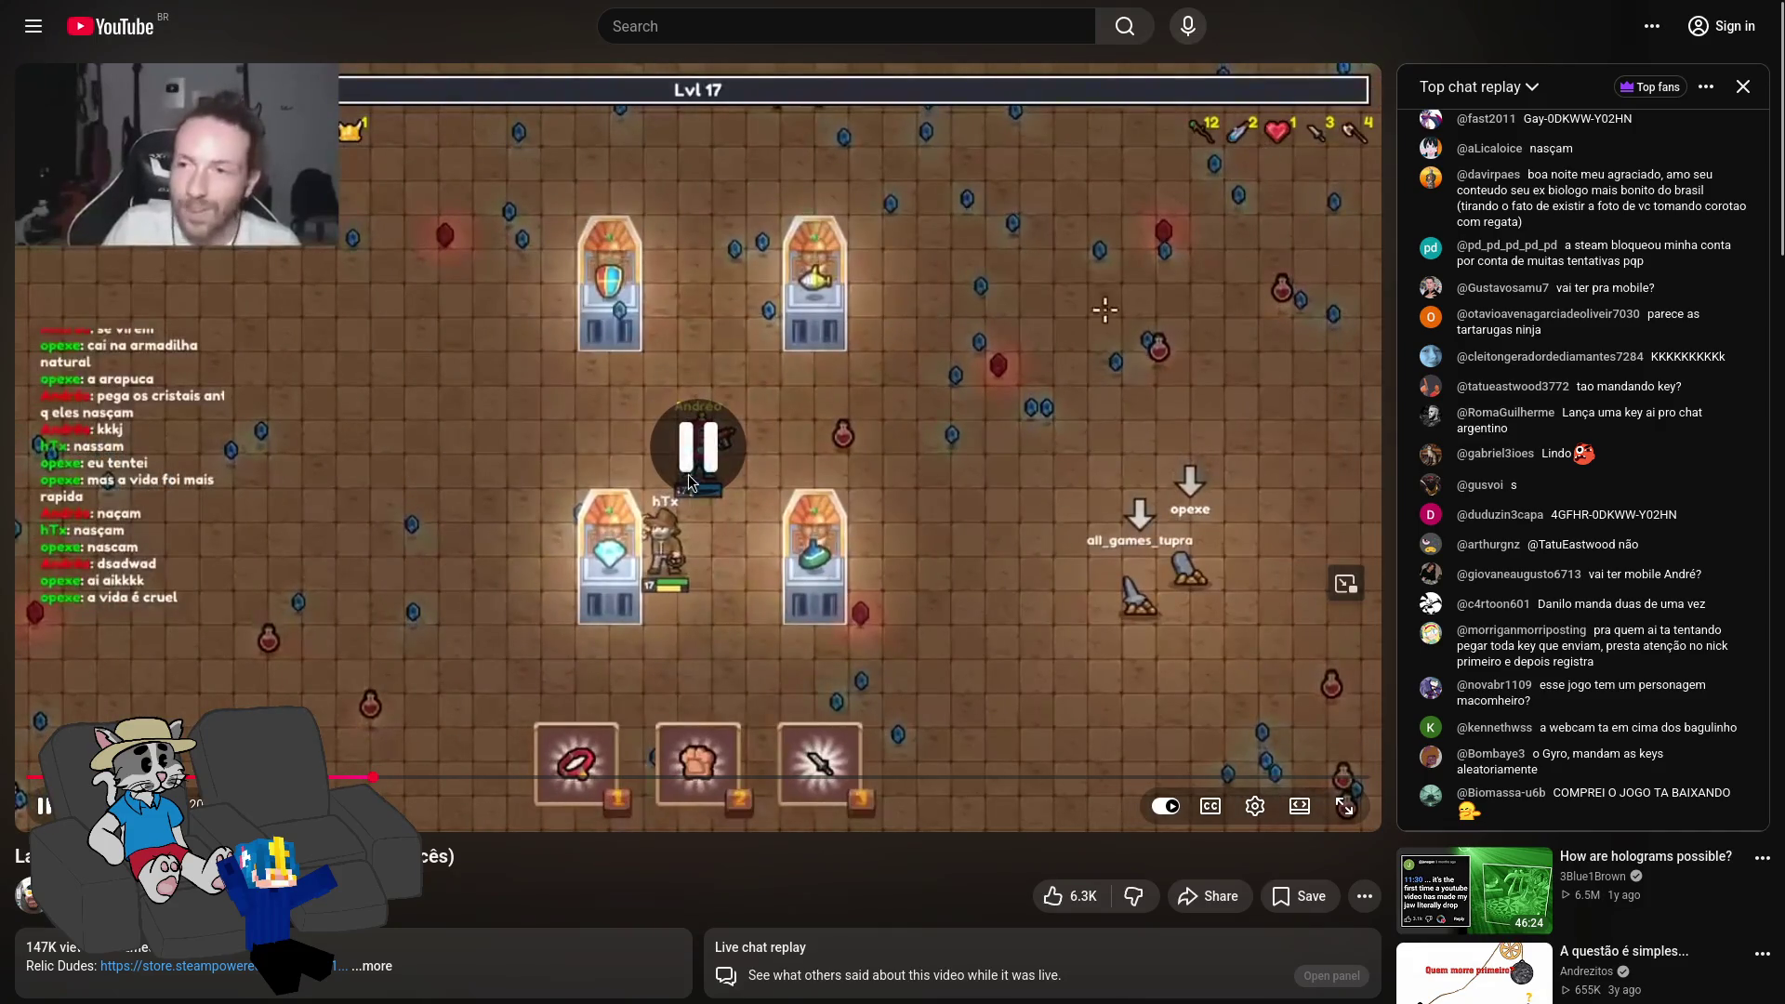
pyautogui.click(913, 426)
pyautogui.click(937, 470)
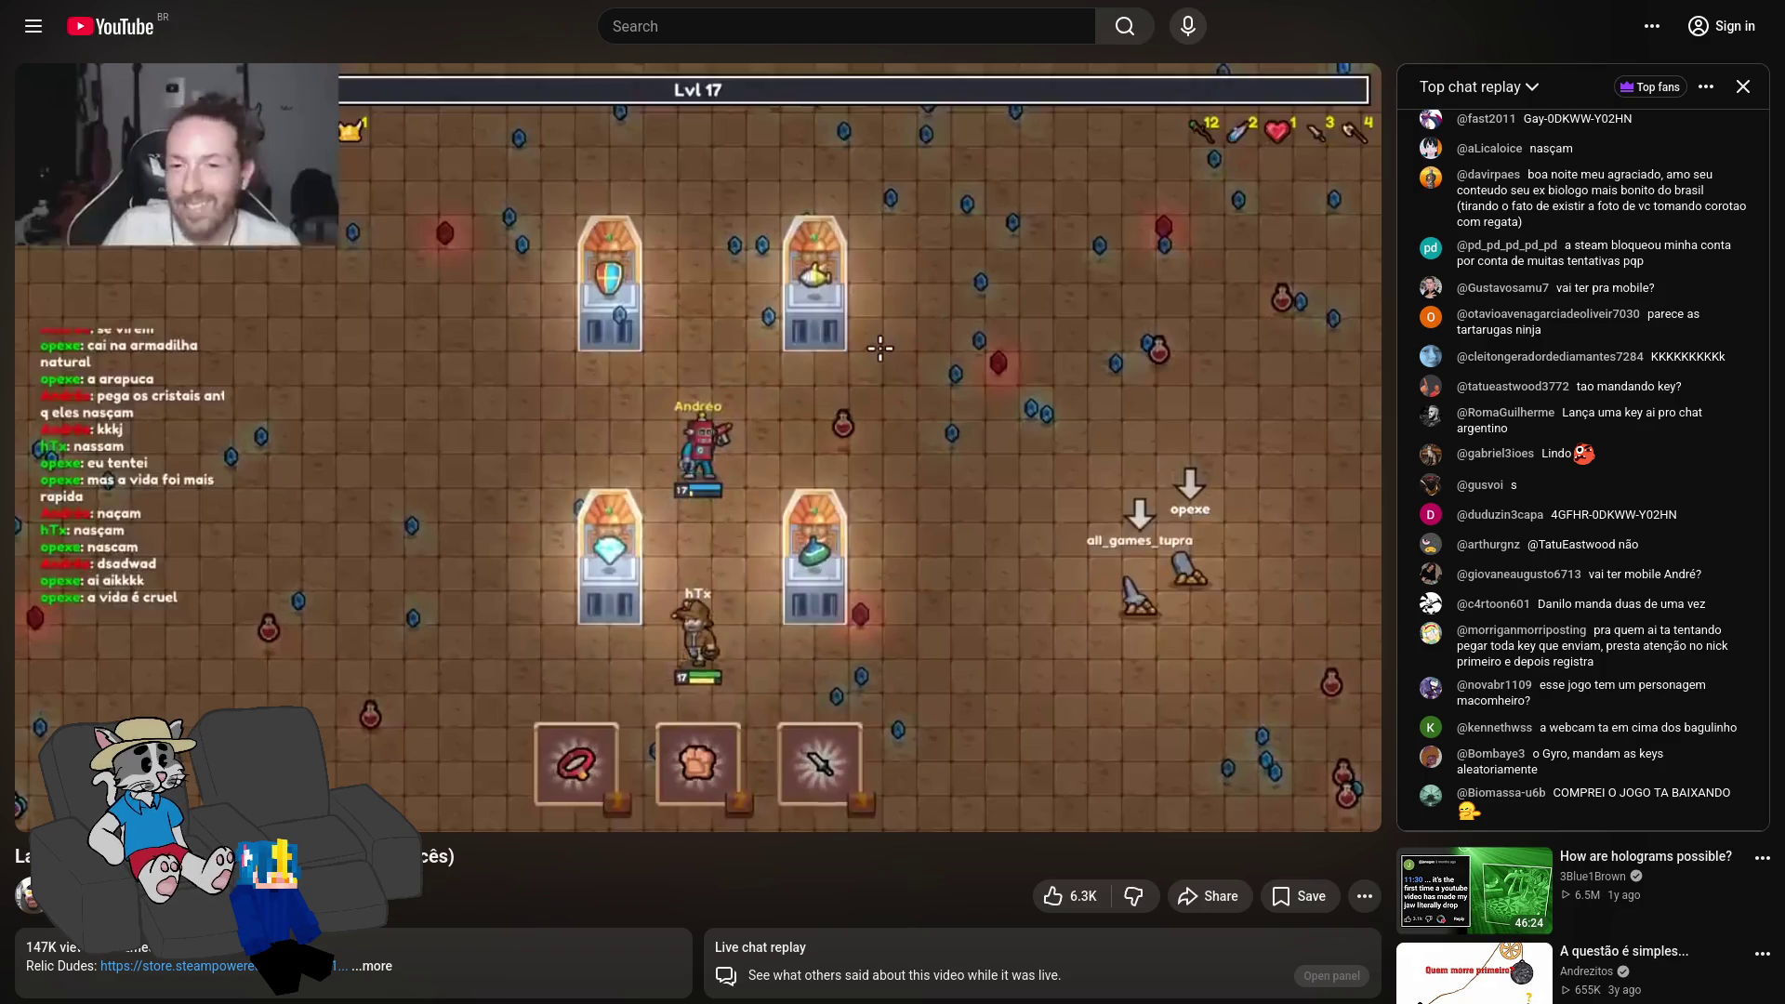
# Step: Watch the replay through the item choices in short pause-resume bursts
pyautogui.click(777, 455)
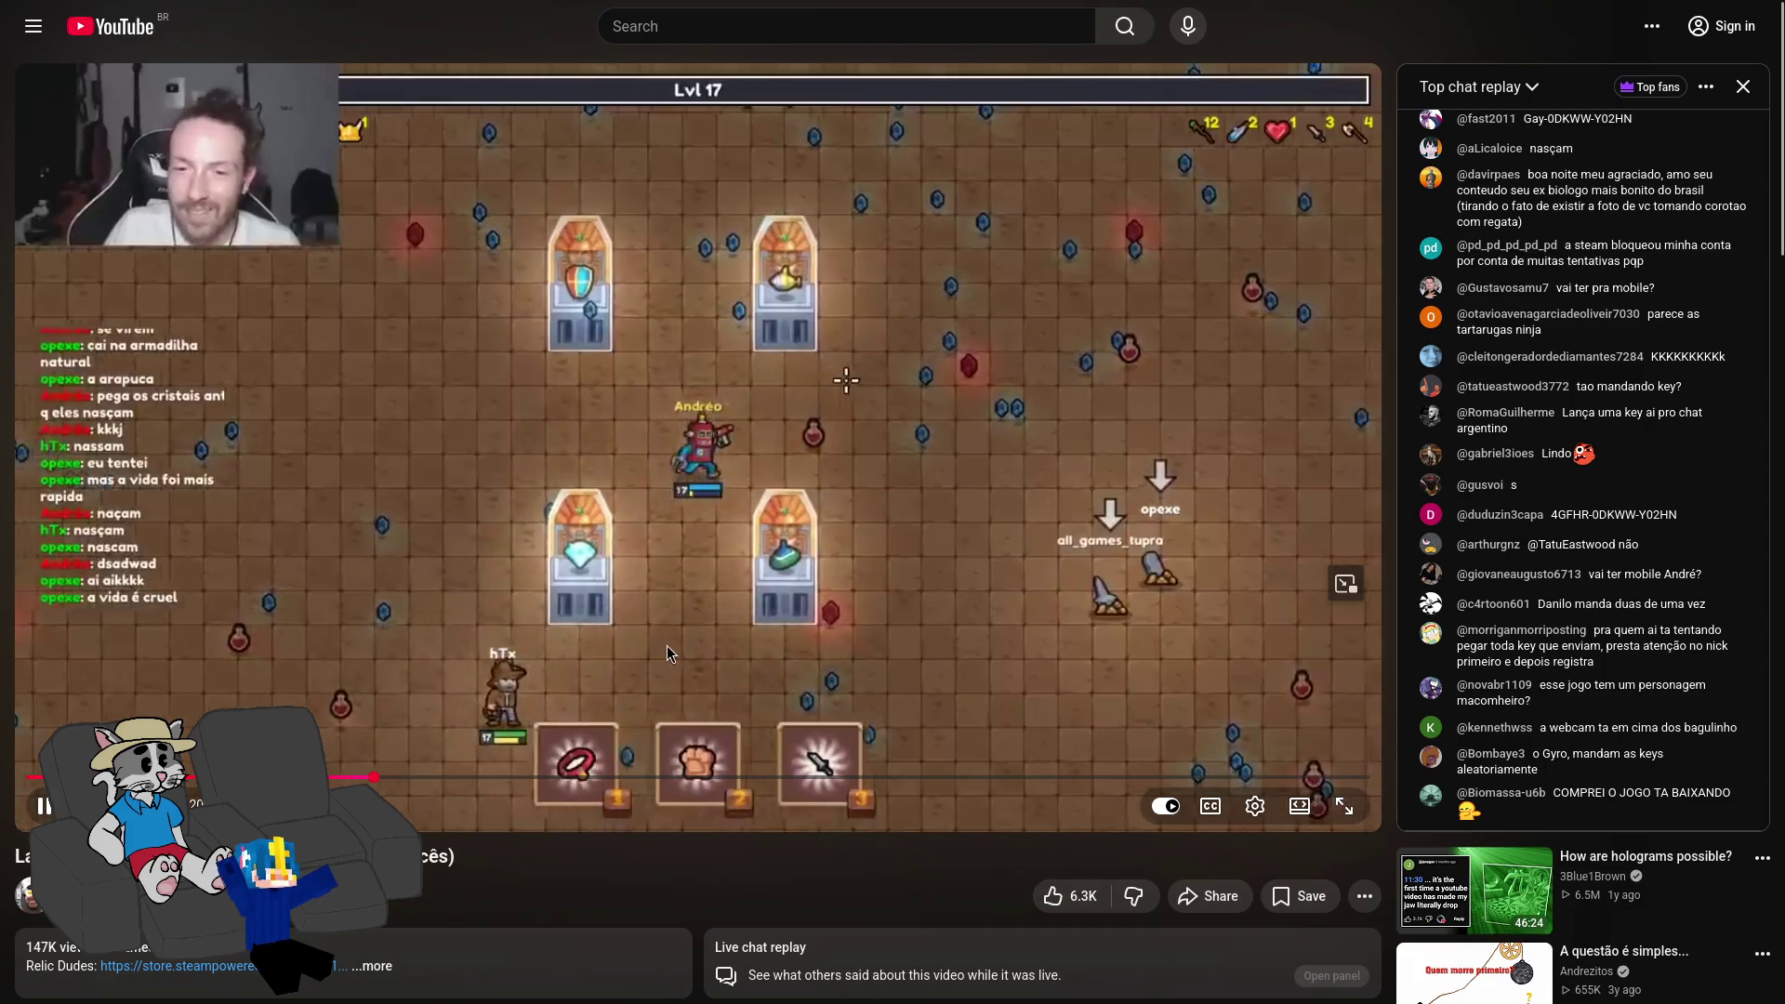
pyautogui.click(688, 631)
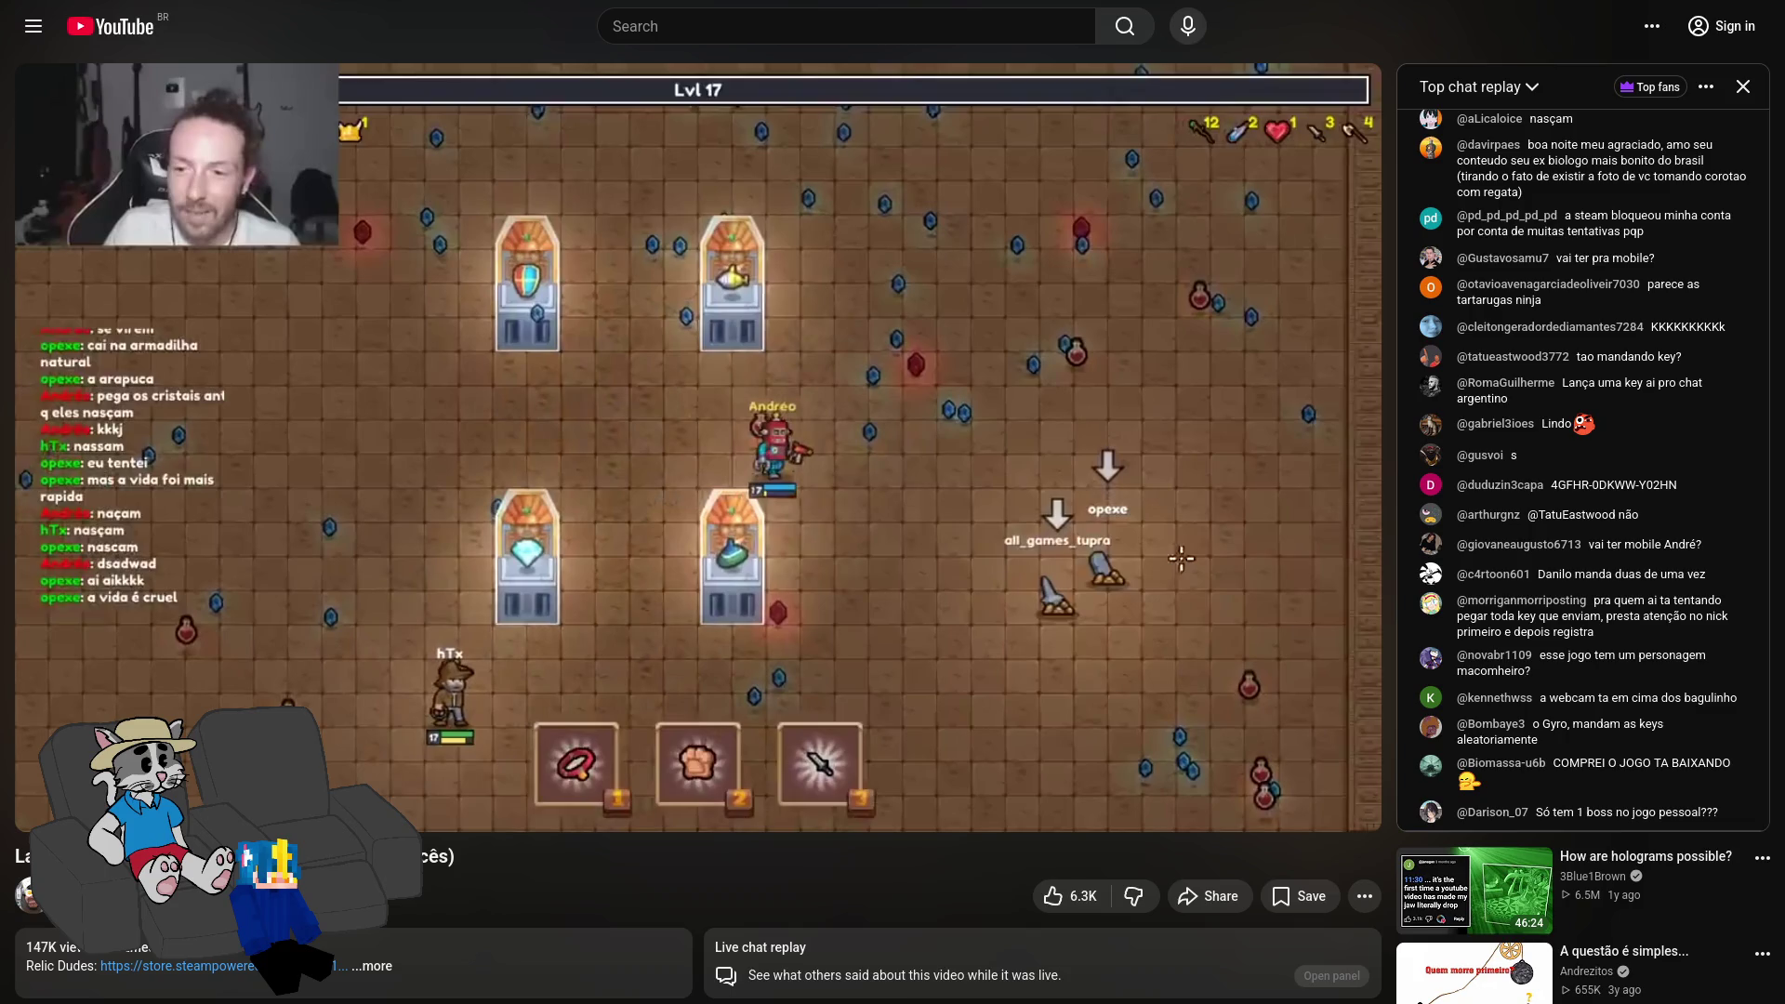
pyautogui.moveTo(1079, 370)
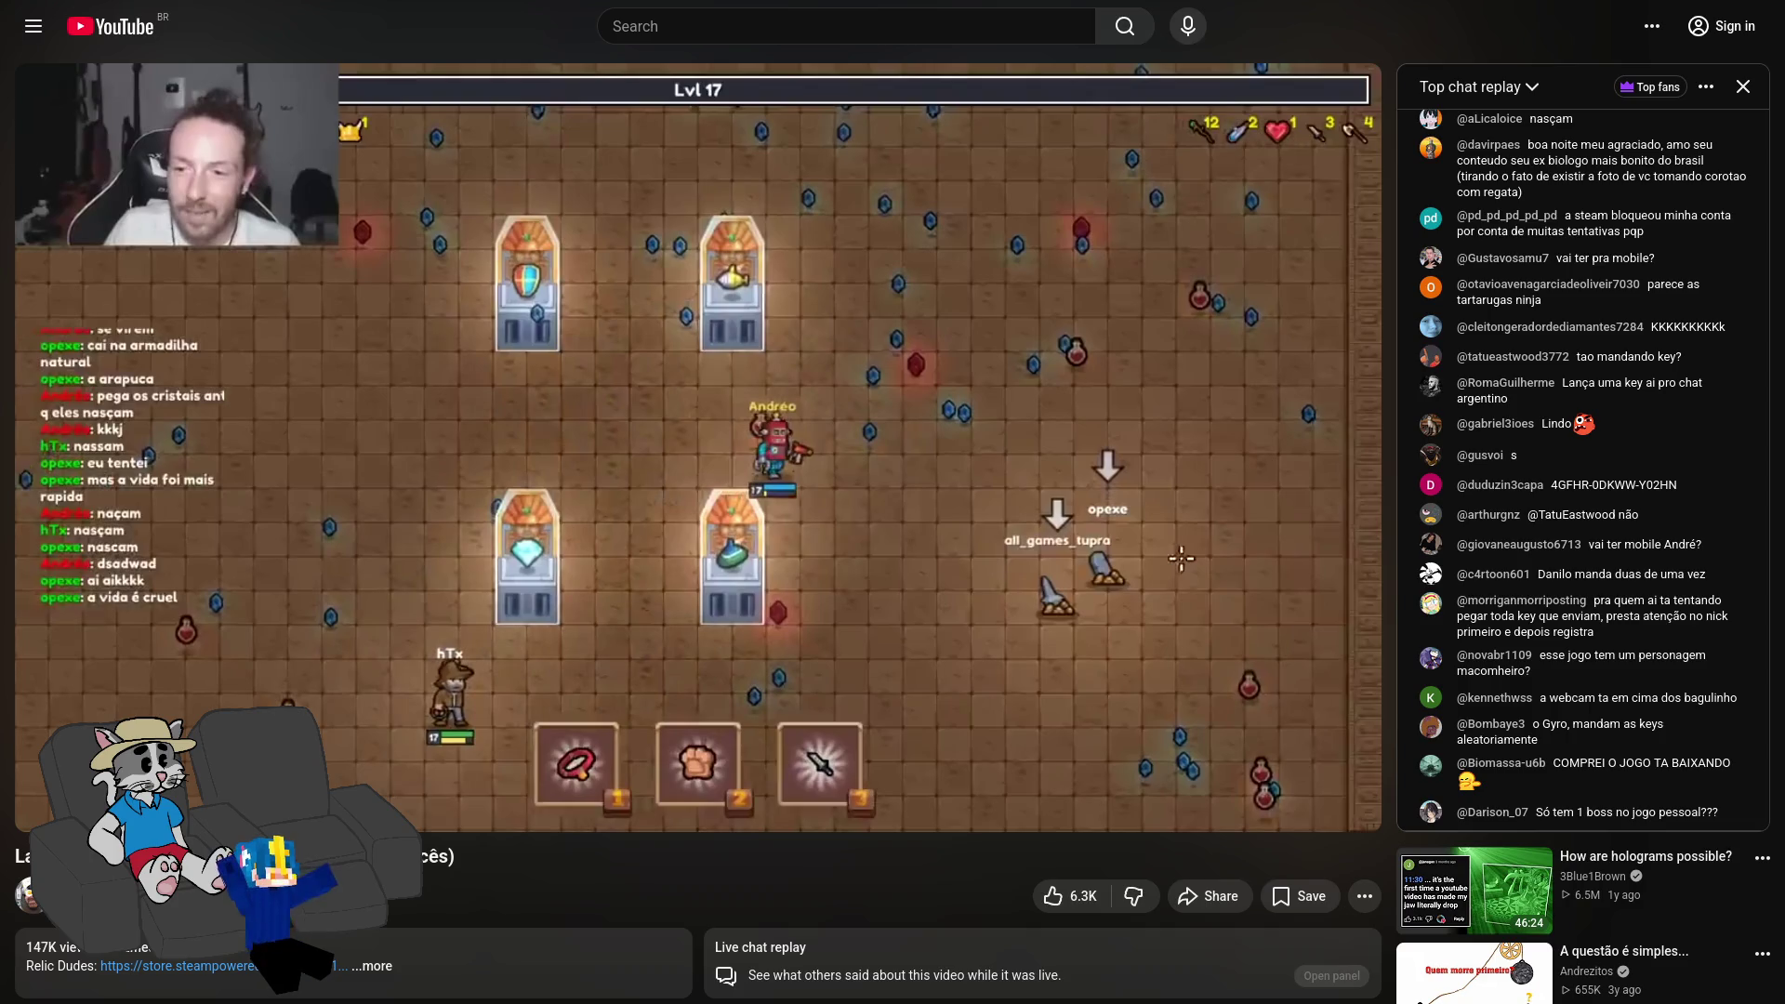
pyautogui.click(1189, 404)
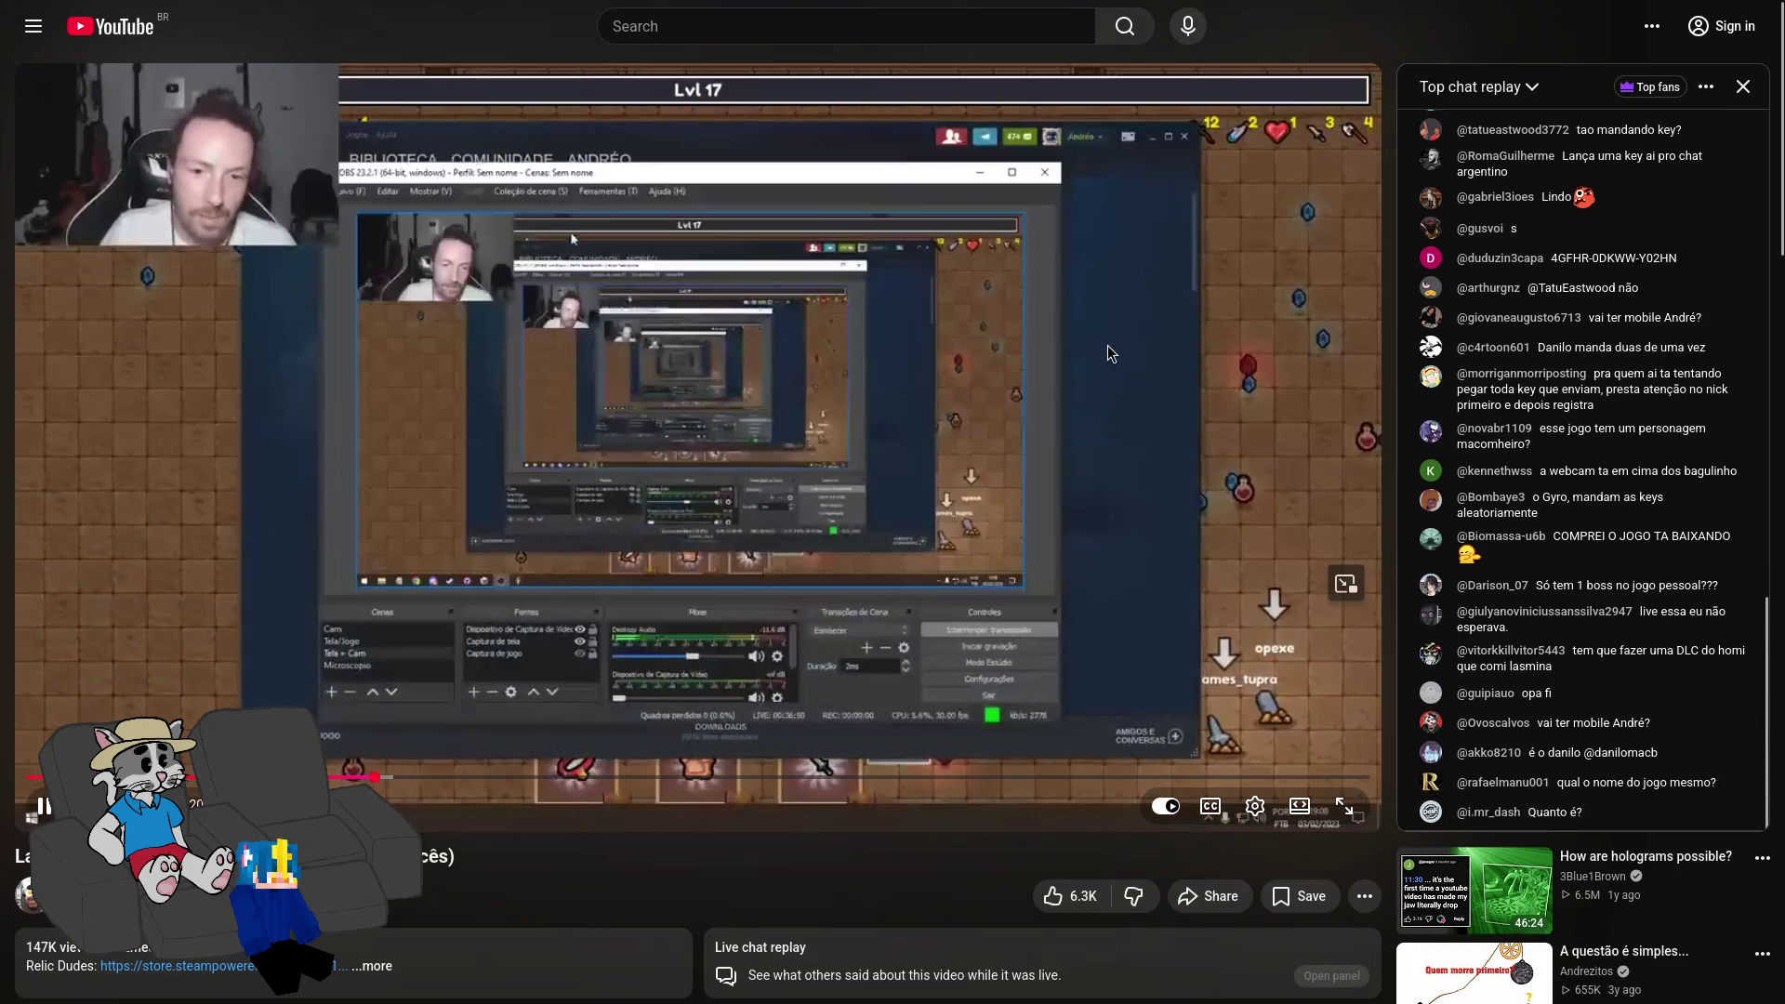
pyautogui.click(1032, 387)
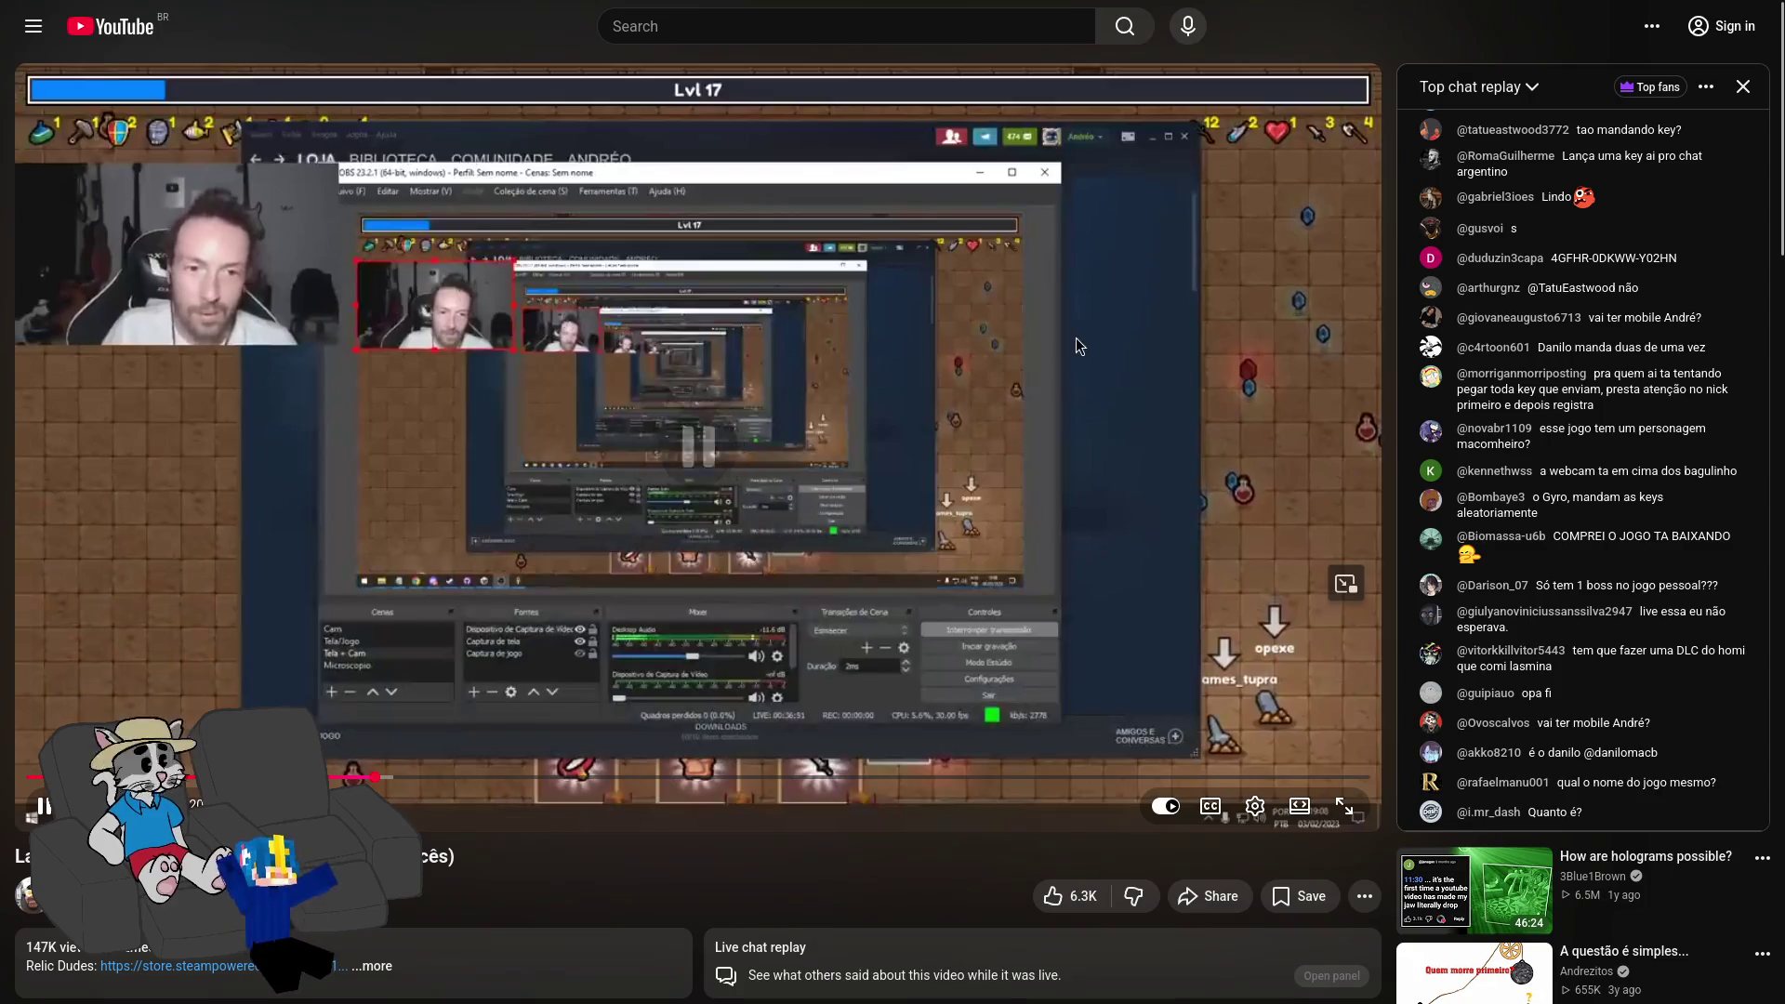
pyautogui.click(1078, 342)
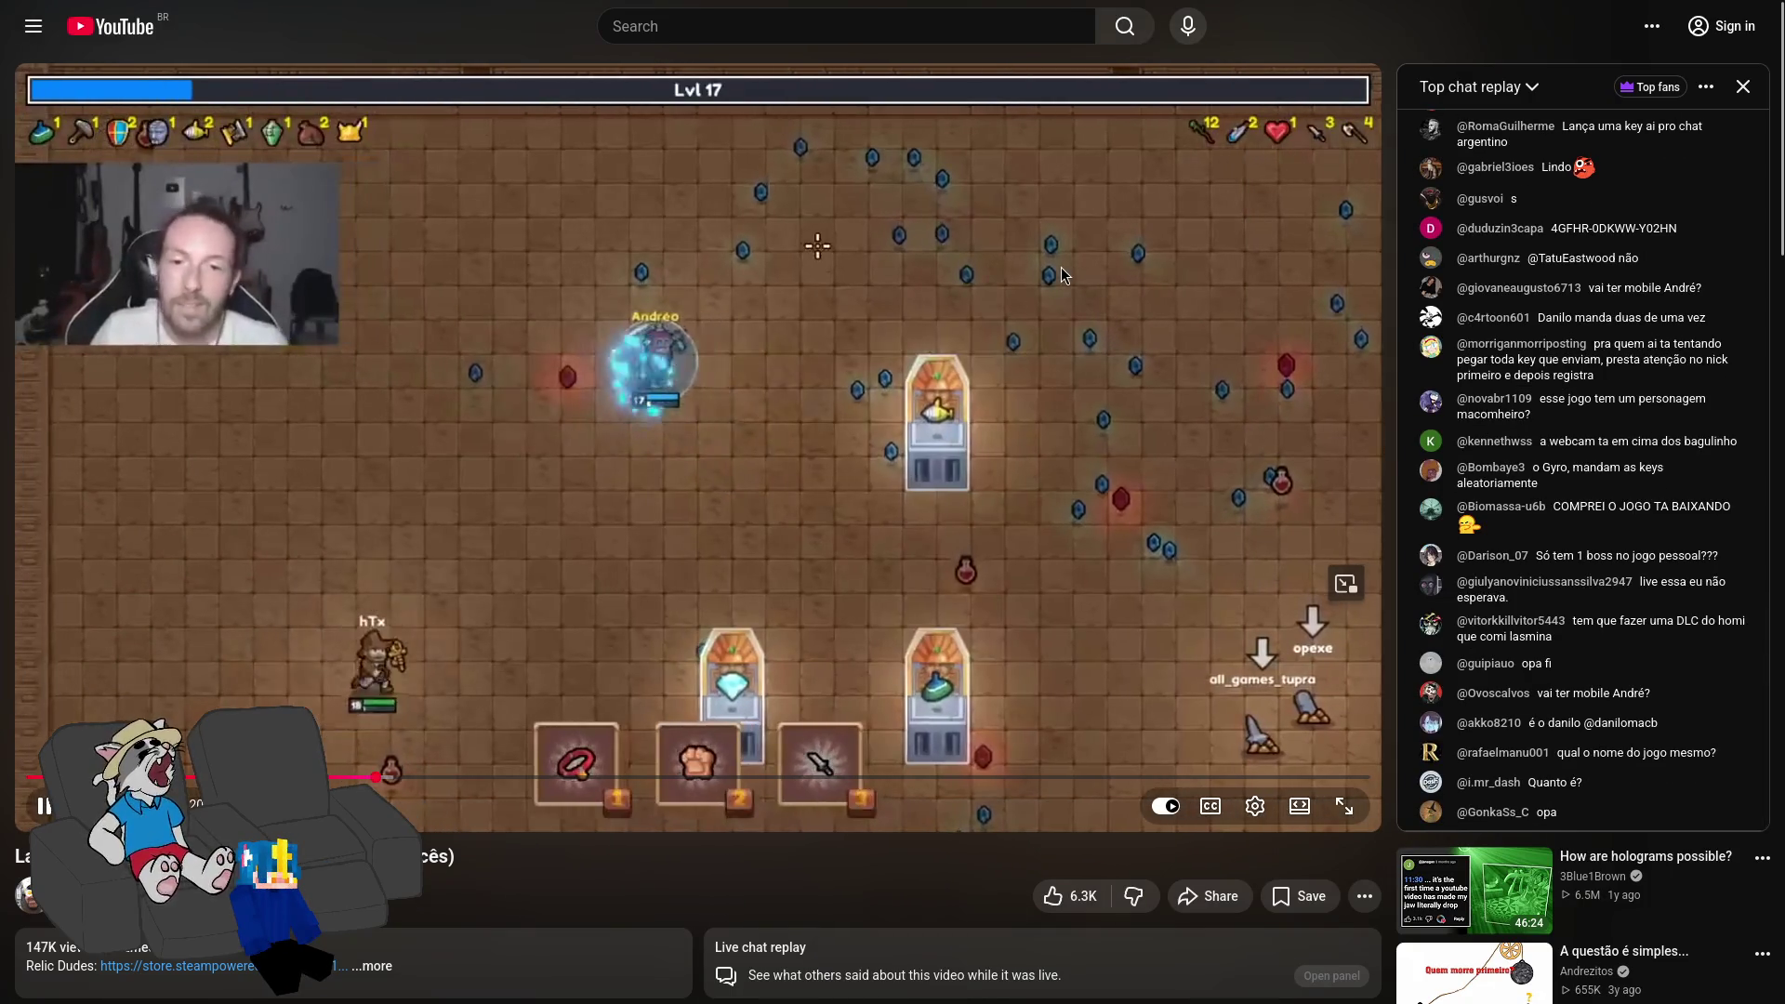
pyautogui.click(1085, 276)
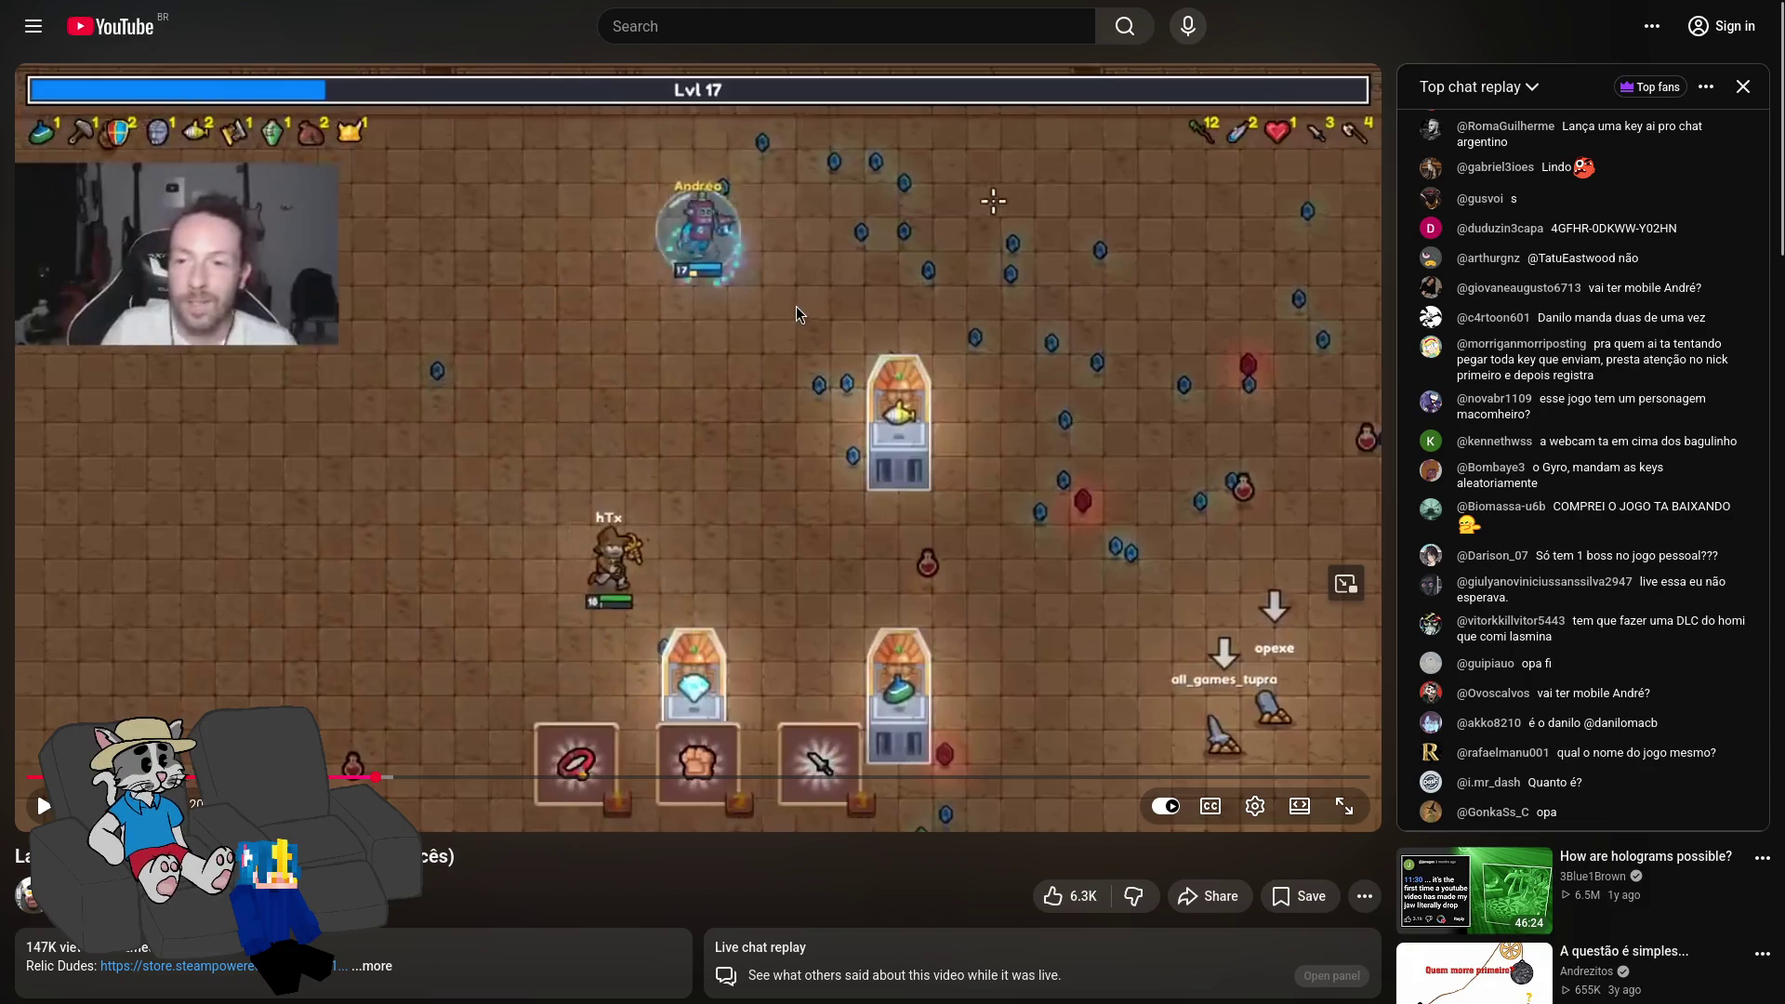
pyautogui.click(846, 323)
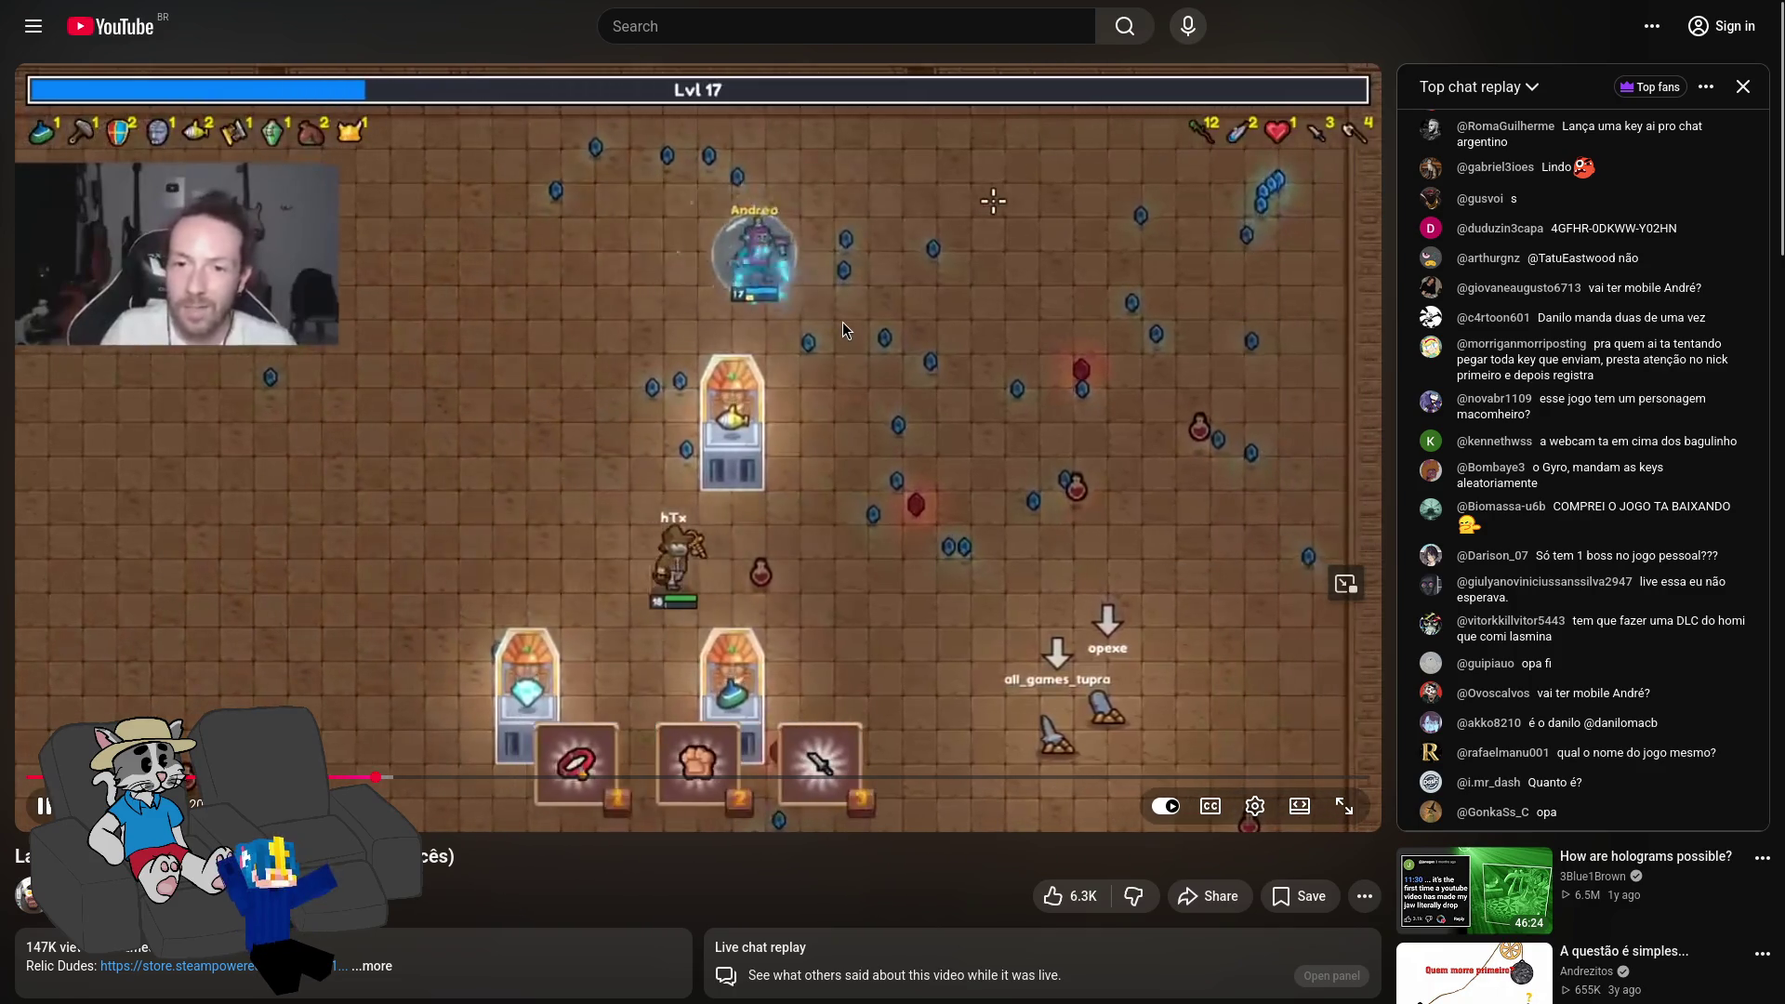
pyautogui.click(991, 290)
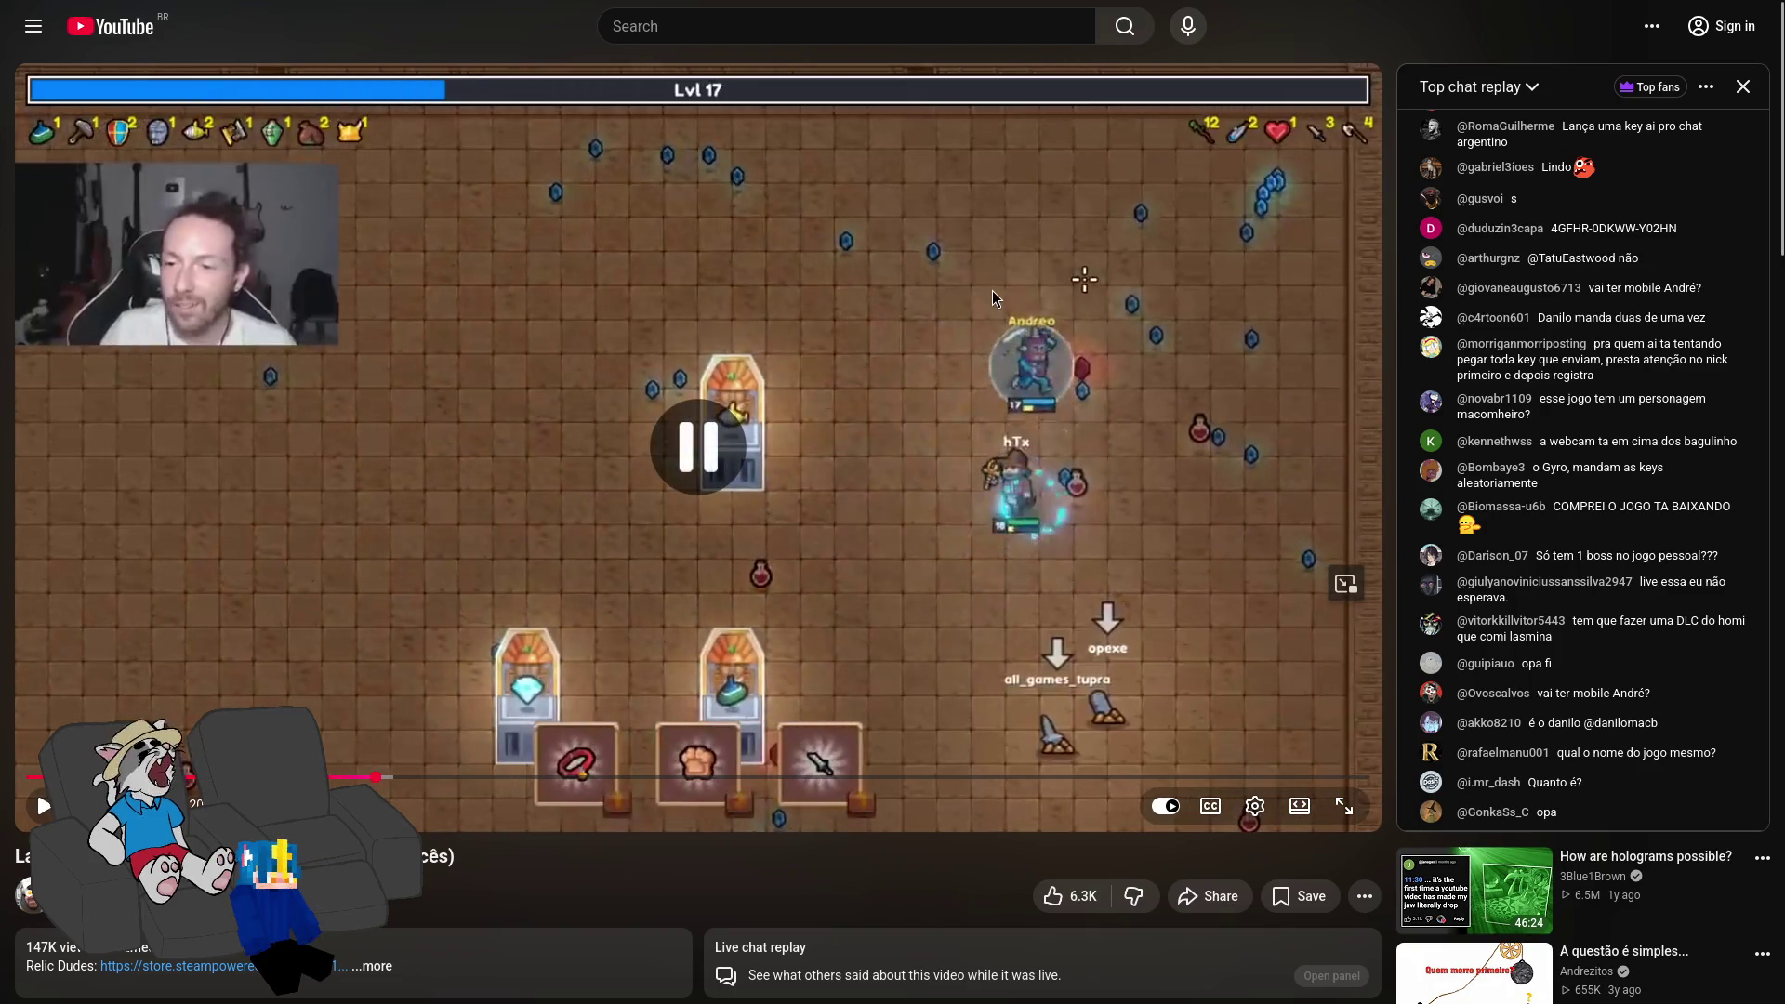
# Step: Keep stopping and starting the replay until 'Onda 12 Iniciada' announces wave 12
pyautogui.click(985, 286)
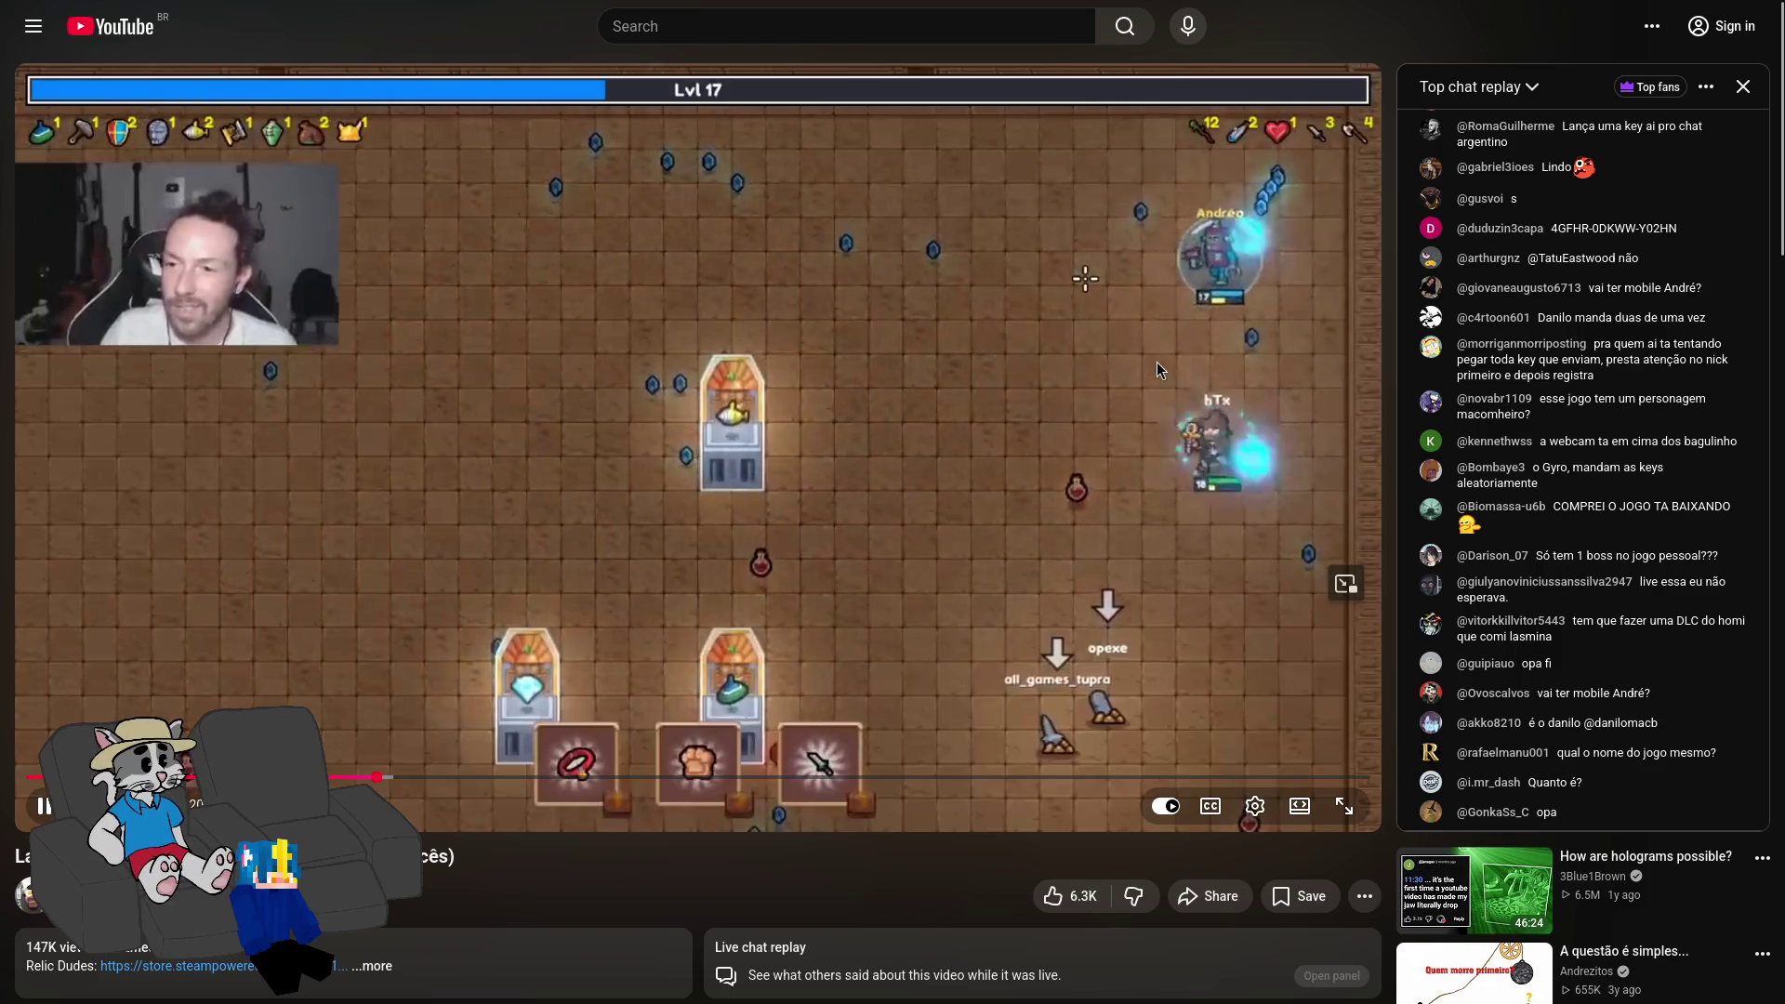
pyautogui.click(1121, 338)
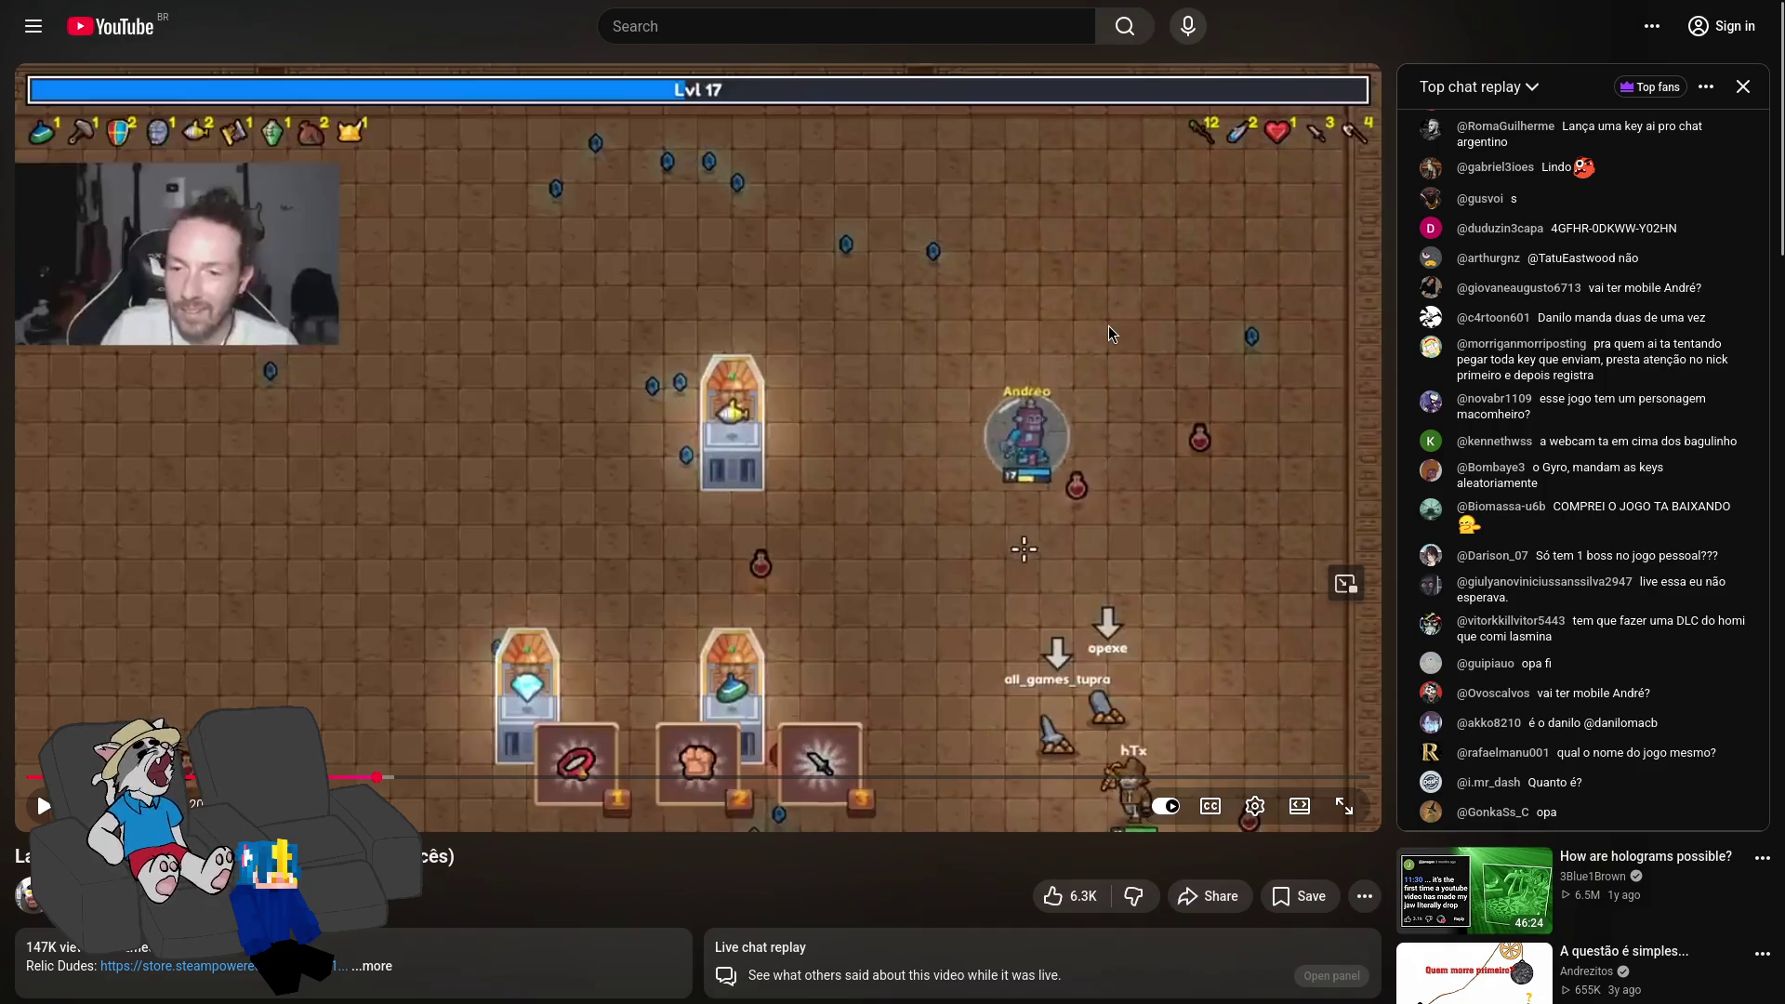
pyautogui.click(1108, 325)
pyautogui.click(1093, 326)
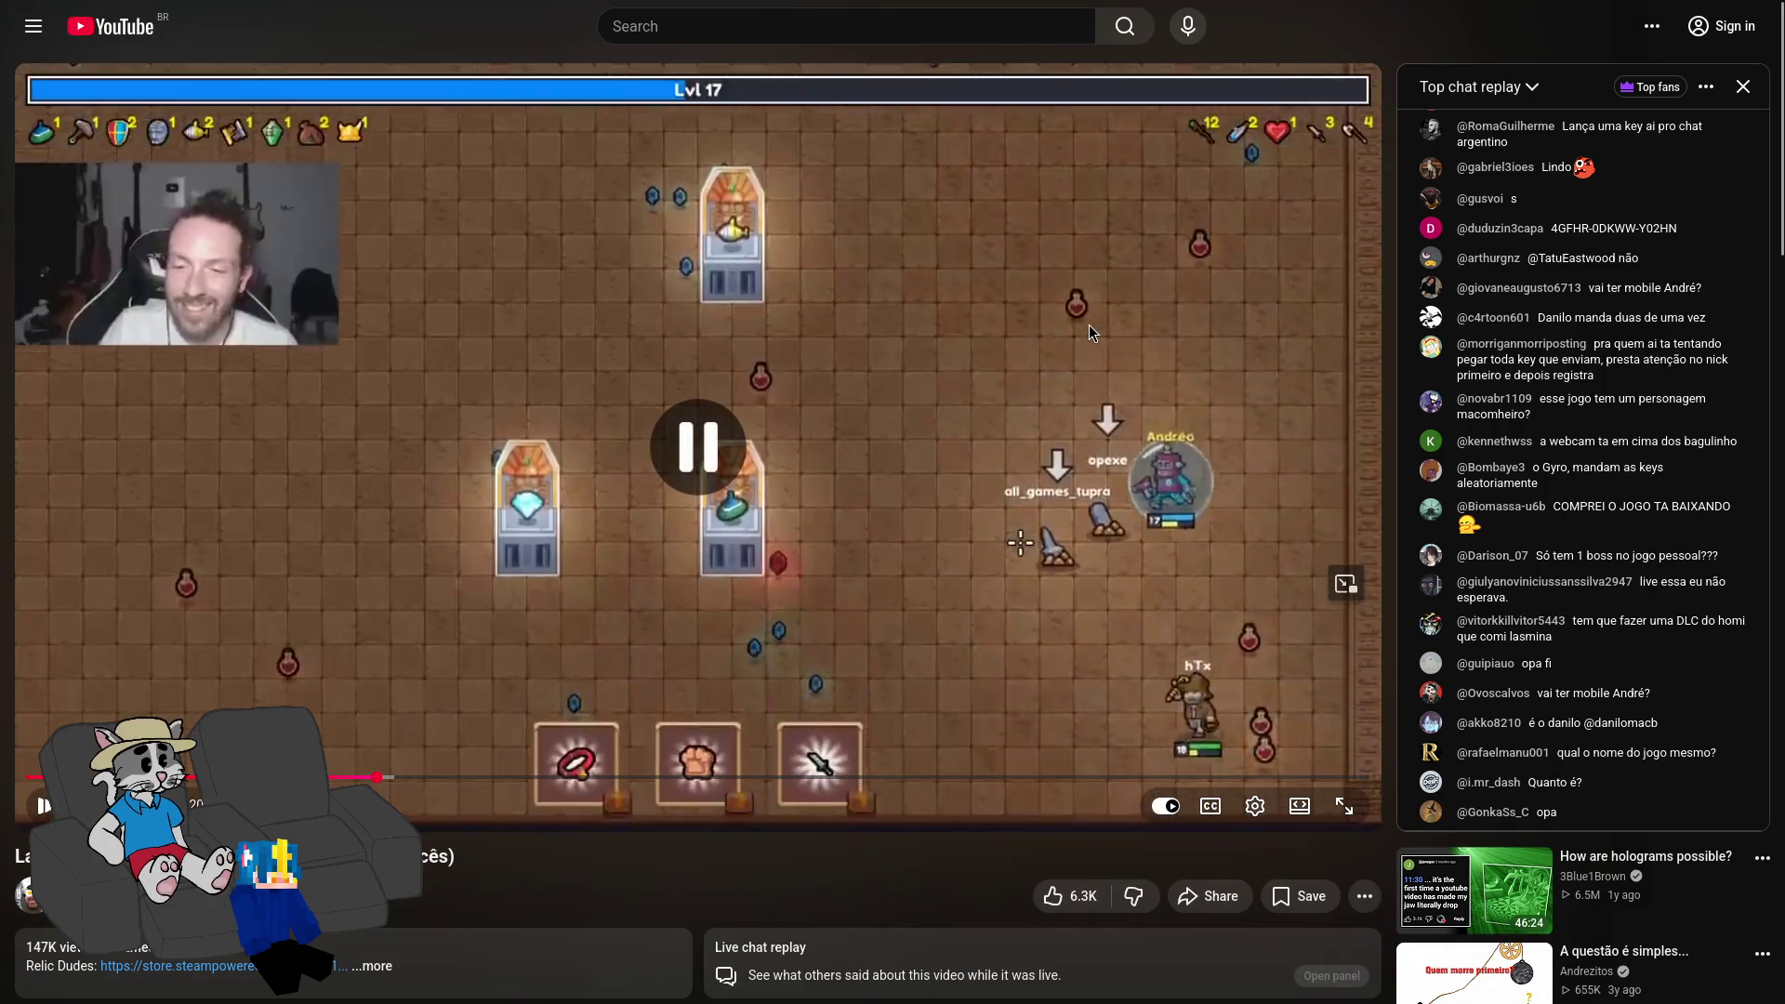
pyautogui.click(840, 388)
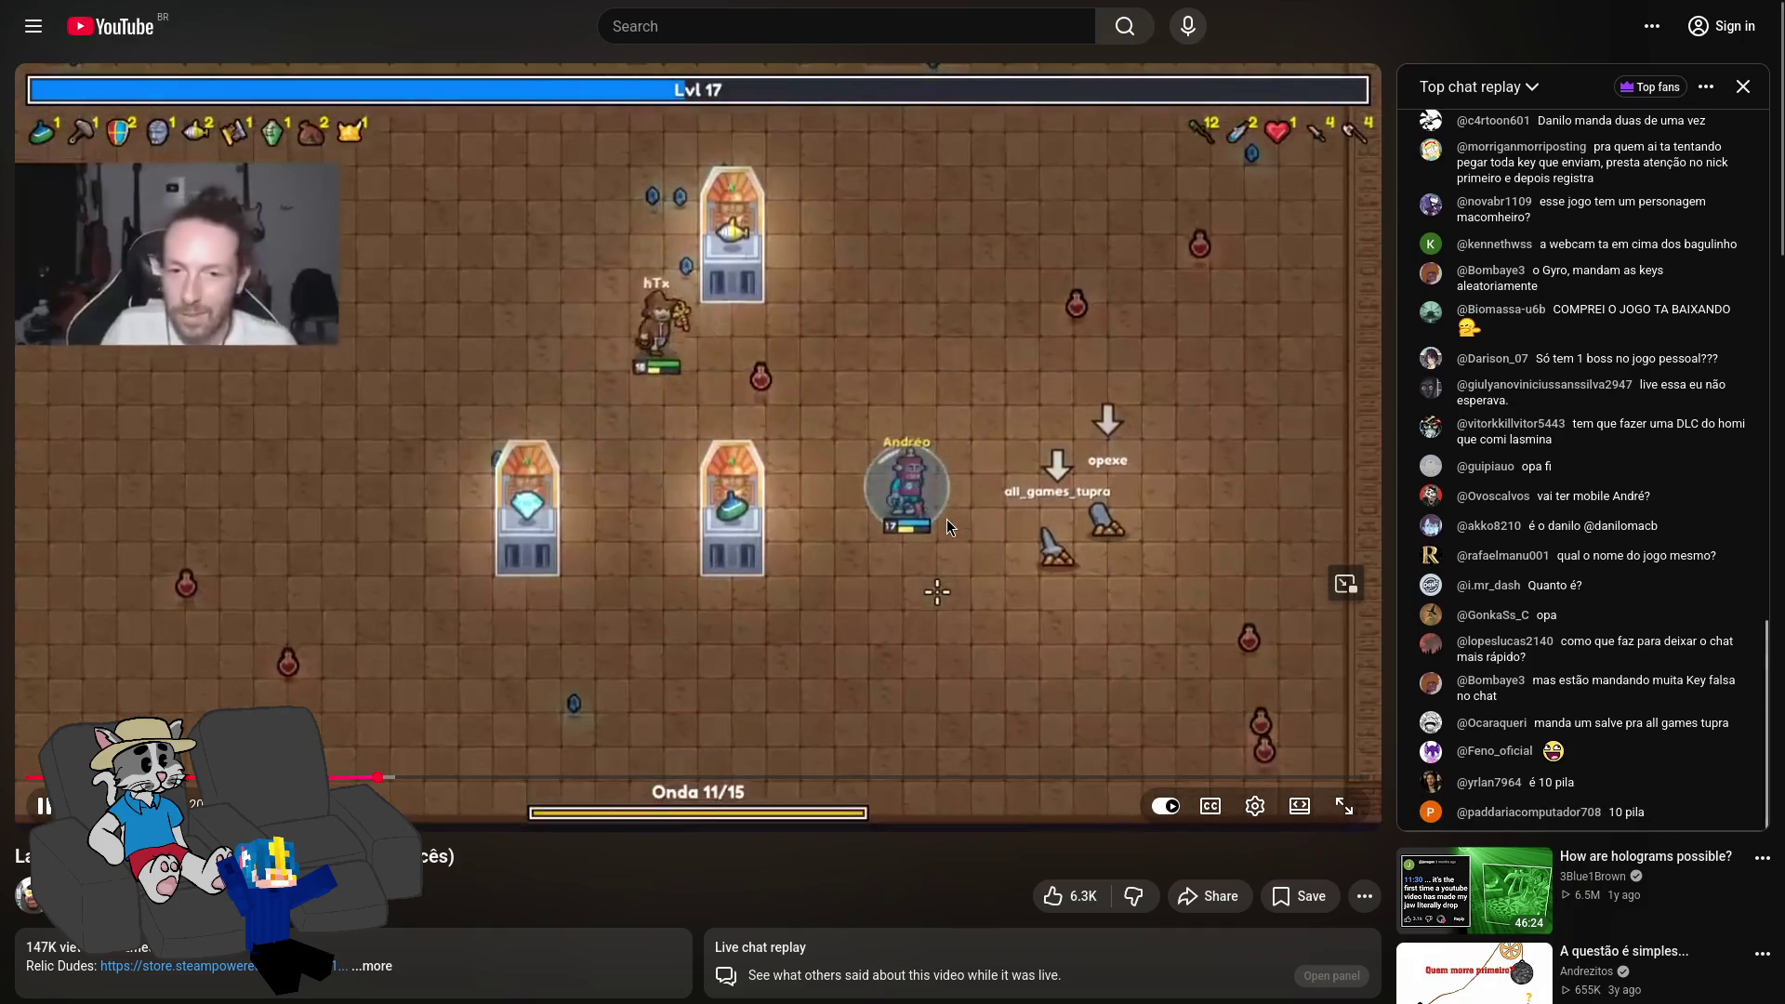
pyautogui.click(939, 506)
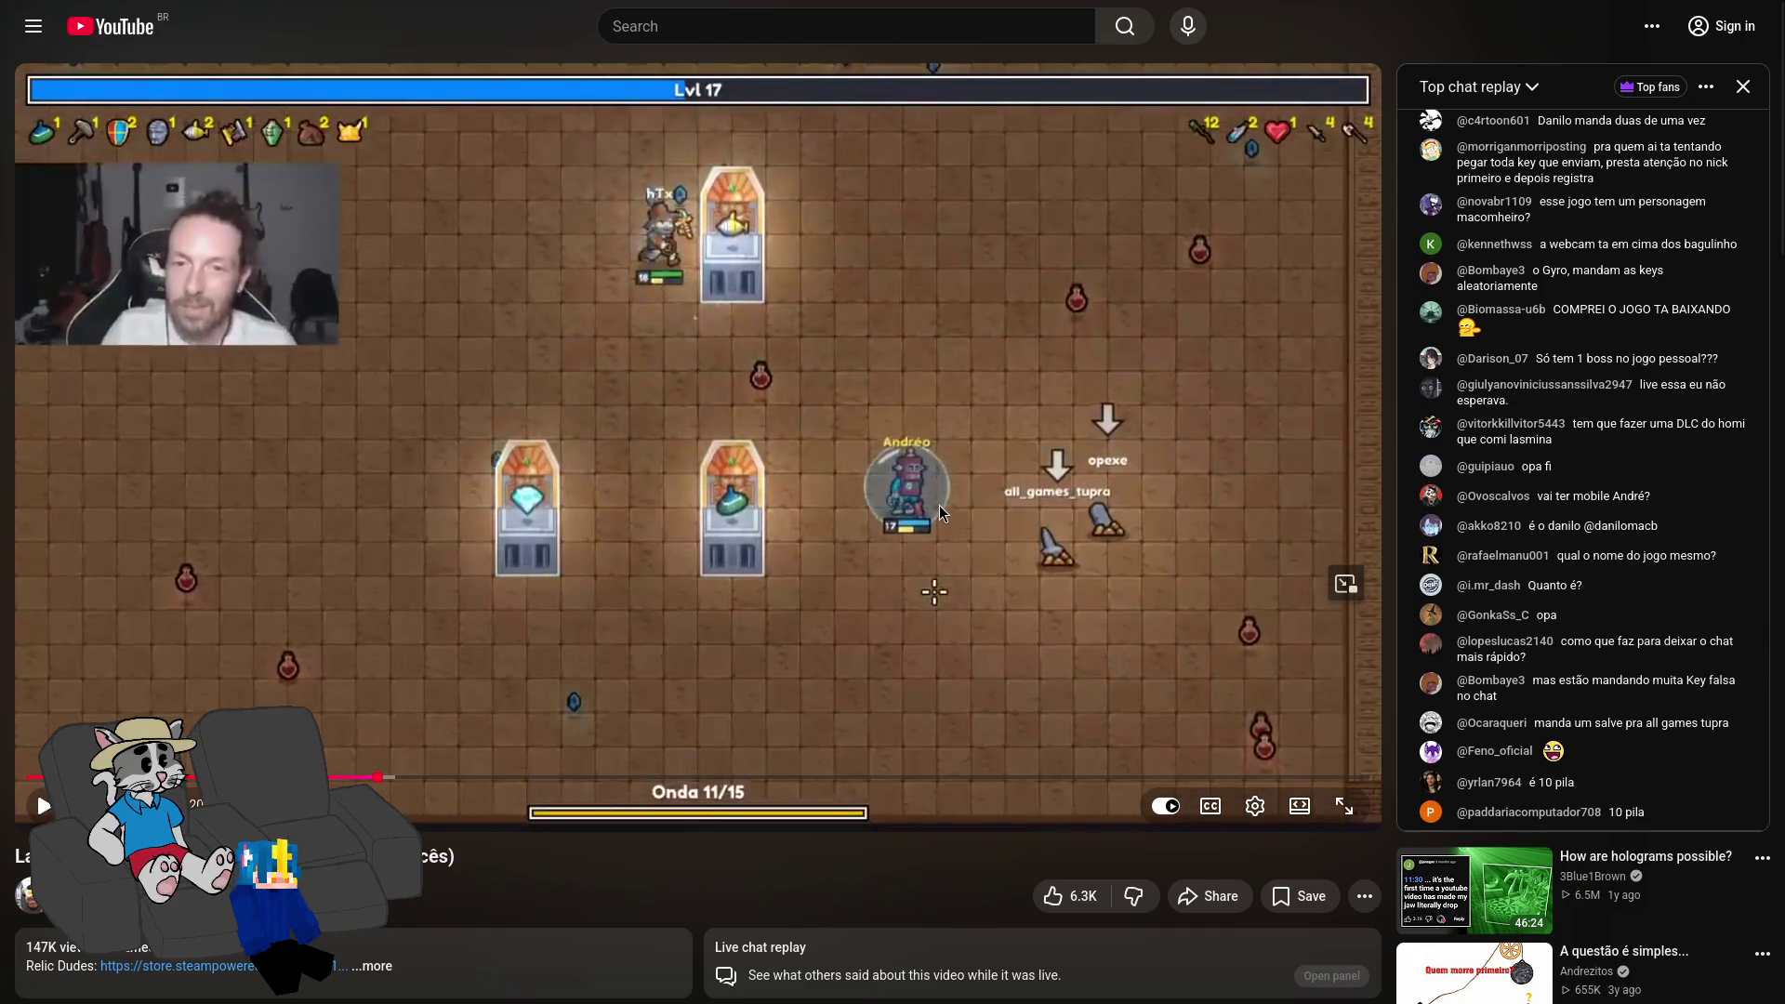
pyautogui.click(958, 385)
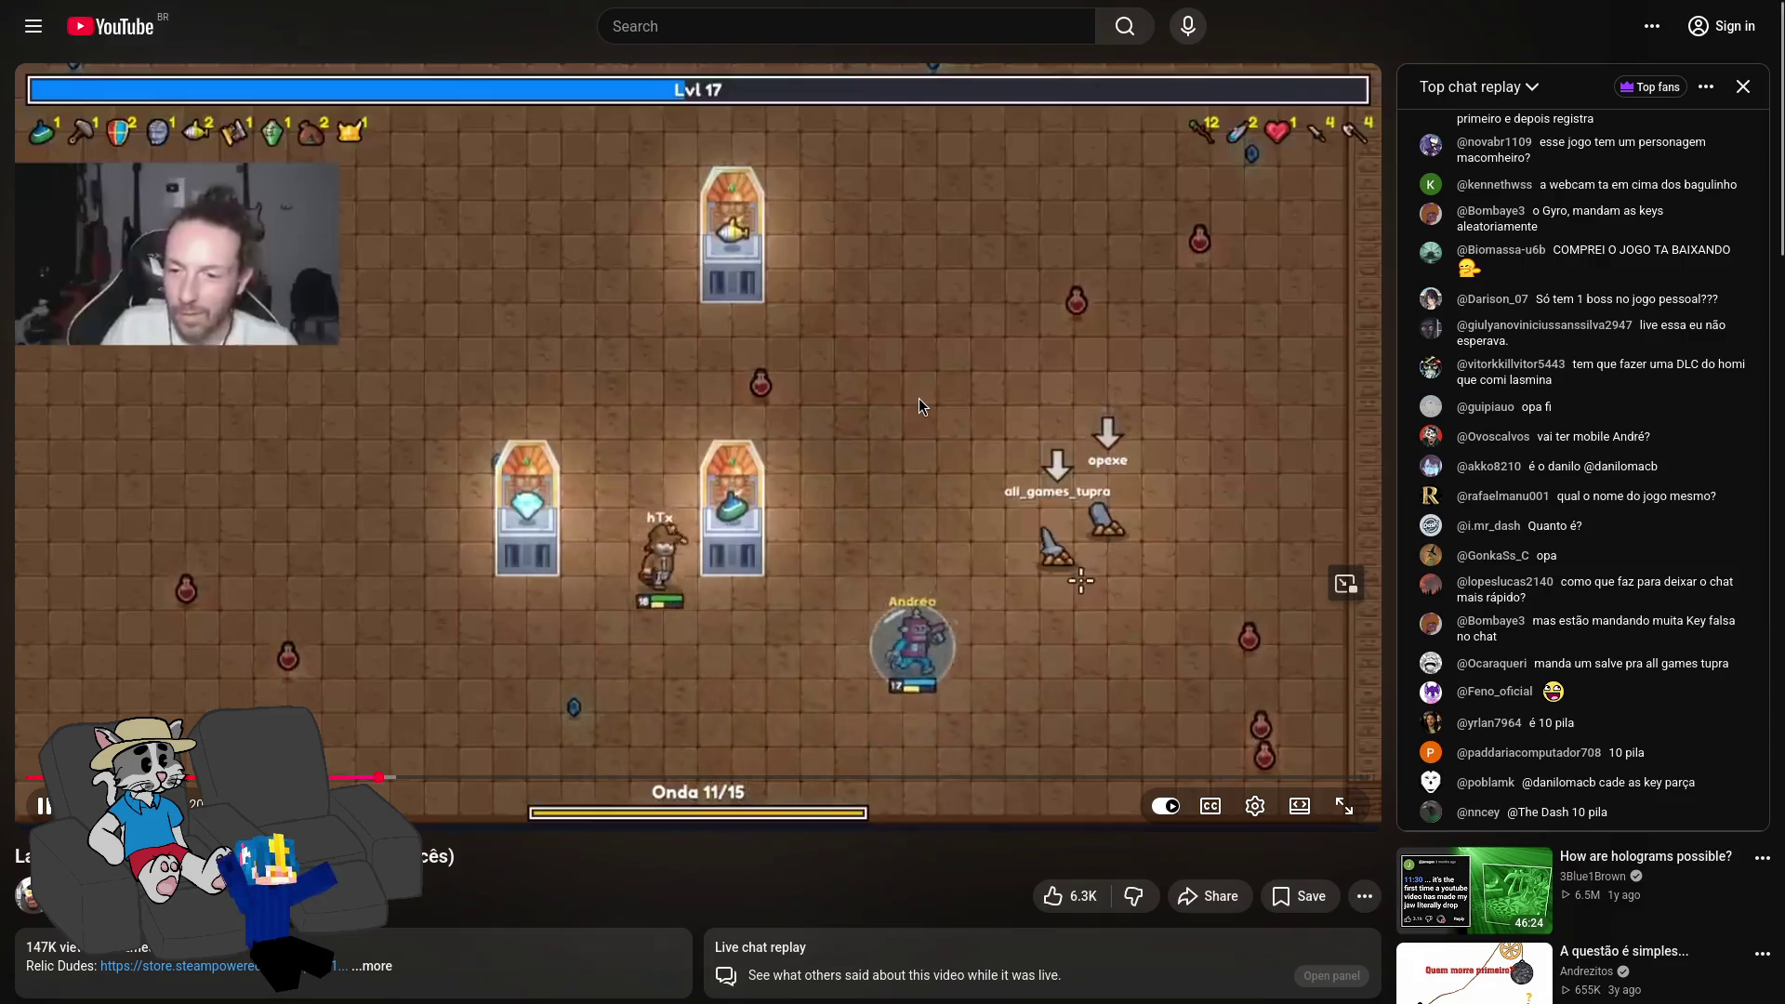
pyautogui.click(911, 395)
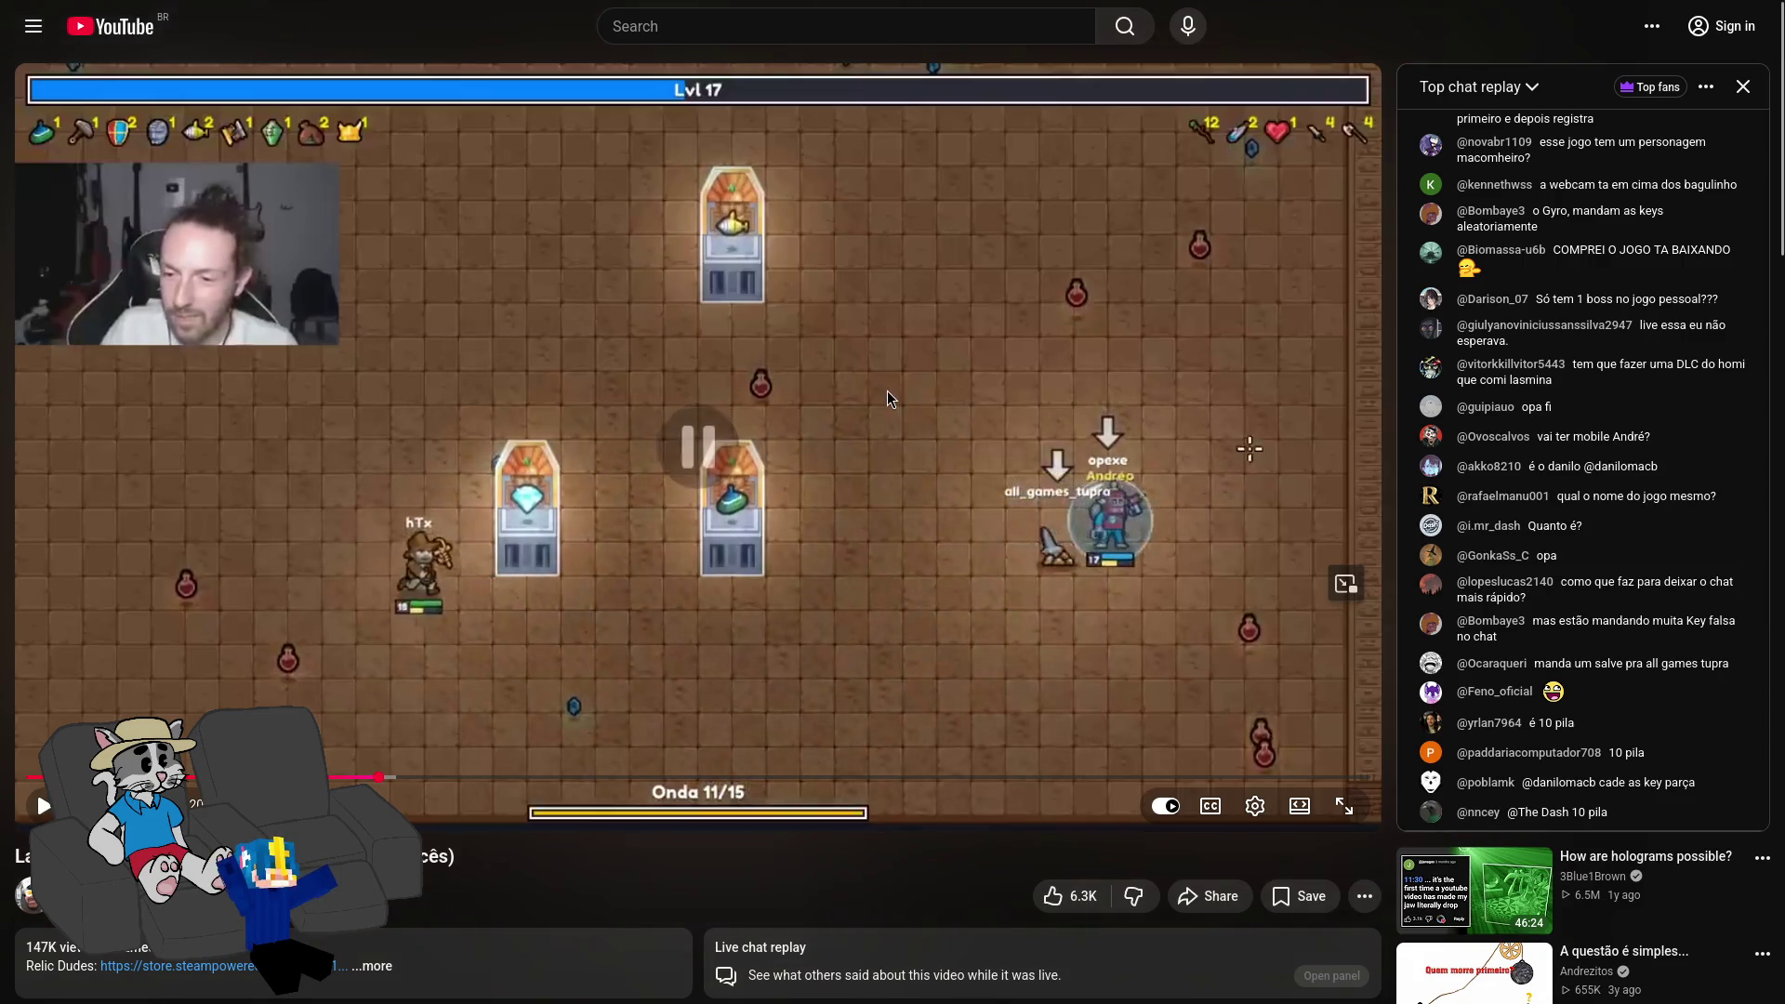
pyautogui.click(879, 400)
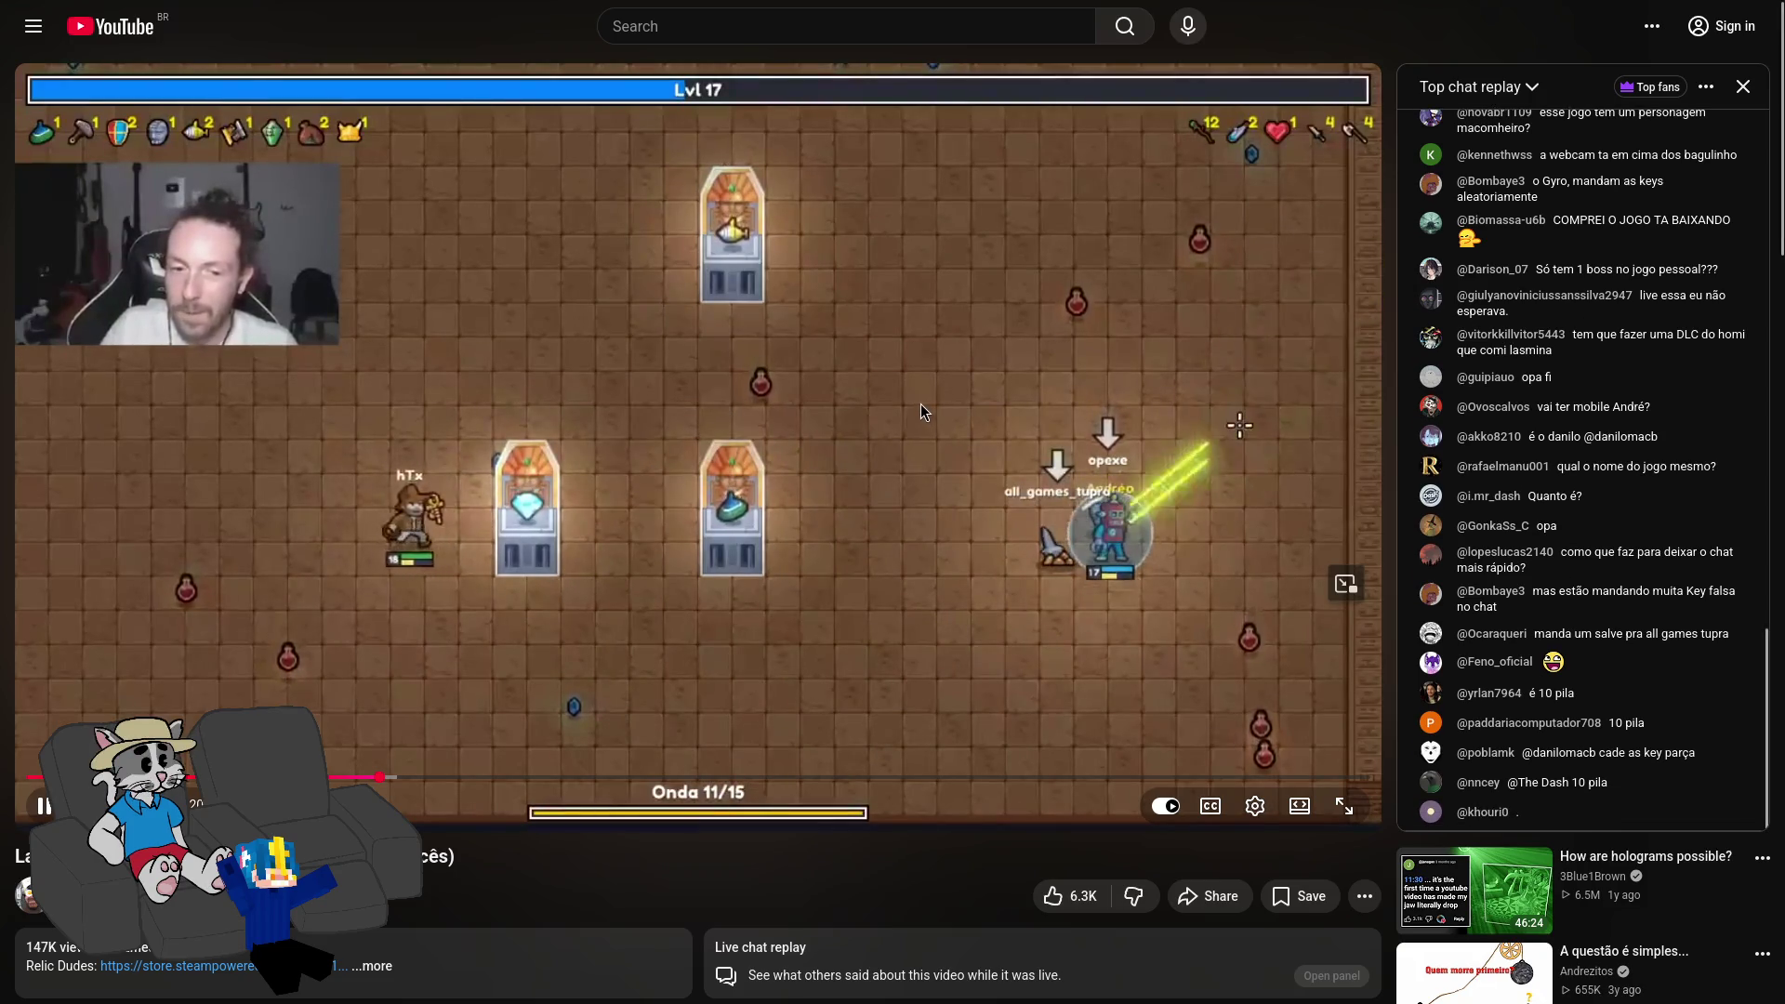
pyautogui.click(872, 411)
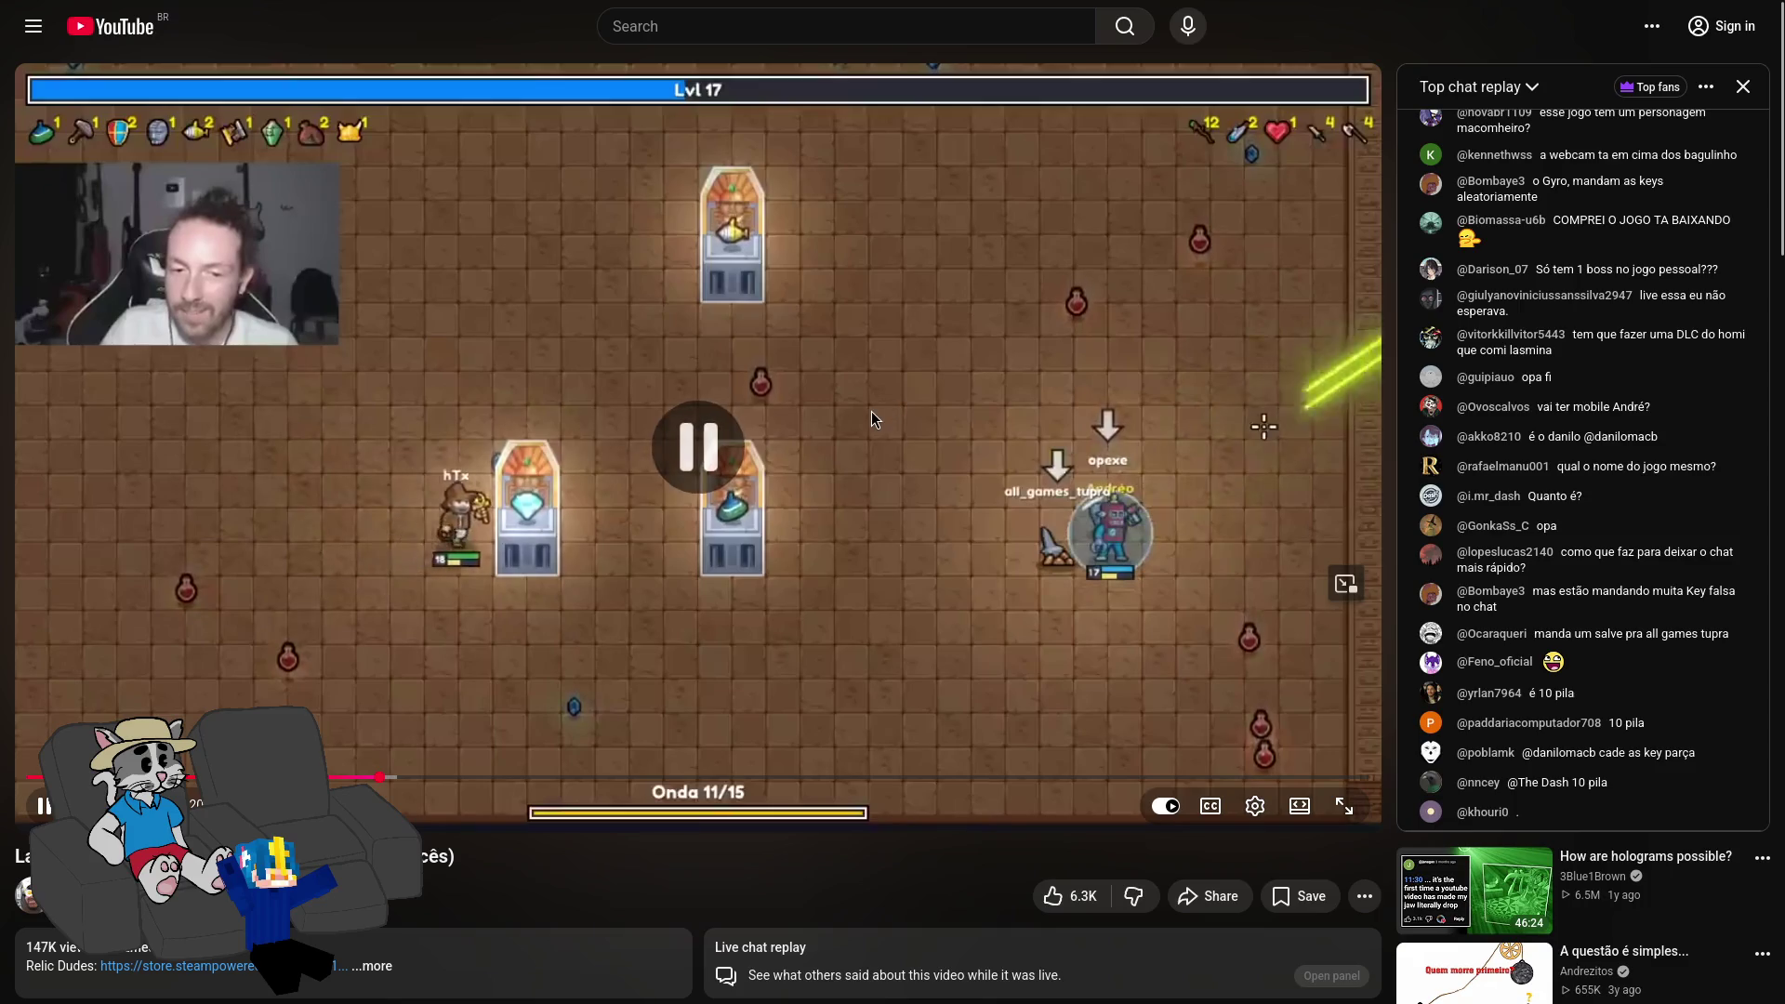
pyautogui.click(891, 399)
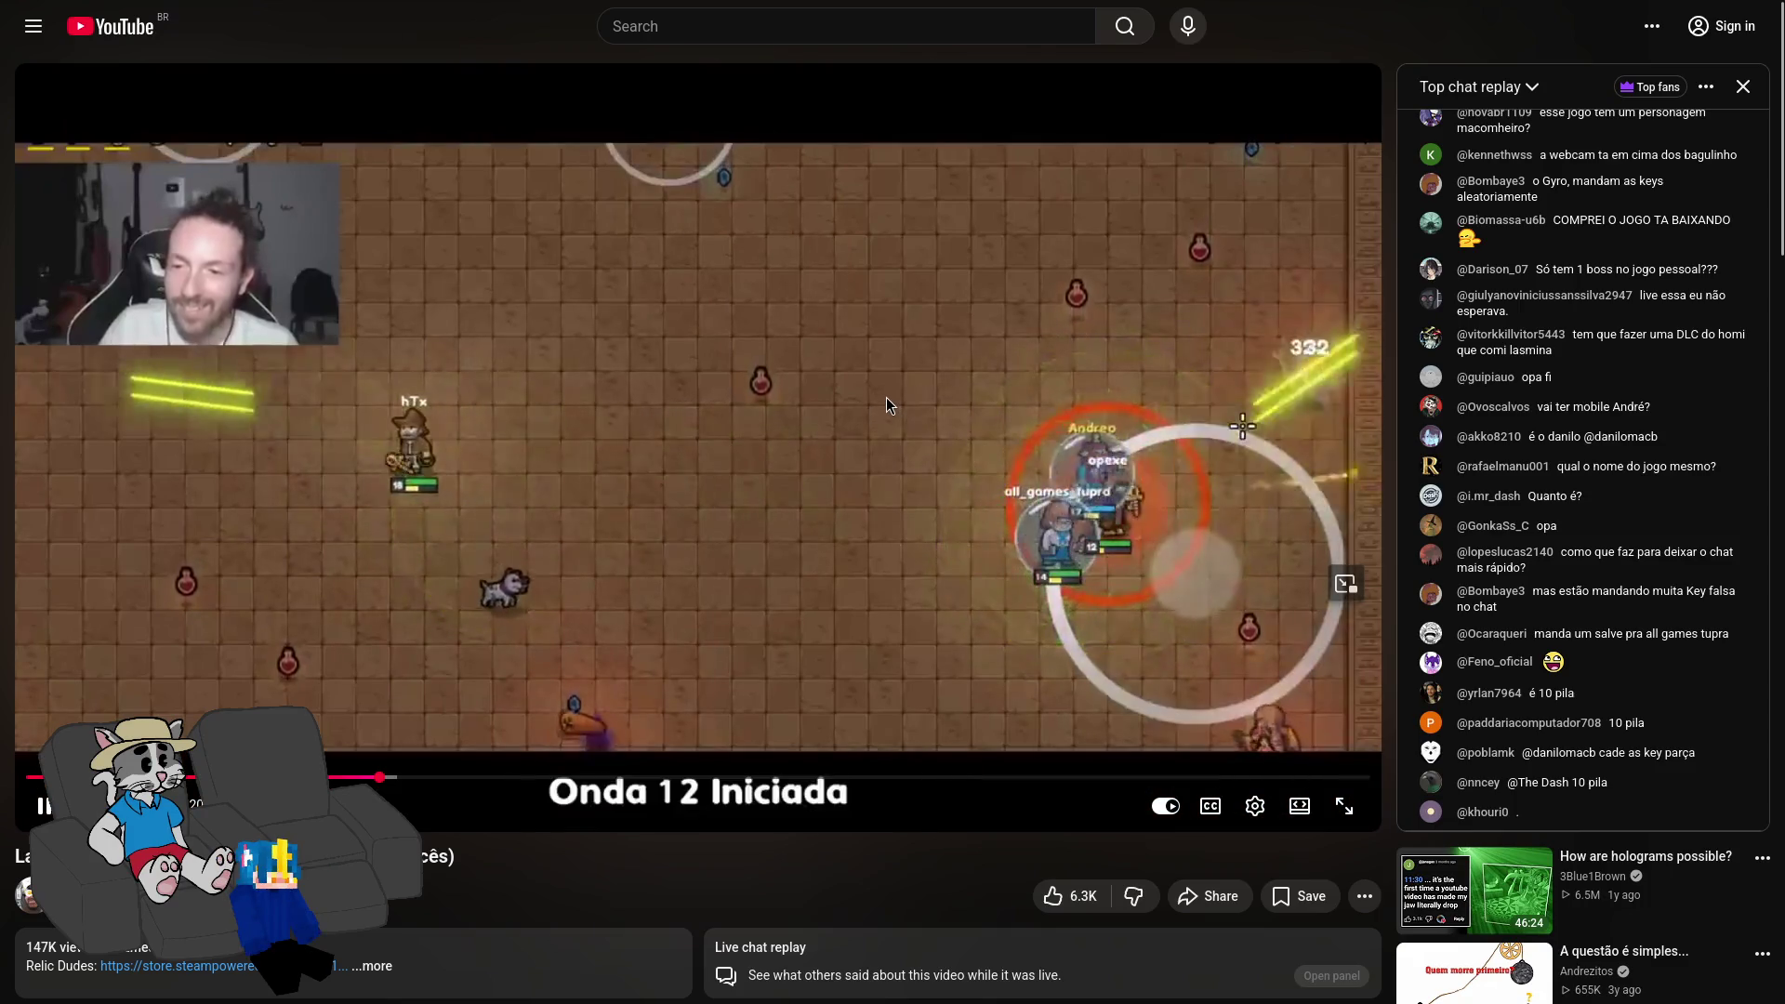
# Step: Pause the replay and expand, then collapse, the video's full description
pyautogui.click(852, 419)
pyautogui.scroll(-4, 490, 609)
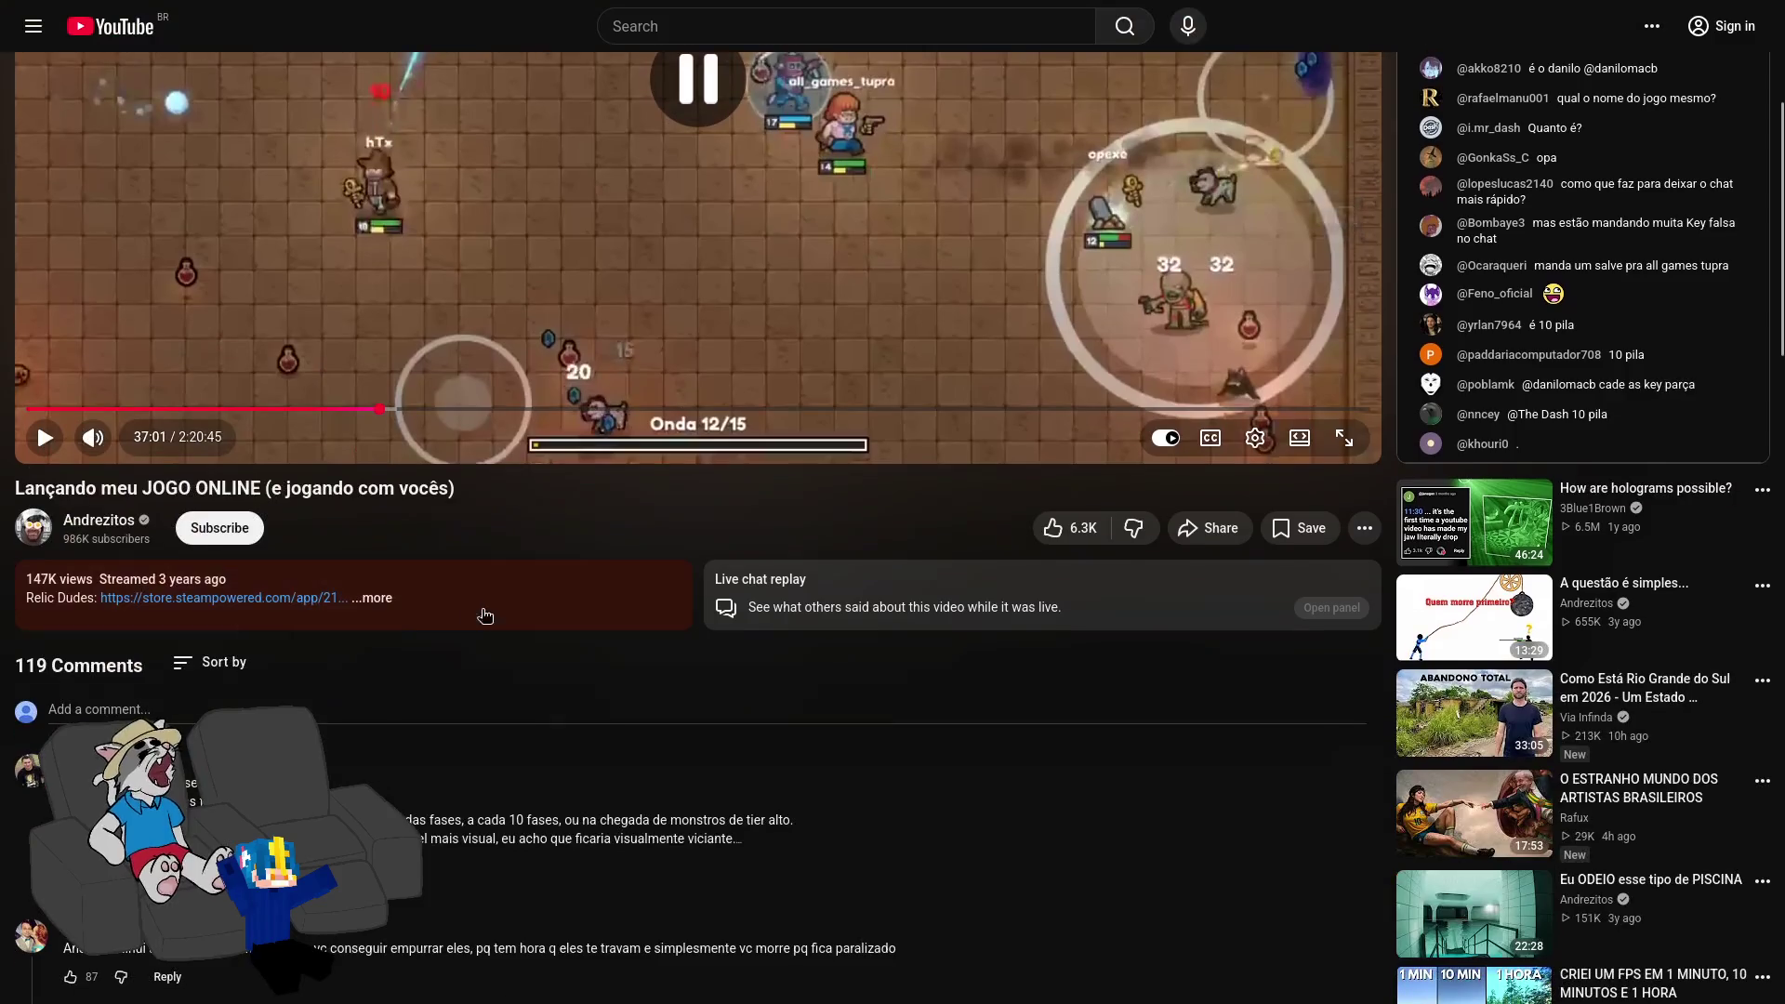
pyautogui.click(392, 600)
pyautogui.scroll(-5, 461, 612)
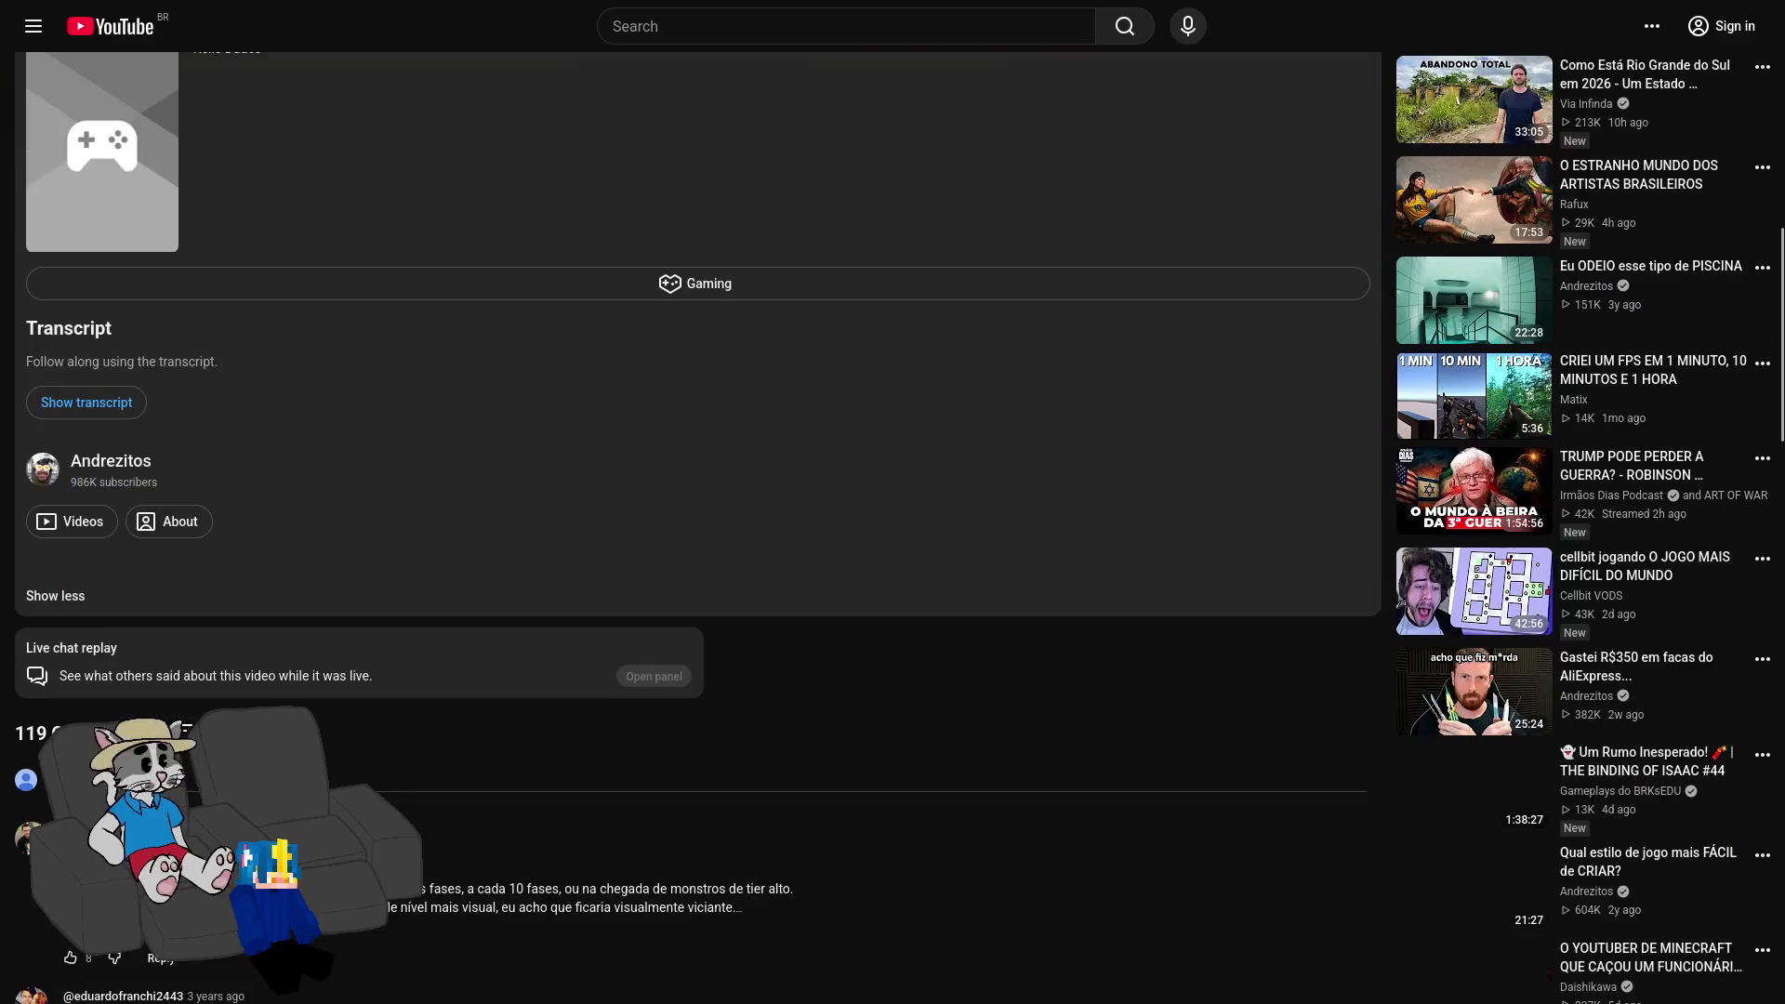
pyautogui.click(56, 595)
pyautogui.scroll(8, 558, 605)
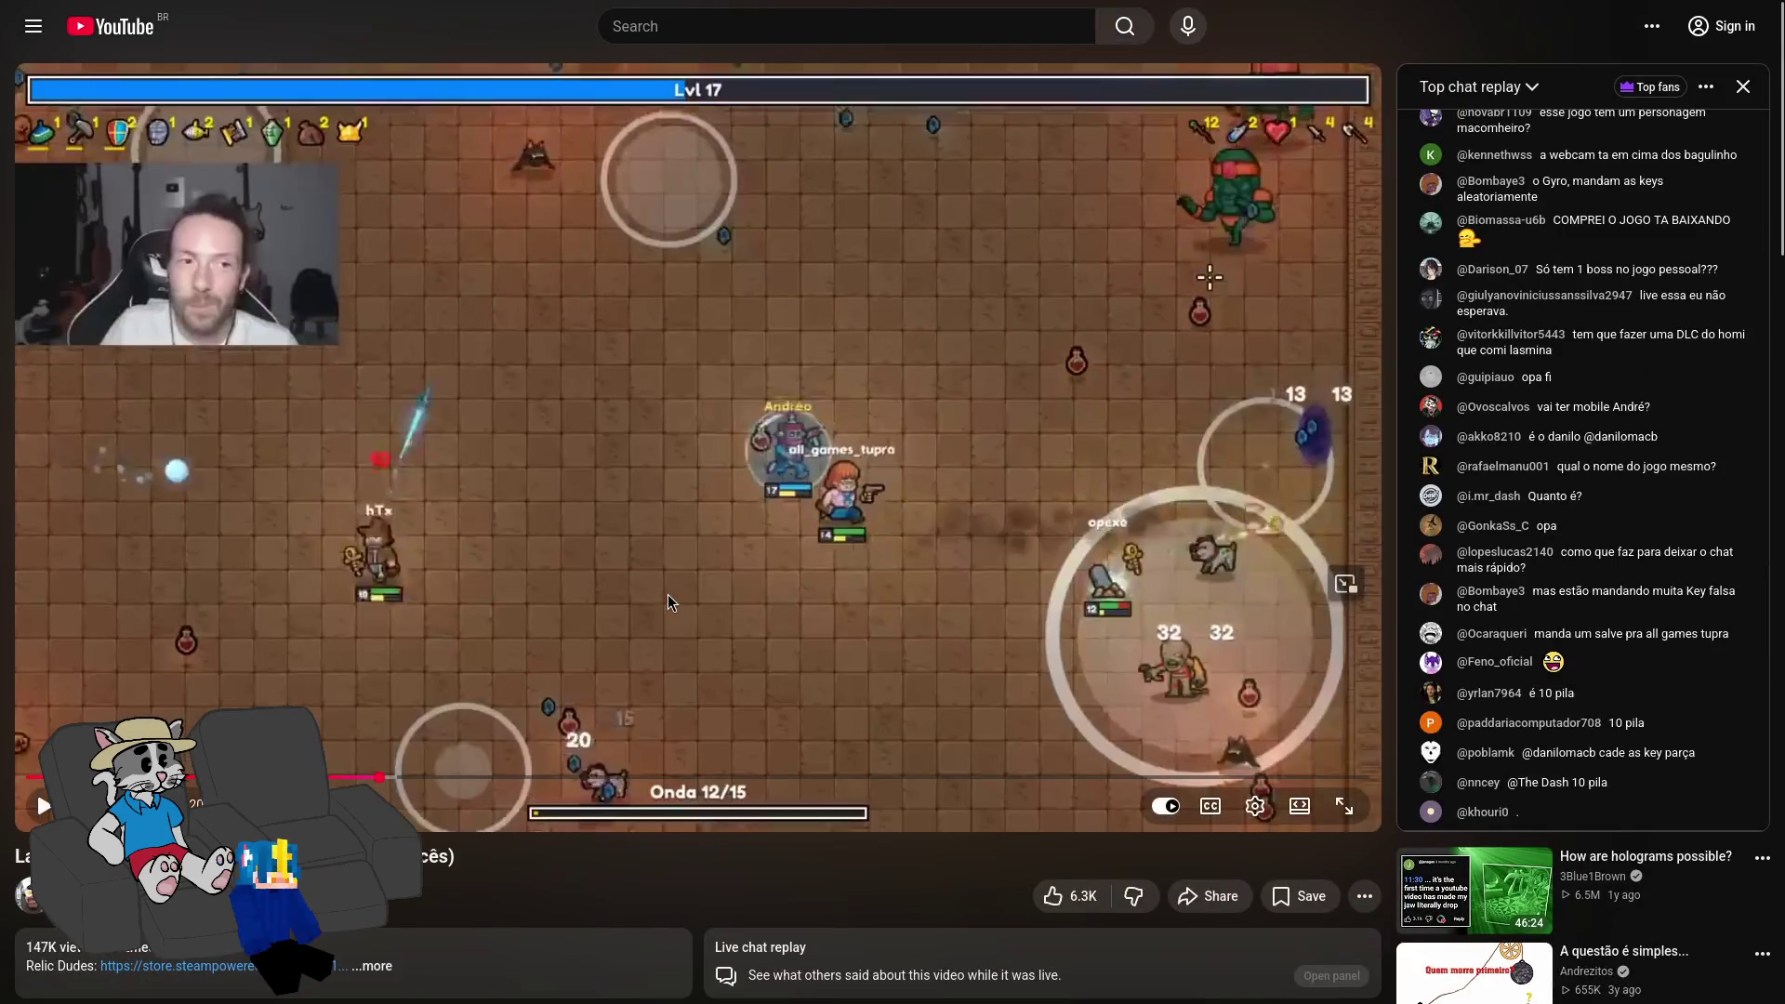
pyautogui.scroll(-8, 651, 576)
pyautogui.scroll(8, 520, 513)
# Step: Watch more of the wave 12 fight in short bursts, leaving the replay paused
pyautogui.click(600, 411)
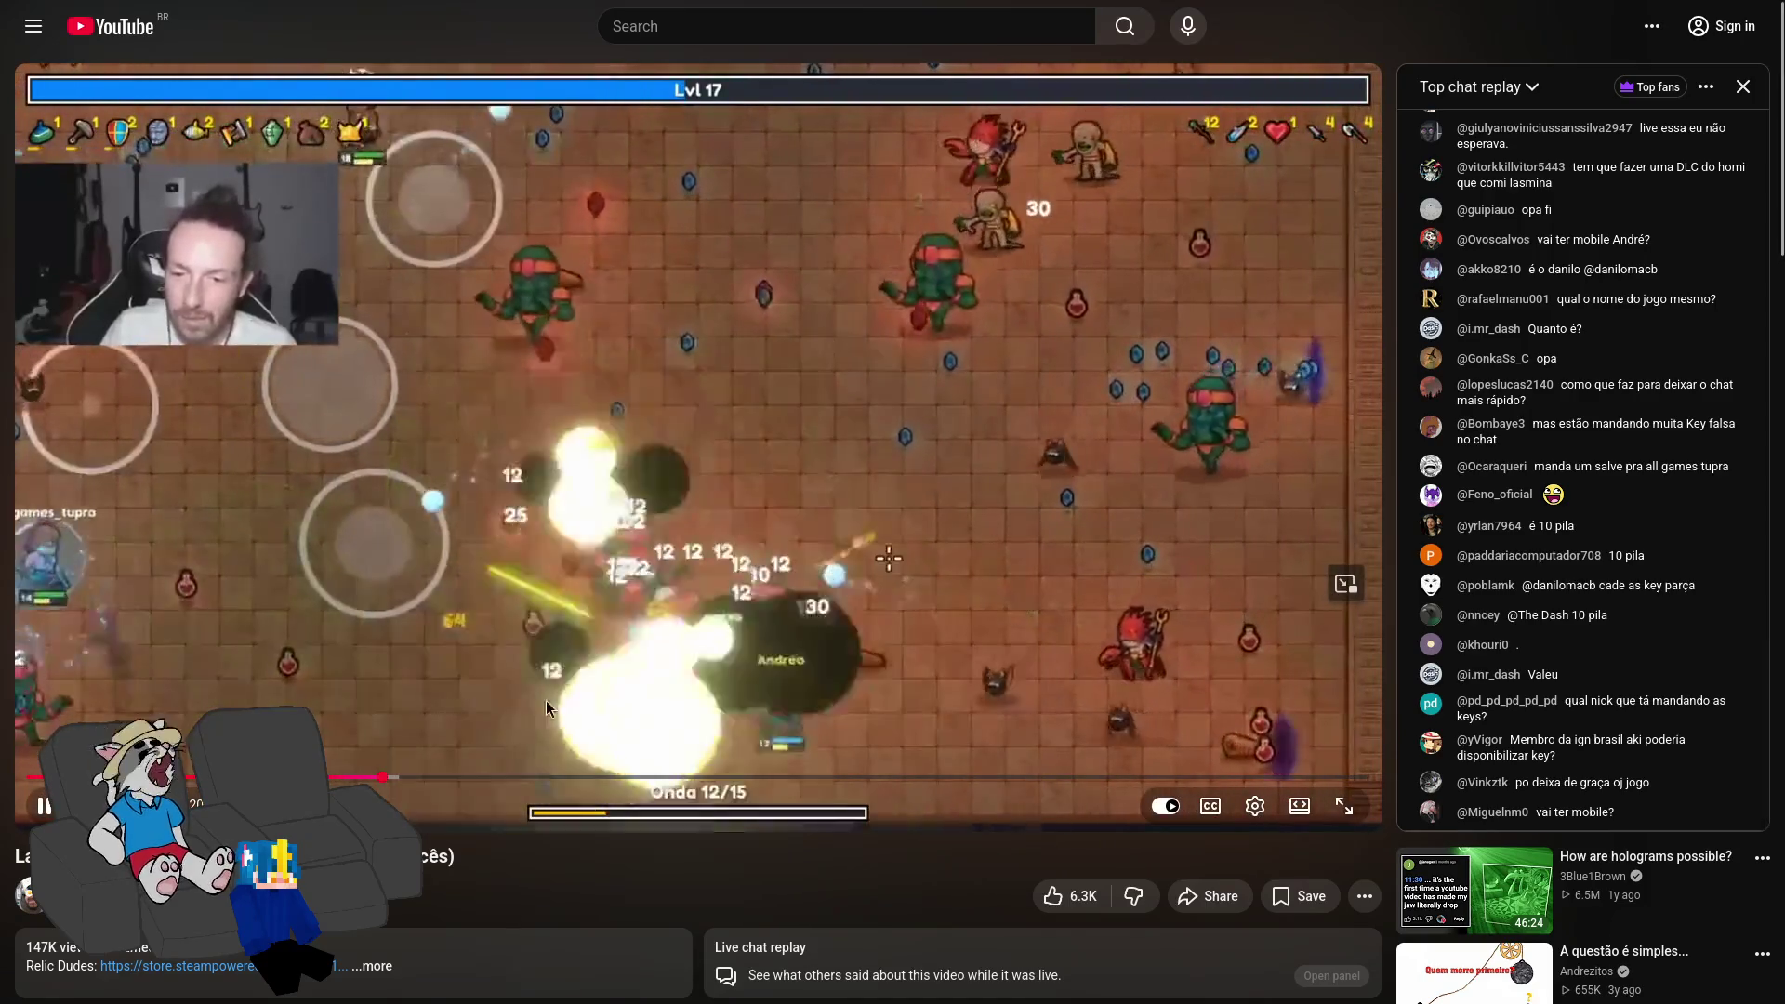
pyautogui.click(1008, 434)
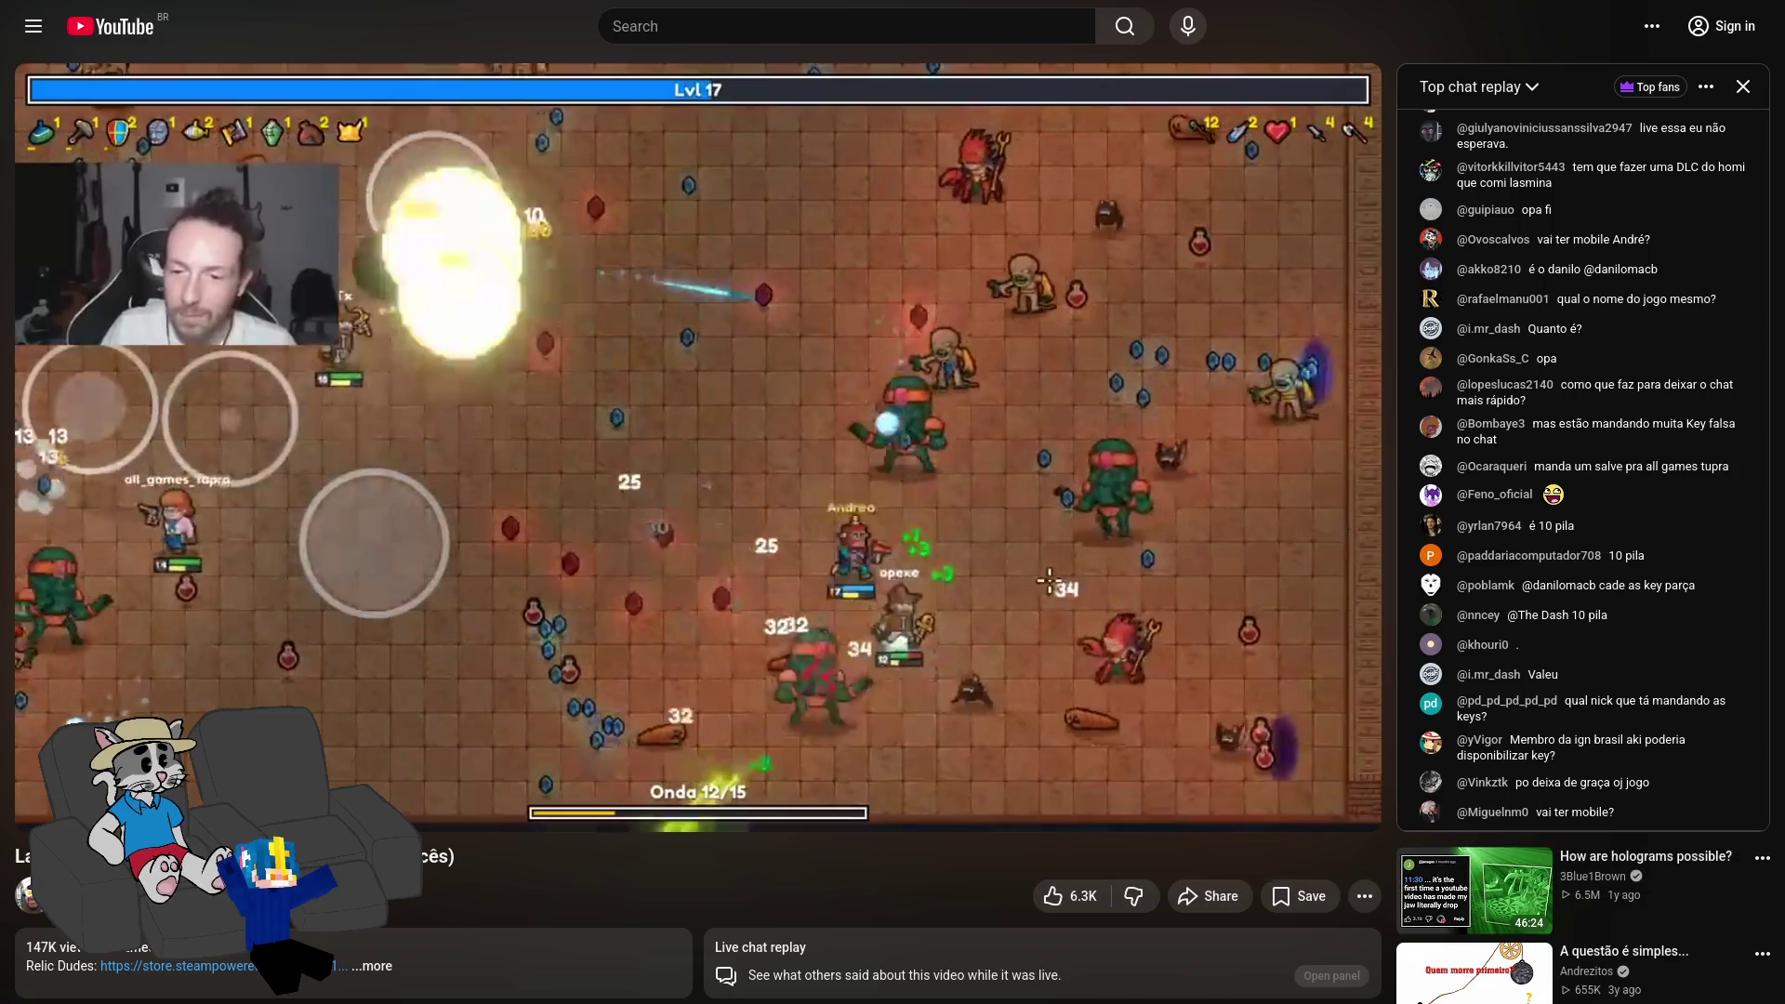
pyautogui.click(1000, 352)
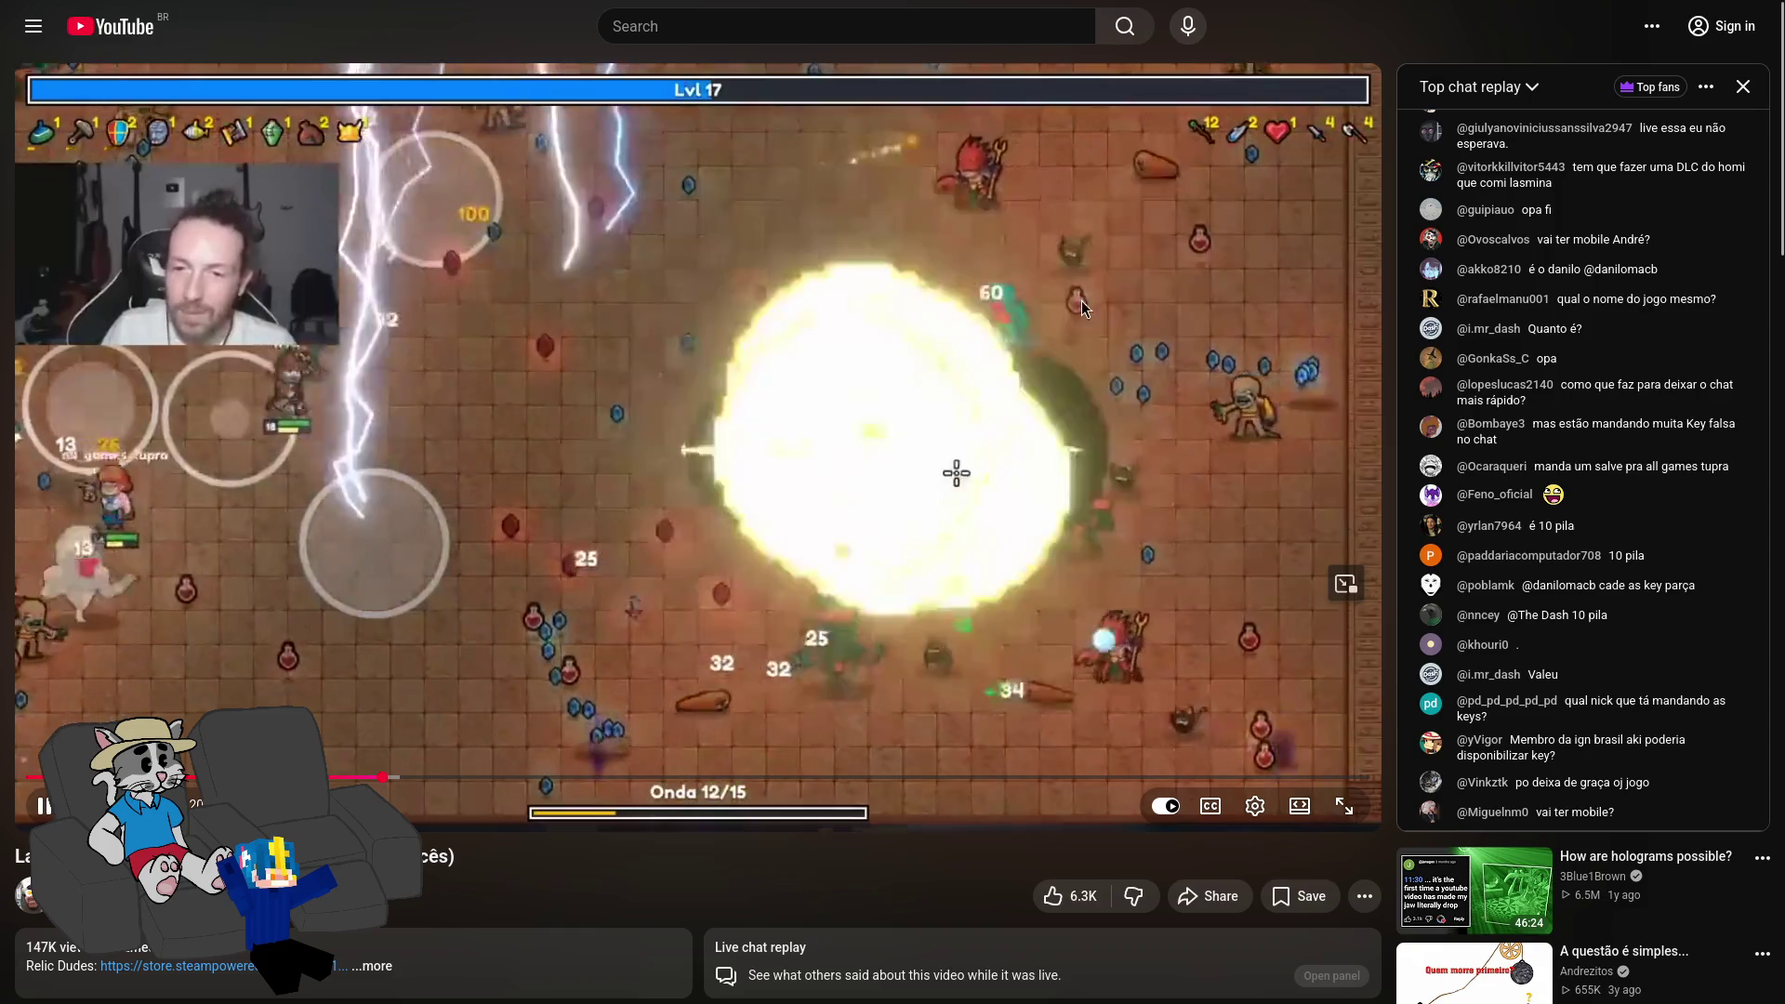
pyautogui.click(1052, 309)
pyautogui.click(1032, 306)
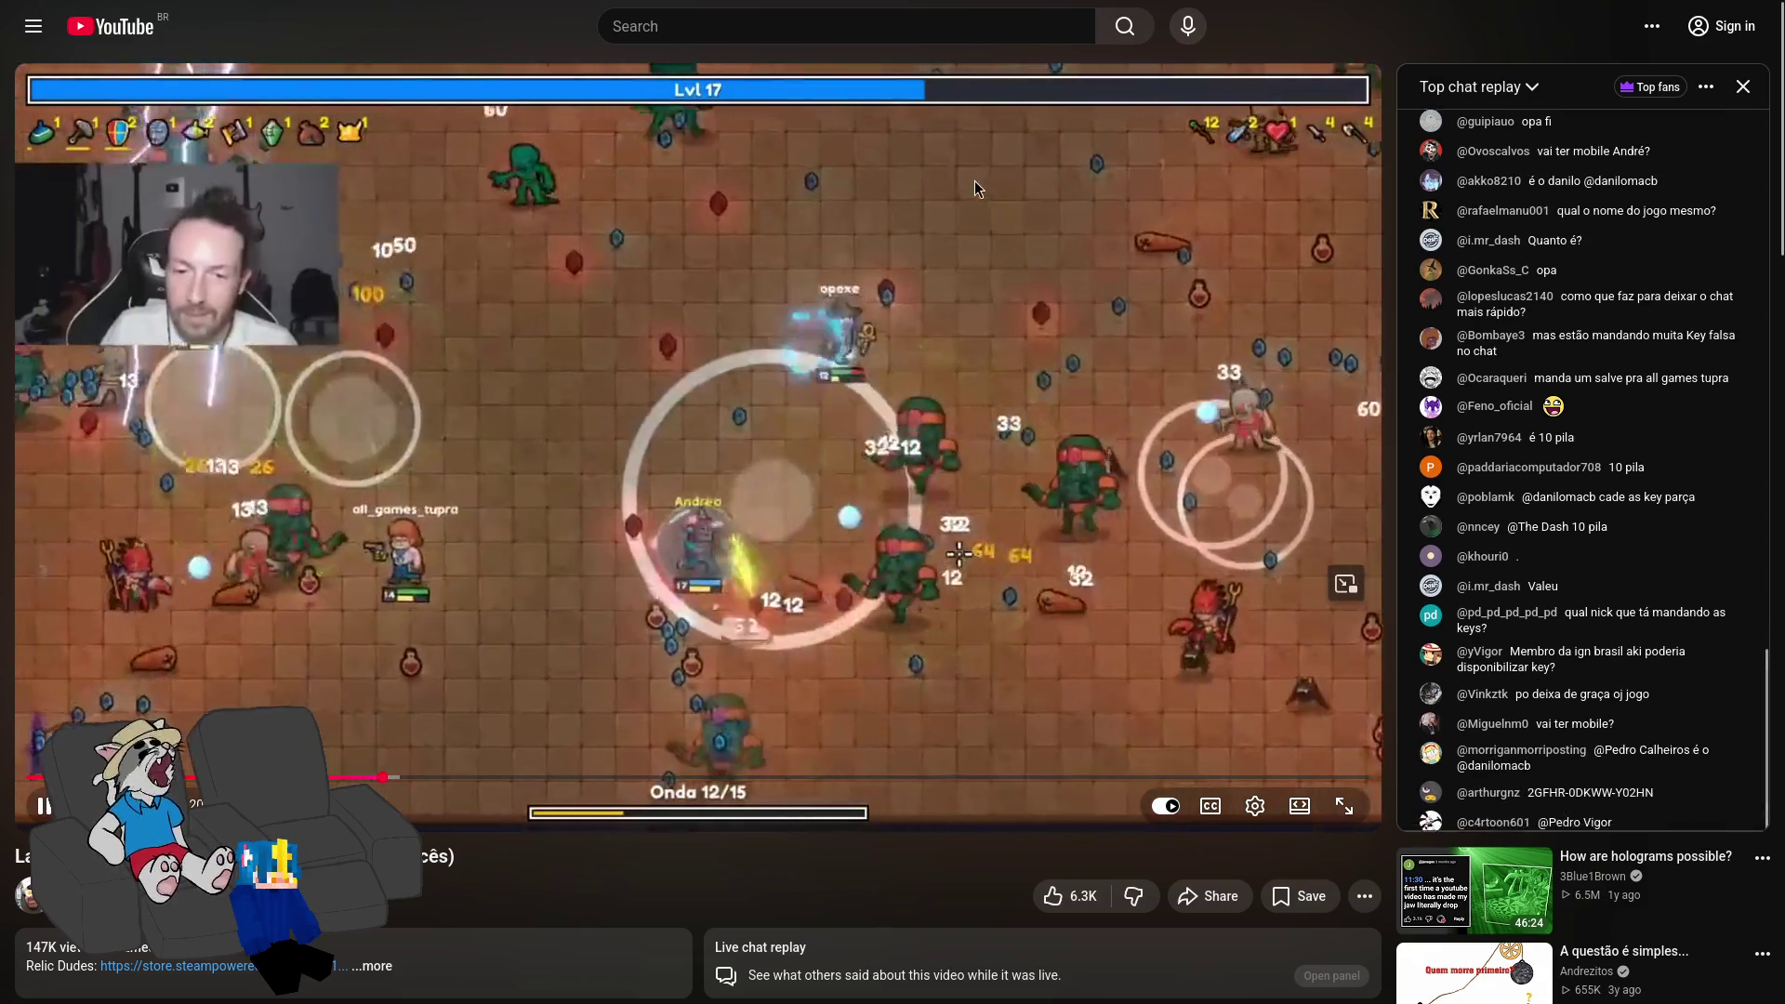
pyautogui.click(856, 219)
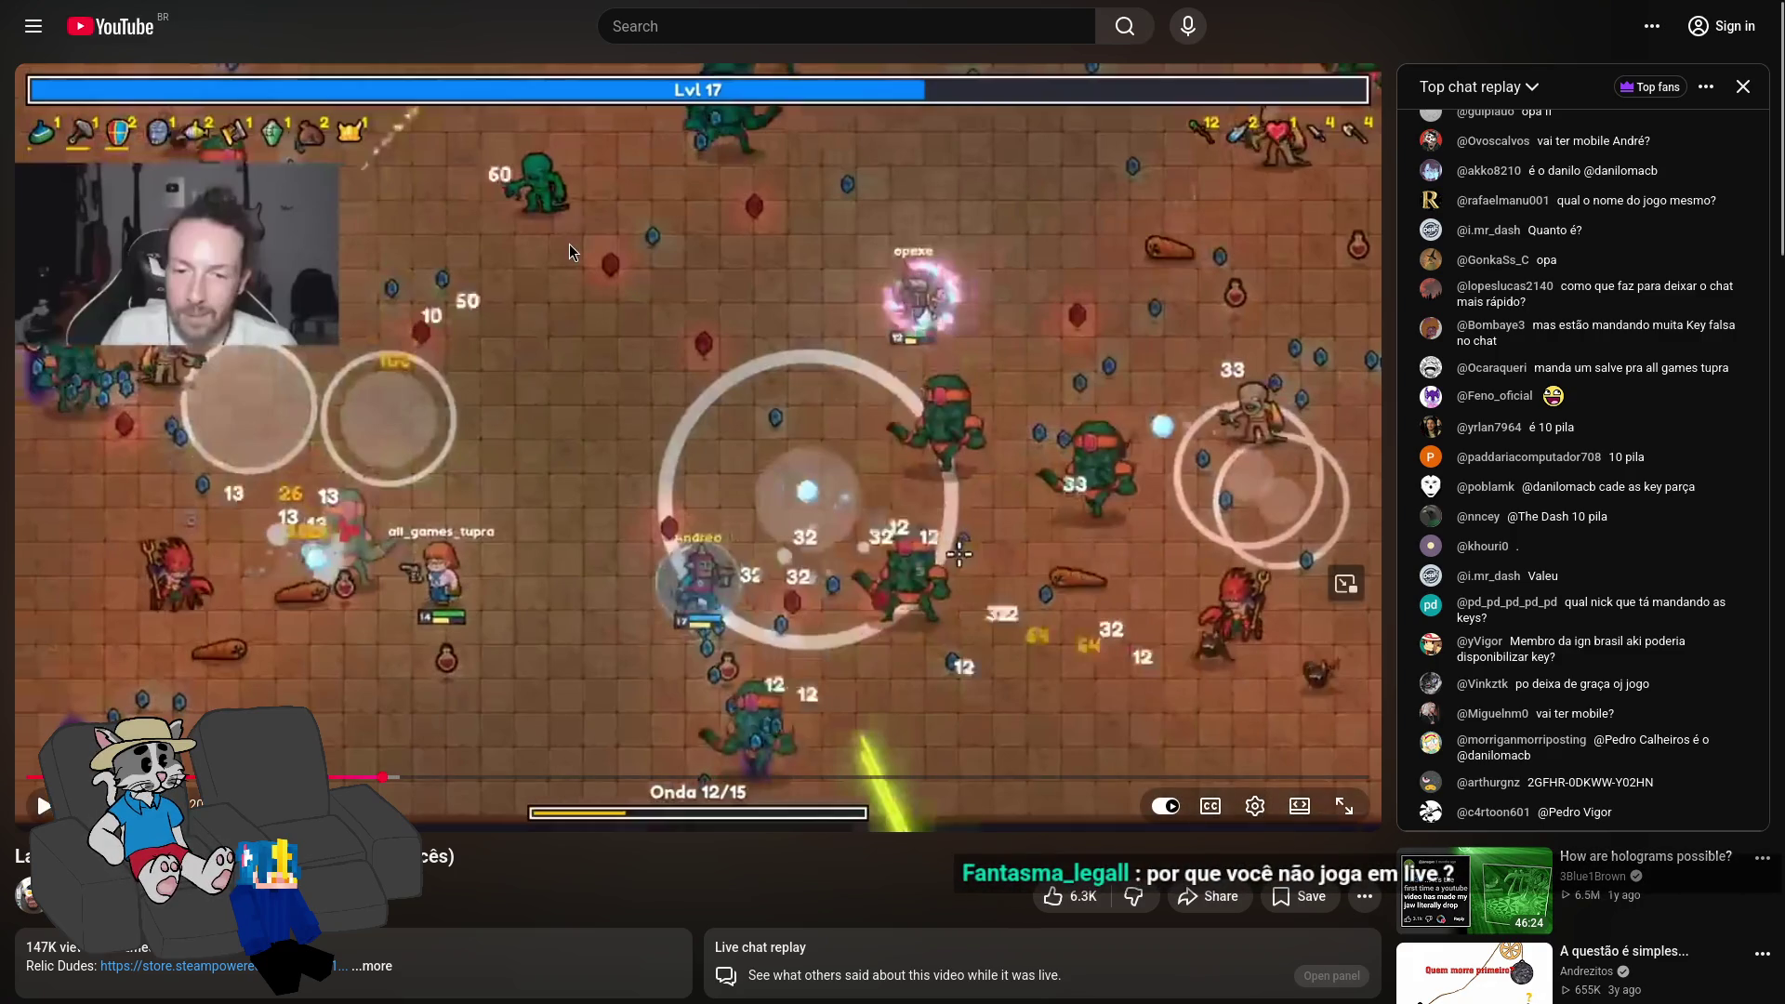
pyautogui.click(886, 469)
pyautogui.click(886, 470)
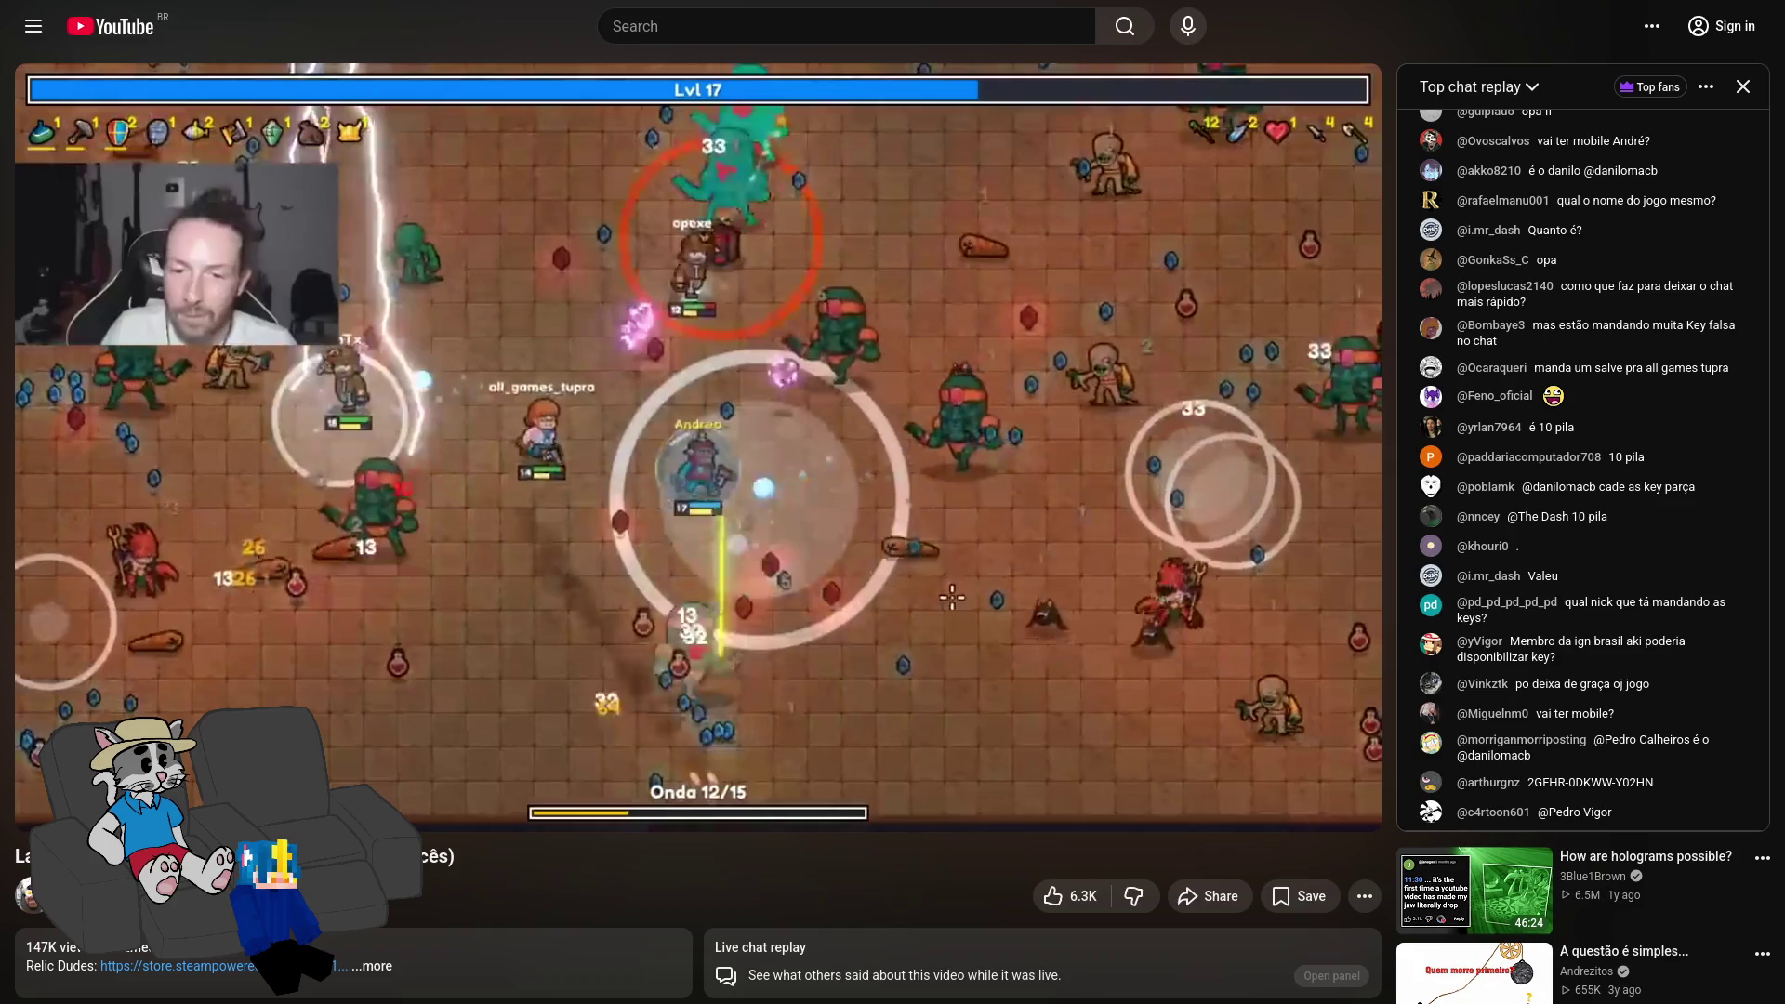
pyautogui.press('F11')
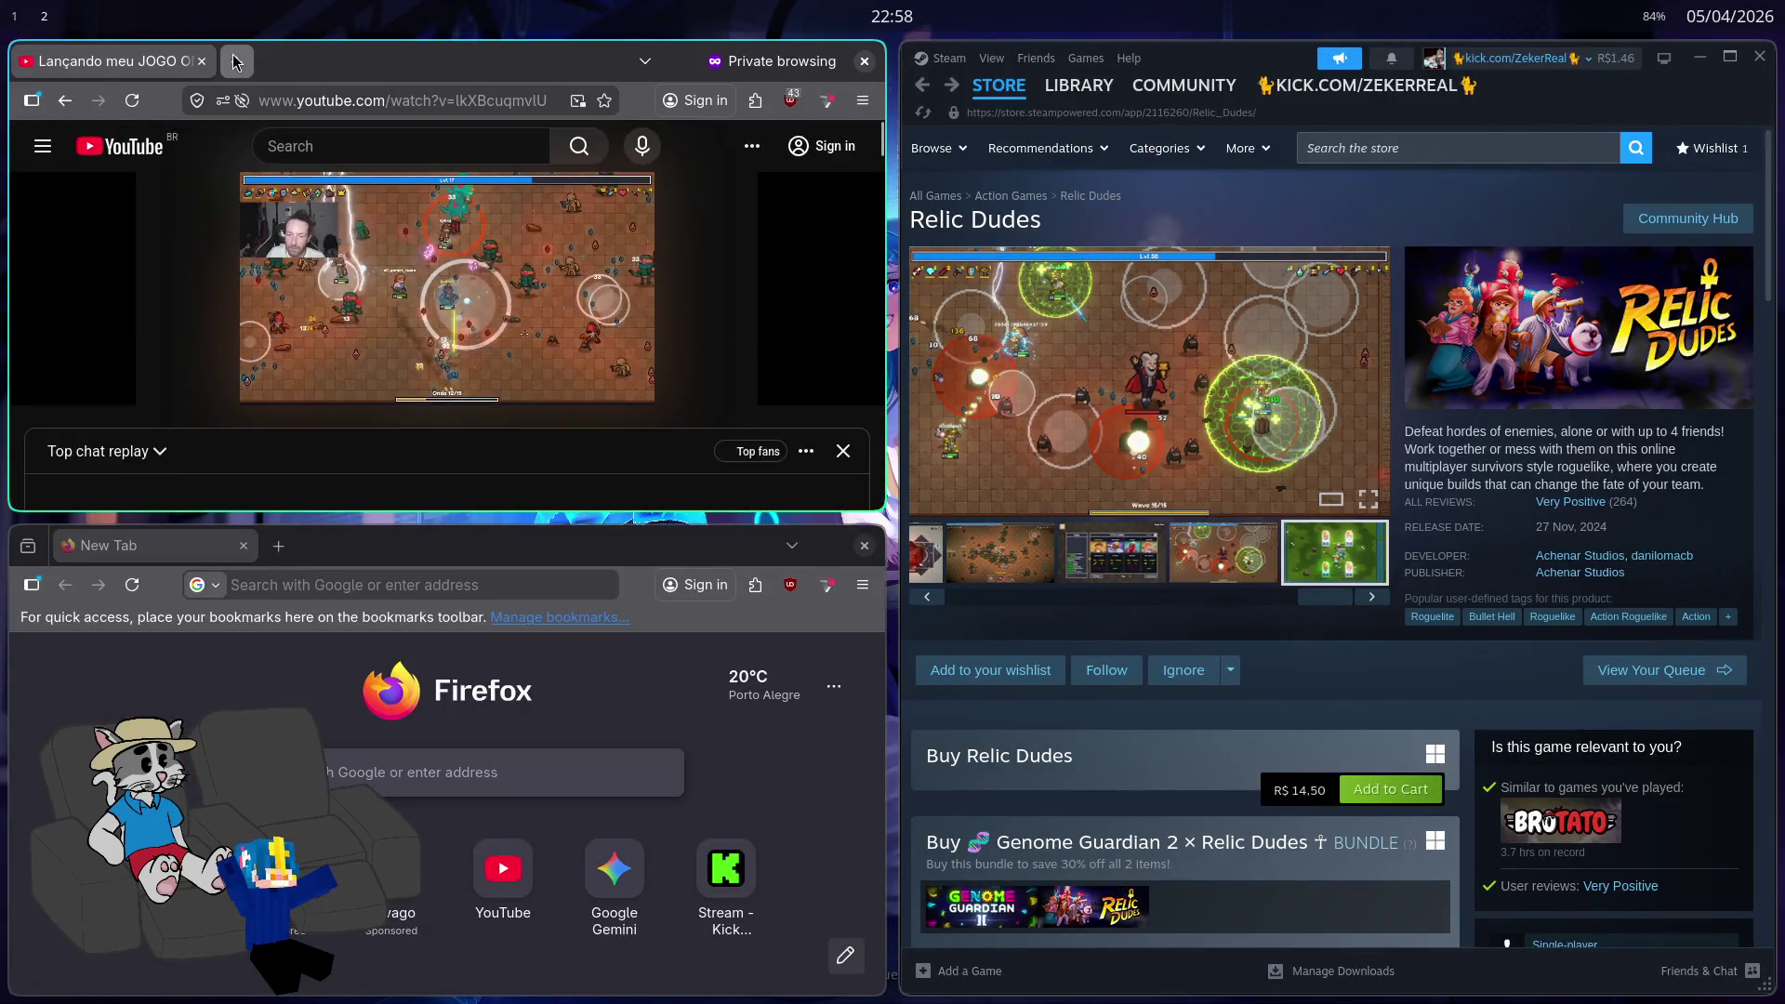
# Step: Search 'quanto custa insulina?' in a new private tab and expand the AI overview
pyautogui.click(236, 61)
pyautogui.write('quanto custa insulina')
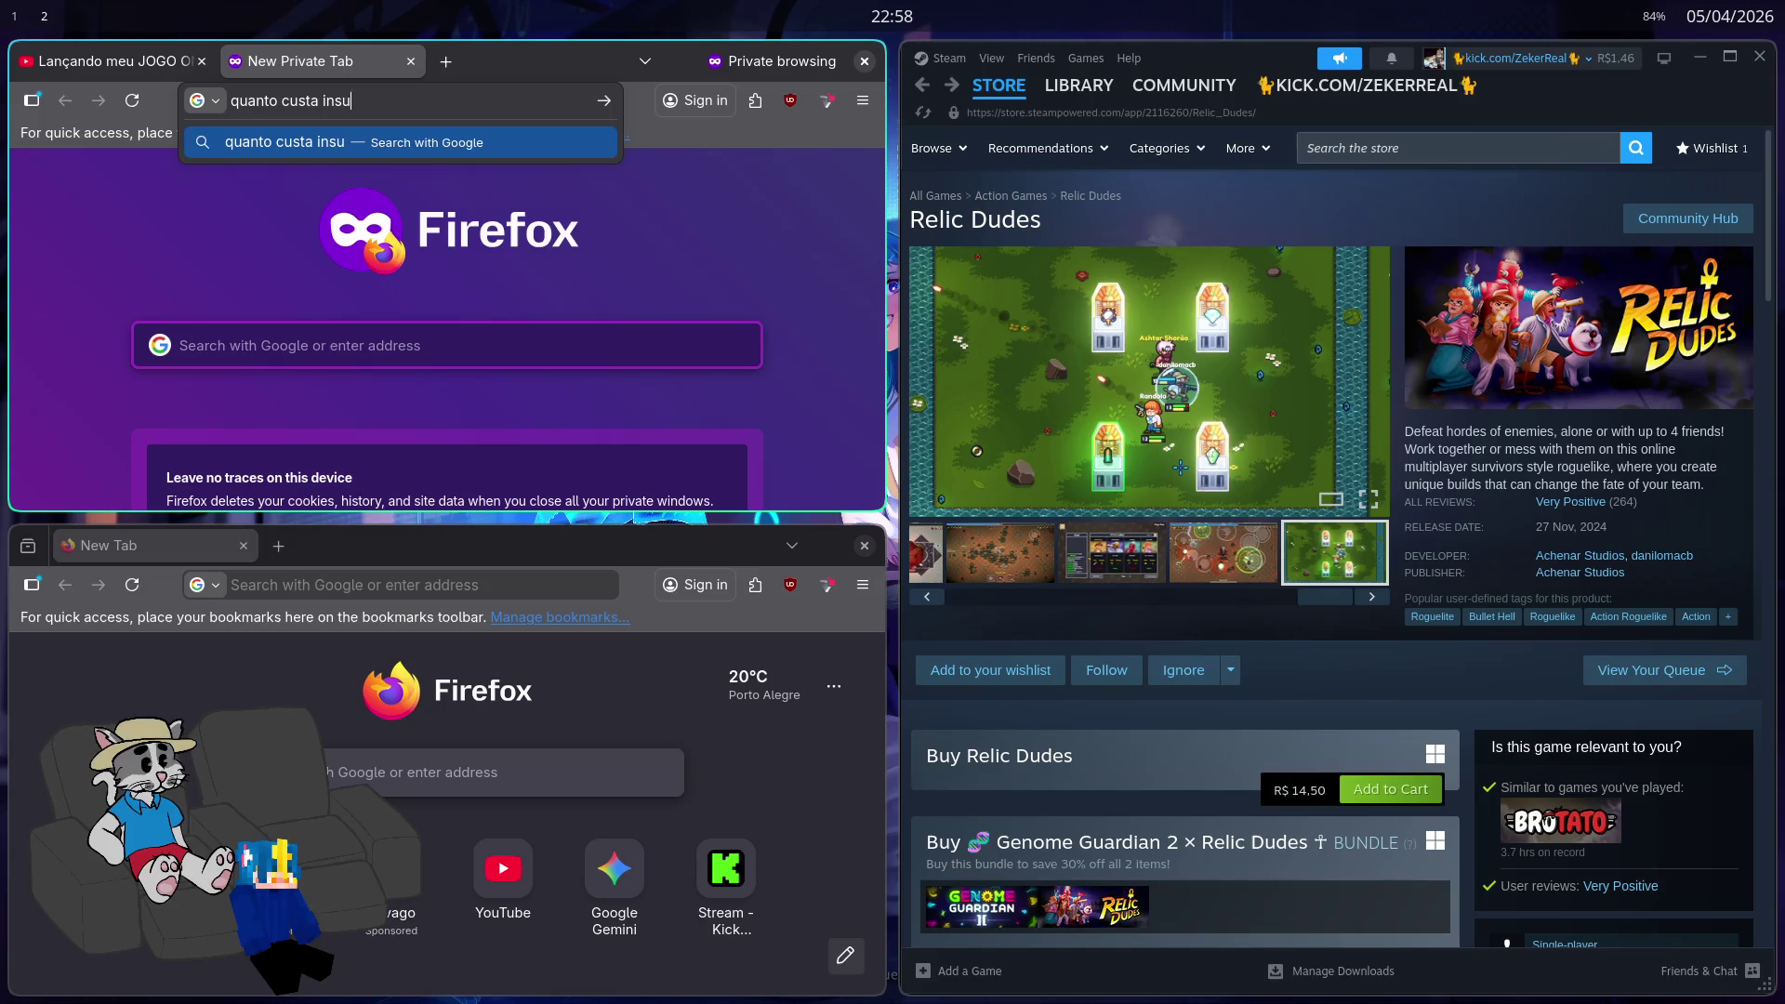
pyautogui.write('?')
pyautogui.press('Return')
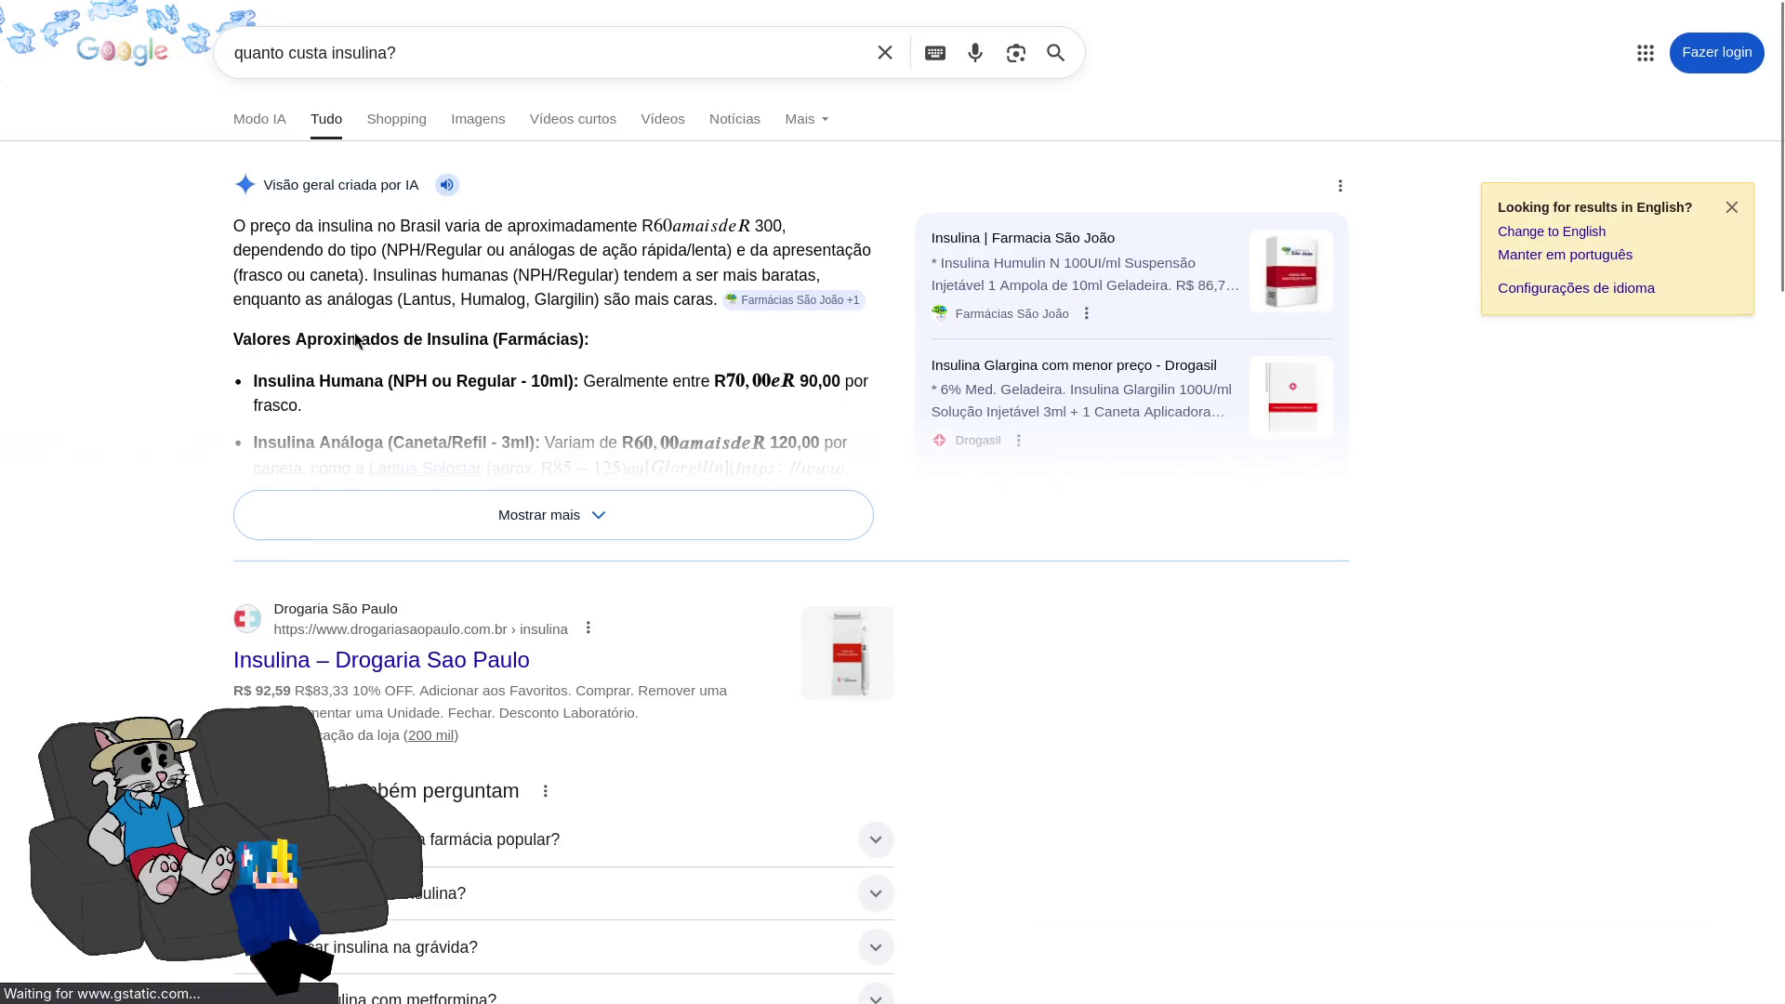
pyautogui.click(737, 510)
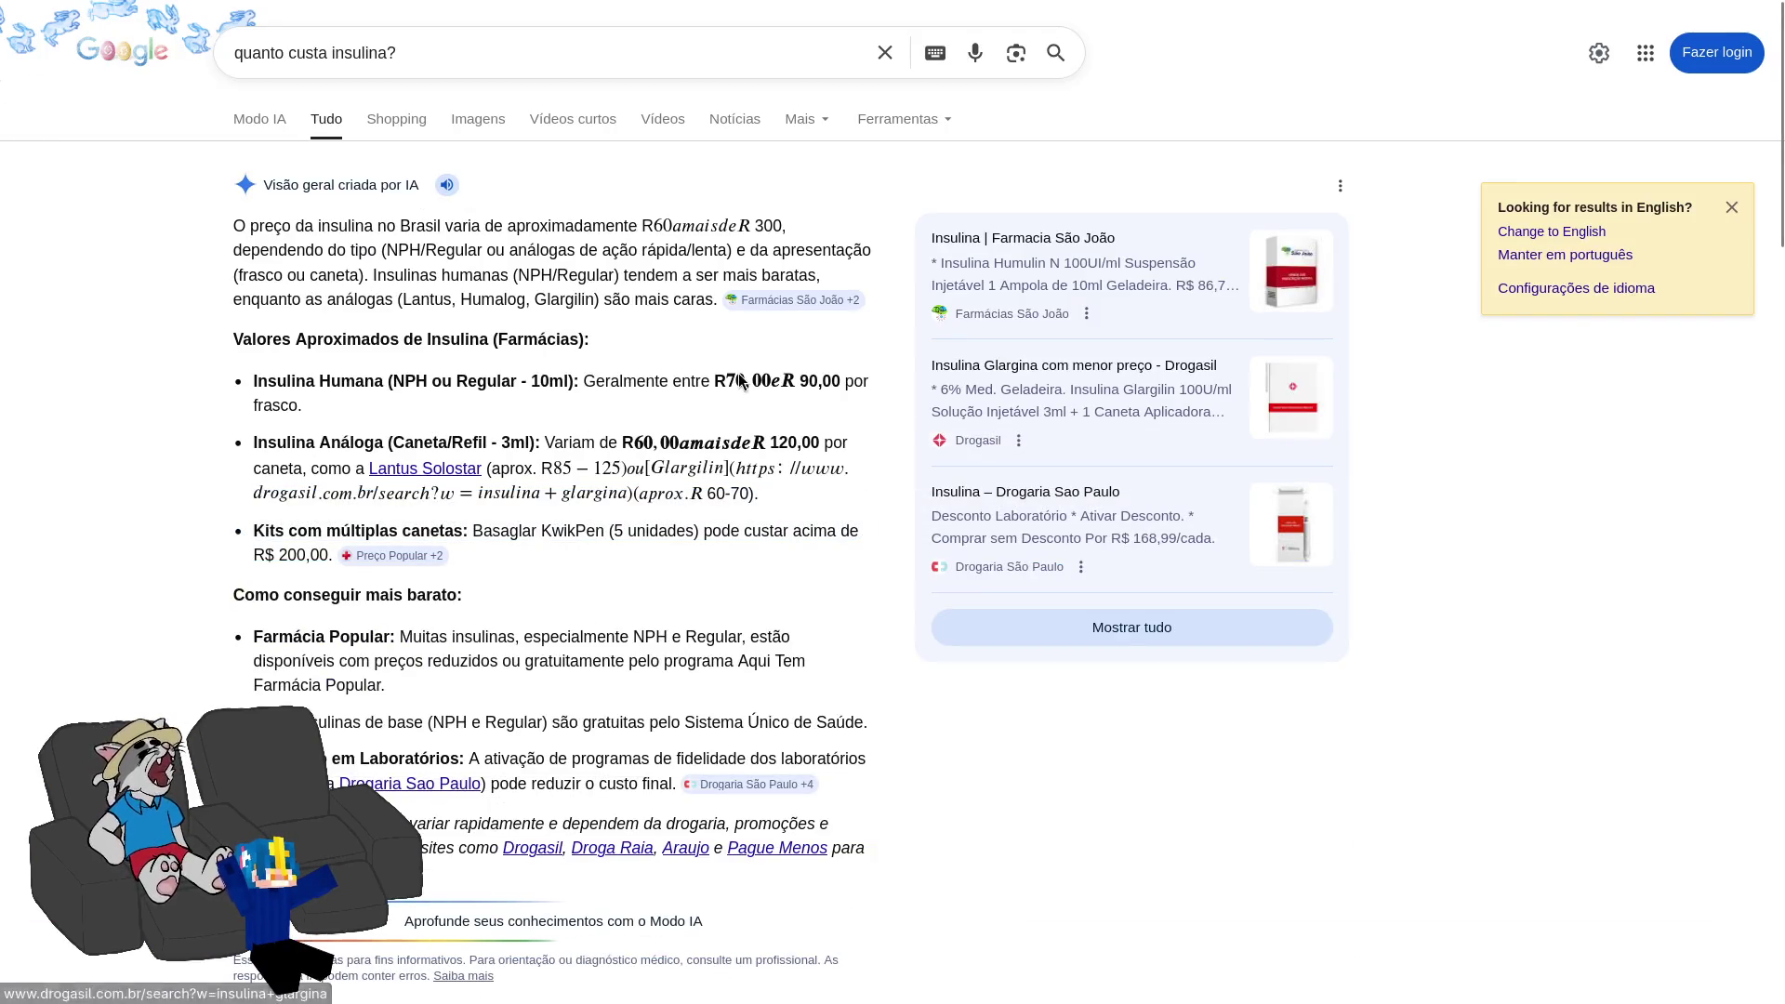
# Step: Change the query to Mounjaro, read the R$ 825 to R$ 1.099 answer, and close the tab
pyautogui.doubleClick(367, 51)
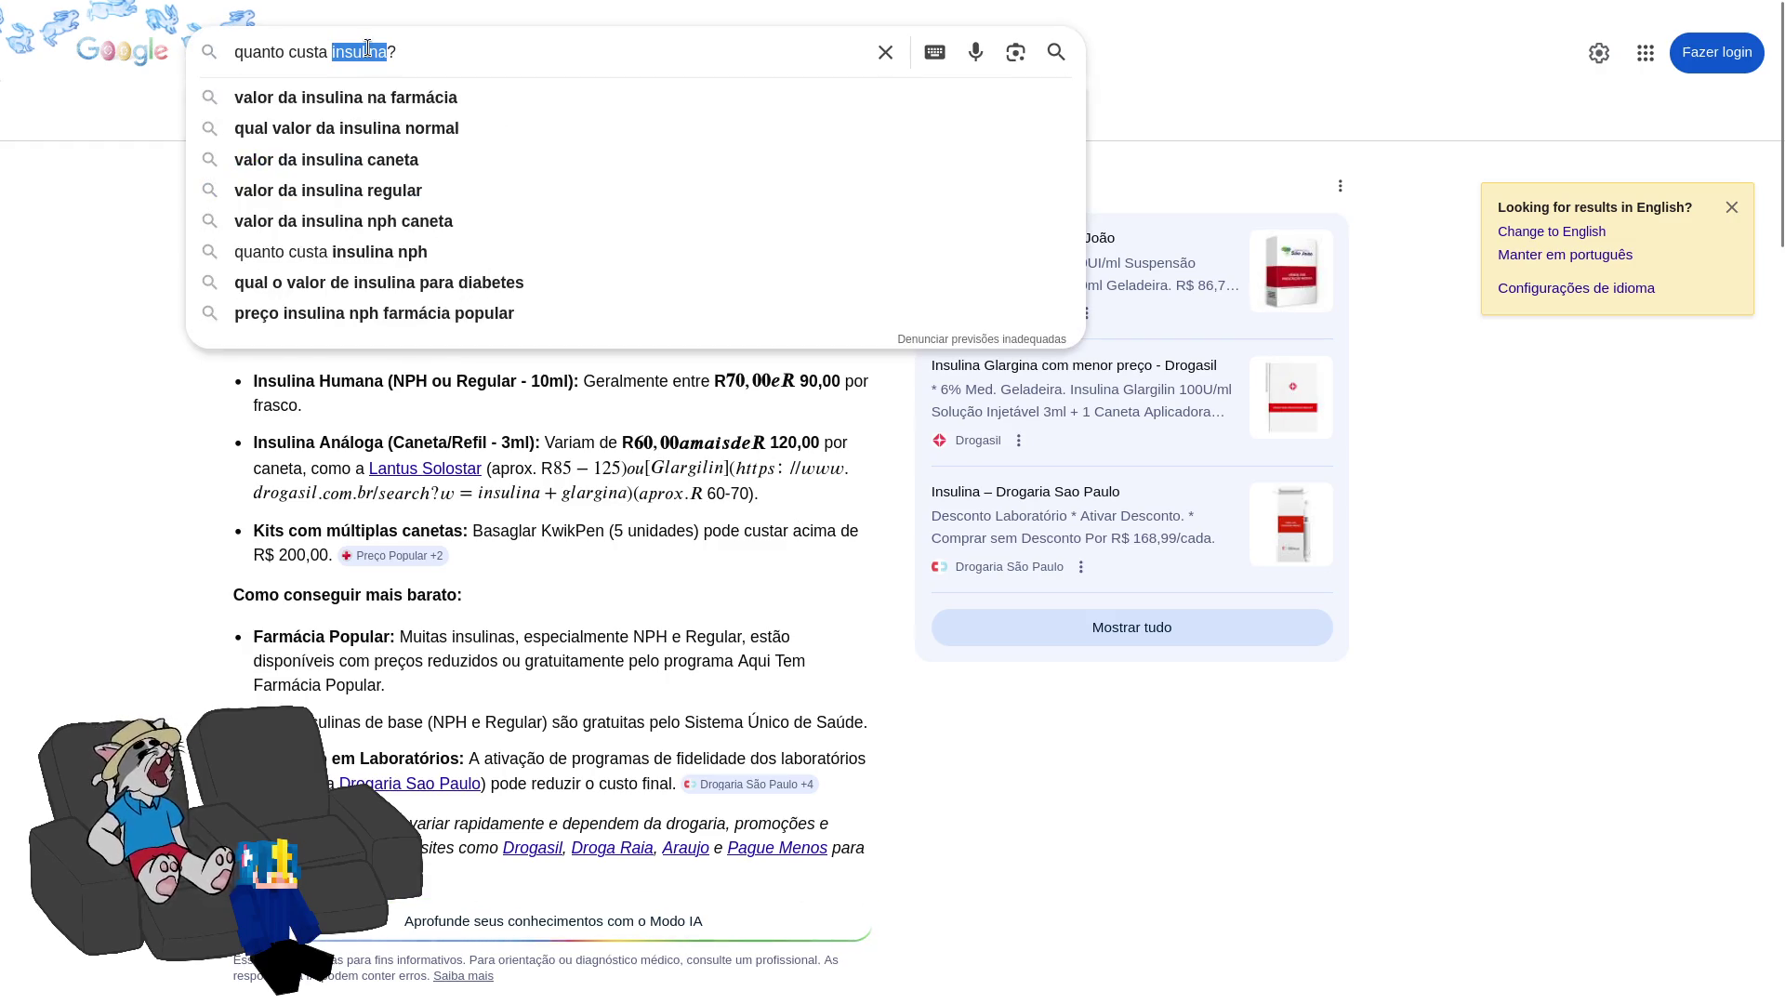
pyautogui.write('mounjaro')
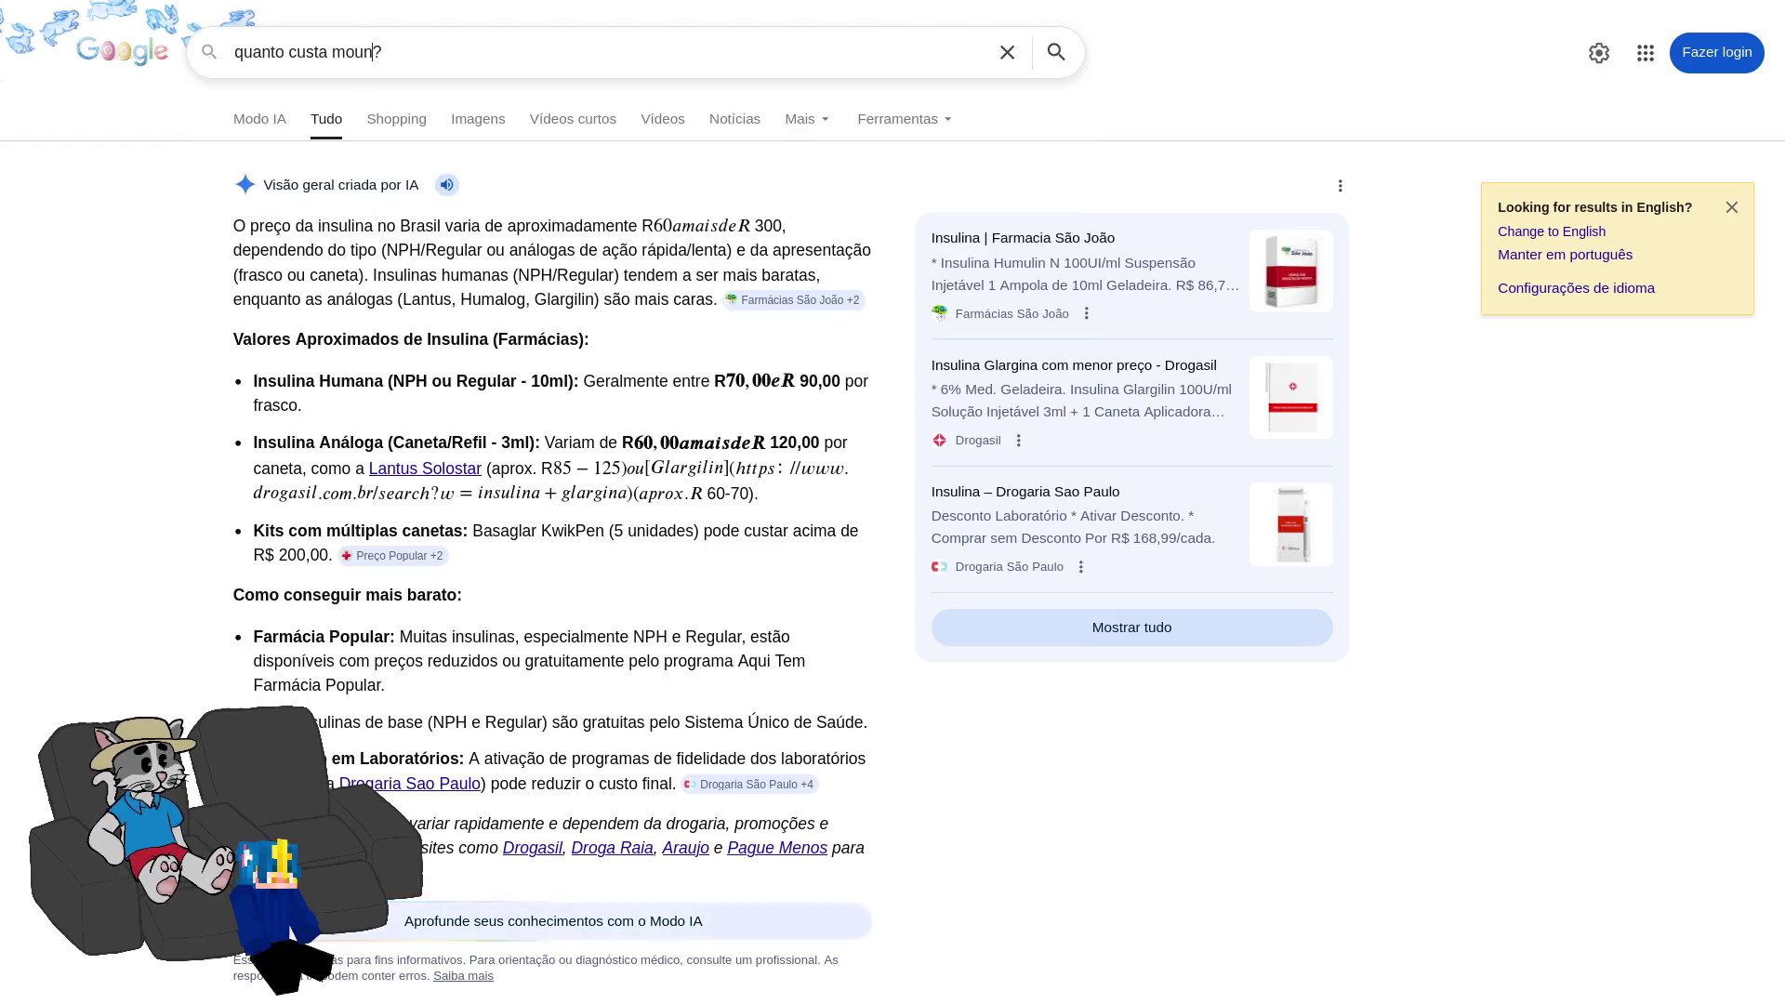
pyautogui.press('Return')
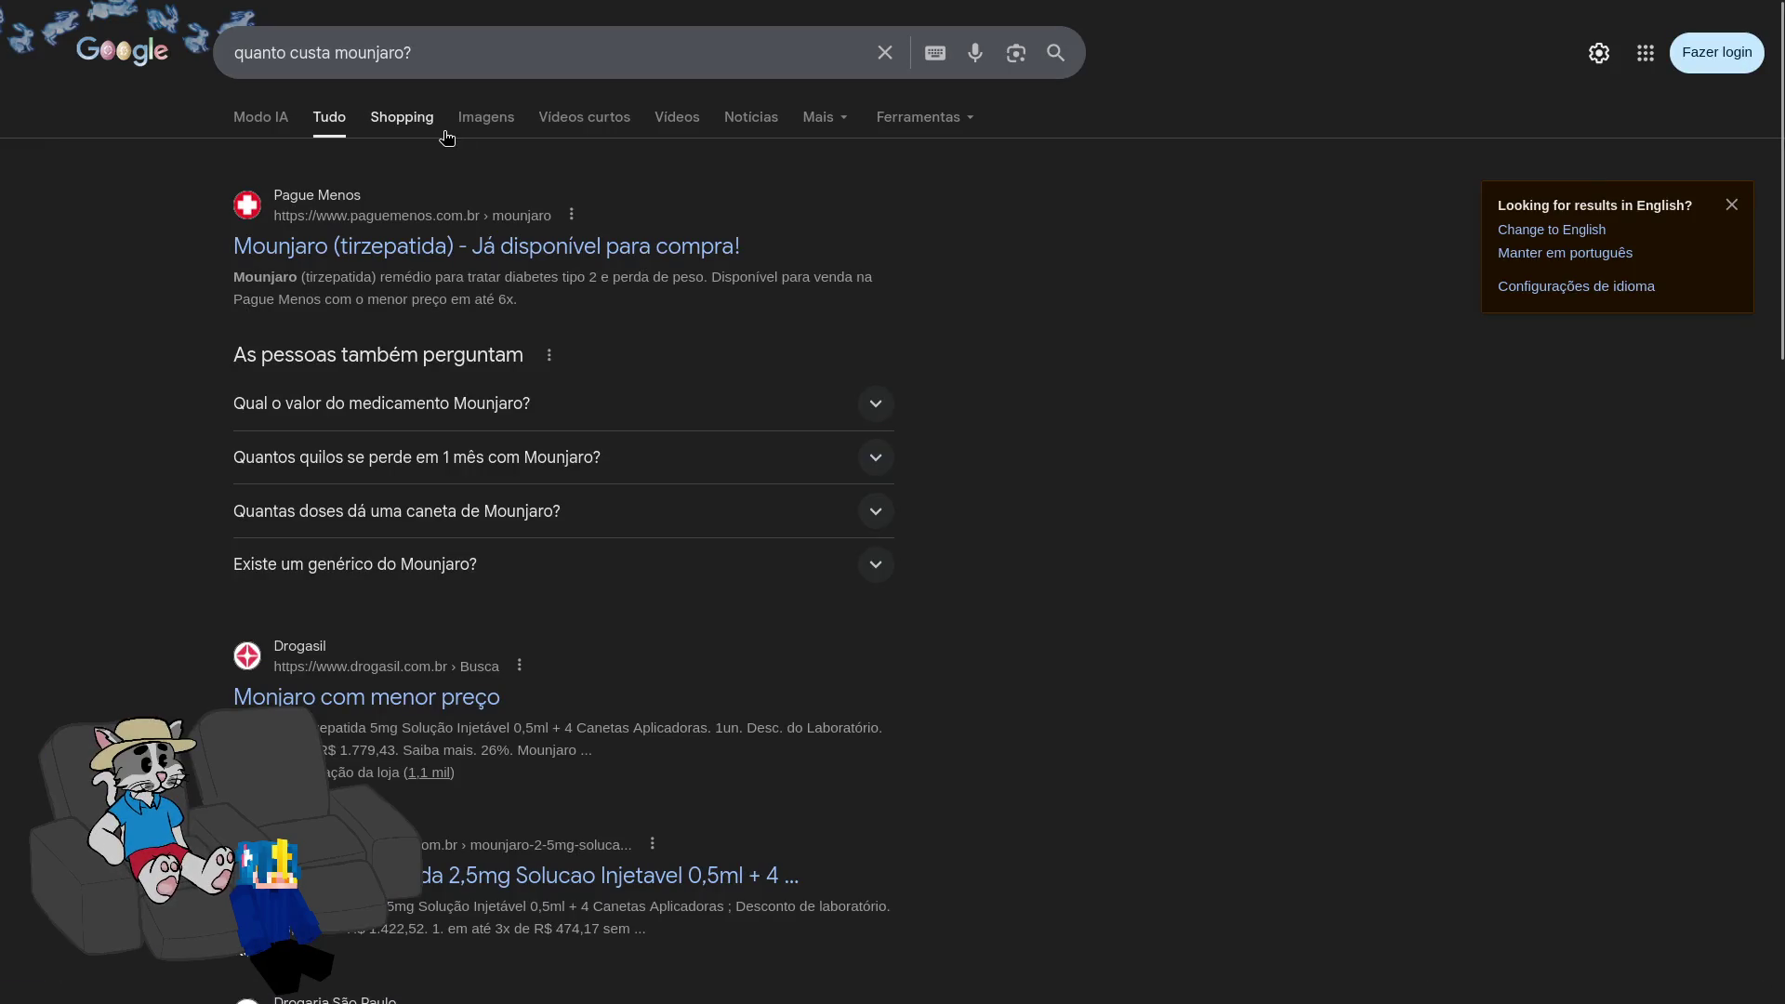
pyautogui.click(465, 406)
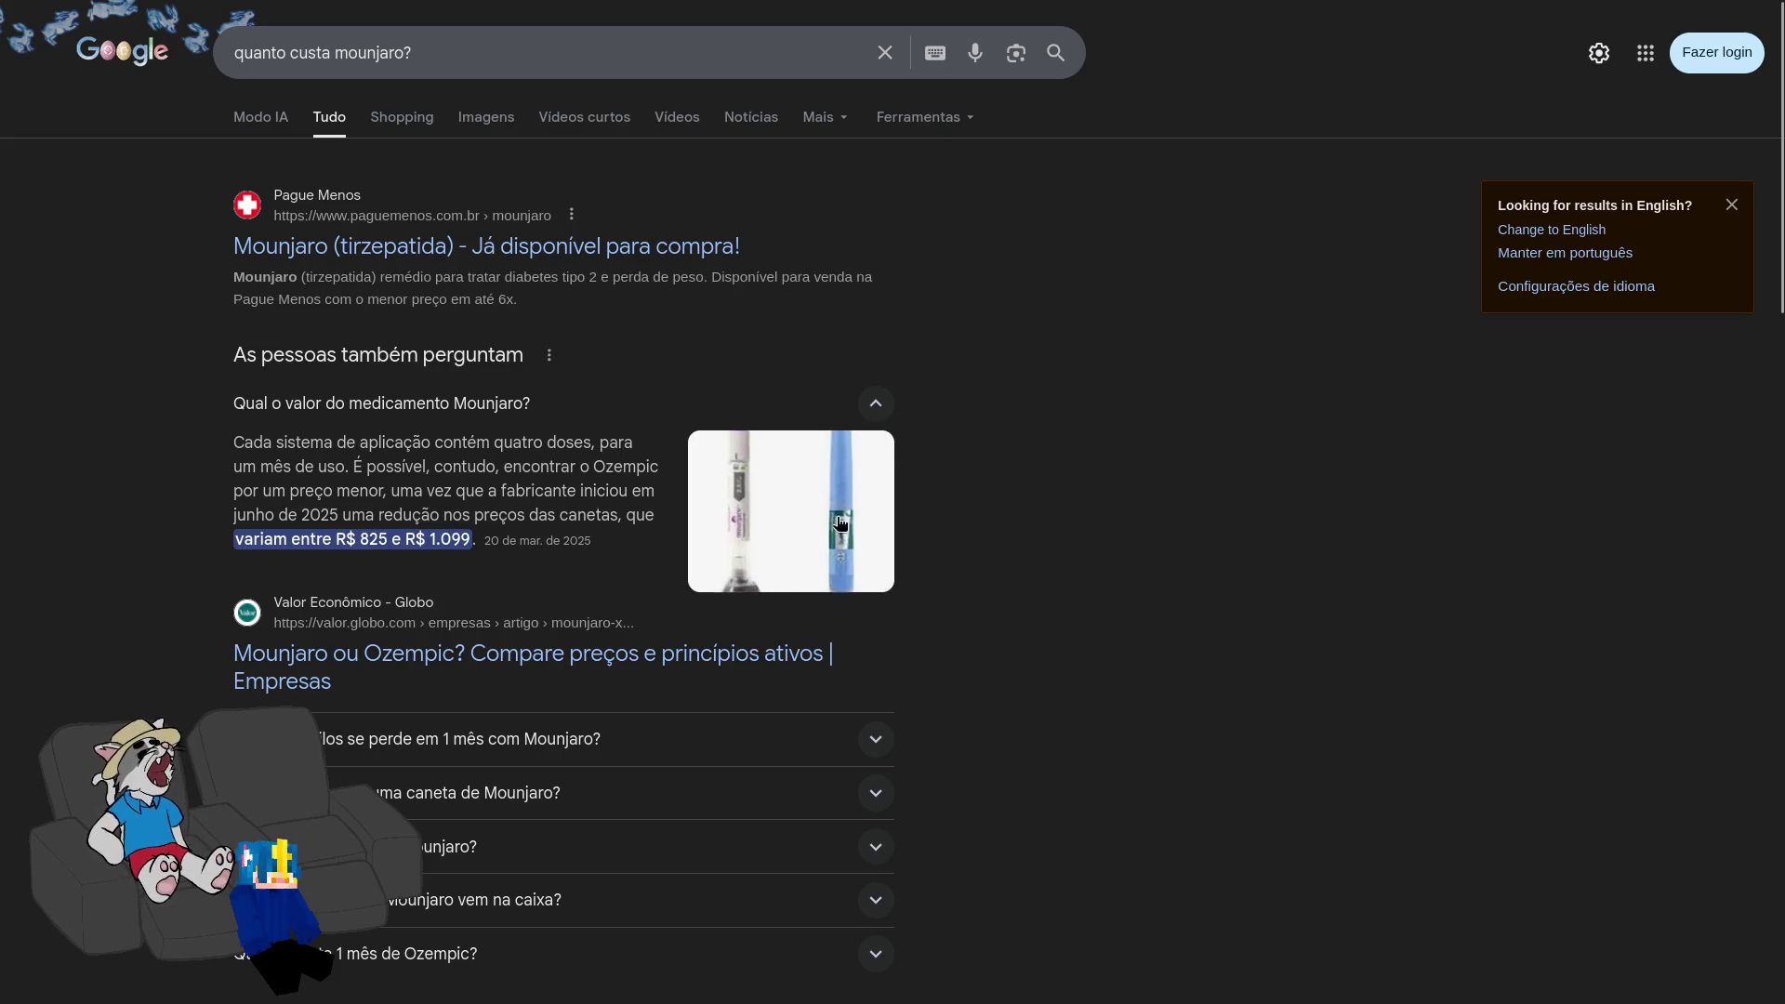
pyautogui.press('F11')
pyautogui.hotkey('ctrl', 'w')
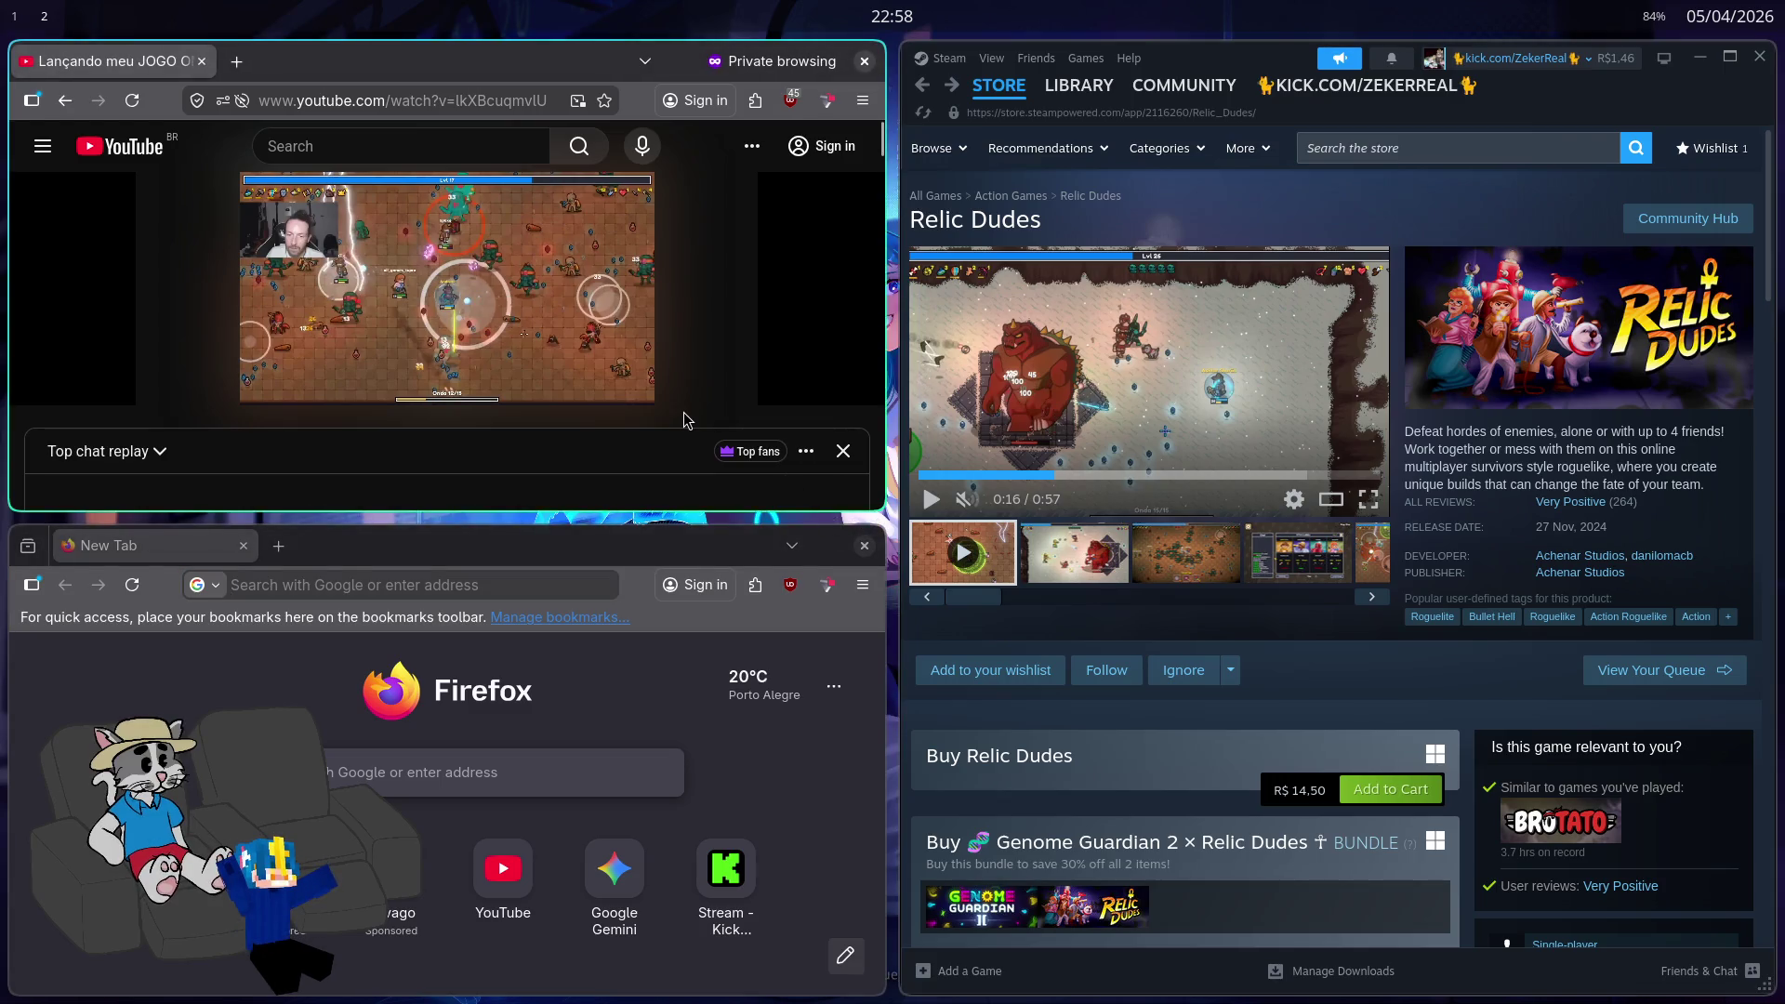
# Step: Bring the upper Firefox window with the YouTube replay back into focus
pyautogui.moveTo(554, 302)
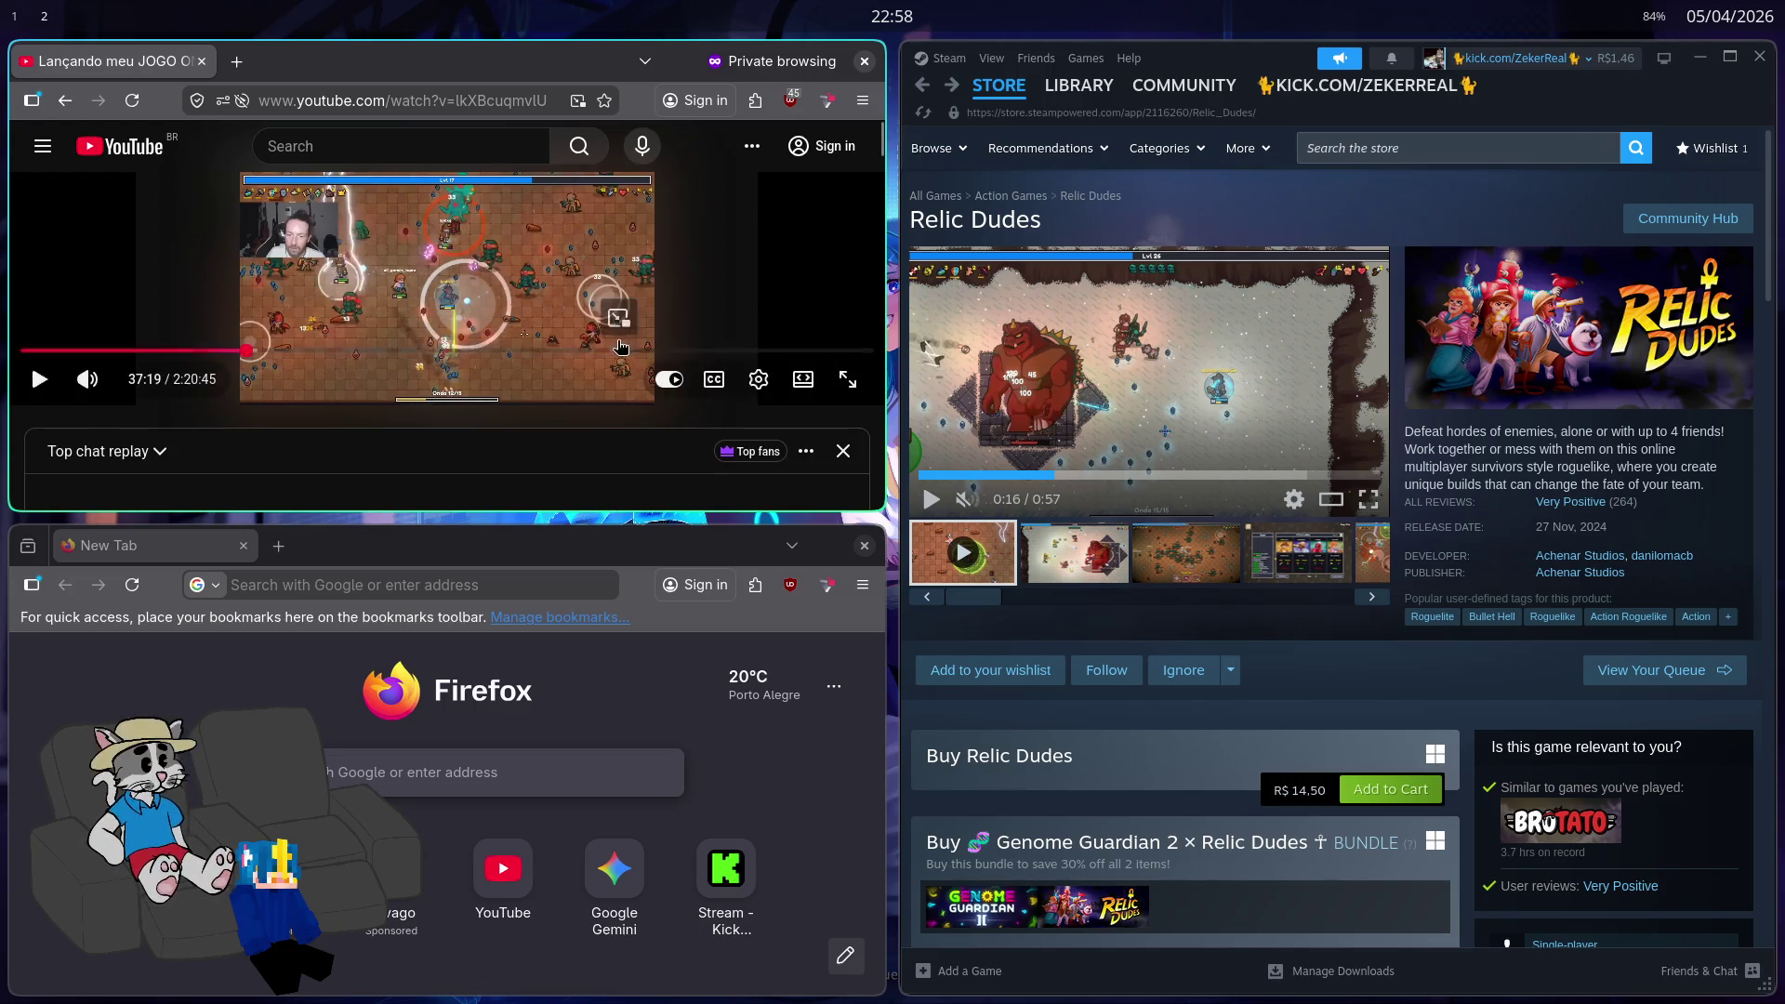
pyautogui.scroll(-2, 1171, 655)
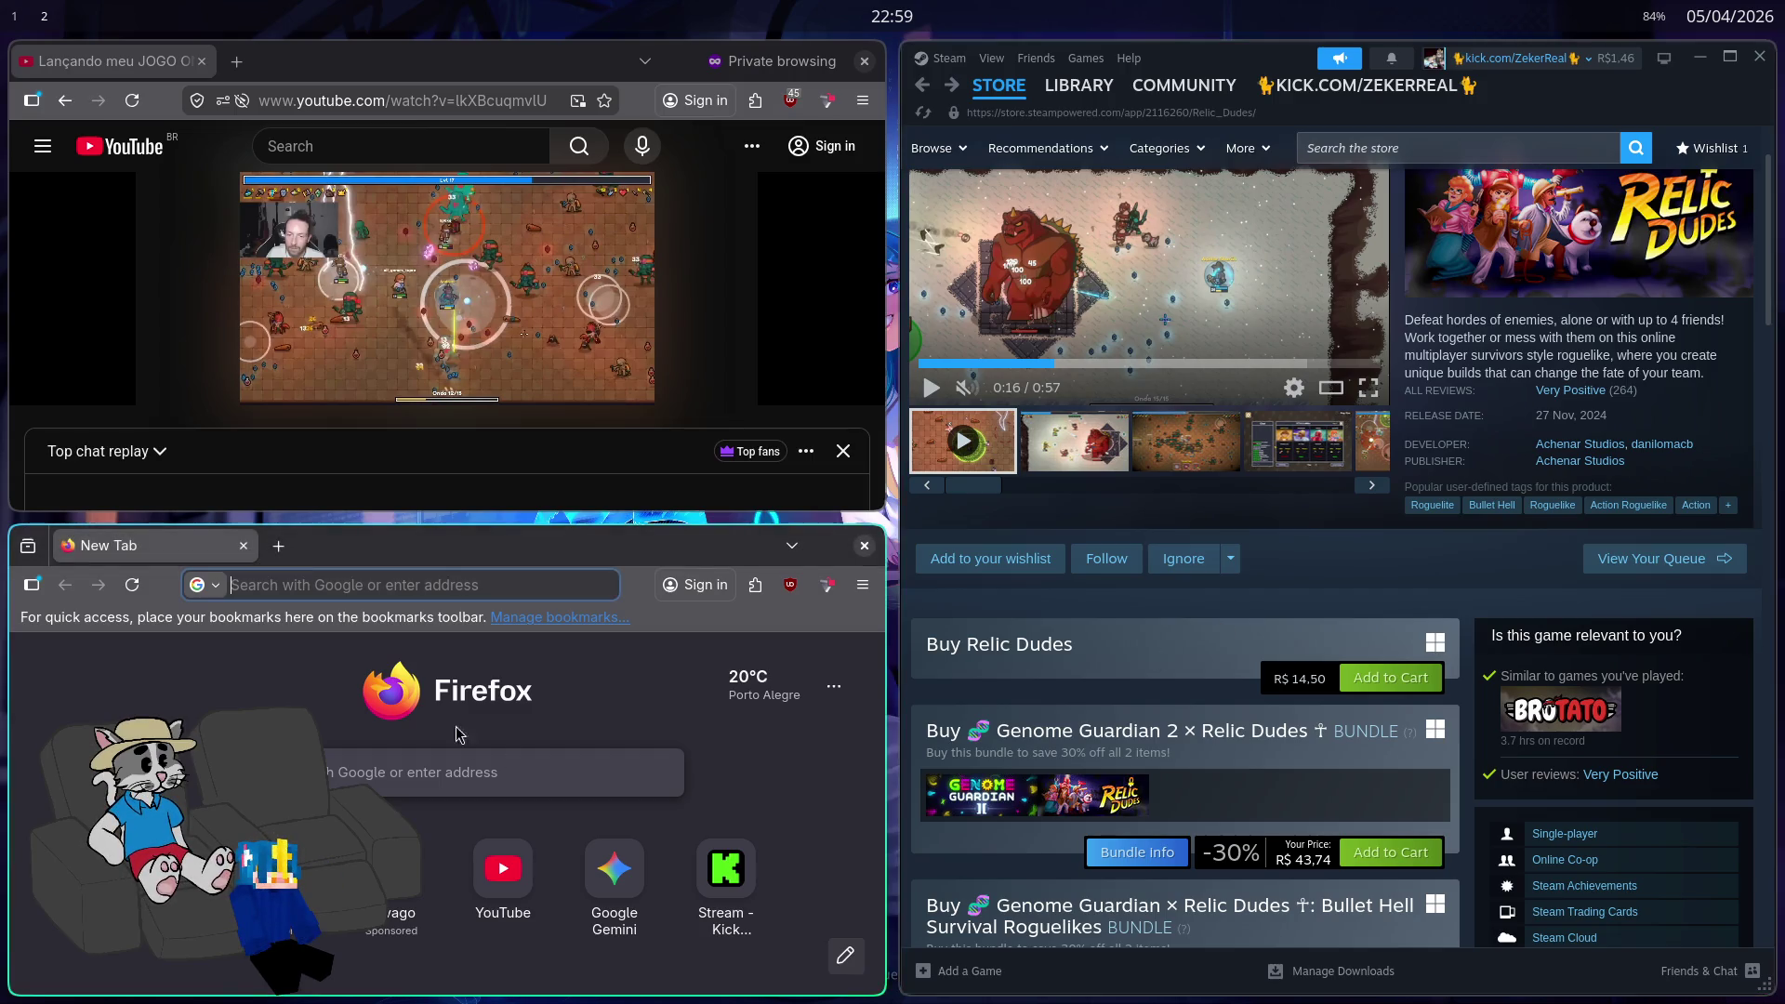
pyautogui.click(391, 585)
# Step: Open ChatGPT in a new tab and ask 'só morremos de velhice po respiramos?'
pyautogui.hotkey('ctrl', 't')
pyautogui.write('chatgpt.com/')
pyautogui.press('Return')
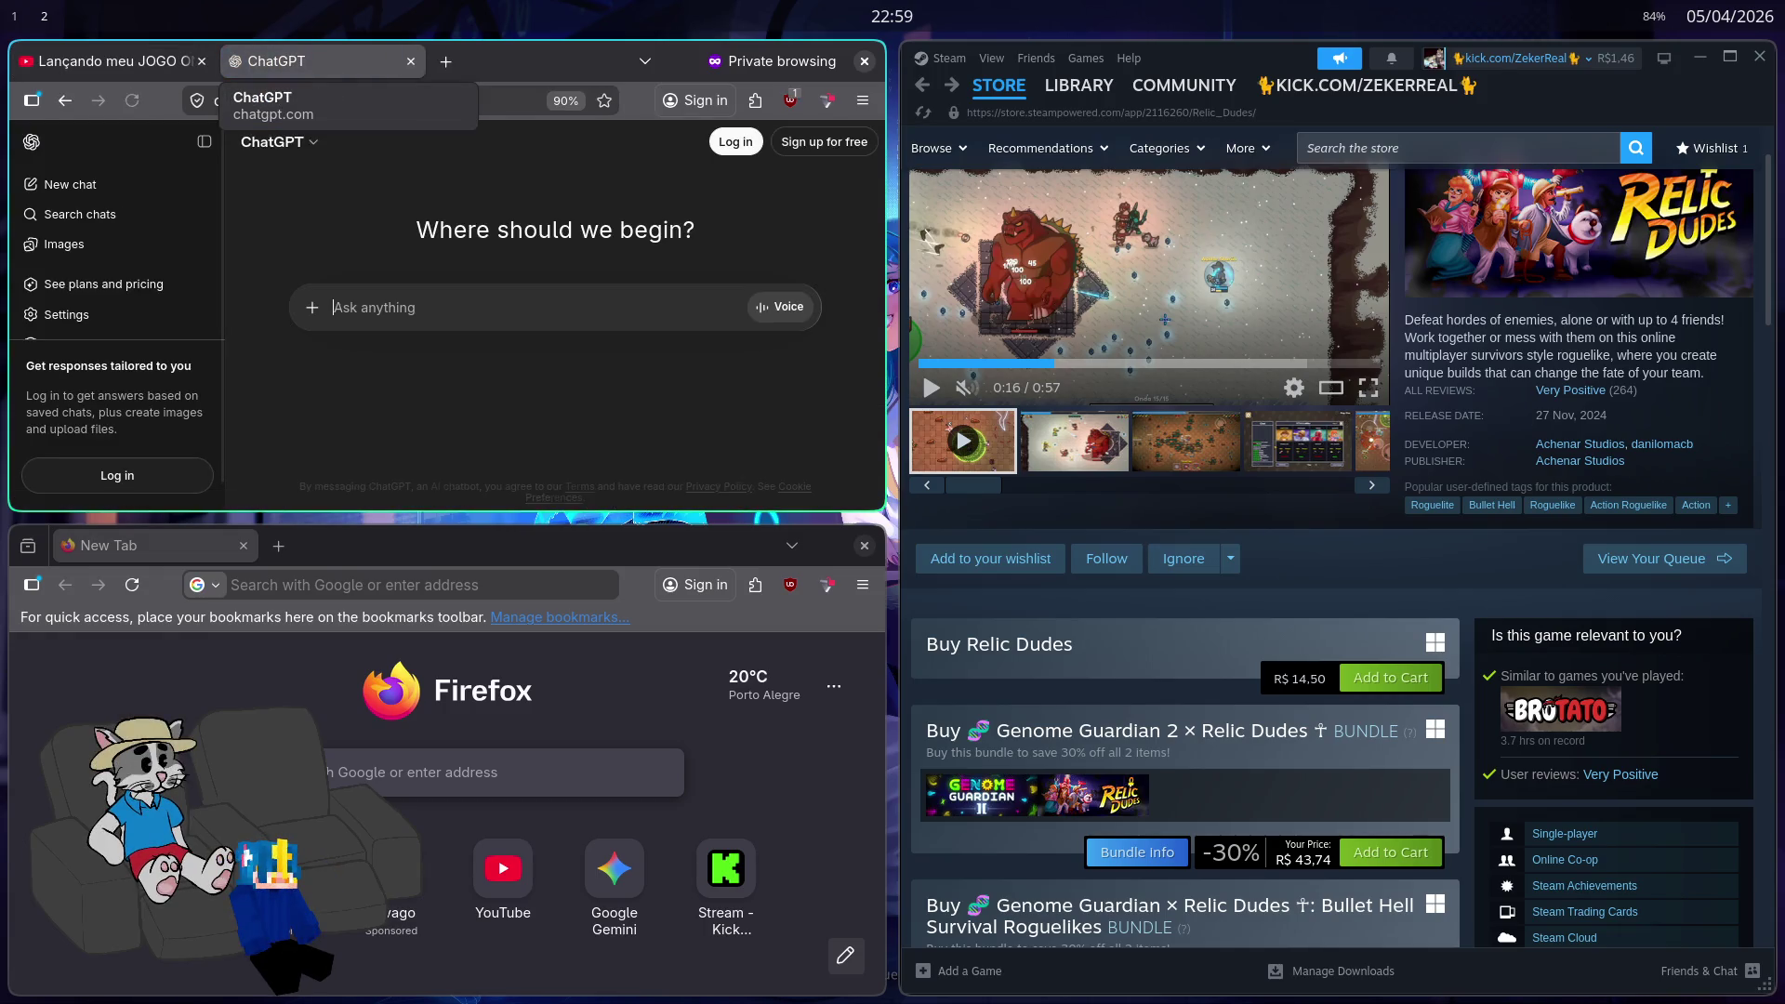
pyautogui.write('só morremos de velhice po')
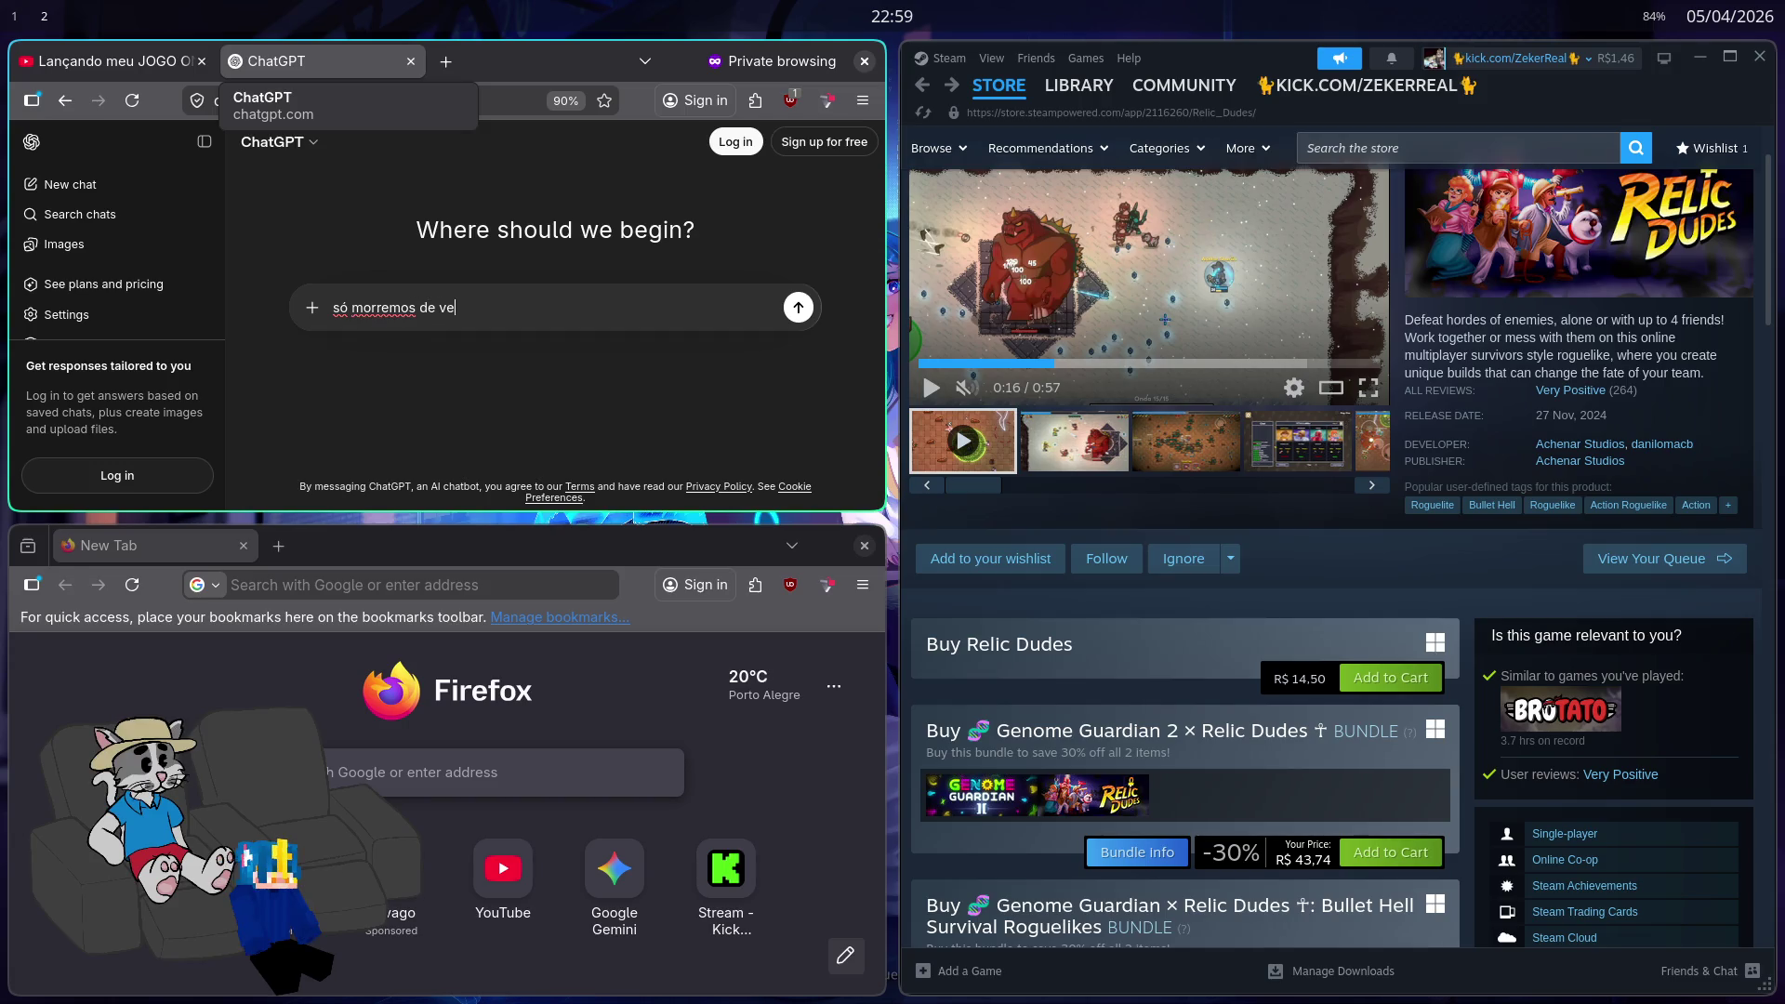
pyautogui.write(' respiramos?')
pyautogui.press('Return')
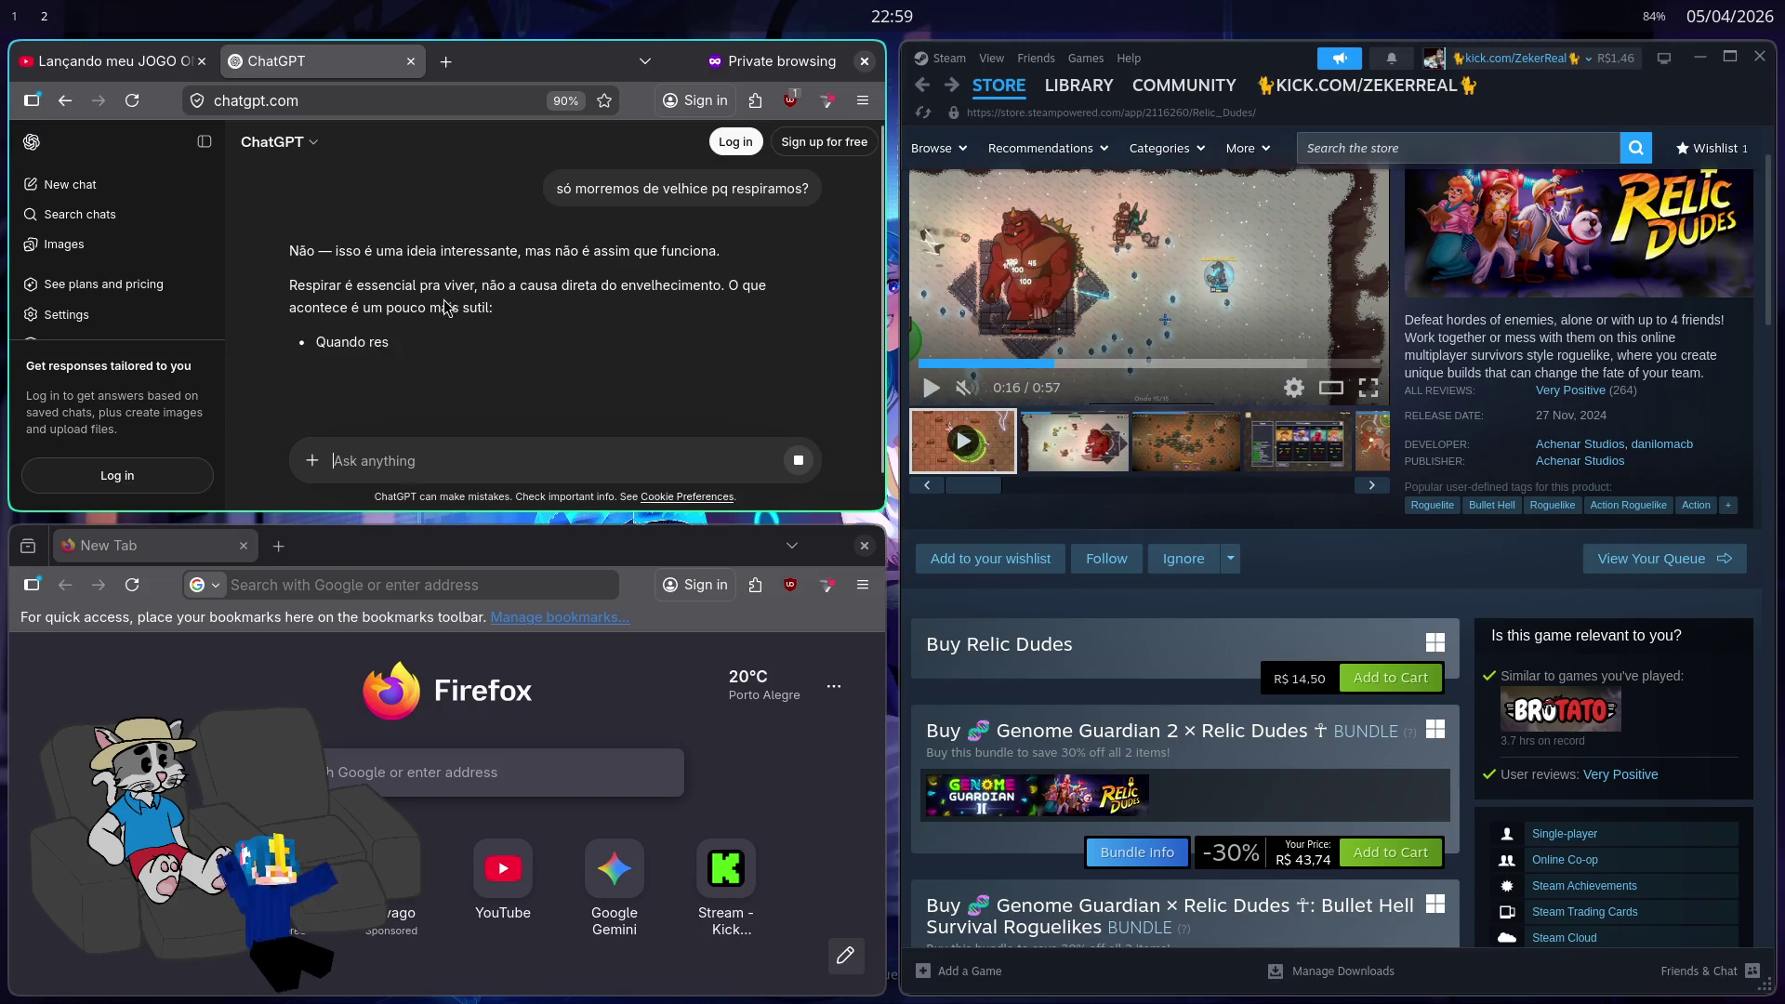
# Step: Read through ChatGPT's answer about free radicals, then close its tab
pyautogui.scroll(-2, 418, 251)
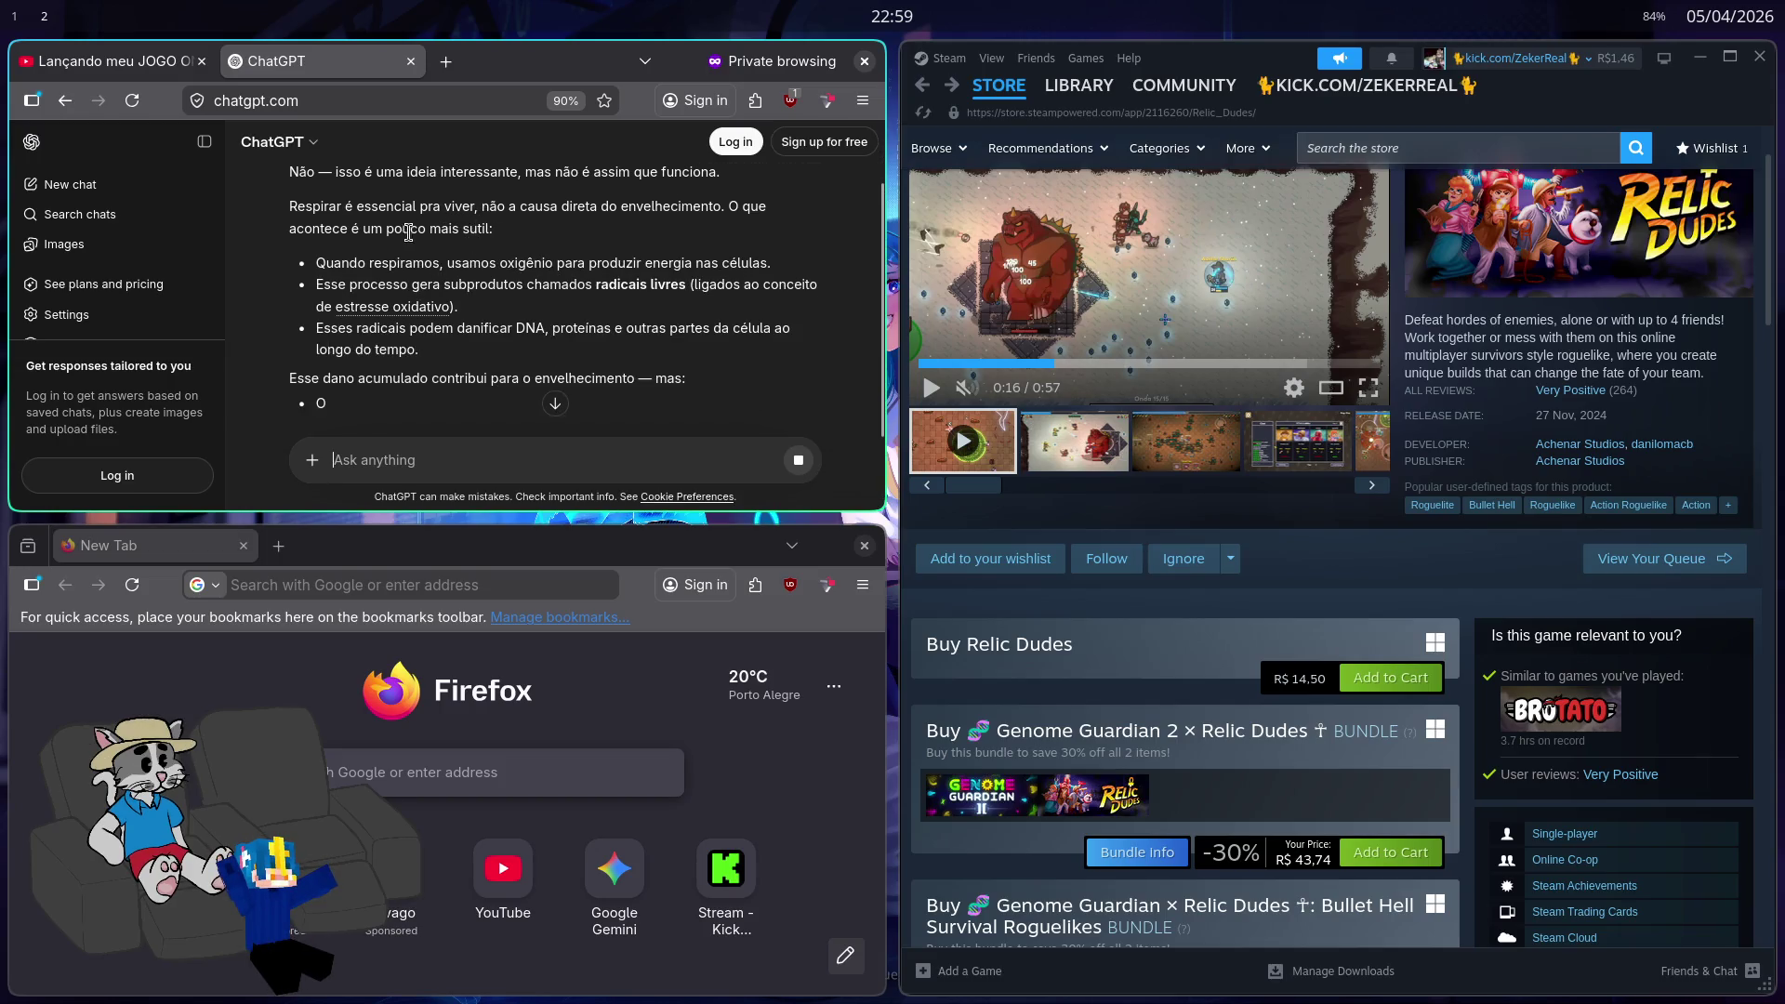
pyautogui.scroll(-2, 410, 231)
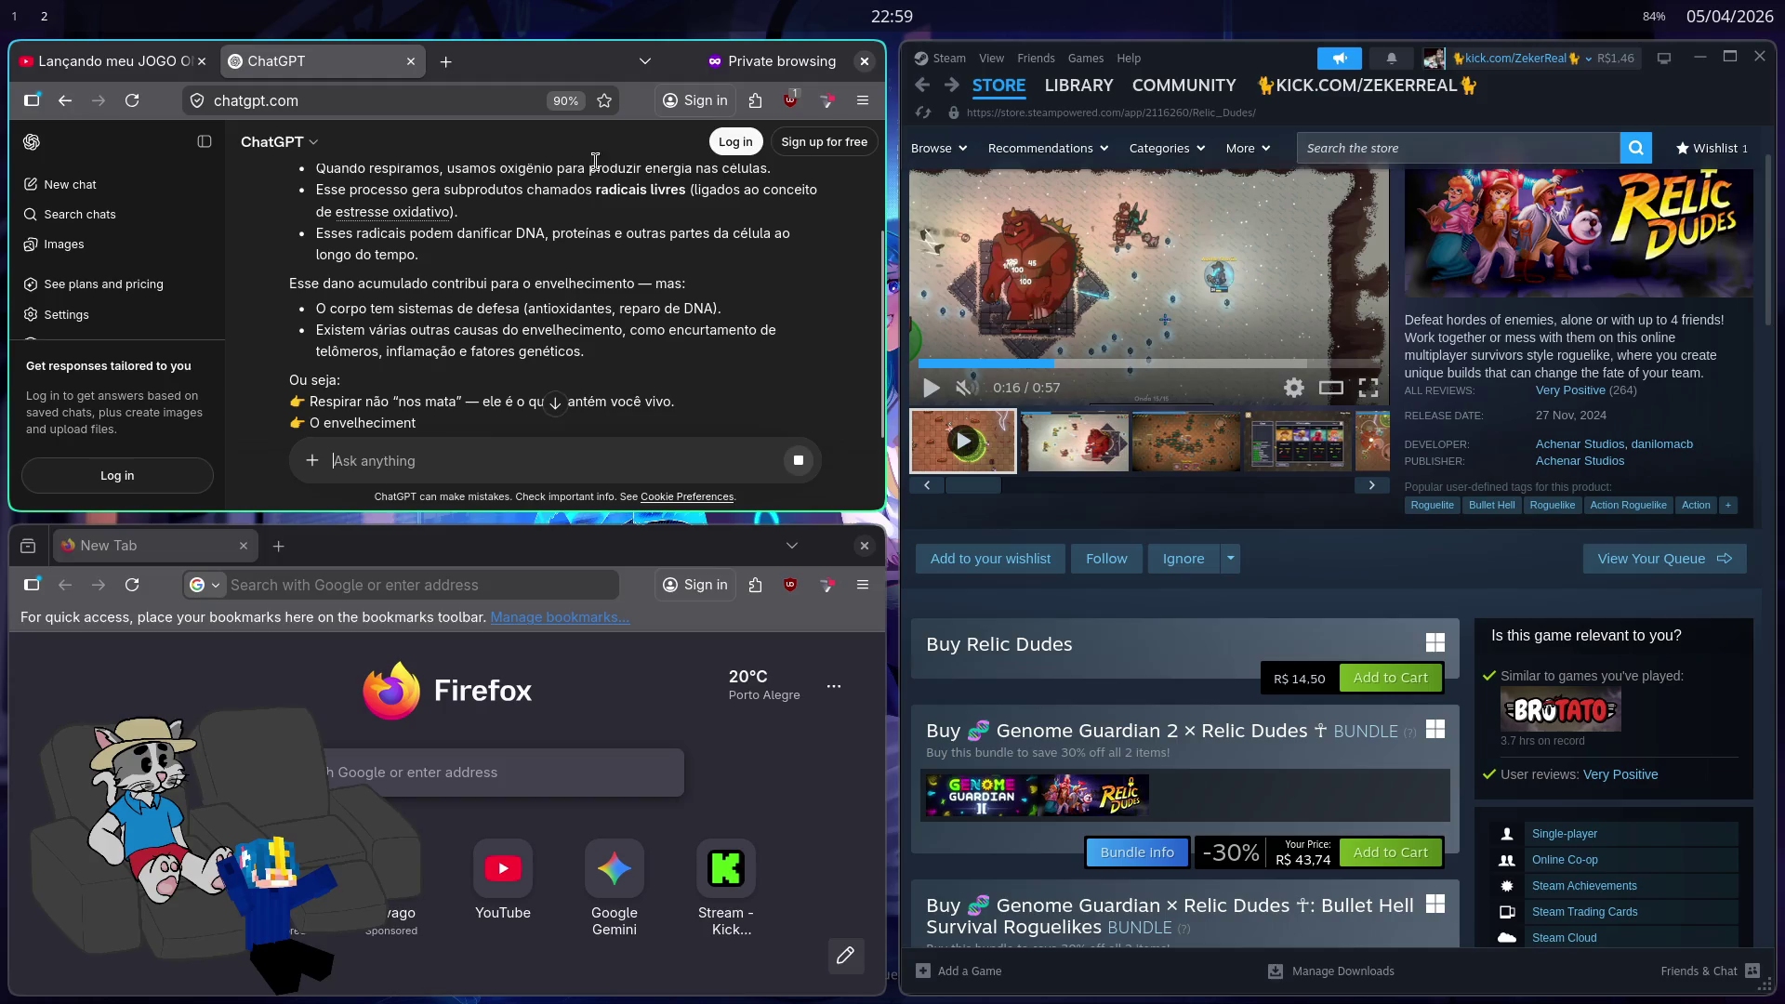
pyautogui.scroll(1, 523, 226)
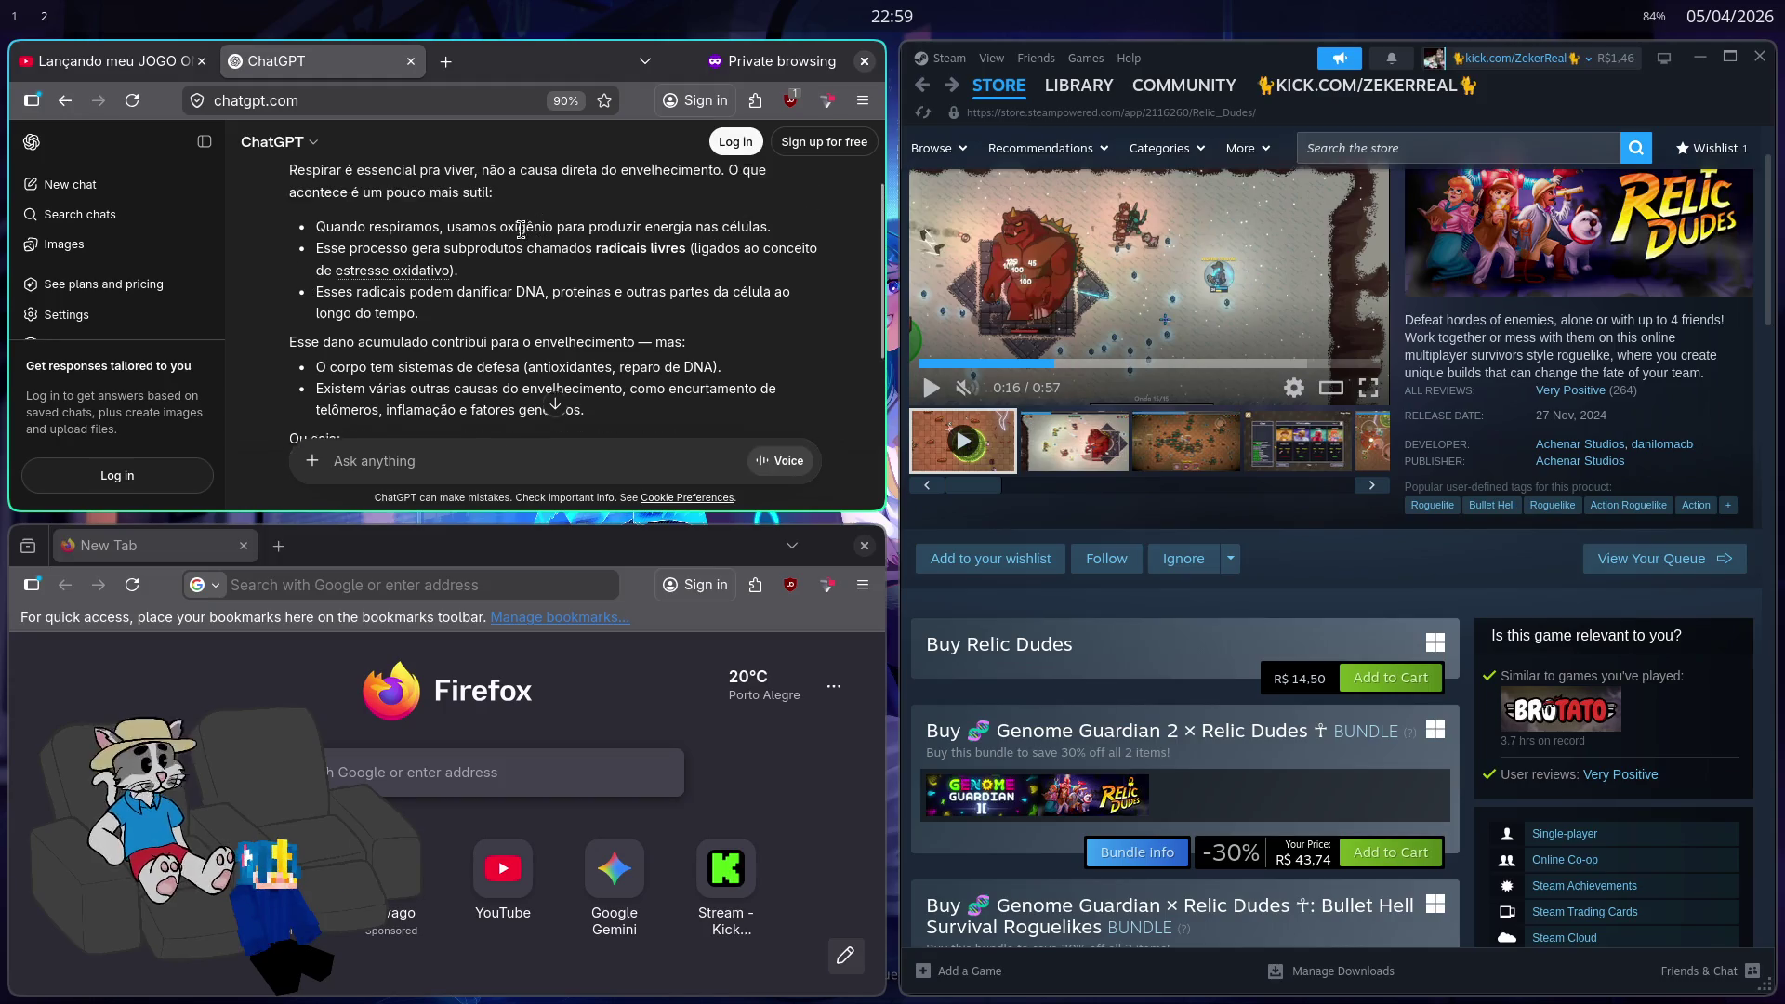
pyautogui.scroll(1, 523, 226)
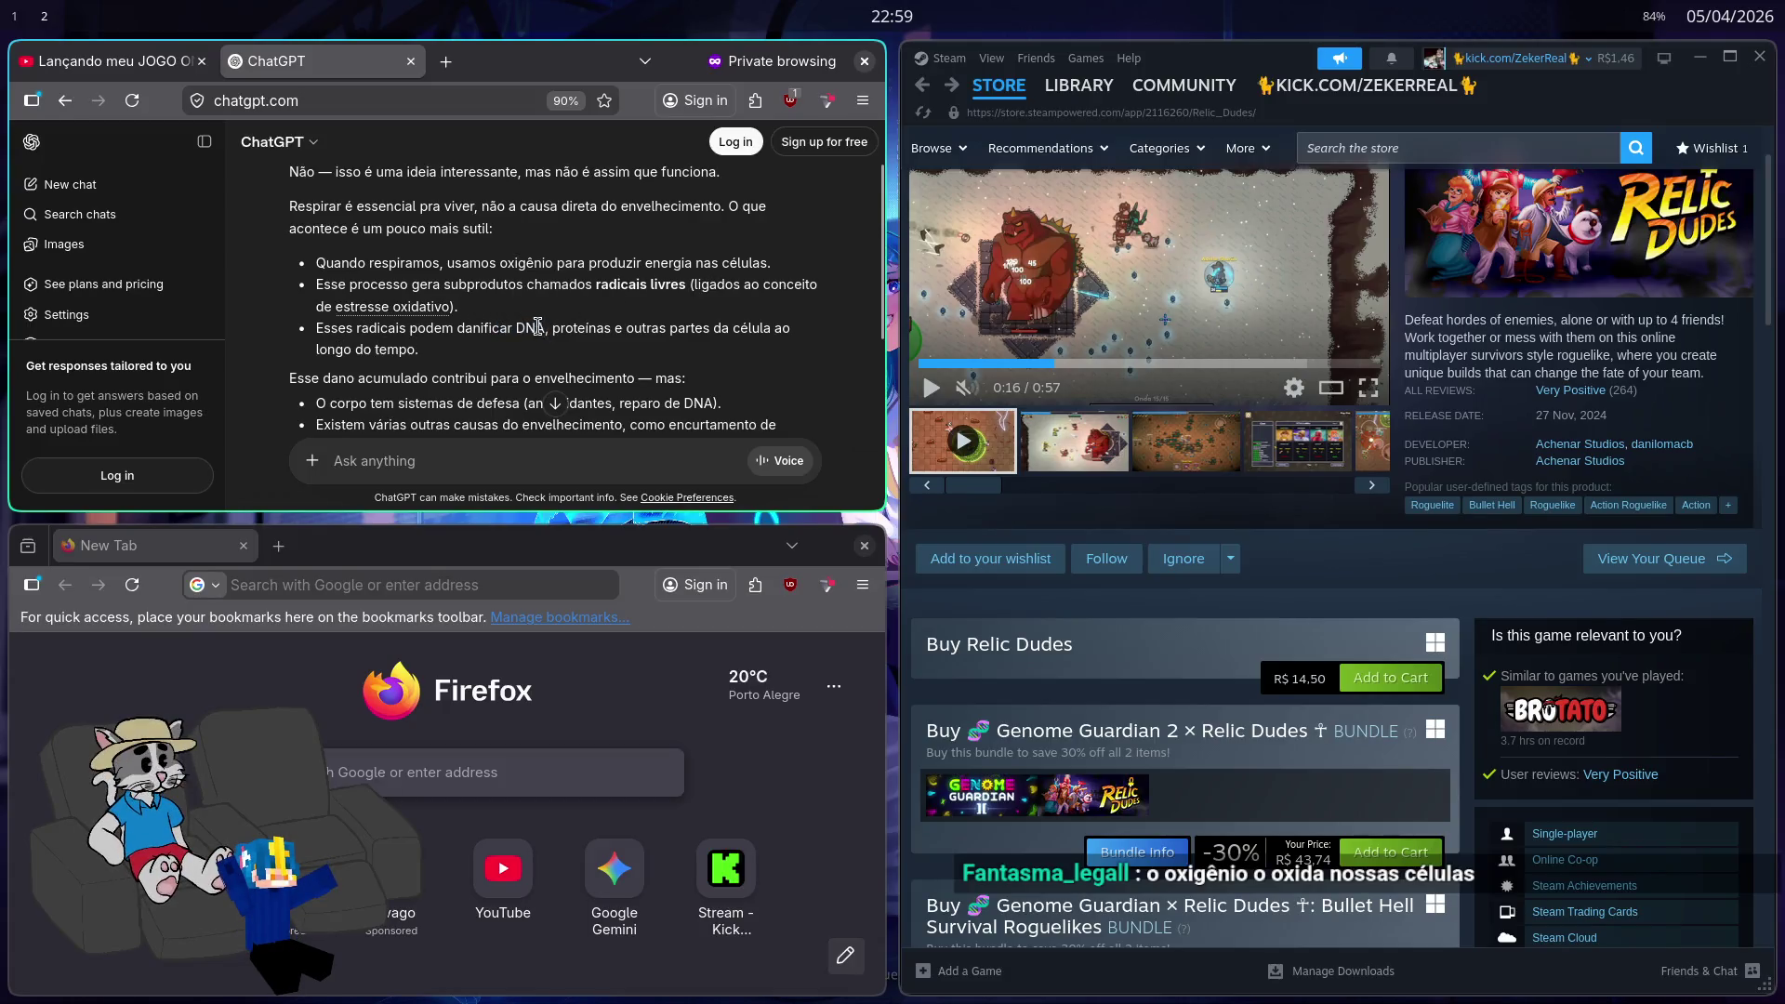
pyautogui.scroll(-2, 538, 327)
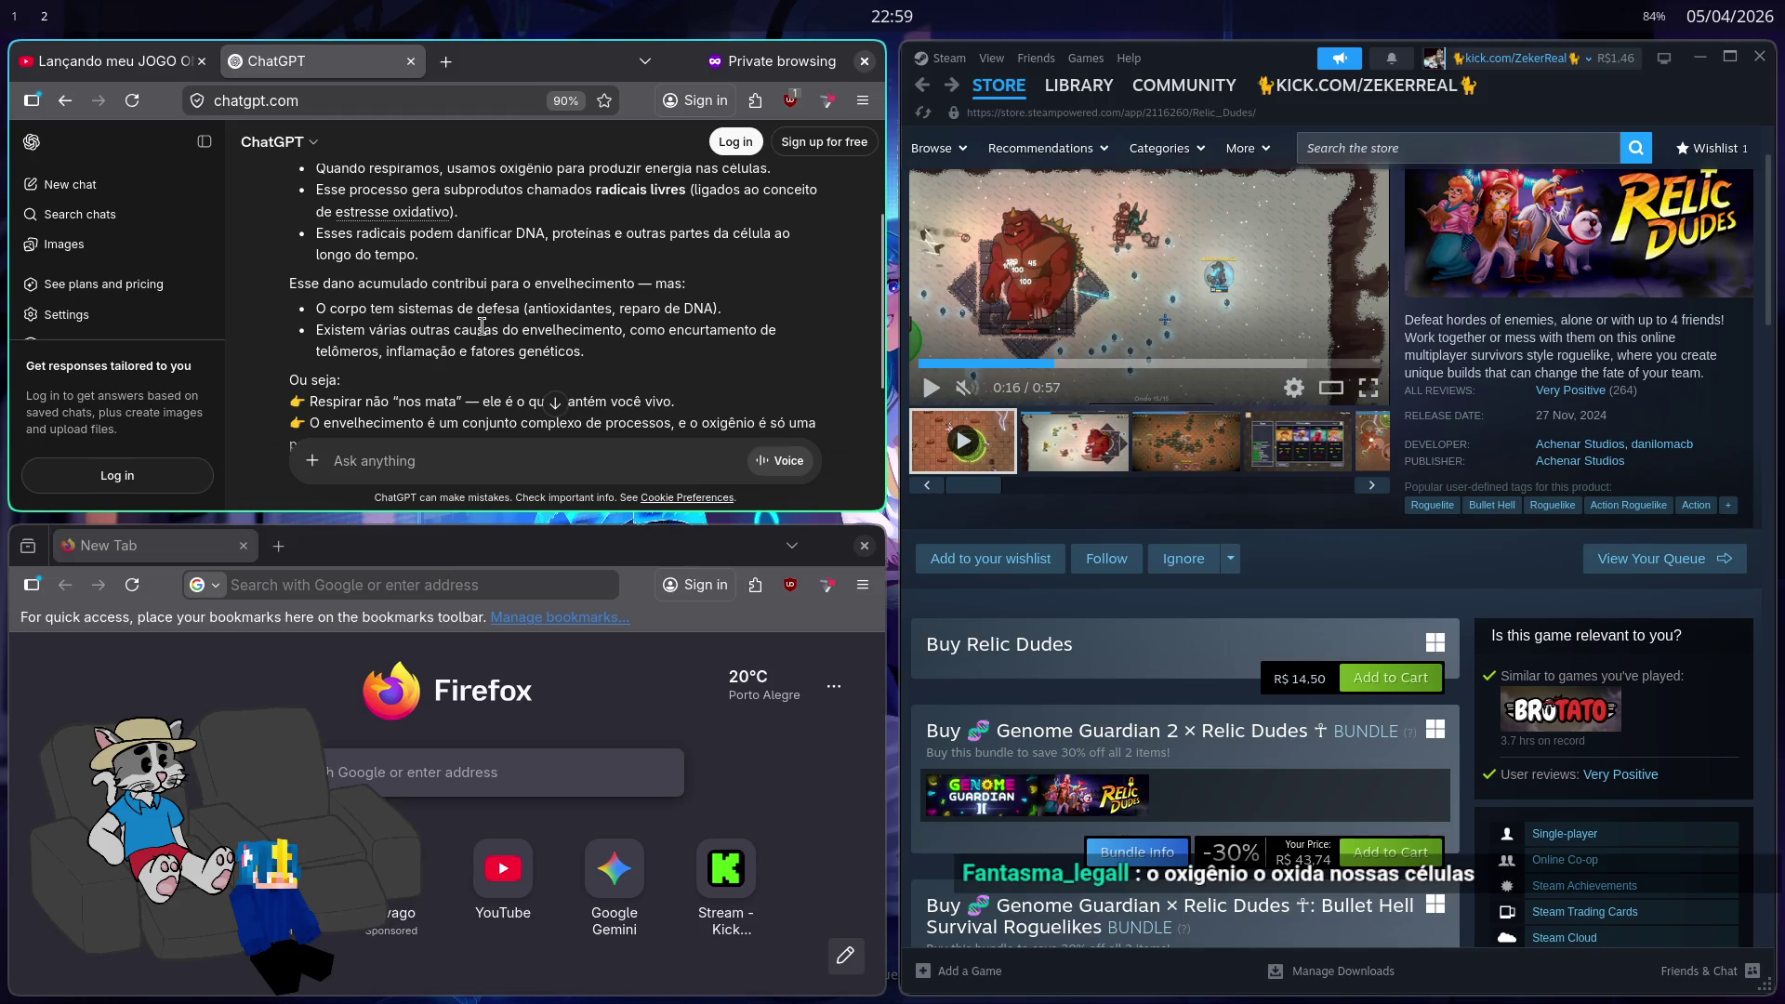
pyautogui.scroll(-5, 483, 325)
pyautogui.scroll(5, 415, 336)
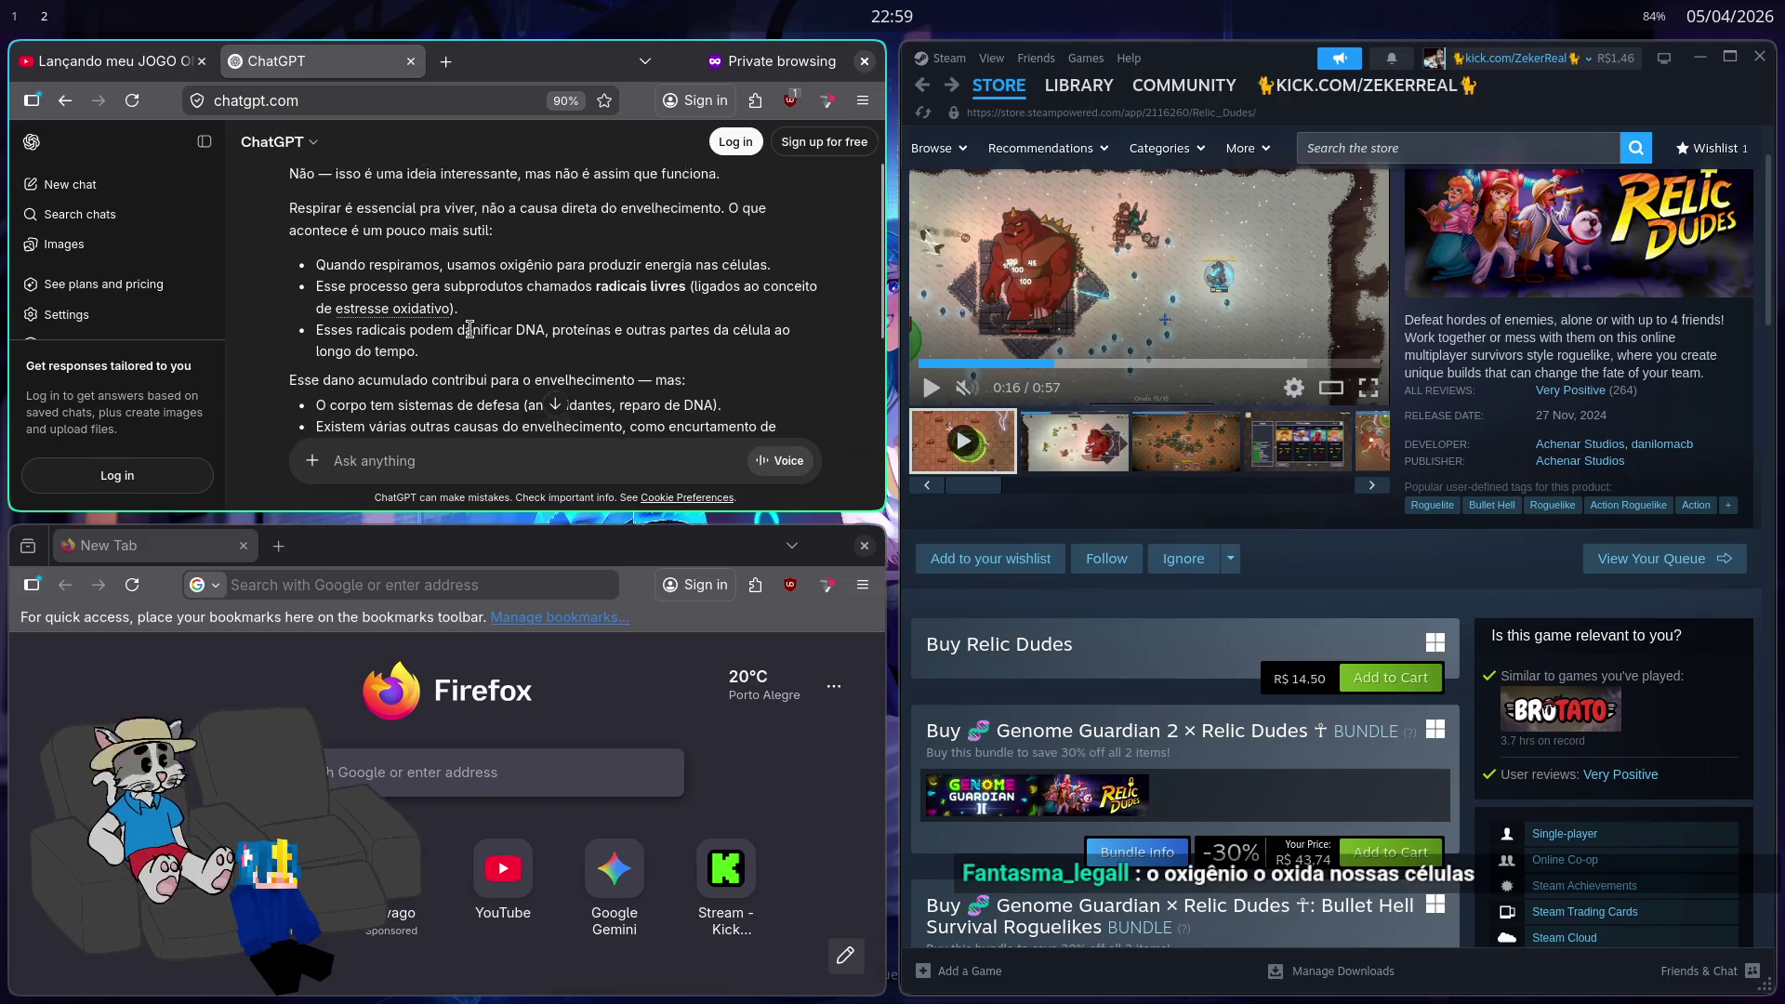
pyautogui.scroll(1, 474, 330)
pyautogui.scroll(-5, 473, 307)
pyautogui.scroll(6, 474, 279)
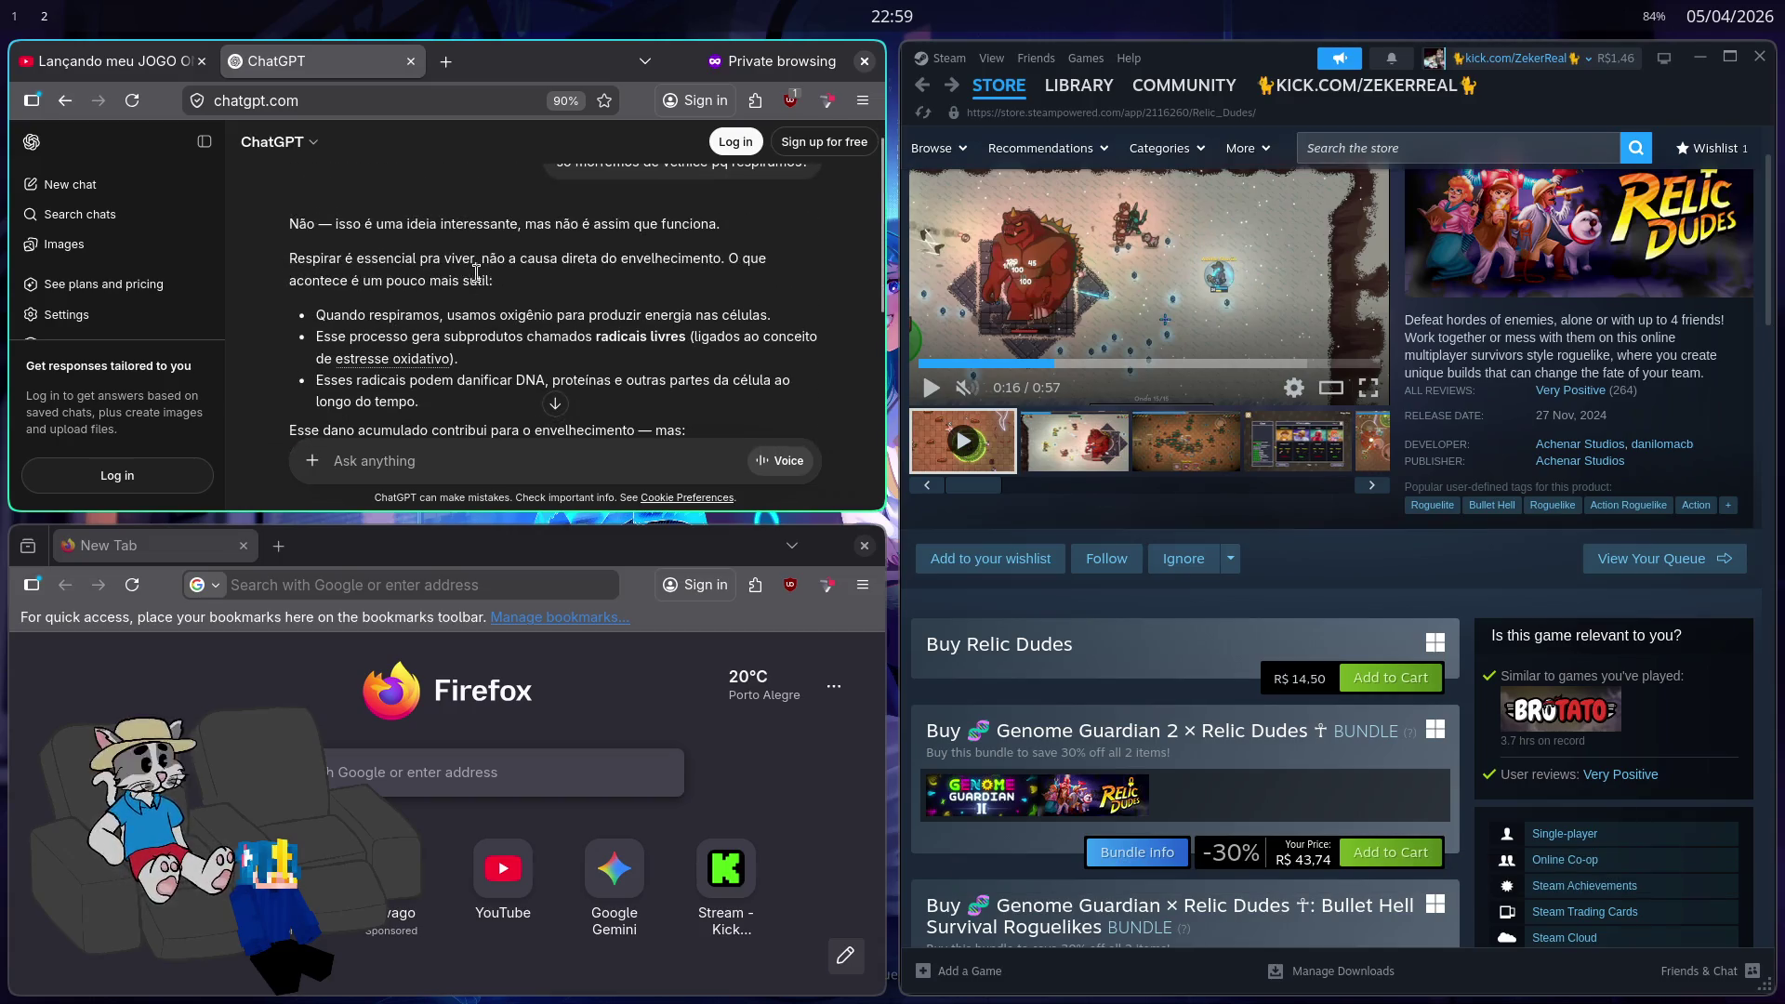
pyautogui.scroll(-5, 490, 279)
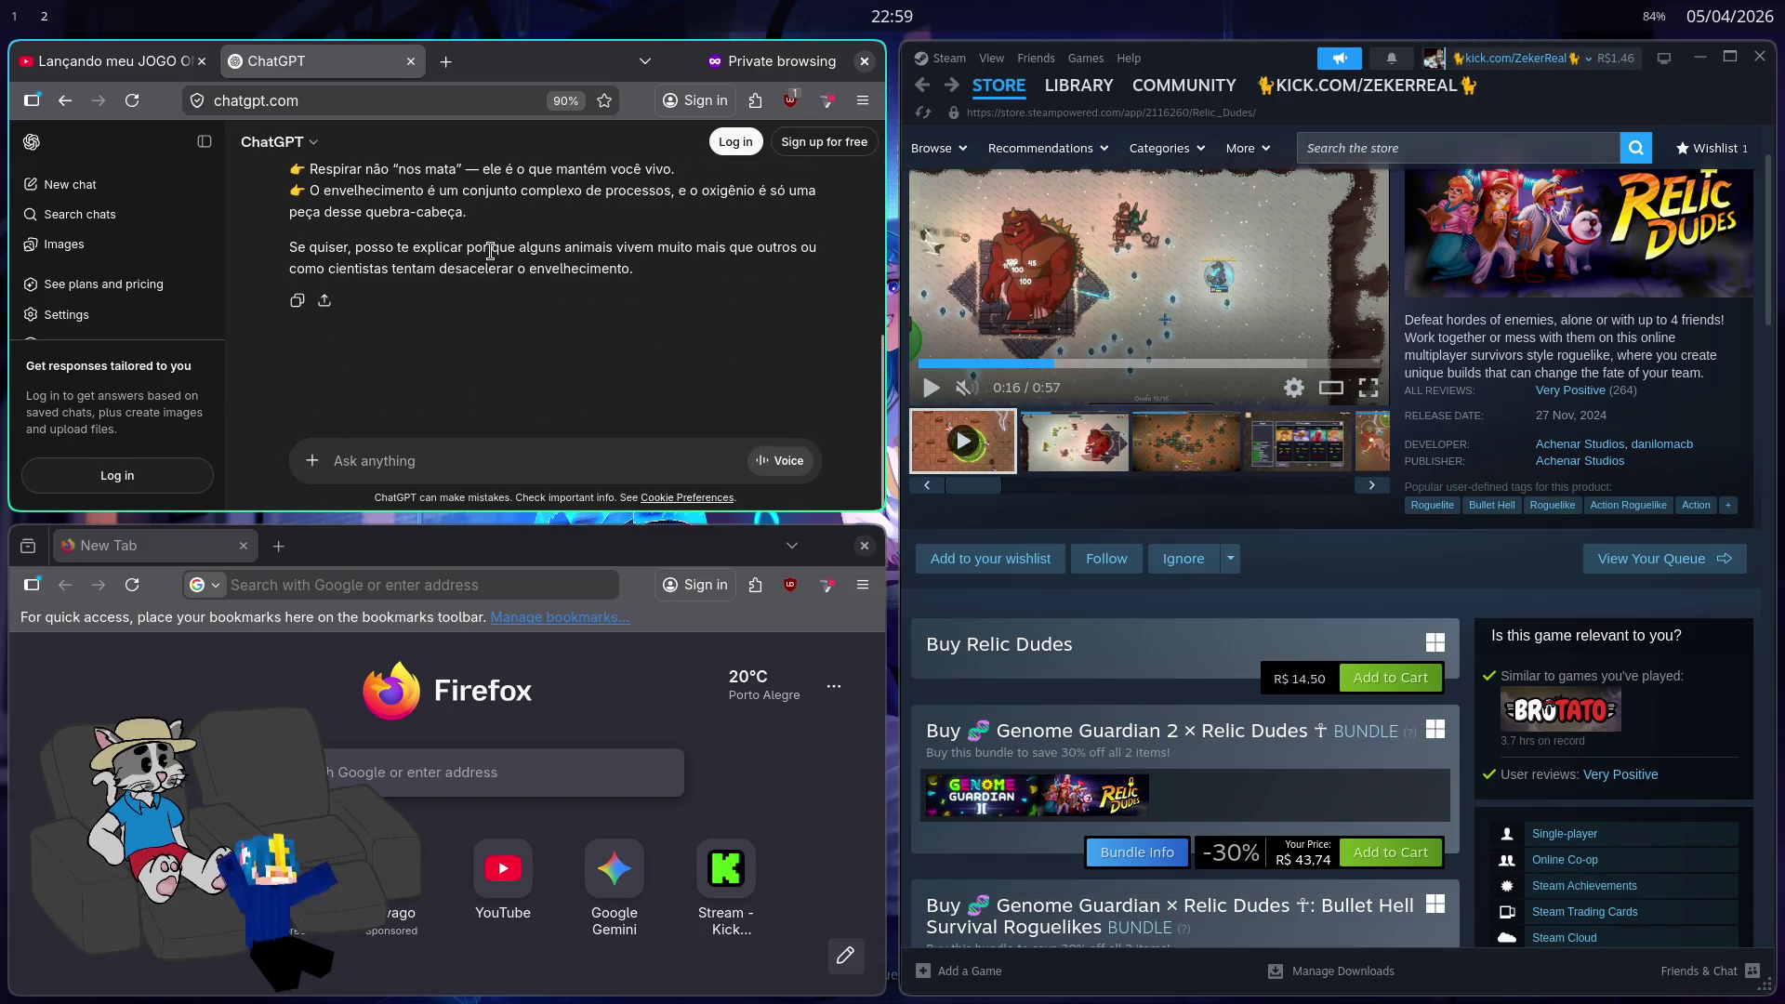
pyautogui.scroll(6, 490, 251)
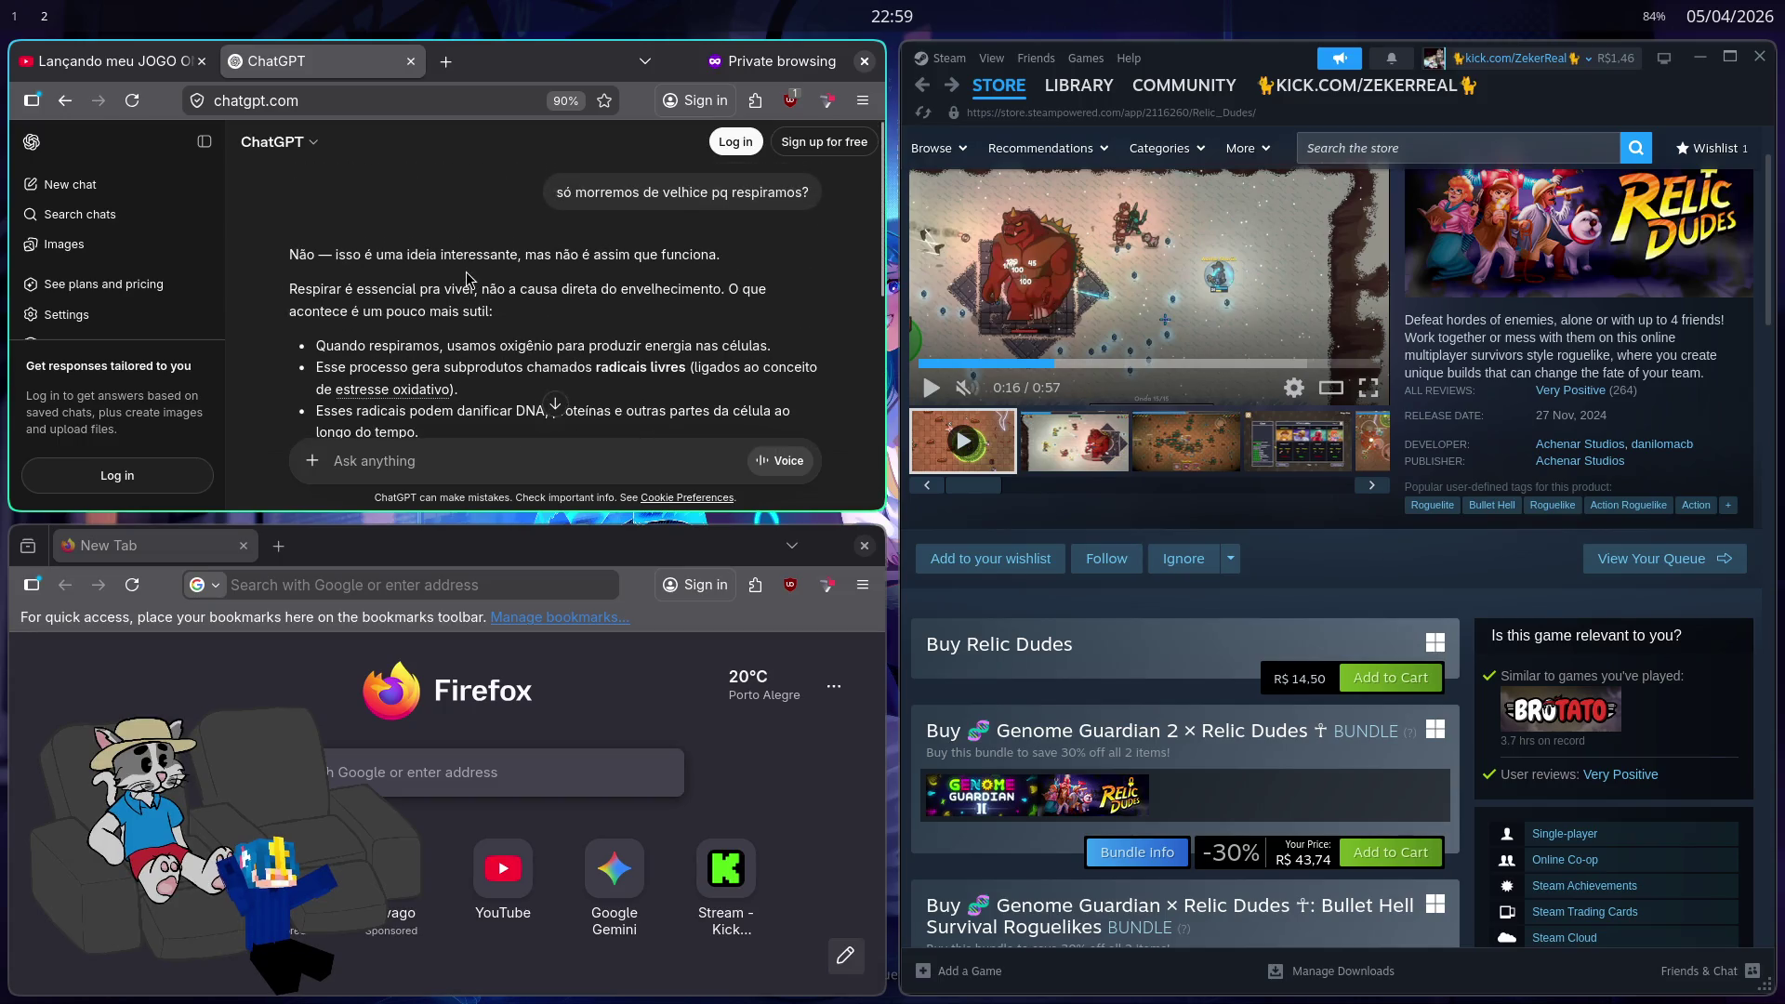
pyautogui.scroll(-2, 470, 275)
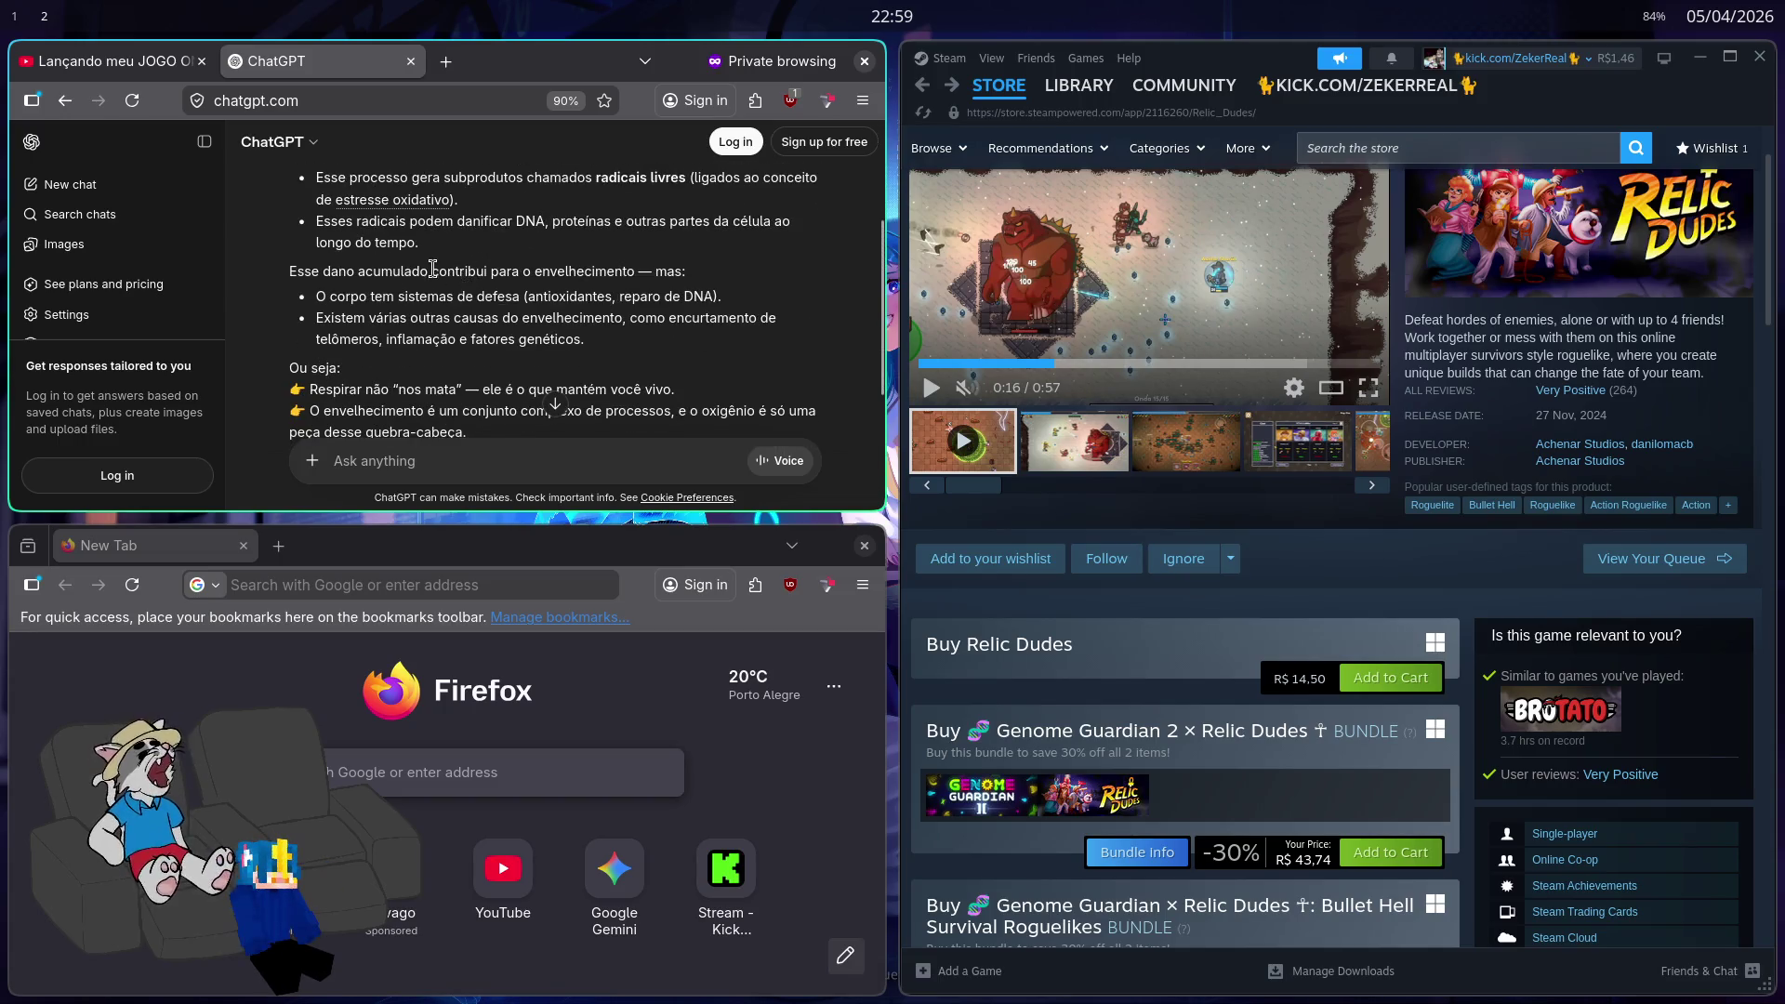
pyautogui.click(411, 63)
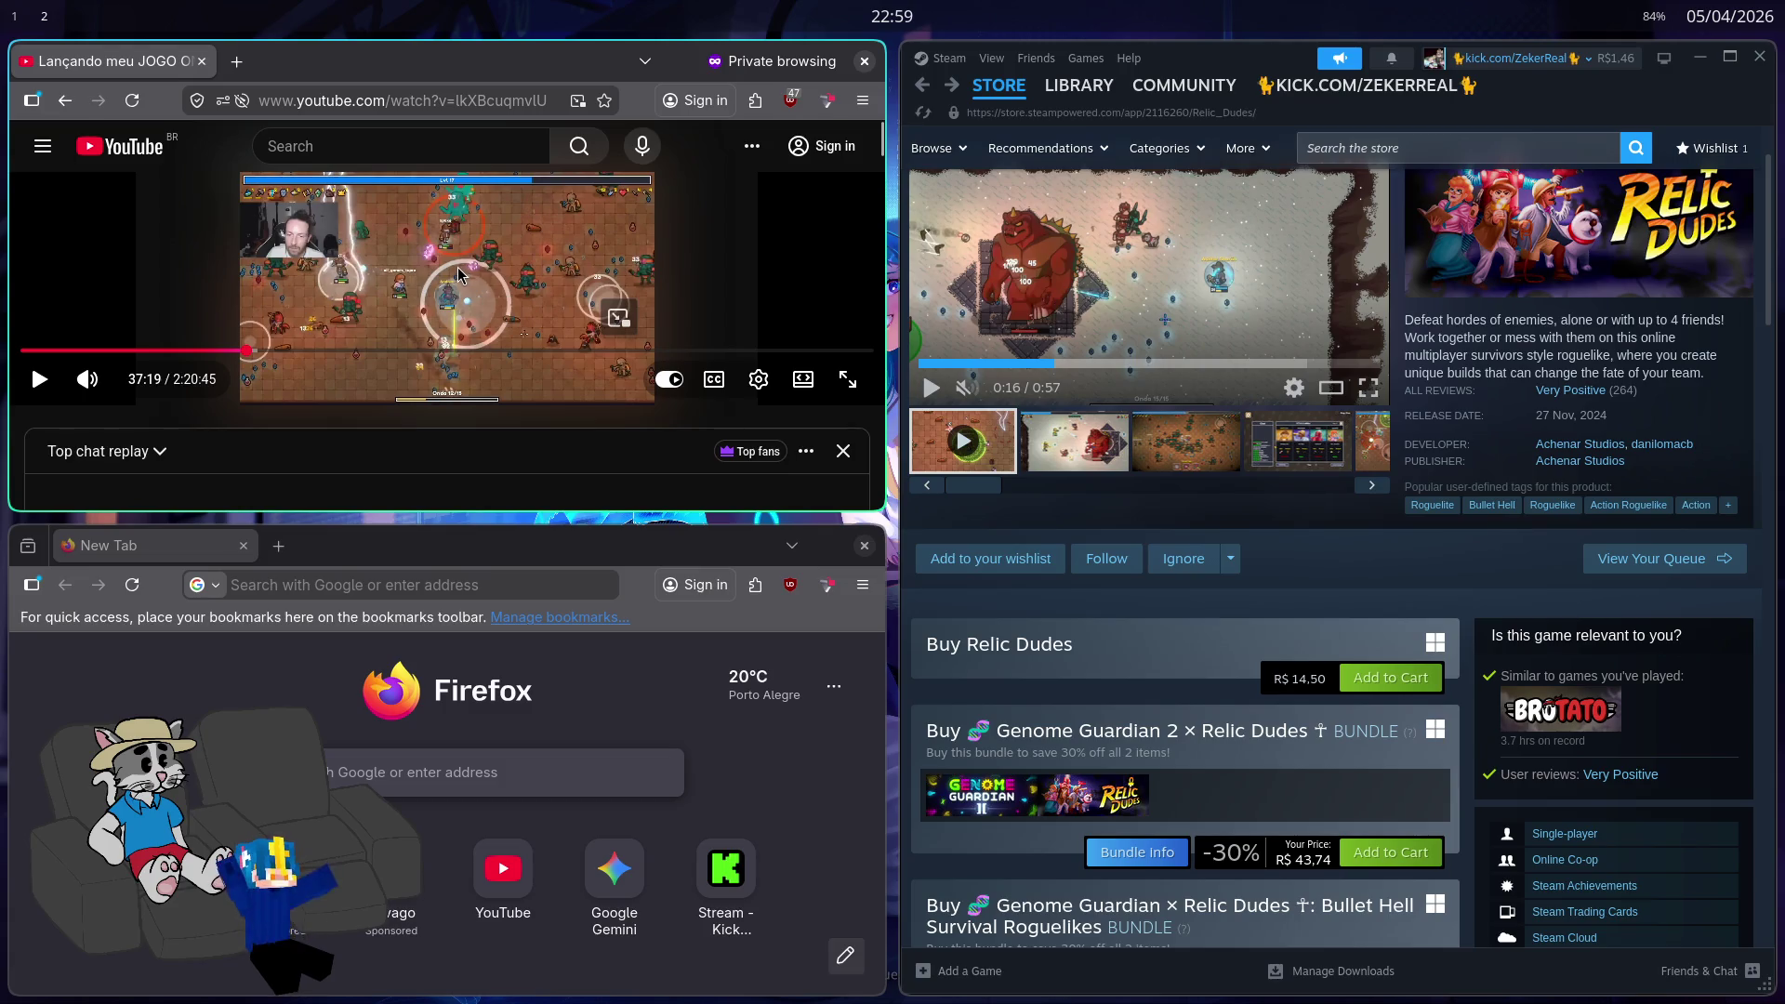
# Step: Close the YouTube window and skip the Relic Dudes trailer ahead to 0:38
pyautogui.scroll(-1, 502, 399)
pyautogui.click(577, 591)
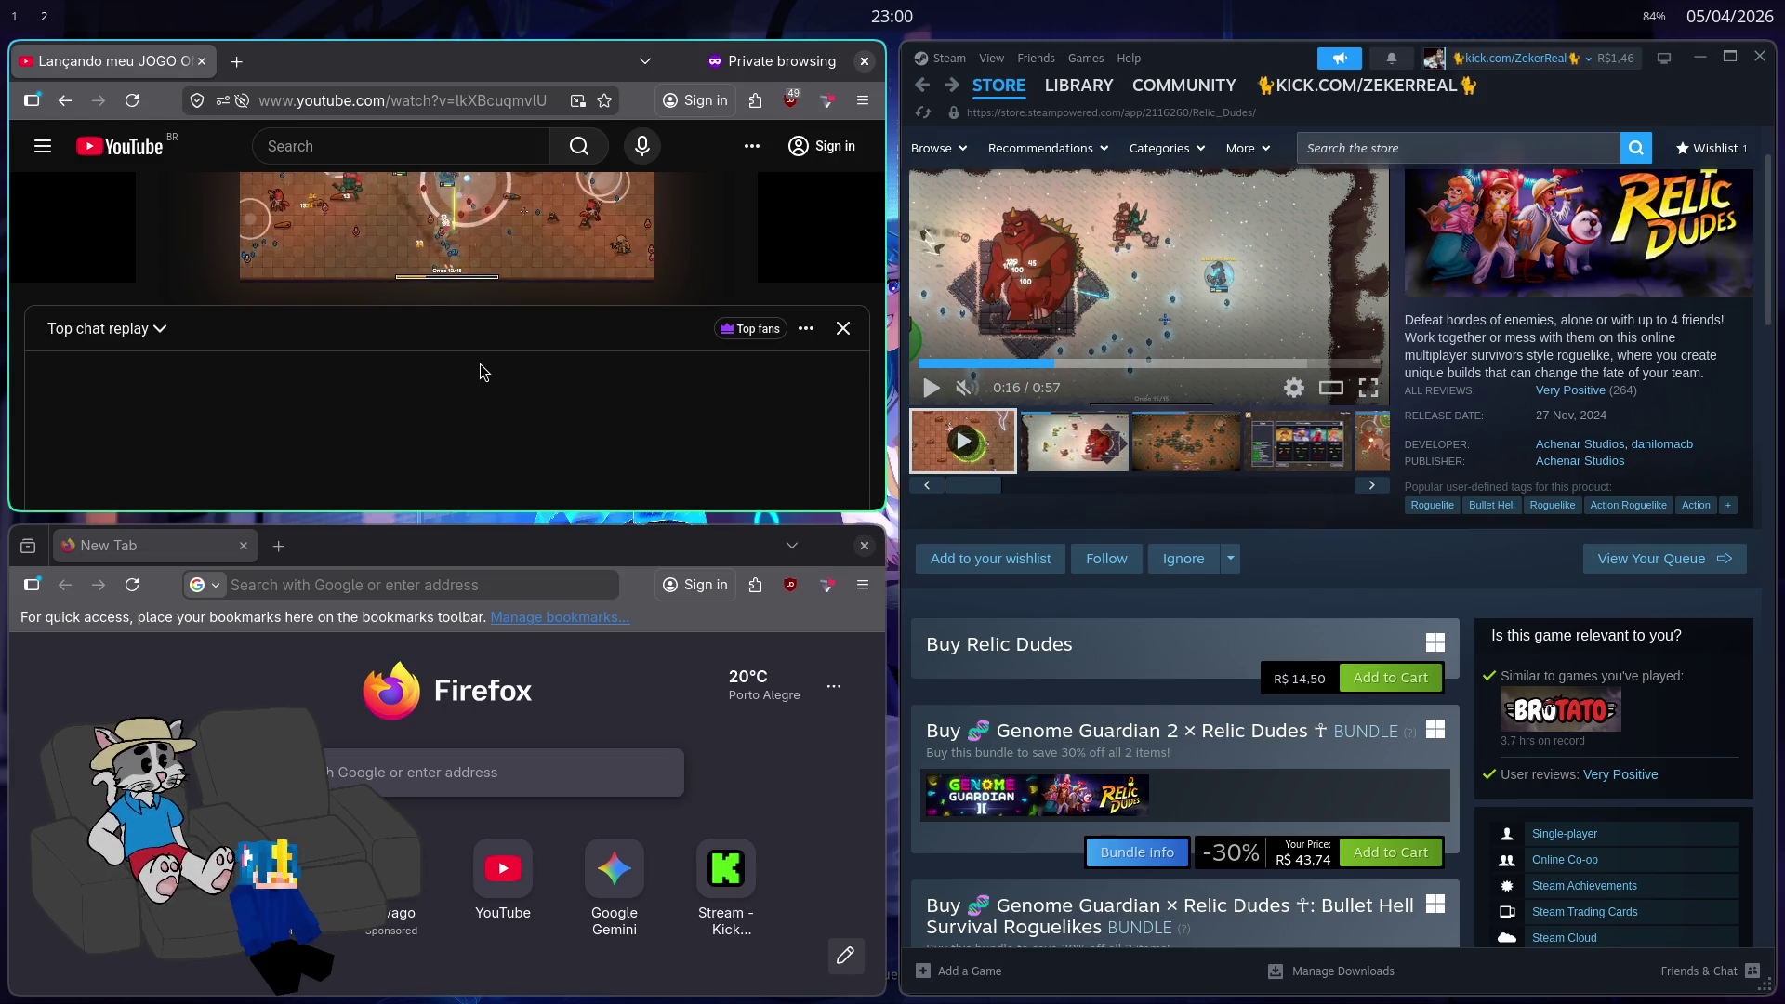
pyautogui.scroll(3, 482, 371)
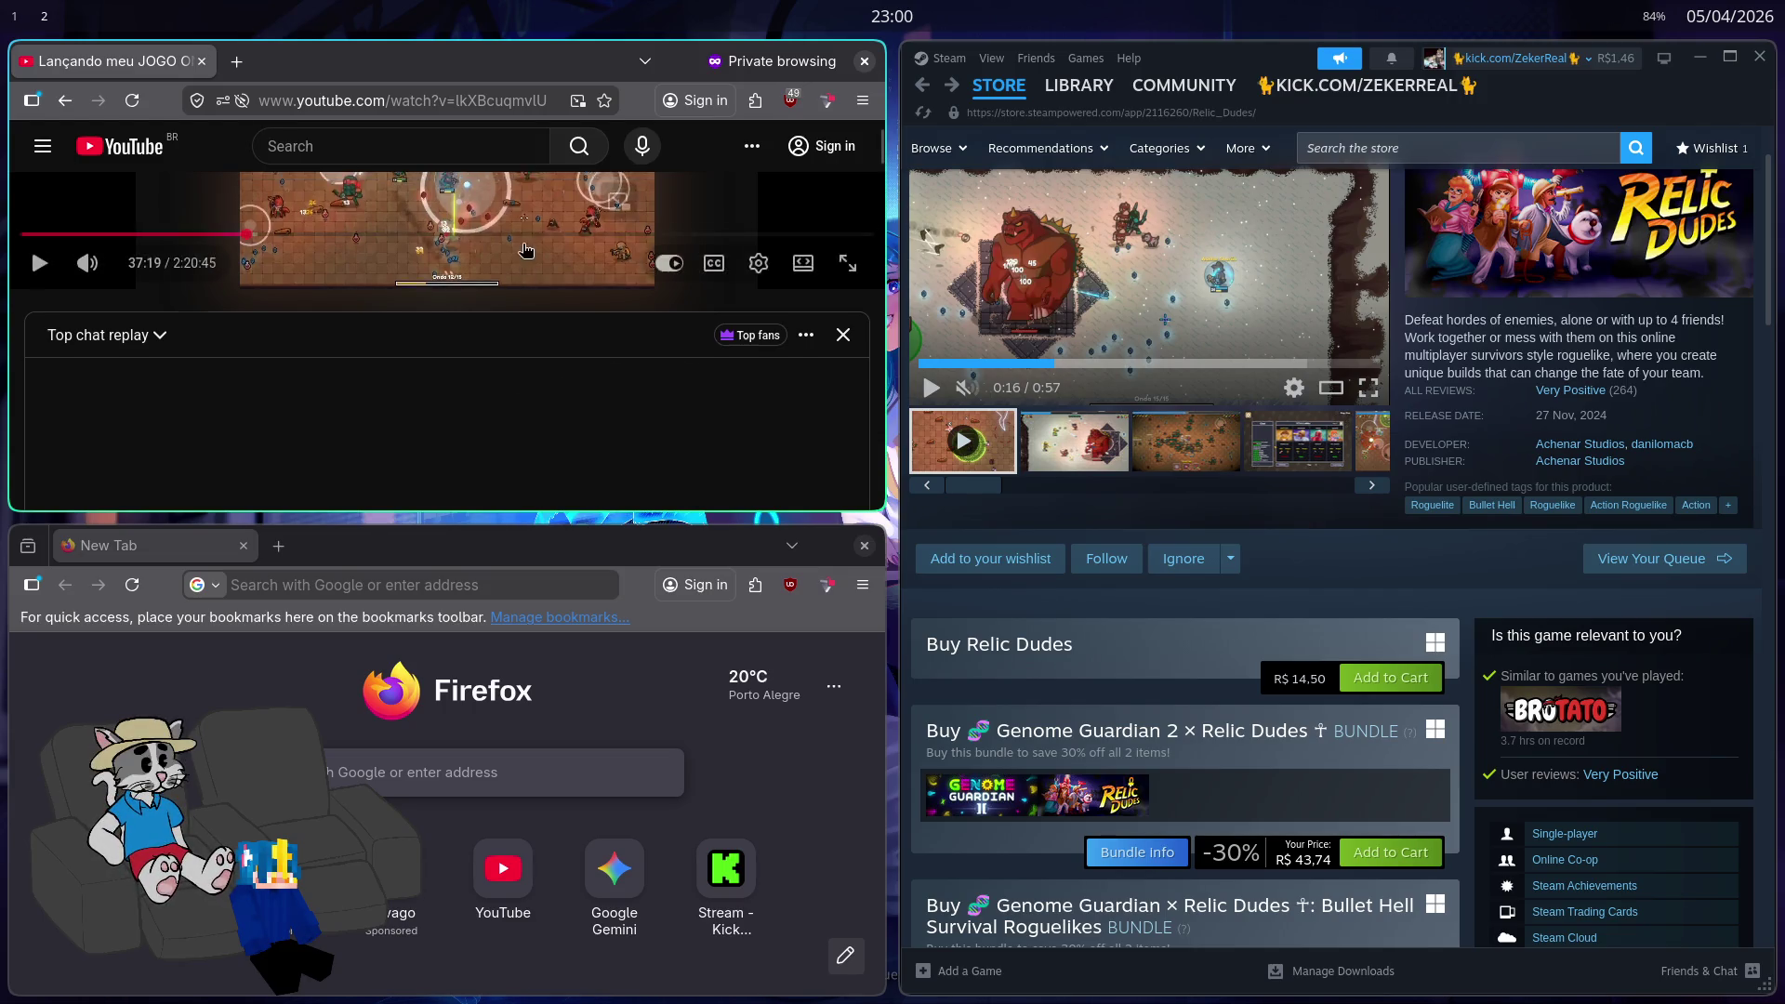
pyautogui.click(201, 61)
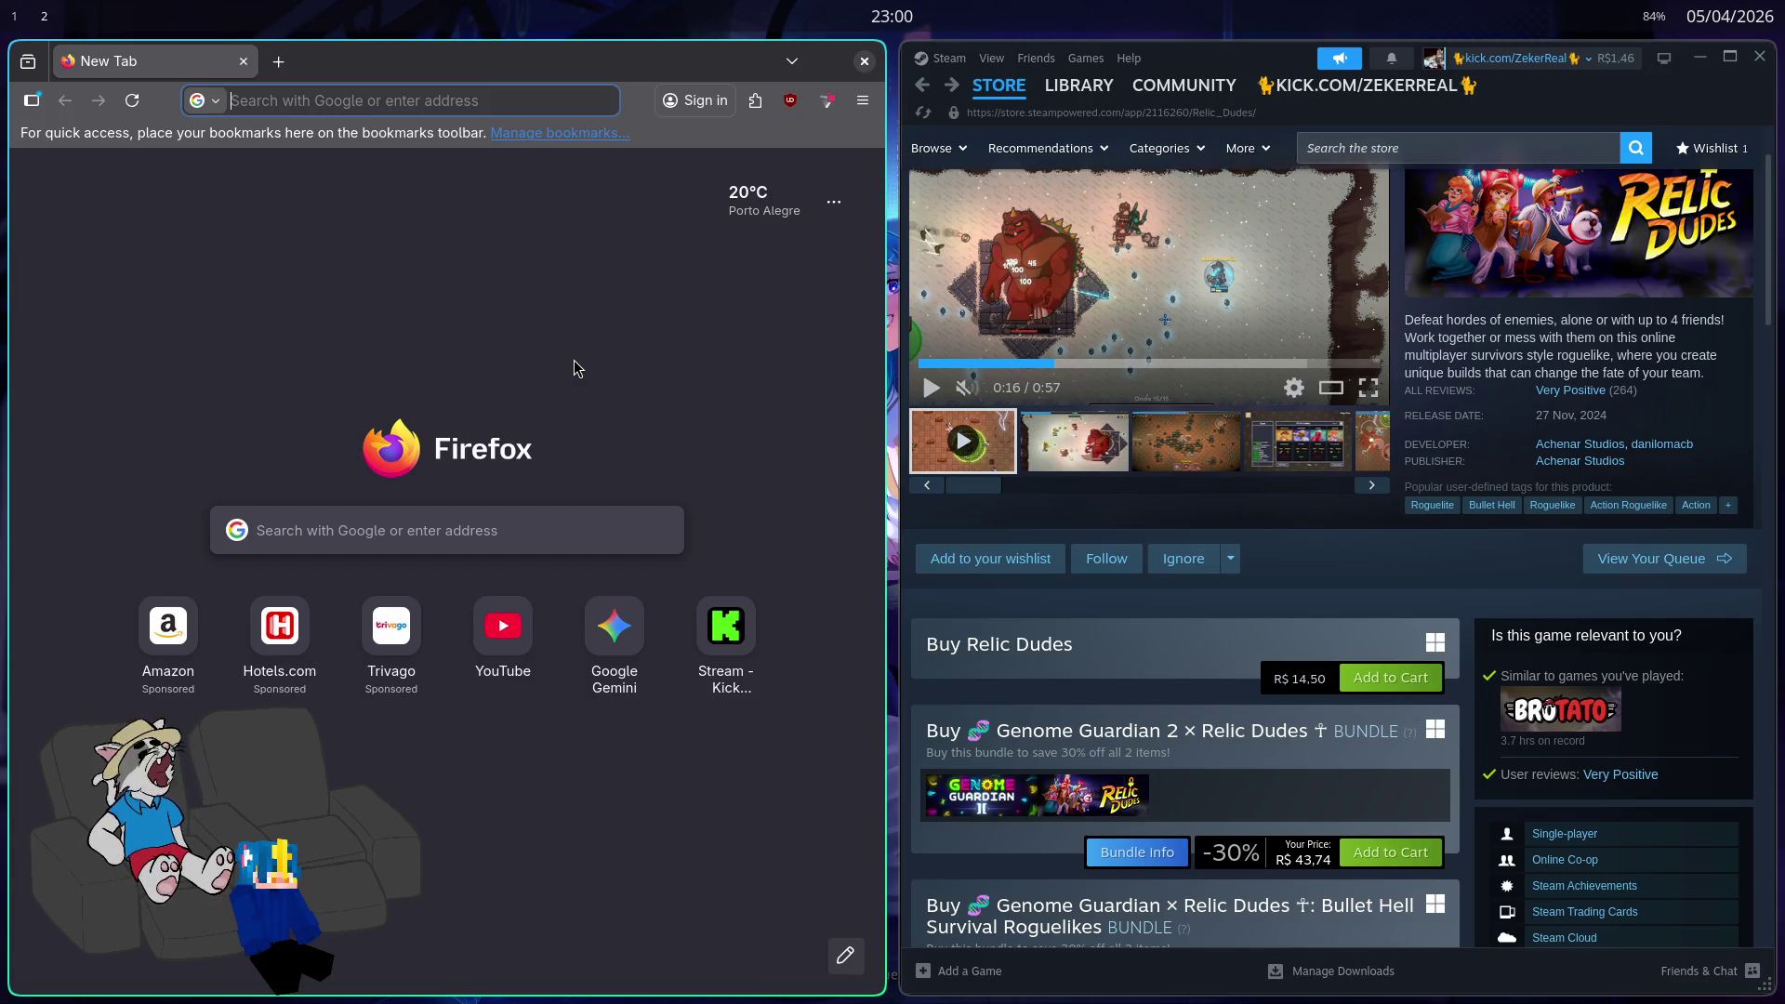
pyautogui.scroll(2, 1129, 472)
pyautogui.moveTo(1129, 472)
pyautogui.mouseDown()
pyautogui.moveTo(1232, 490)
pyautogui.moveTo(1348, 476)
pyautogui.mouseUp()
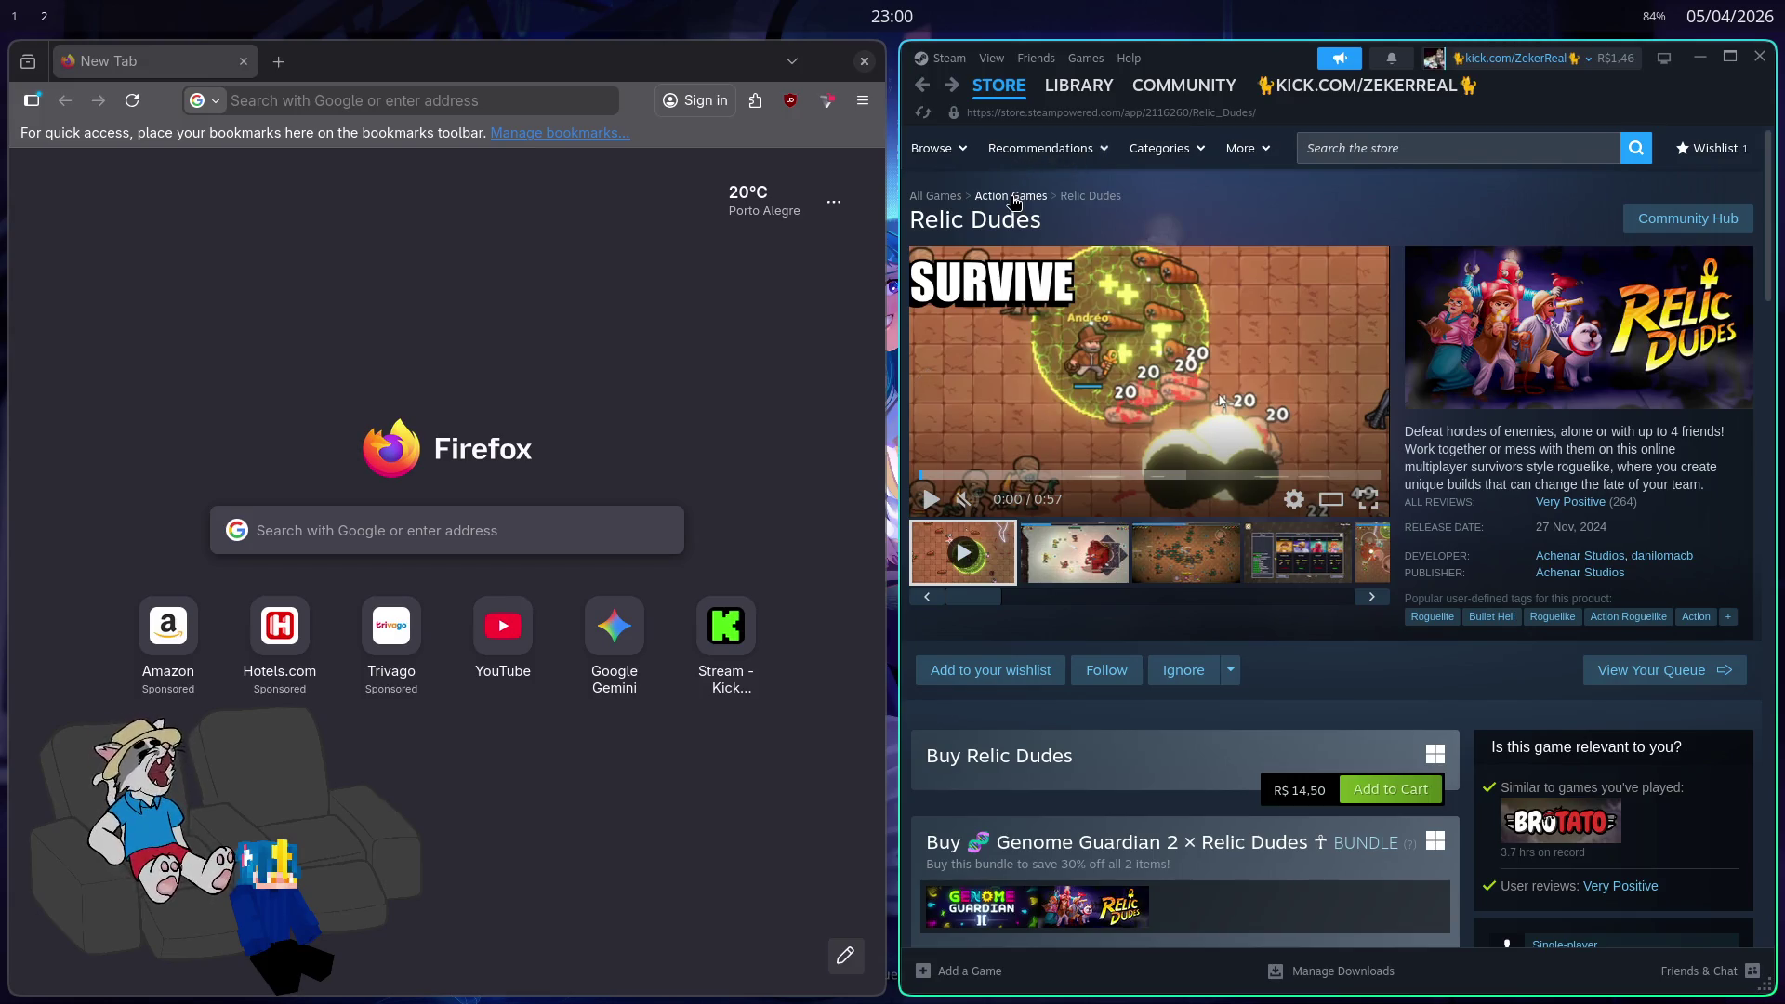
# Step: Browse the Steam store home page, then close Steam and Firefox with Super+Q
pyautogui.click(999, 85)
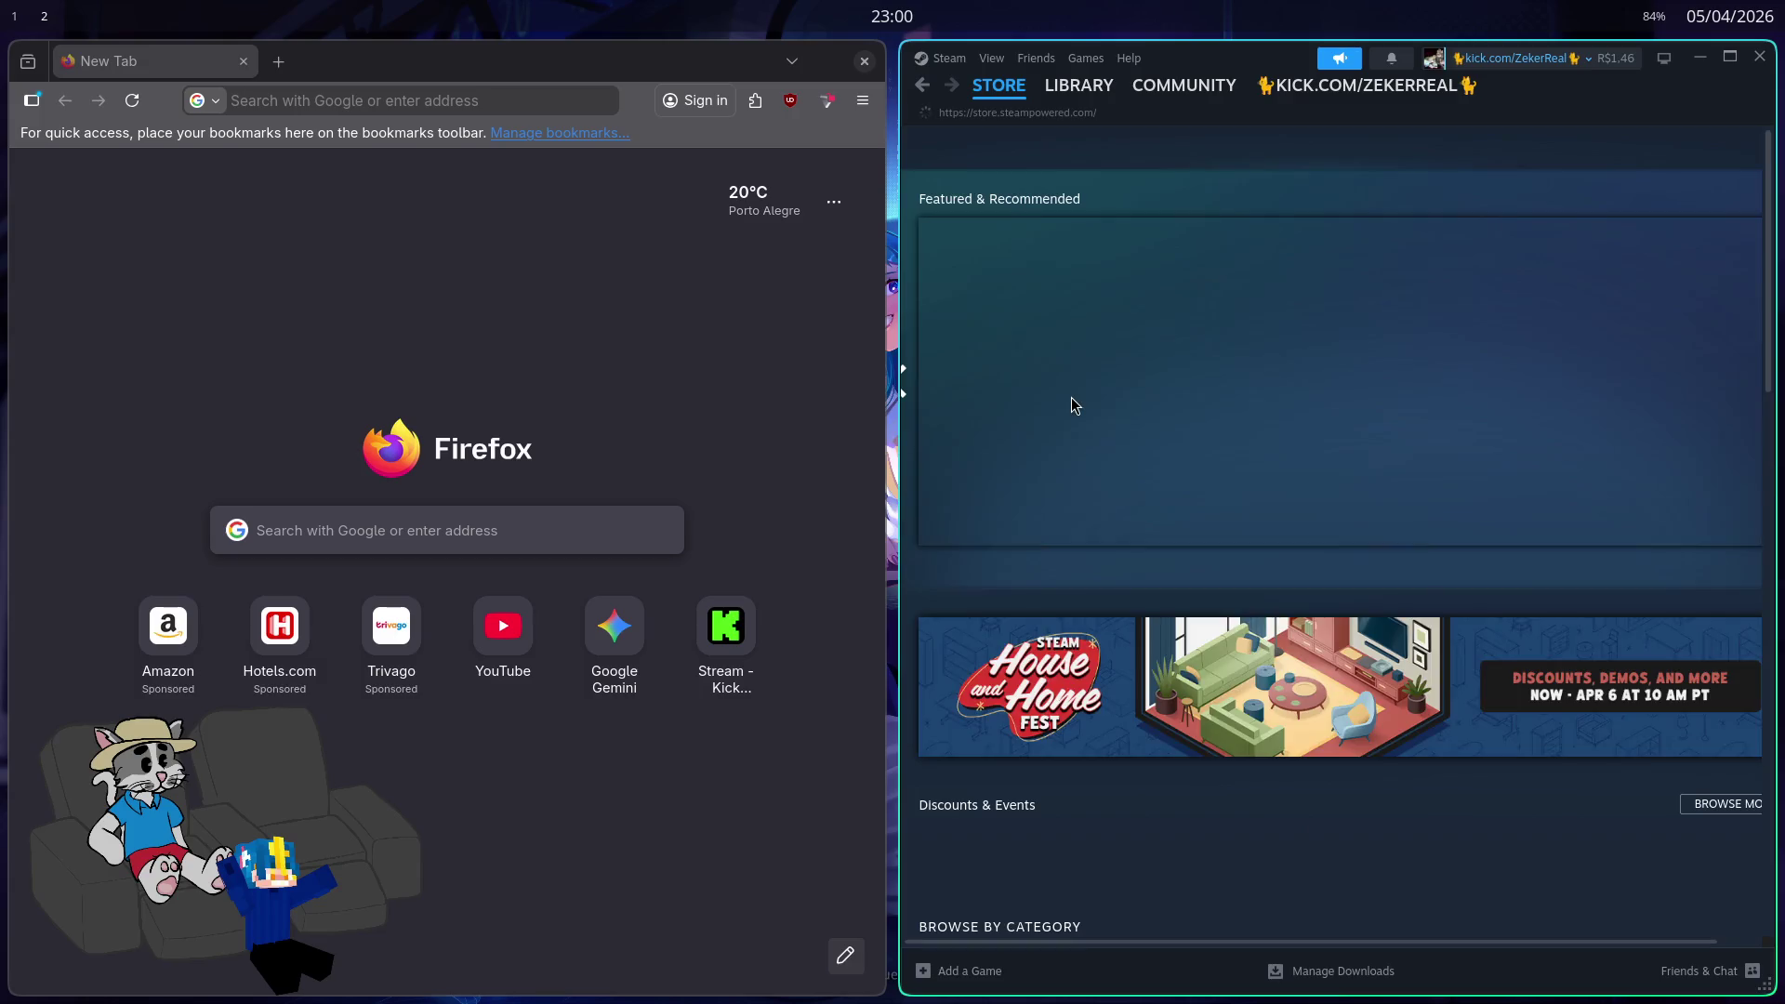
pyautogui.scroll(-7, 1186, 564)
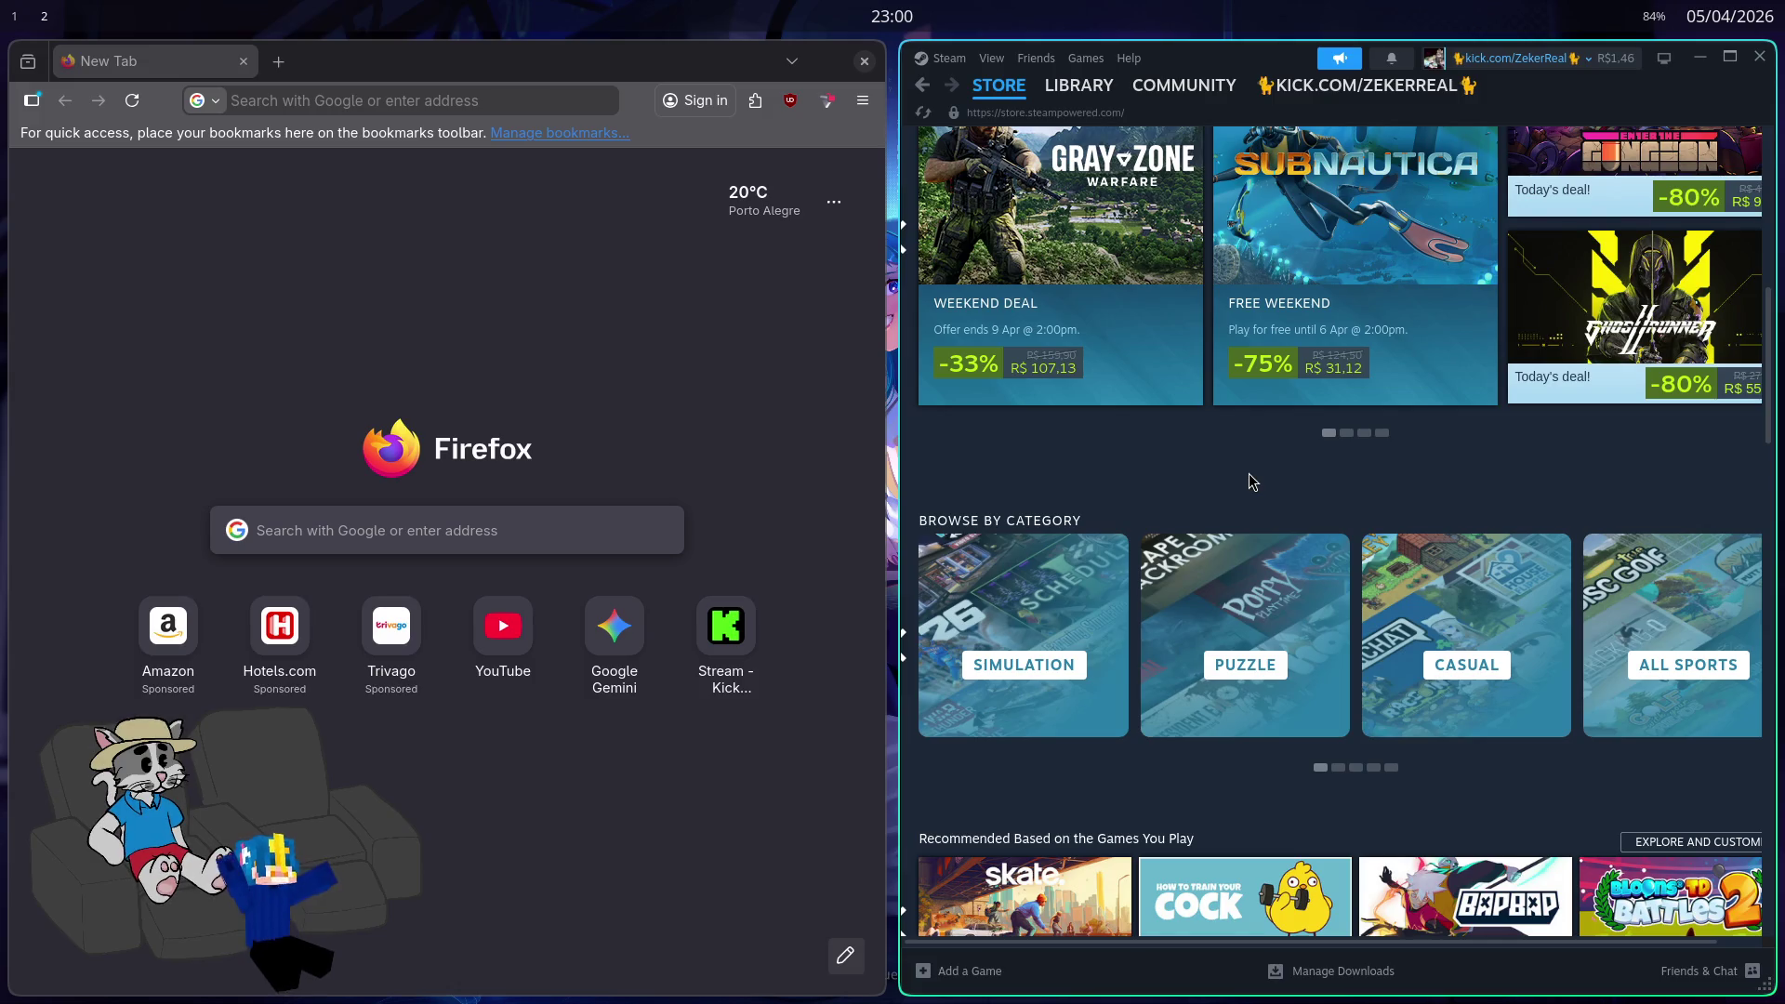
pyautogui.scroll(6, 1221, 479)
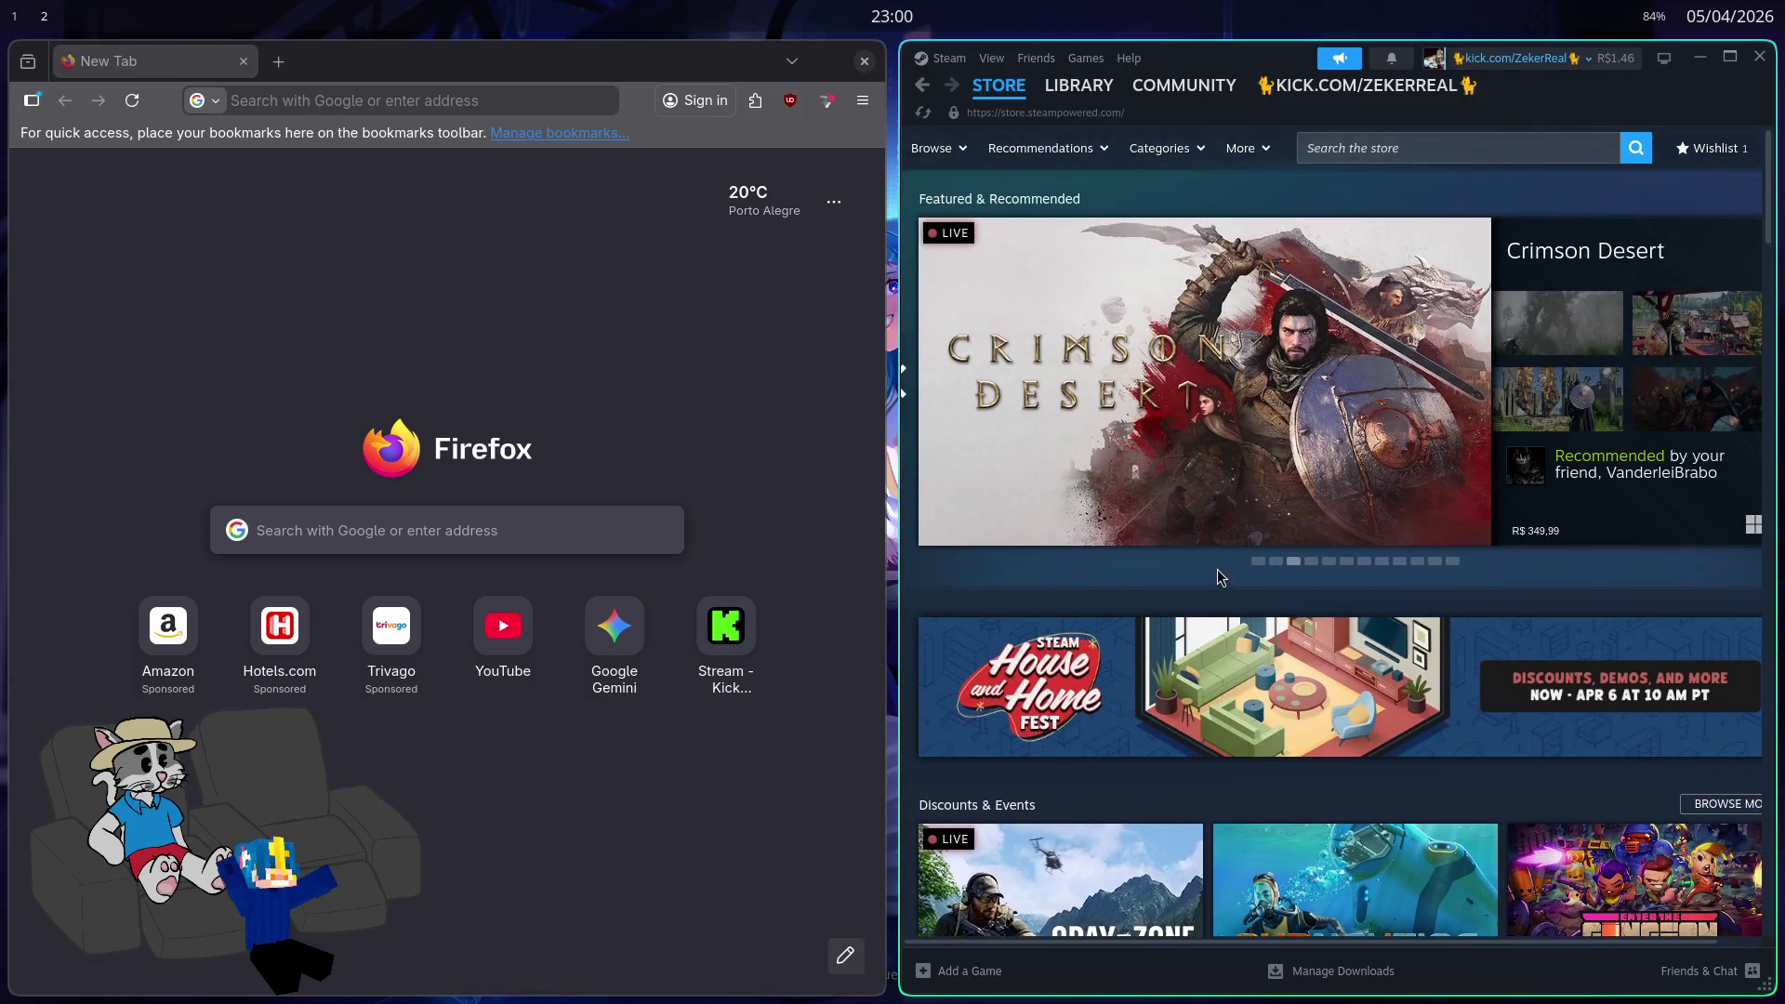
pyautogui.scroll(-10, 1218, 521)
pyautogui.scroll(3, 1217, 354)
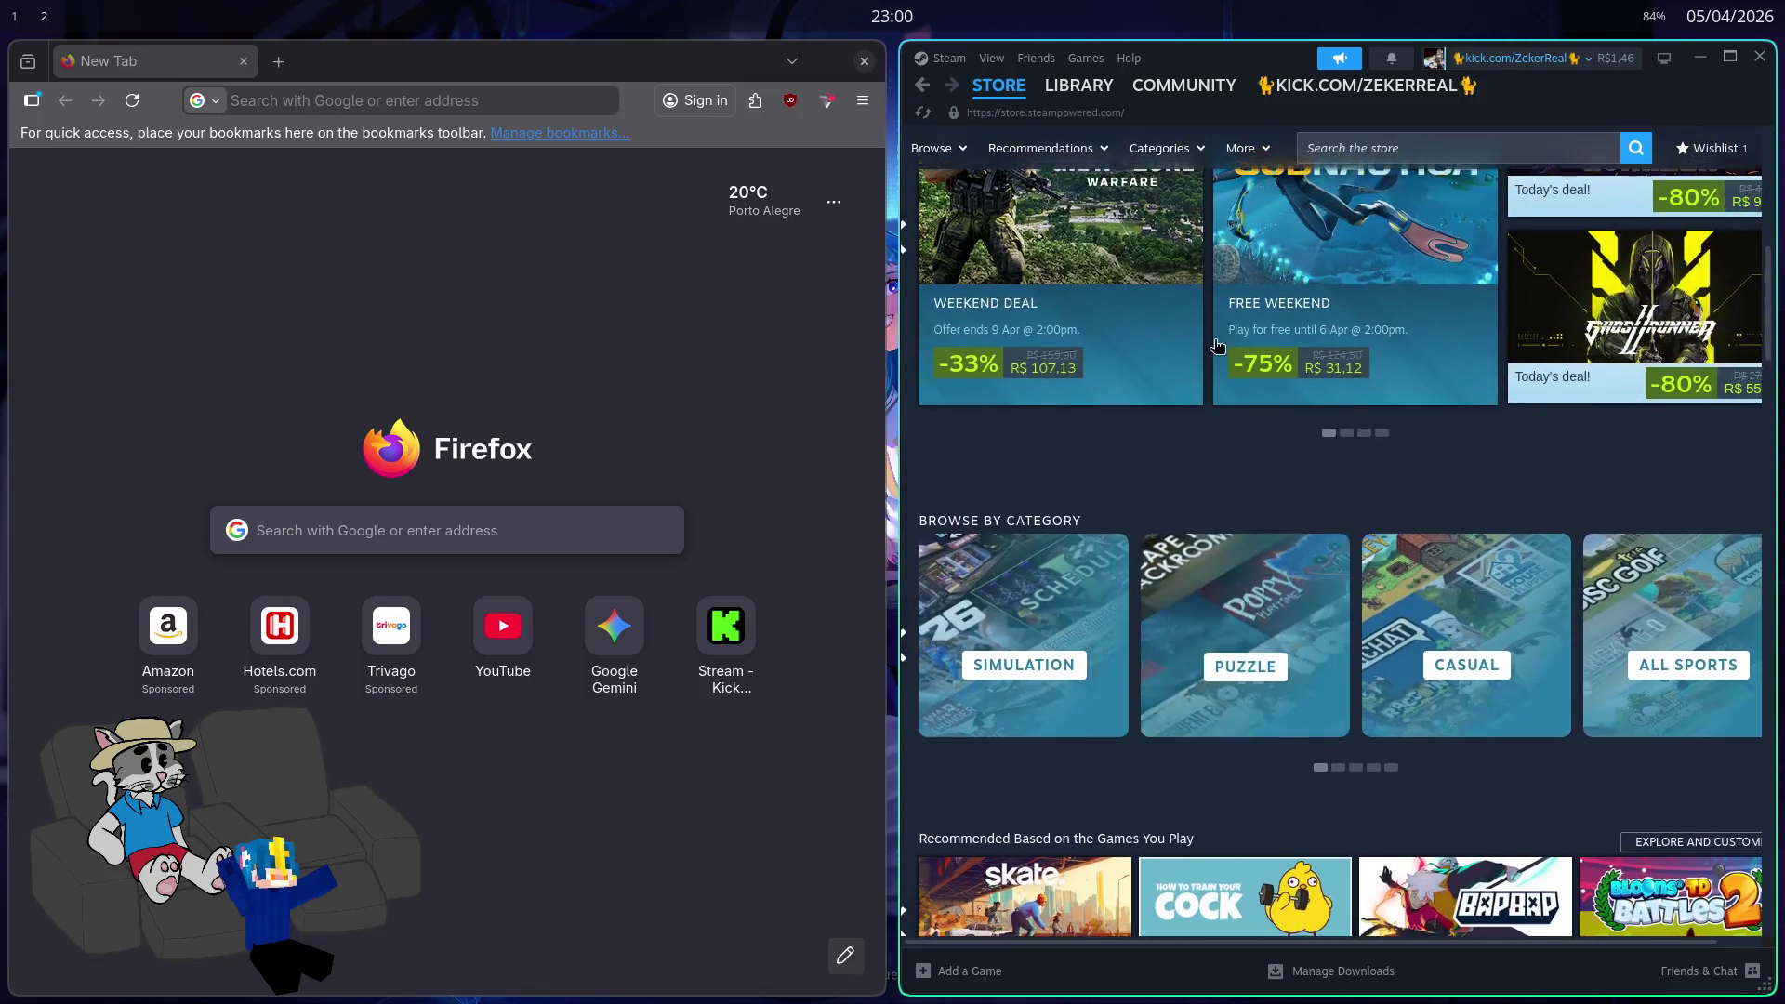
pyautogui.scroll(5, 1217, 332)
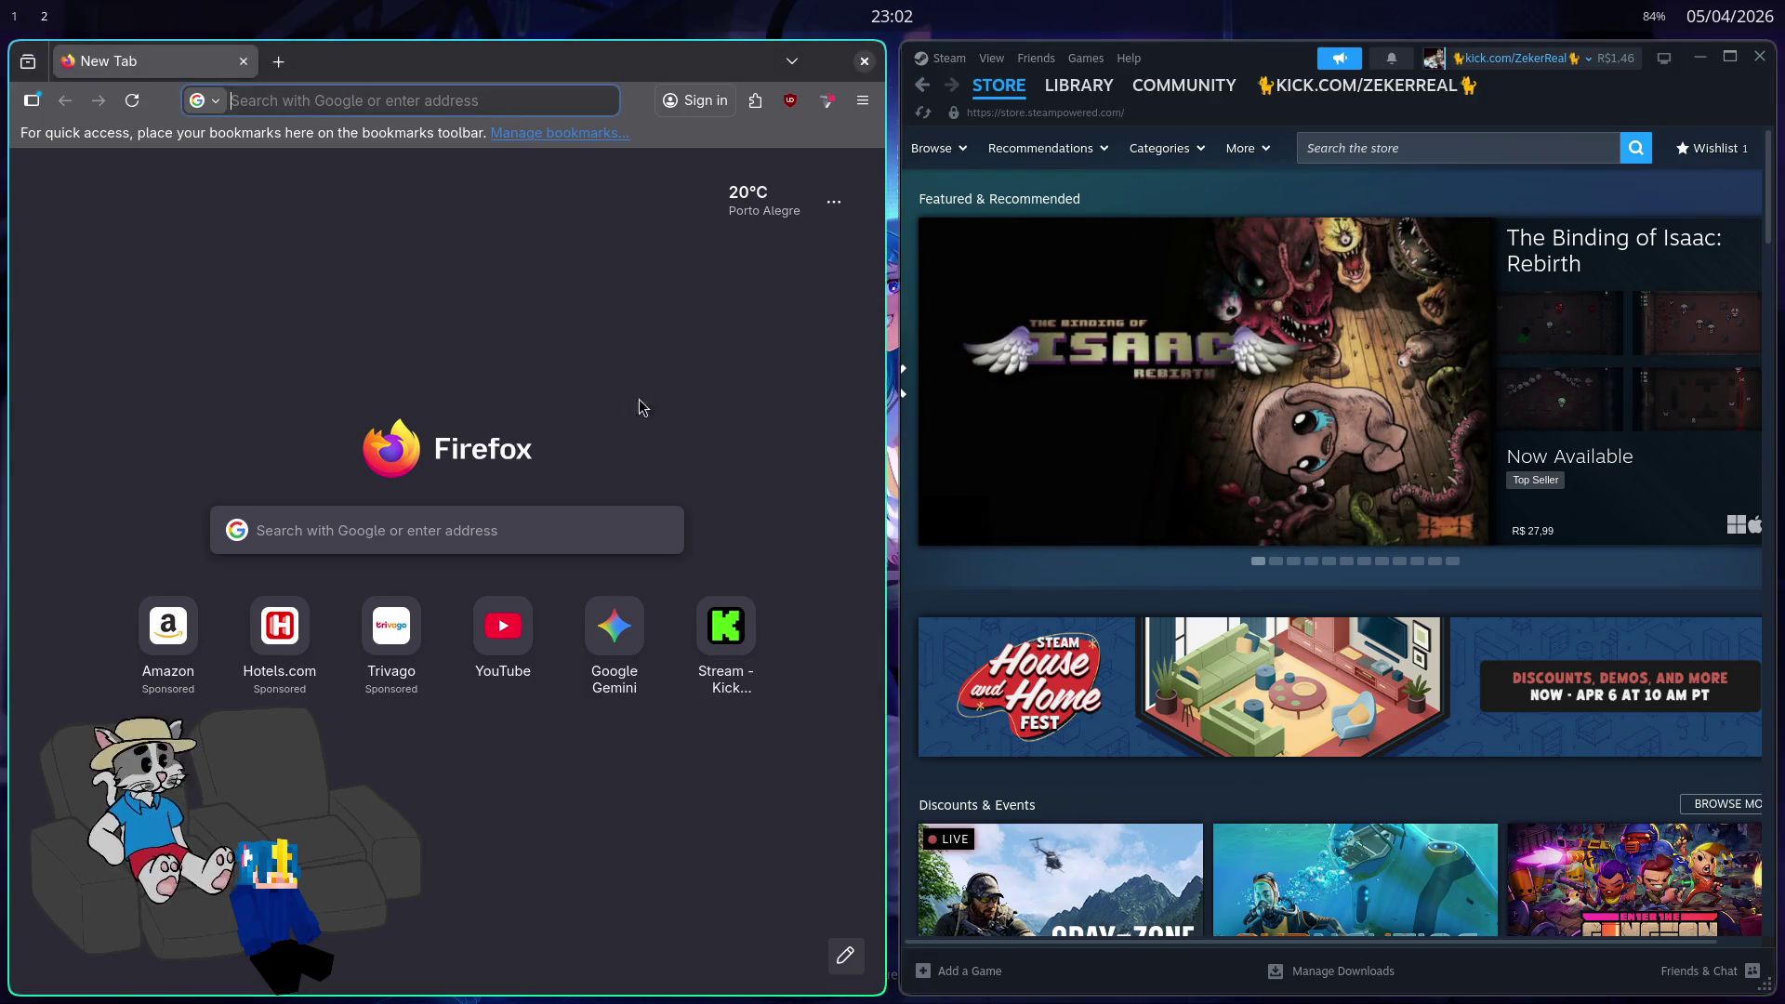
pyautogui.press('super+q')
pyautogui.press('super+q')
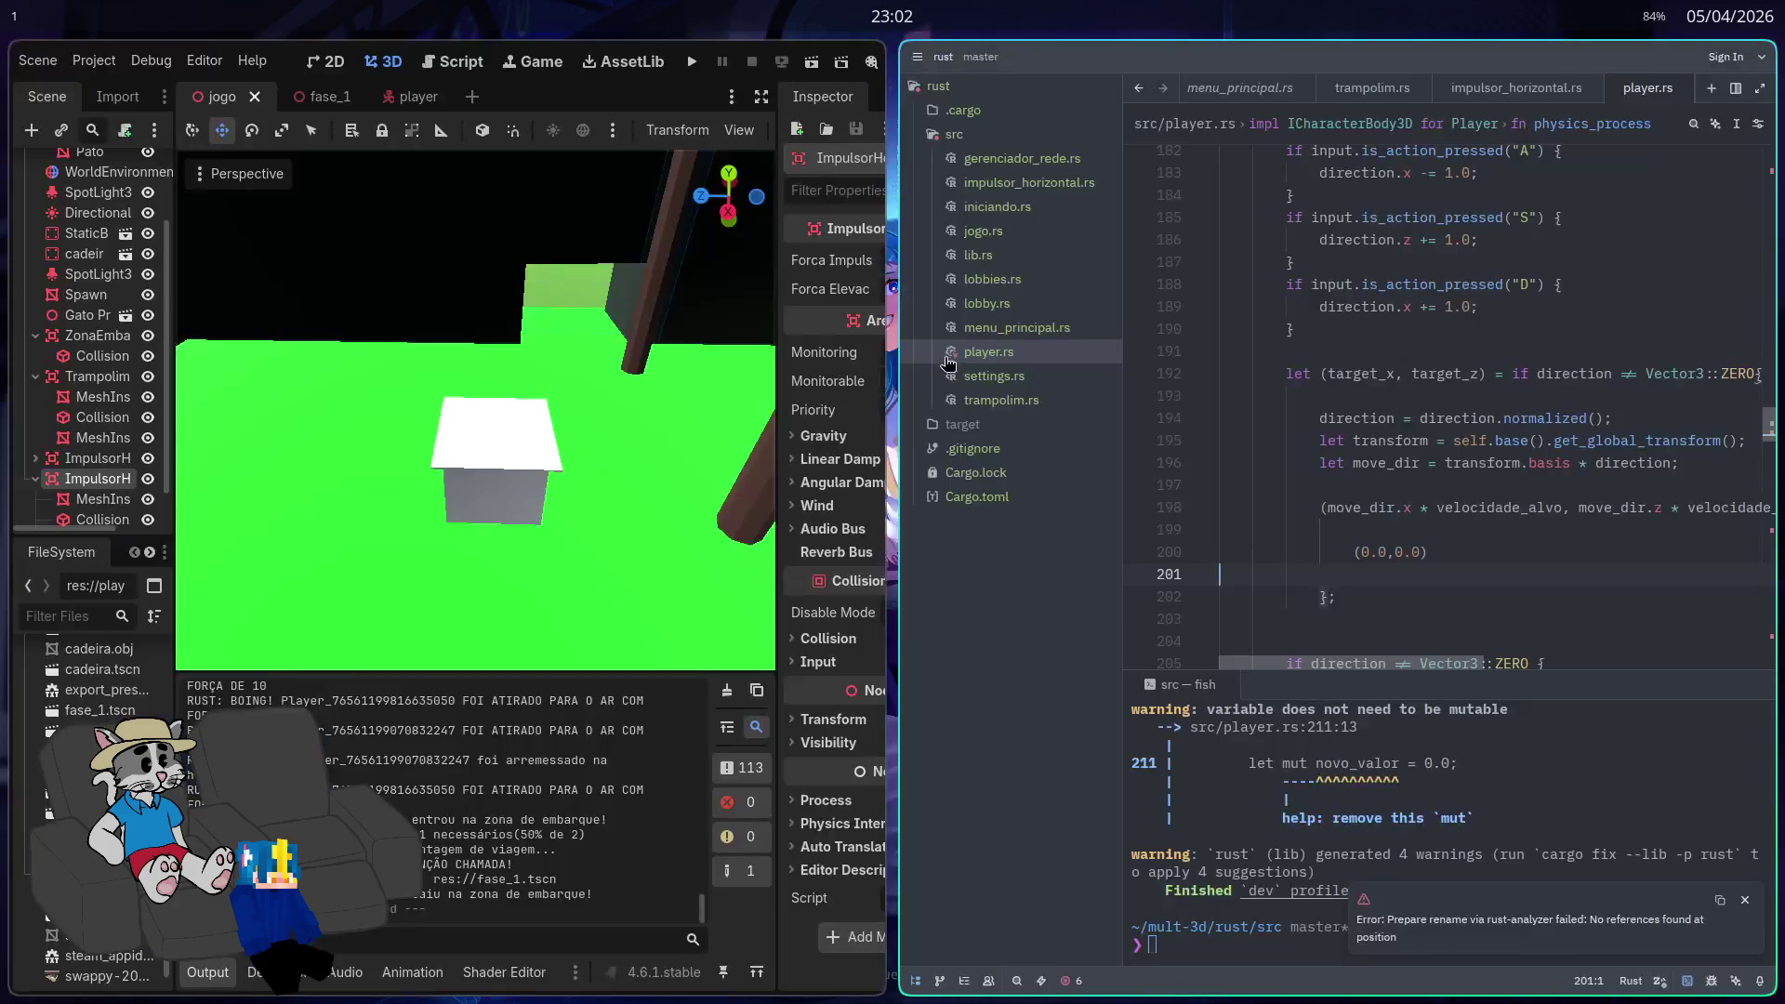
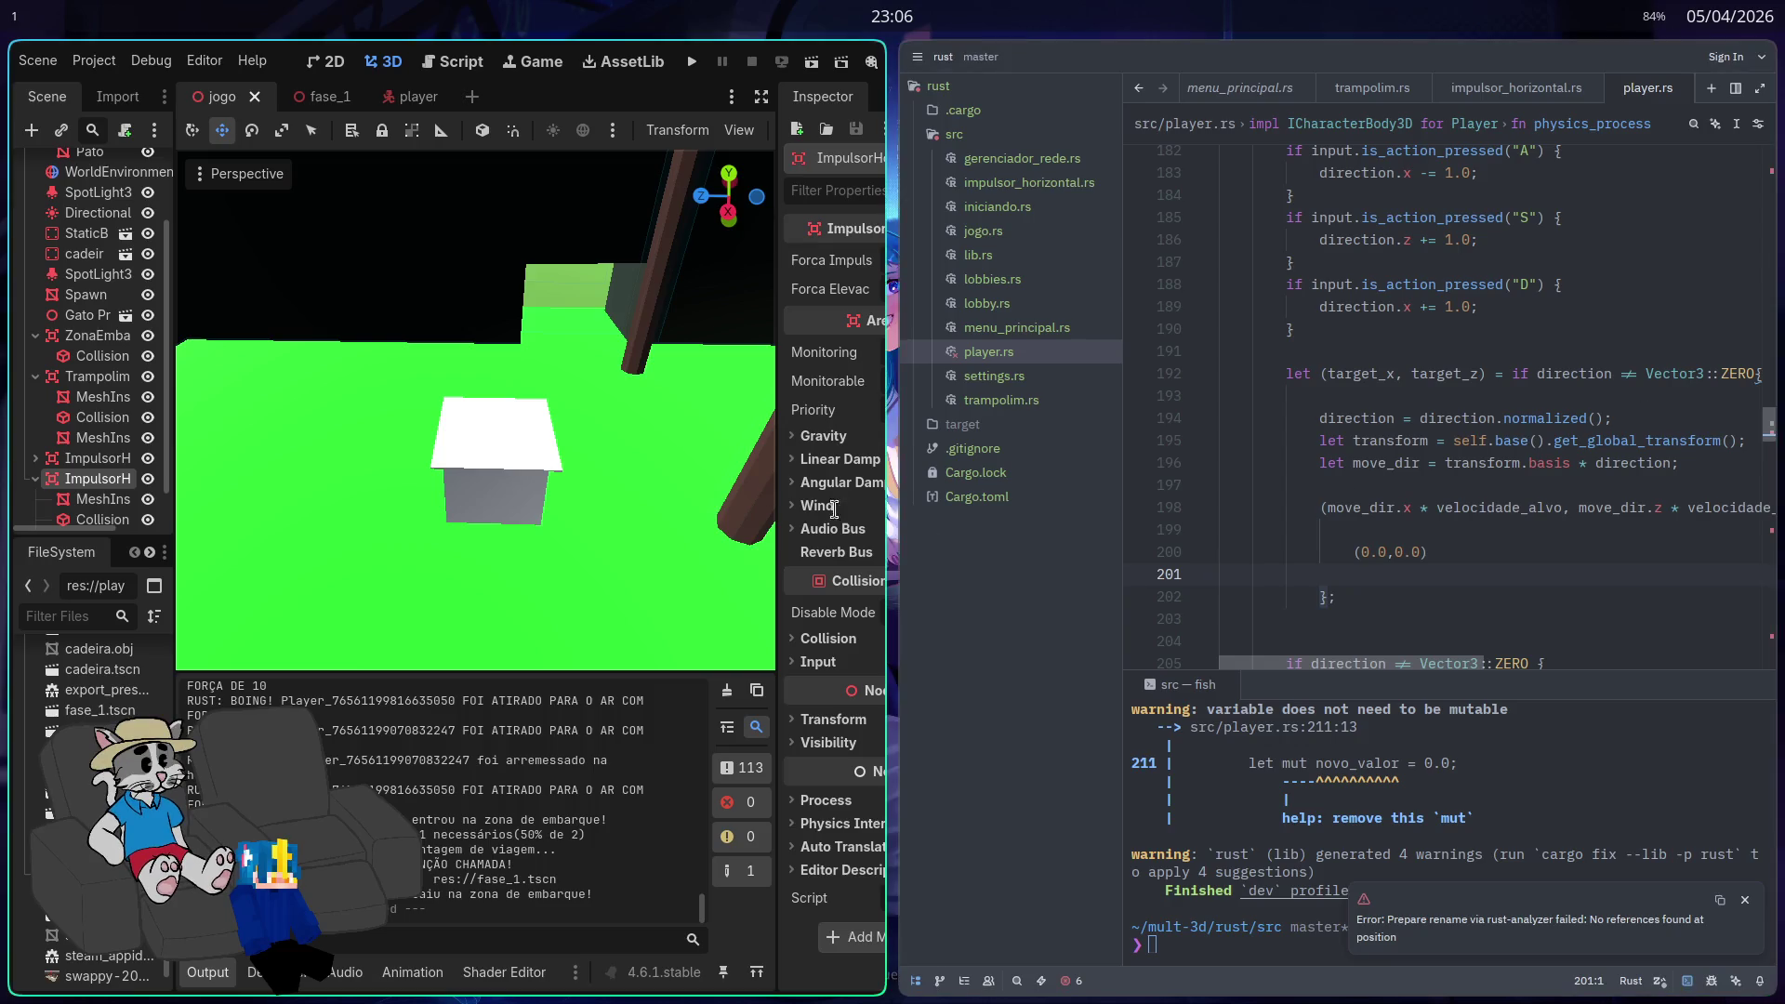
# Step: Maximize the editor and open the bau chest scene from the couch's StaticBody3D2 instance
pyautogui.press('super+f')
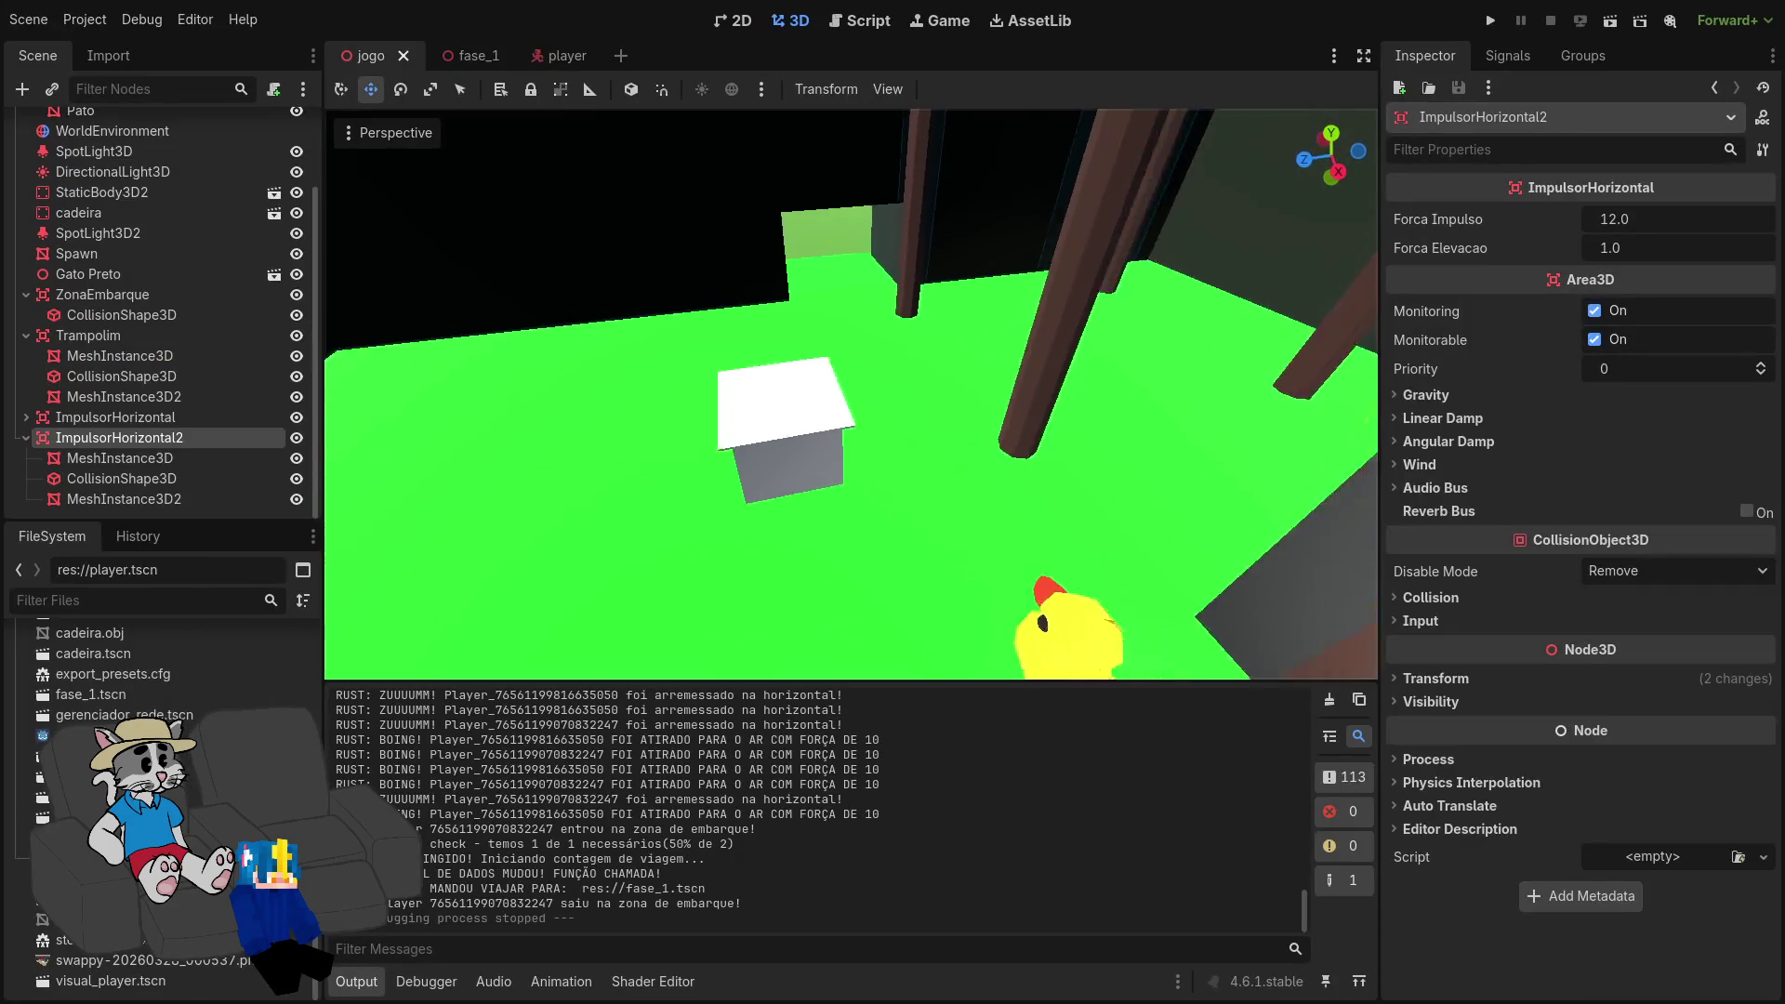
pyautogui.moveTo(864, 500); pyautogui.dragTo(865, 500)
pyautogui.click(865, 502)
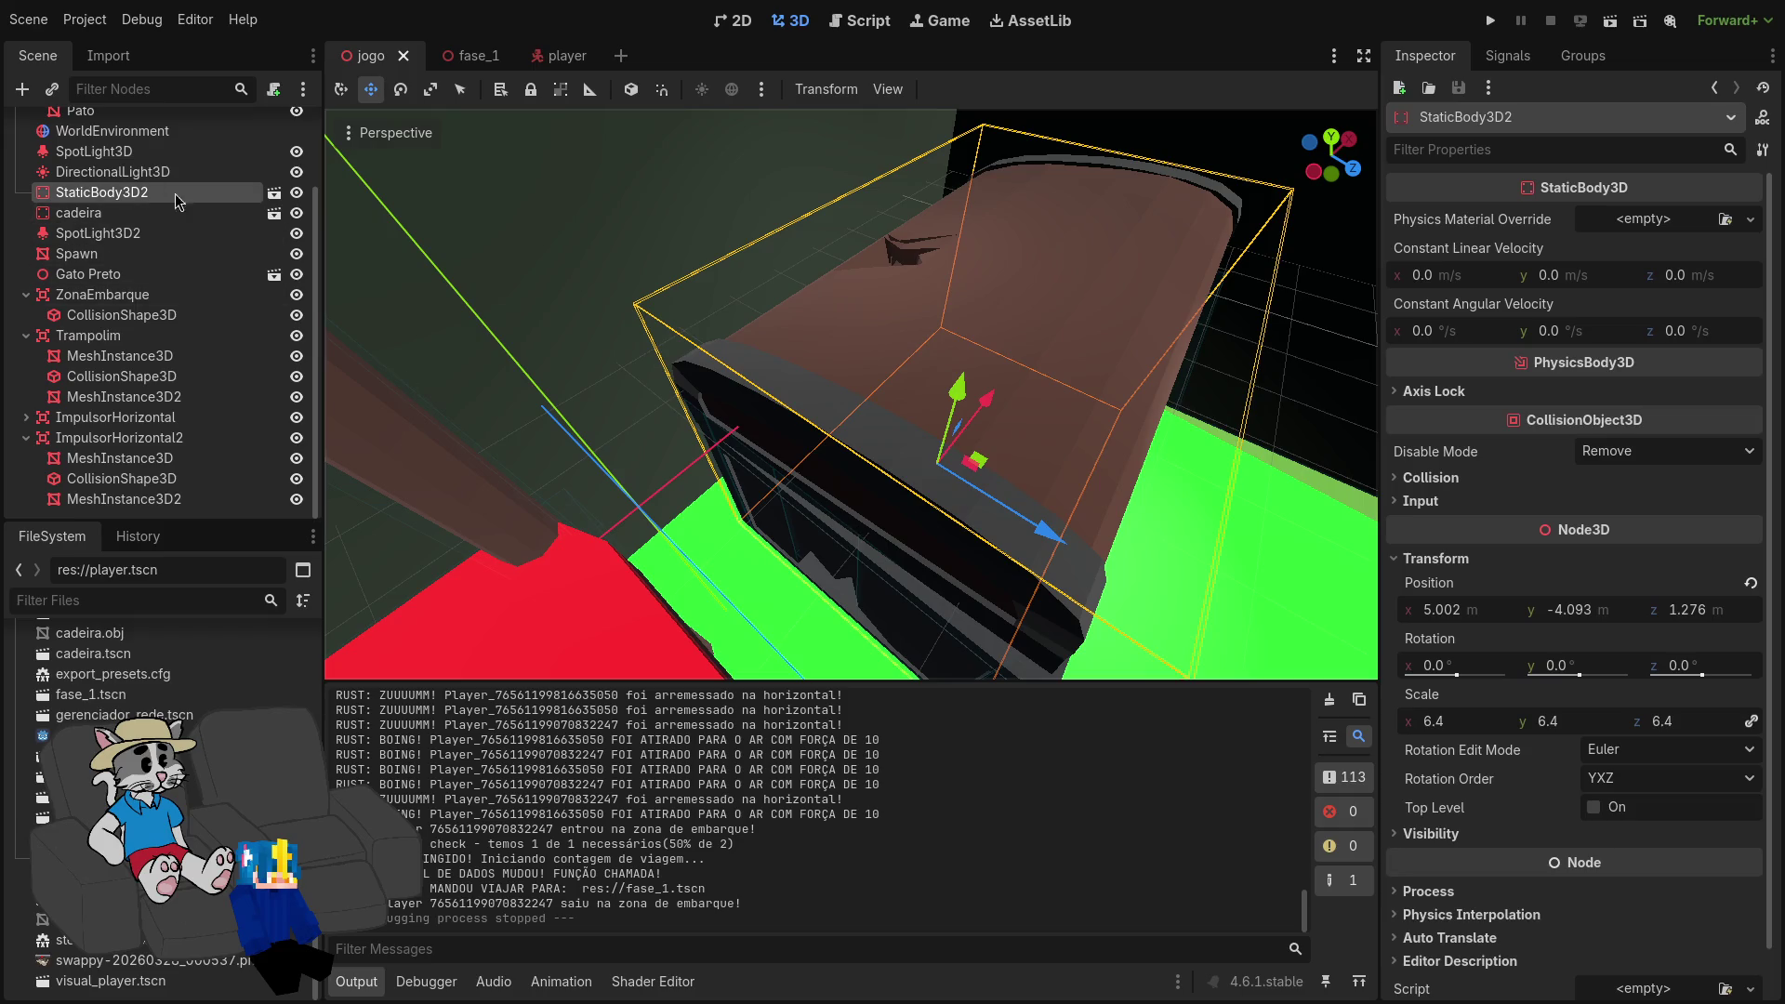
pyautogui.click(274, 194)
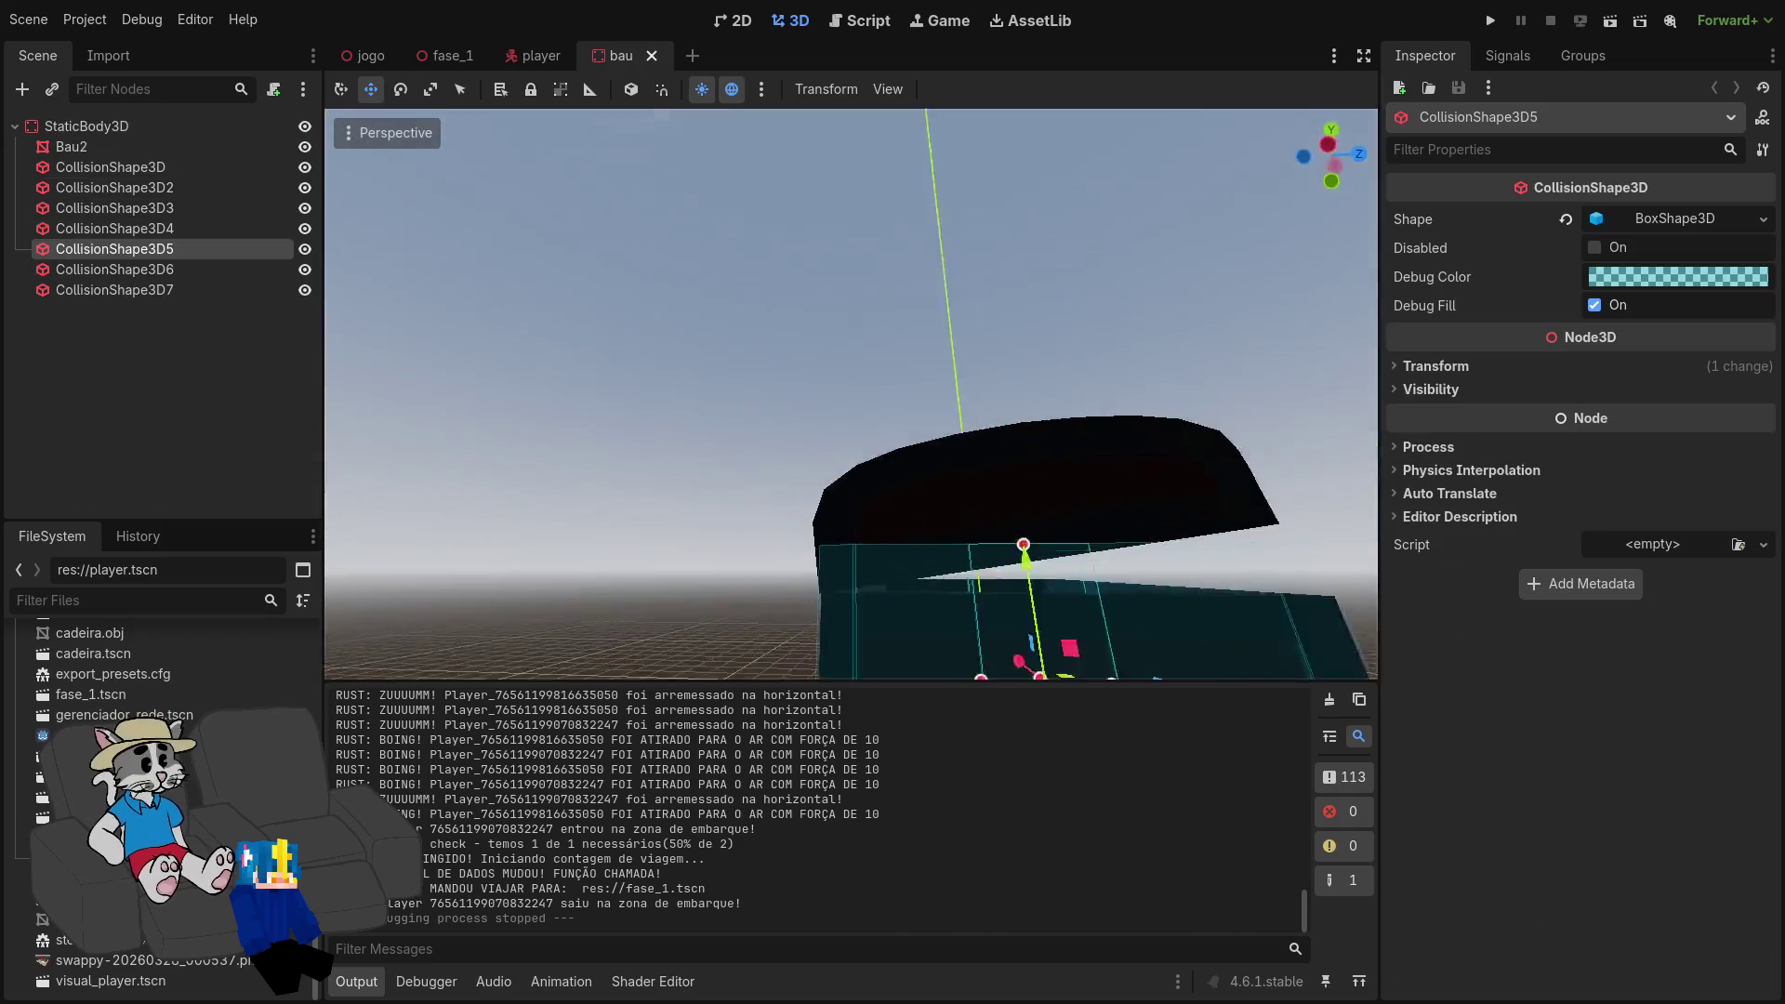
# Step: Add an empty CollisionShape3D child, CollisionShape3D8, under the chest's StaticBody3D root
pyautogui.moveTo(865, 500); pyautogui.dragTo(865, 500)
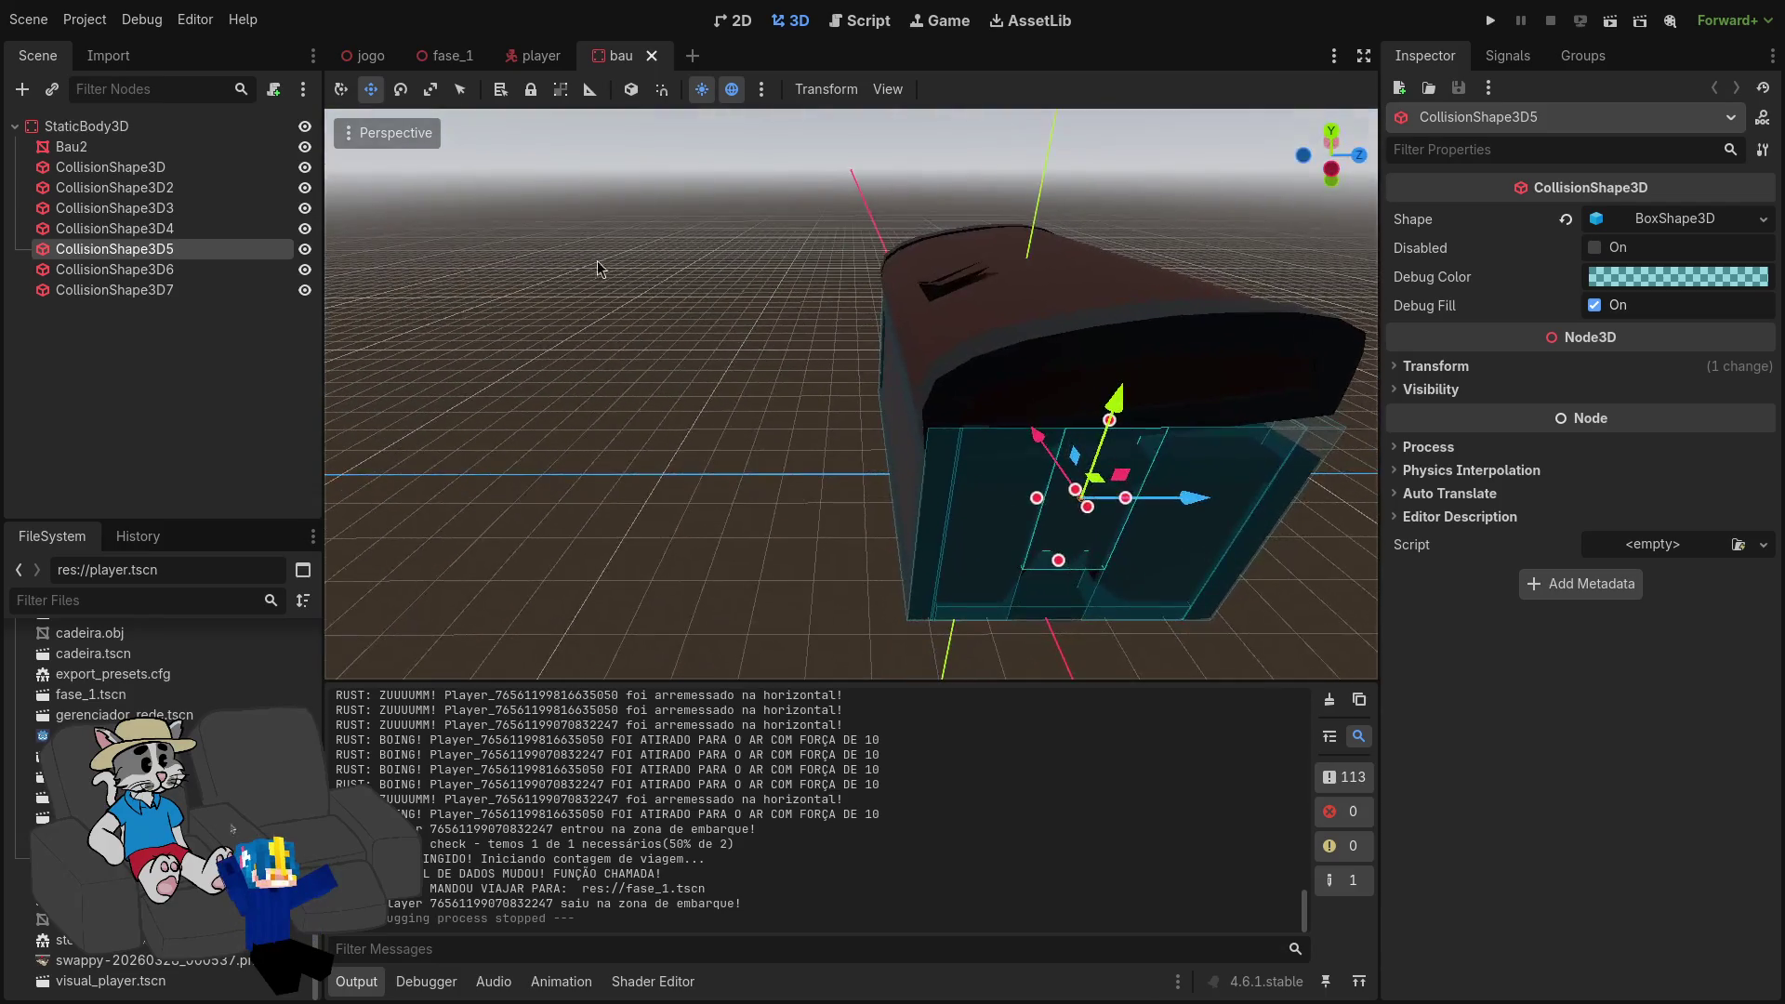
pyautogui.click(130, 290)
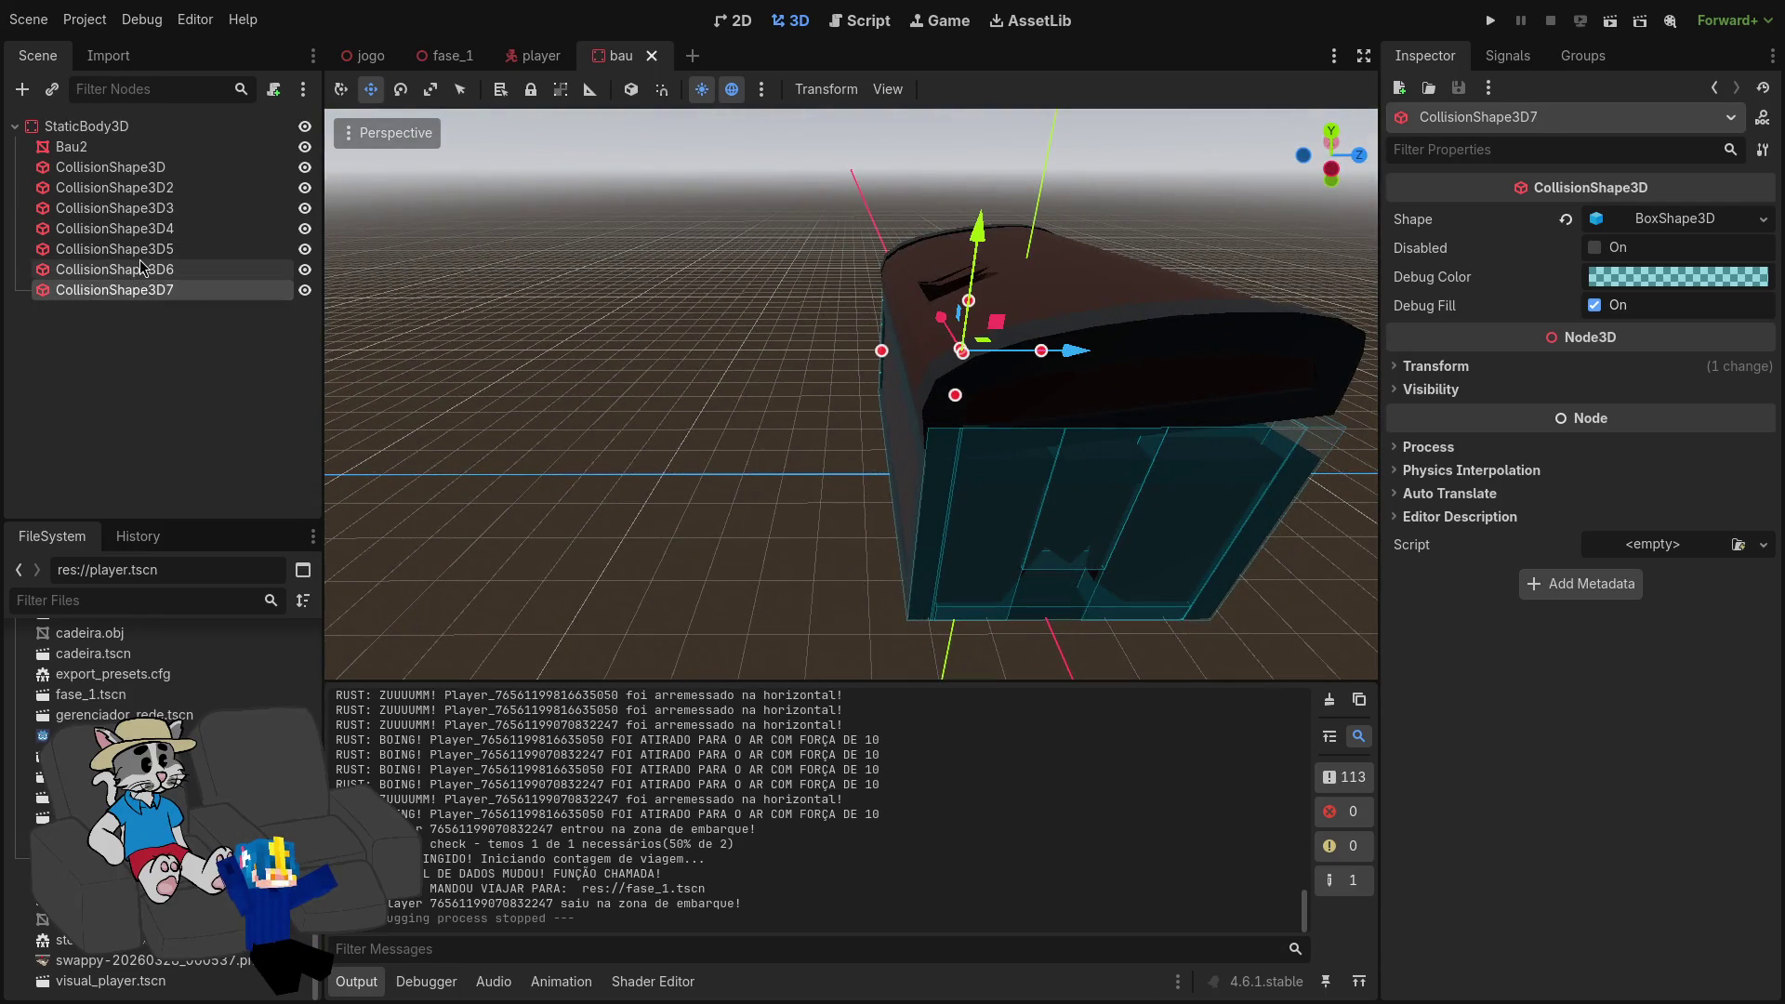
pyautogui.rightClick(104, 126)
pyautogui.click(167, 140)
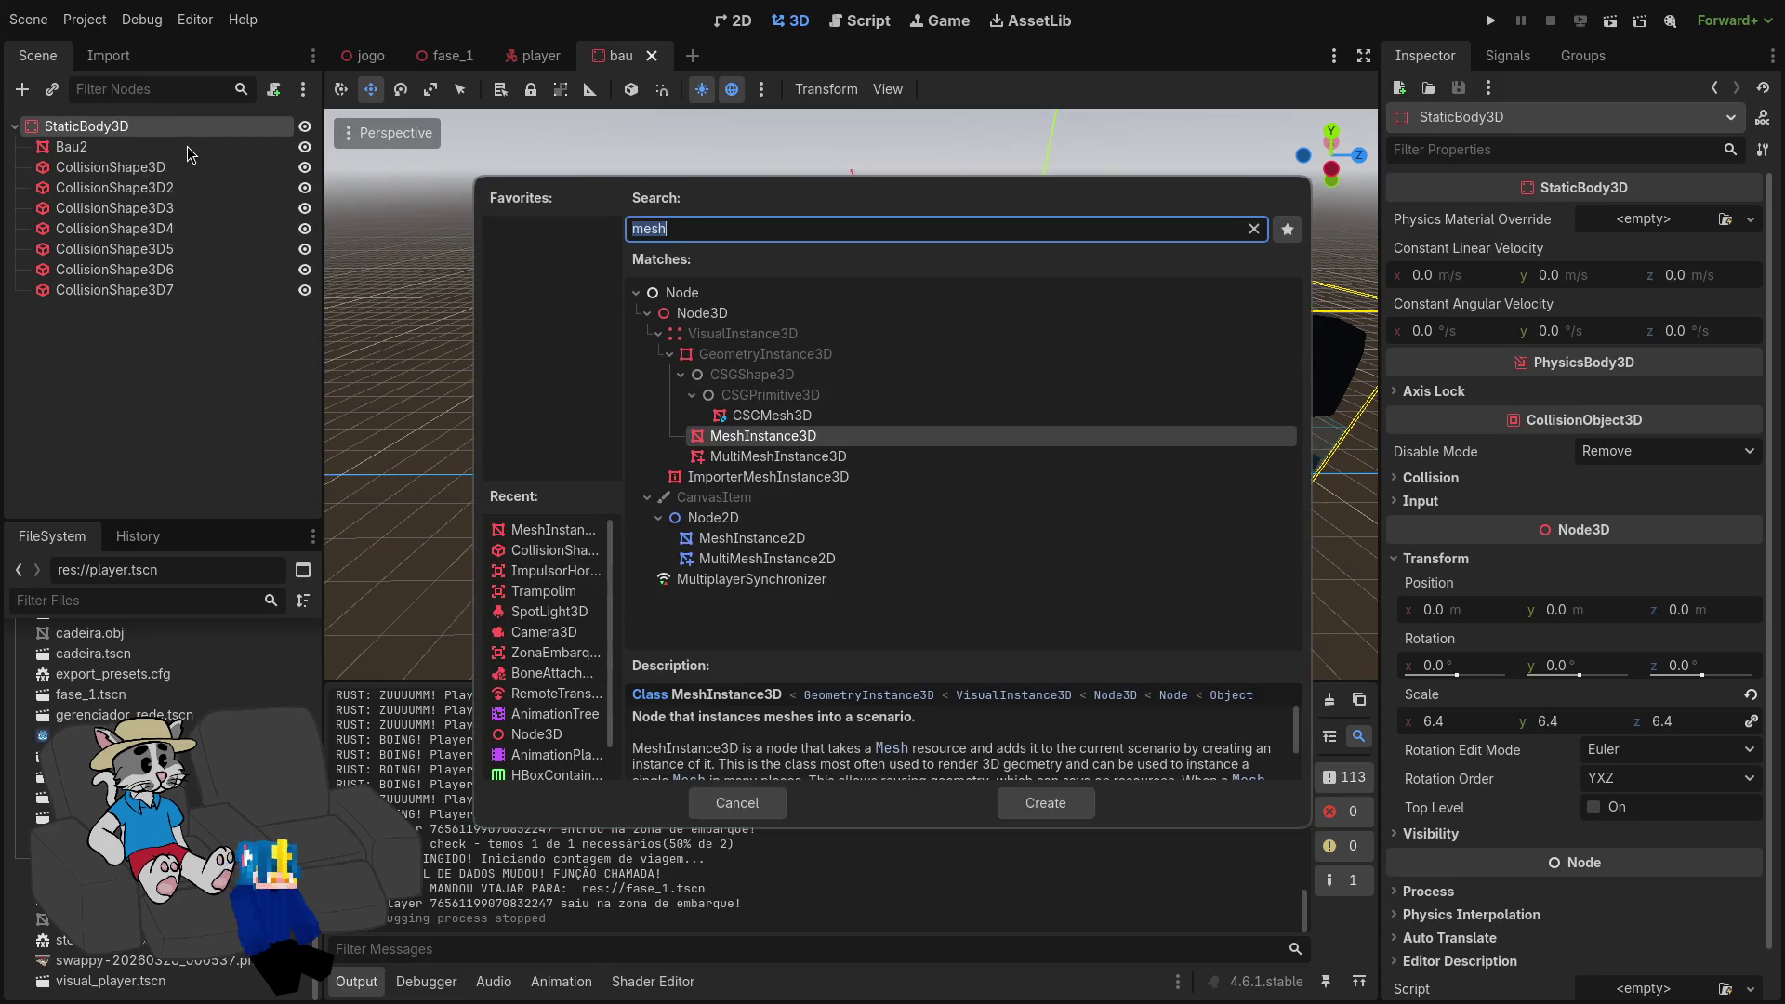
pyautogui.write('collisi')
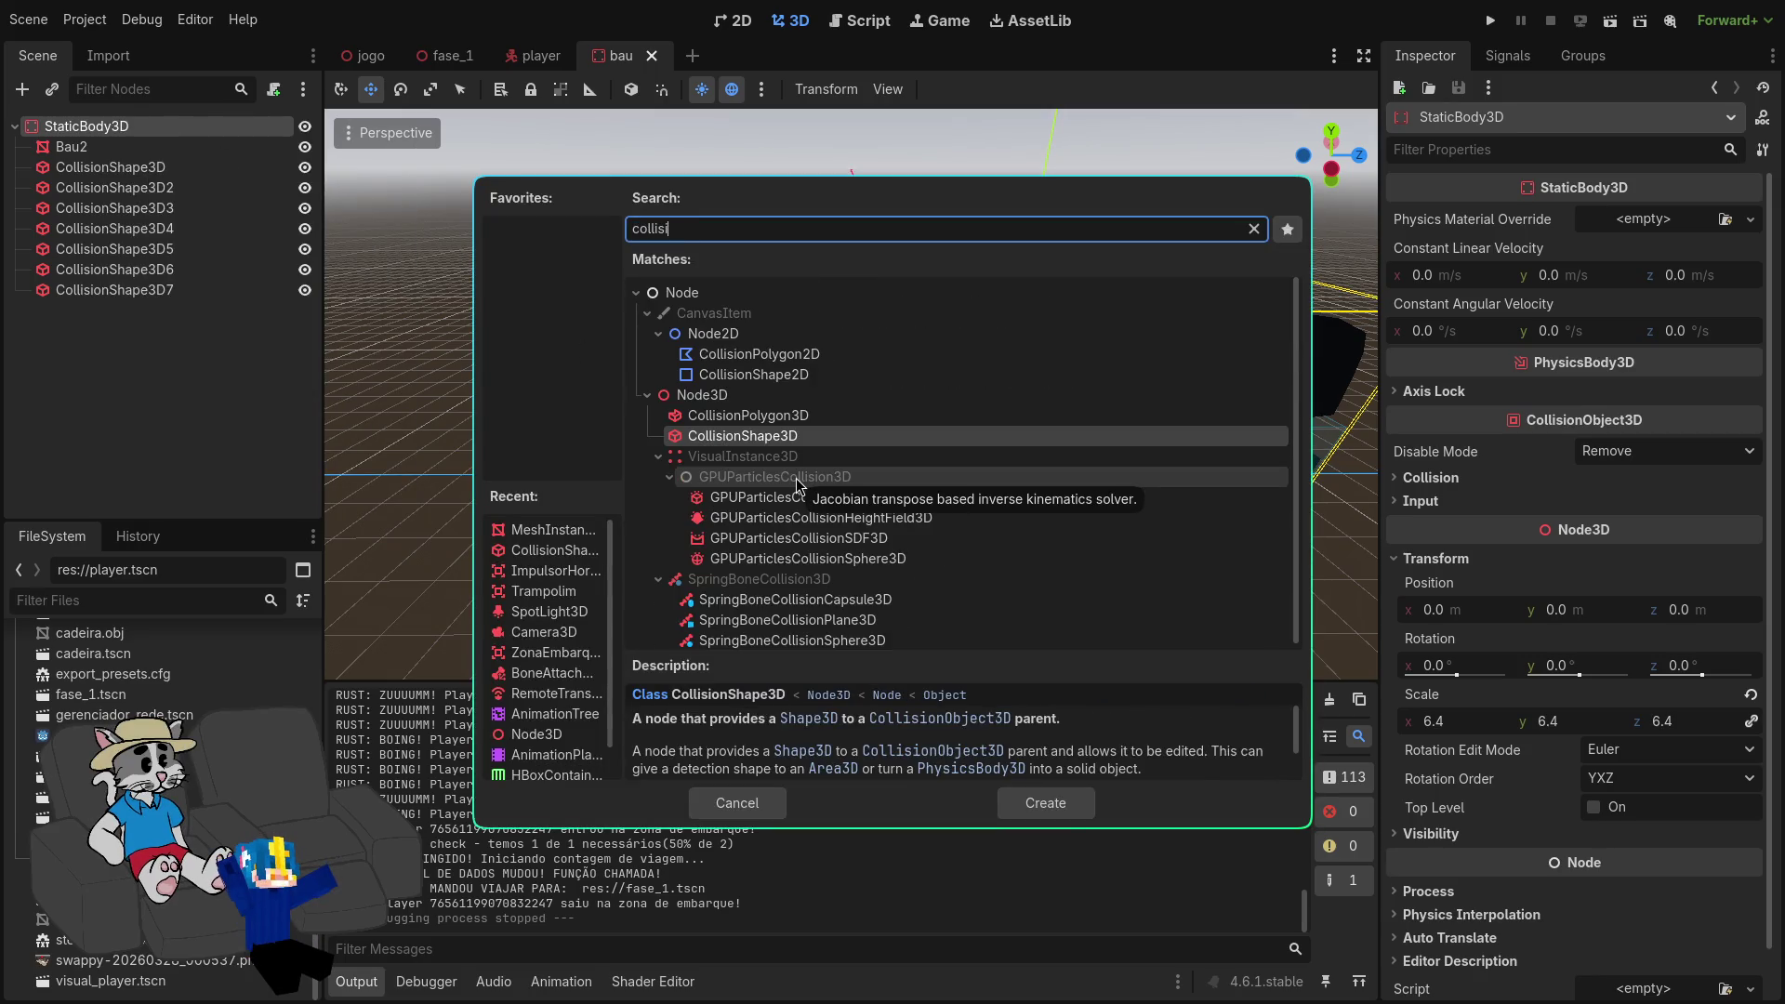
pyautogui.press('Return')
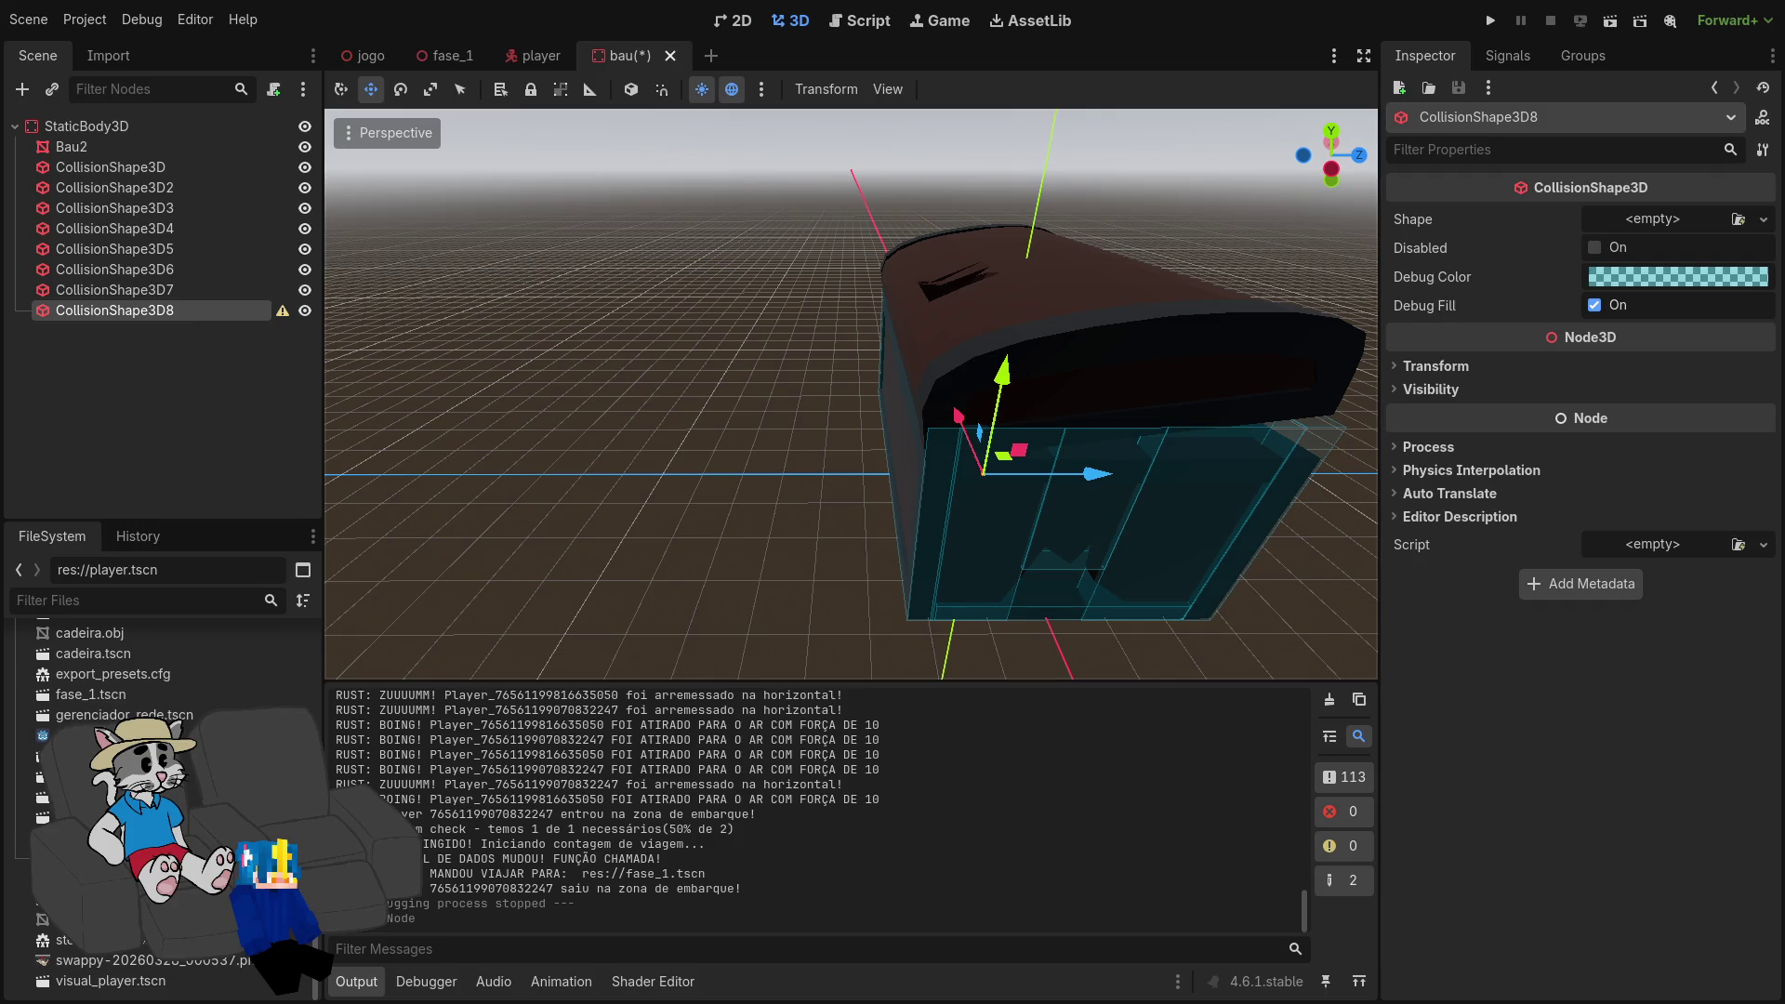
# Step: Give CollisionShape3D8 a new BoxShape3D and lower it onto the chest lid
pyautogui.moveTo(1011, 393); pyautogui.dragTo(1038, 149)
pyautogui.click(1763, 219)
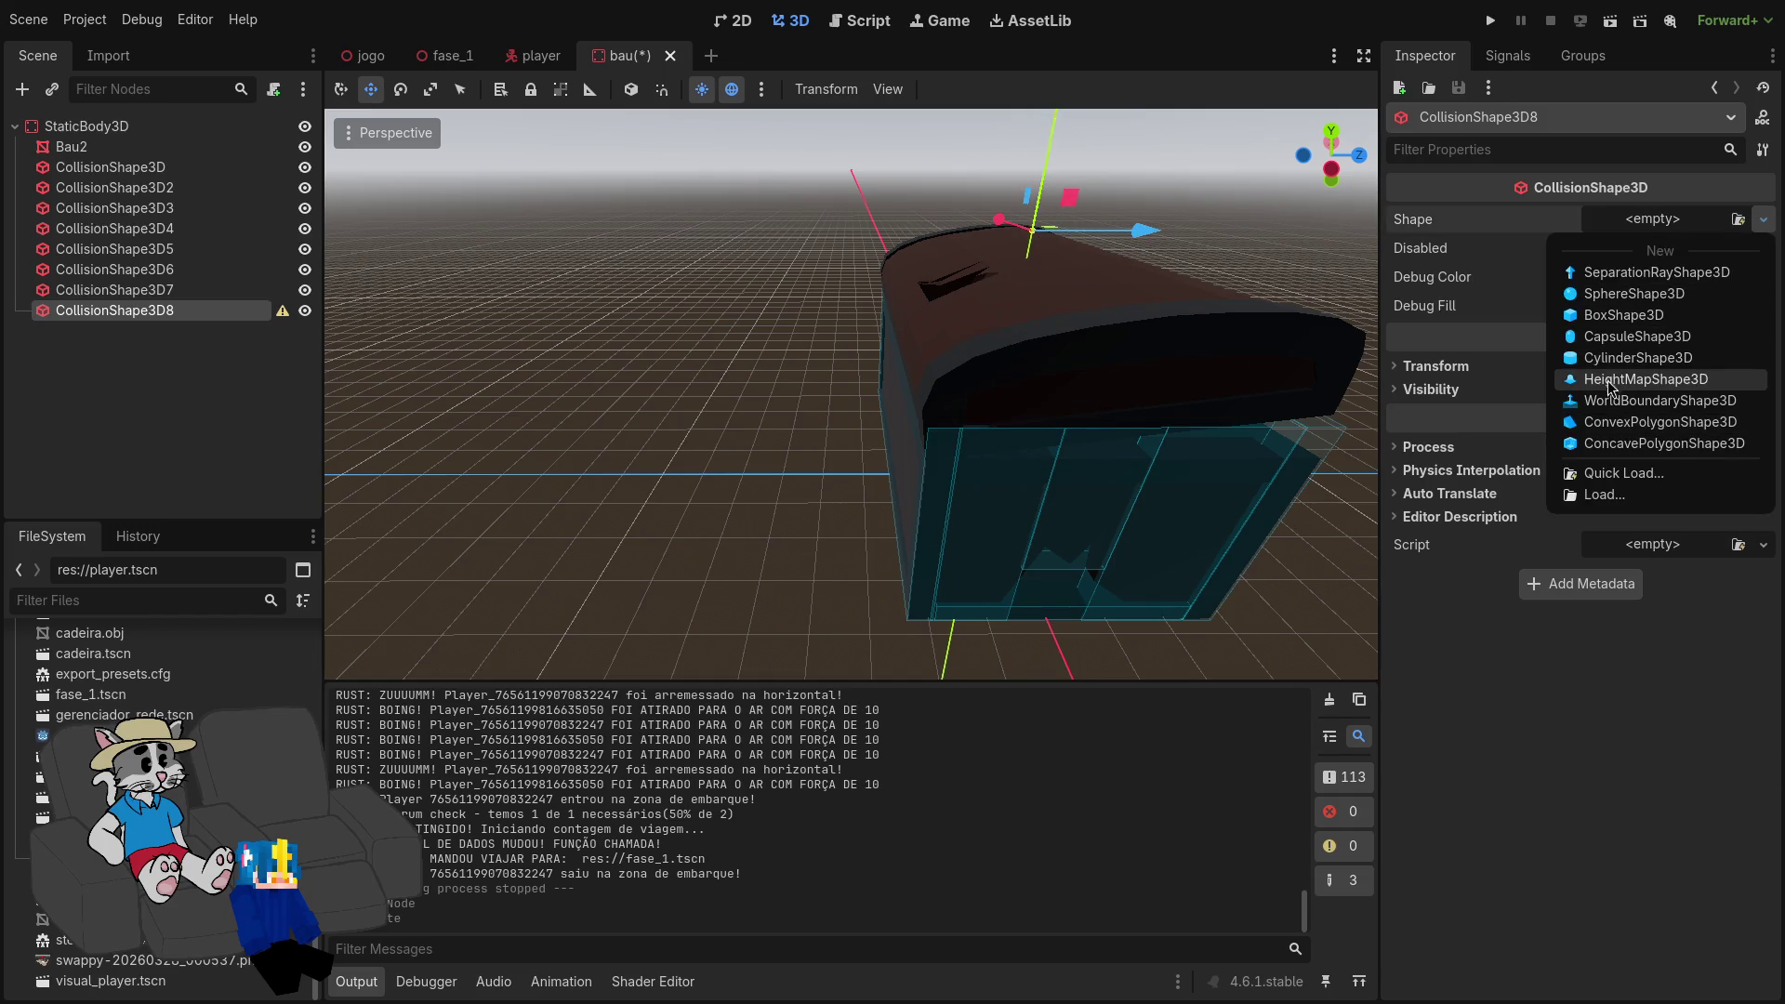
pyautogui.click(1625, 319)
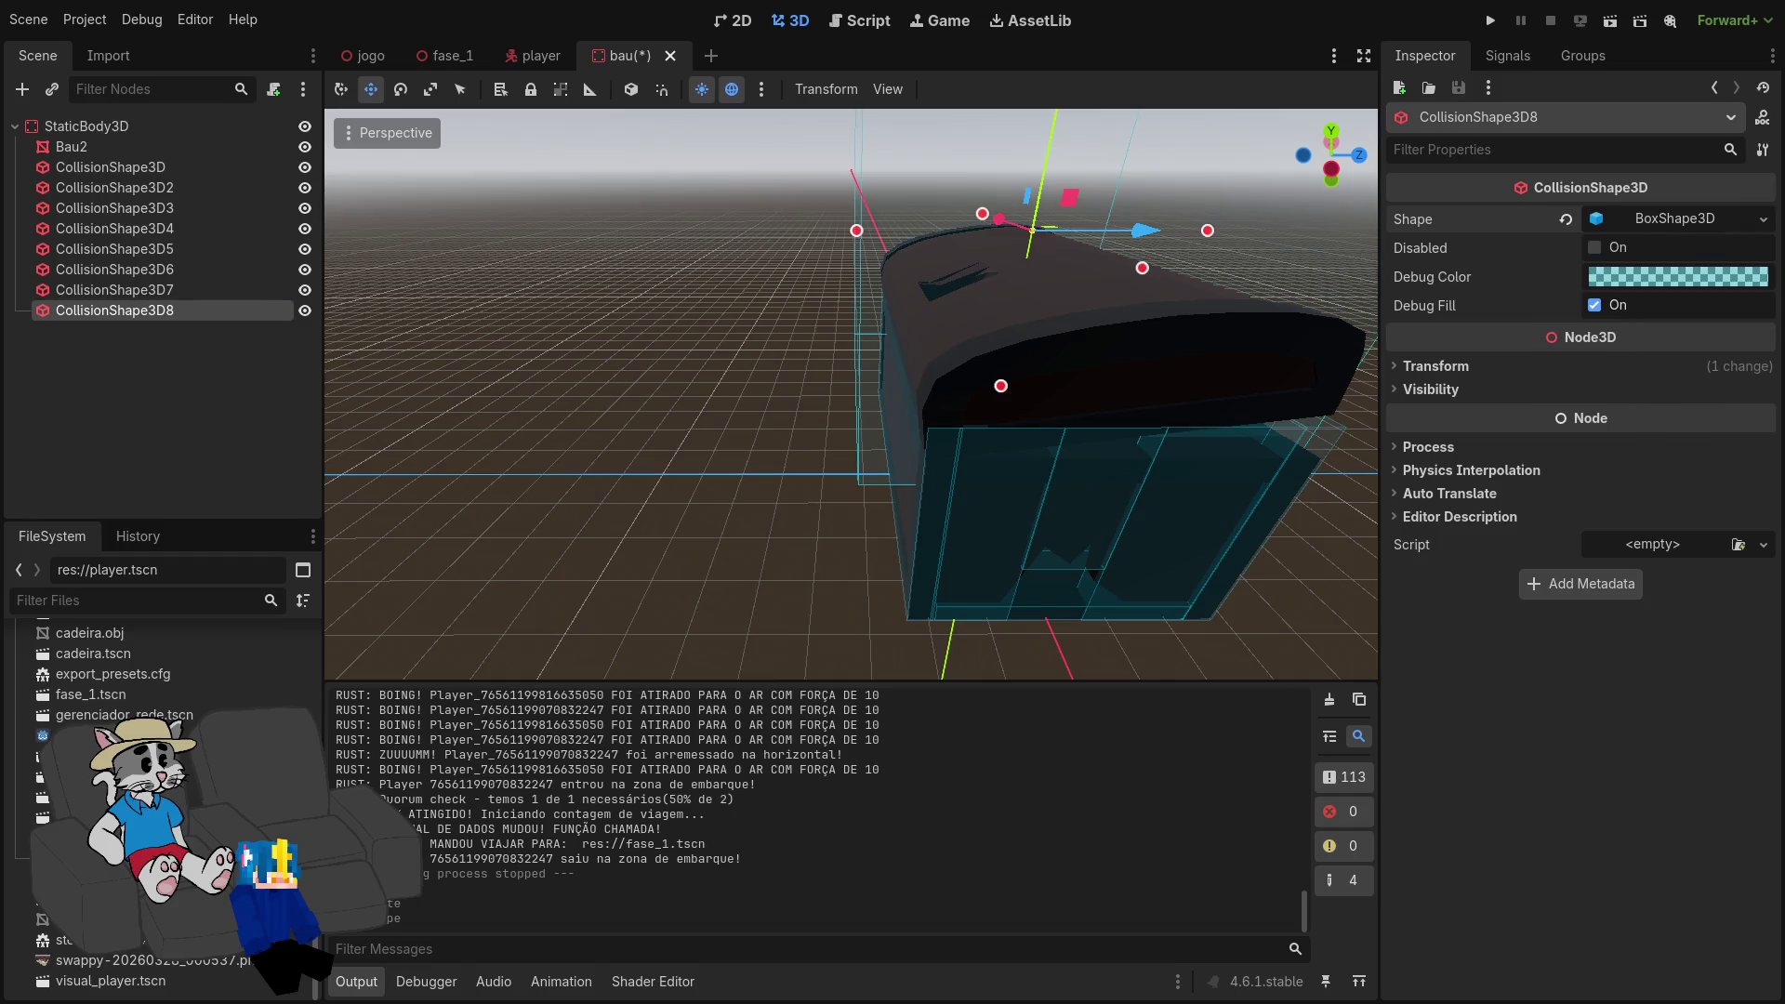
pyautogui.moveTo(1300, 528)
pyautogui.mouseDown()
pyautogui.moveTo(979, 432)
pyautogui.moveTo(945, 371)
pyautogui.moveTo(948, 287)
pyautogui.moveTo(951, 335)
pyautogui.moveTo(1002, 193)
pyautogui.mouseUp()
pyautogui.click(171, 313)
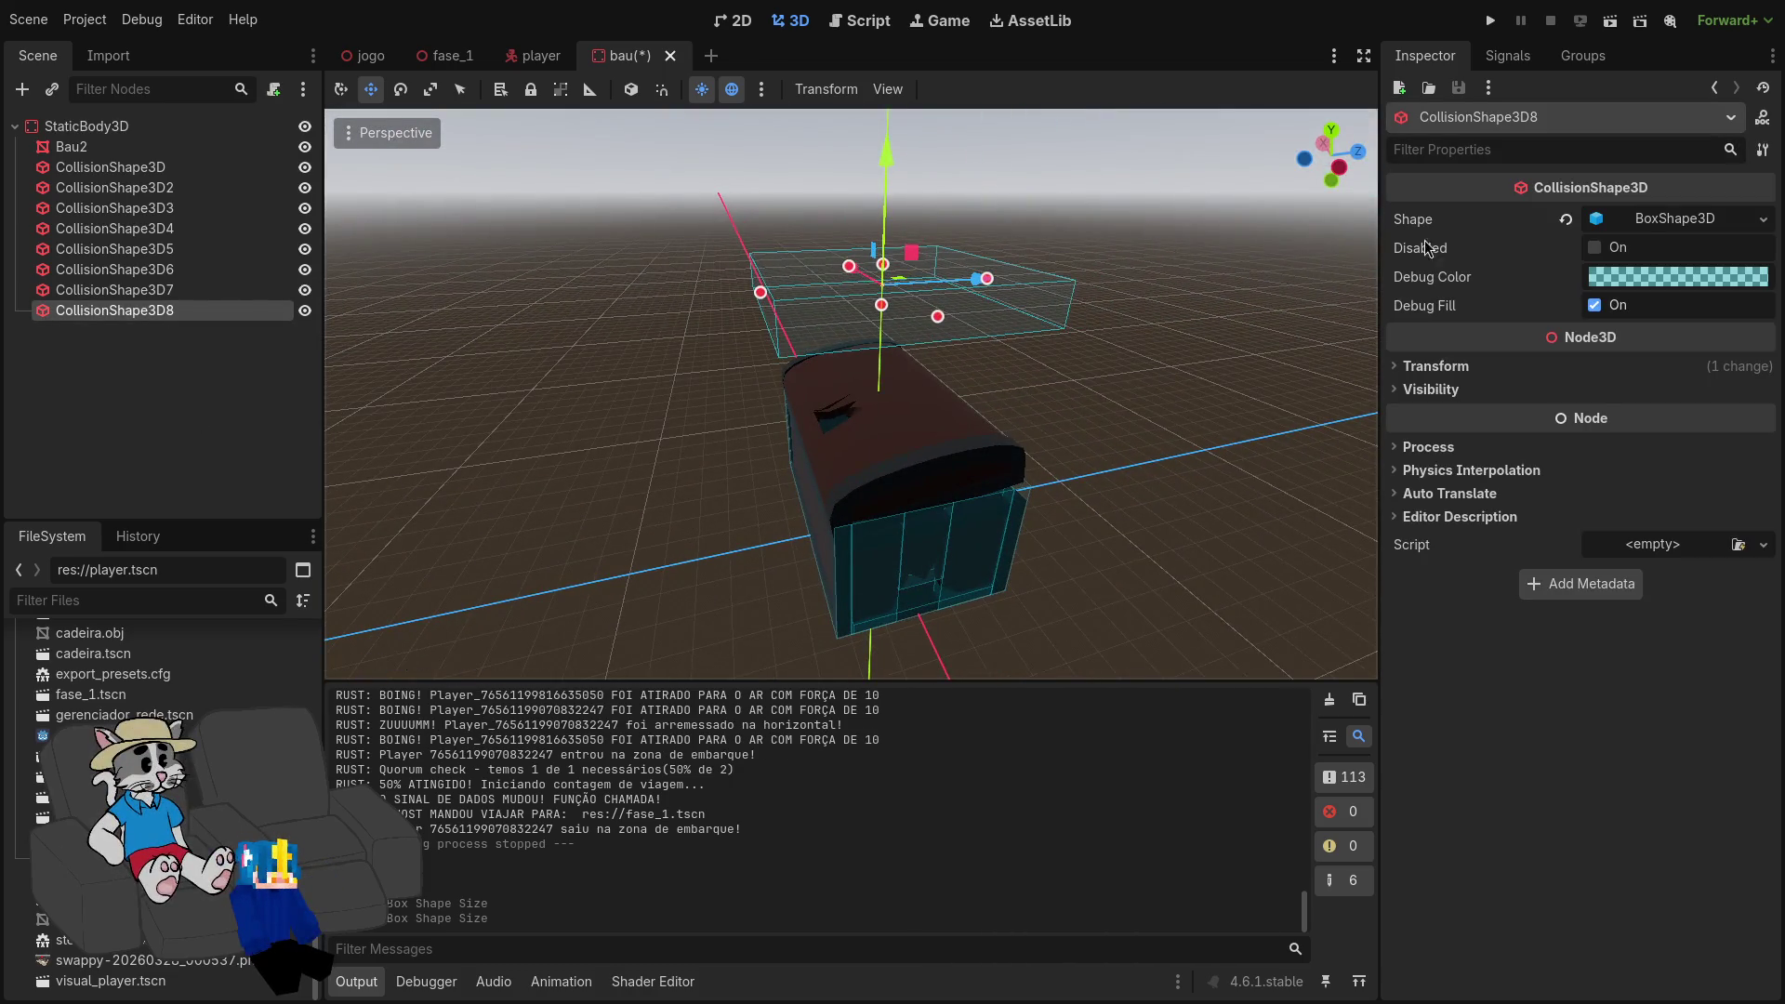
pyautogui.click(1680, 221)
pyautogui.moveTo(880, 160); pyautogui.dragTo(872, 288)
# Step: Resize the box to about 1.262 × 0.163 × 0.898 m so it covers the lid
pyautogui.moveTo(818, 353); pyautogui.dragTo(752, 308)
pyautogui.click(706, 333)
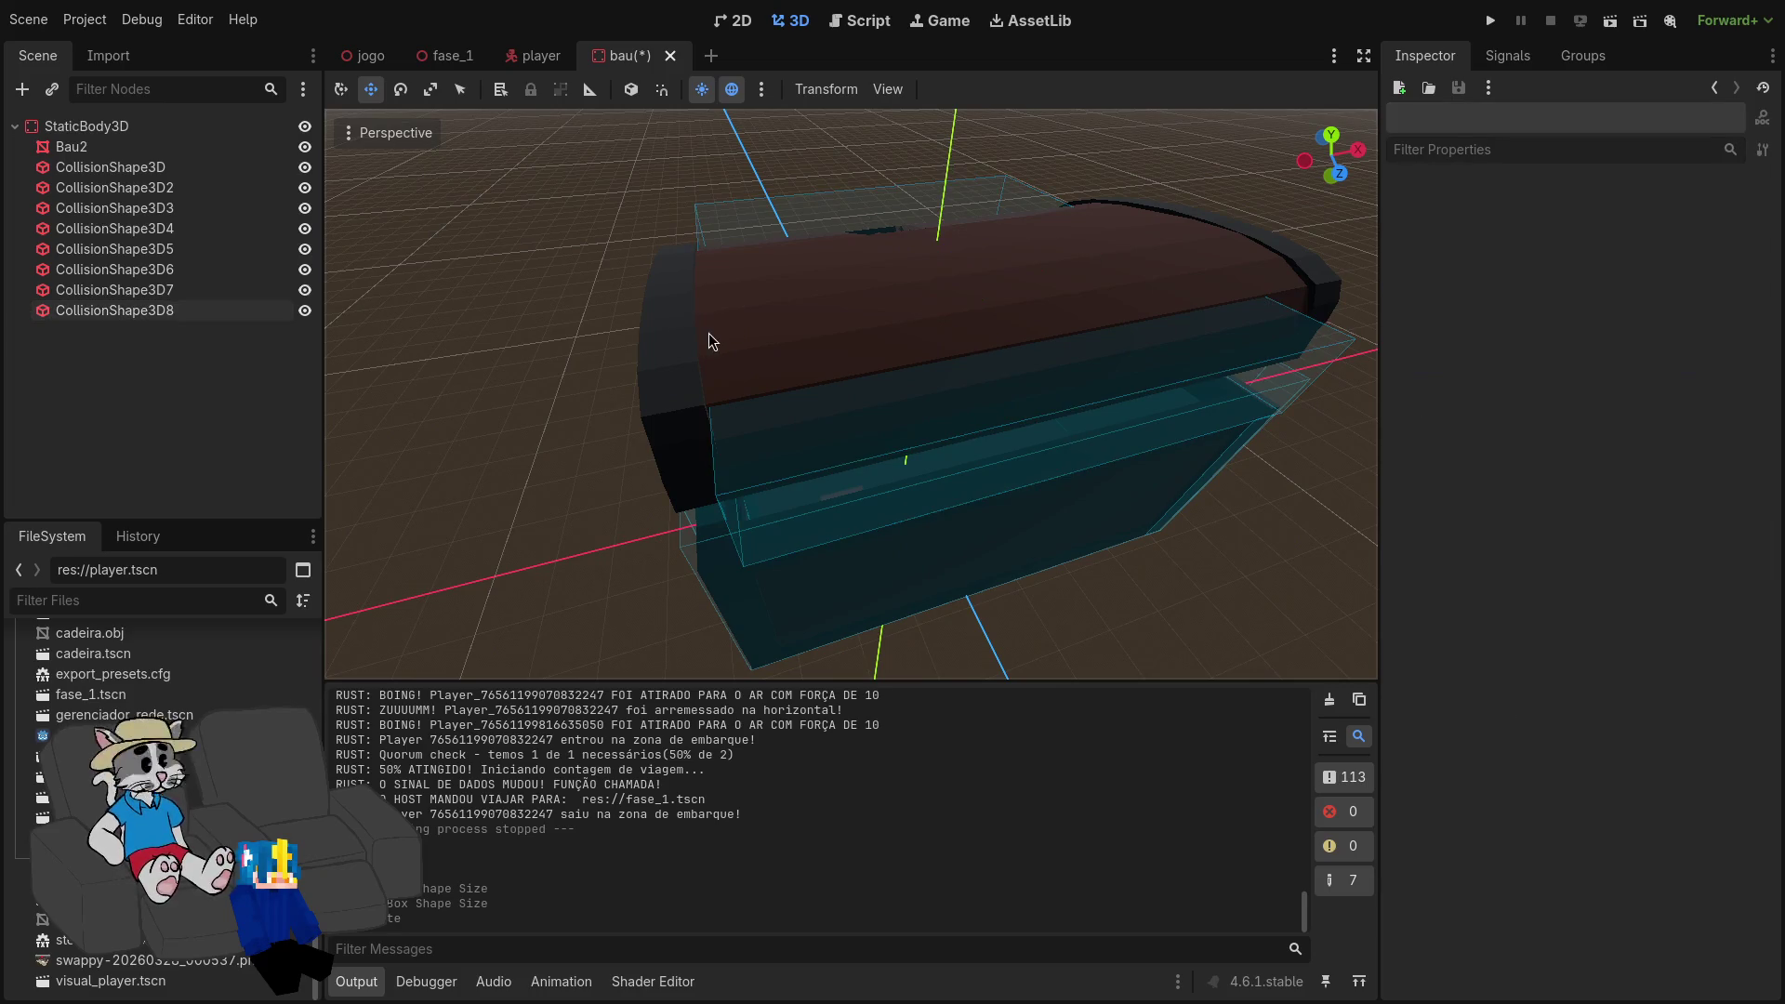
pyautogui.click(729, 320)
pyautogui.doubleClick(203, 310)
pyautogui.moveTo(918, 373)
pyautogui.mouseDown()
pyautogui.moveTo(874, 367)
pyautogui.moveTo(997, 412)
pyautogui.moveTo(837, 390)
pyautogui.moveTo(1005, 435)
pyautogui.mouseUp()
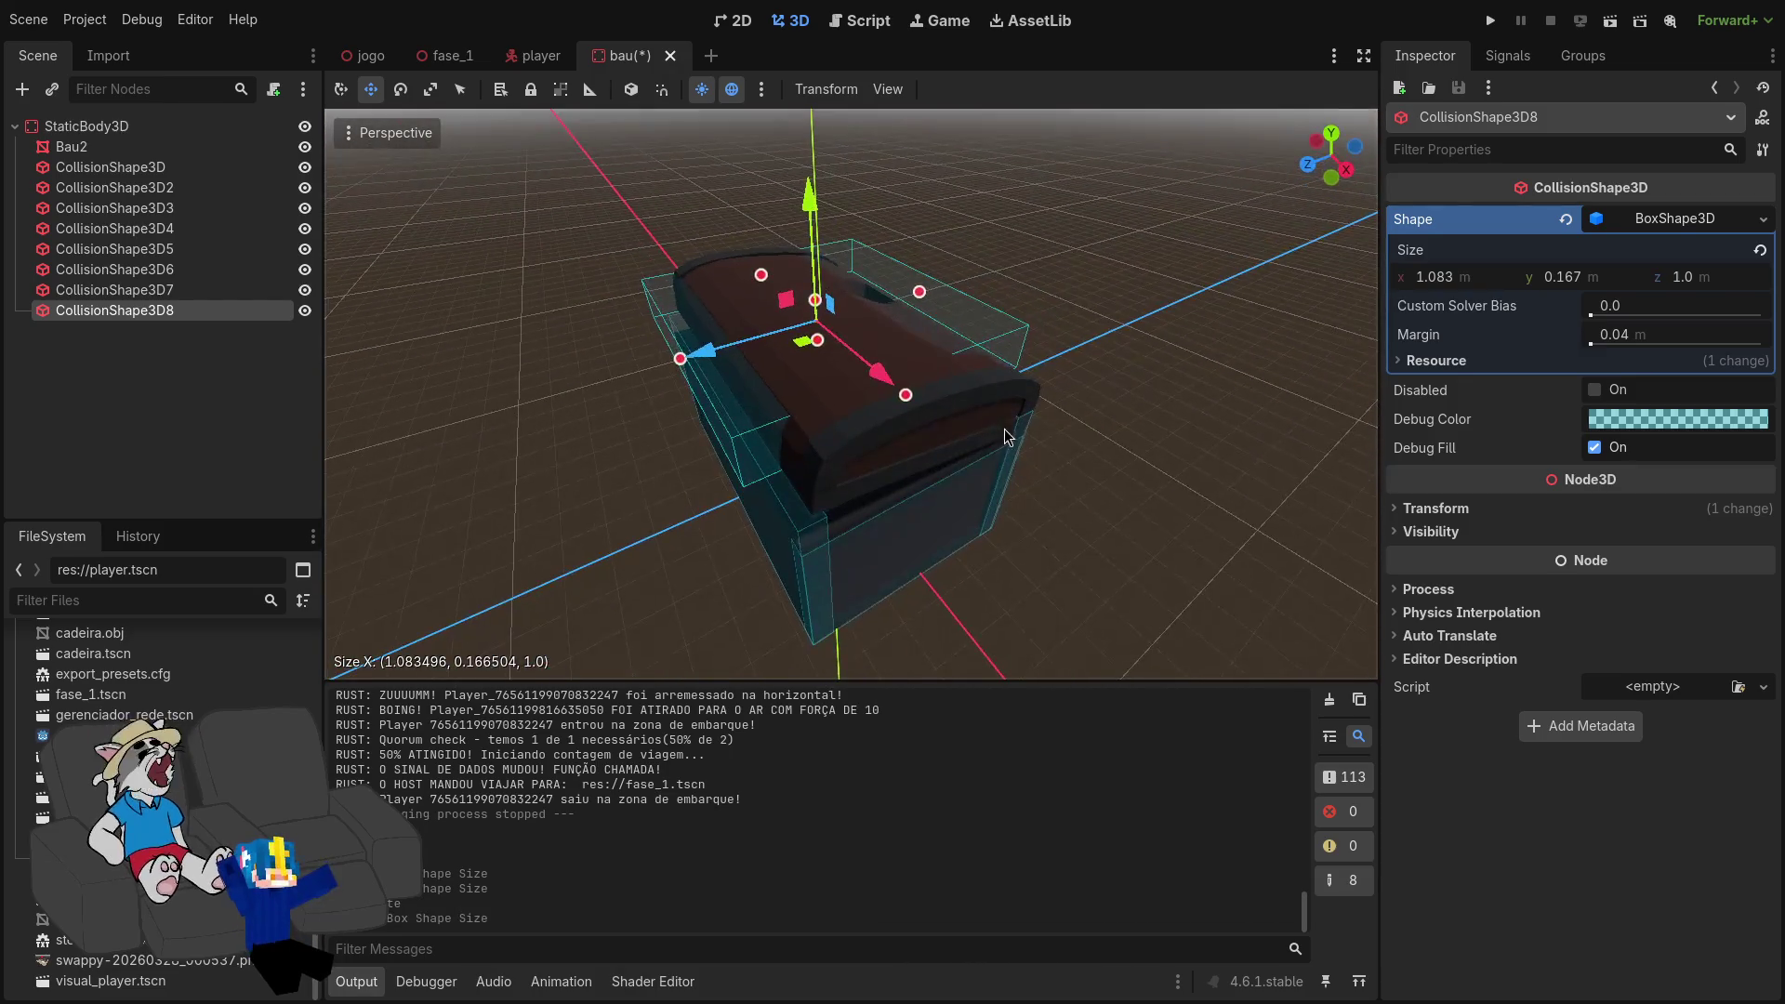
pyautogui.moveTo(901, 400); pyautogui.dragTo(952, 435)
pyautogui.scroll(5, 951, 436)
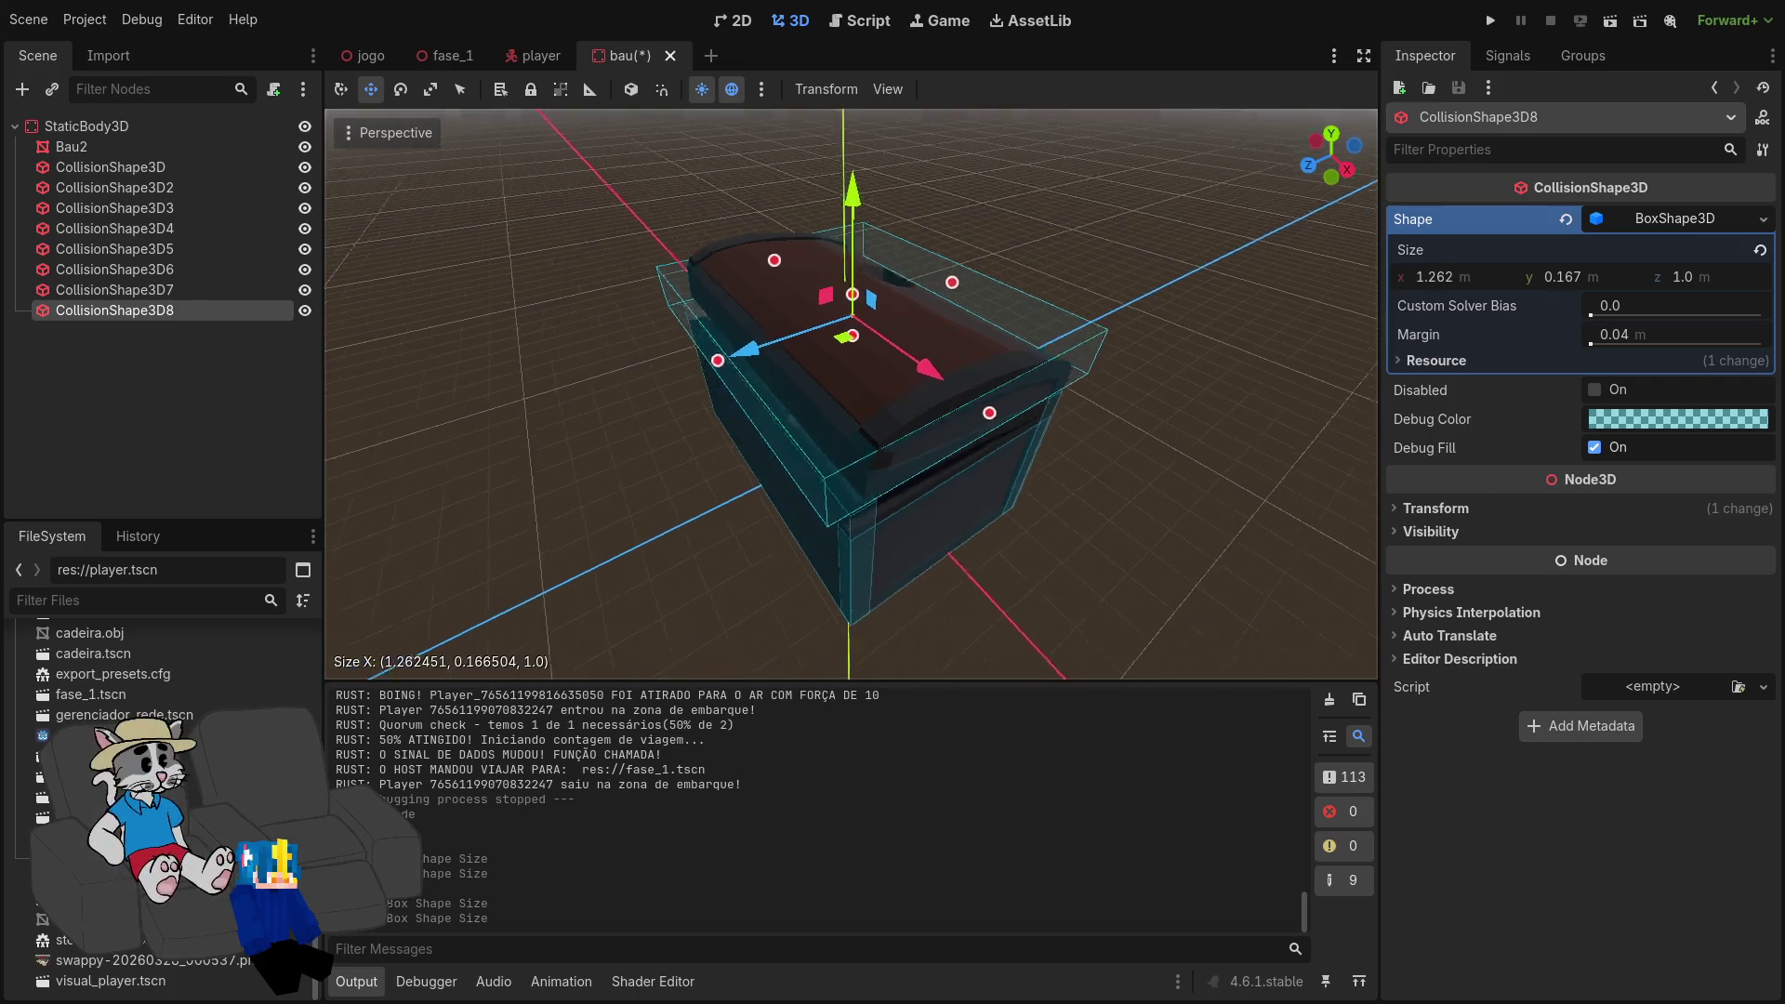
pyautogui.moveTo(779, 340); pyautogui.dragTo(818, 326)
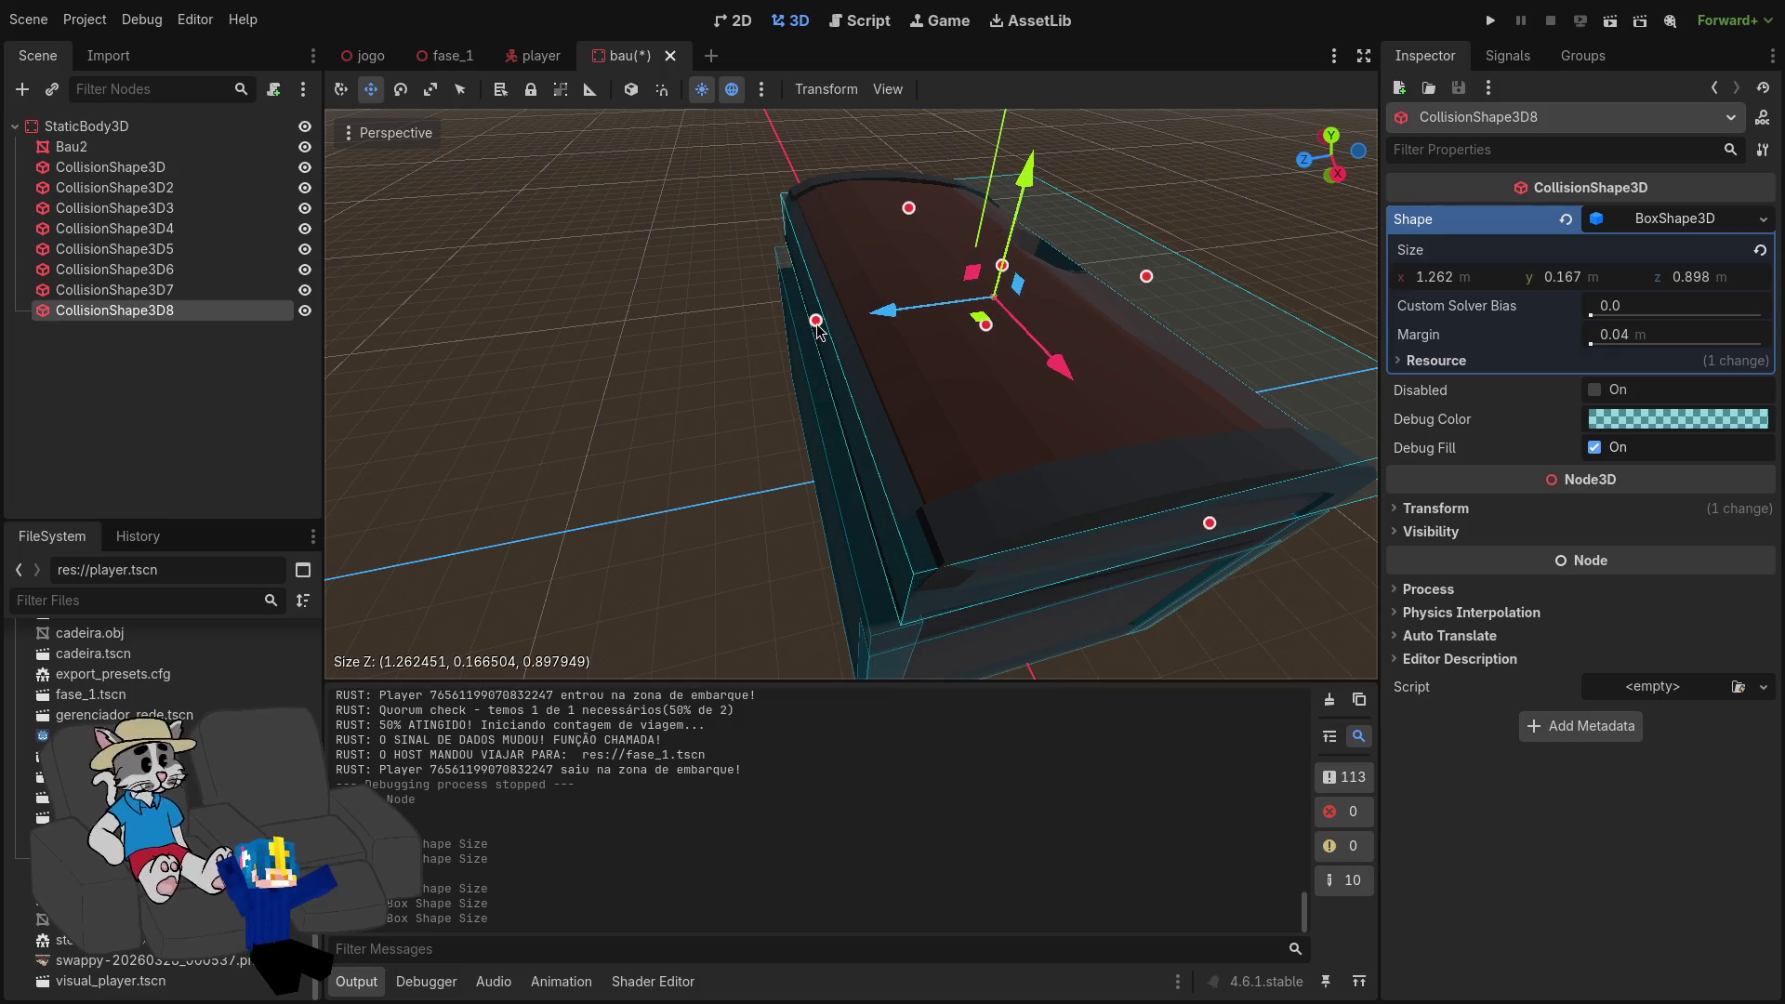
pyautogui.scroll(3, 851, 394)
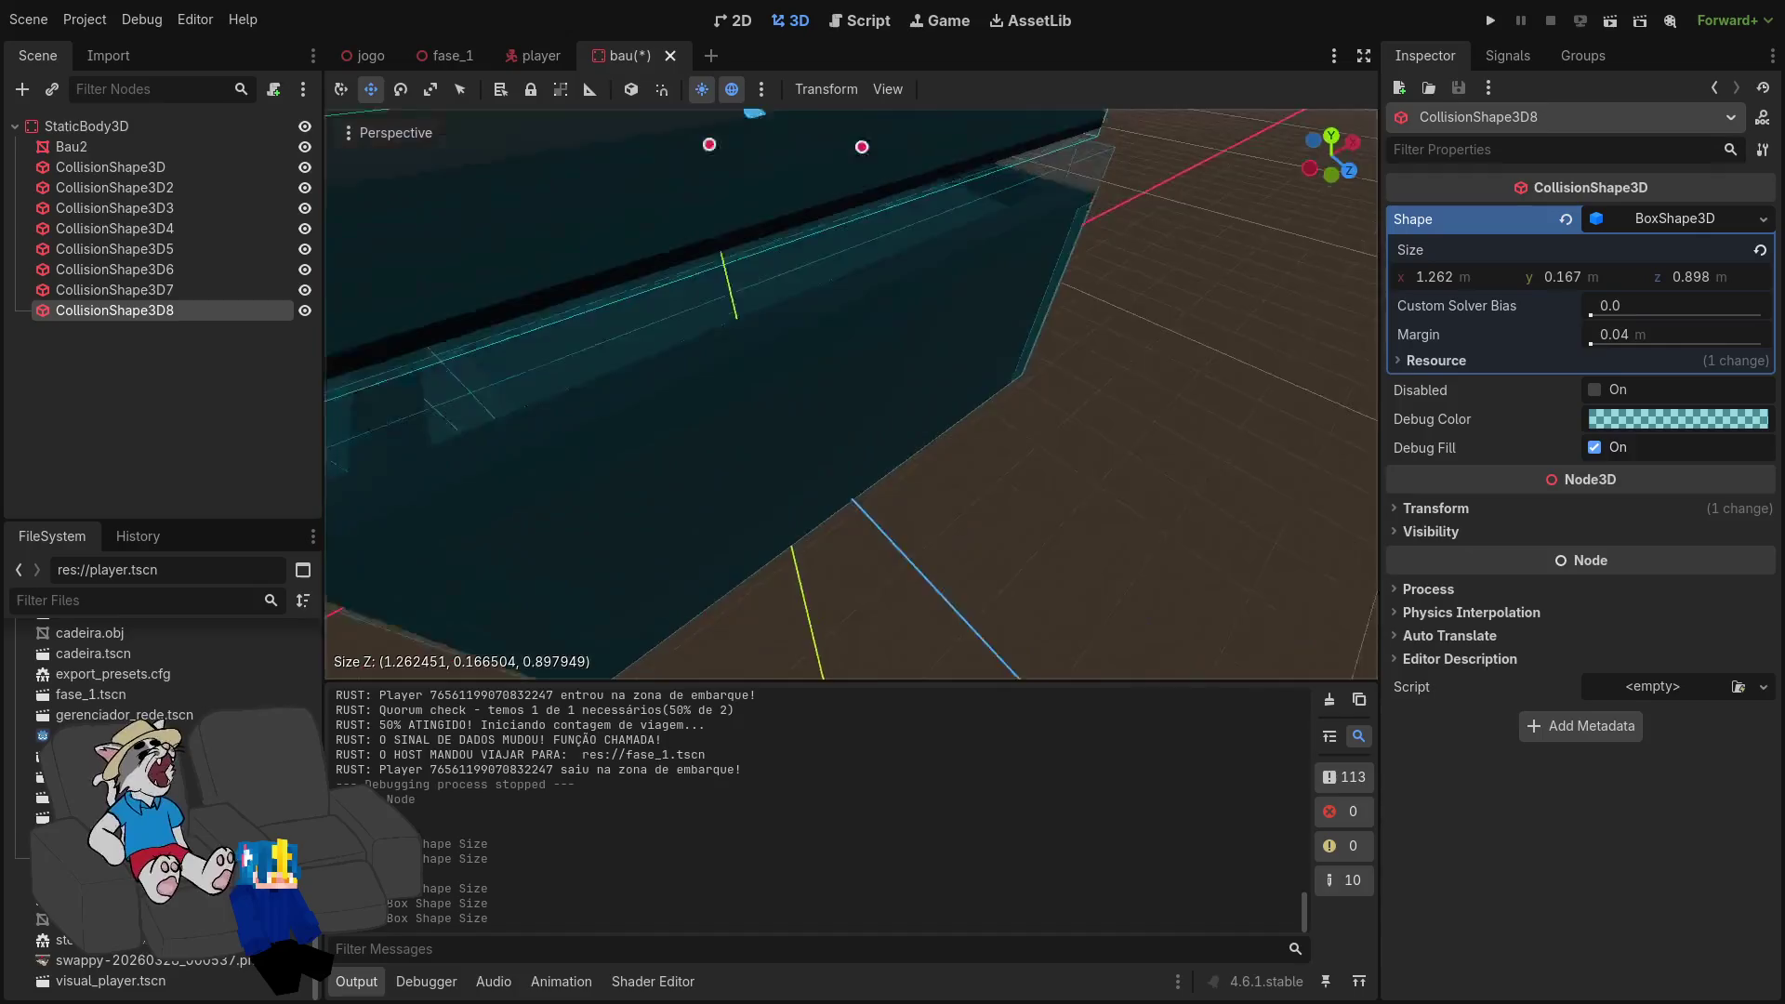
pyautogui.moveTo(850, 395); pyautogui.dragTo(846, 330)
pyautogui.moveTo(910, 381)
pyautogui.mouseDown()
pyautogui.moveTo(895, 340)
pyautogui.moveTo(864, 341)
pyautogui.moveTo(898, 318)
pyautogui.moveTo(902, 350)
pyautogui.mouseUp()
# Step: Shrink the lid box into a thin 1.262 × 0.078 × 0.091 m strip
pyautogui.press('w')
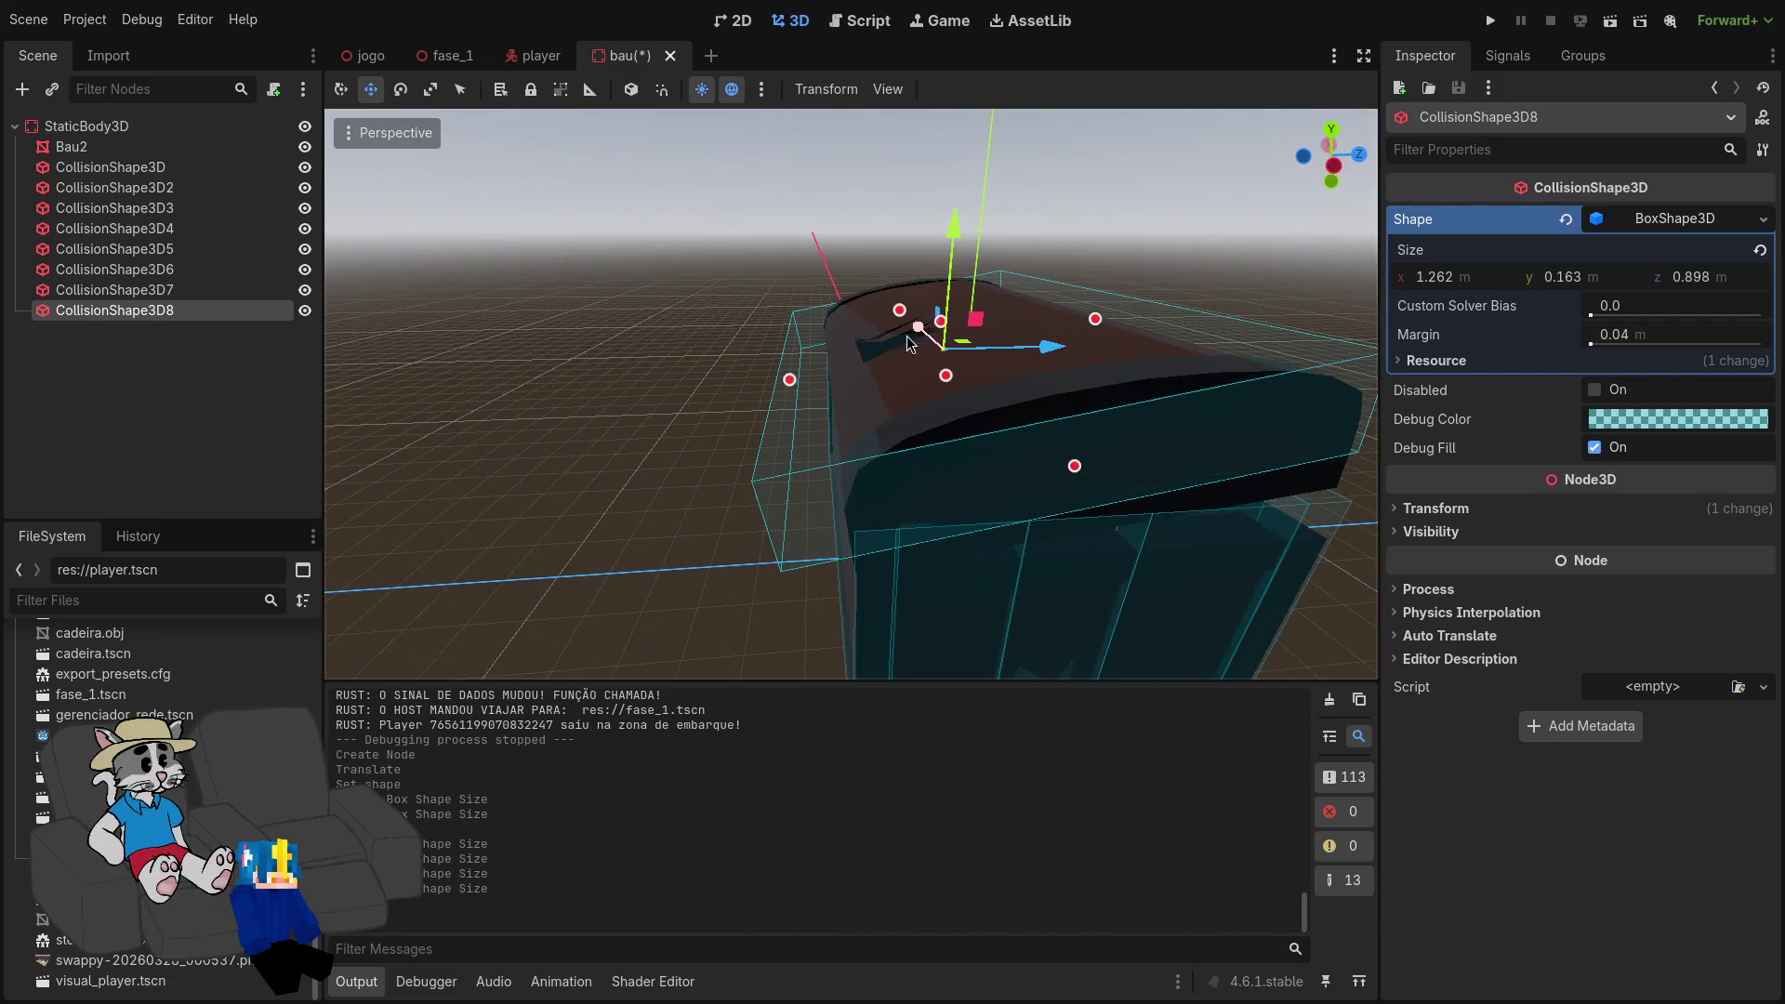
pyautogui.moveTo(1094, 353)
pyautogui.mouseDown()
pyautogui.moveTo(1157, 360)
pyautogui.moveTo(1094, 337)
pyautogui.mouseUp()
pyautogui.scroll(-3, 1095, 337)
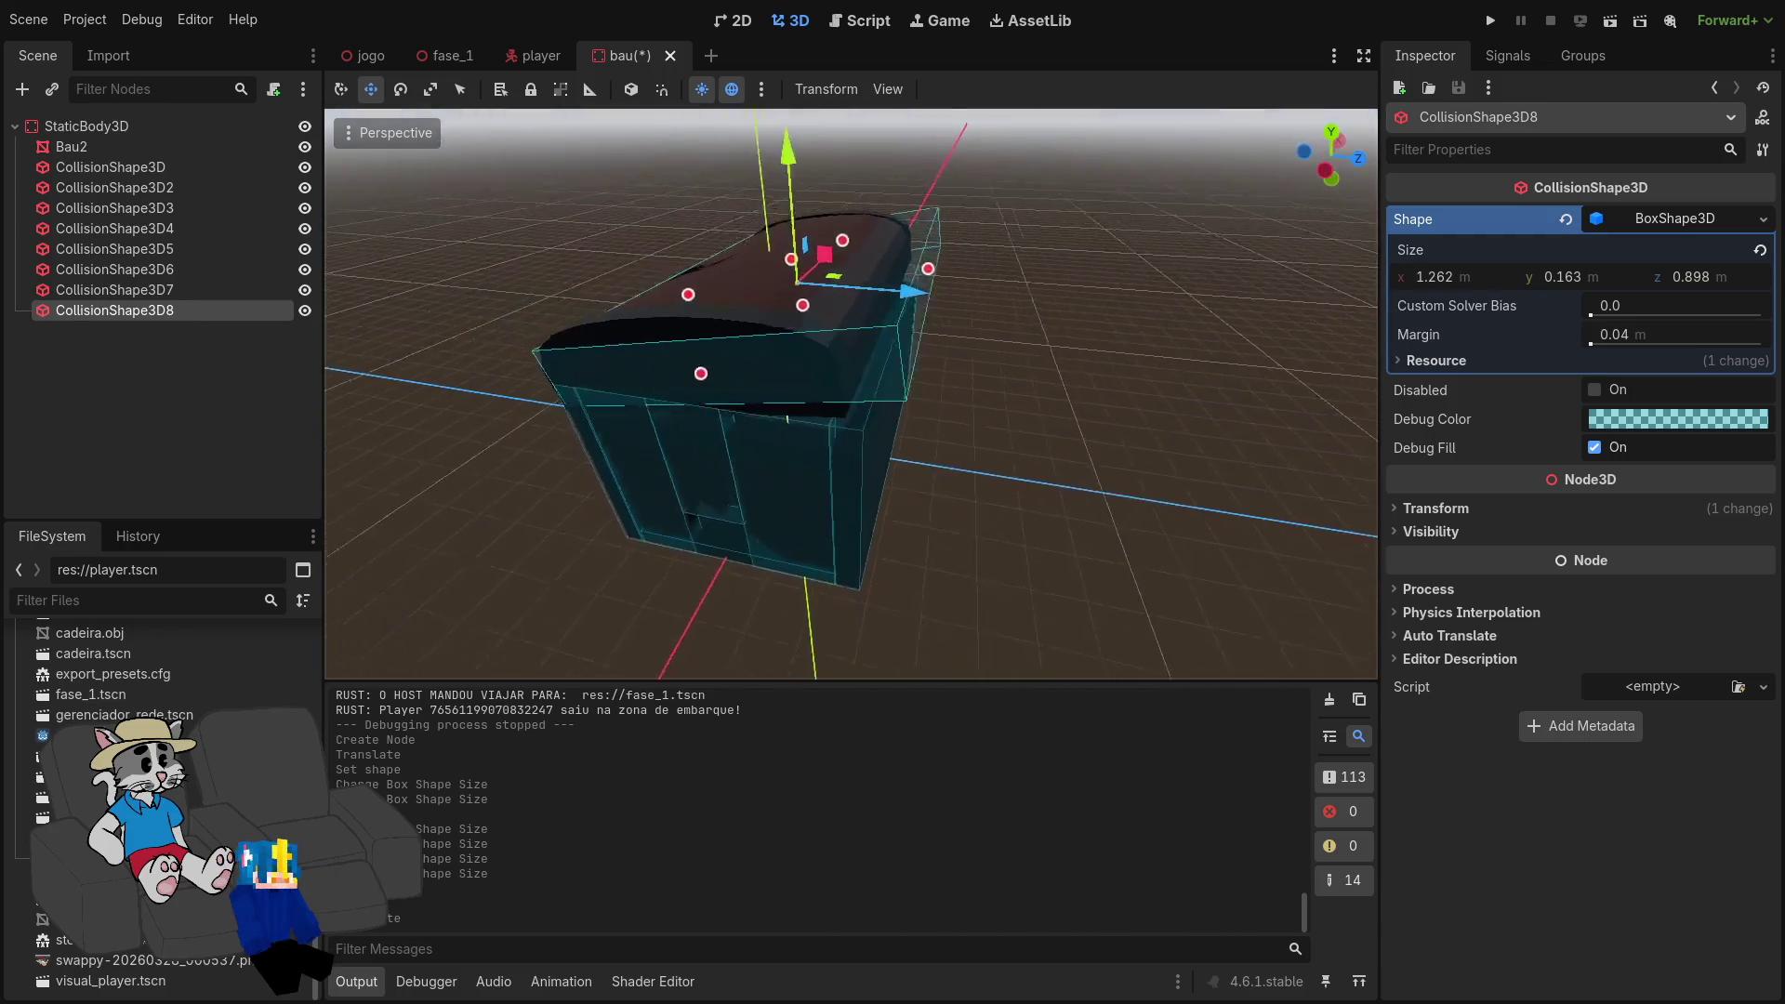
pyautogui.moveTo(943, 316)
pyautogui.mouseDown()
pyautogui.moveTo(800, 310)
pyautogui.moveTo(855, 349)
pyautogui.mouseUp()
pyautogui.scroll(5, 799, 309)
pyautogui.scroll(3, 866, 358)
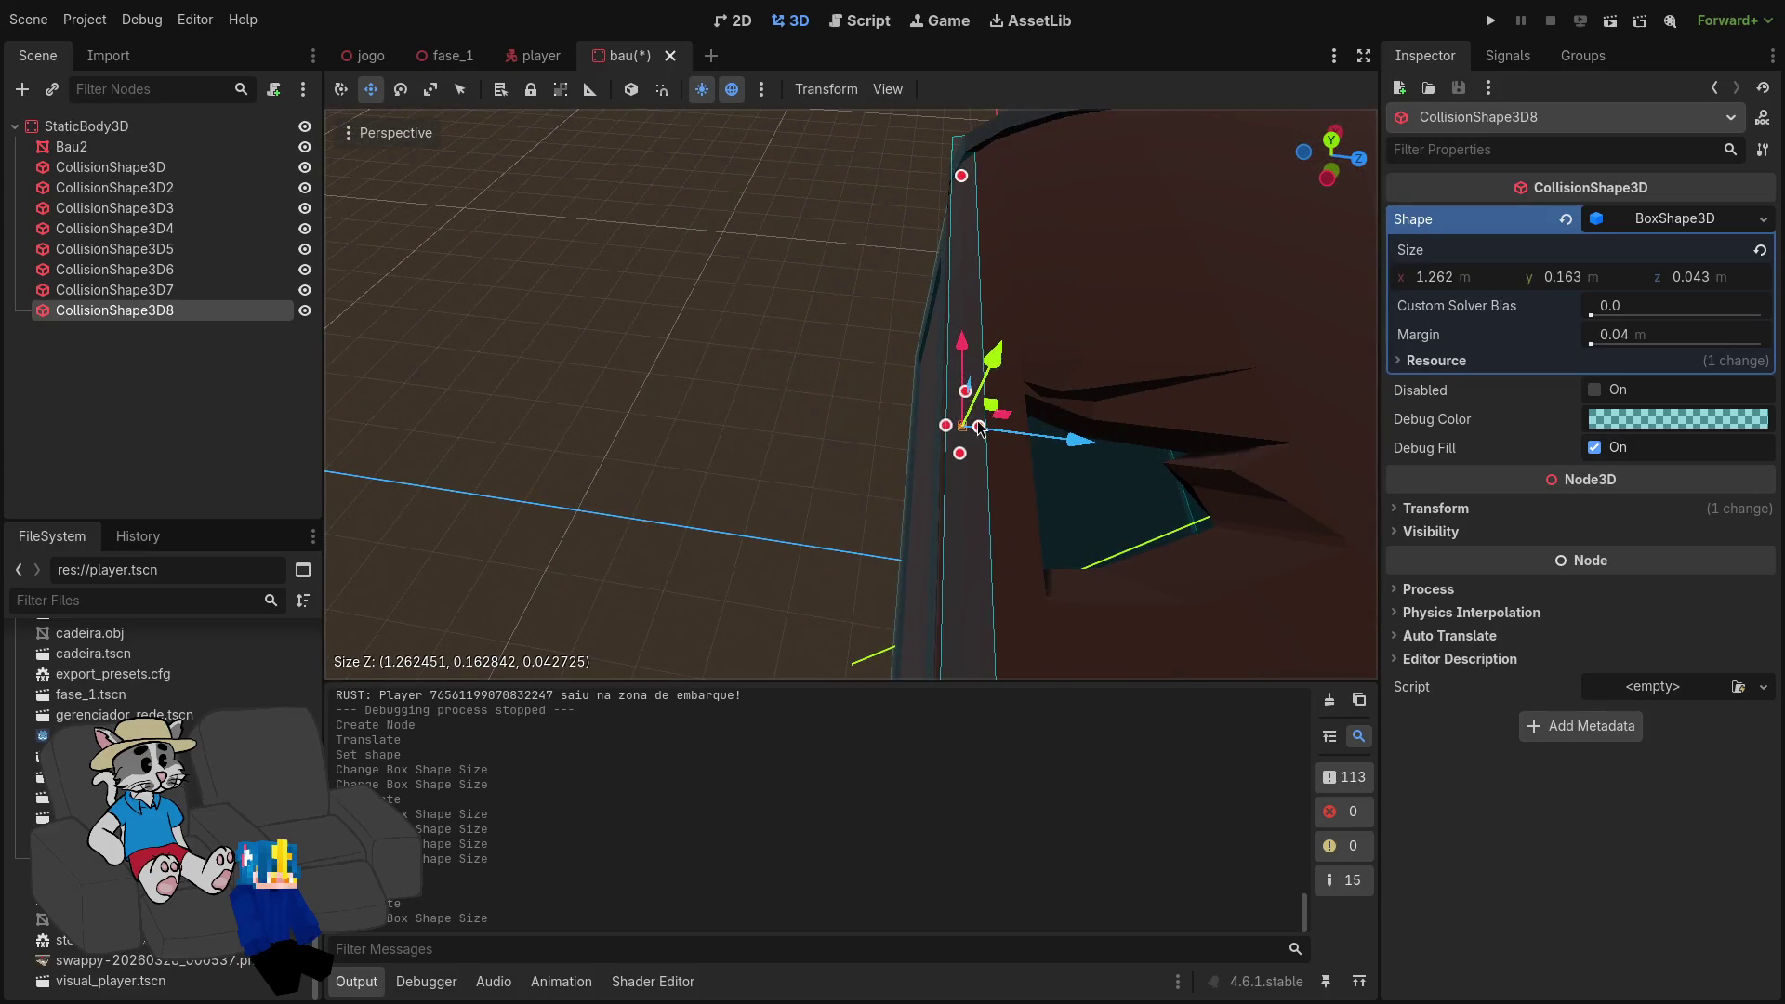
pyautogui.moveTo(1008, 427)
pyautogui.mouseDown()
pyautogui.moveTo(1032, 430)
pyautogui.moveTo(883, 400)
pyautogui.mouseUp()
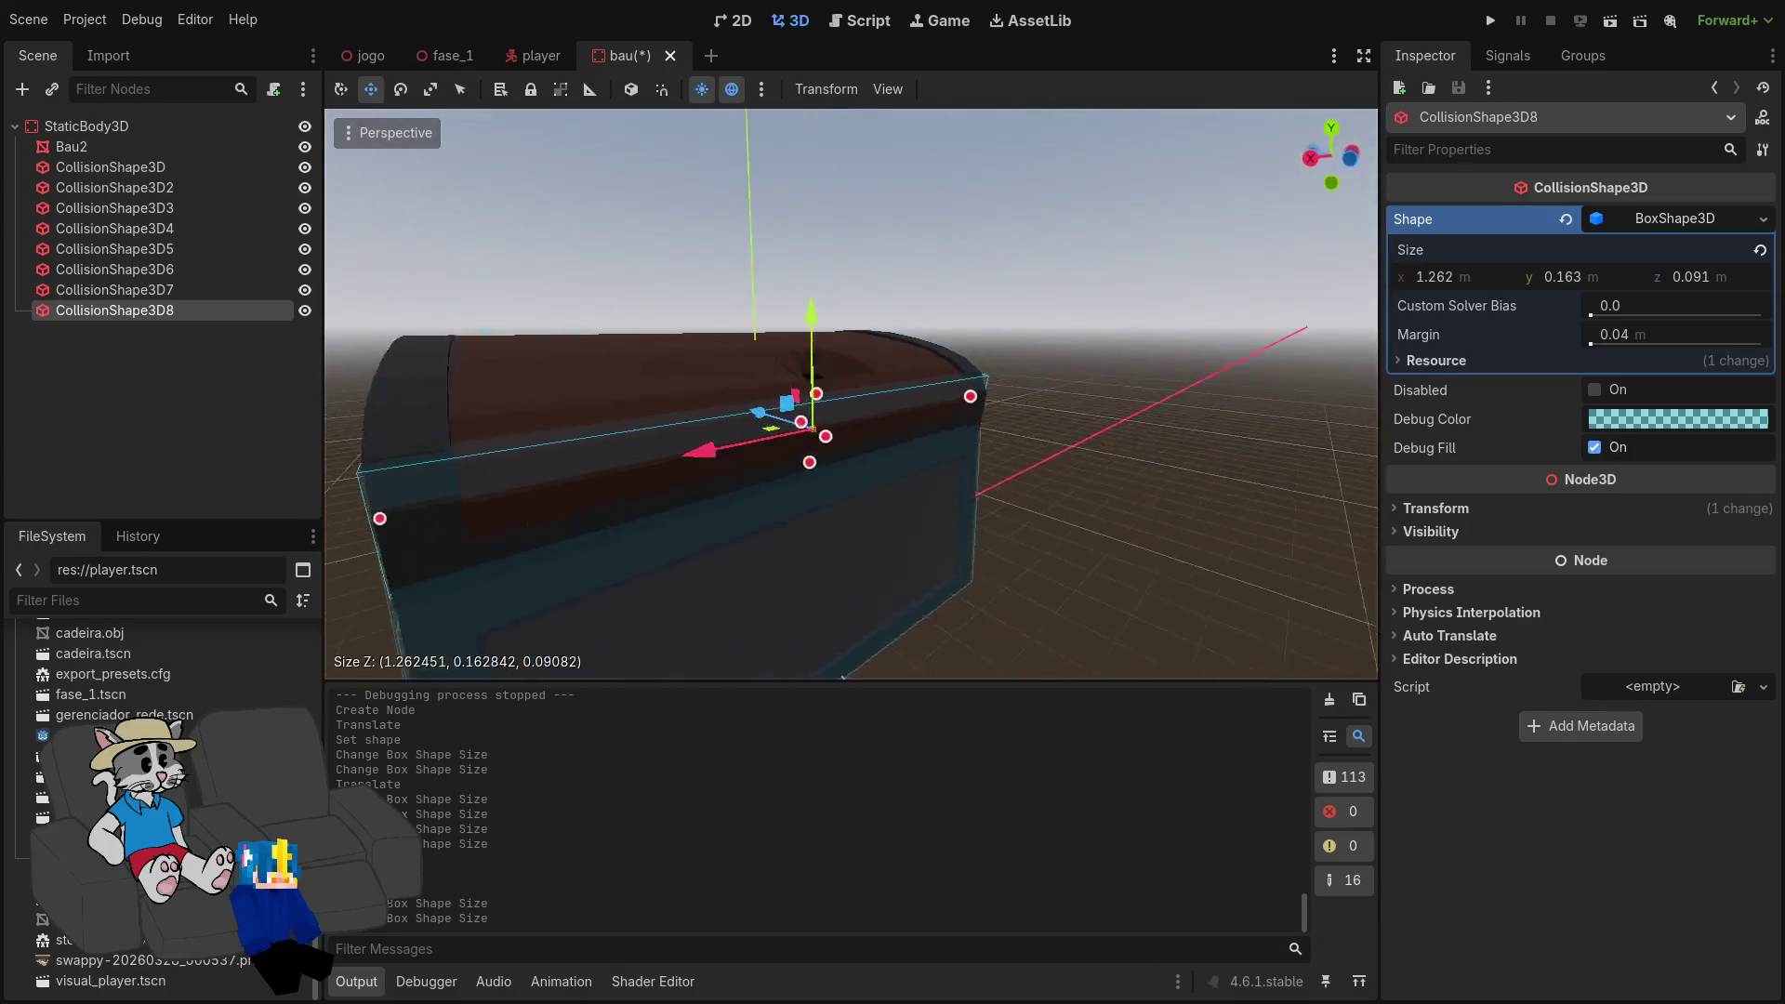
pyautogui.scroll(3, 884, 400)
# Step: Tilt and move the strip along the lid's curved edge, then duplicate it as CollisionShape3D9
pyautogui.press('e')
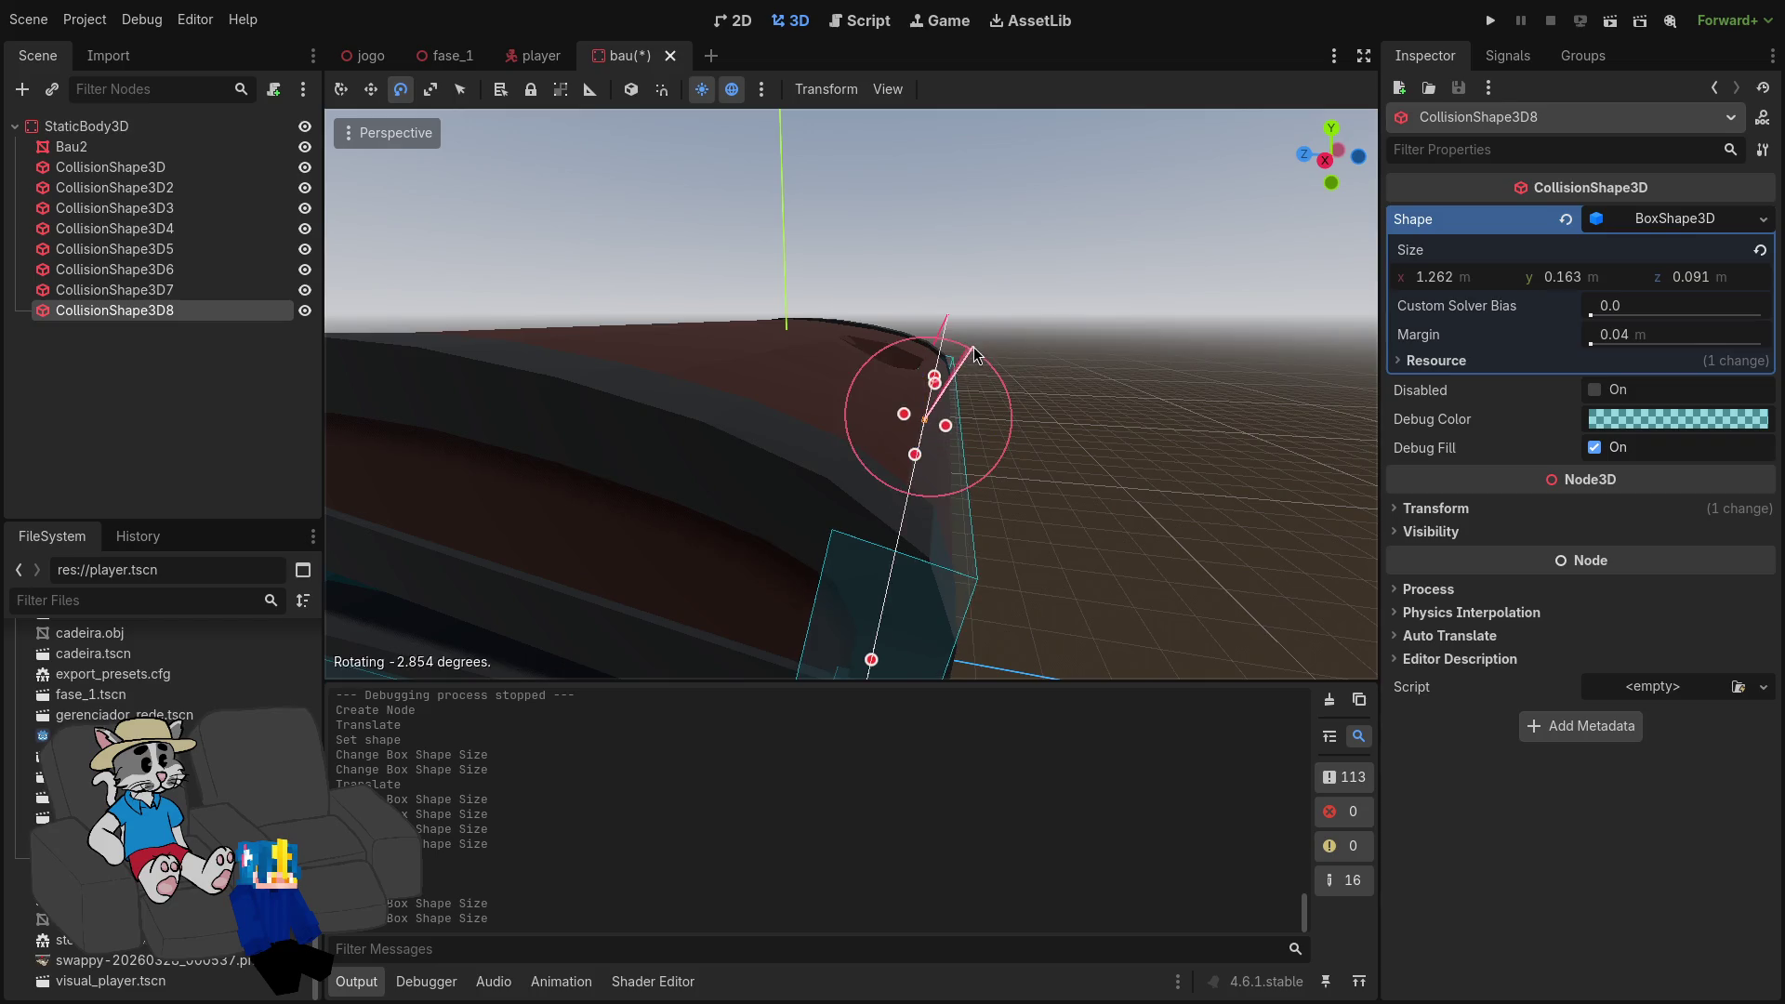
pyautogui.moveTo(985, 372); pyautogui.dragTo(987, 374)
pyautogui.press('w')
pyautogui.moveTo(841, 414); pyautogui.dragTo(806, 416)
pyautogui.moveTo(911, 317); pyautogui.dragTo(913, 296)
pyautogui.press('e')
pyautogui.press('w')
pyautogui.moveTo(960, 356); pyautogui.dragTo(915, 331)
pyautogui.moveTo(822, 420); pyautogui.dragTo(831, 415)
pyautogui.moveTo(911, 321); pyautogui.dragTo(910, 320)
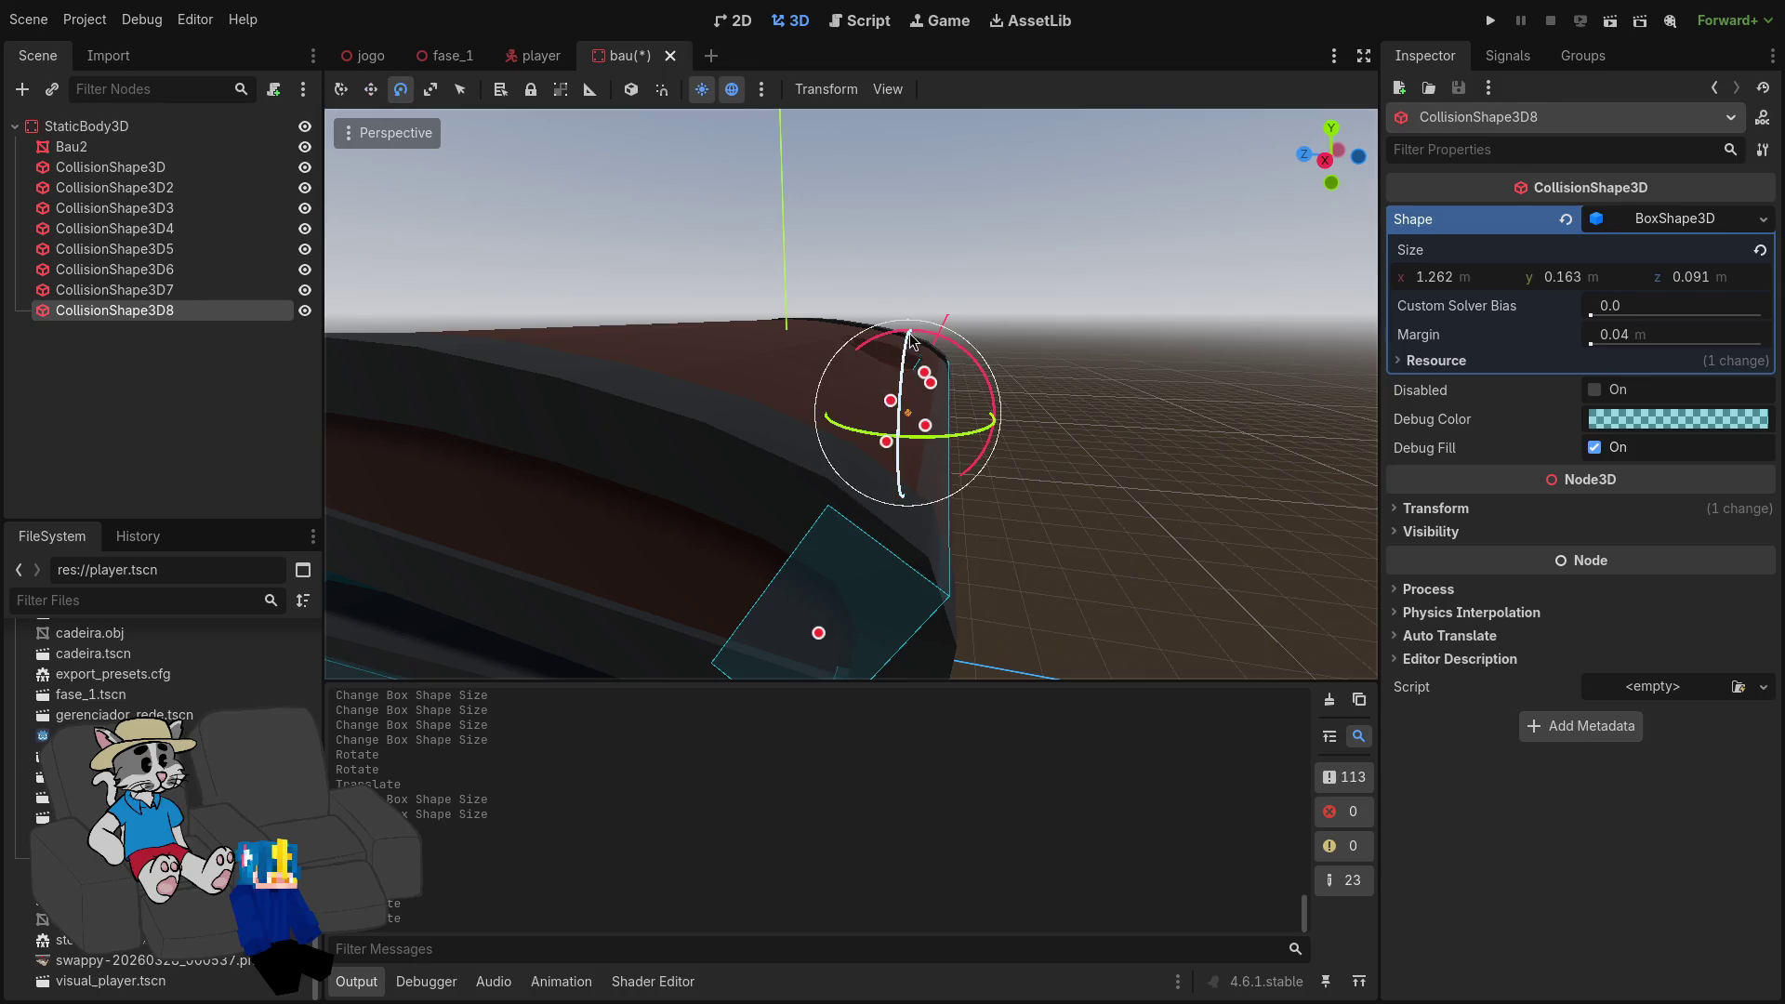
pyautogui.press('w')
pyautogui.moveTo(920, 336)
pyautogui.mouseDown()
pyautogui.moveTo(912, 296)
pyautogui.moveTo(914, 316)
pyautogui.mouseUp()
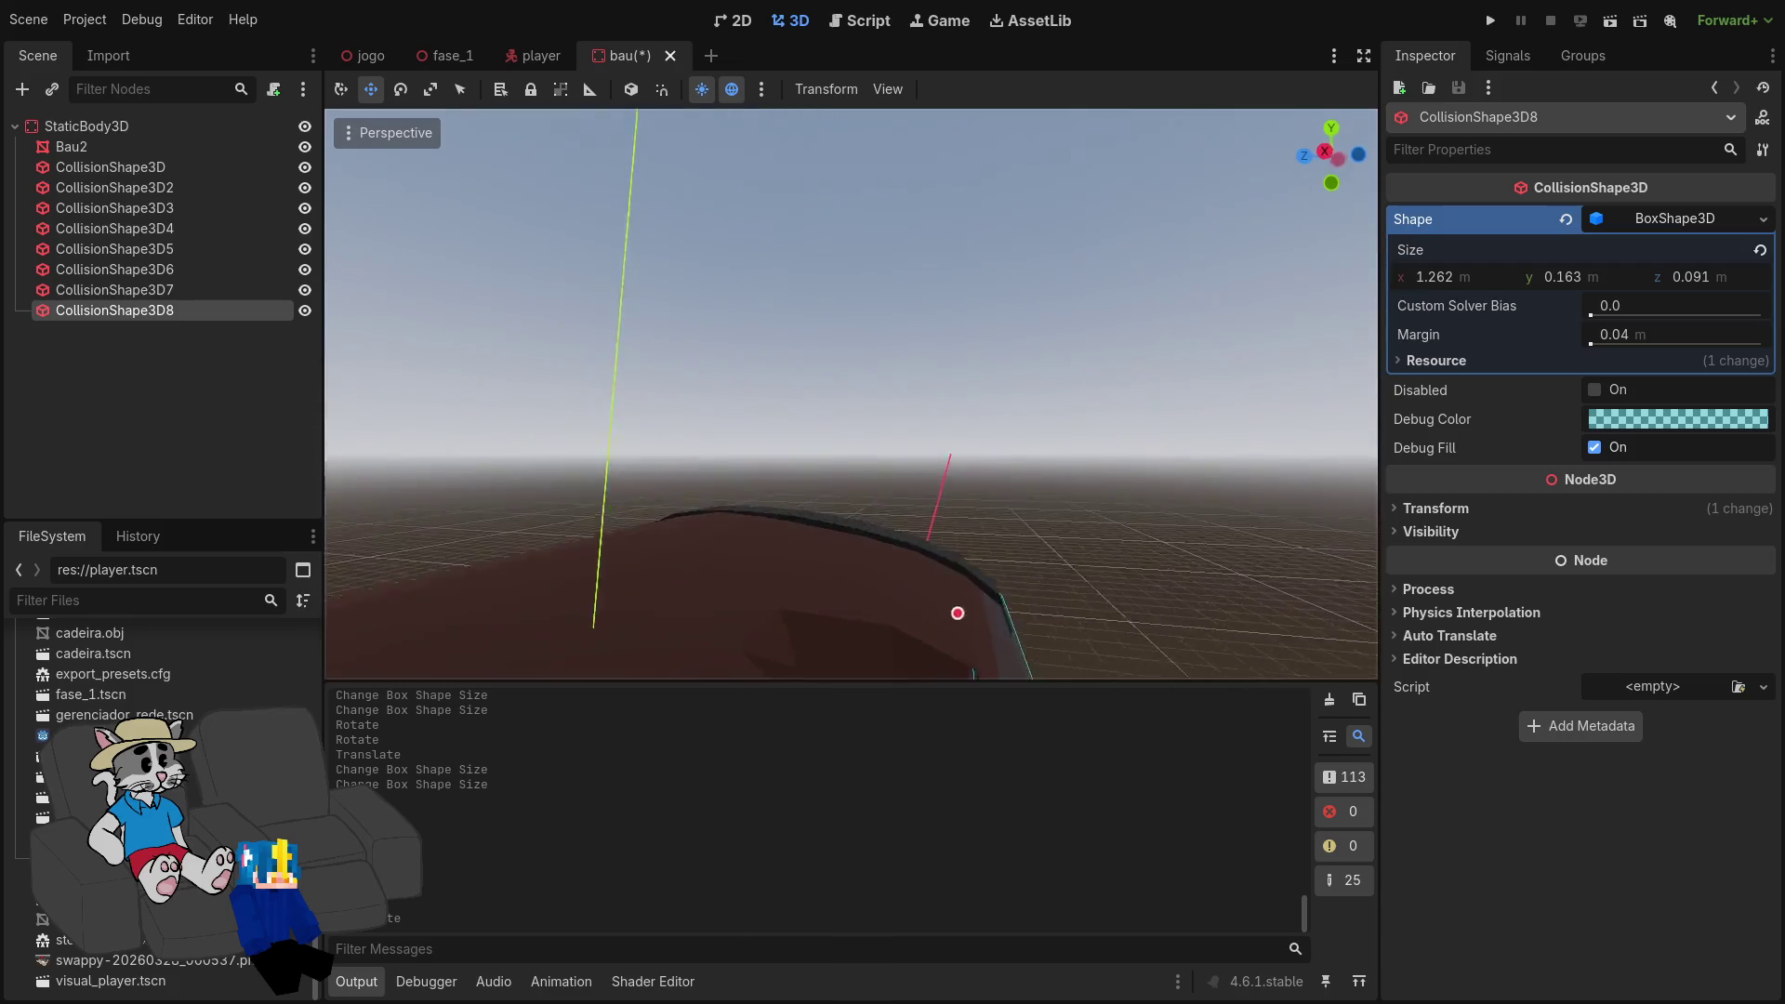
pyautogui.moveTo(1044, 492); pyautogui.dragTo(1019, 372)
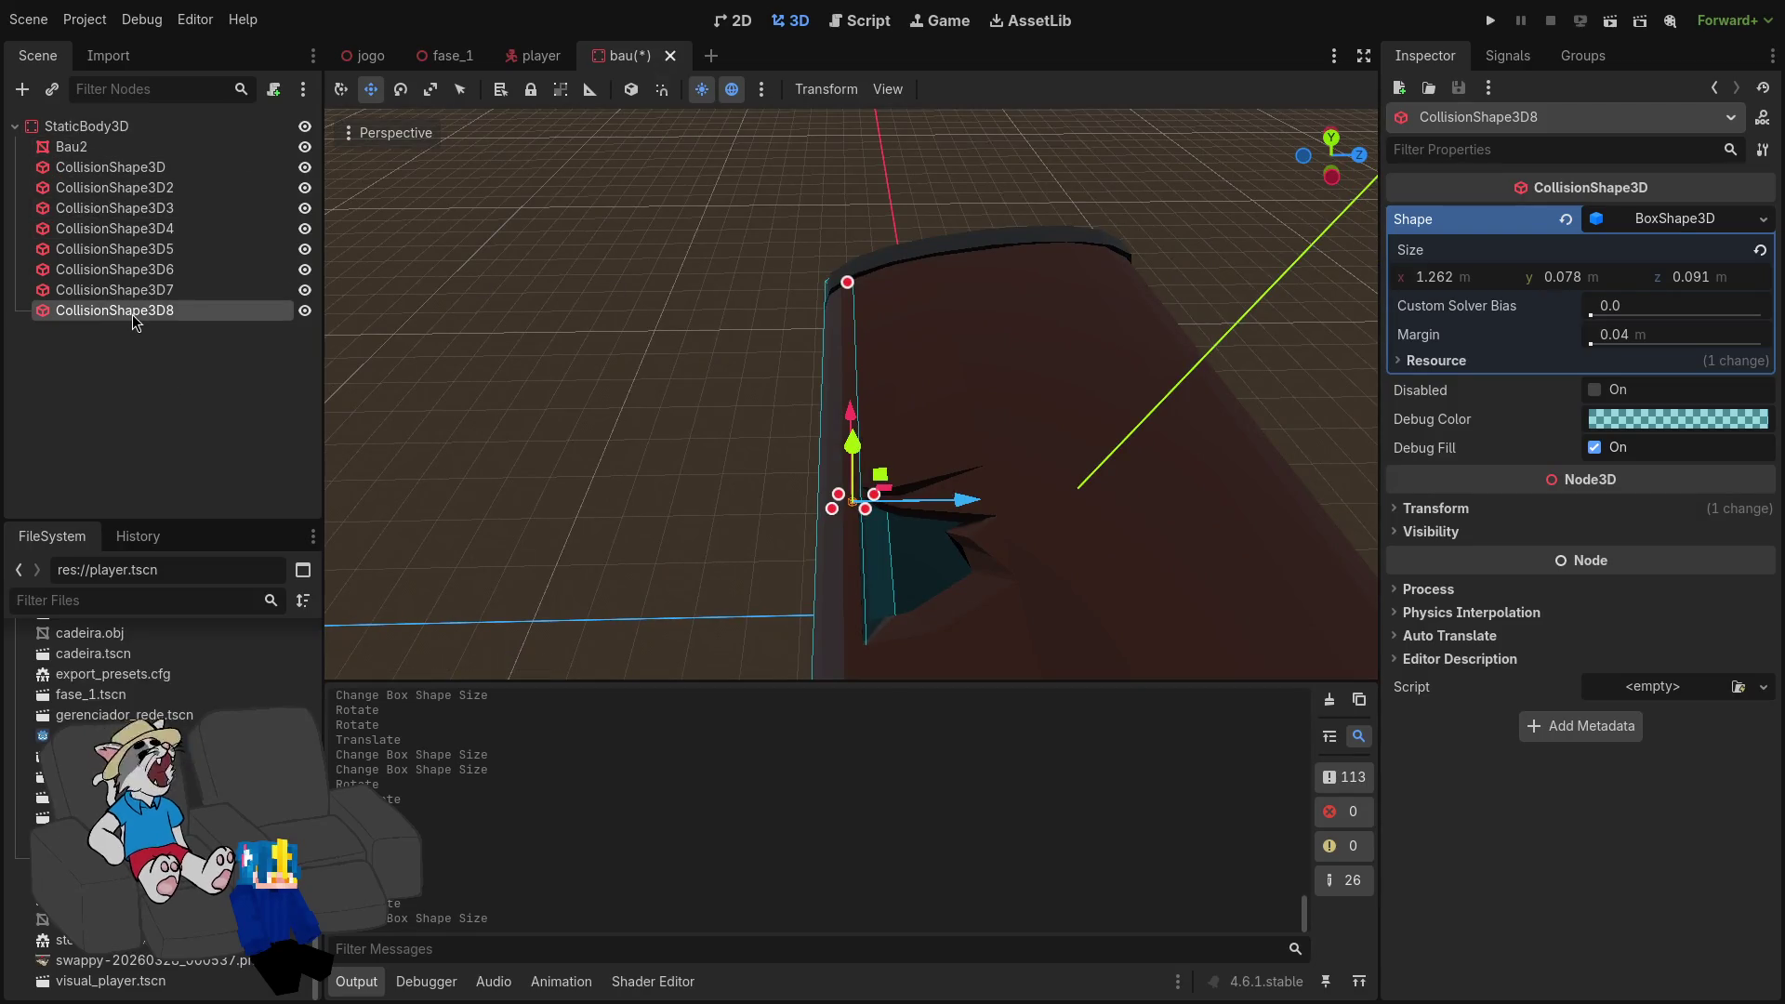
pyautogui.hotkey('ctrl', 'd')
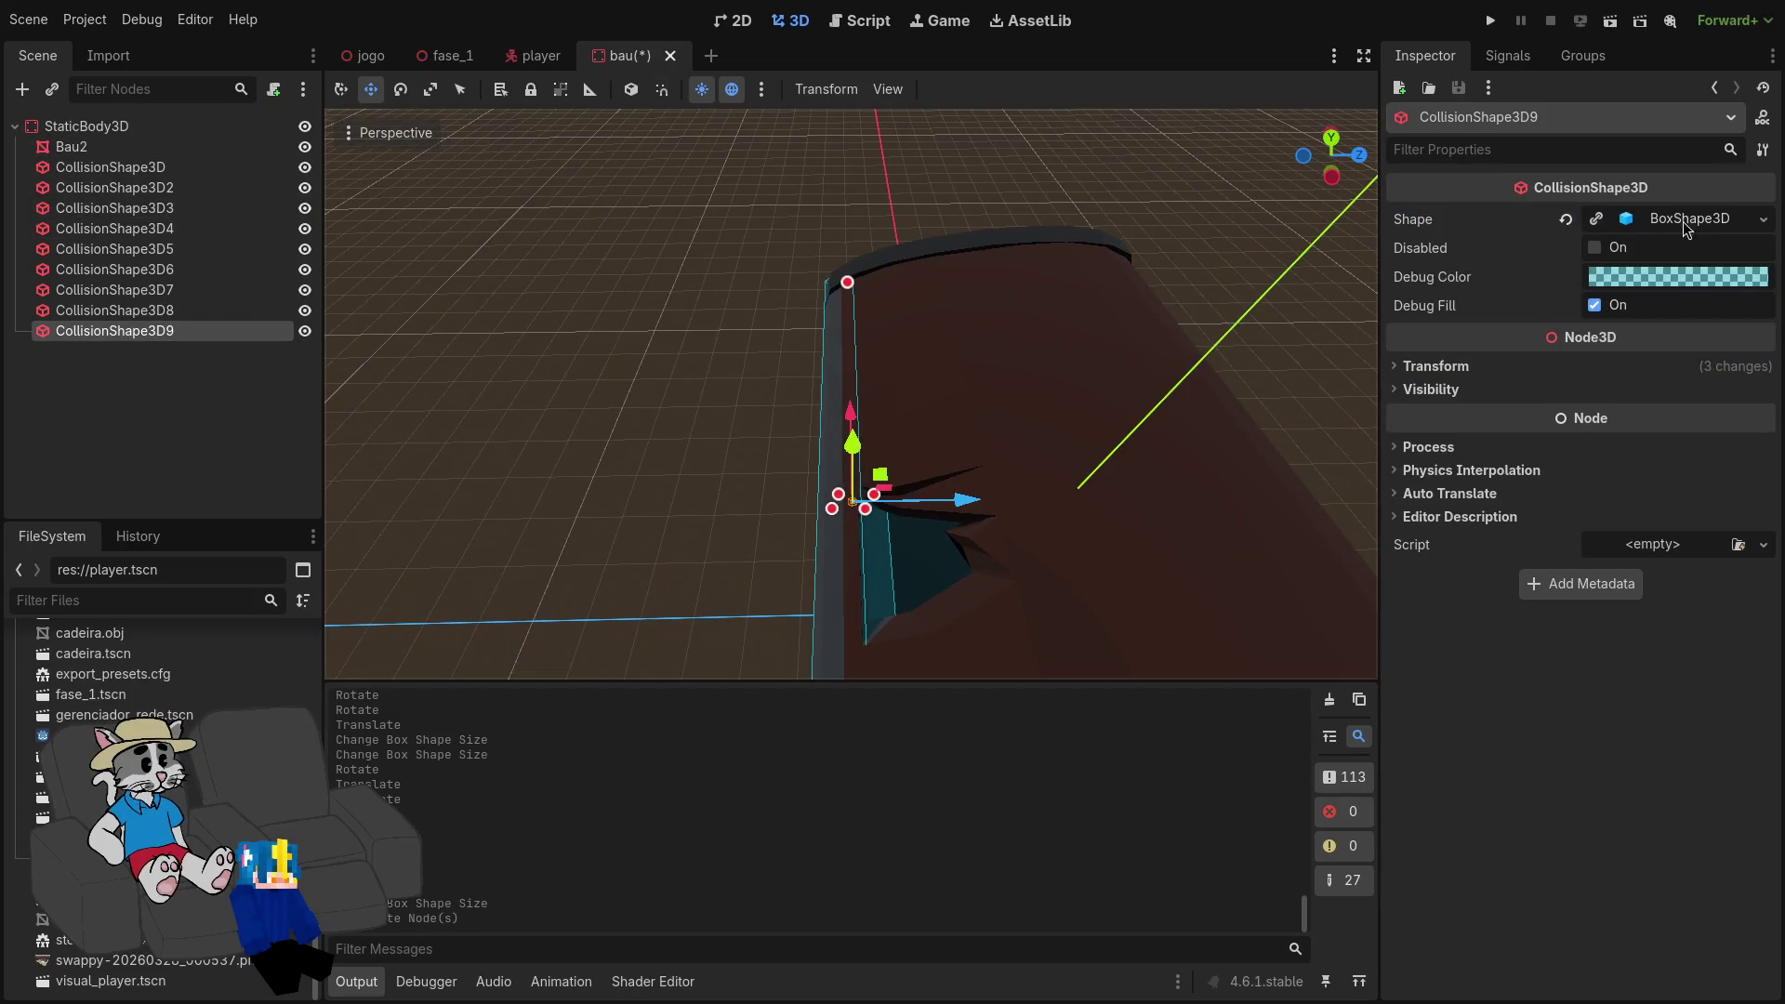
# Step: Make CollisionShape3D9's box shape unique and move it 0.704 m upward
pyautogui.click(1759, 220)
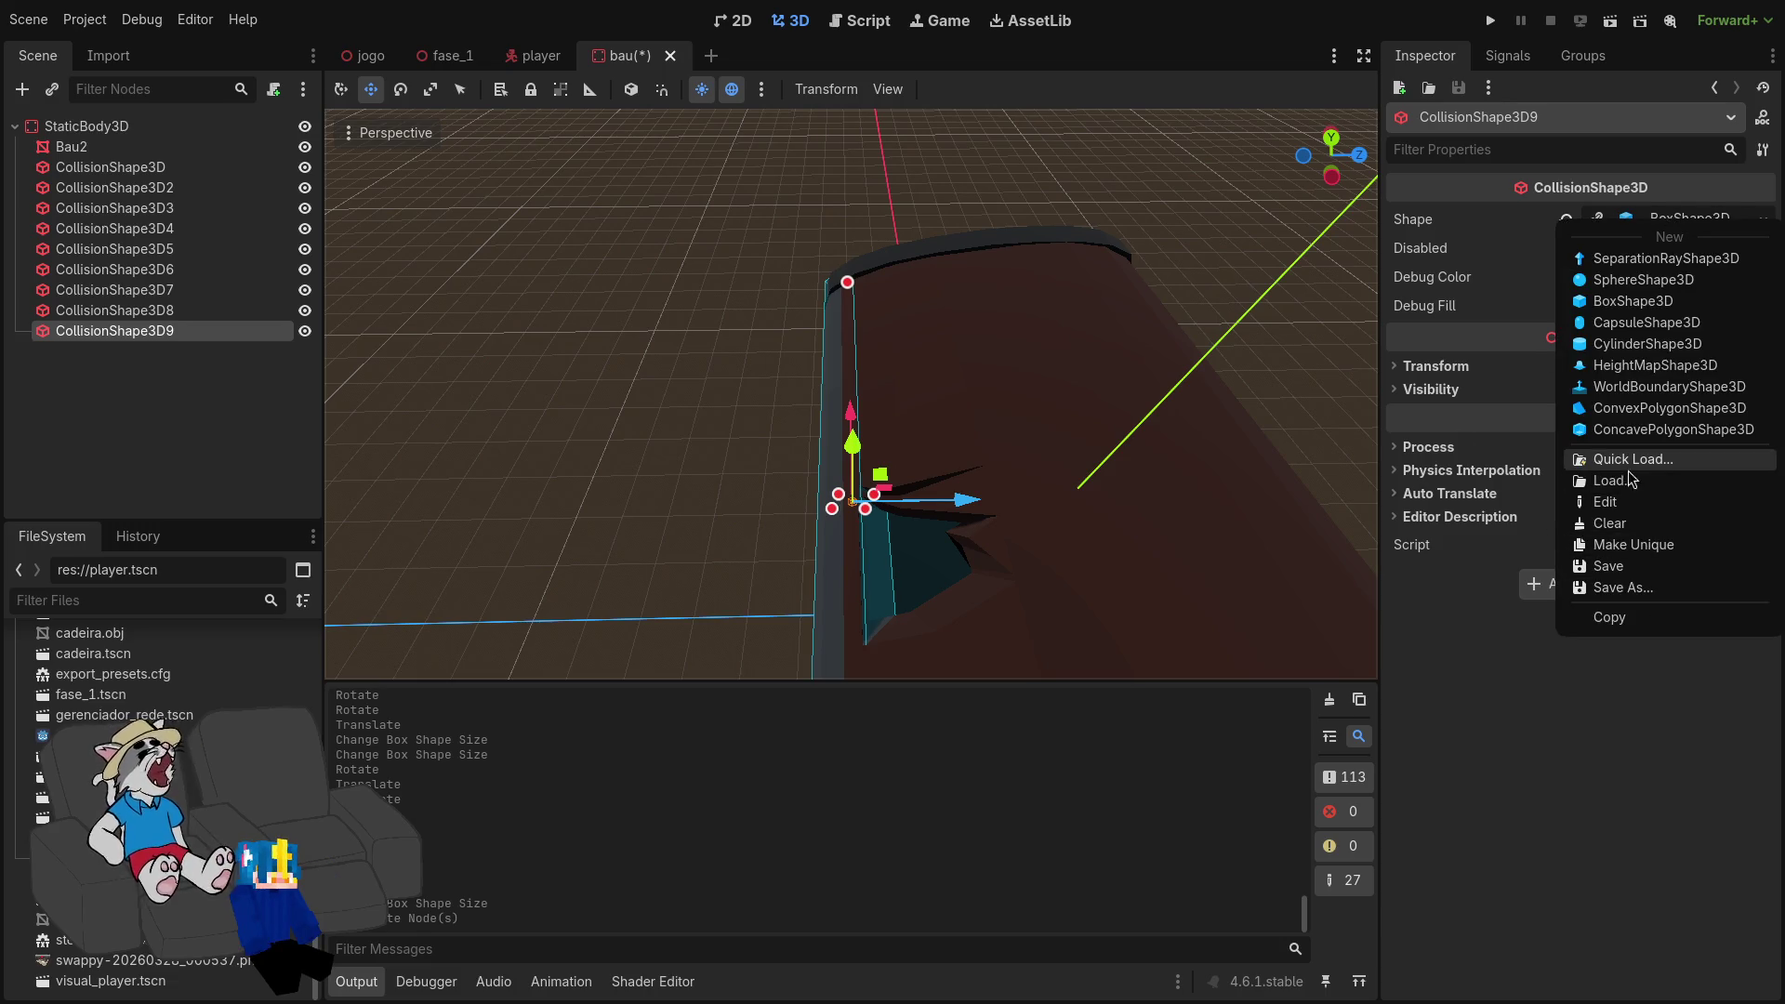
pyautogui.click(1641, 547)
pyautogui.moveTo(967, 502)
pyautogui.mouseDown()
pyautogui.moveTo(1178, 488)
pyautogui.moveTo(1129, 405)
pyautogui.mouseUp()
pyautogui.press('f')
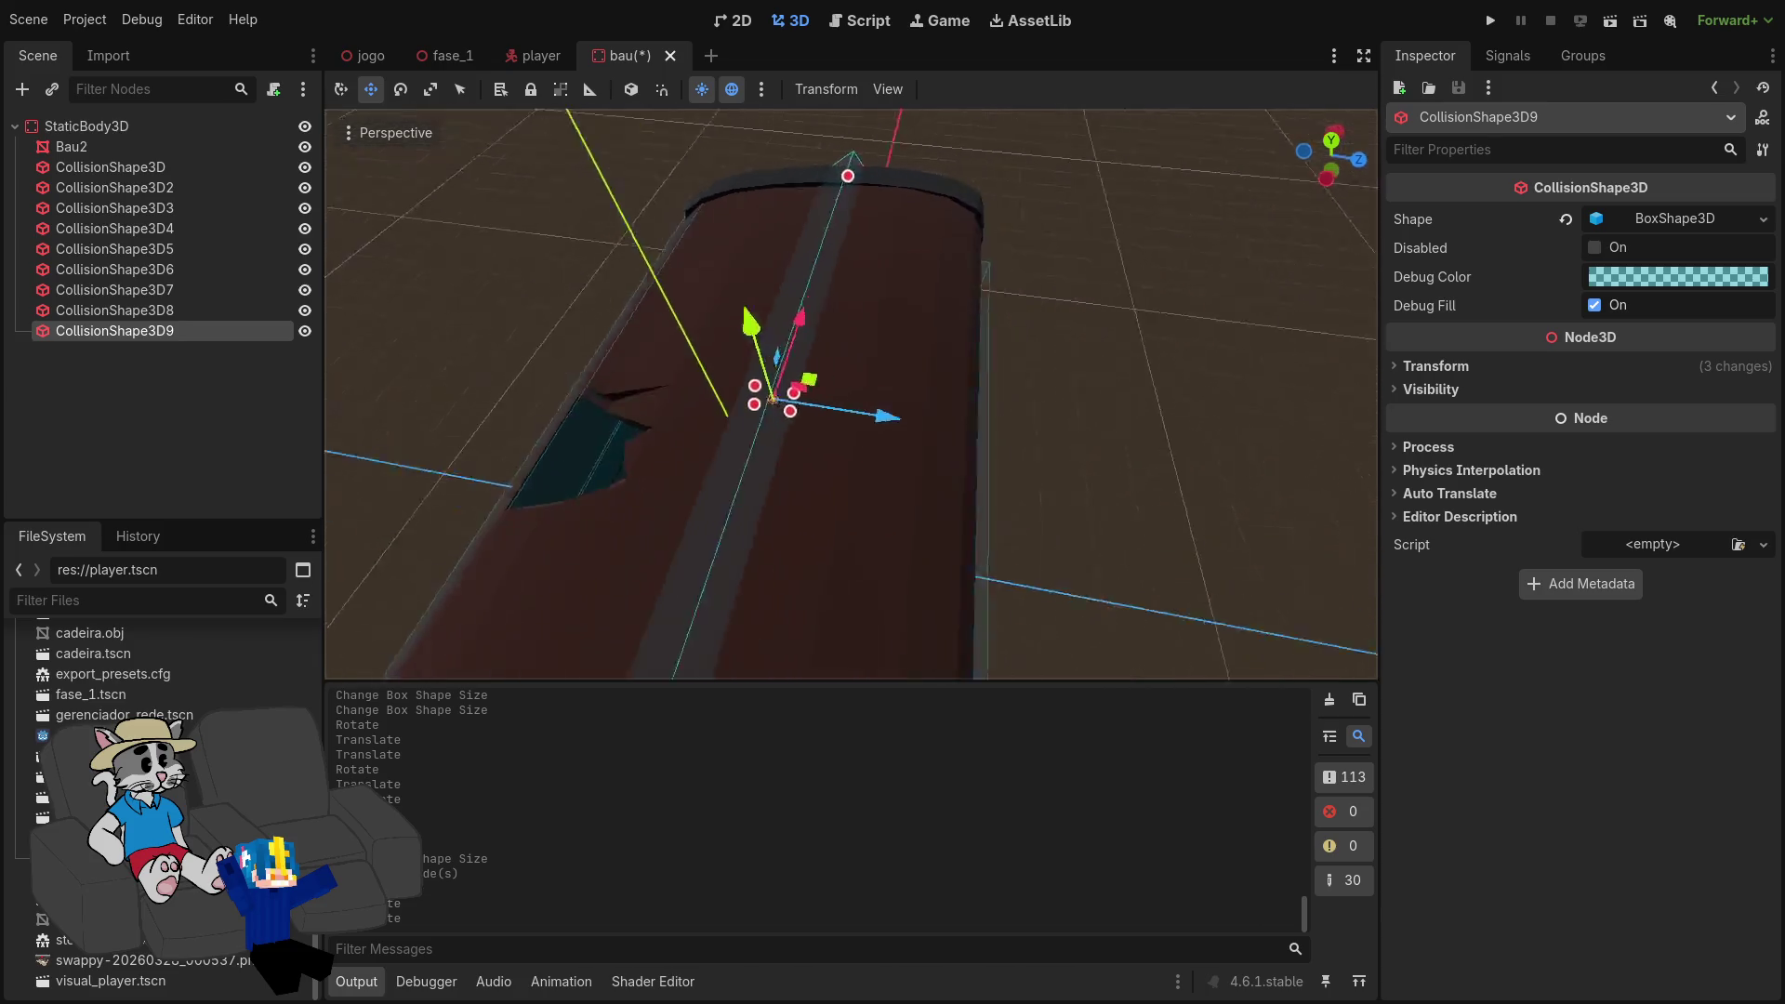
pyautogui.rightClick(178, 337)
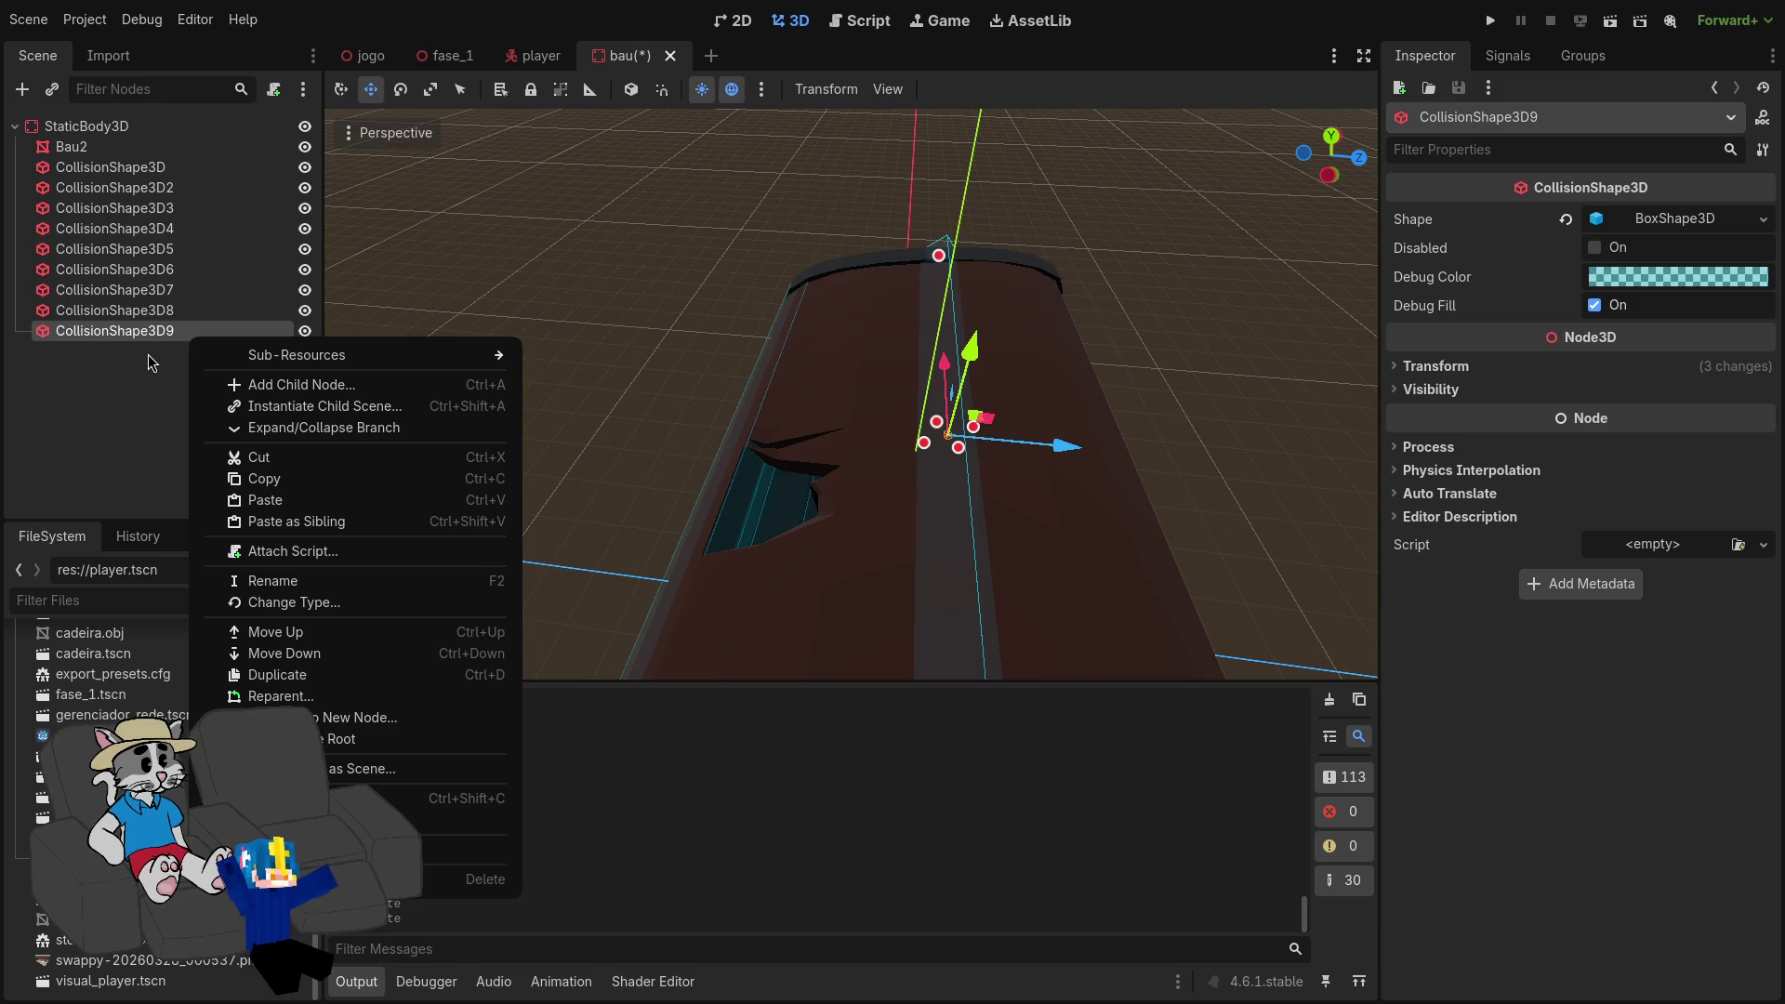
pyautogui.click(148, 355)
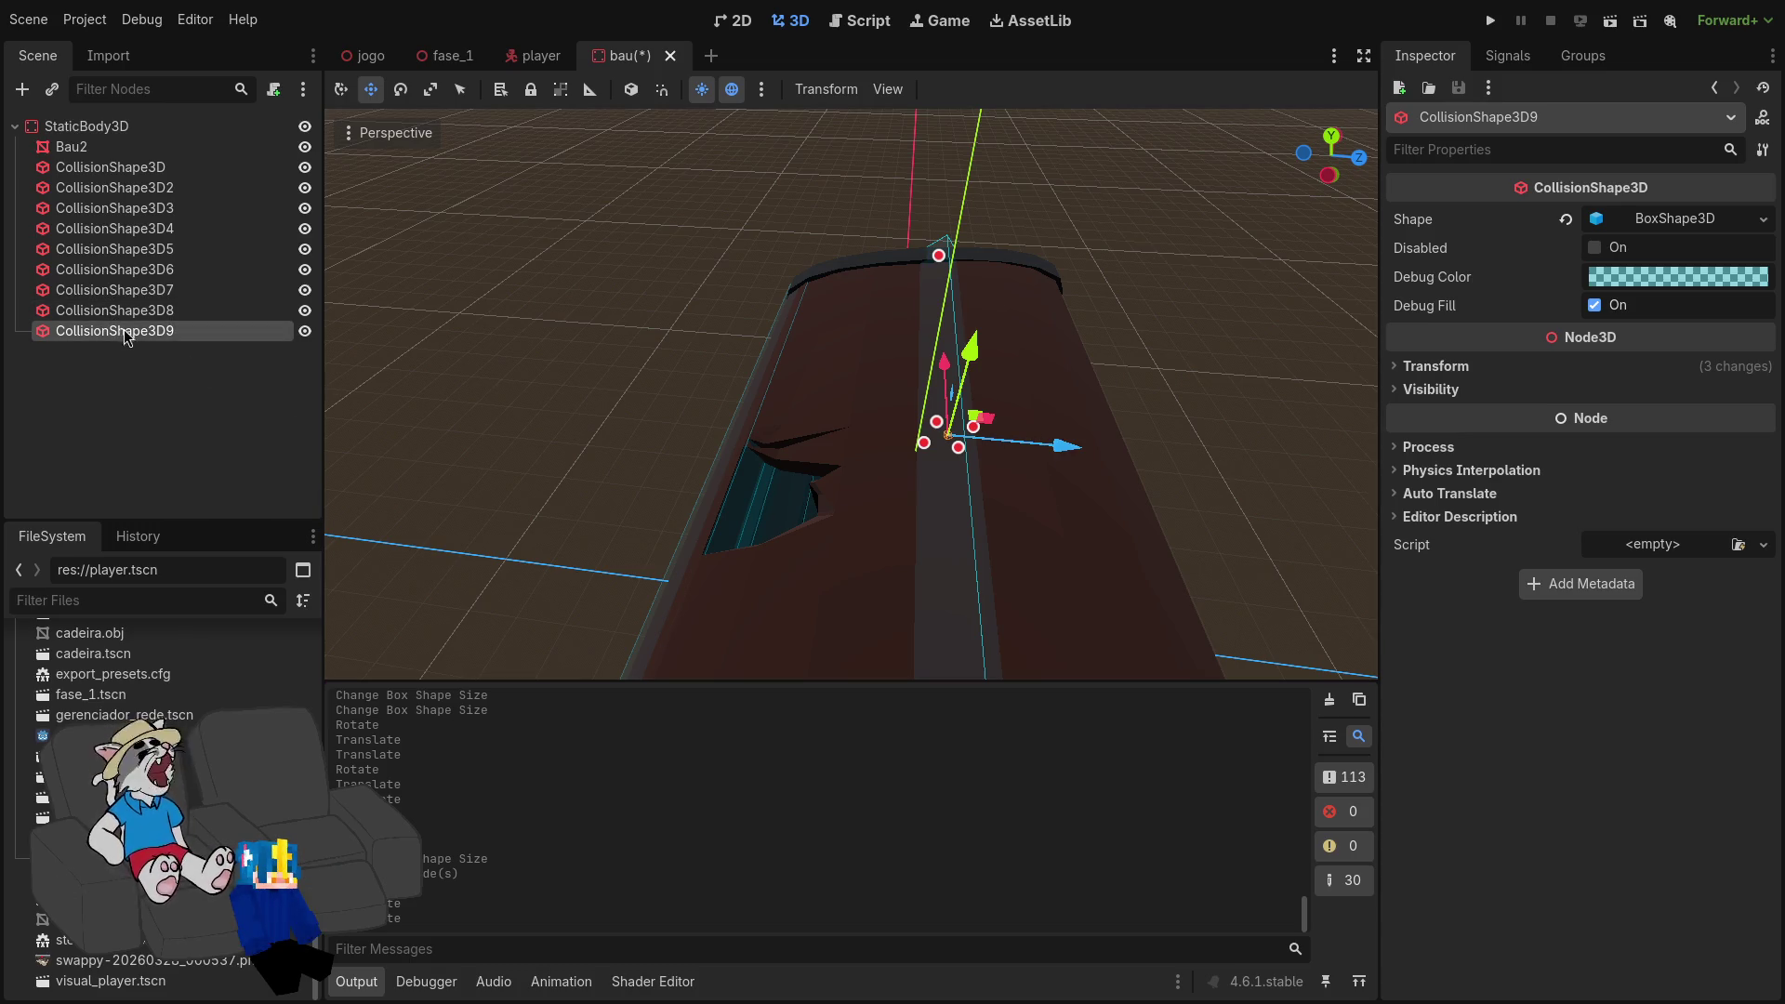
pyautogui.hotkey('ctrl', 'd')
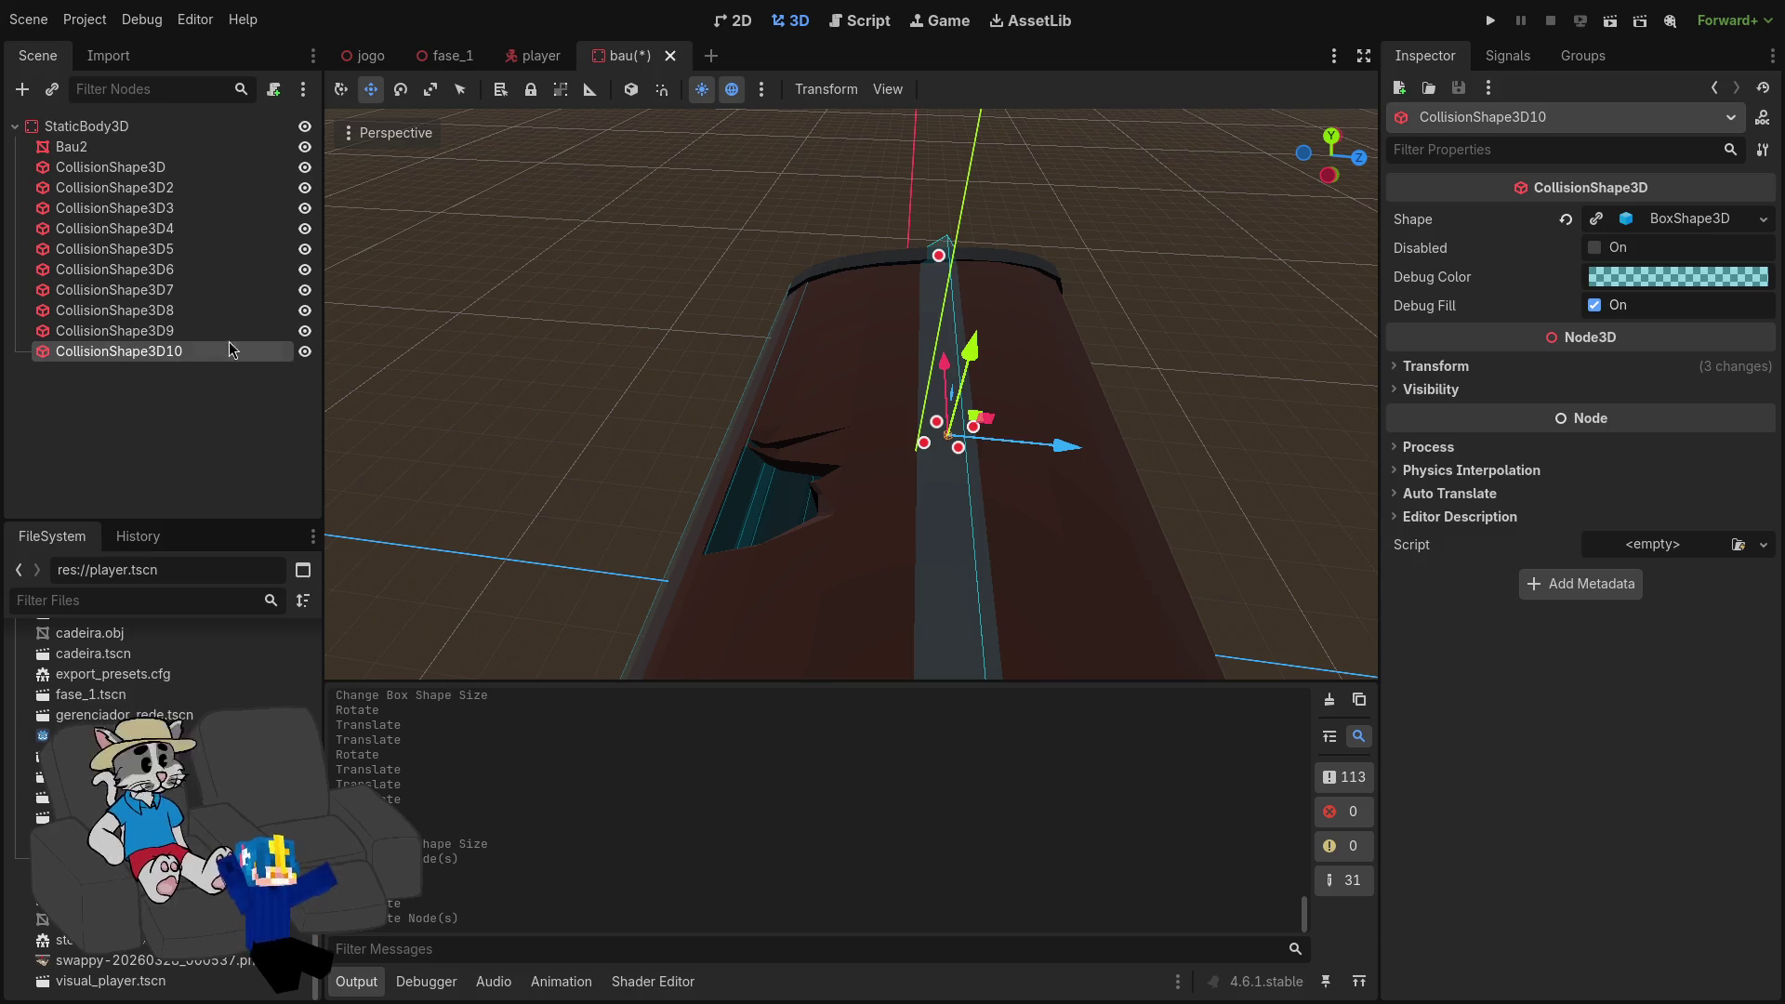
pyautogui.hotkey('ctrl', 'z')
pyautogui.click(963, 468)
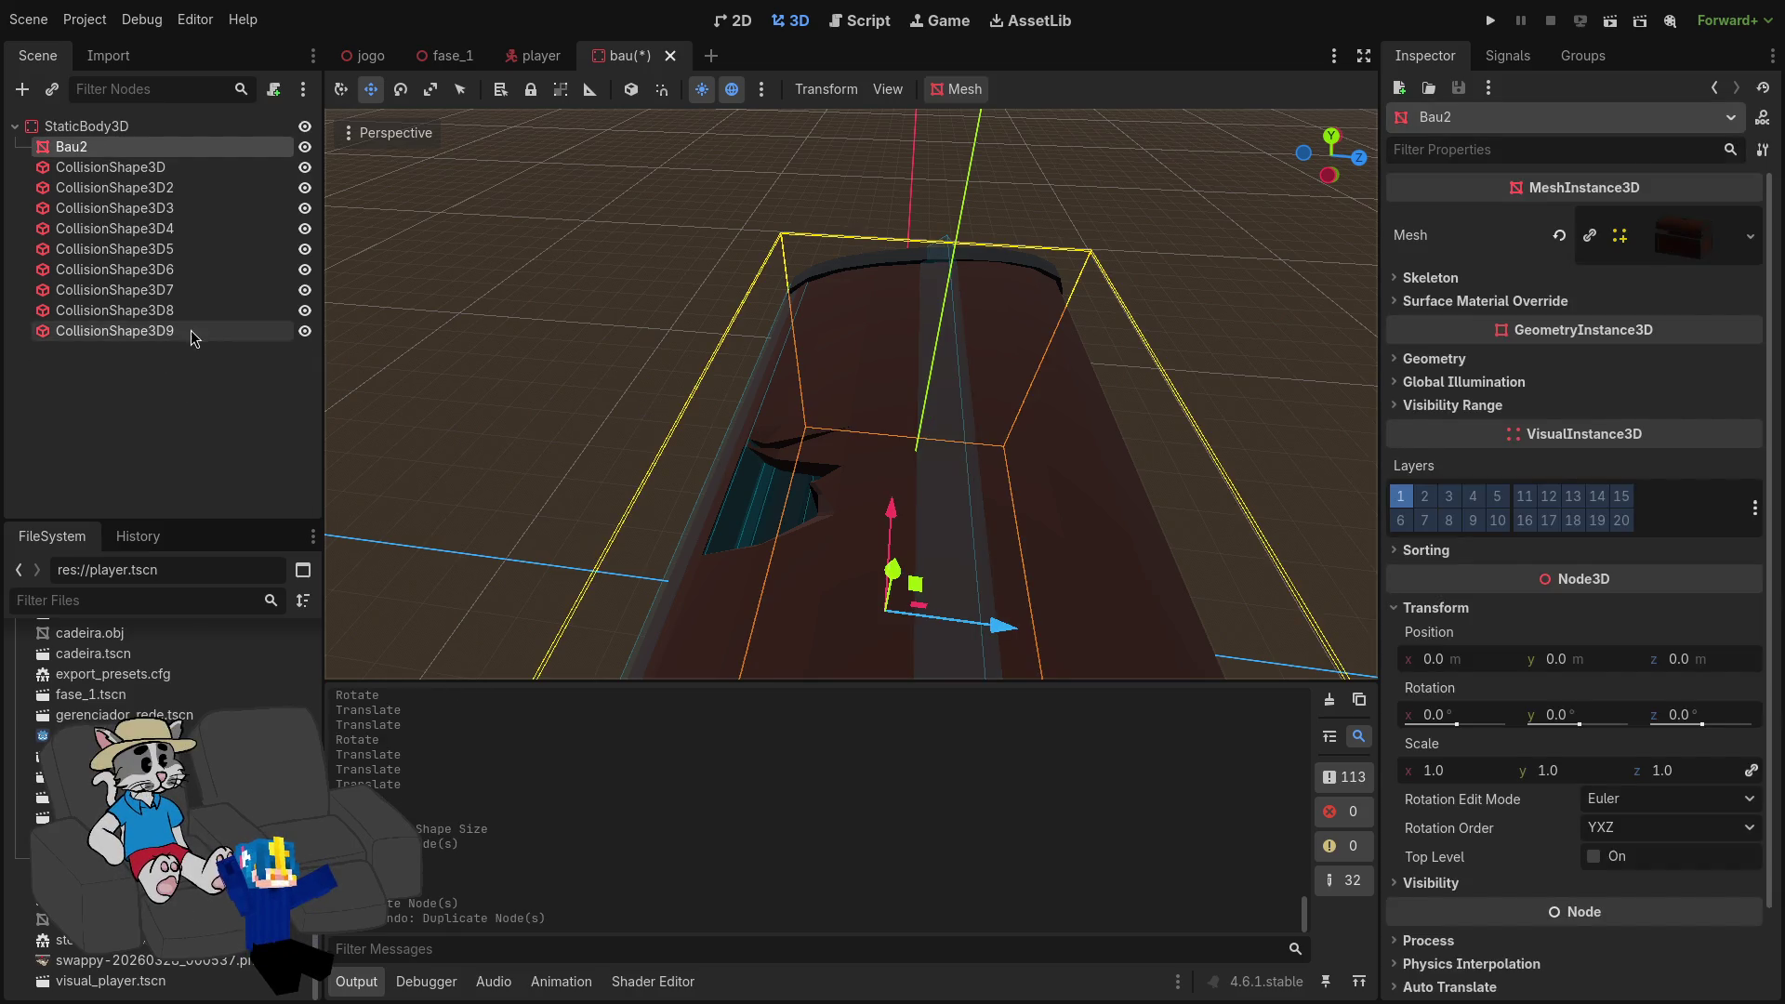
pyautogui.click(208, 332)
# Step: Rotate CollisionShape3D9, widen its Z size and lower it onto the lid's upper slope
pyautogui.press('e')
pyautogui.moveTo(997, 397)
pyautogui.mouseDown()
pyautogui.moveTo(1028, 410)
pyautogui.moveTo(977, 423)
pyautogui.moveTo(1000, 445)
pyautogui.moveTo(1114, 428)
pyautogui.mouseUp()
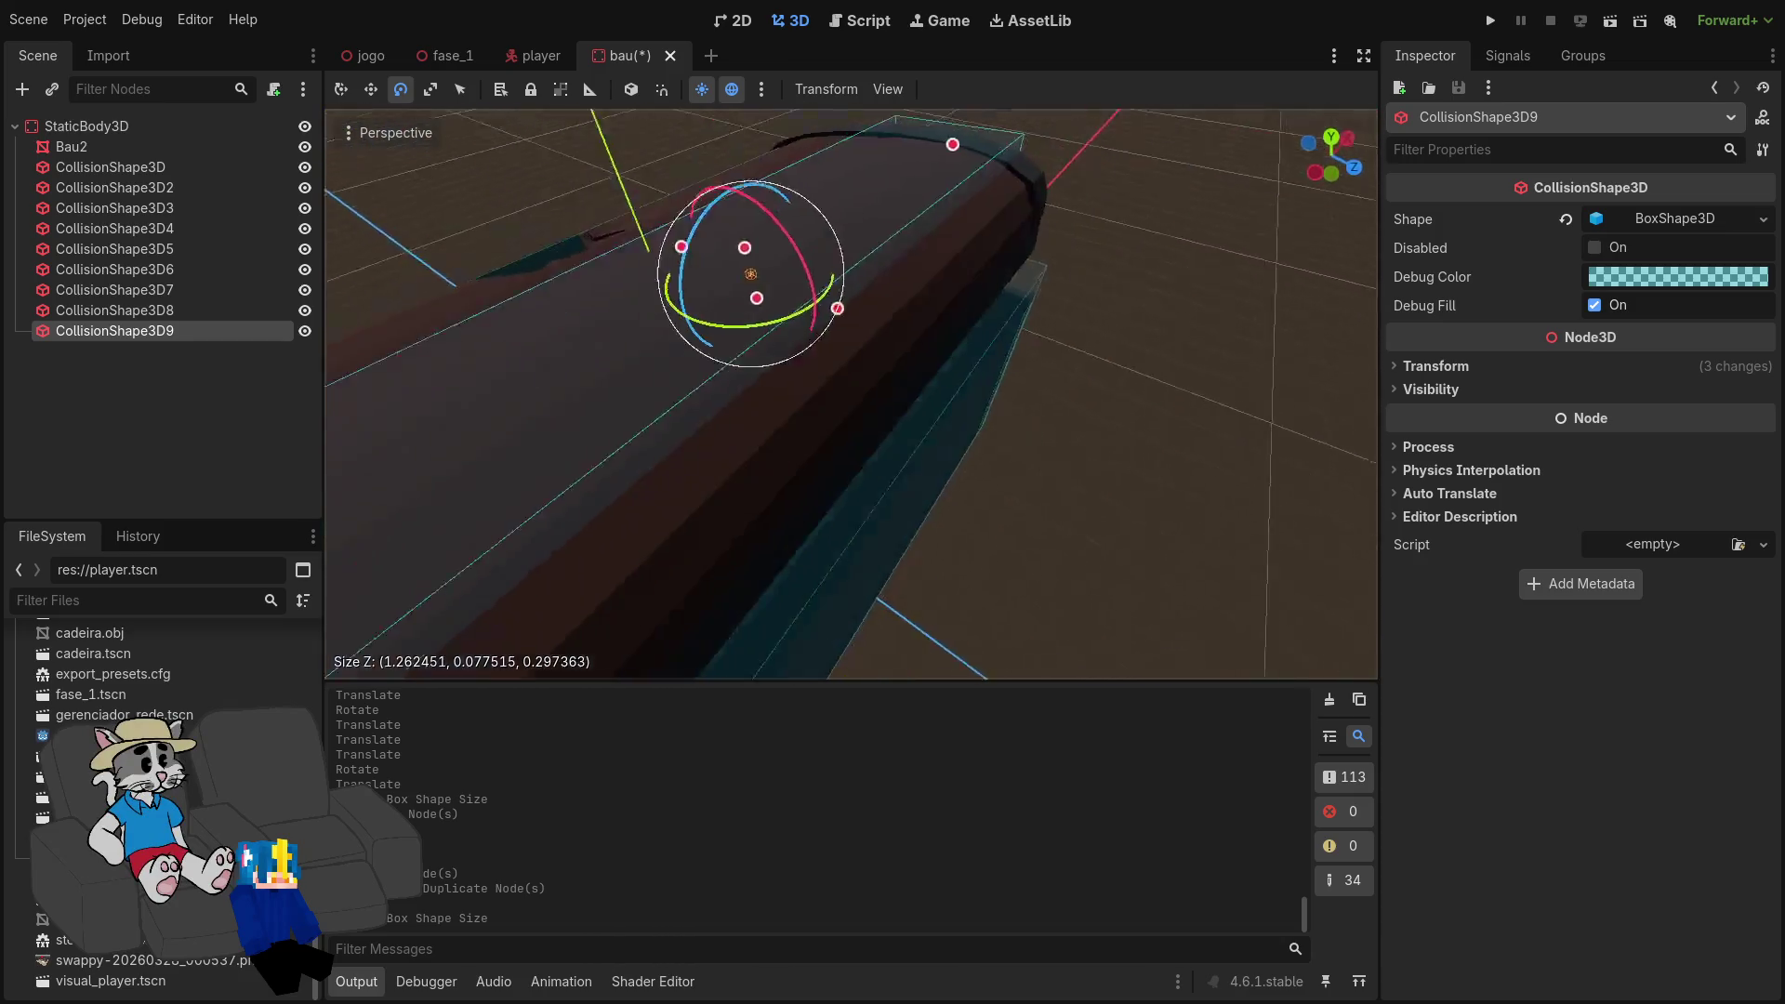
pyautogui.moveTo(908, 290)
pyautogui.mouseDown()
pyautogui.moveTo(929, 333)
pyautogui.moveTo(855, 331)
pyautogui.moveTo(923, 307)
pyautogui.mouseUp()
pyautogui.moveTo(990, 179); pyautogui.dragTo(993, 170)
pyautogui.moveTo(1083, 284); pyautogui.dragTo(1018, 277)
pyautogui.scroll(2, 1018, 277)
# Step: Refine the box's tilt and Z position on the lid, then duplicate it as CollisionShape3D10
pyautogui.press('e')
pyautogui.moveTo(928, 205); pyautogui.dragTo(918, 227)
pyautogui.moveTo(1005, 294); pyautogui.dragTo(1042, 292)
pyautogui.moveTo(945, 220)
pyautogui.mouseDown()
pyautogui.moveTo(958, 193)
pyautogui.moveTo(938, 182)
pyautogui.moveTo(963, 195)
pyautogui.moveTo(950, 209)
pyautogui.moveTo(958, 195)
pyautogui.mouseUp()
pyautogui.press('w')
pyautogui.press('e')
pyautogui.press('w')
pyautogui.press('e')
pyautogui.press('w')
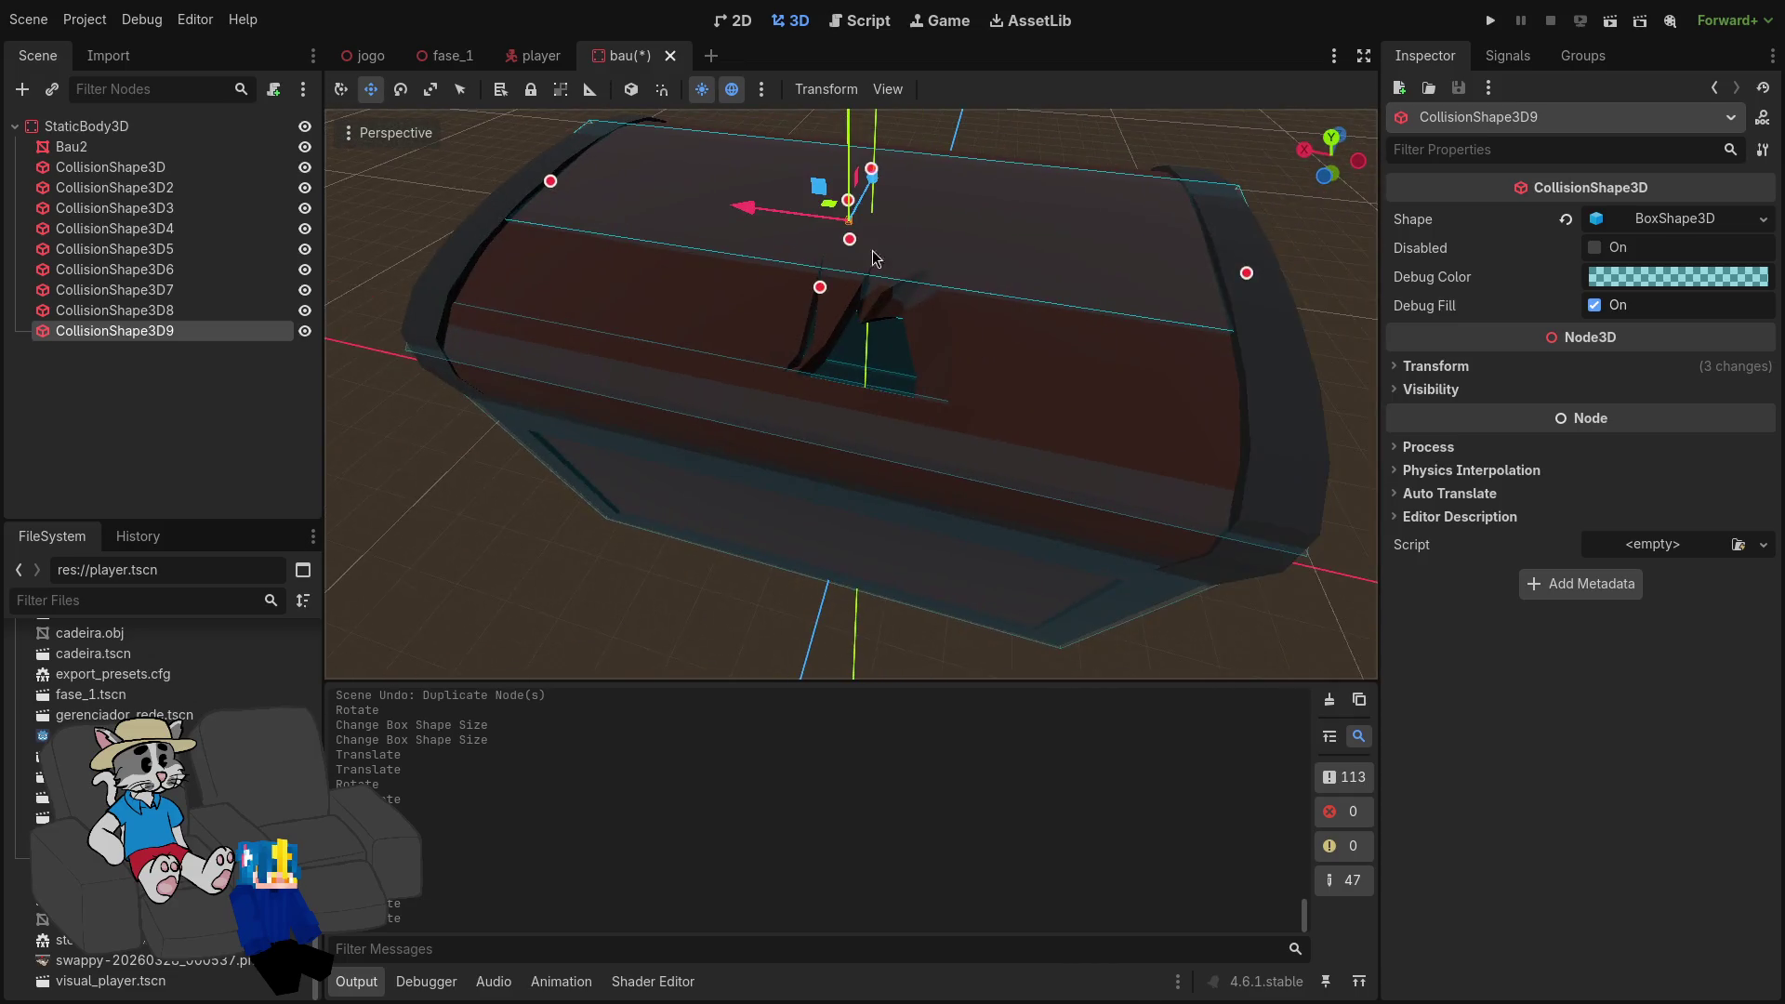
pyautogui.hotkey('ctrl', 'd')
# Step: Make CollisionShape3D10's box unique, narrow it and rotate it to the lid's front slope
pyautogui.click(1750, 214)
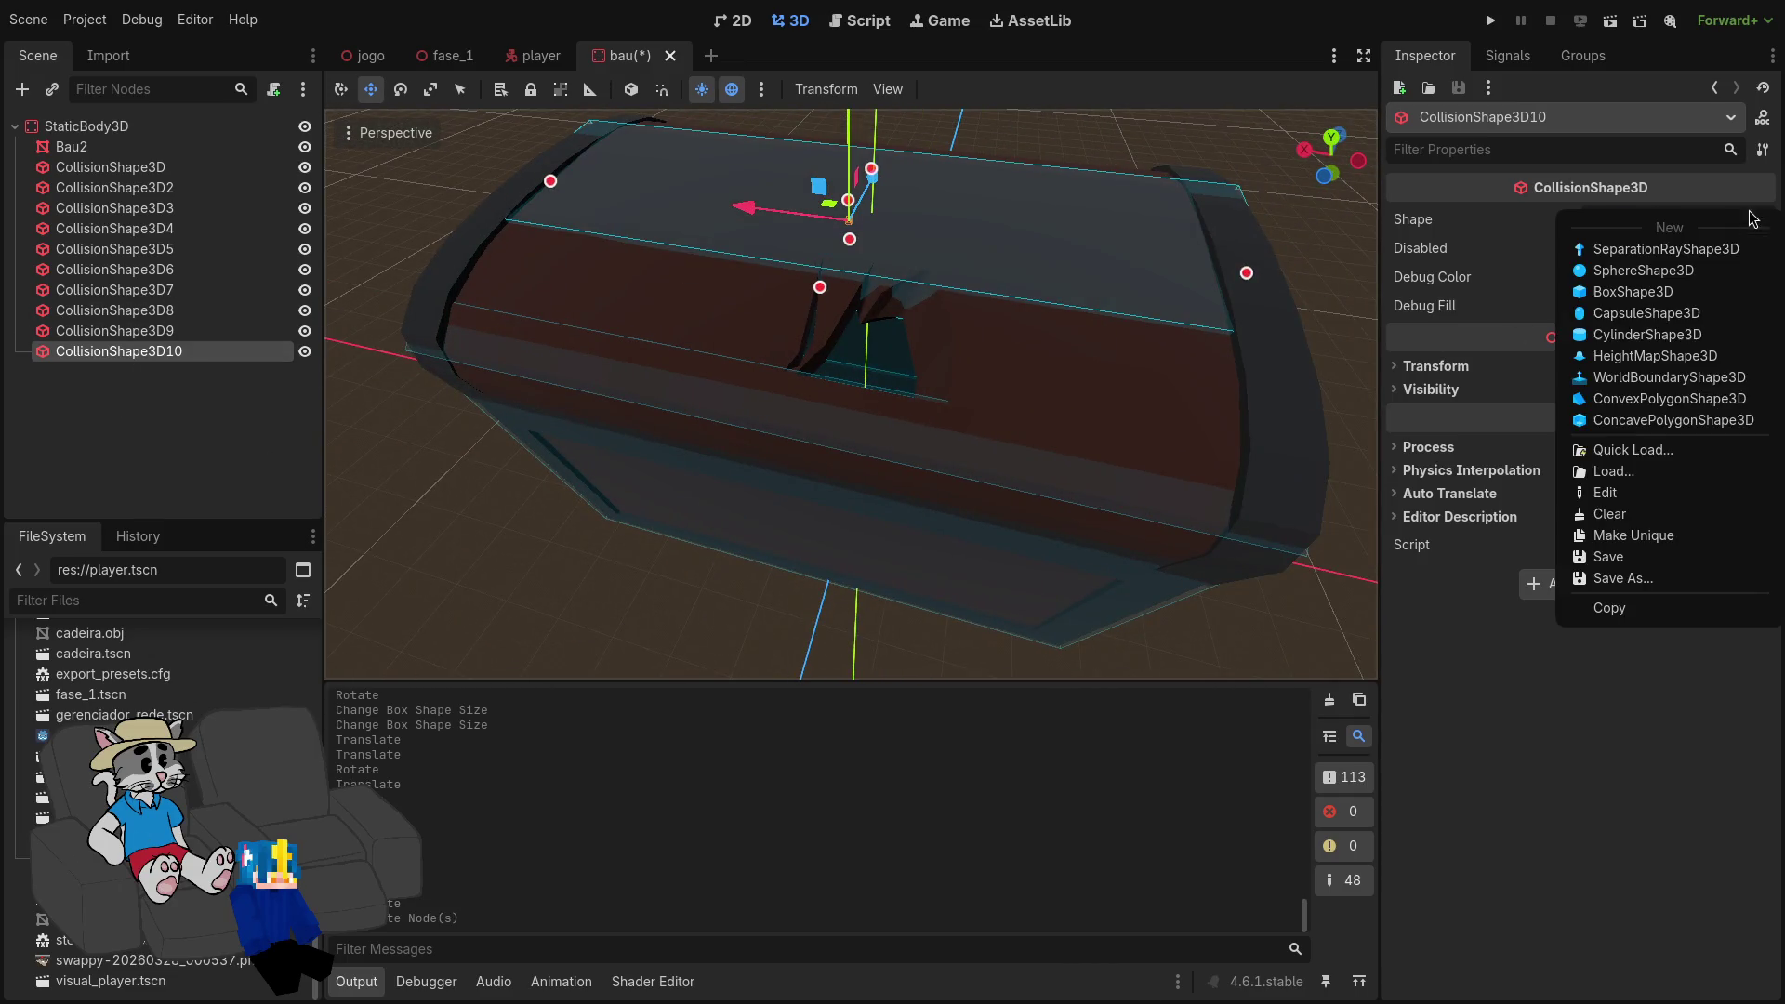
pyautogui.click(1634, 536)
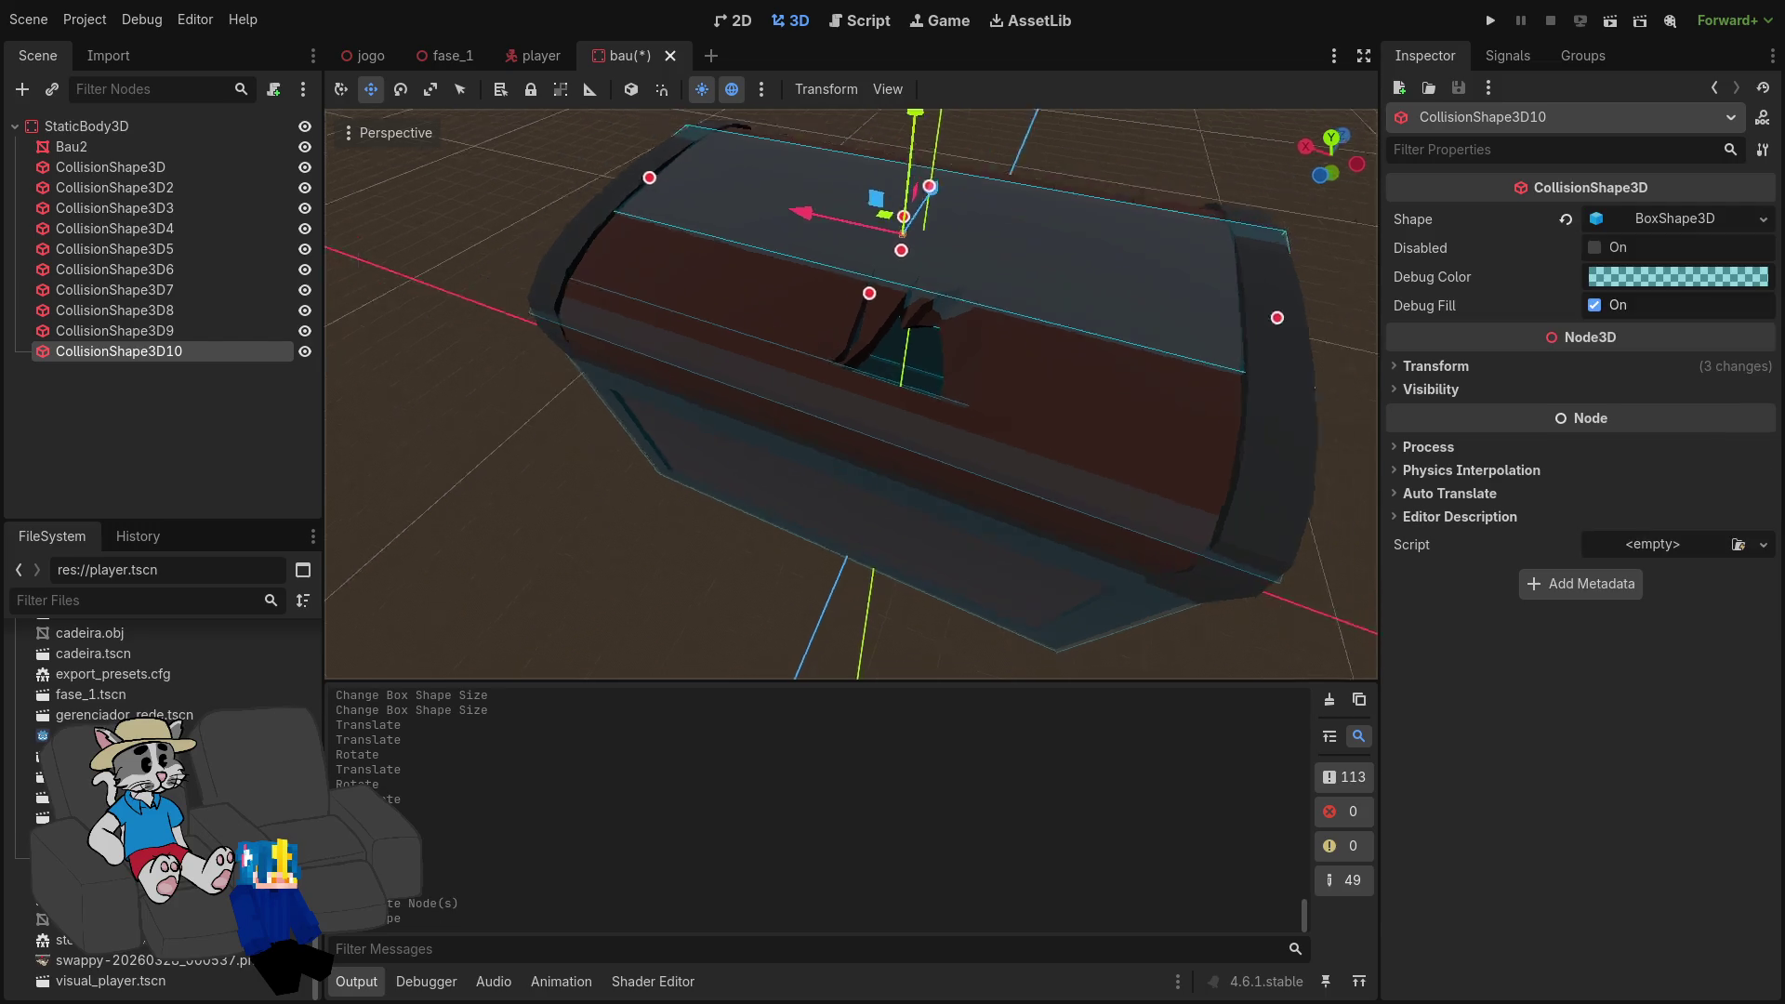
pyautogui.moveTo(892, 354); pyautogui.dragTo(917, 350)
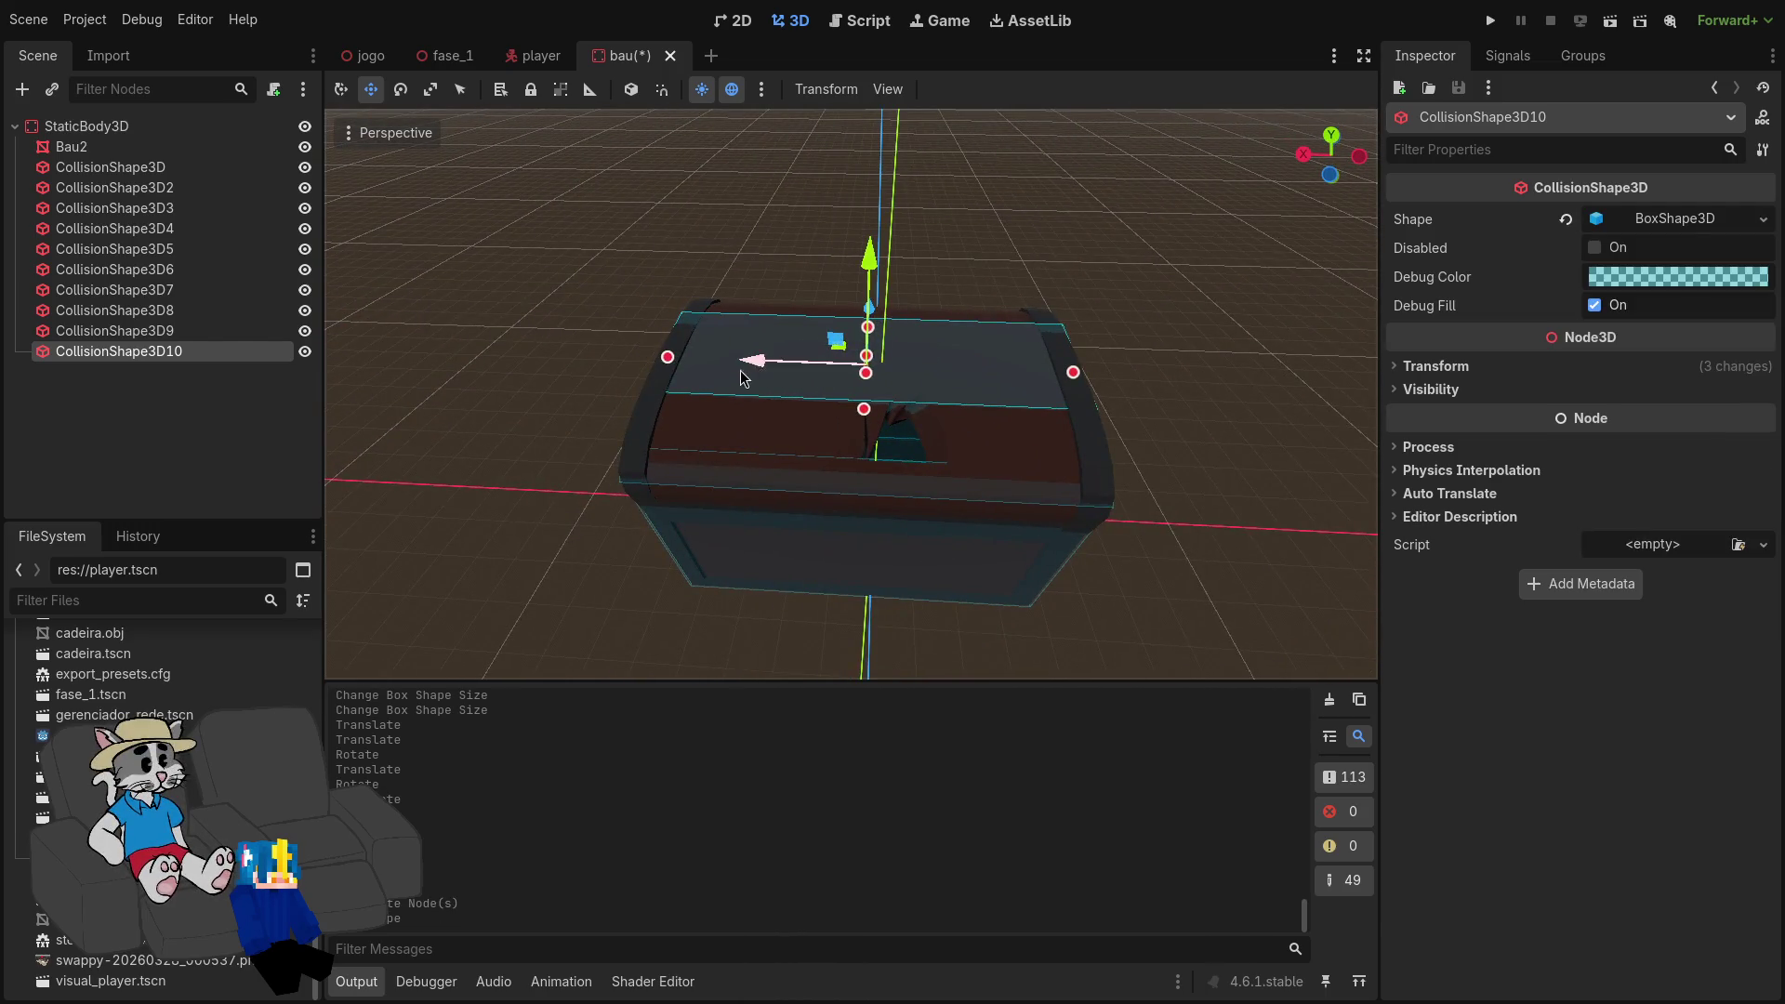
pyautogui.moveTo(672, 369); pyautogui.dragTo(751, 374)
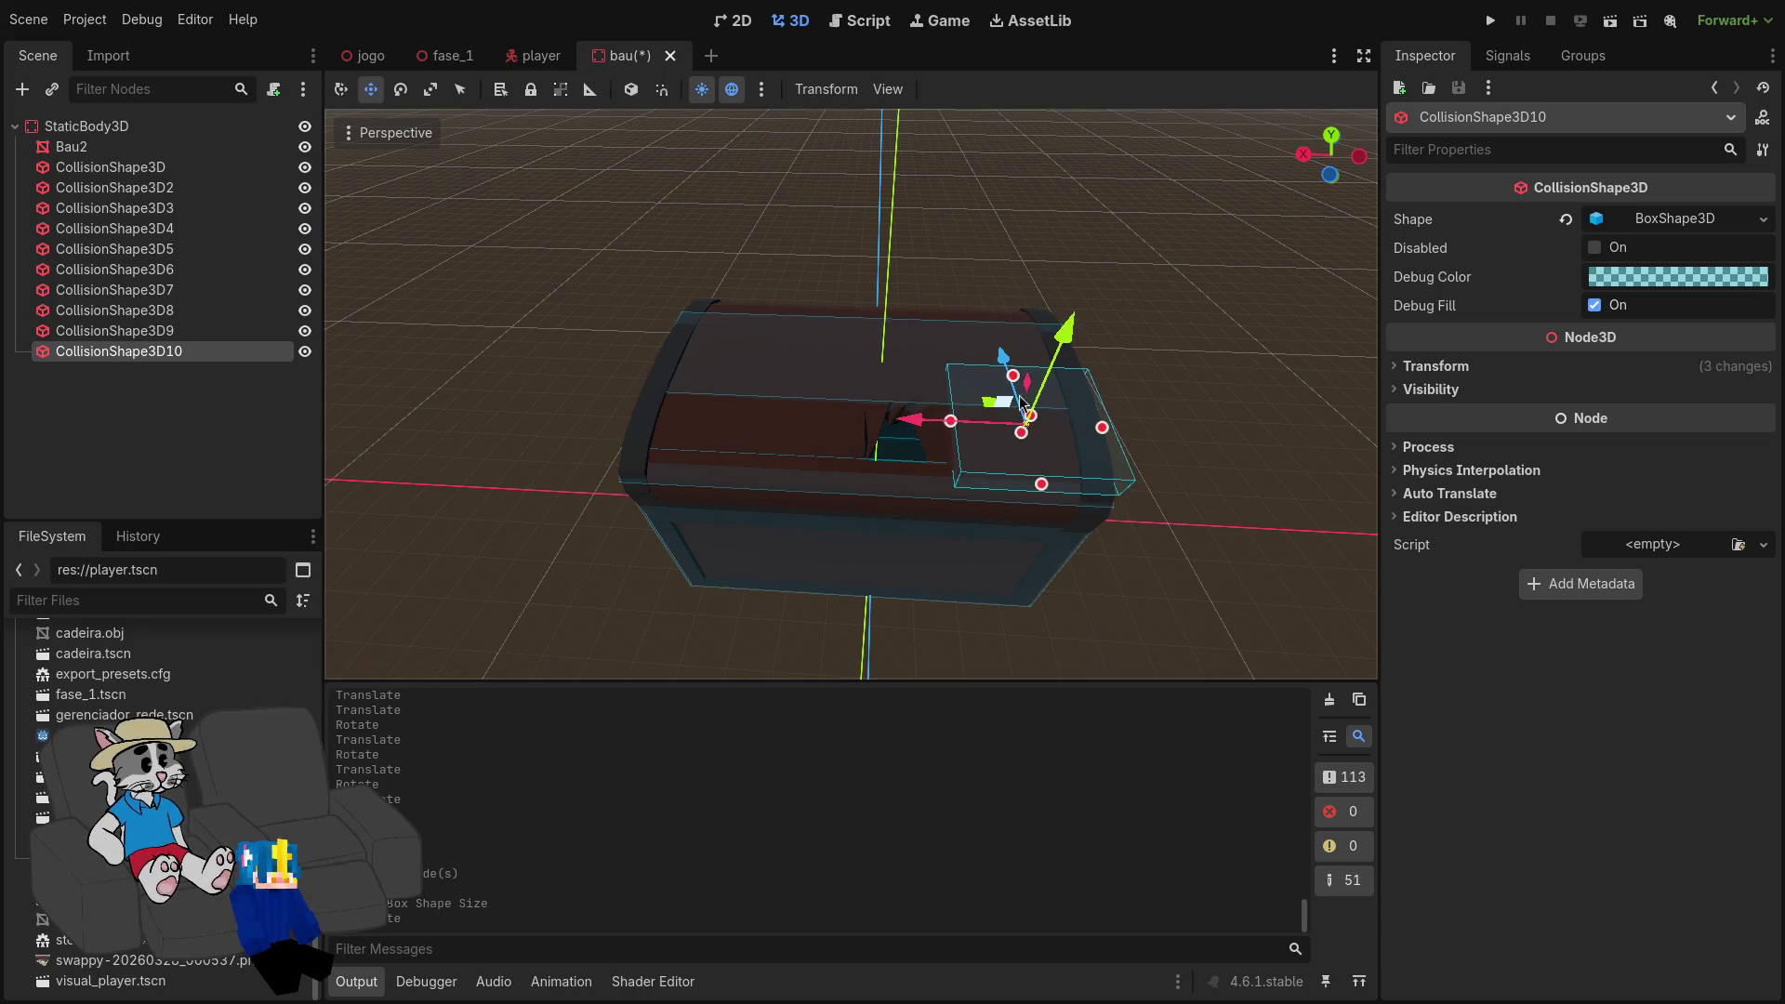
pyautogui.scroll(5, 967, 363)
pyautogui.press('e')
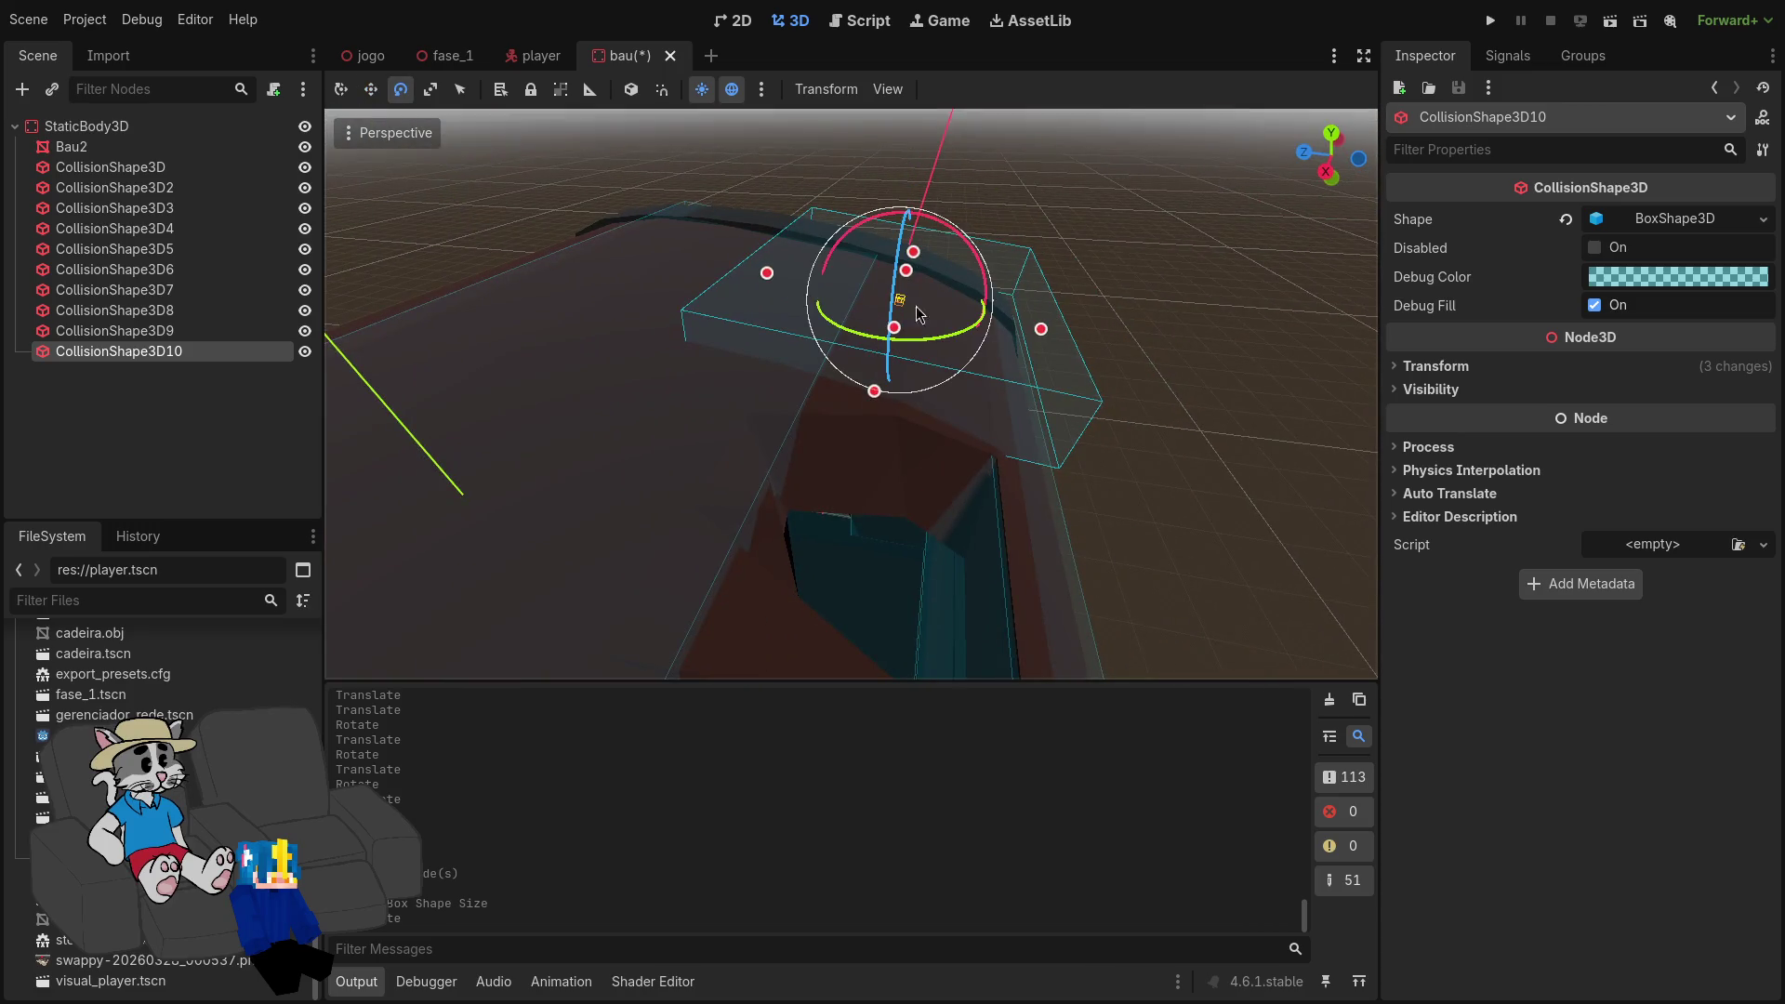
pyautogui.moveTo(951, 232)
pyautogui.mouseDown()
pyautogui.moveTo(940, 162)
pyautogui.moveTo(929, 186)
pyautogui.moveTo(956, 147)
pyautogui.moveTo(936, 210)
pyautogui.mouseUp()
pyautogui.press('w')
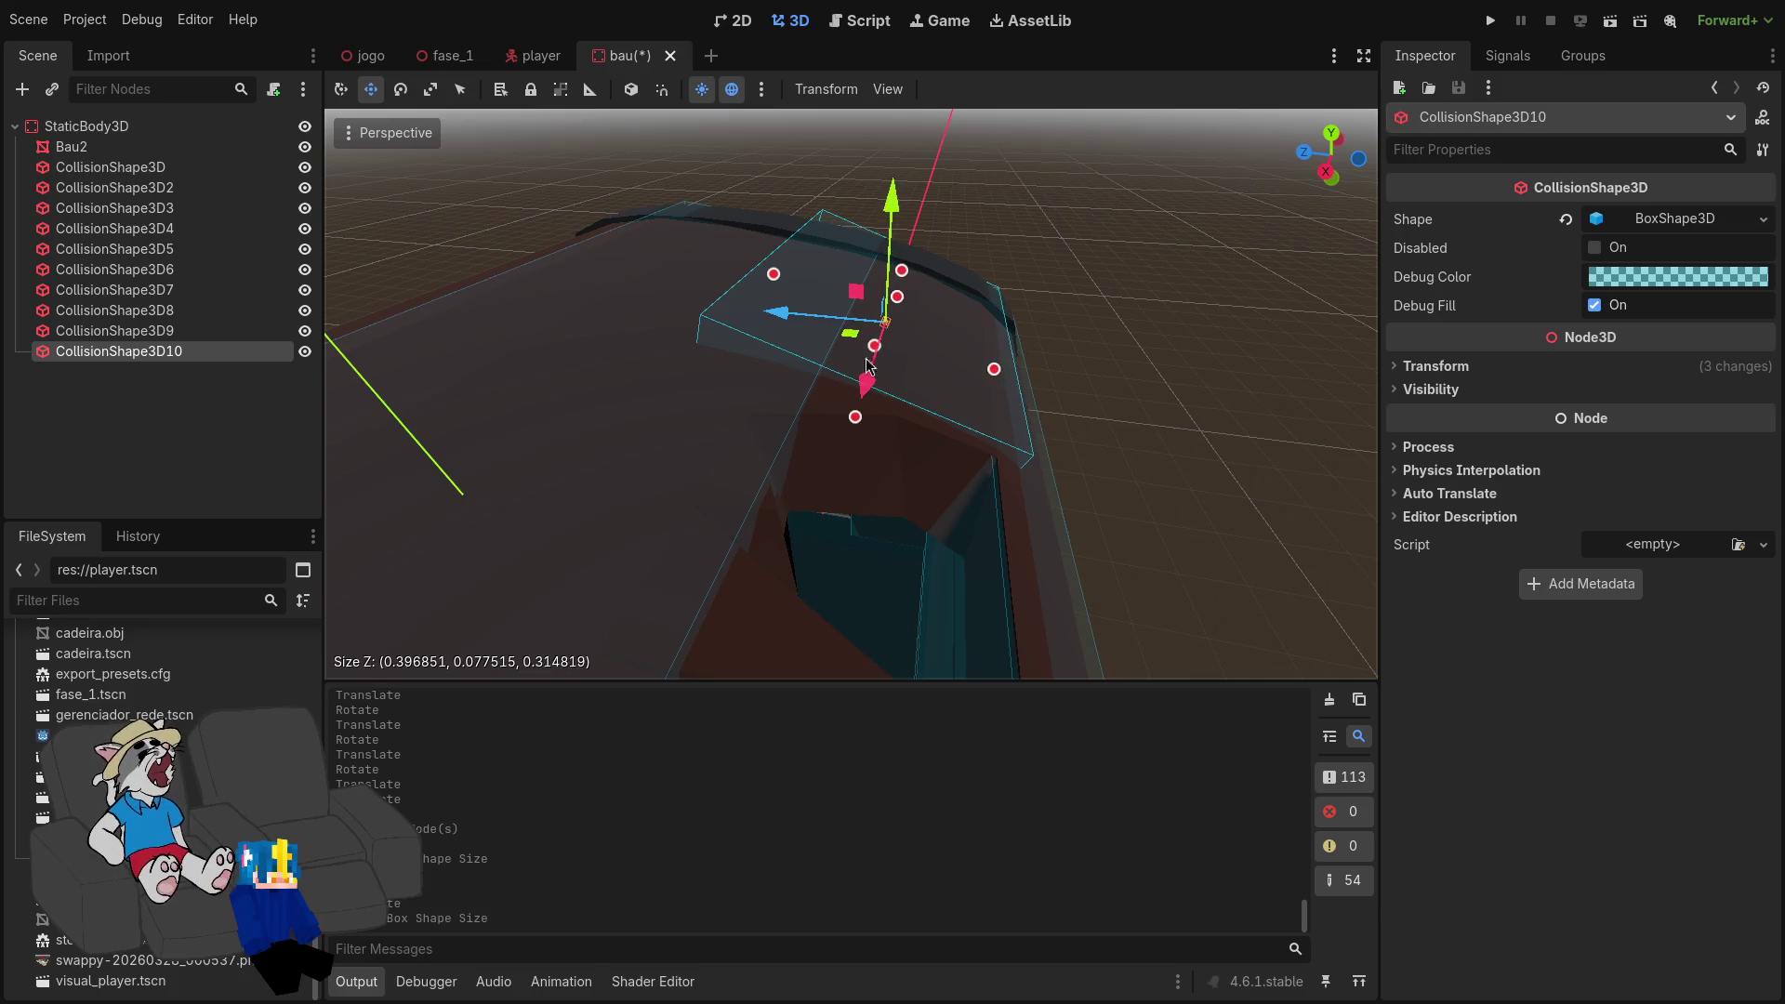
# Step: Fit the box right of the keyhole at 0.449 × 0.078 × 0.2 m, then duplicate it
pyautogui.moveTo(770, 284); pyautogui.dragTo(852, 338)
pyautogui.scroll(3, 854, 331)
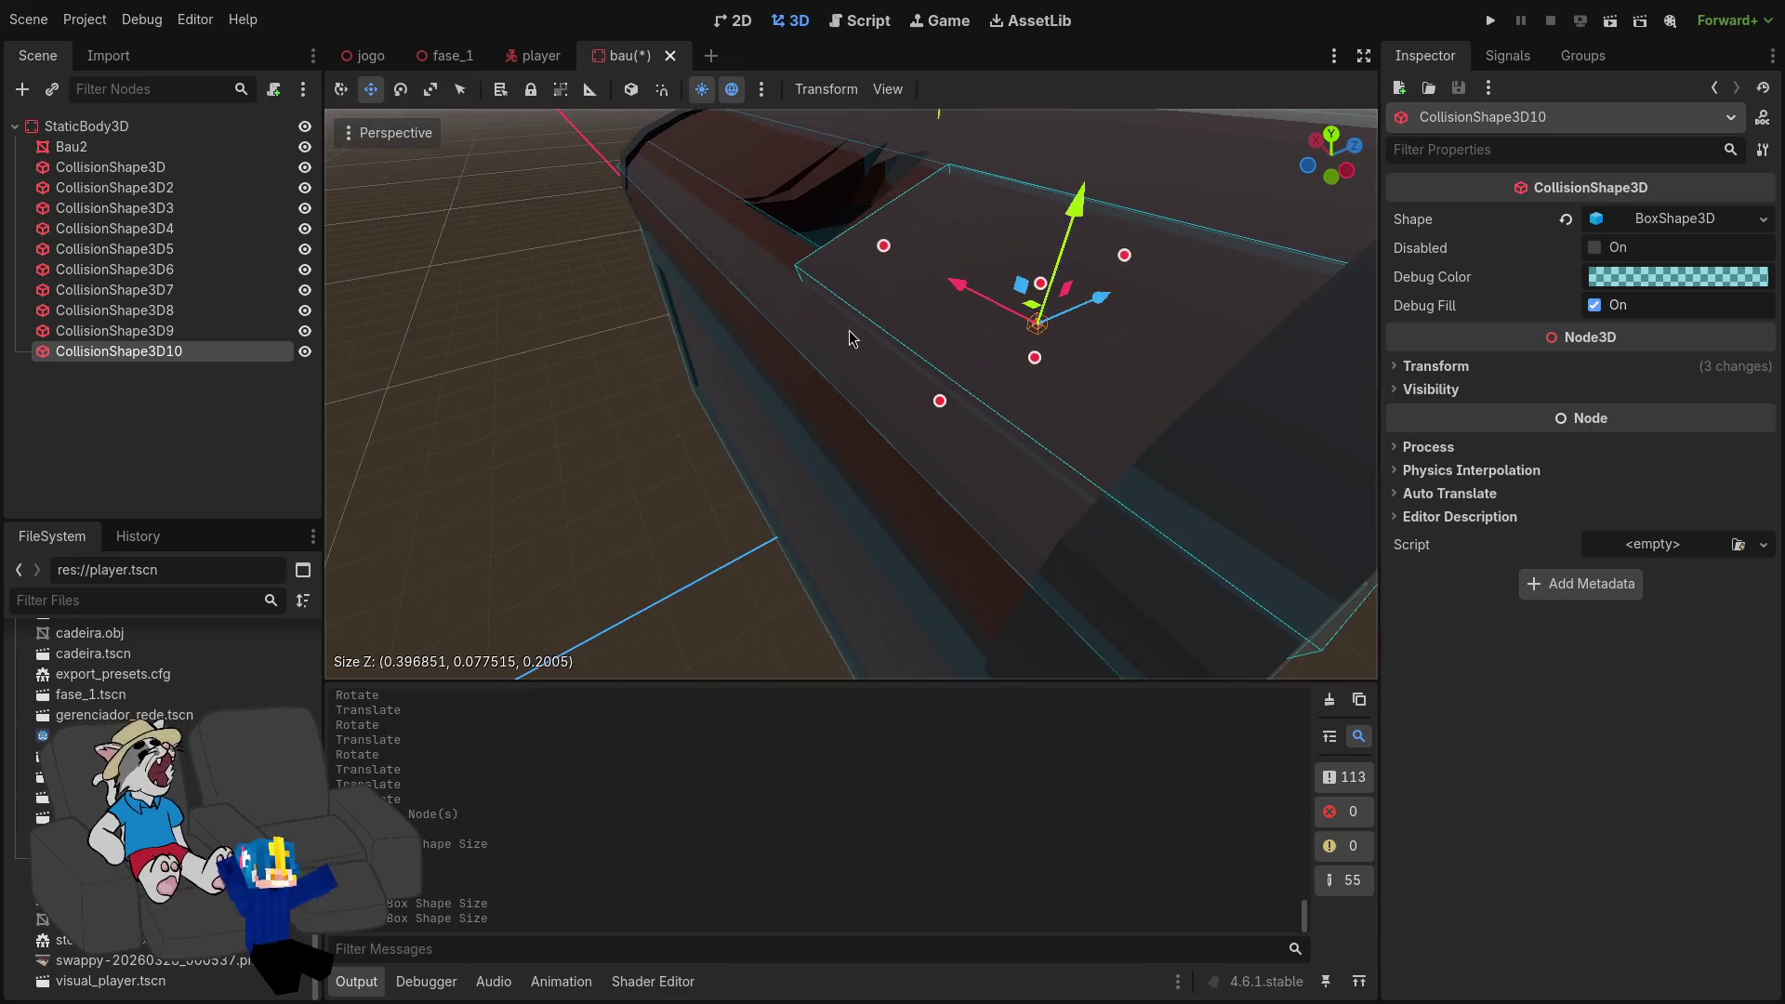
pyautogui.moveTo(1099, 298); pyautogui.dragTo(1102, 313)
pyautogui.moveTo(1045, 257); pyautogui.dragTo(1080, 227)
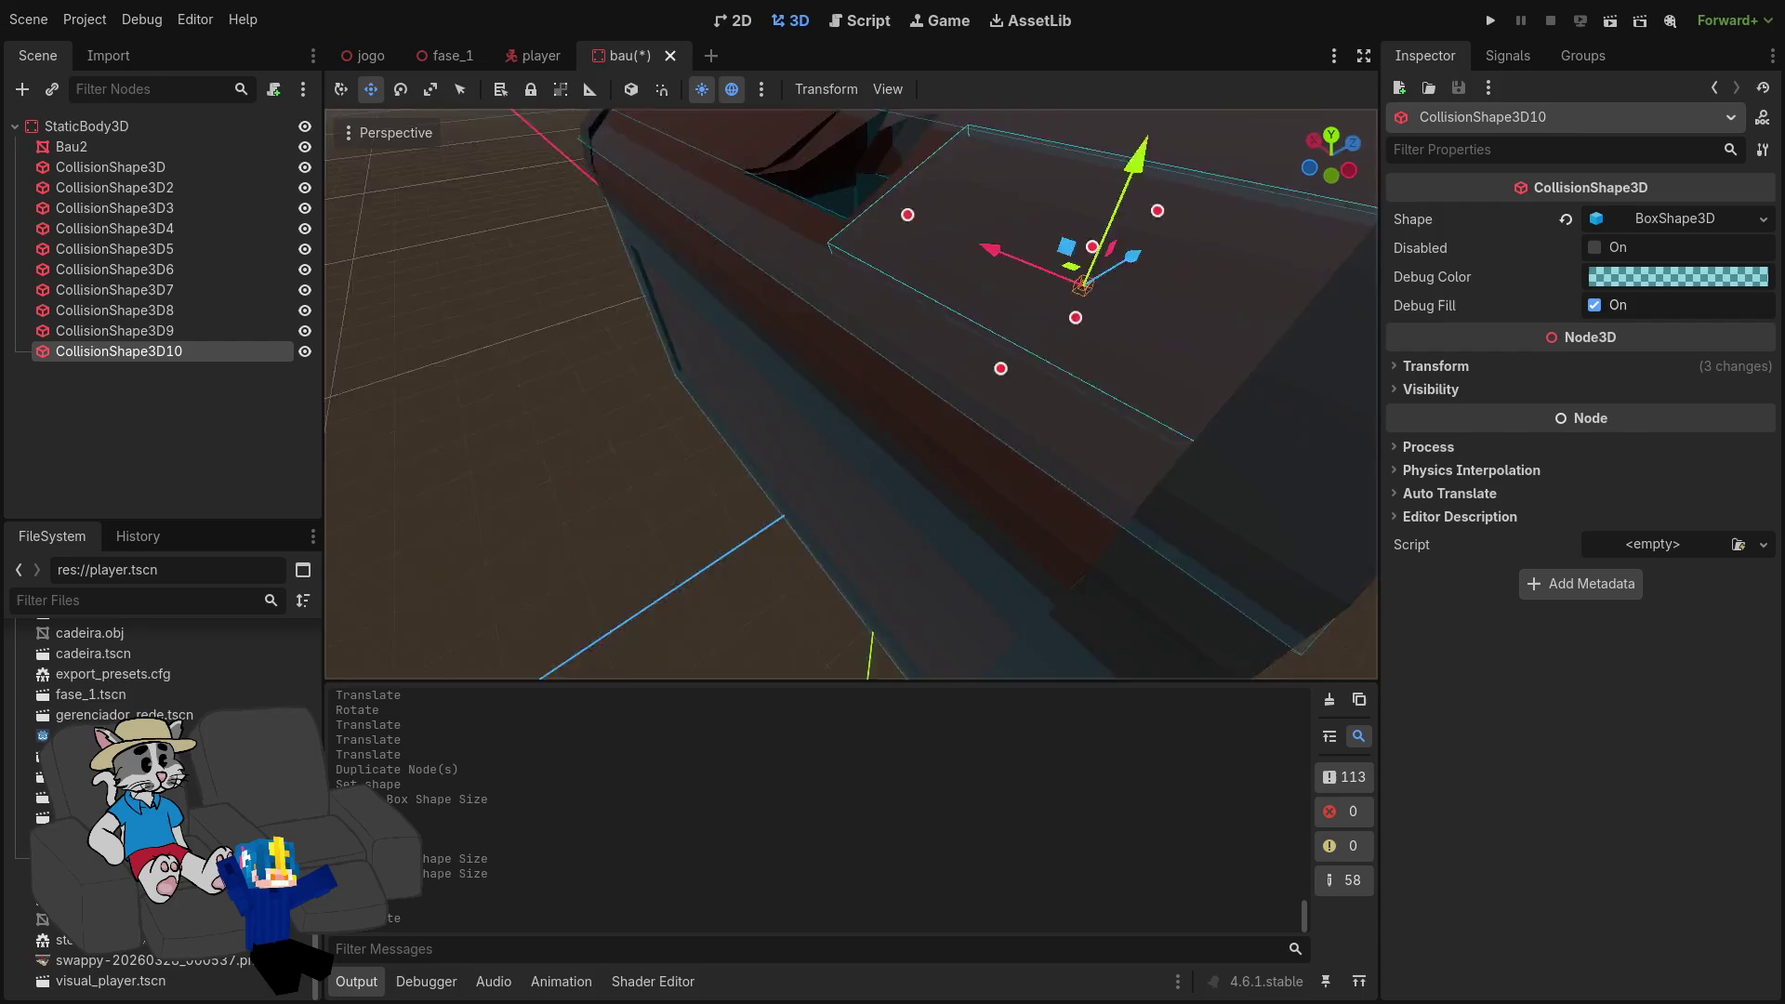
pyautogui.scroll(-5, 848, 399)
pyautogui.scroll(4, 848, 400)
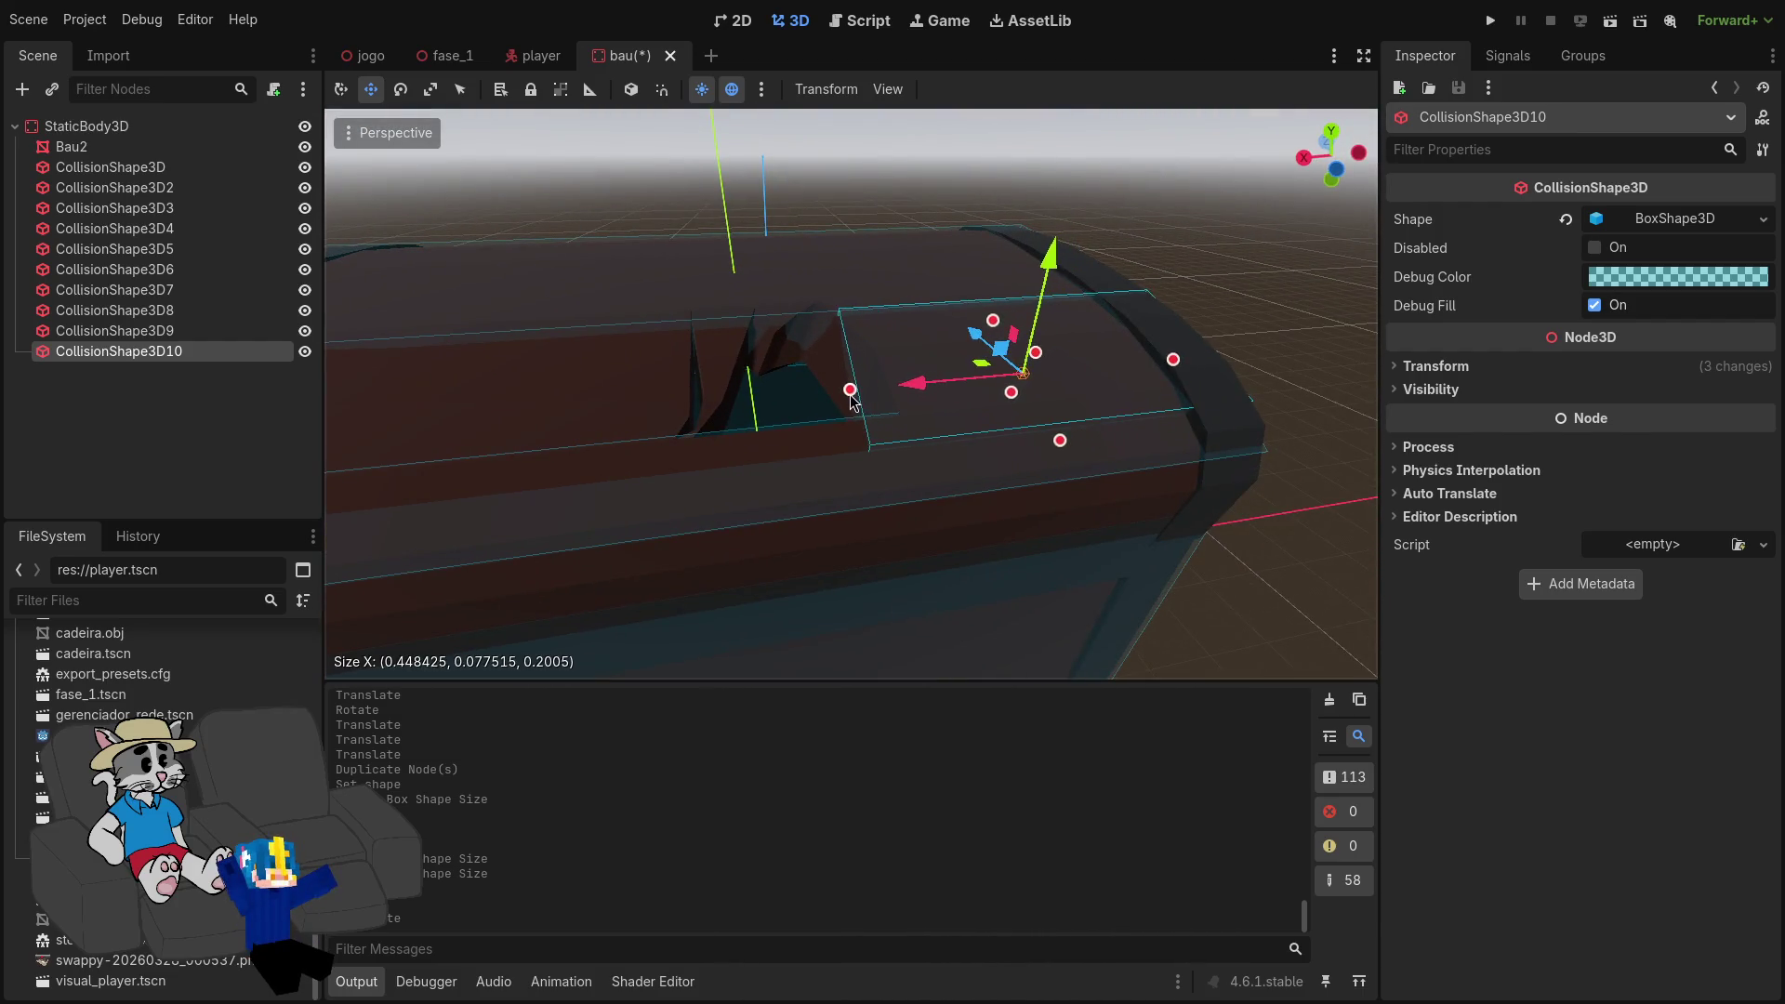
pyautogui.moveTo(852, 400); pyautogui.dragTo(853, 400)
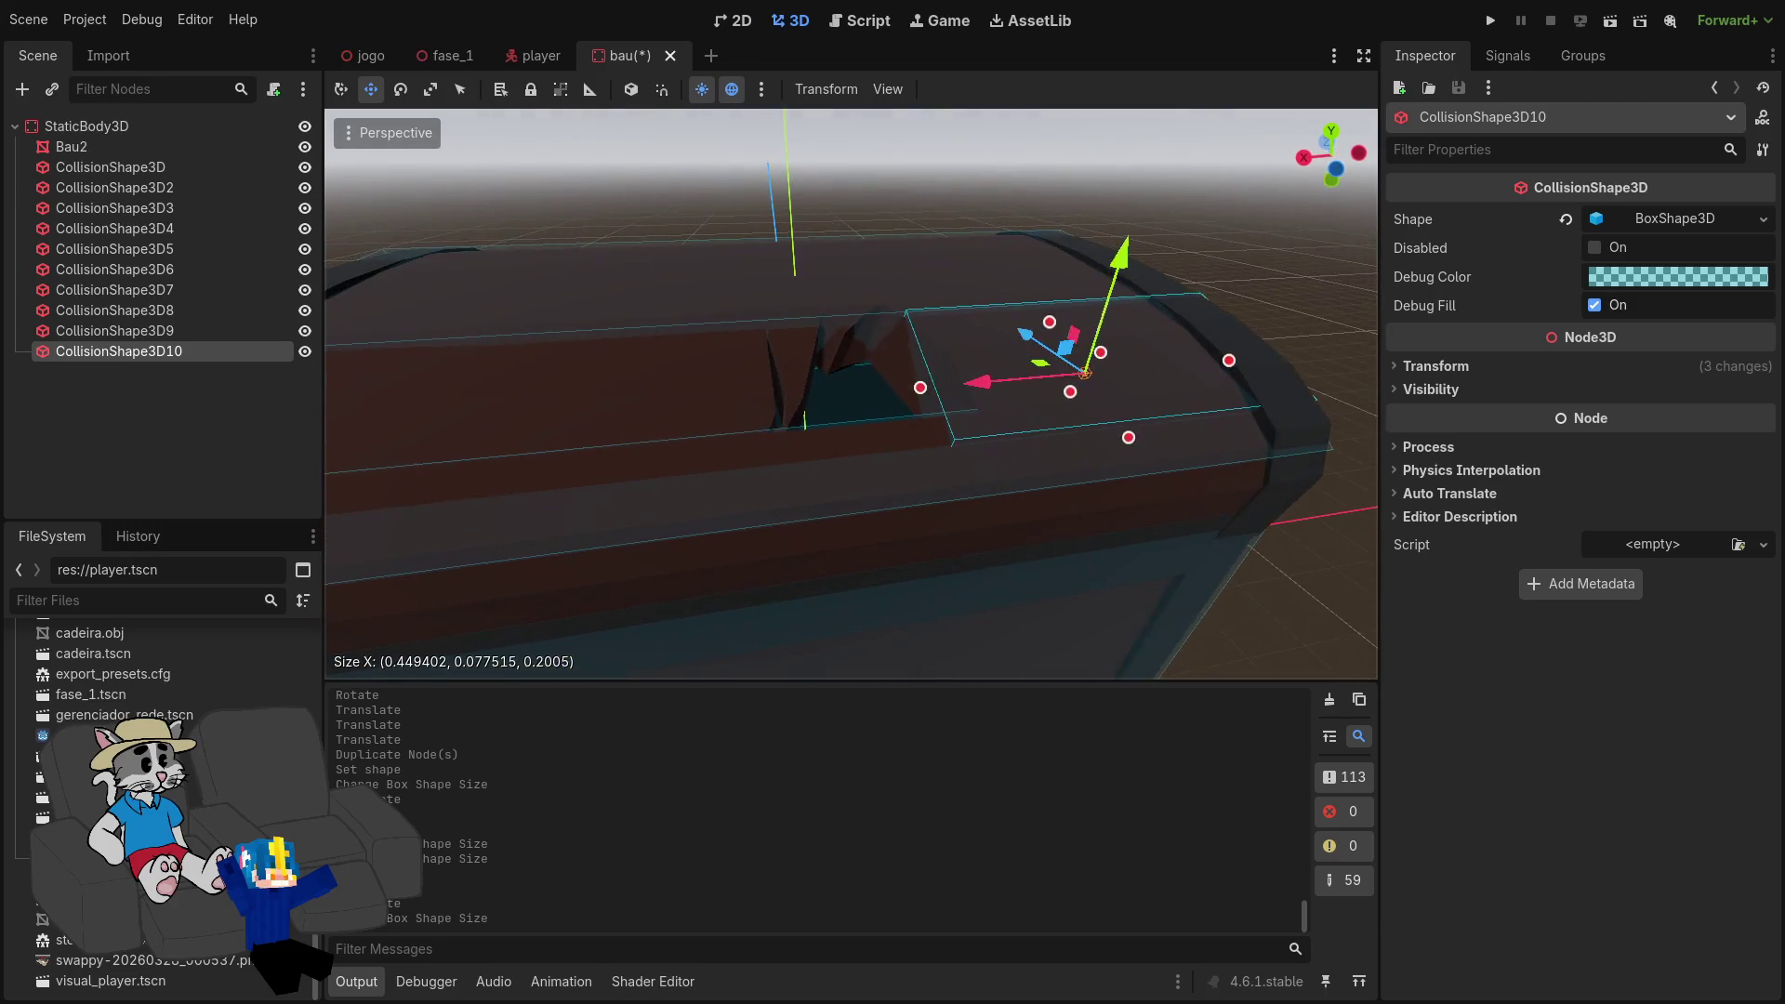
pyautogui.scroll(3, 850, 394)
pyautogui.scroll(-4, 898, 416)
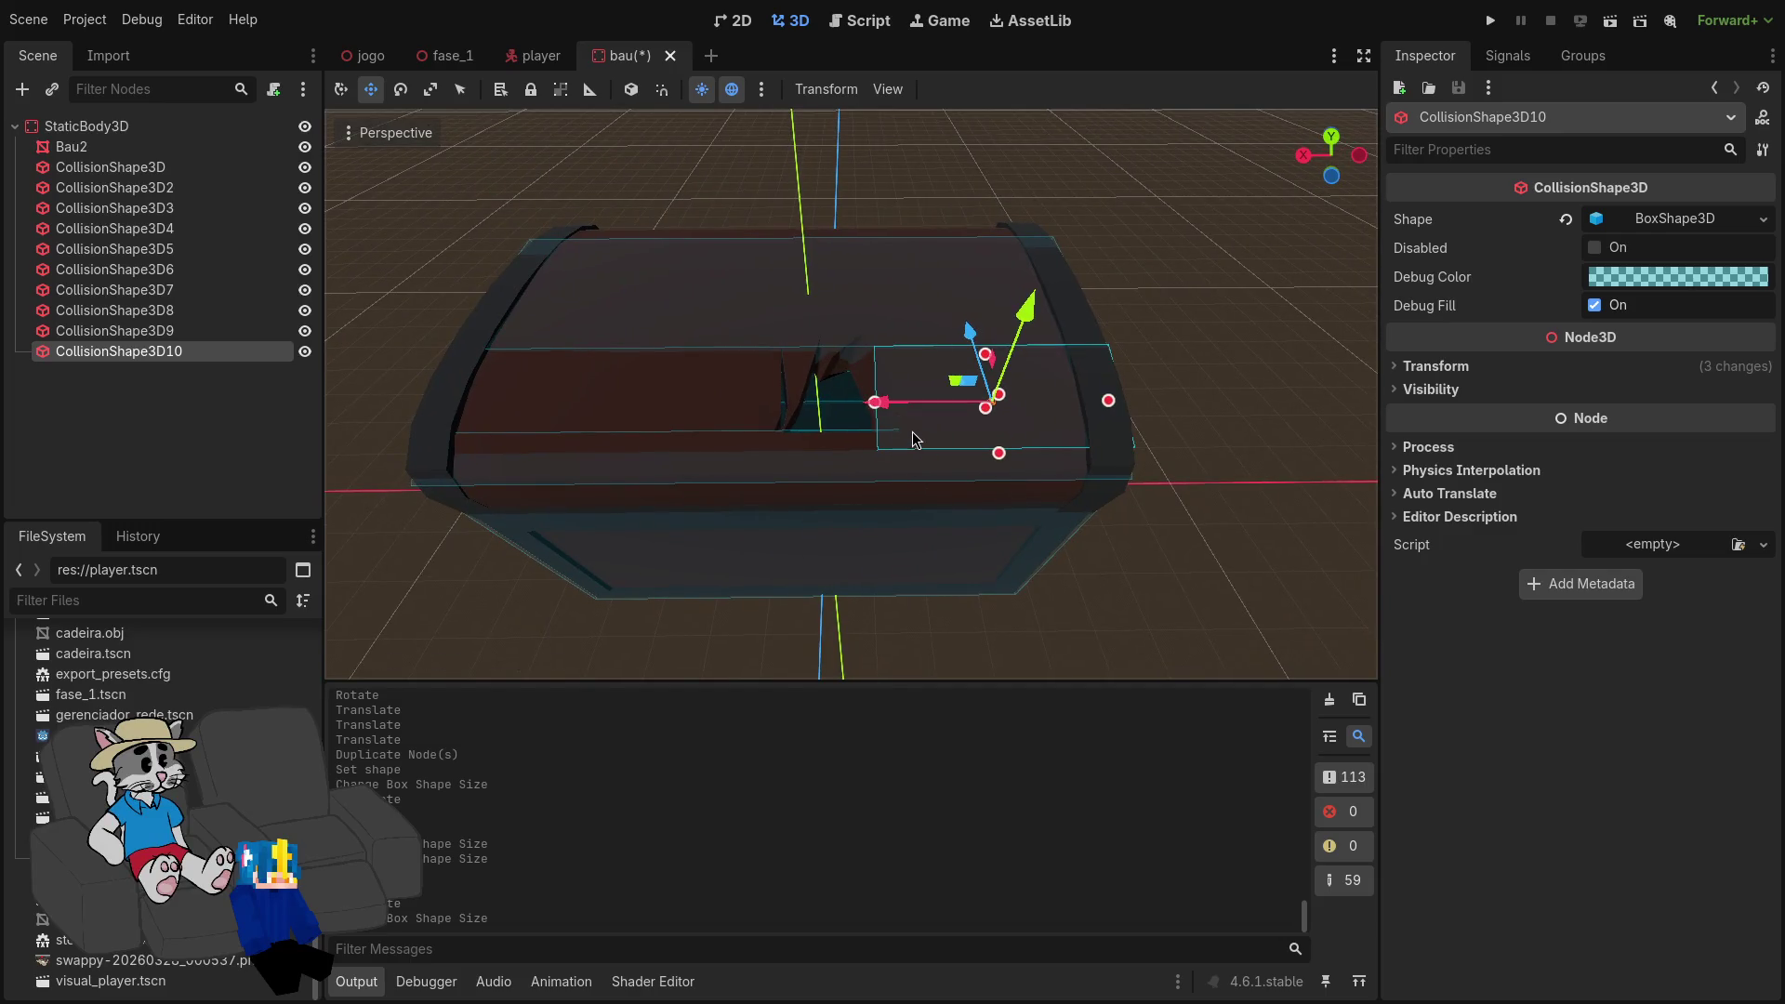
pyautogui.hotkey('ctrl', 'd')
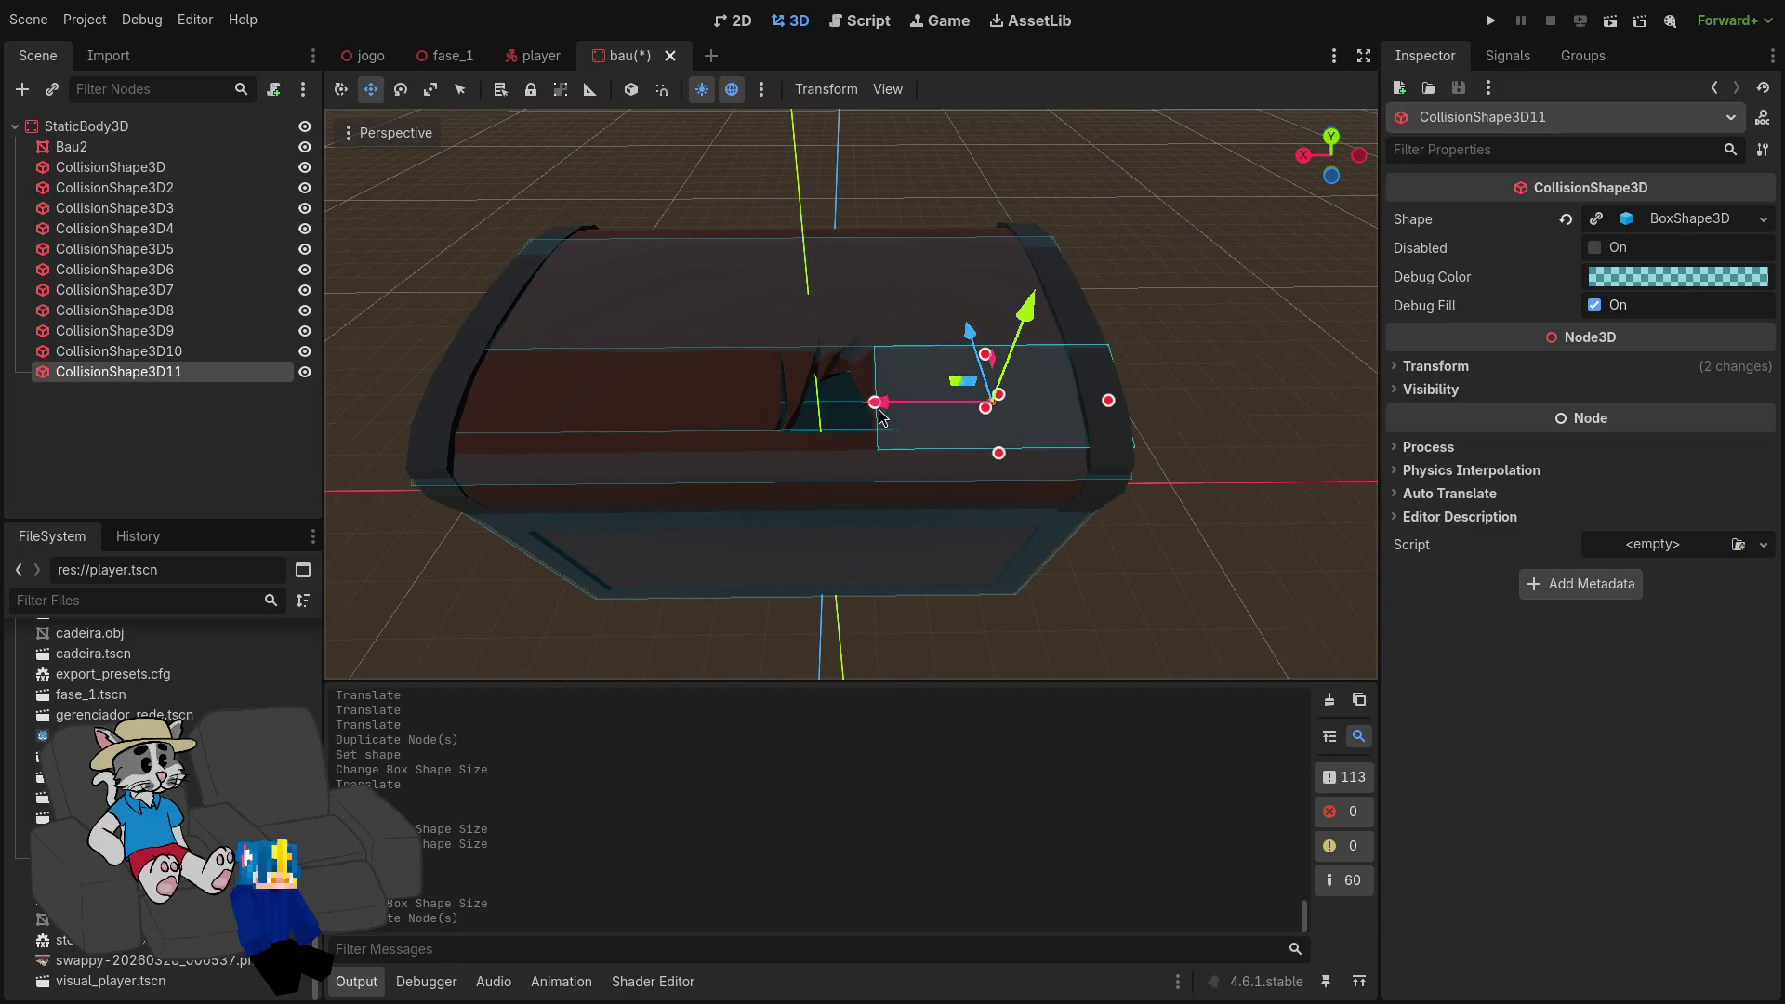
# Step: Slide CollisionShape3D11 left of the keyhole, make its box unique and widen it to 0.621 × 0.078 × 0.2 m
pyautogui.moveTo(848, 412)
pyautogui.mouseDown()
pyautogui.moveTo(479, 424)
pyautogui.moveTo(551, 446)
pyautogui.mouseUp()
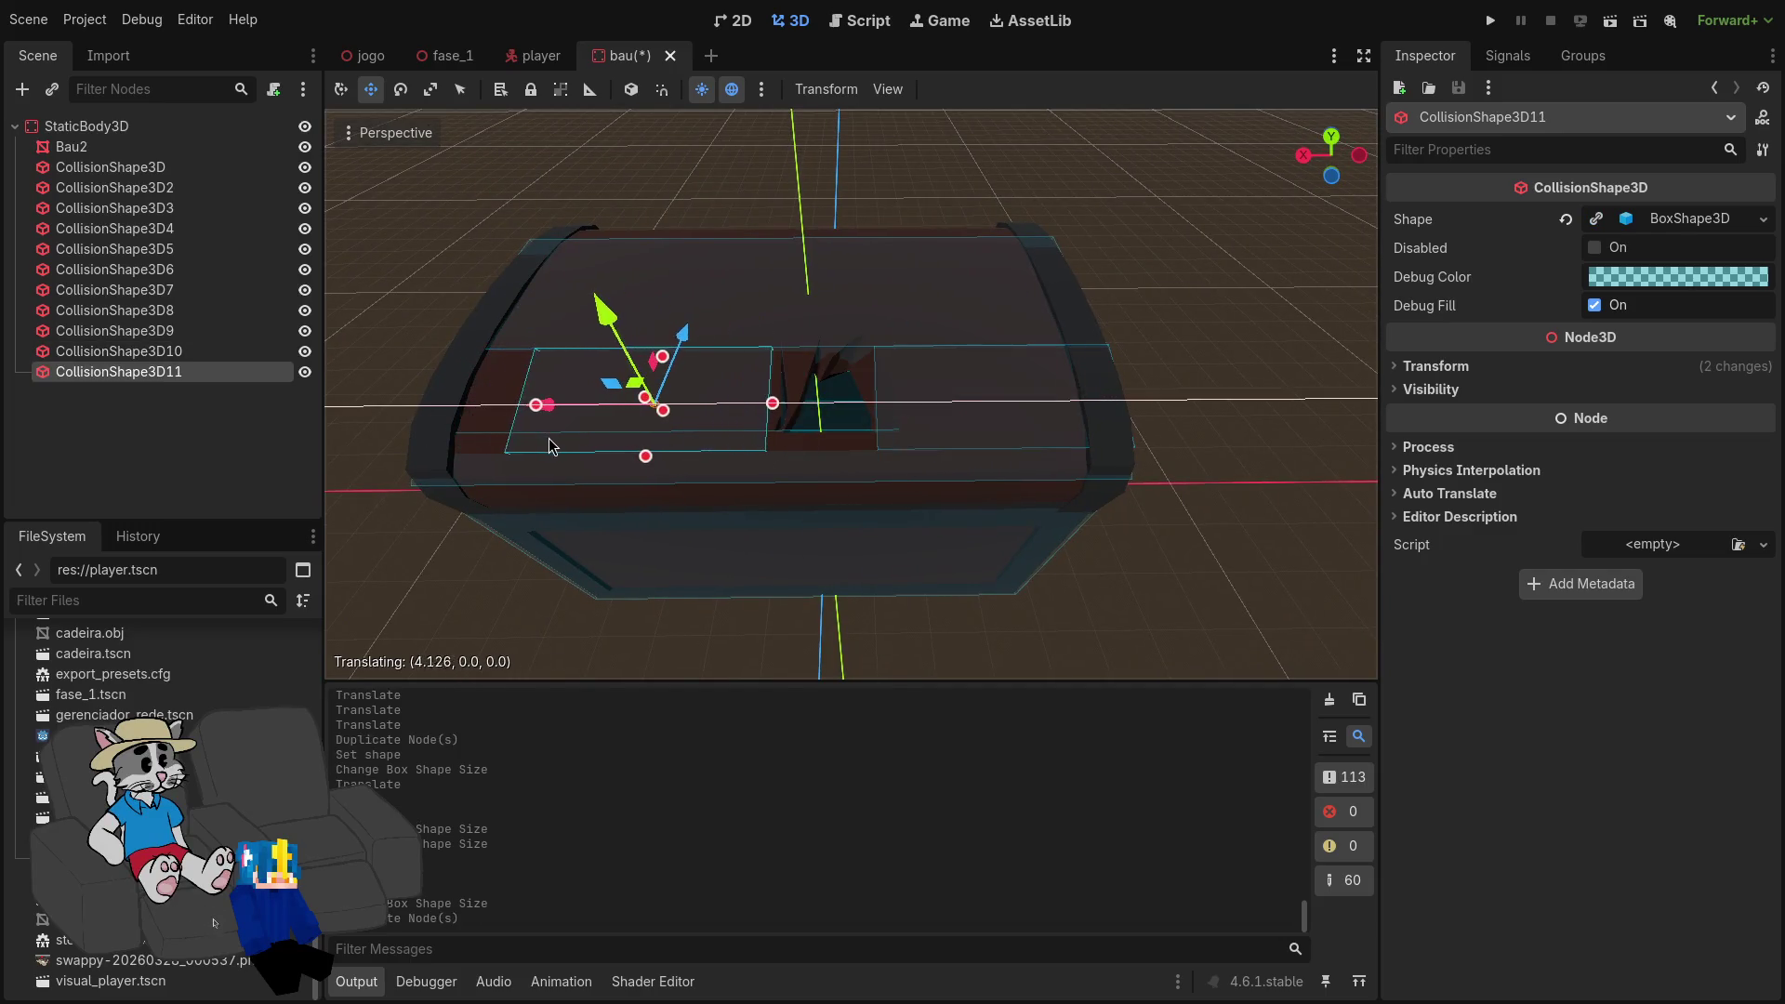
pyautogui.click(1642, 223)
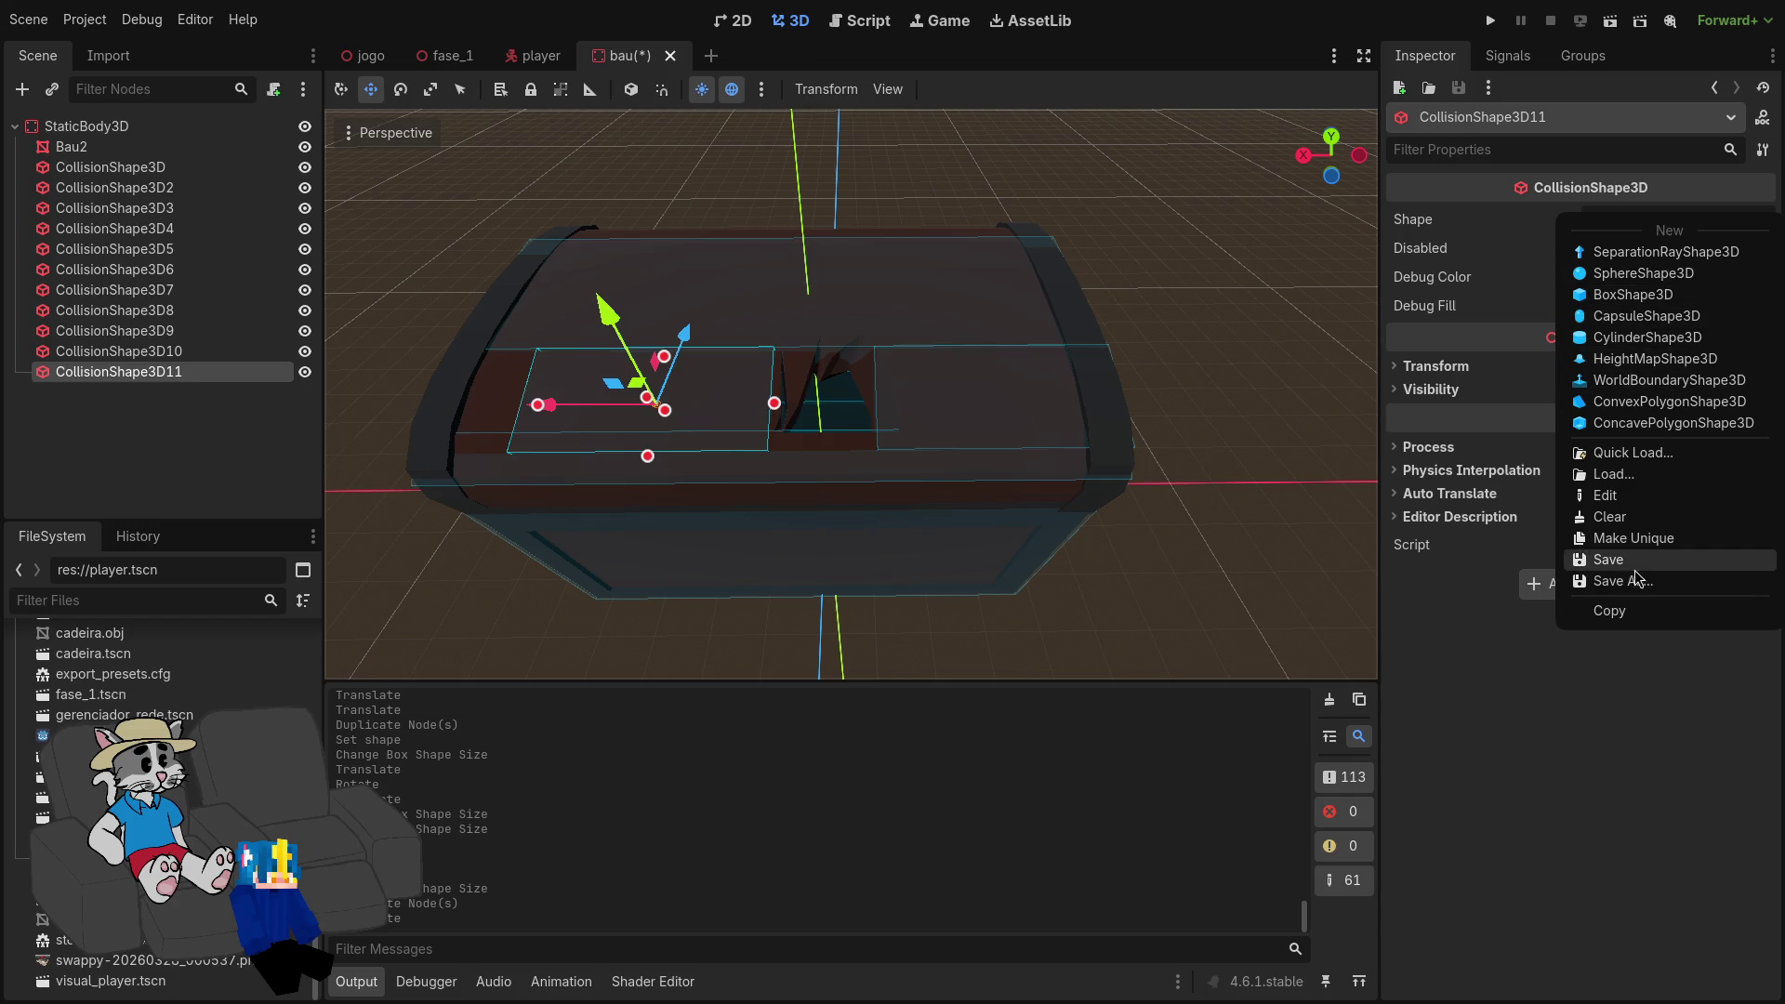
pyautogui.click(1636, 539)
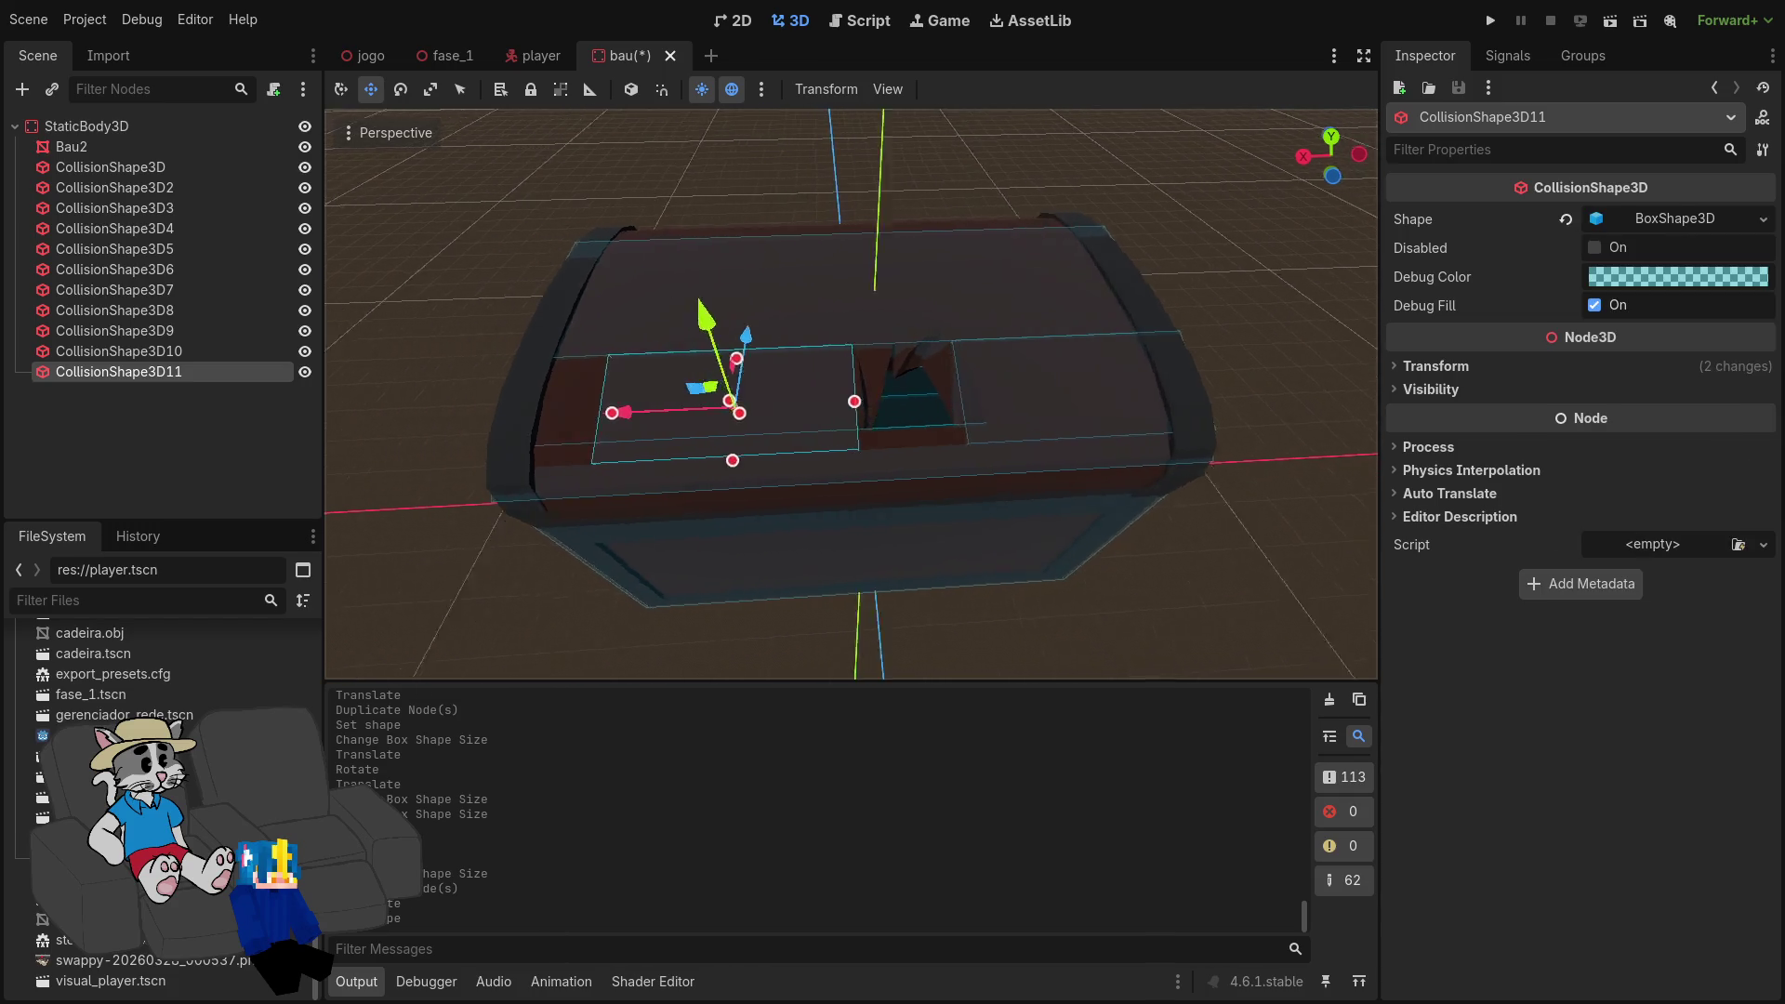
pyautogui.moveTo(1027, 457)
pyautogui.mouseDown()
pyautogui.moveTo(916, 451)
pyautogui.moveTo(856, 471)
pyautogui.moveTo(753, 448)
pyautogui.mouseUp()
pyautogui.scroll(-3, 851, 391)
pyautogui.scroll(5, 851, 390)
pyautogui.click(713, 438)
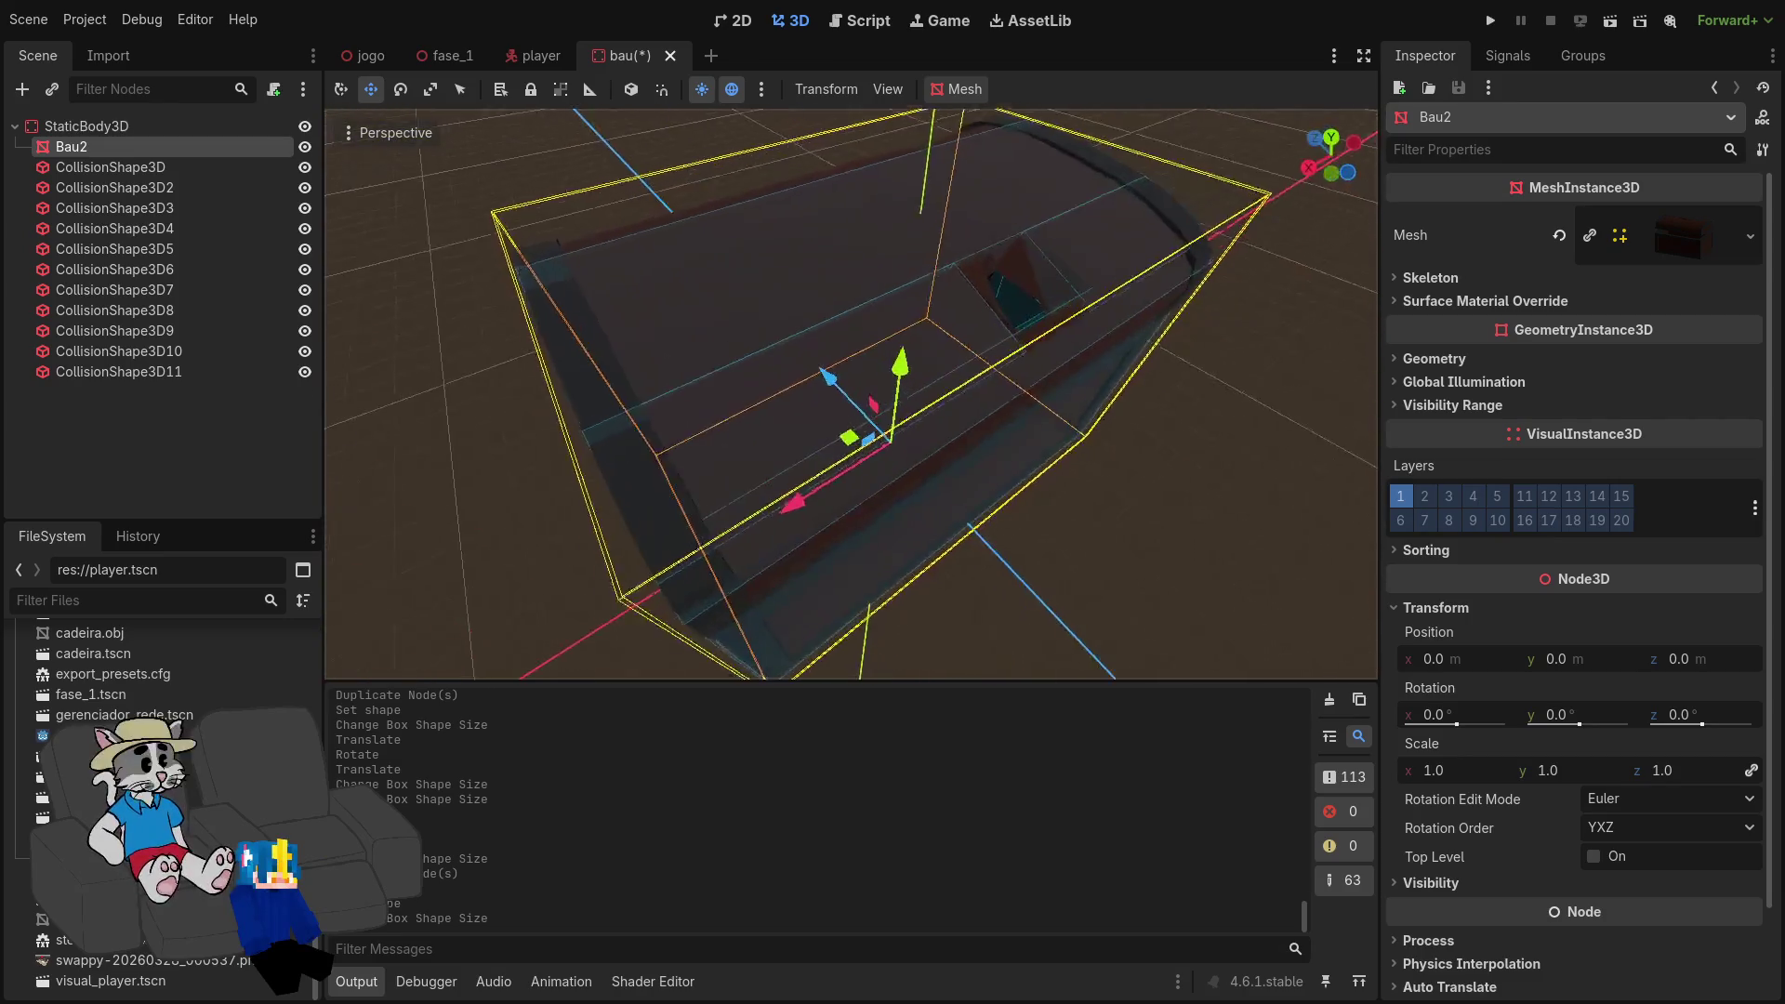
# Step: Adjust CollisionShape3D8's lid strip to 1.262 × 0.081 × 0.091 m, keeping its 0.091 depth
pyautogui.click(186, 308)
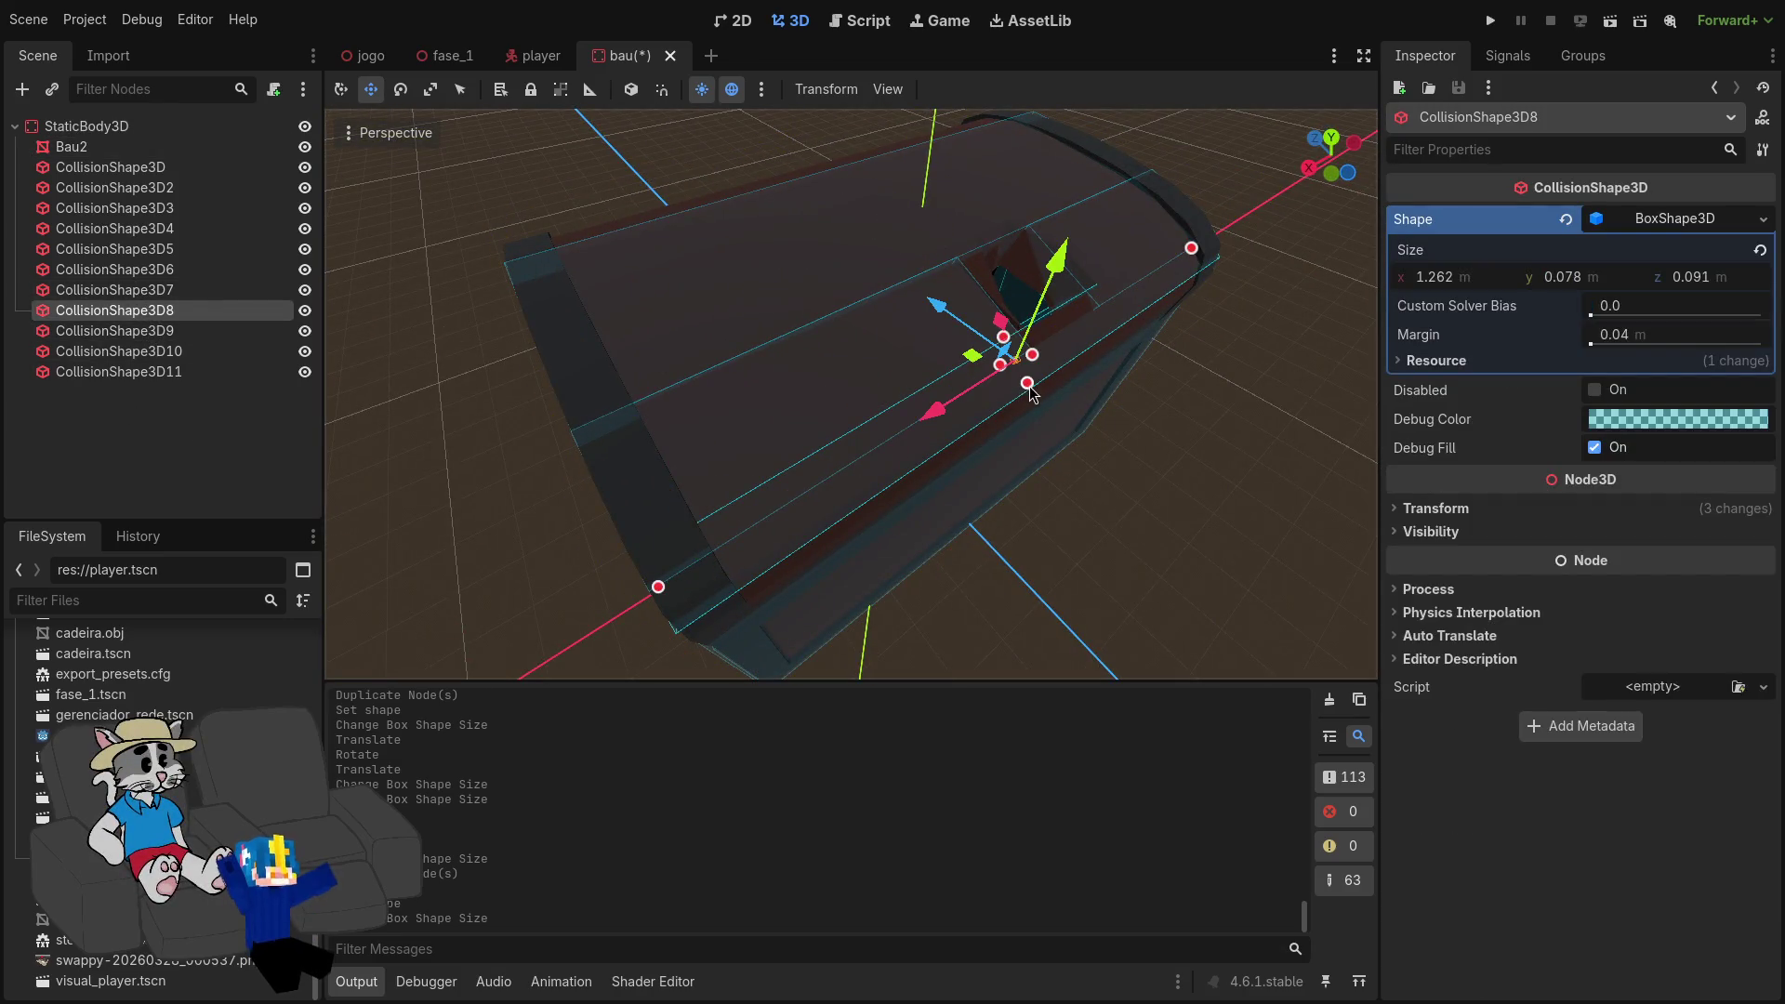
pyautogui.moveTo(1037, 397)
pyautogui.mouseDown()
pyautogui.moveTo(1035, 433)
pyautogui.moveTo(1002, 451)
pyautogui.mouseUp()
pyautogui.hotkey('ctrl', 'z')
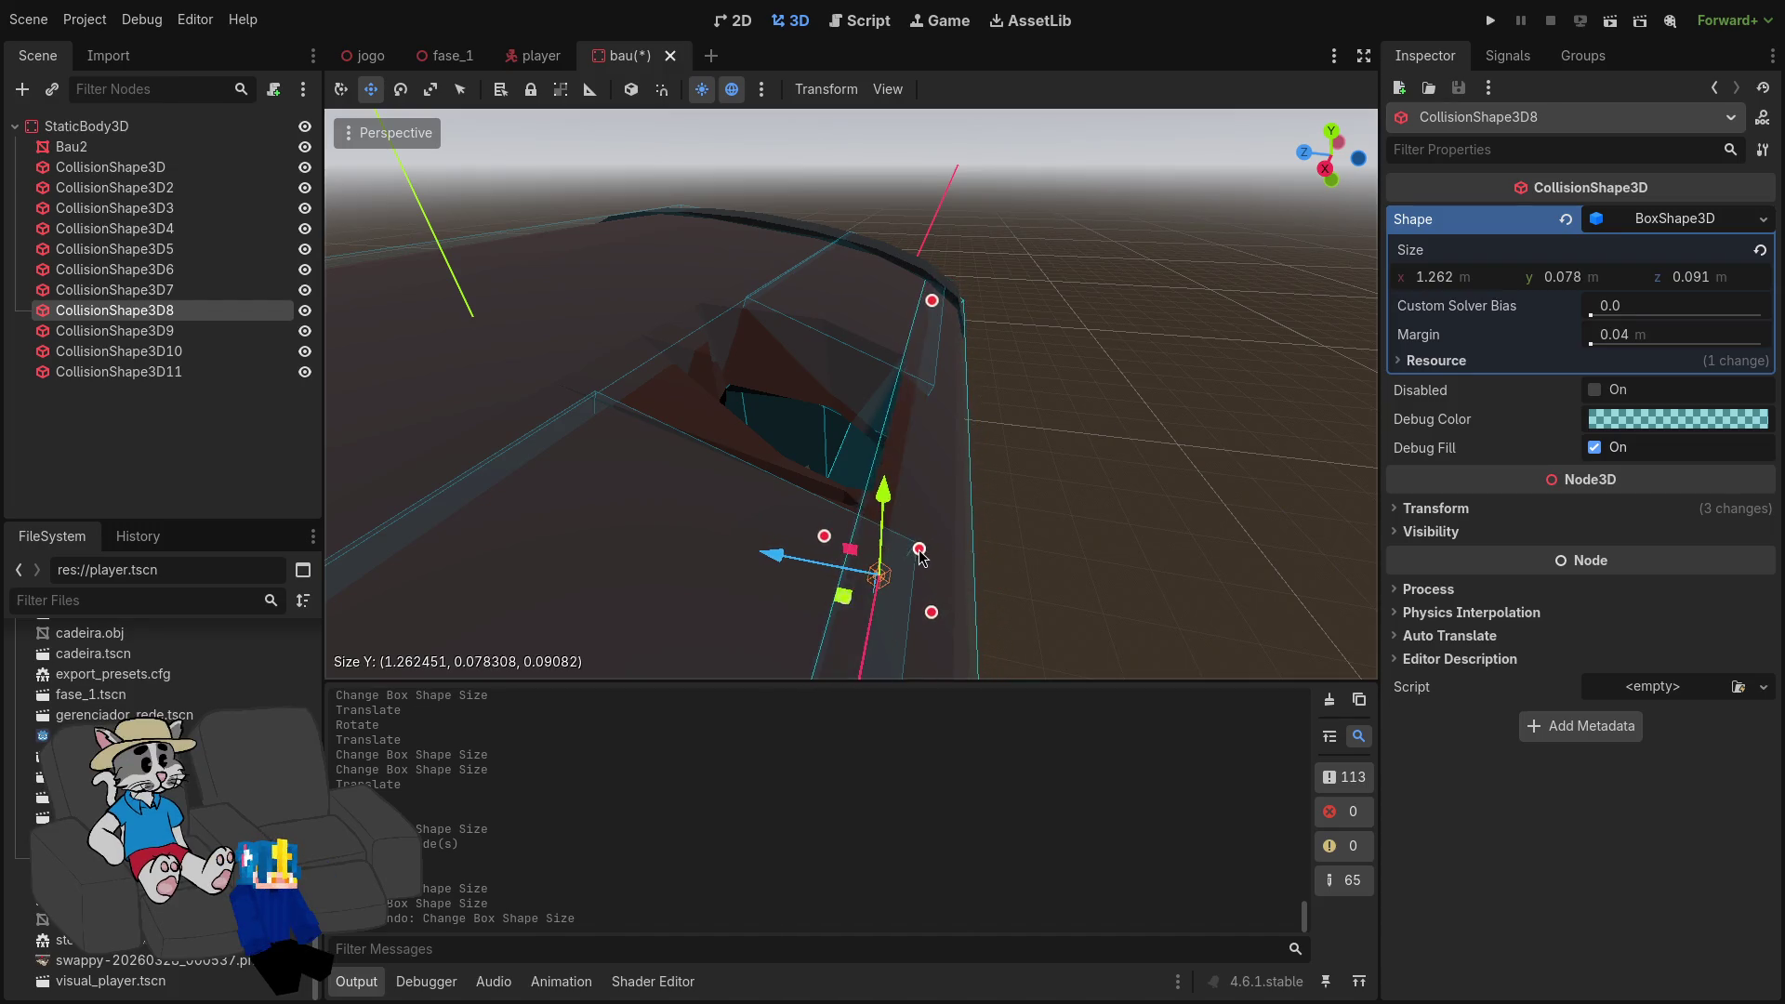
pyautogui.moveTo(927, 556)
pyautogui.mouseDown()
pyautogui.moveTo(1104, 631)
pyautogui.moveTo(1087, 592)
pyautogui.moveTo(1151, 344)
pyautogui.mouseUp()
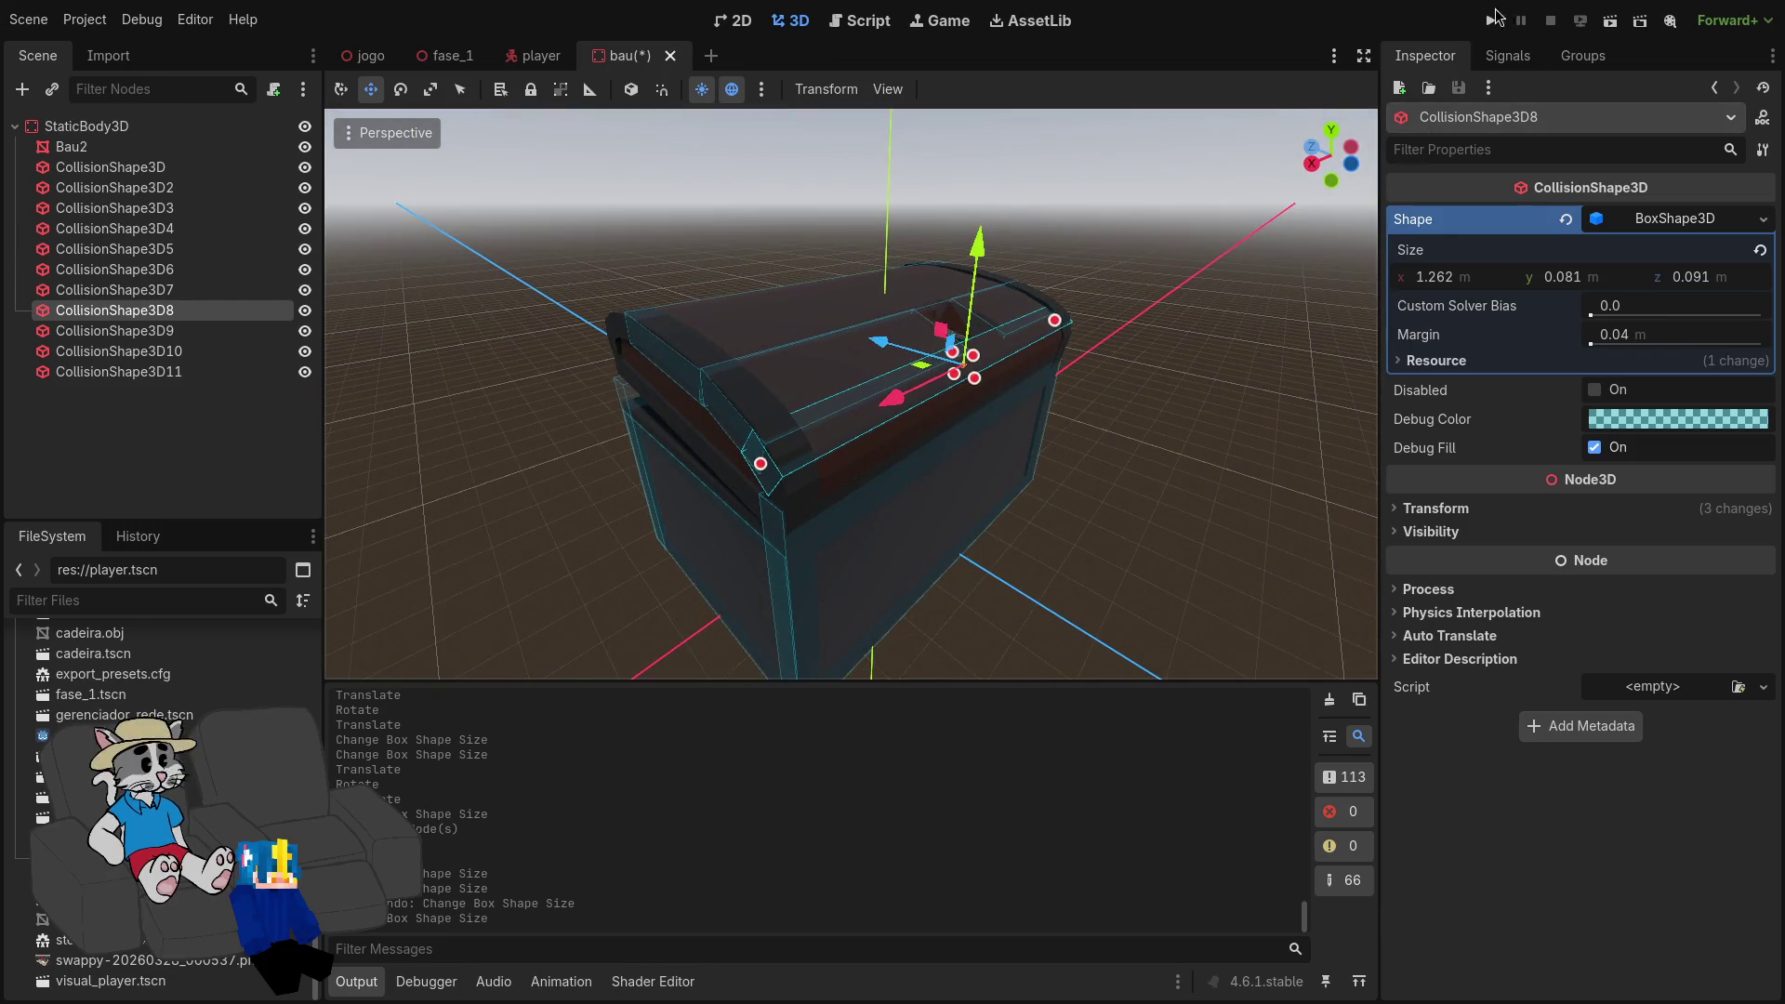
# Step: Run the project, host a session and start the match to test the chest, then stop with F8
pyautogui.click(1492, 17)
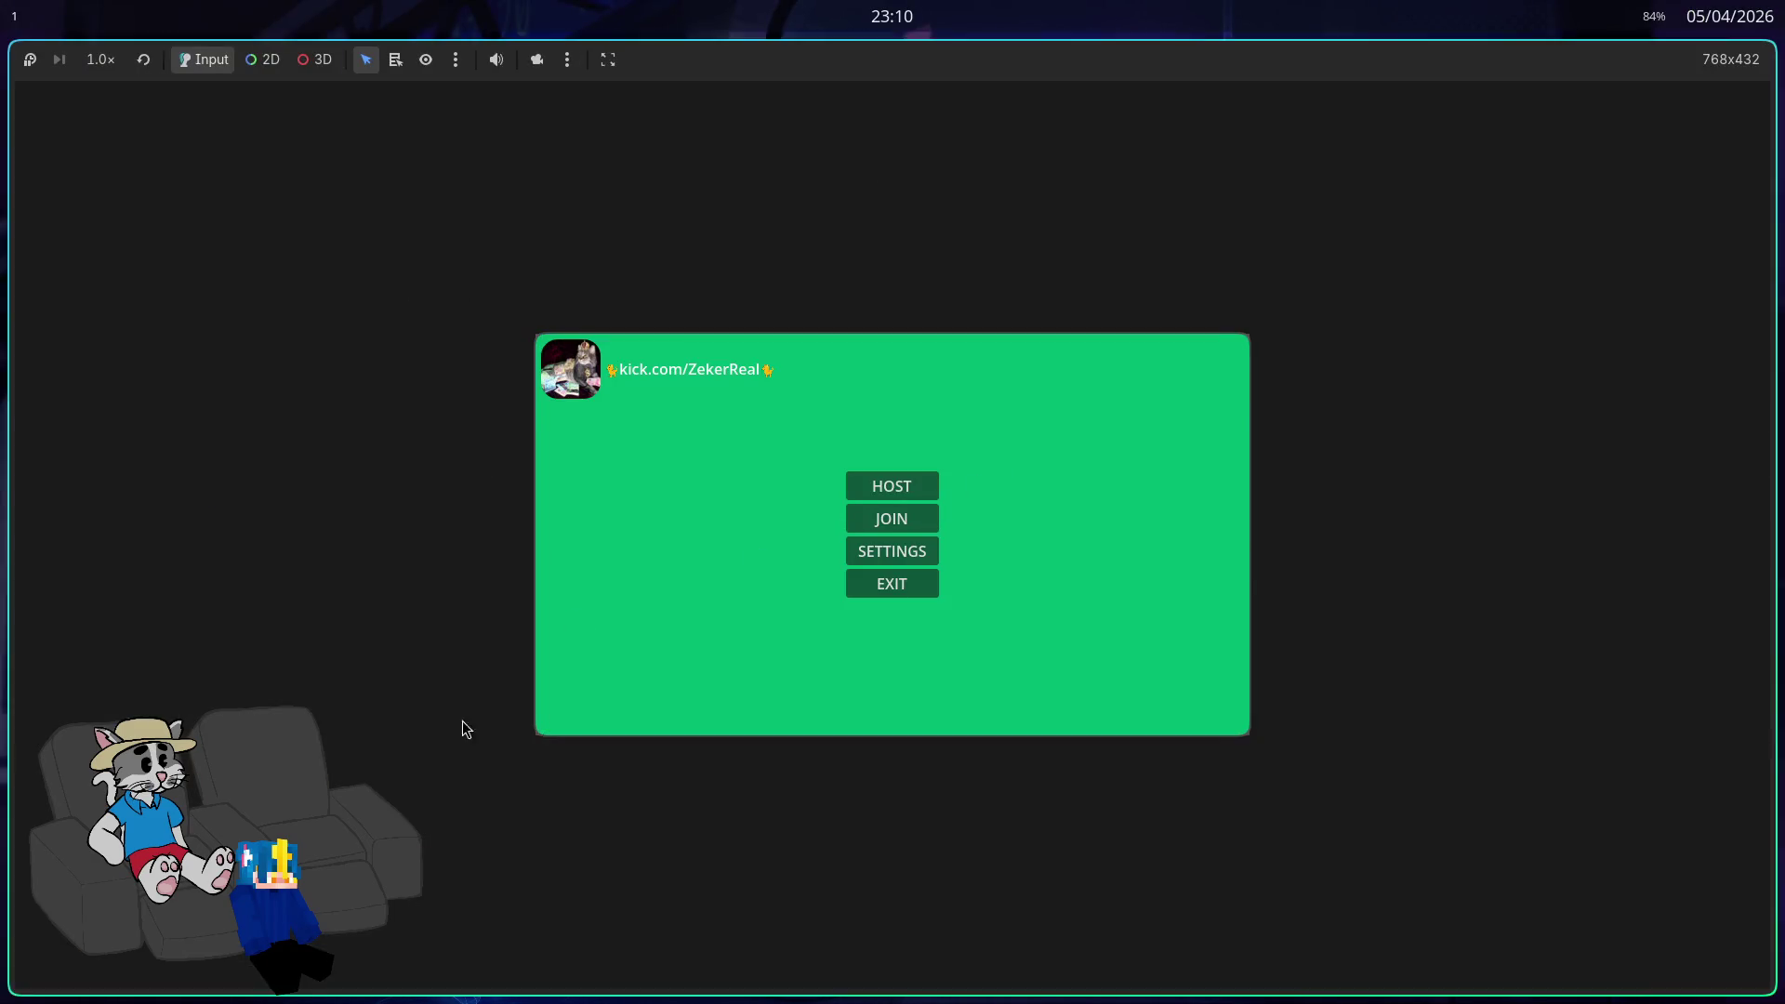
pyautogui.click(901, 489)
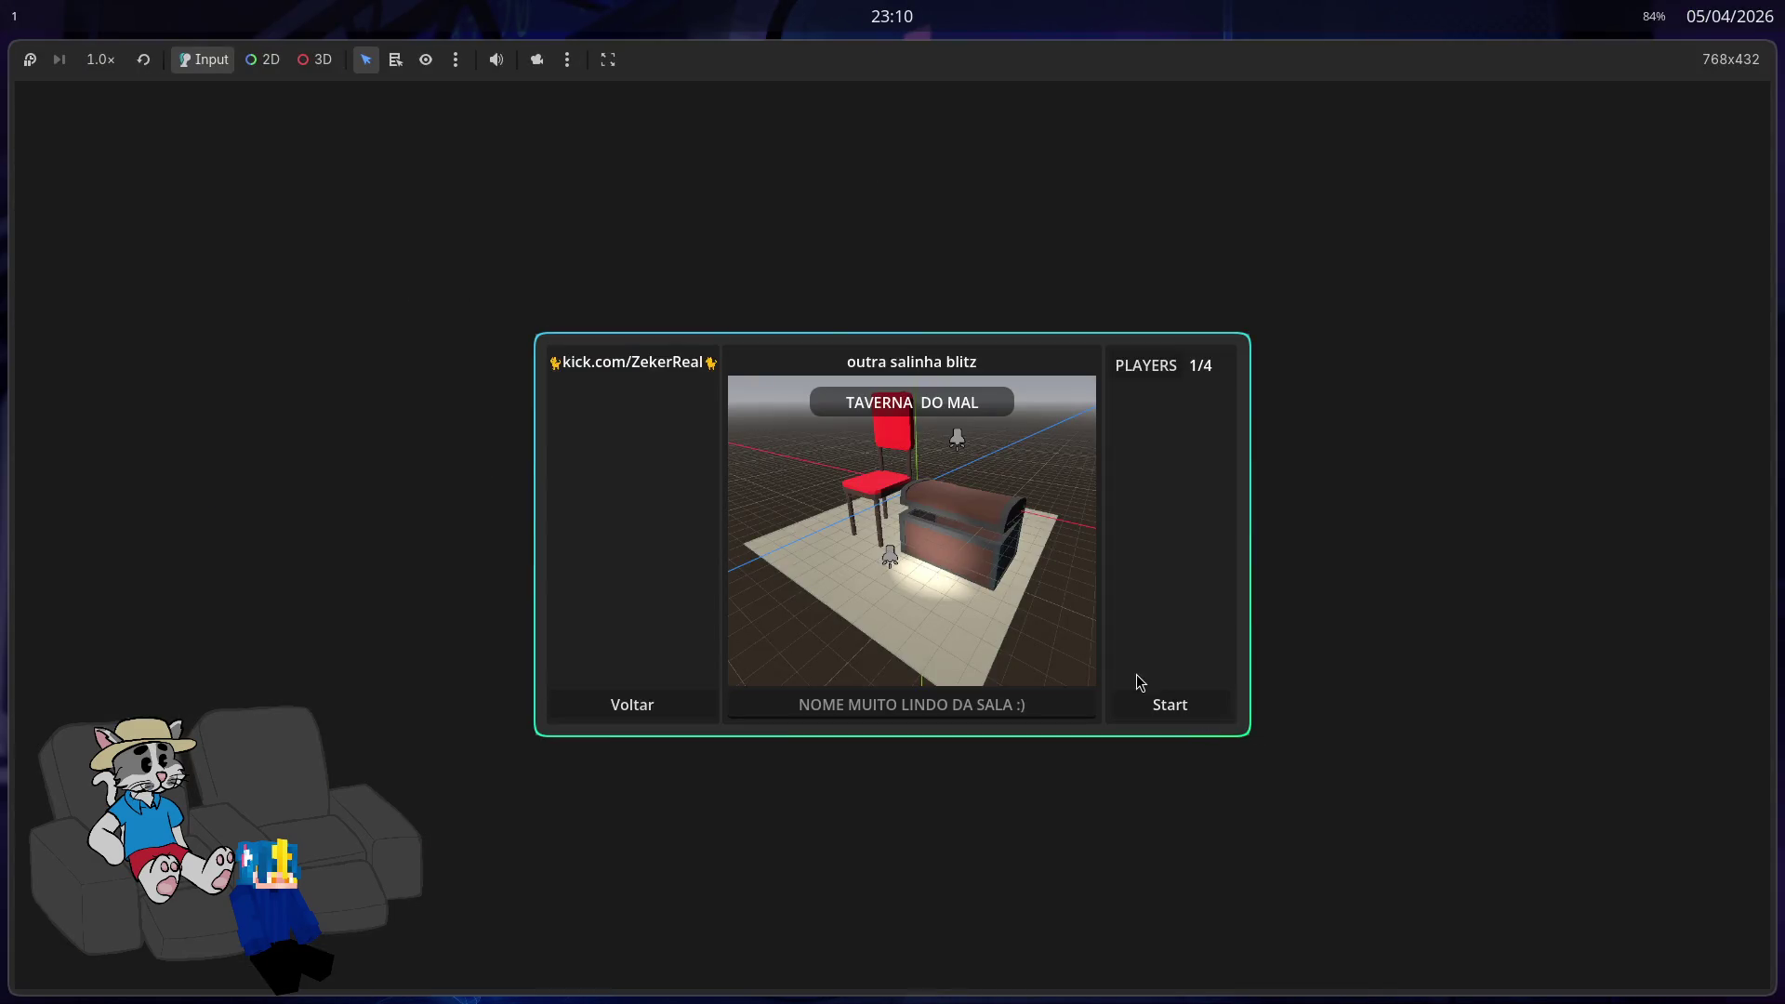
pyautogui.click(1158, 704)
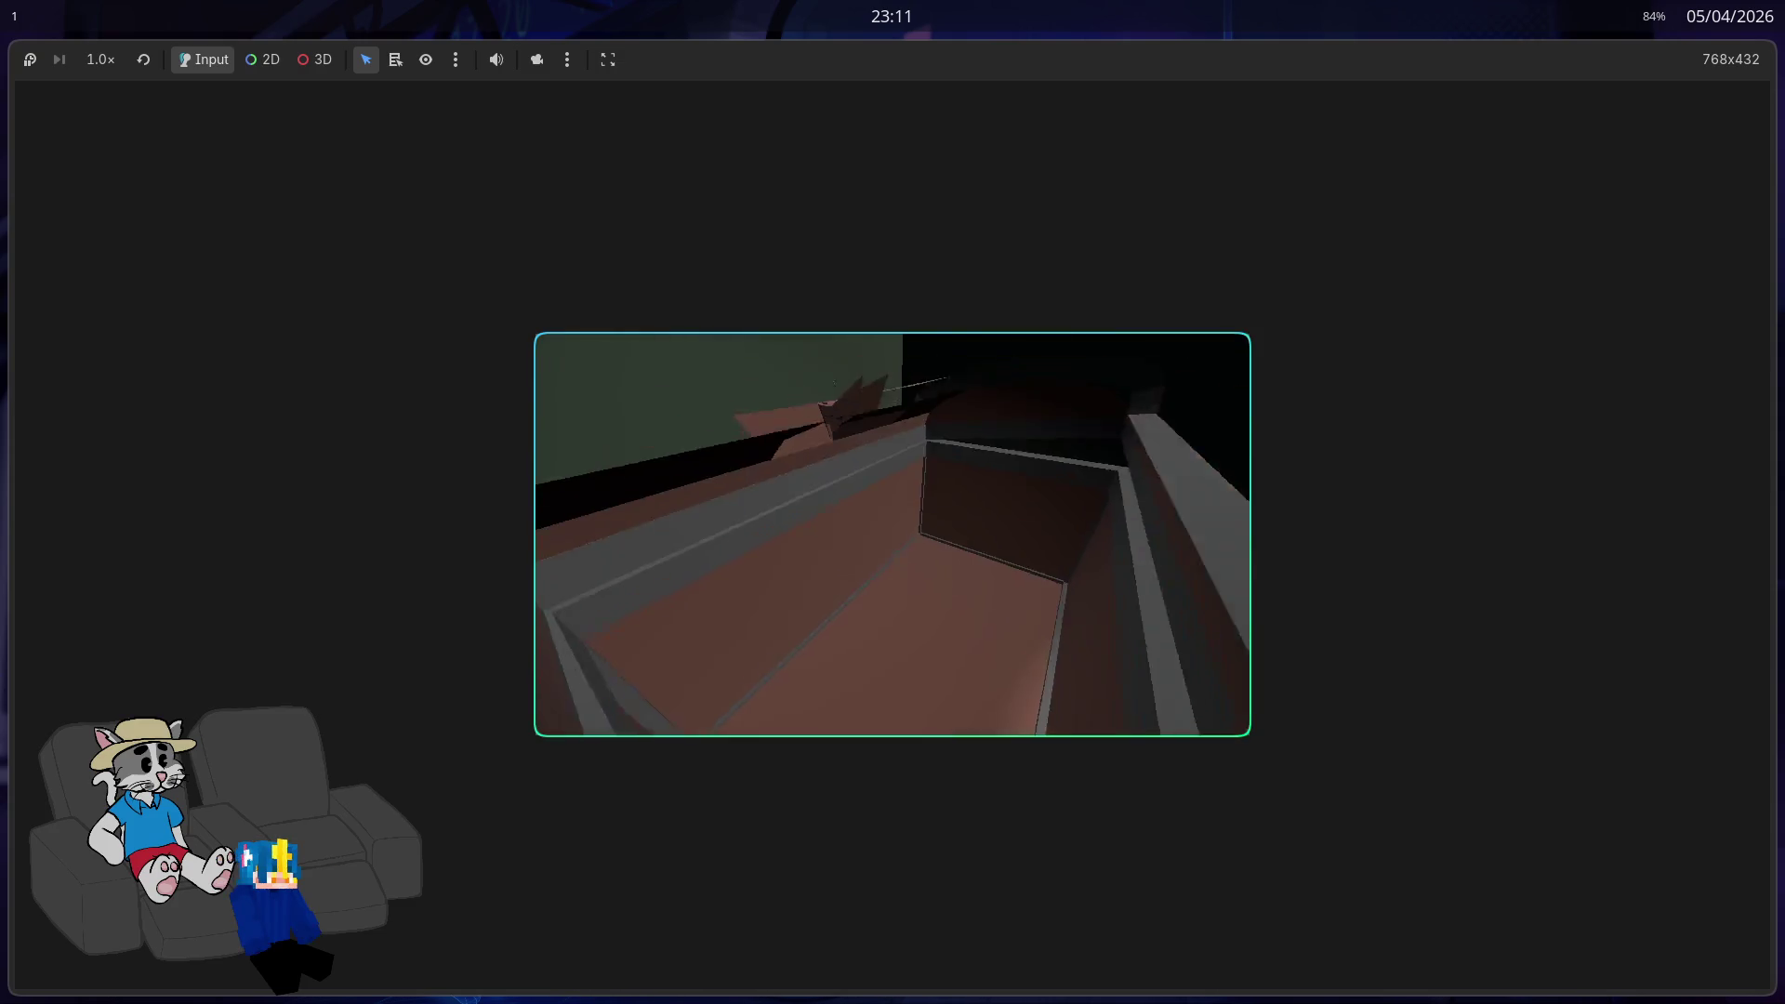
pyautogui.press('F8')
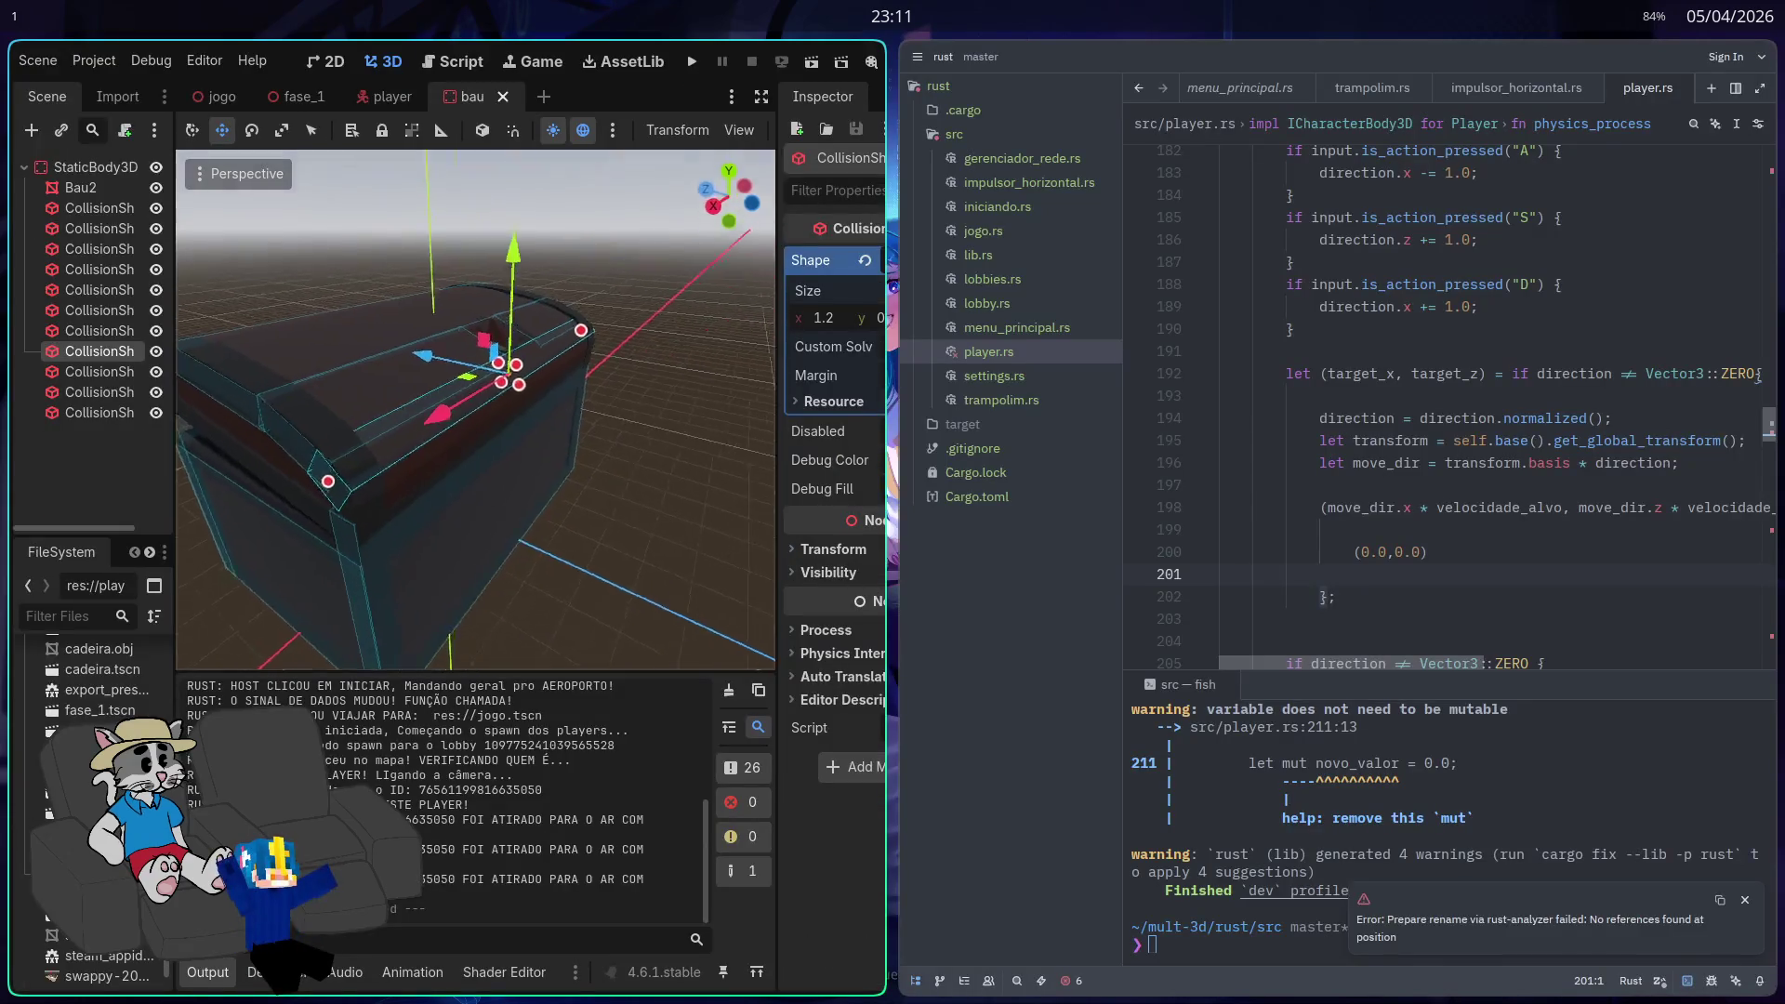
# Step: Duplicate CollisionShape3D9 as CollisionShape3D12 and make its BoxShape3D unique
pyautogui.scroll(-5, 571, 582)
pyautogui.press('super+f')
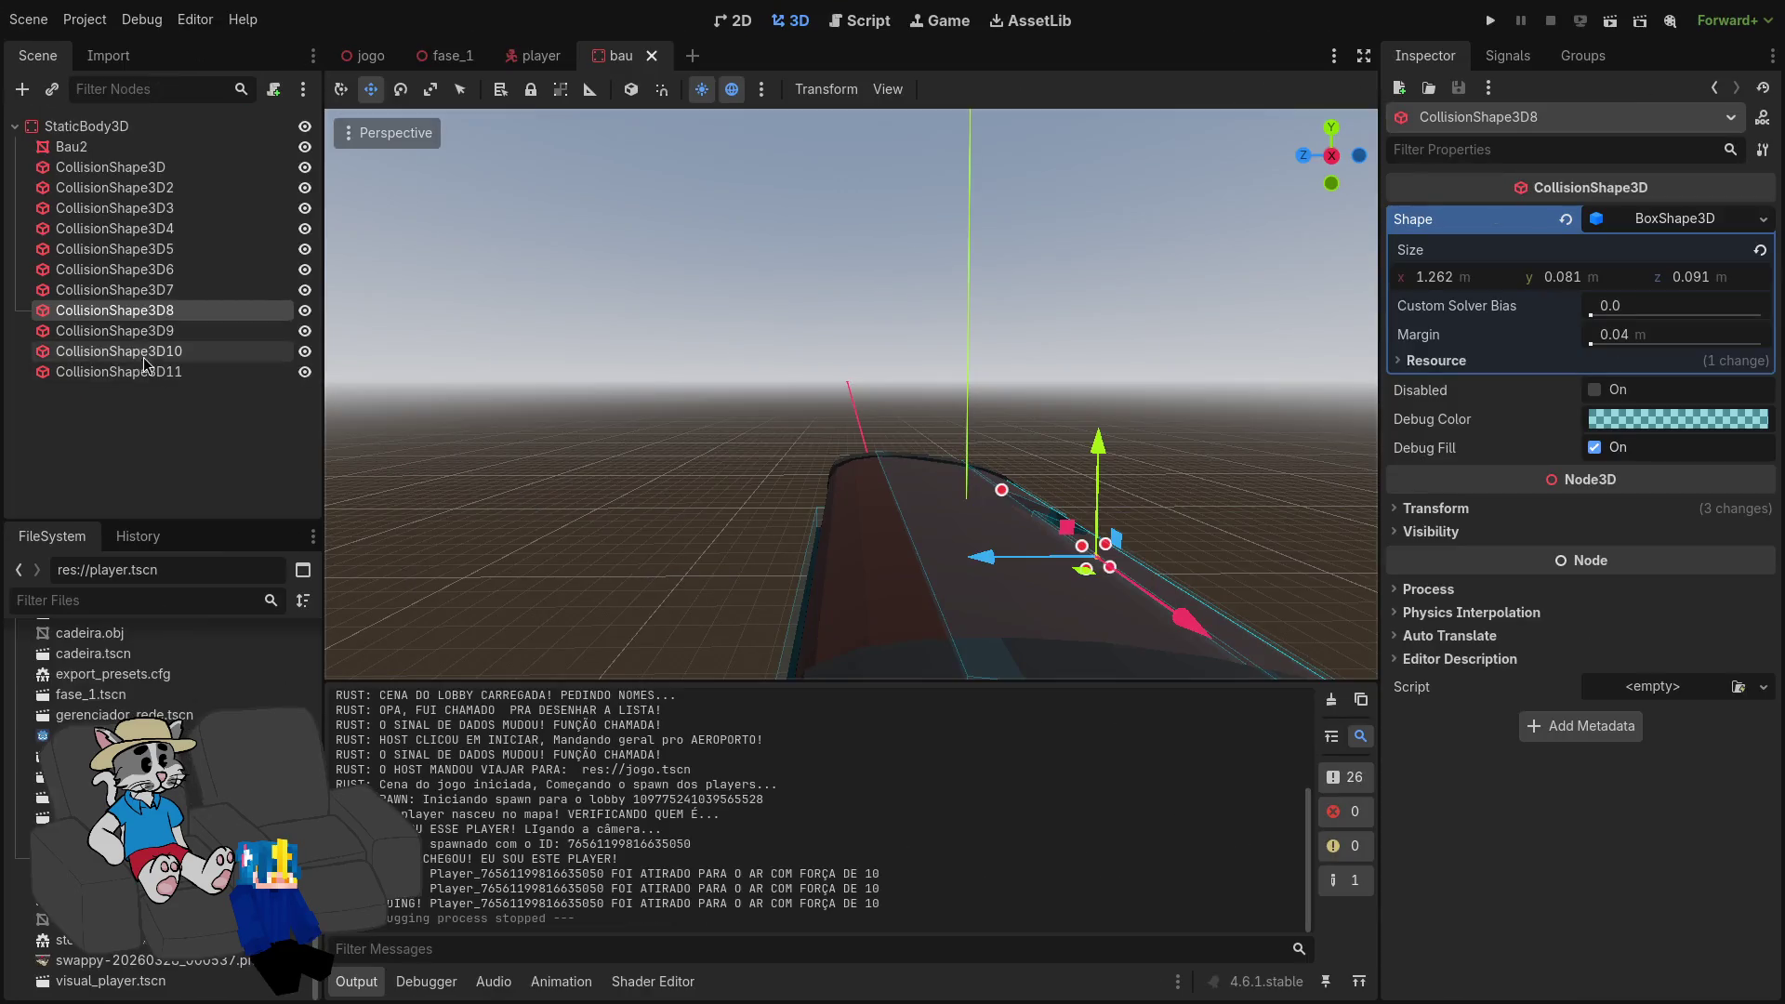
pyautogui.click(170, 357)
pyautogui.click(908, 616)
pyautogui.click(180, 400)
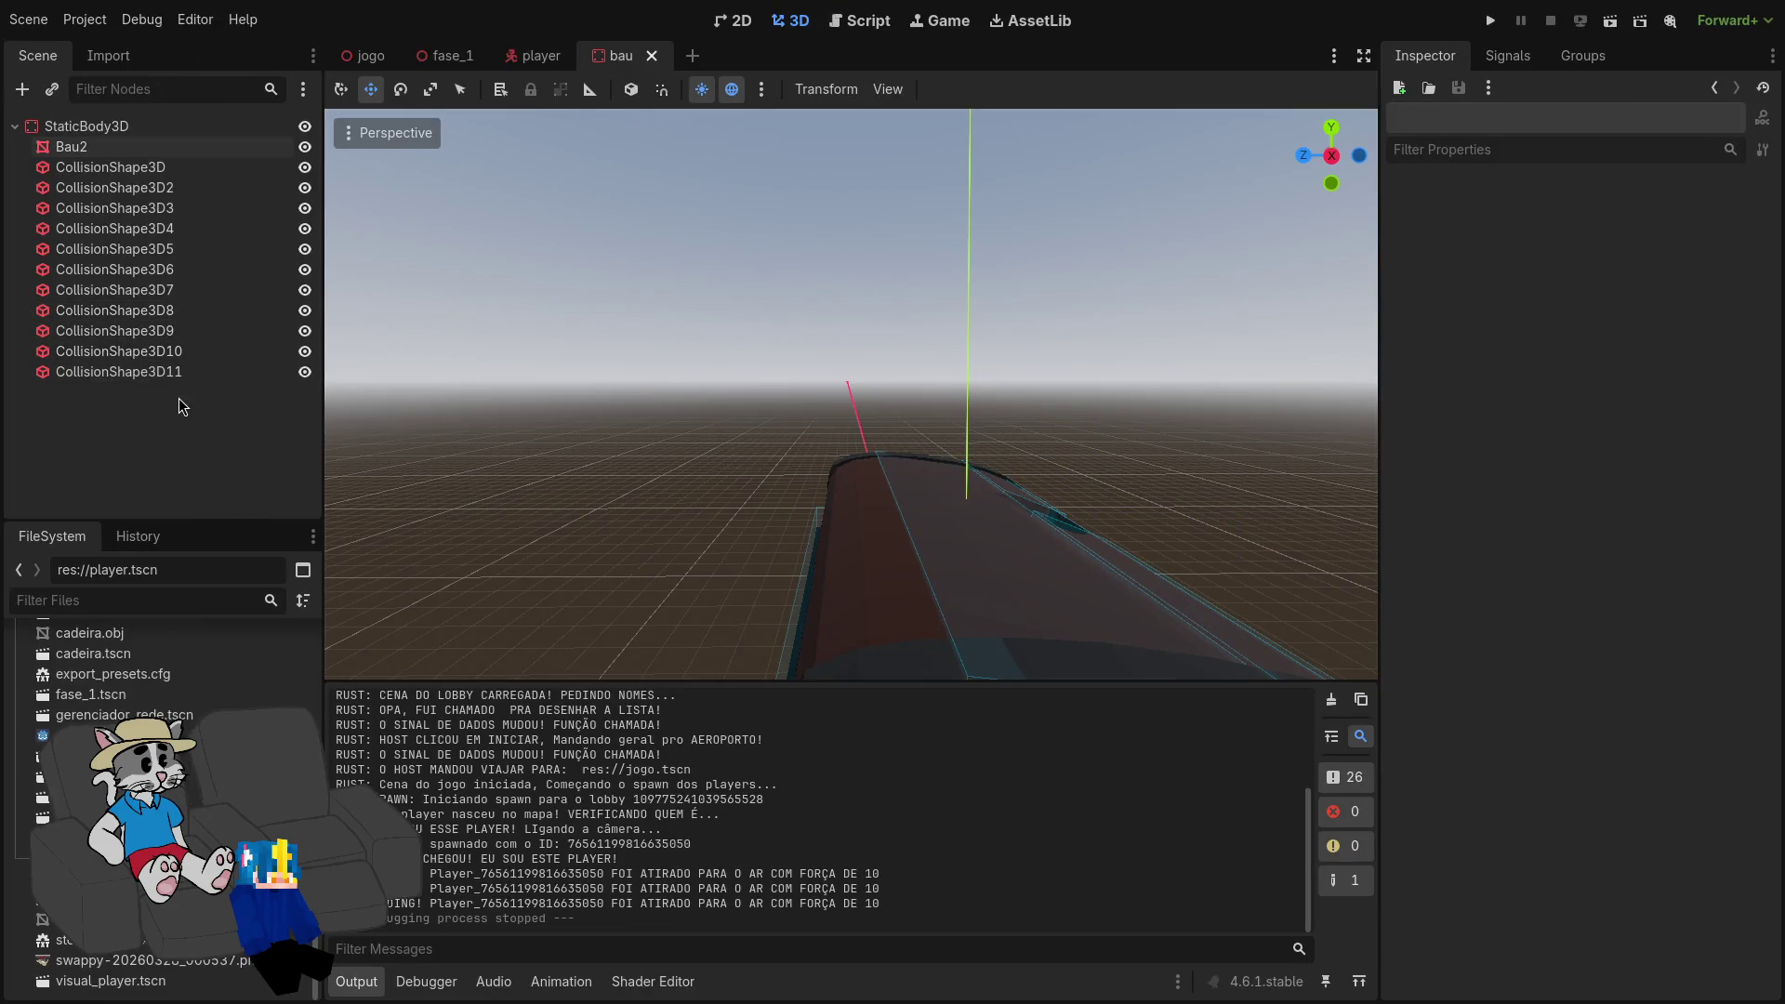
pyautogui.click(184, 333)
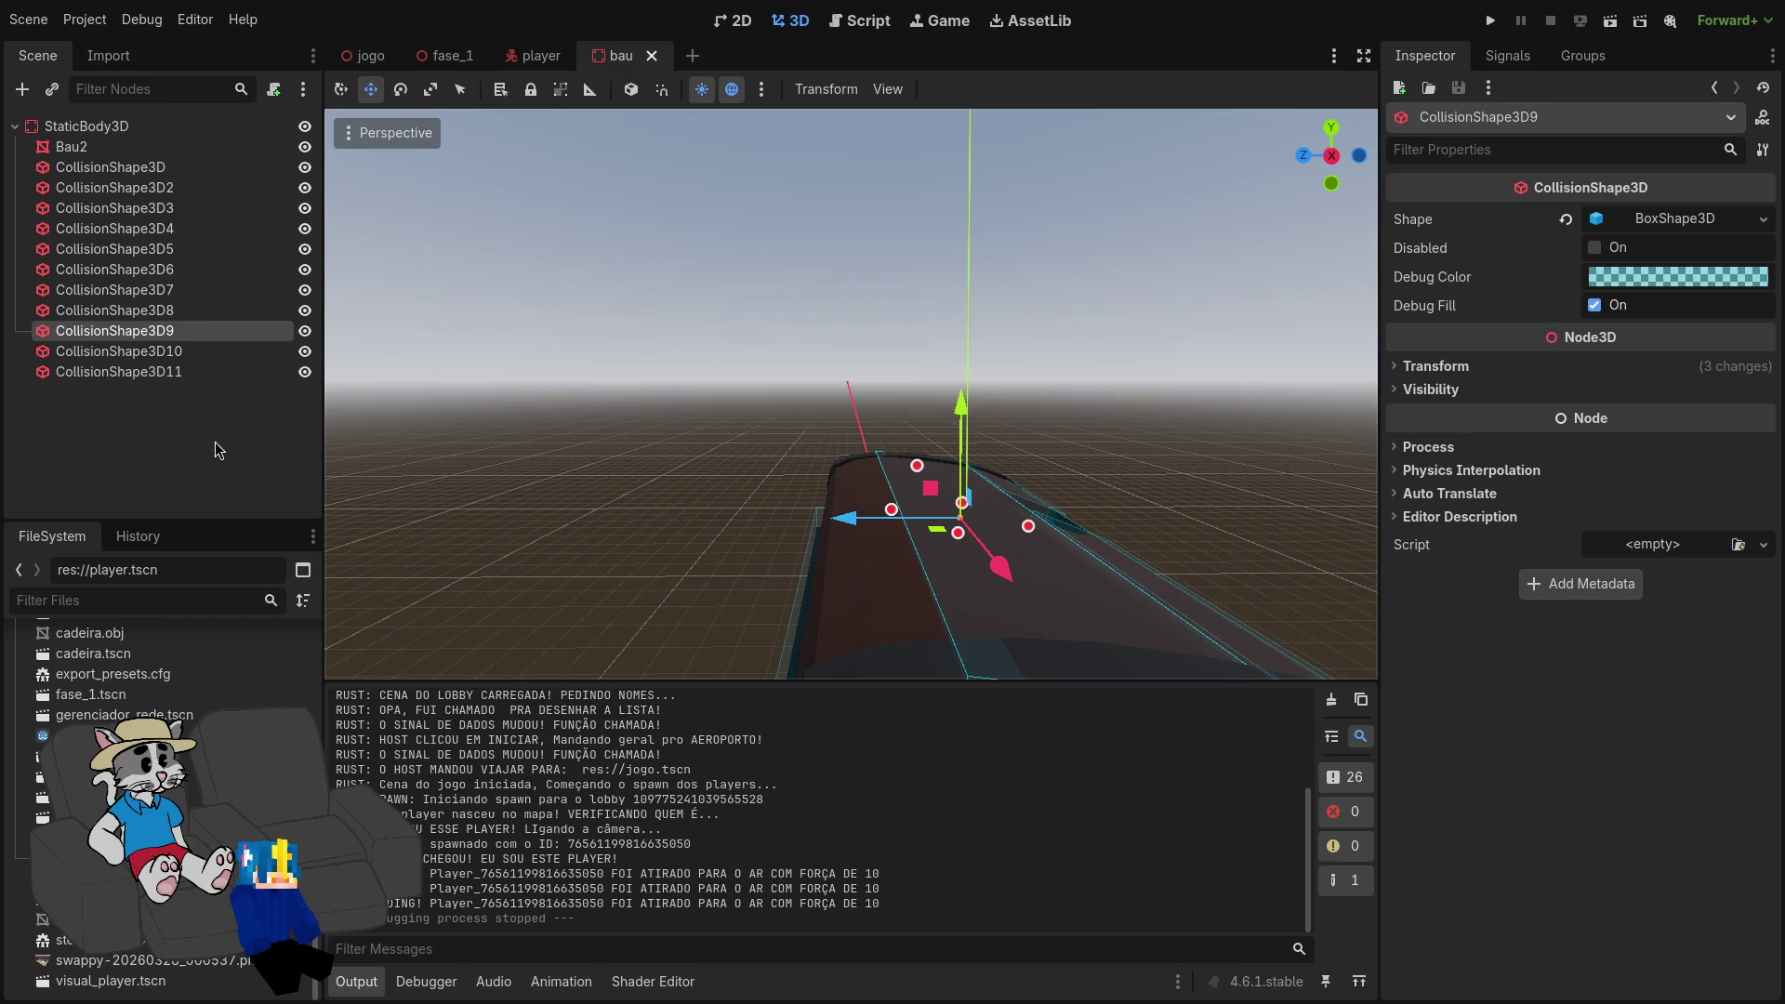
pyautogui.hotkey('ctrl', 'd')
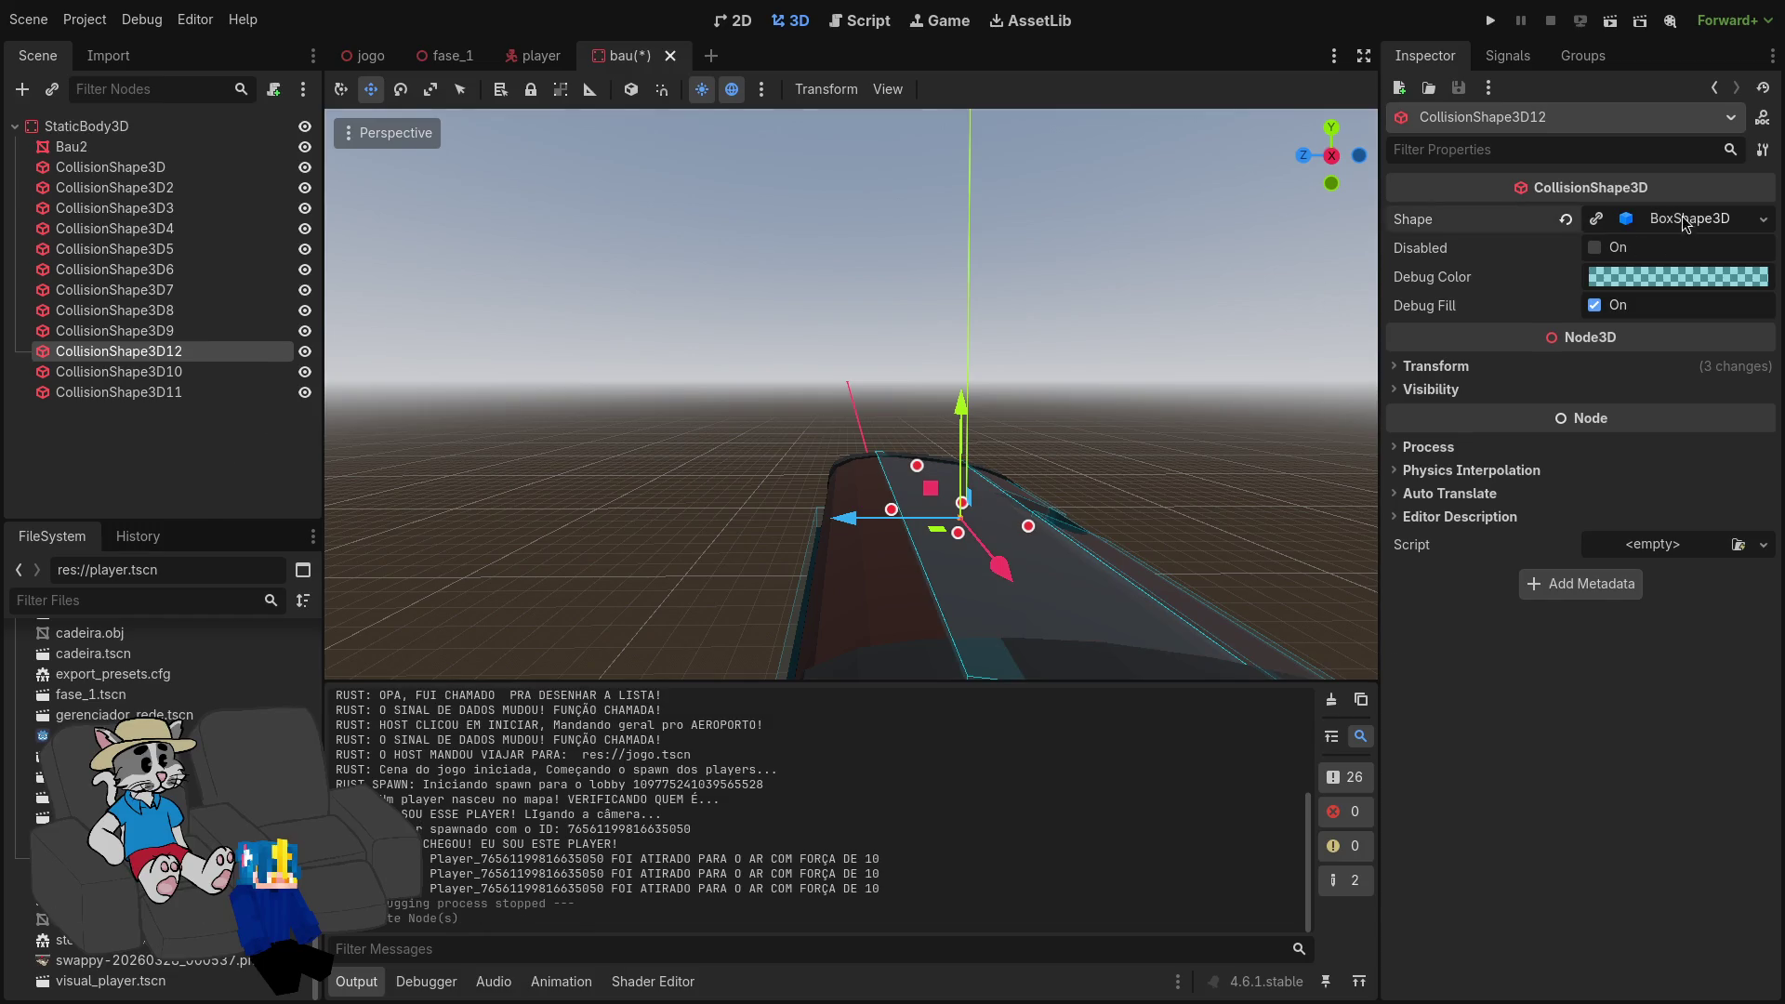
pyautogui.click(1684, 223)
pyautogui.click(1765, 220)
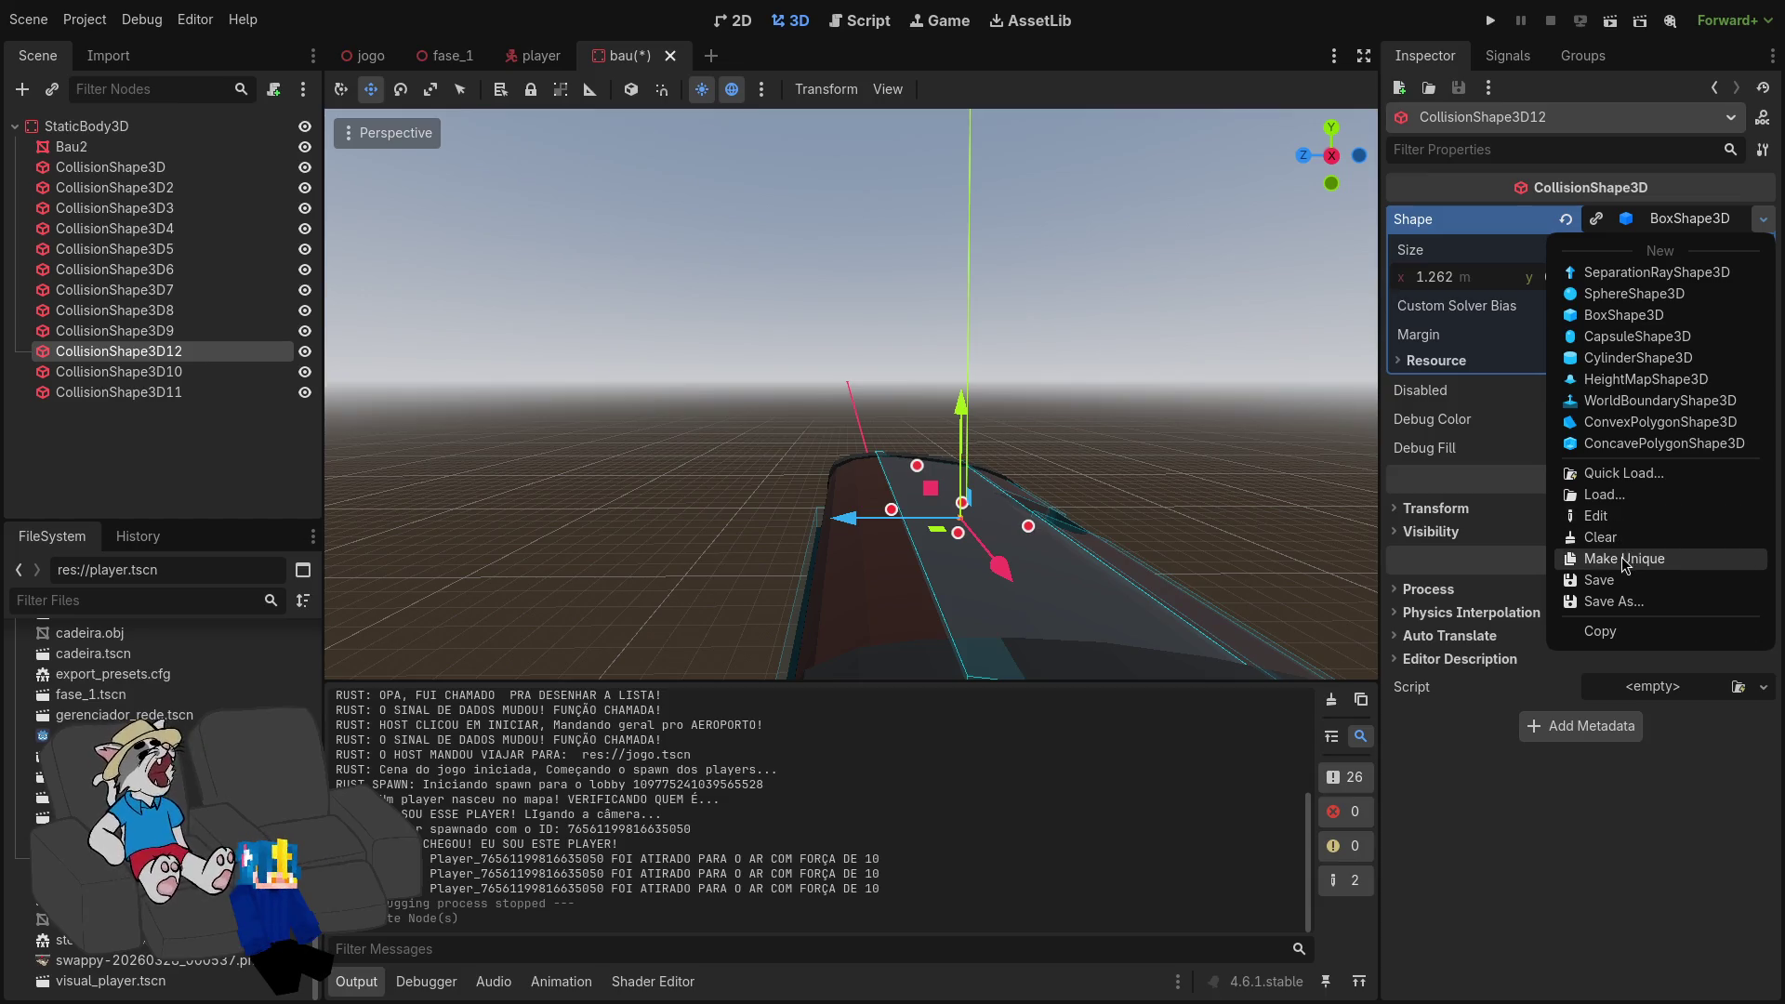
pyautogui.click(1615, 561)
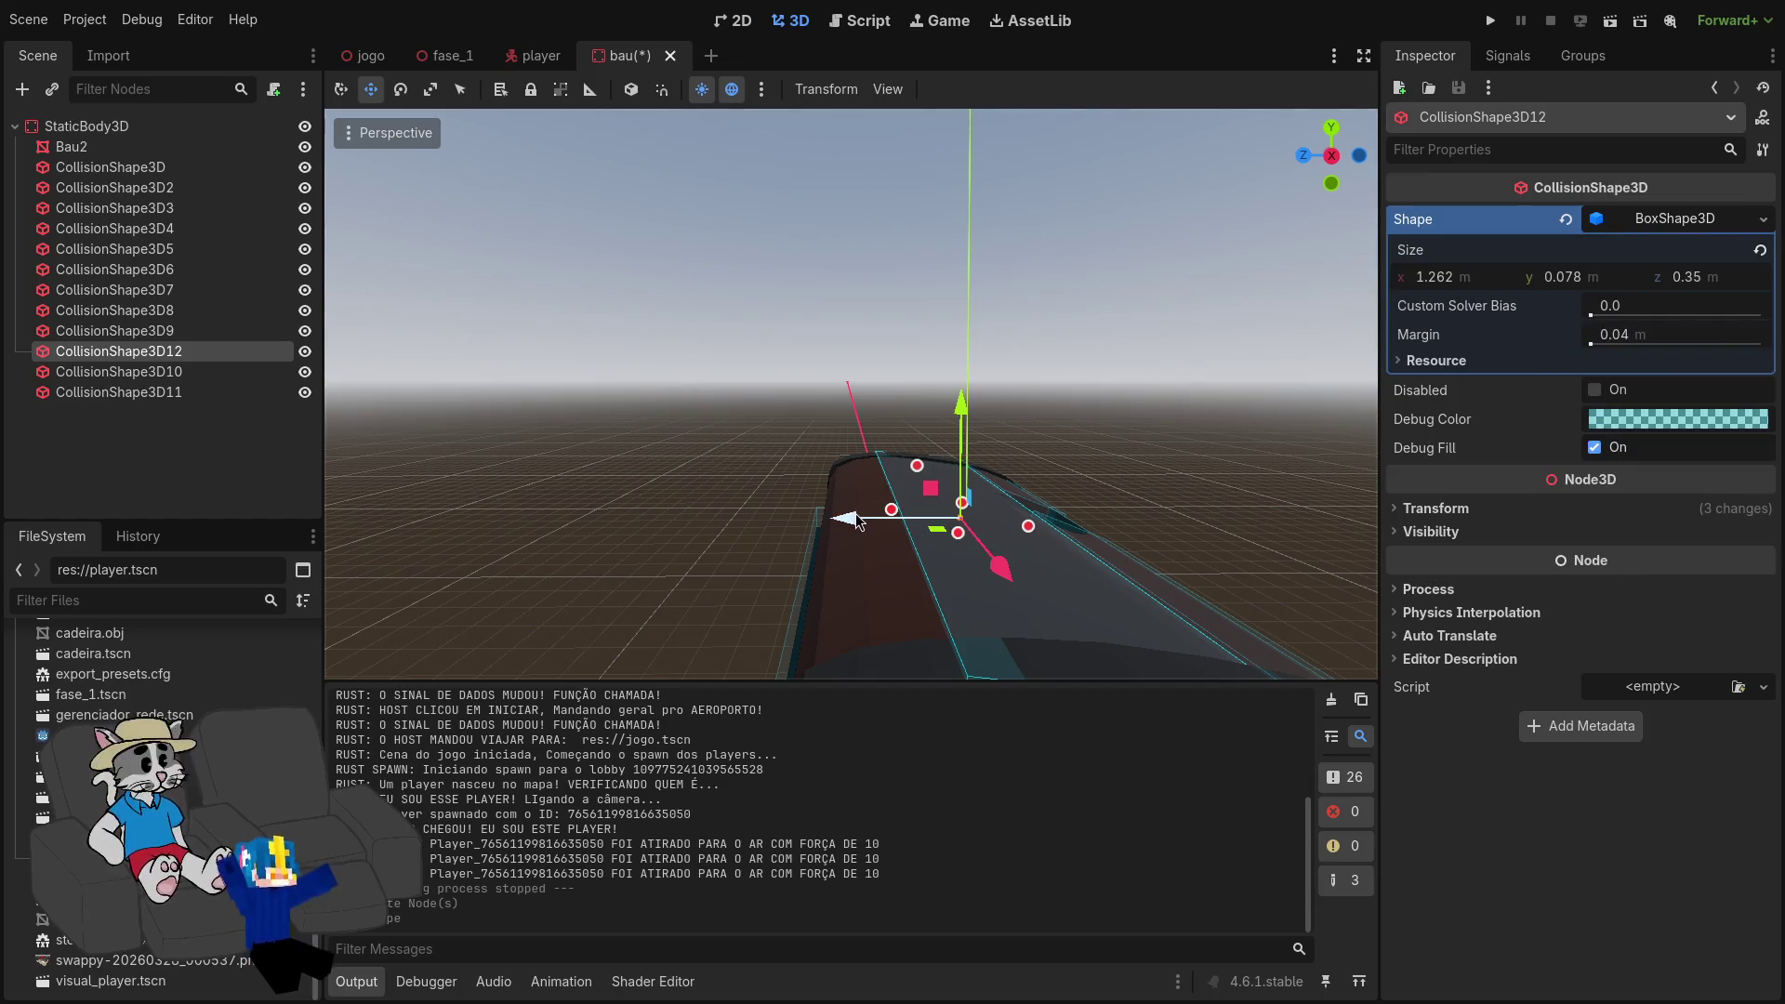
# Step: Tilt and raise the new box, reducing its Z size to match the lid's slope
pyautogui.press('r')
pyautogui.click(963, 528)
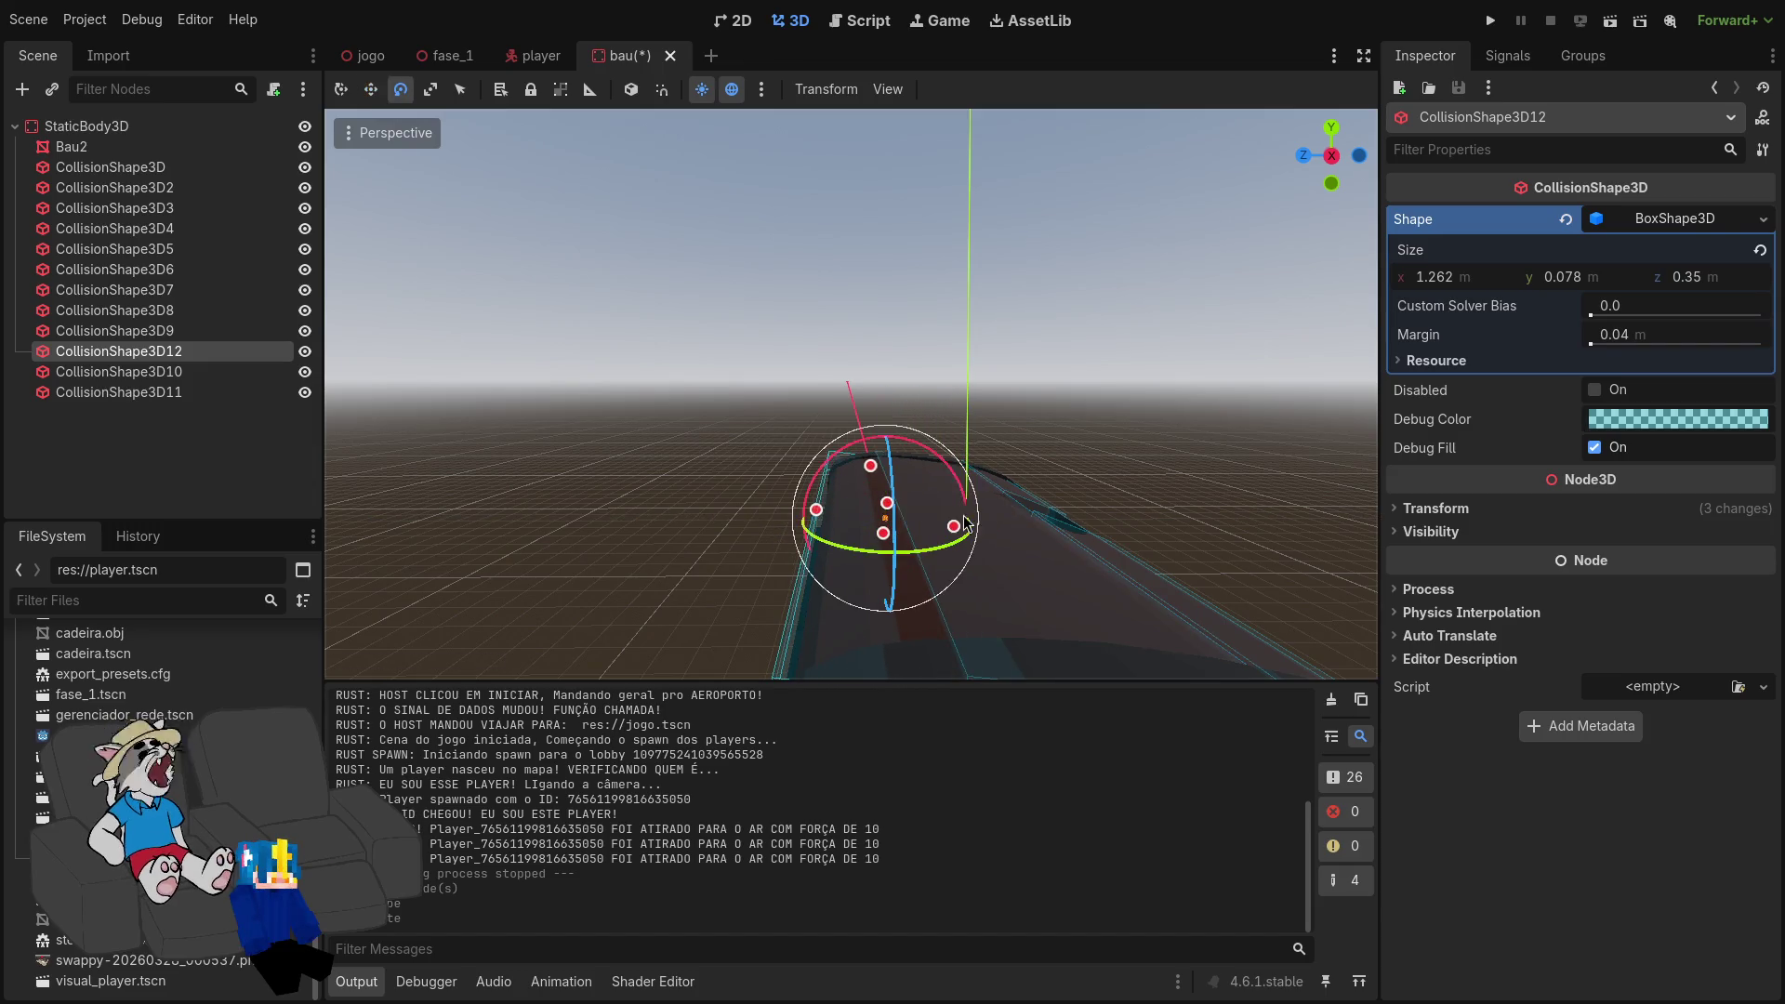
pyautogui.moveTo(935, 470)
pyautogui.mouseDown()
pyautogui.moveTo(918, 442)
pyautogui.moveTo(911, 482)
pyautogui.moveTo(939, 475)
pyautogui.mouseUp()
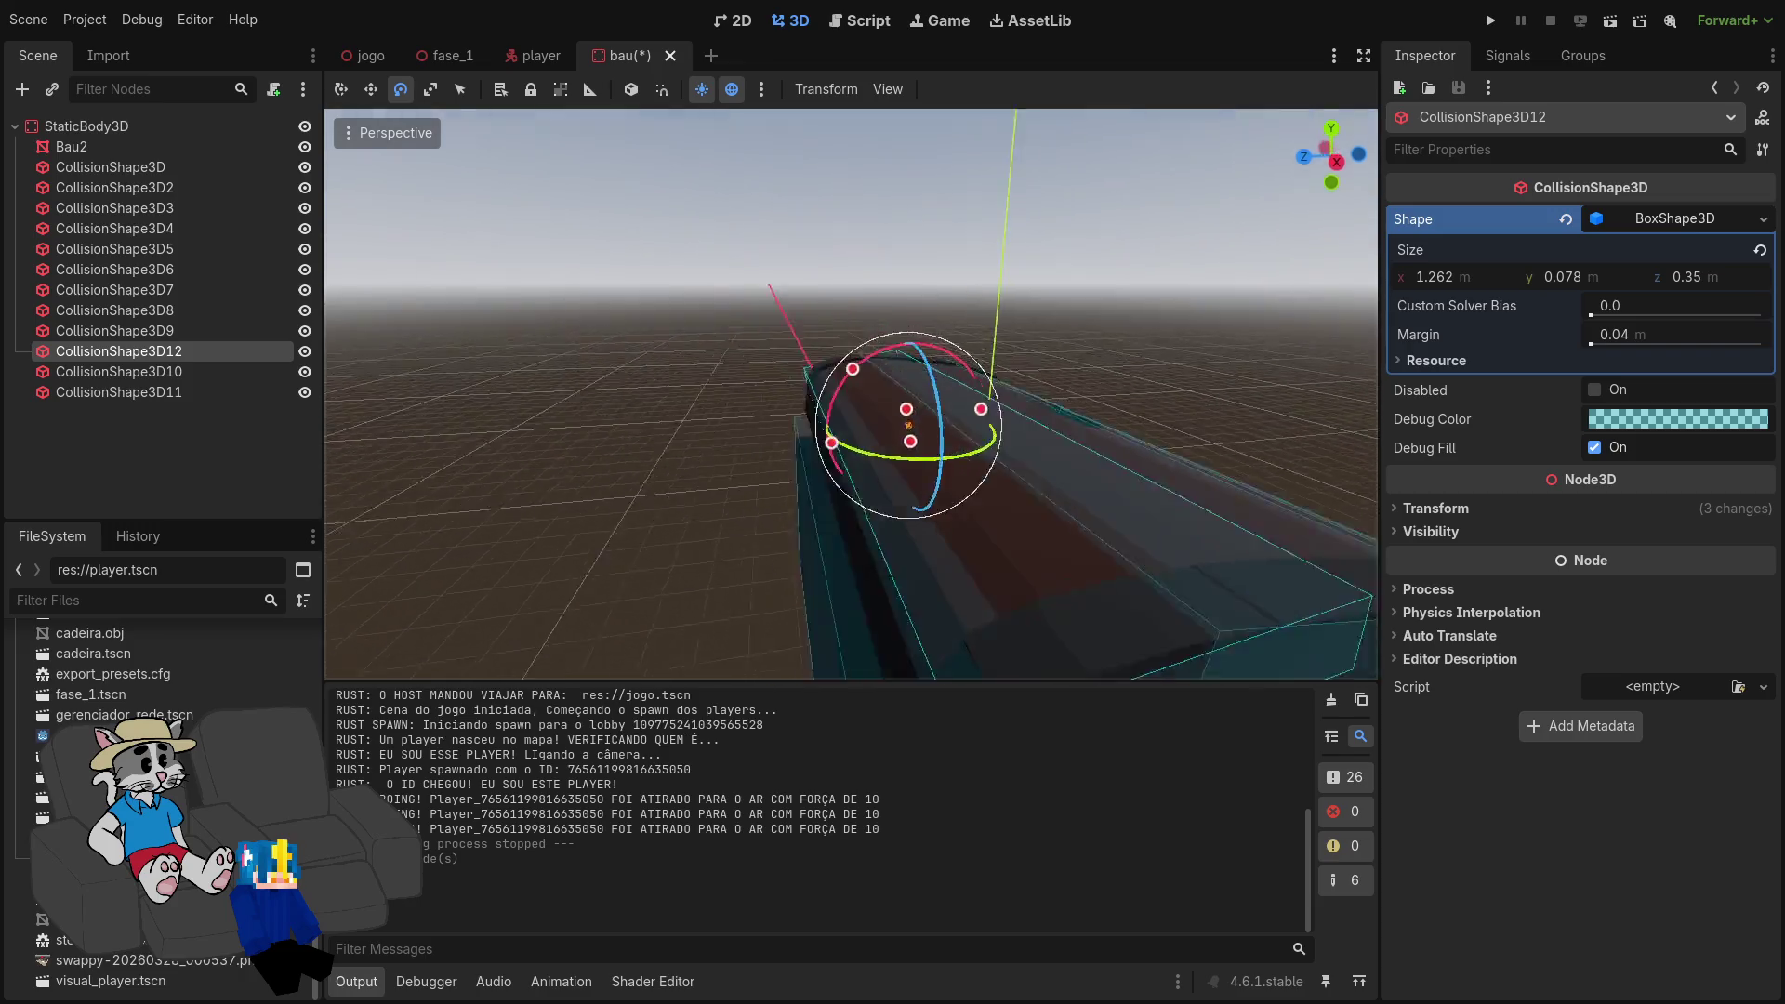
pyautogui.moveTo(865, 409); pyautogui.dragTo(883, 401)
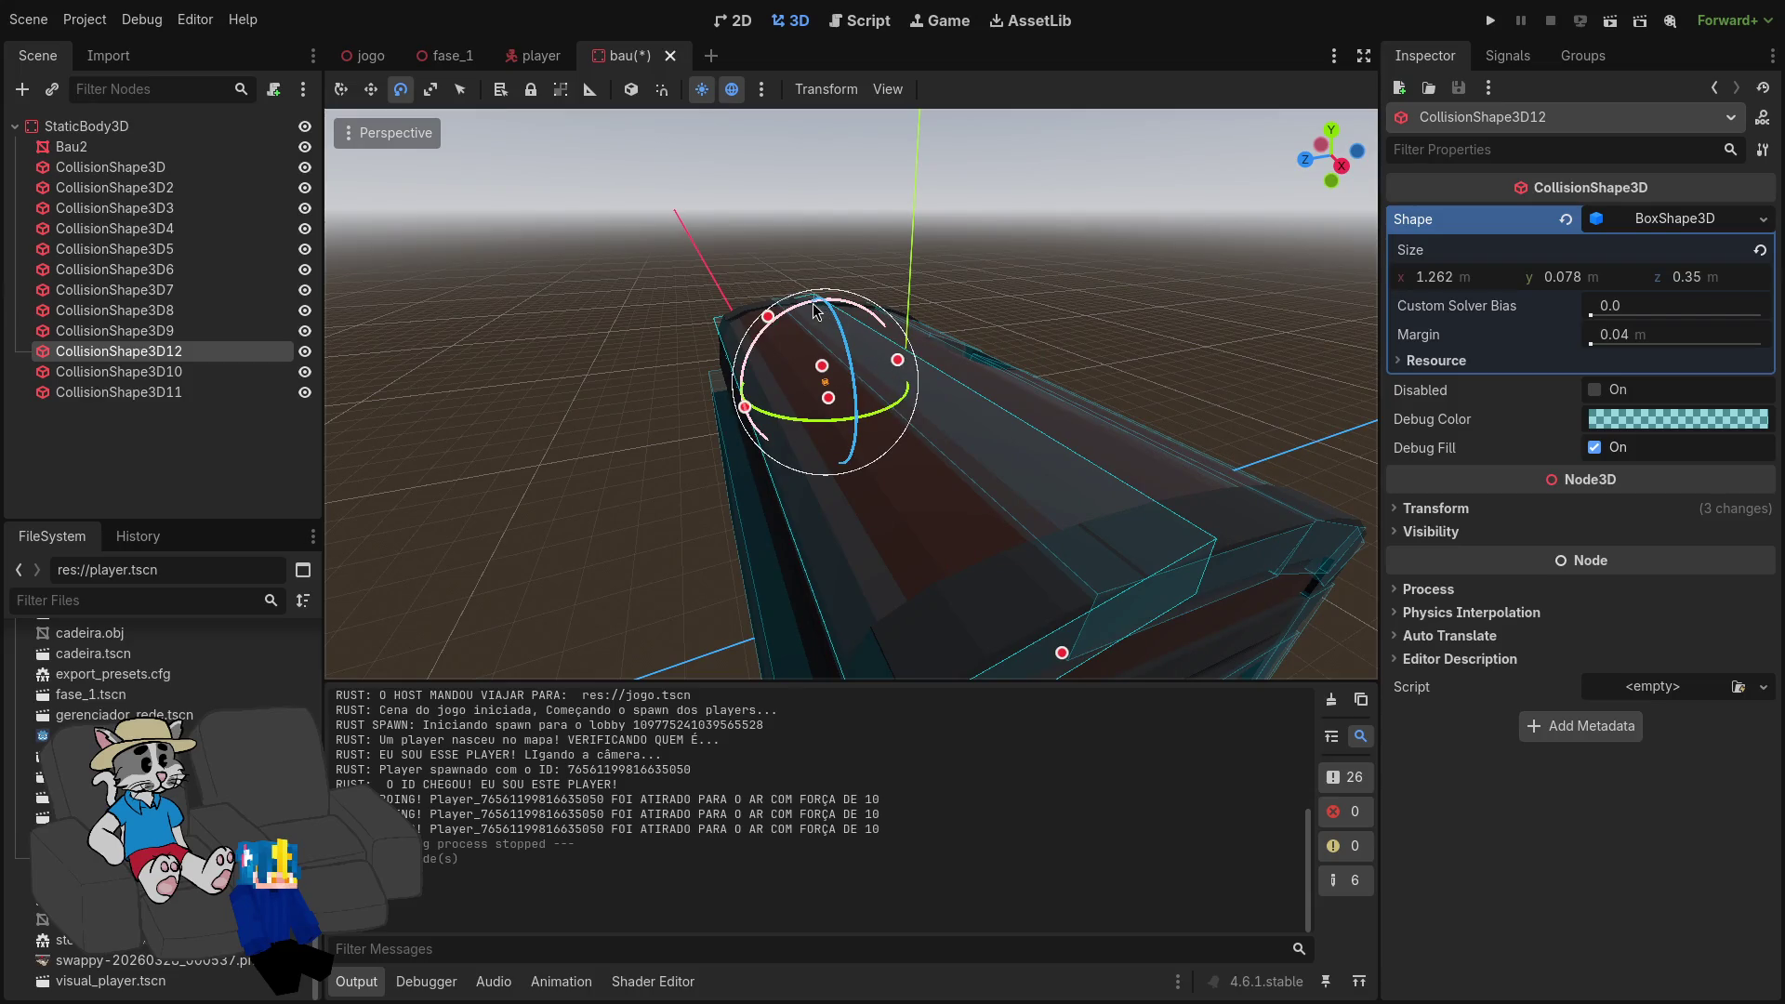
pyautogui.moveTo(833, 313); pyautogui.dragTo(826, 279)
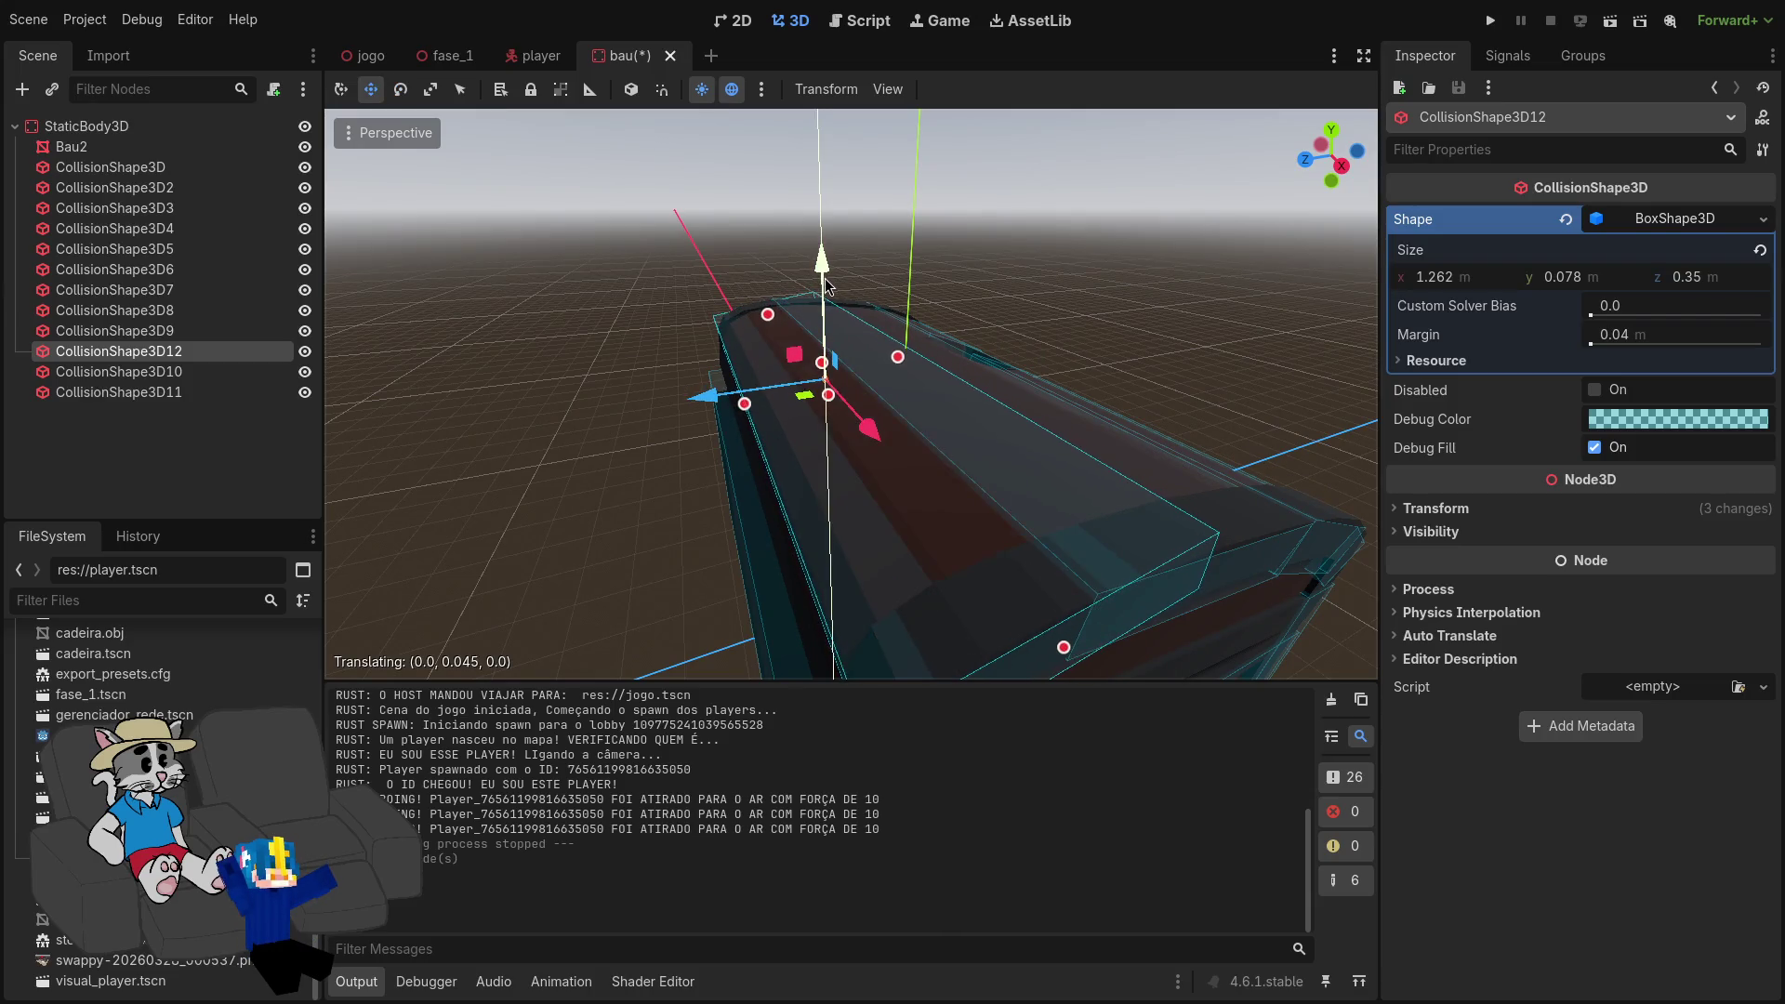
pyautogui.moveTo(837, 390); pyautogui.dragTo(818, 372)
pyautogui.moveTo(798, 302); pyautogui.dragTo(778, 321)
pyautogui.moveTo(777, 322)
pyautogui.mouseDown()
pyautogui.moveTo(641, 335)
pyautogui.moveTo(837, 335)
pyautogui.moveTo(928, 366)
pyautogui.moveTo(800, 446)
pyautogui.moveTo(725, 400)
pyautogui.moveTo(781, 386)
pyautogui.mouseUp()
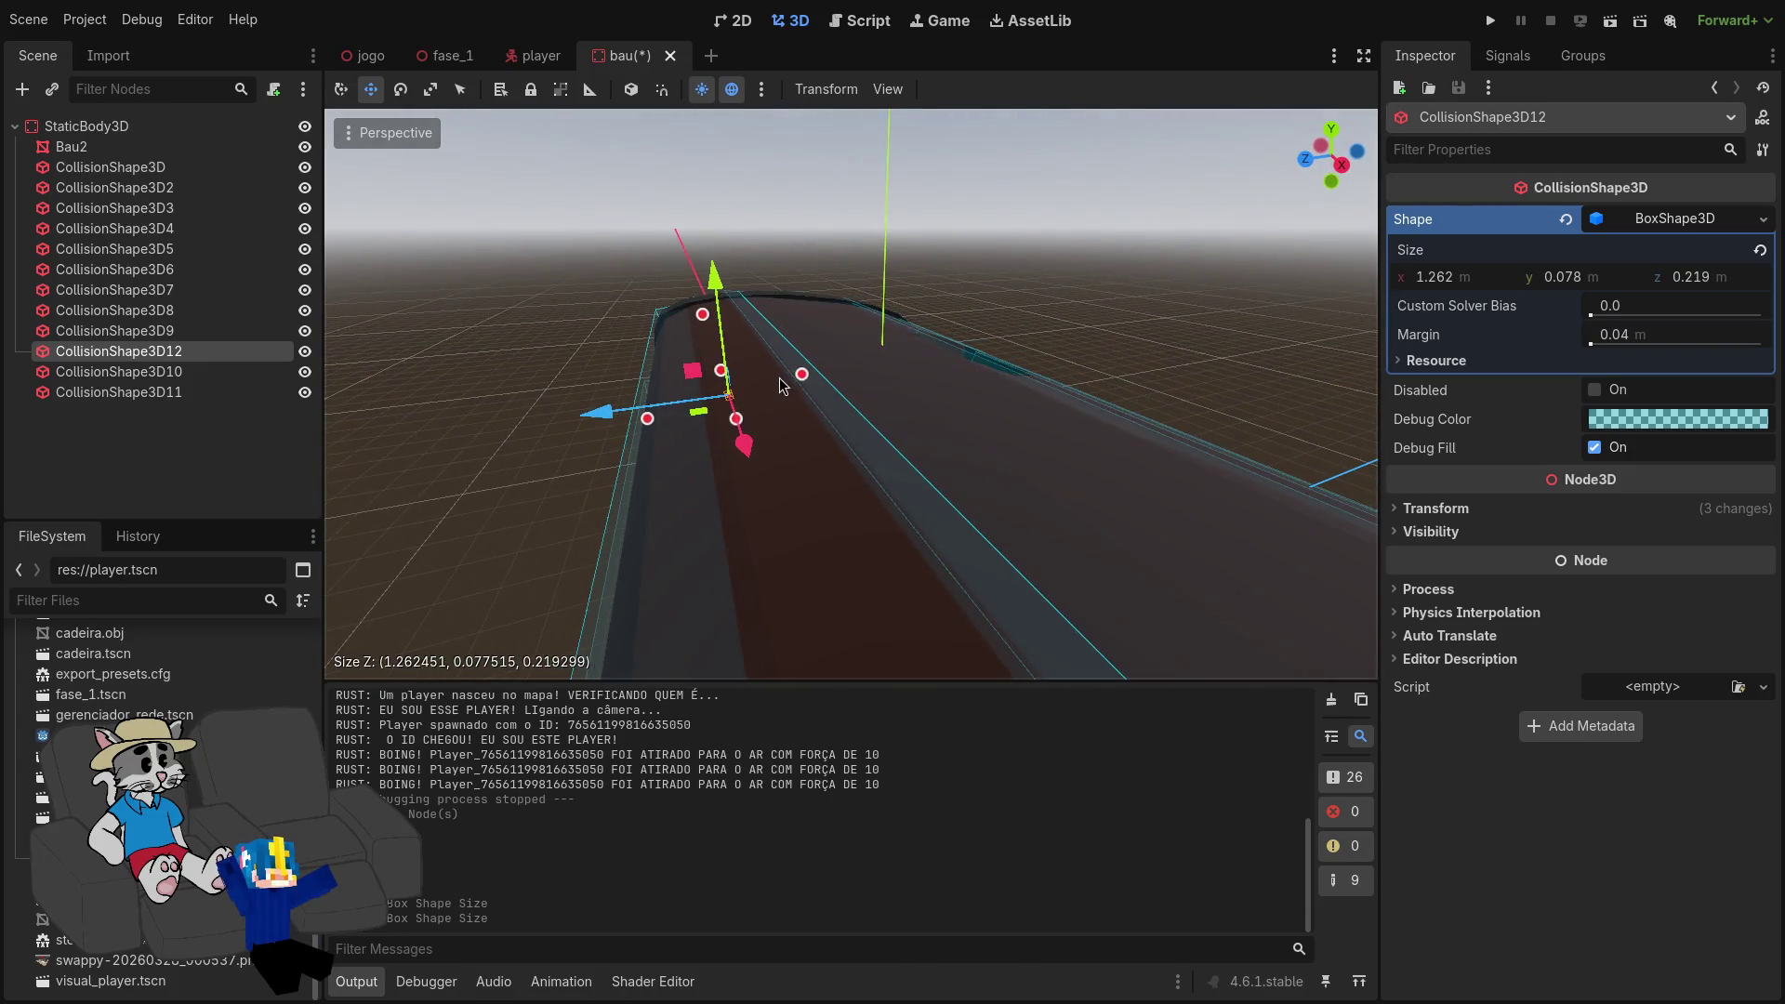
pyautogui.moveTo(755, 317)
pyautogui.mouseDown()
pyautogui.moveTo(714, 296)
pyautogui.moveTo(719, 279)
pyautogui.moveTo(824, 207)
pyautogui.mouseUp()
# Step: Fit it as a 1.262 × 0.078 × 0.093 m strip on the lid's other edge, then duplicate it
pyautogui.press('w')
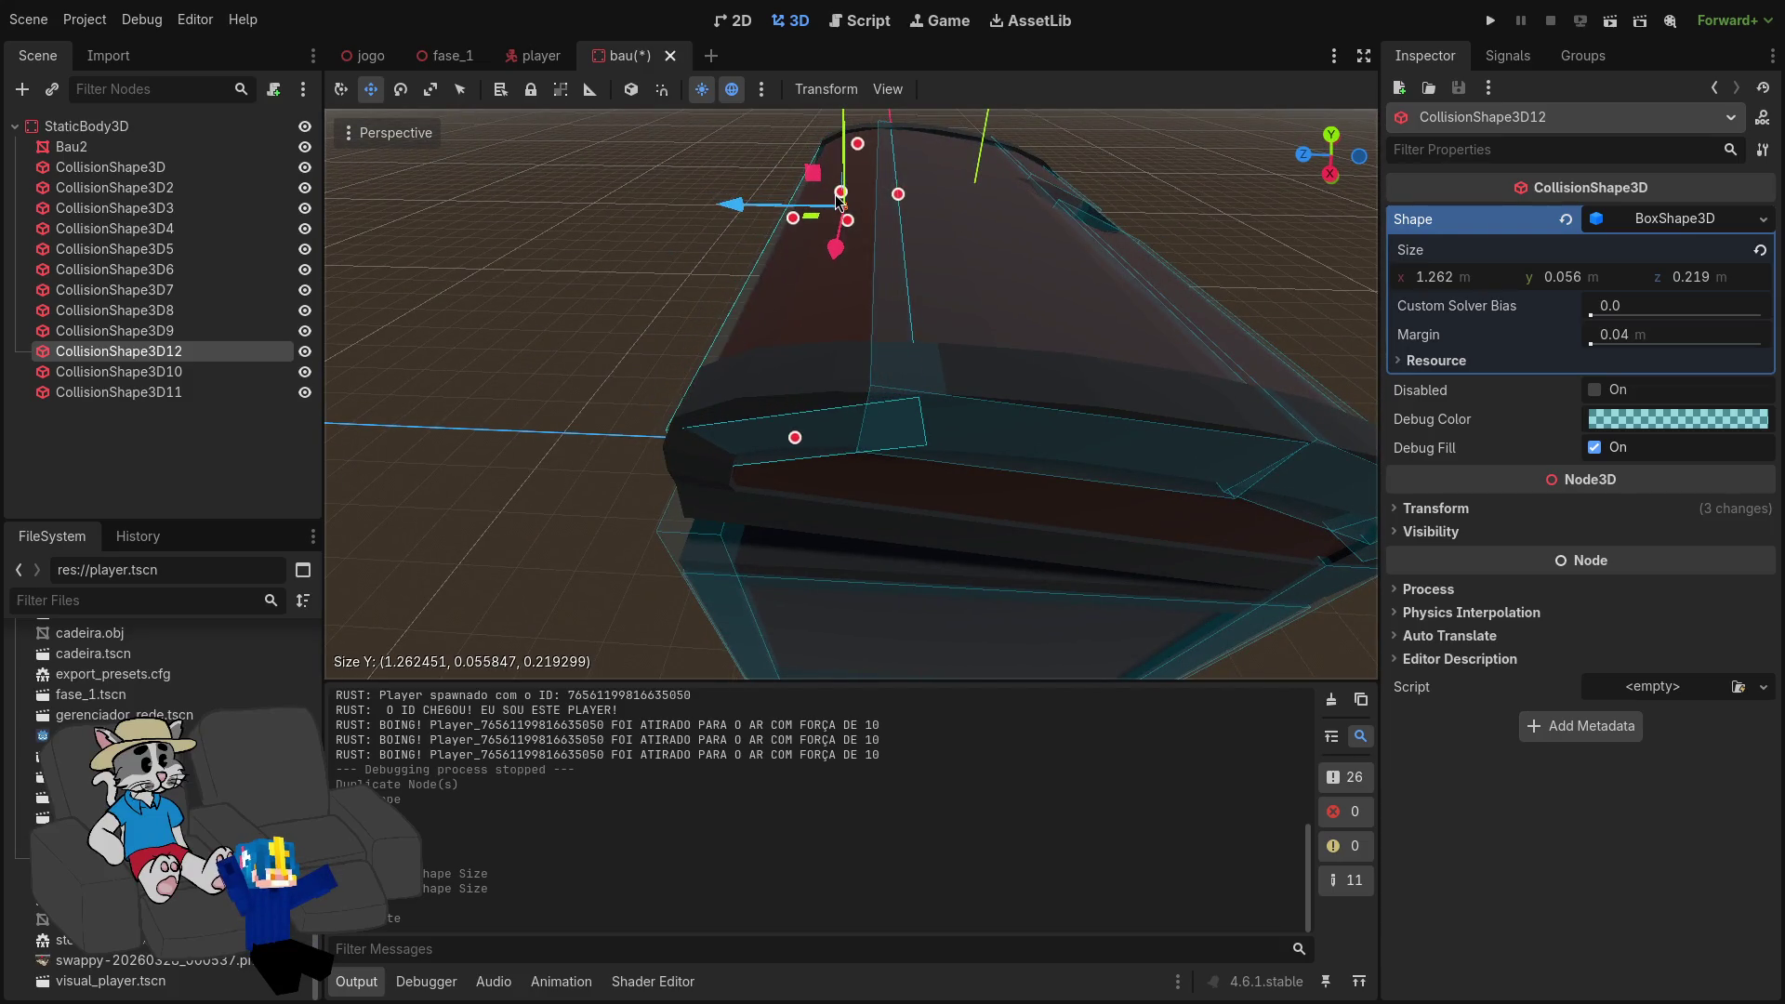
pyautogui.moveTo(837, 203)
pyautogui.mouseDown()
pyautogui.moveTo(778, 235)
pyautogui.moveTo(796, 167)
pyautogui.mouseUp()
pyautogui.moveTo(797, 307); pyautogui.dragTo(798, 309)
pyautogui.moveTo(798, 308); pyautogui.dragTo(837, 288)
pyautogui.moveTo(936, 372)
pyautogui.mouseDown()
pyautogui.moveTo(946, 393)
pyautogui.moveTo(898, 383)
pyautogui.mouseUp()
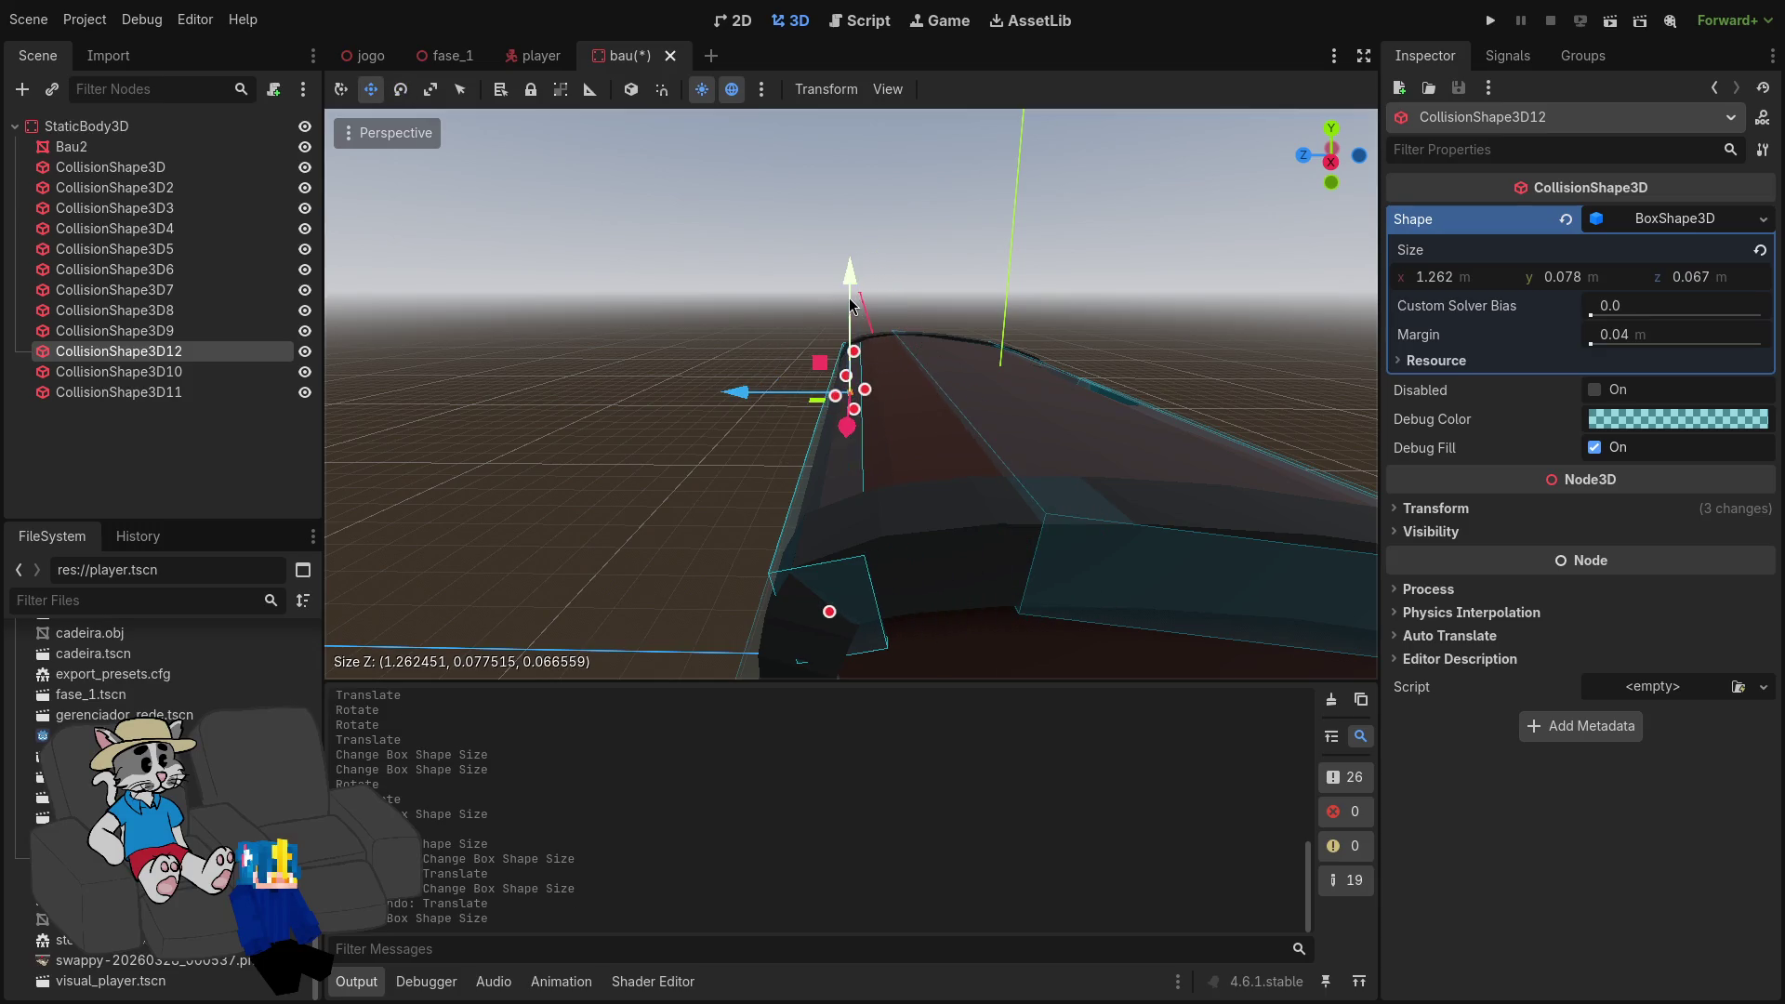
pyautogui.moveTo(848, 292); pyautogui.dragTo(869, 330)
pyautogui.press('e')
pyautogui.press('w')
pyautogui.moveTo(758, 388)
pyautogui.mouseDown()
pyautogui.moveTo(844, 412)
pyautogui.moveTo(801, 397)
pyautogui.moveTo(836, 407)
pyautogui.moveTo(822, 455)
pyautogui.mouseUp()
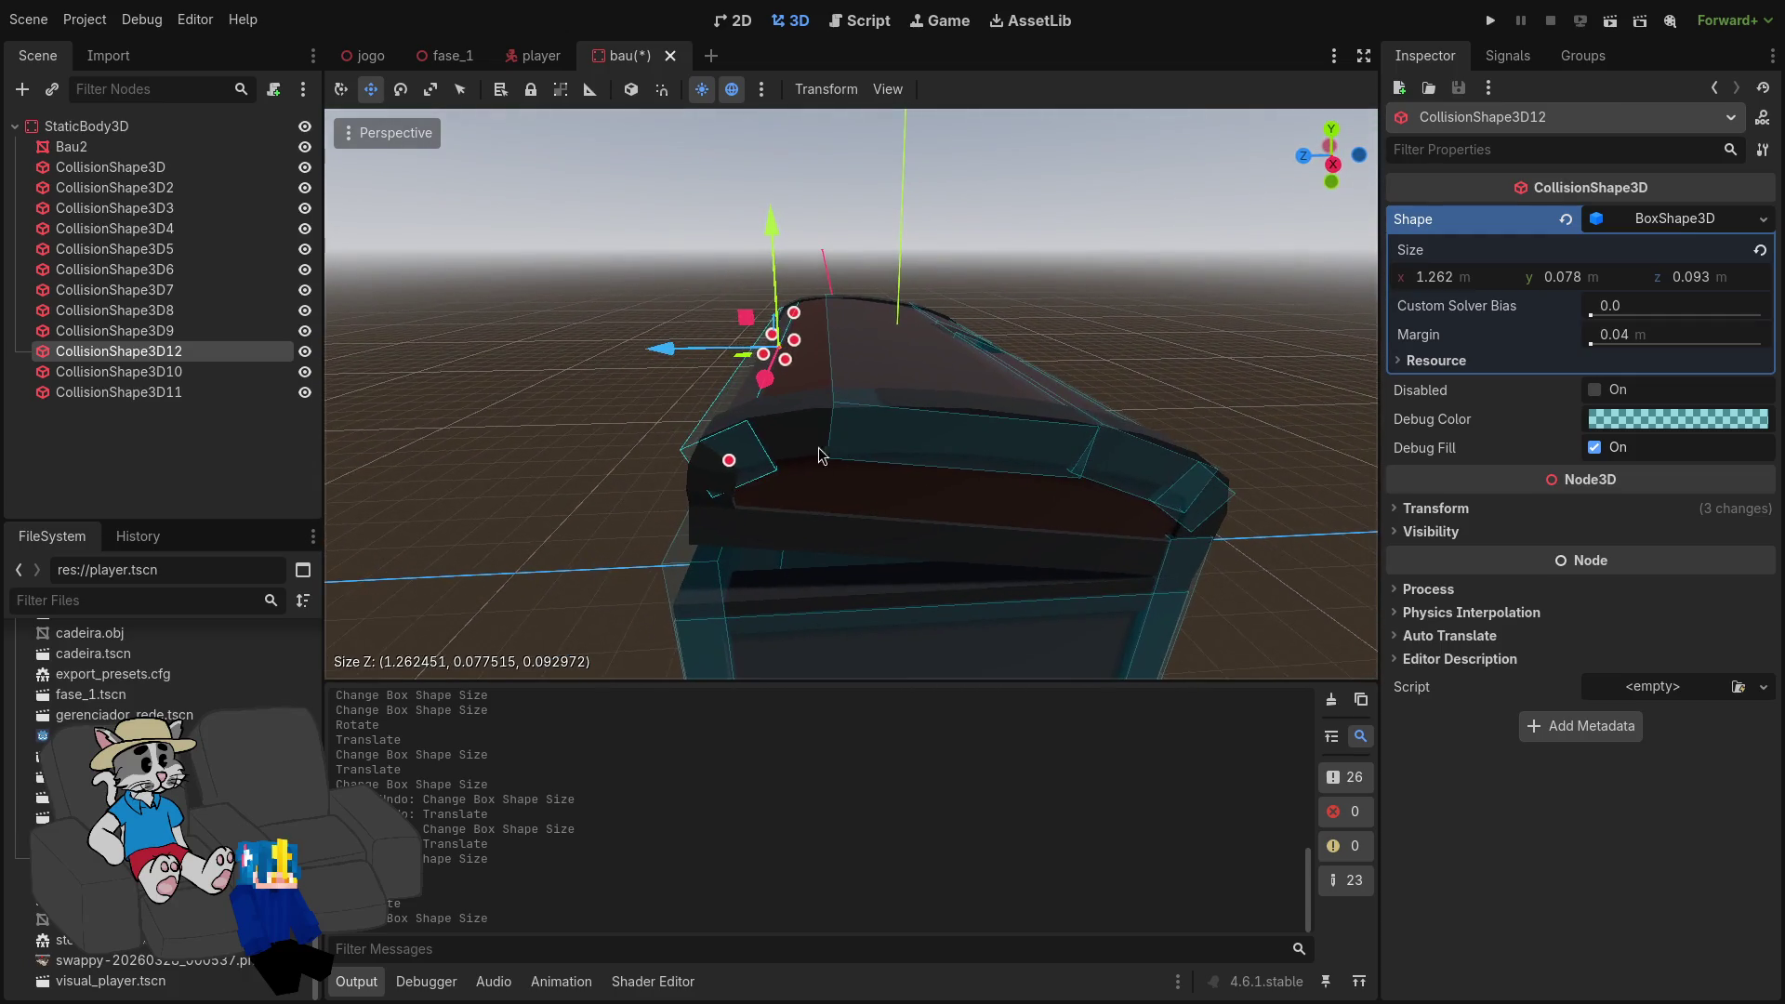
pyautogui.hotkey('ctrl', 'd')
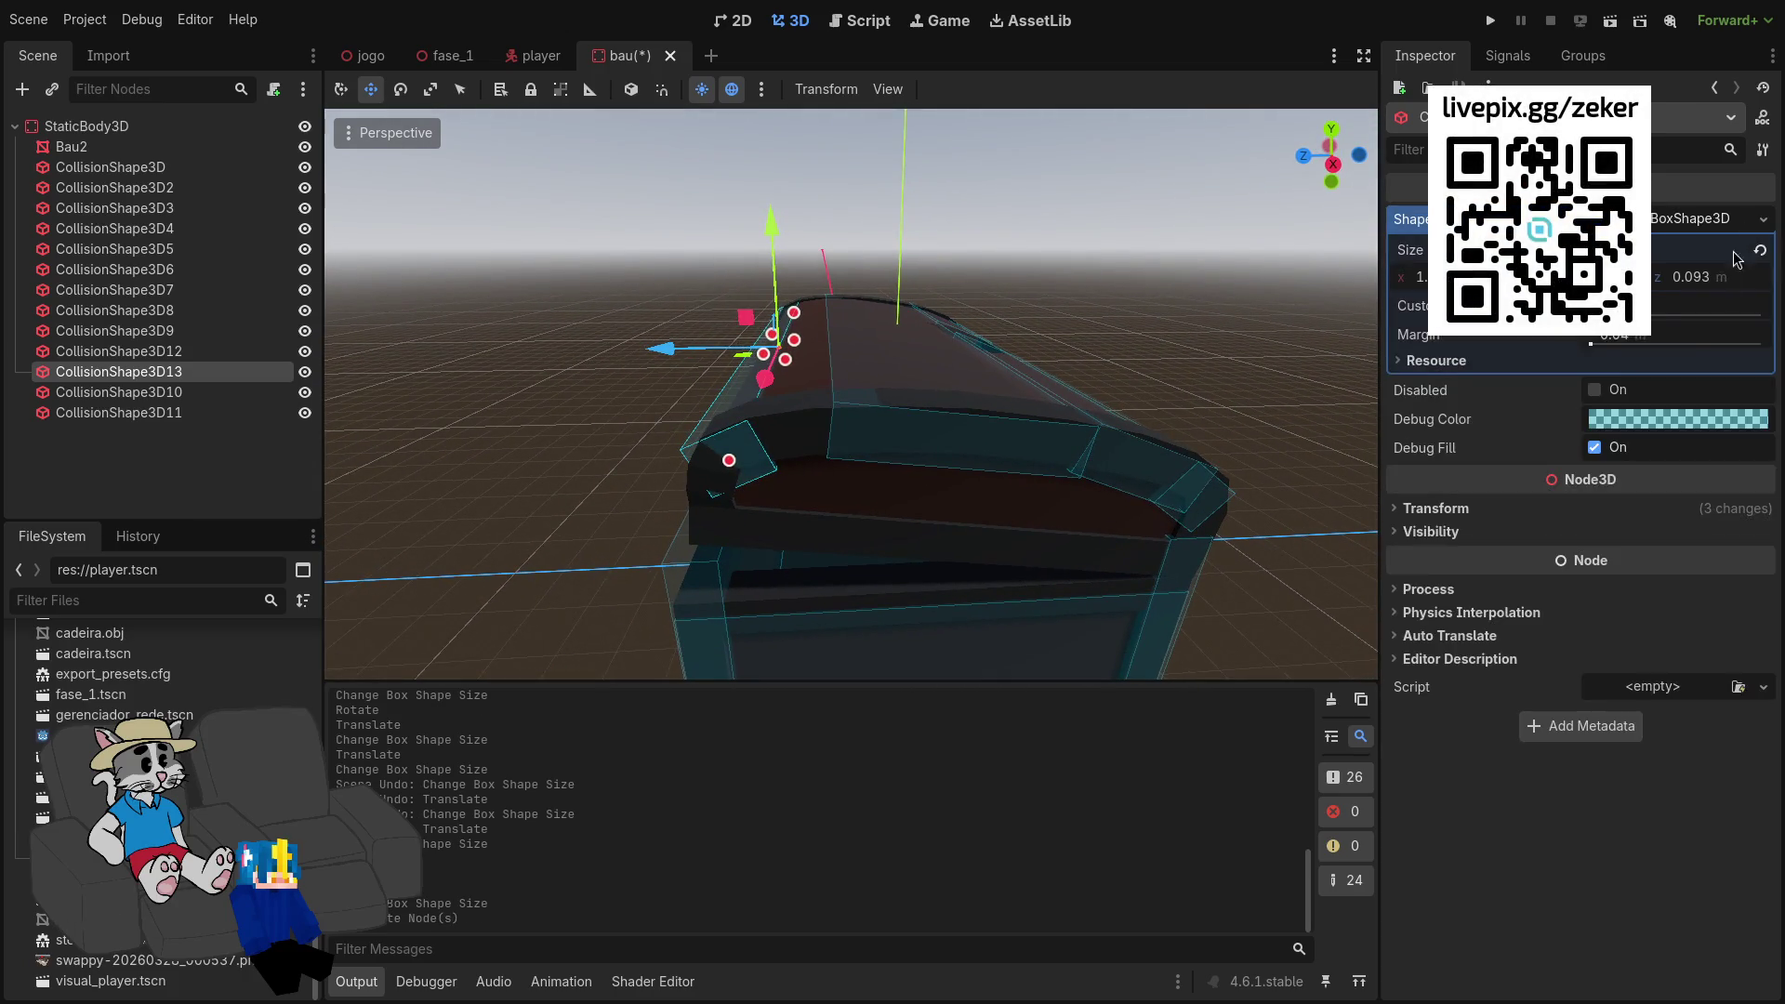
# Step: Raise CollisionShape3D13 up onto the chest lid and tilt it to follow the lid's curve
pyautogui.click(1763, 218)
pyautogui.click(1592, 558)
pyautogui.moveTo(670, 351); pyautogui.dragTo(702, 351)
pyautogui.press('e')
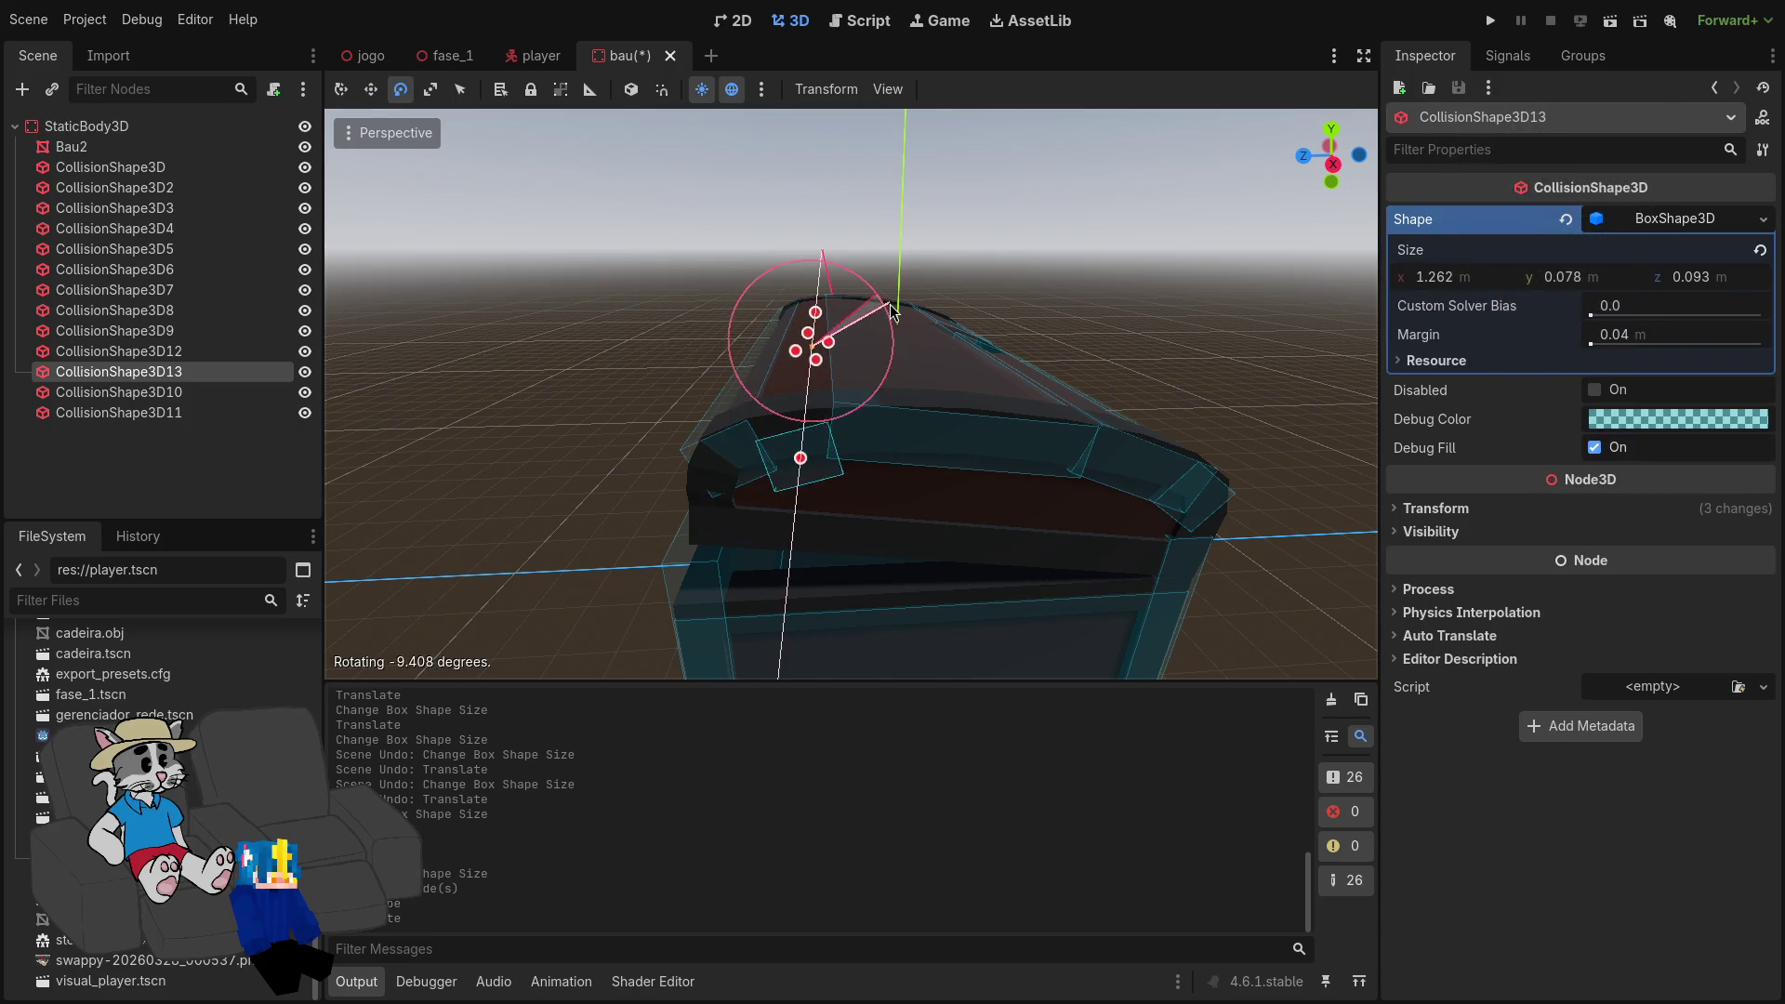
pyautogui.press('w')
pyautogui.moveTo(893, 330)
pyautogui.mouseDown()
pyautogui.moveTo(836, 321)
pyautogui.moveTo(802, 213)
pyautogui.mouseUp()
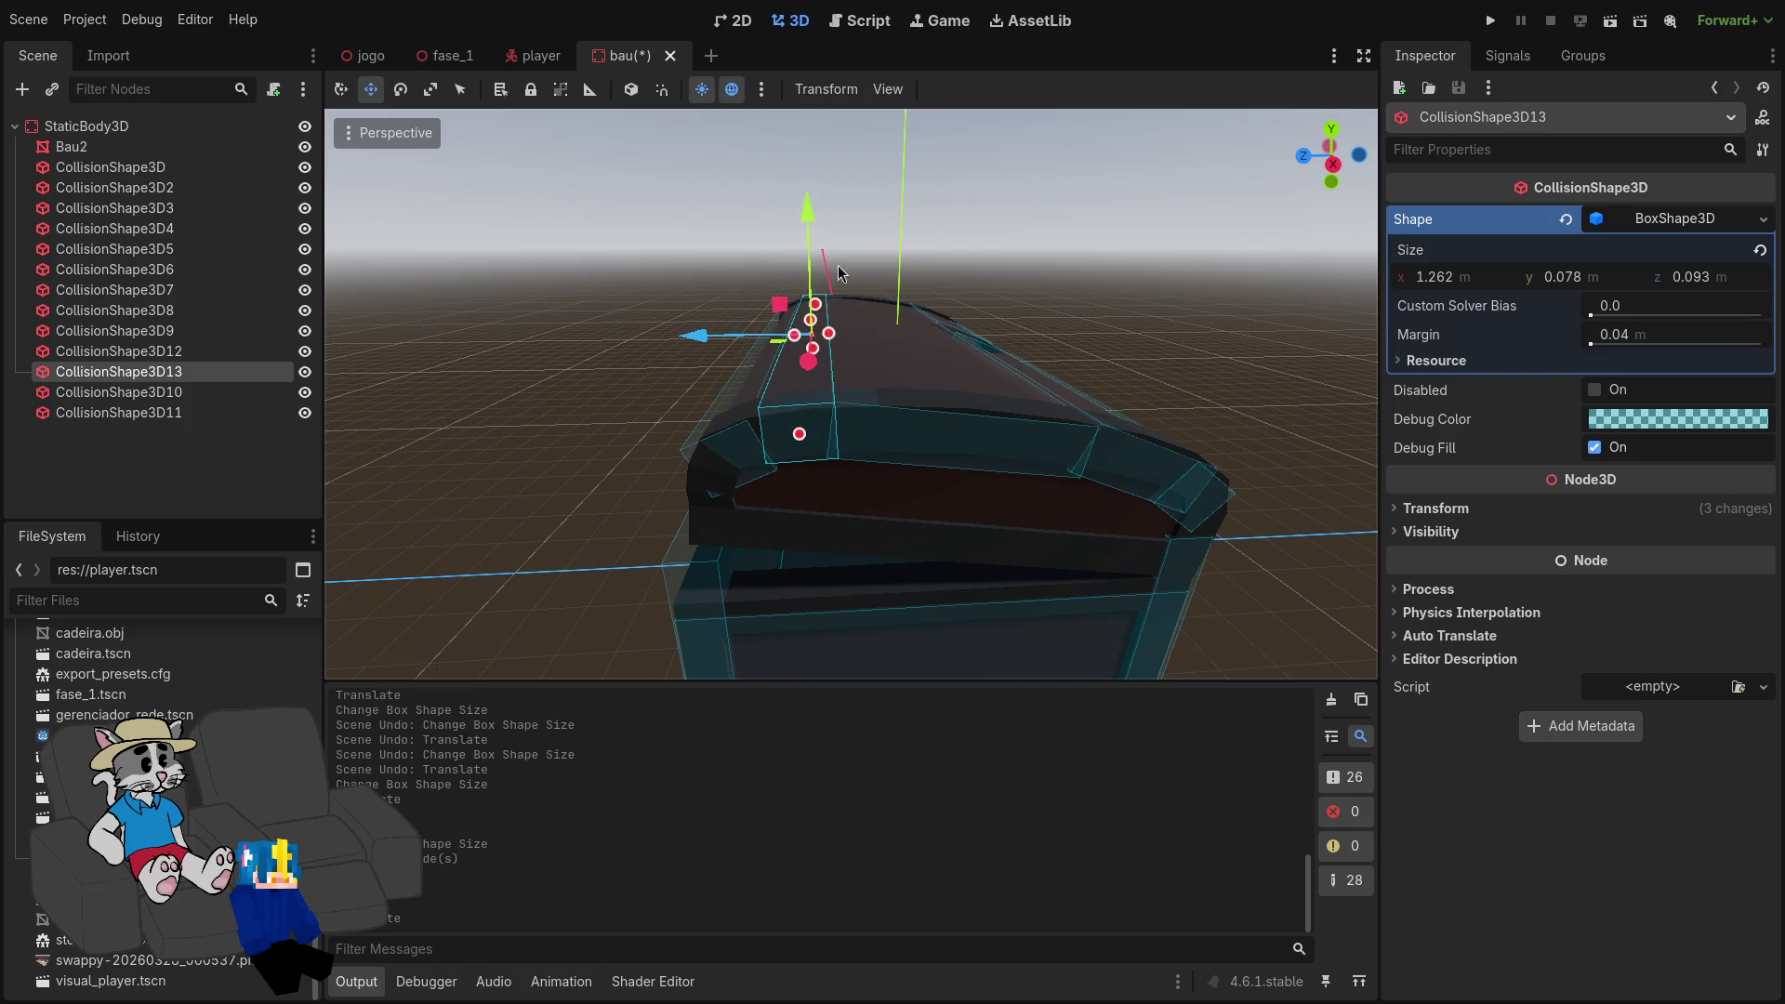
pyautogui.moveTo(802, 309); pyautogui.dragTo(806, 310)
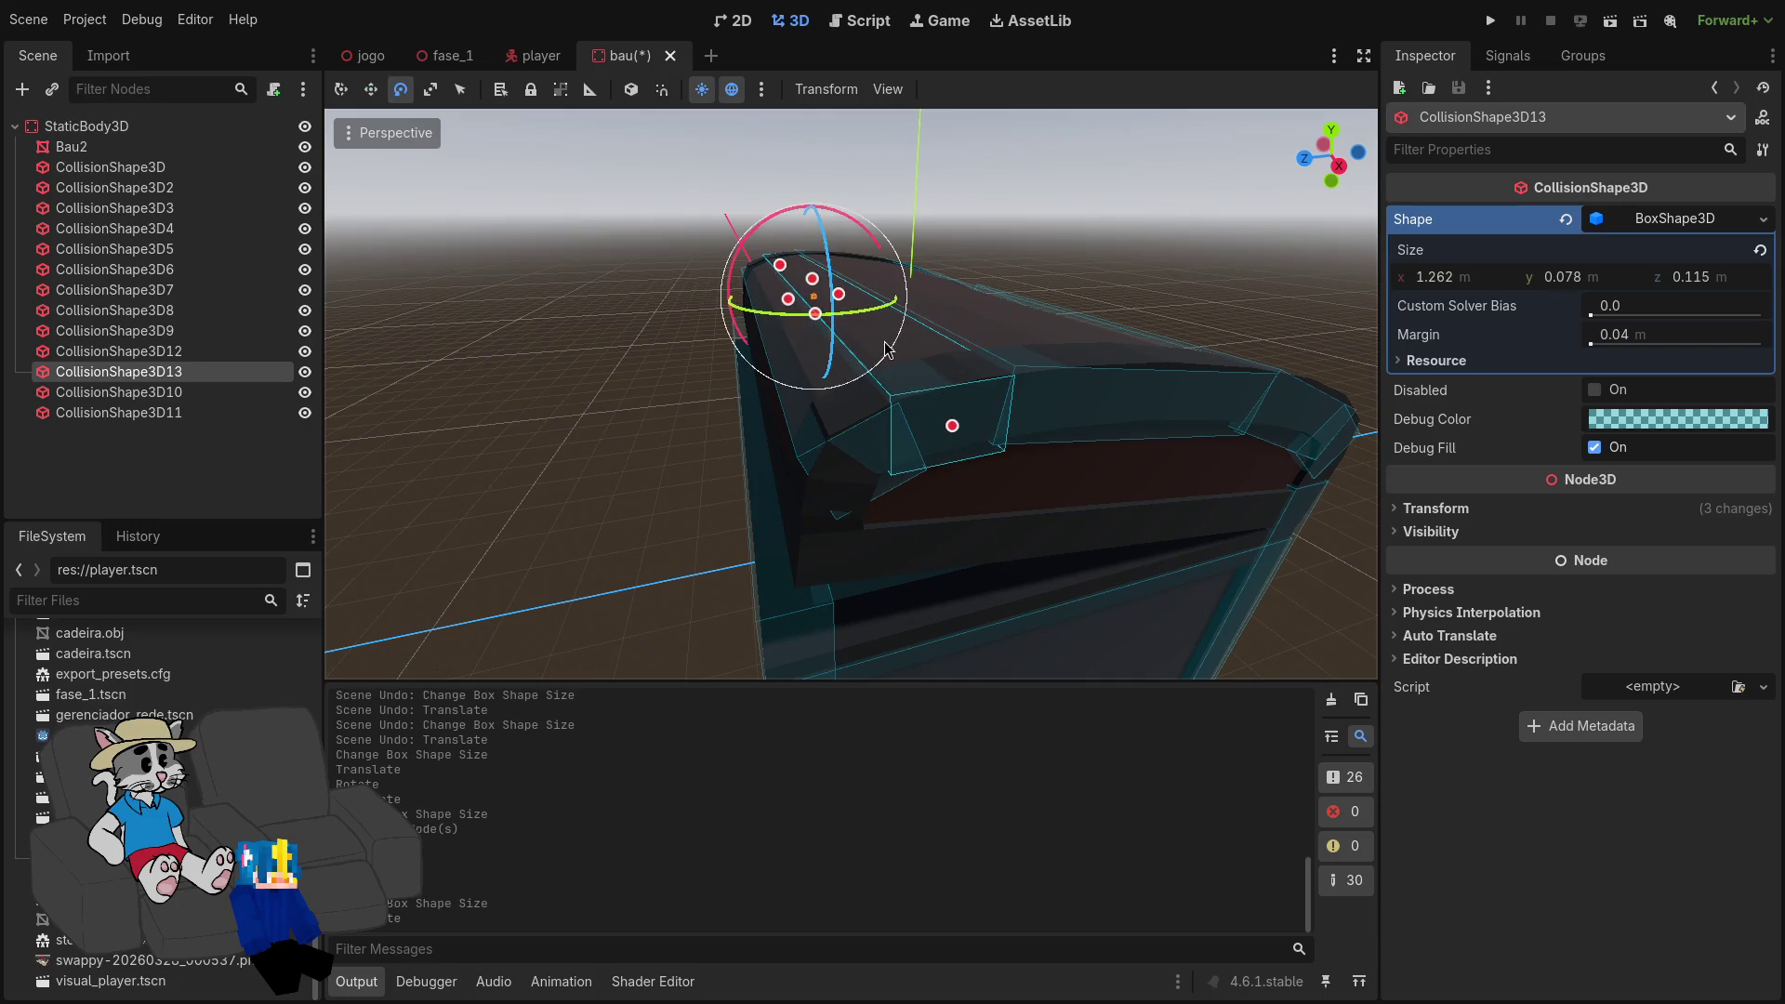
pyautogui.moveTo(741, 258); pyautogui.dragTo(770, 262)
# Step: Fine-tune the box's height and X/Z position so it lies as another strip across the lid
pyautogui.press('w')
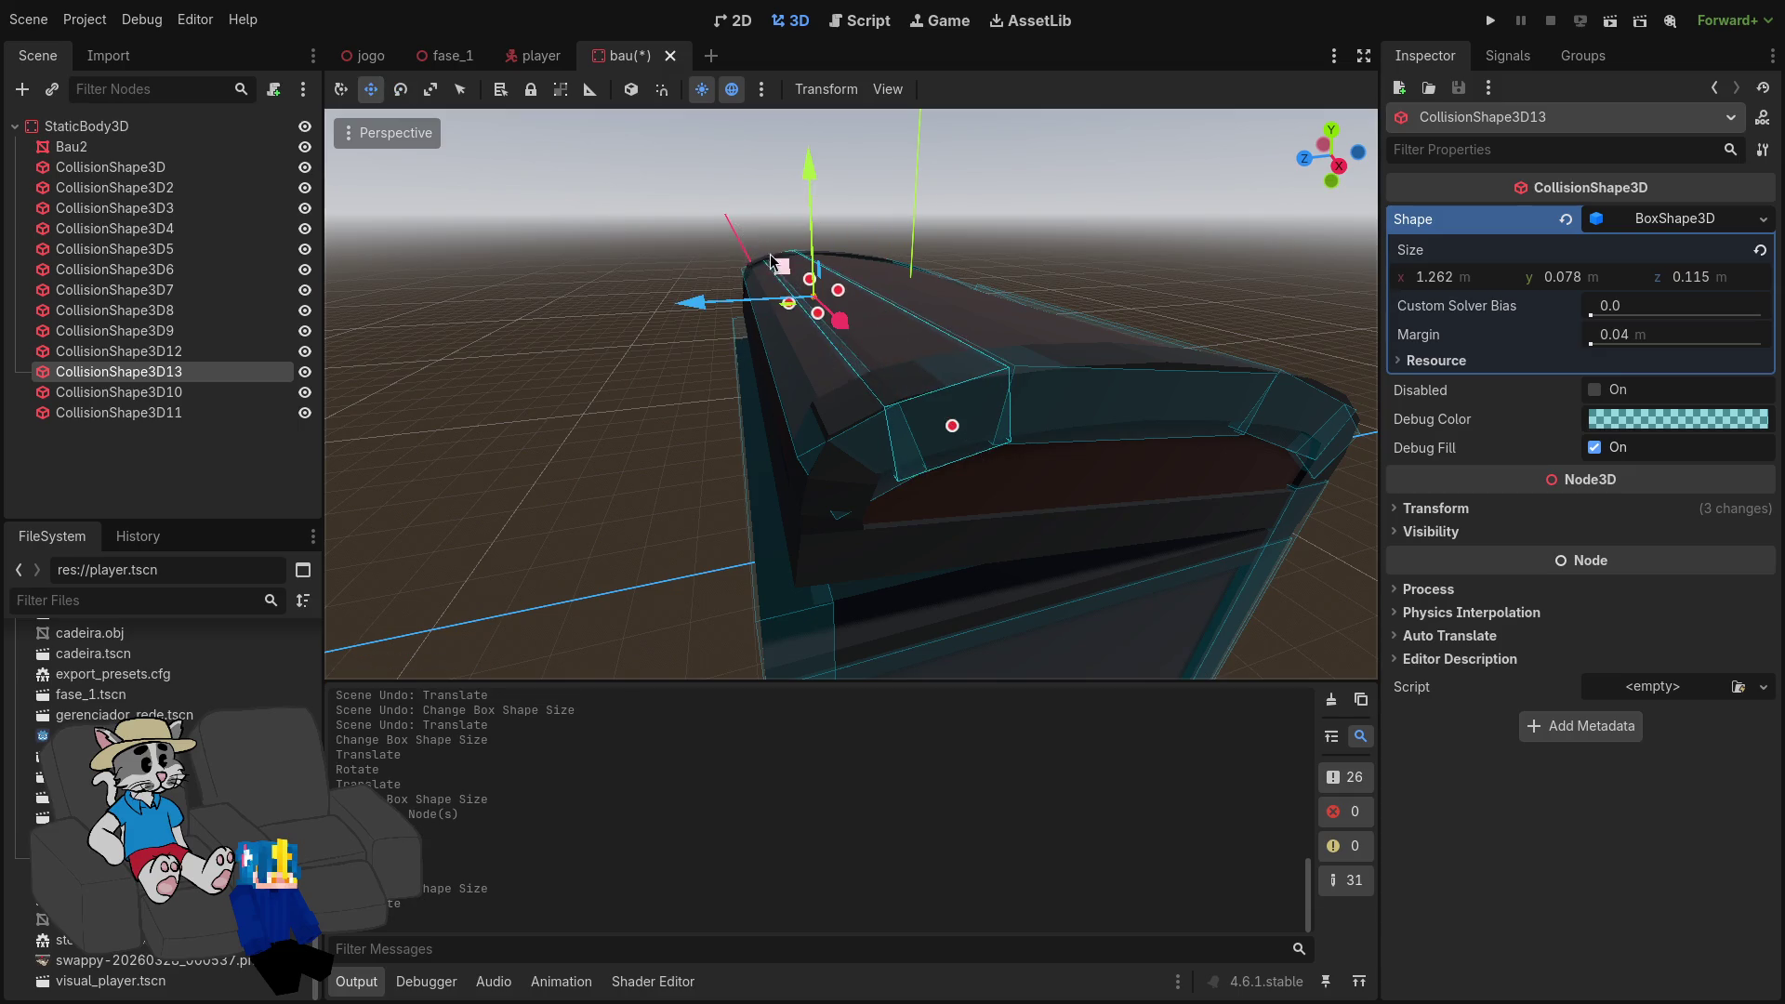
pyautogui.moveTo(814, 188); pyautogui.dragTo(814, 191)
pyautogui.moveTo(682, 307); pyautogui.dragTo(694, 299)
pyautogui.moveTo(815, 162); pyautogui.dragTo(815, 156)
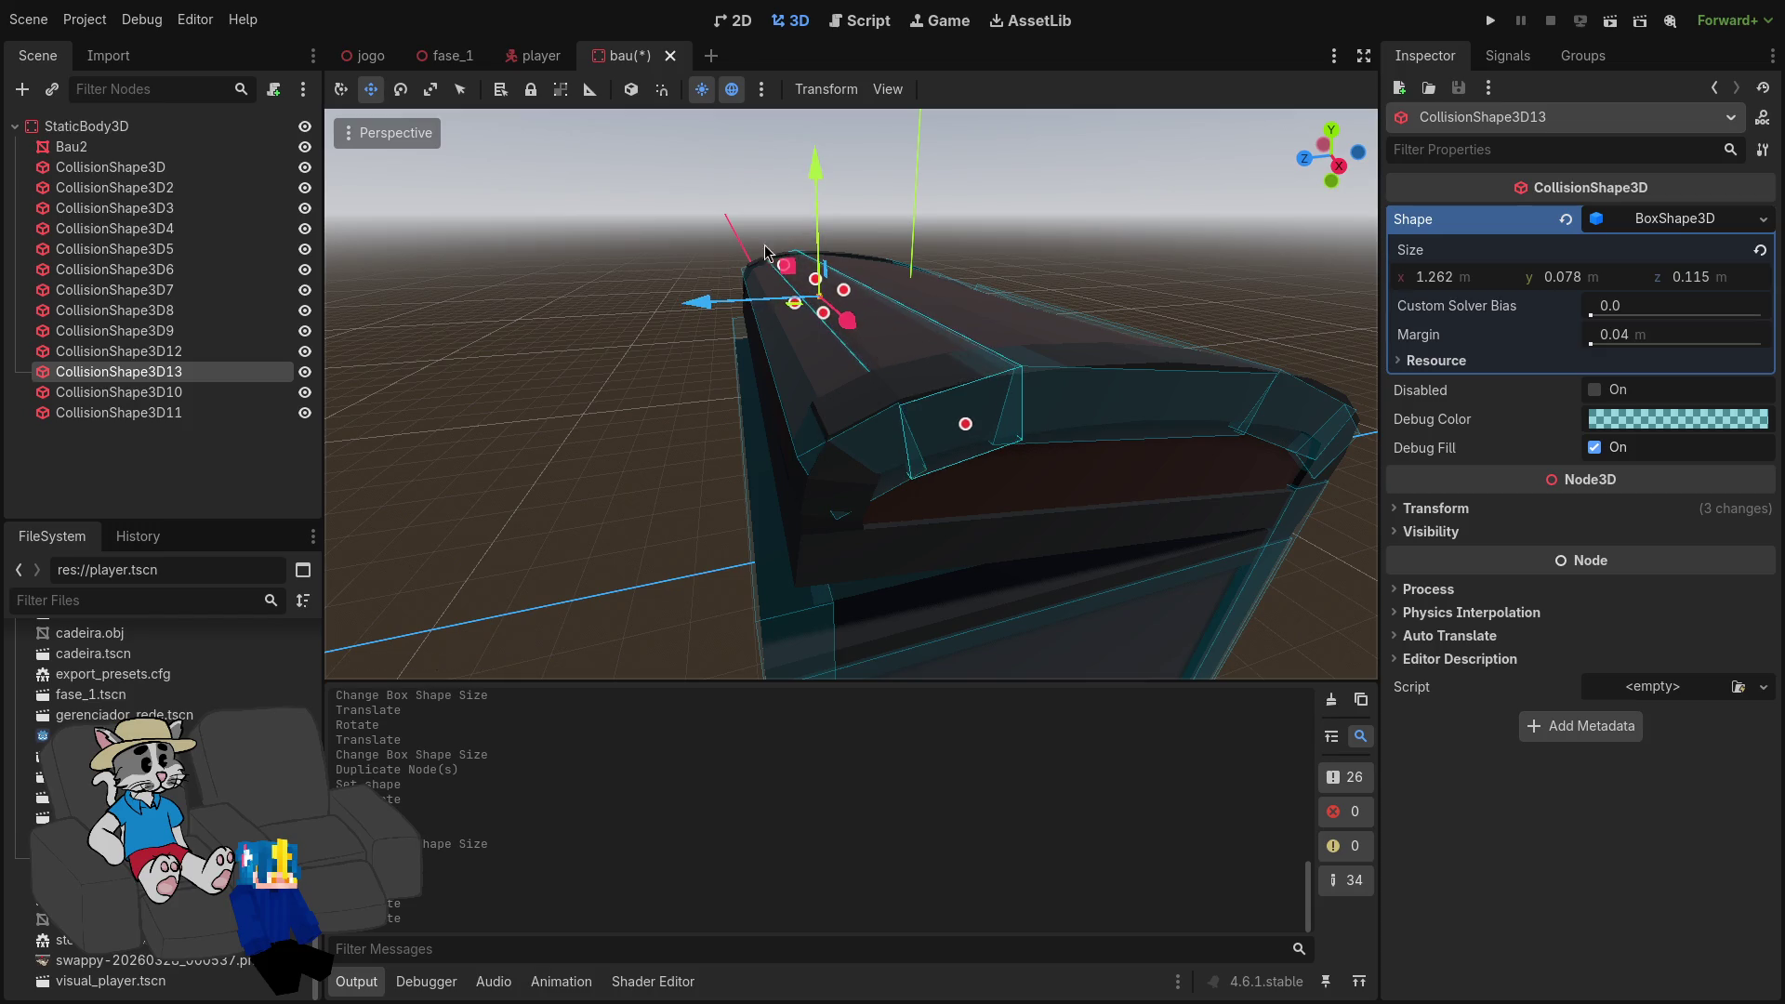
pyautogui.moveTo(704, 312); pyautogui.dragTo(704, 313)
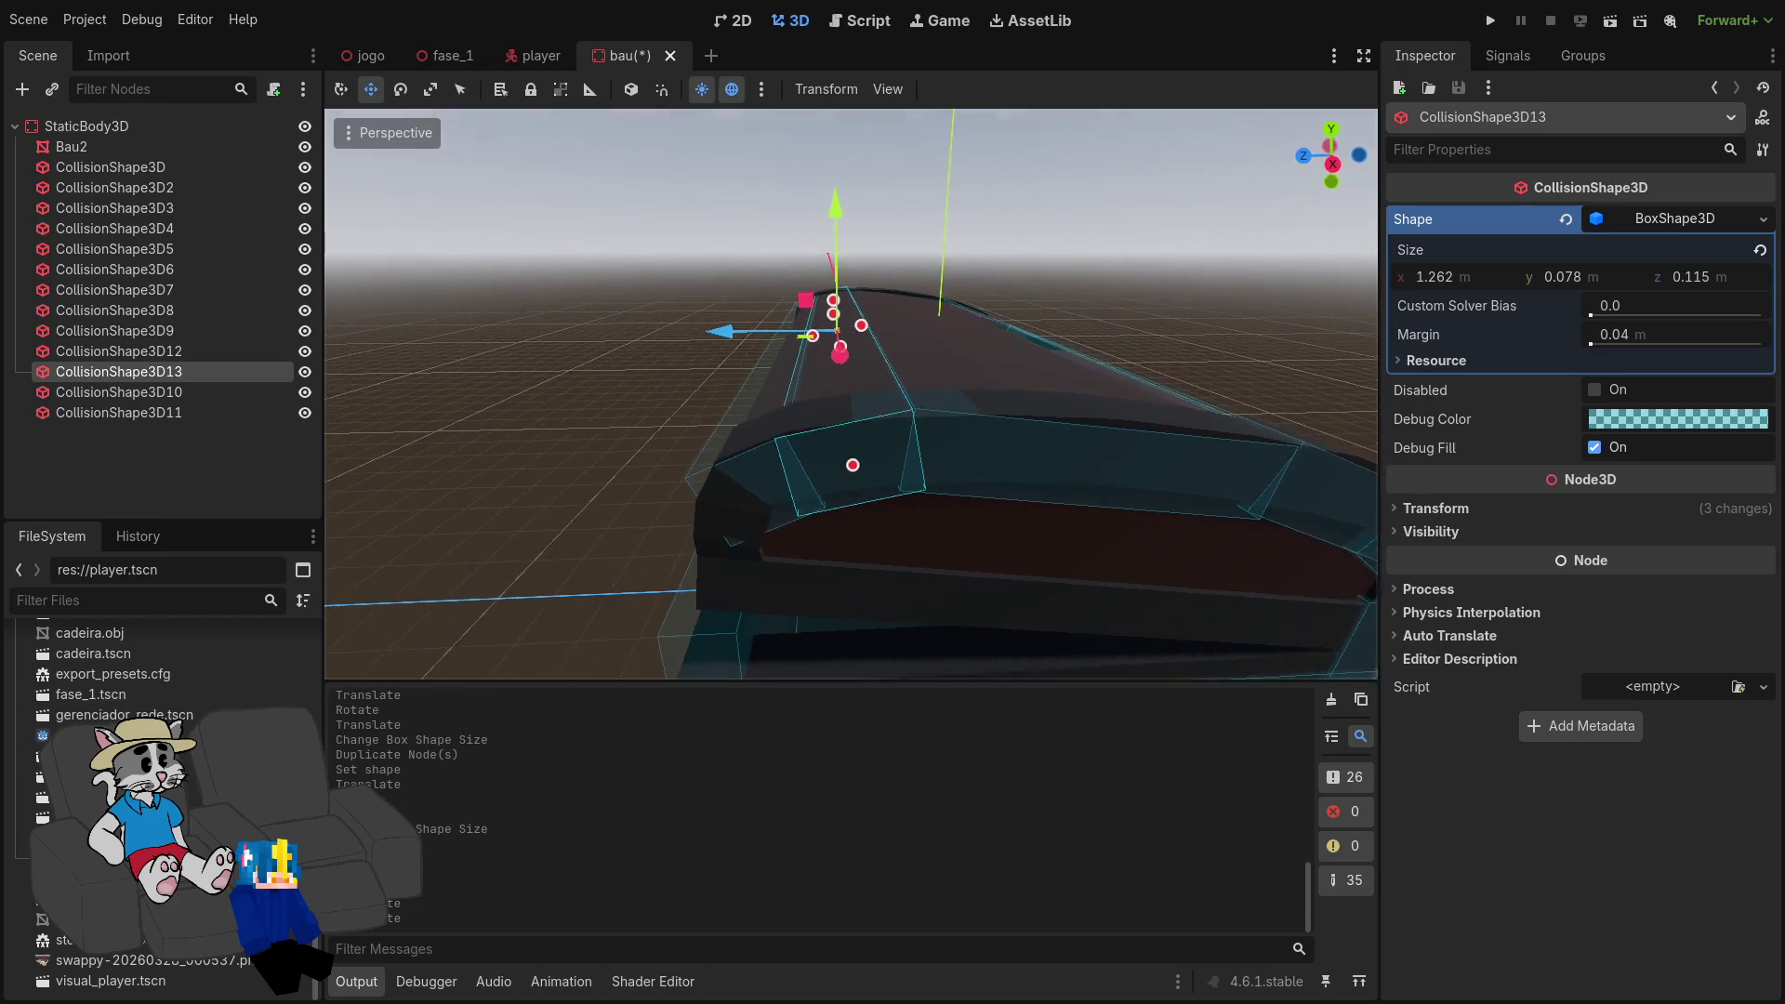
pyautogui.moveTo(851, 395)
pyautogui.mouseDown()
pyautogui.moveTo(925, 357)
pyautogui.moveTo(888, 423)
pyautogui.mouseUp()
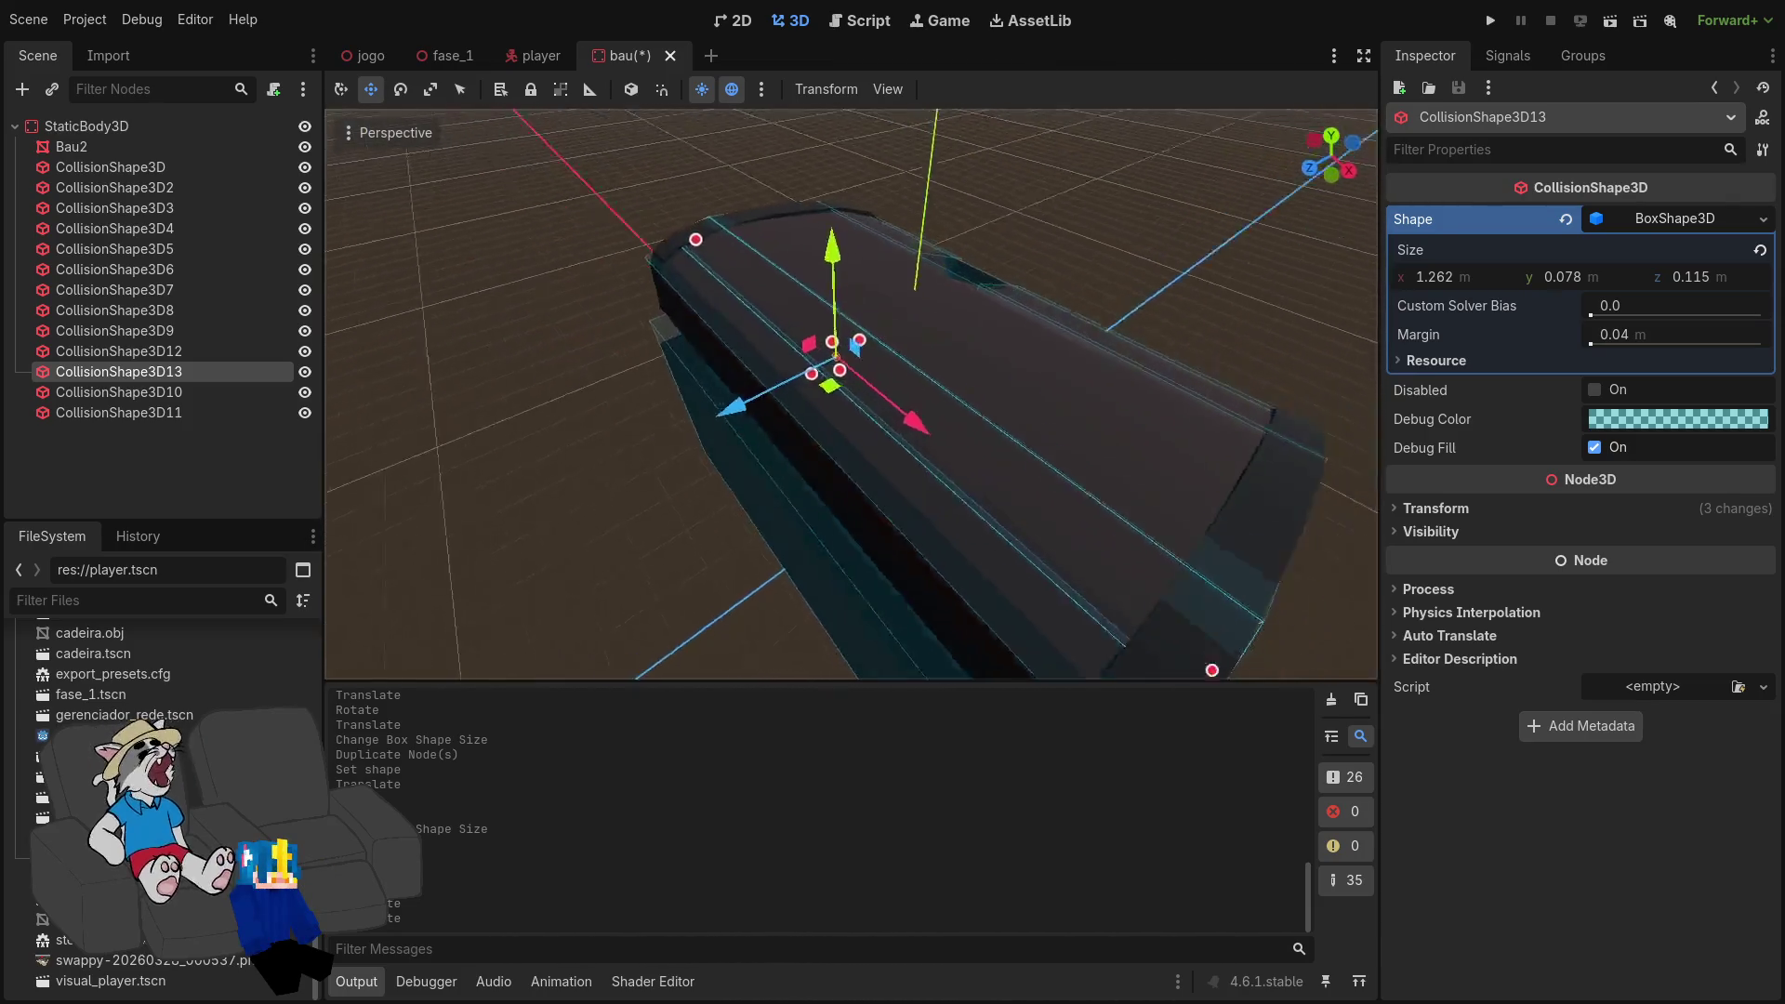